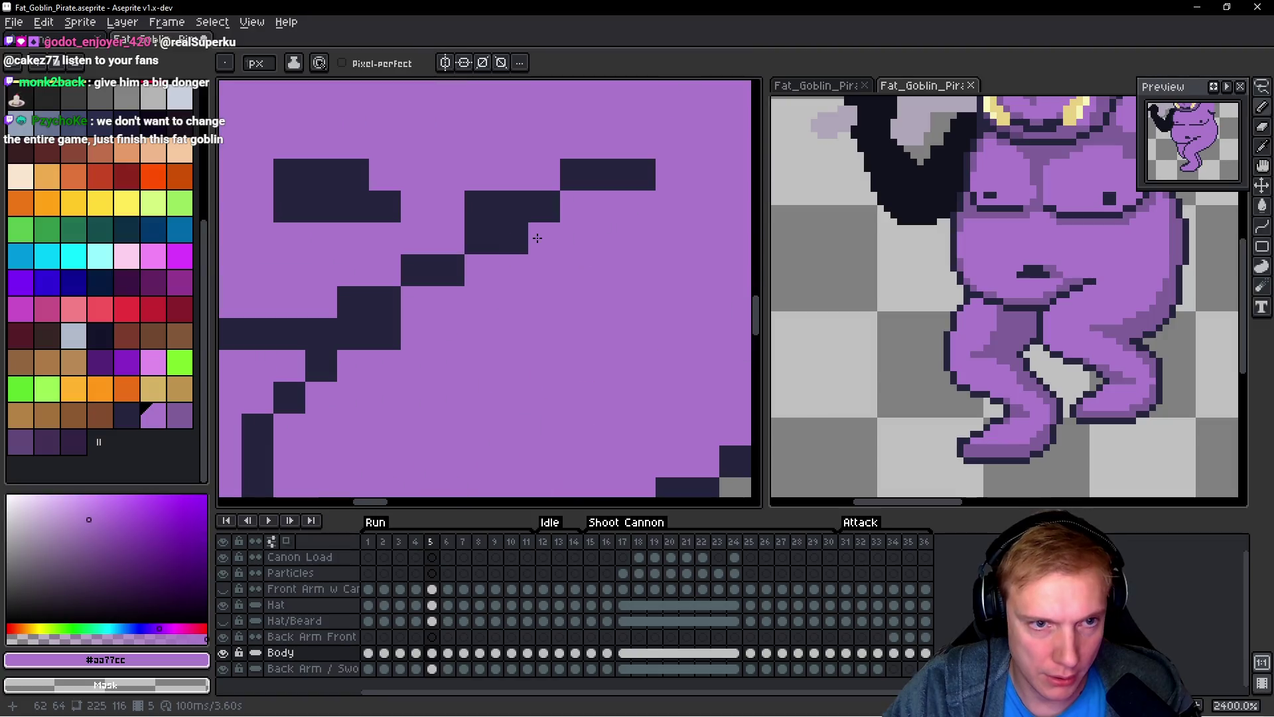
Step: Repaint the stray outline pixels under the belly with the belly purple on frame 5
left_click(438, 275)
key("alt")
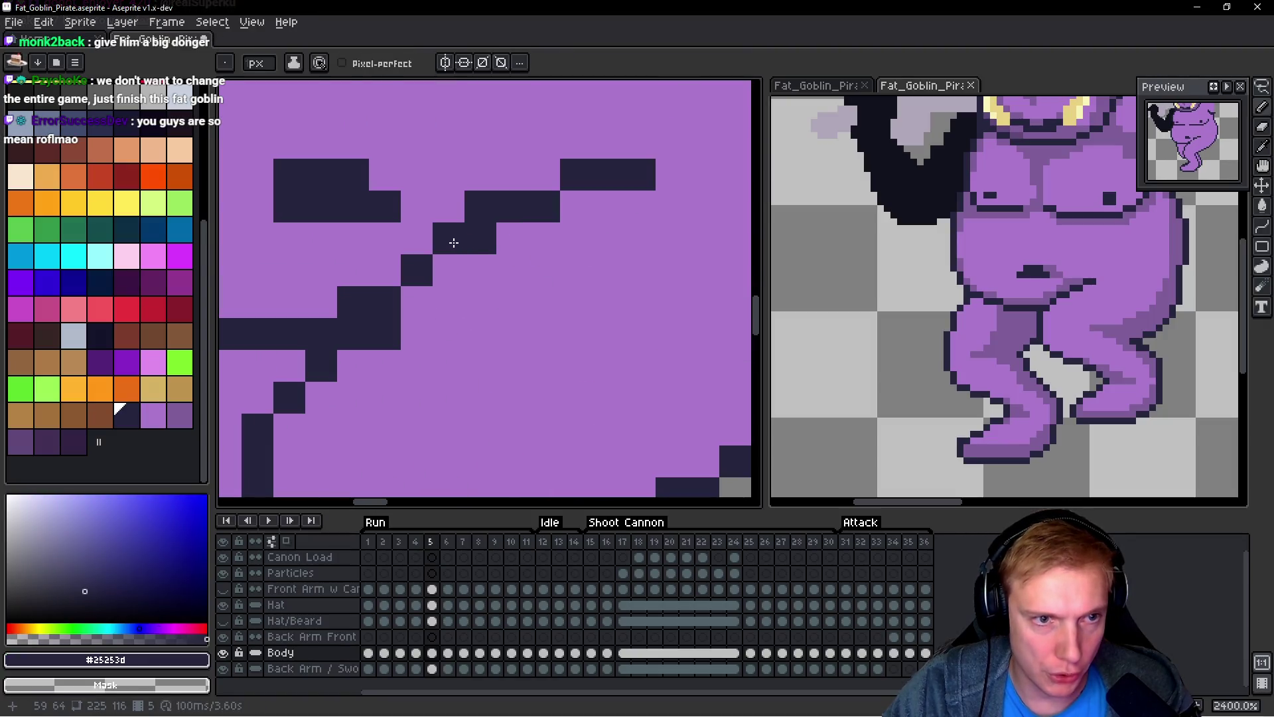
left_click(481, 206)
scroll(604, 254, "down", 6)
scroll(604, 255, "up", 6)
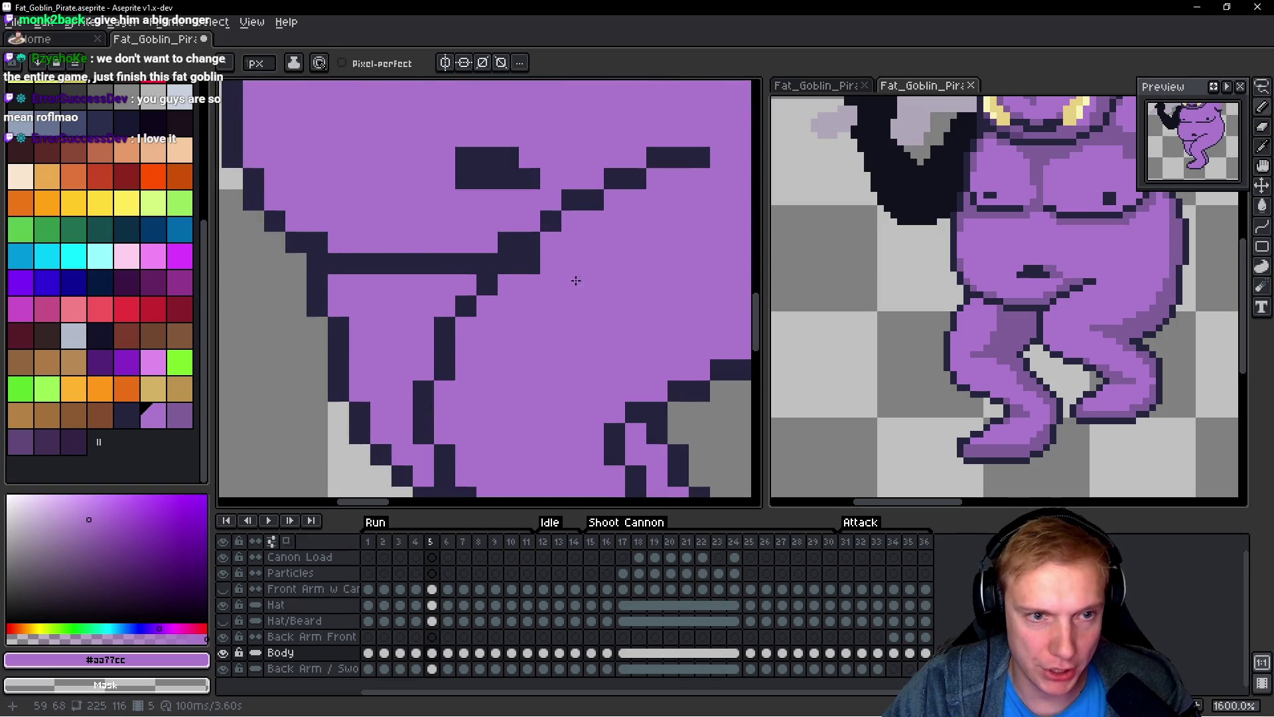
scroll(593, 282, "down", 7)
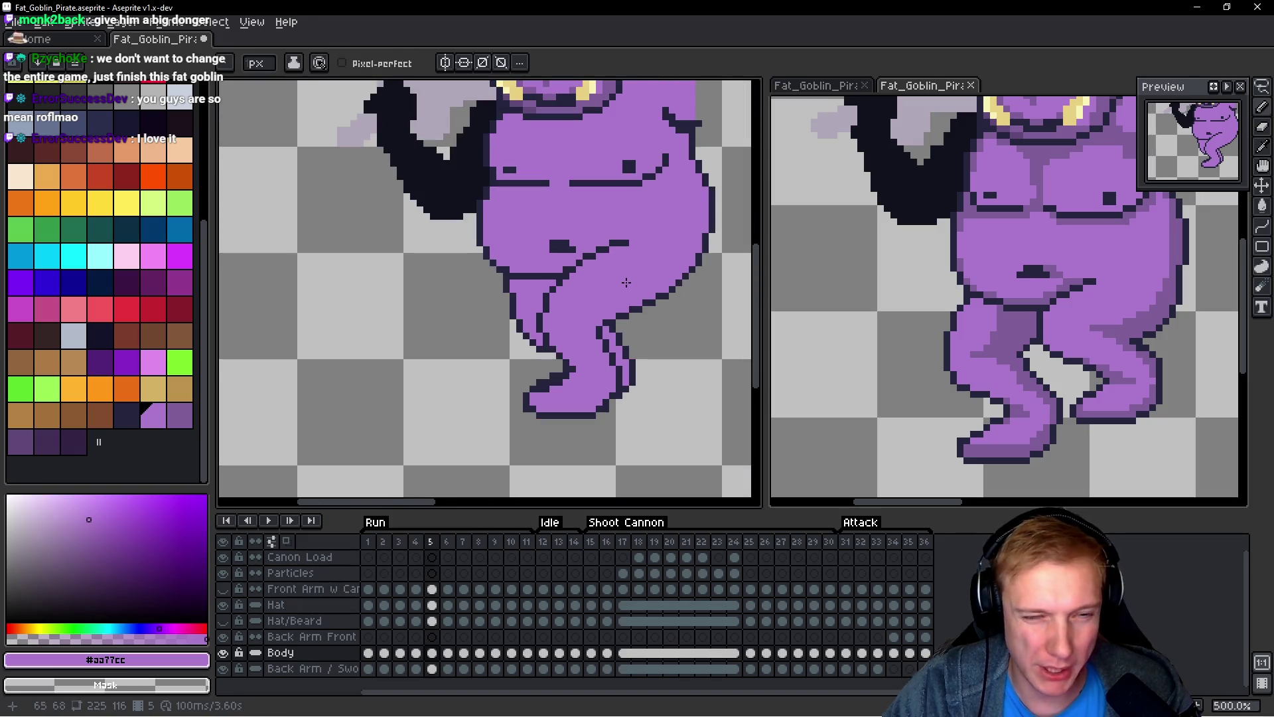
scroll(617, 289, "up", 5)
Step: Extend the dark thigh-crease line by two pixels in the outline colour
key("alt")
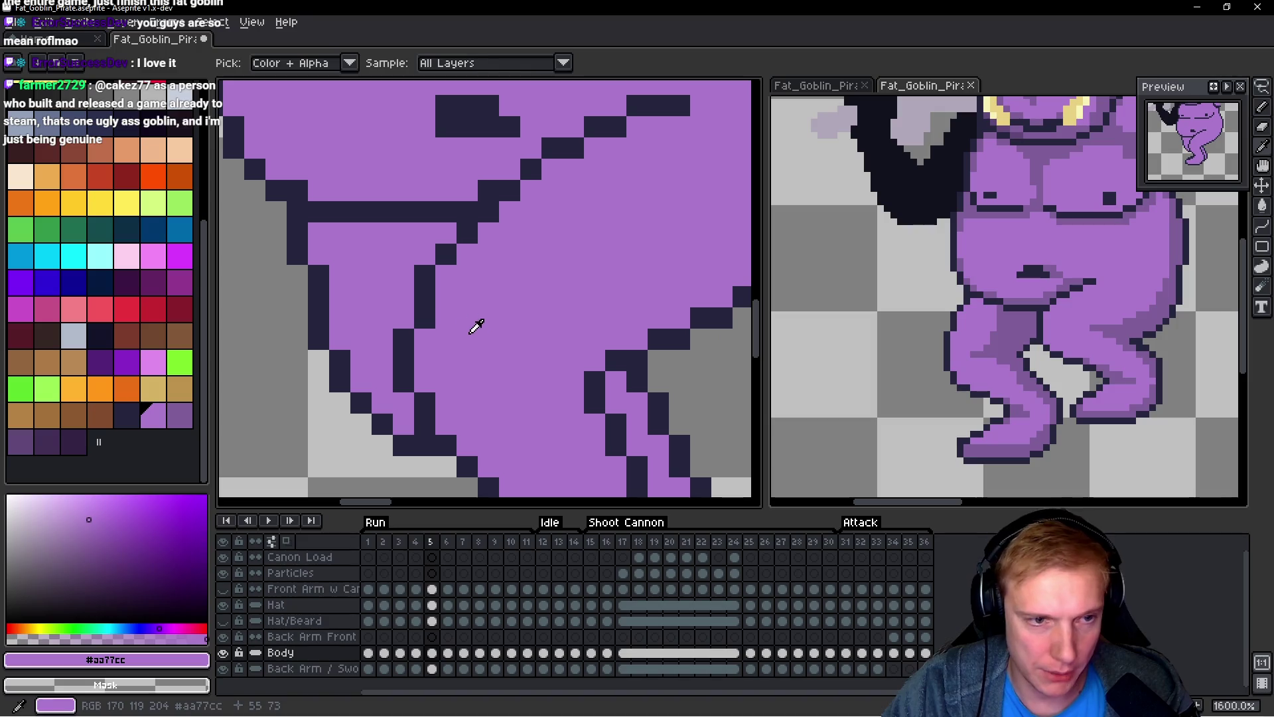
key("x")
left_click_drag(428, 299, 417, 311)
scroll(431, 308, "down", 3)
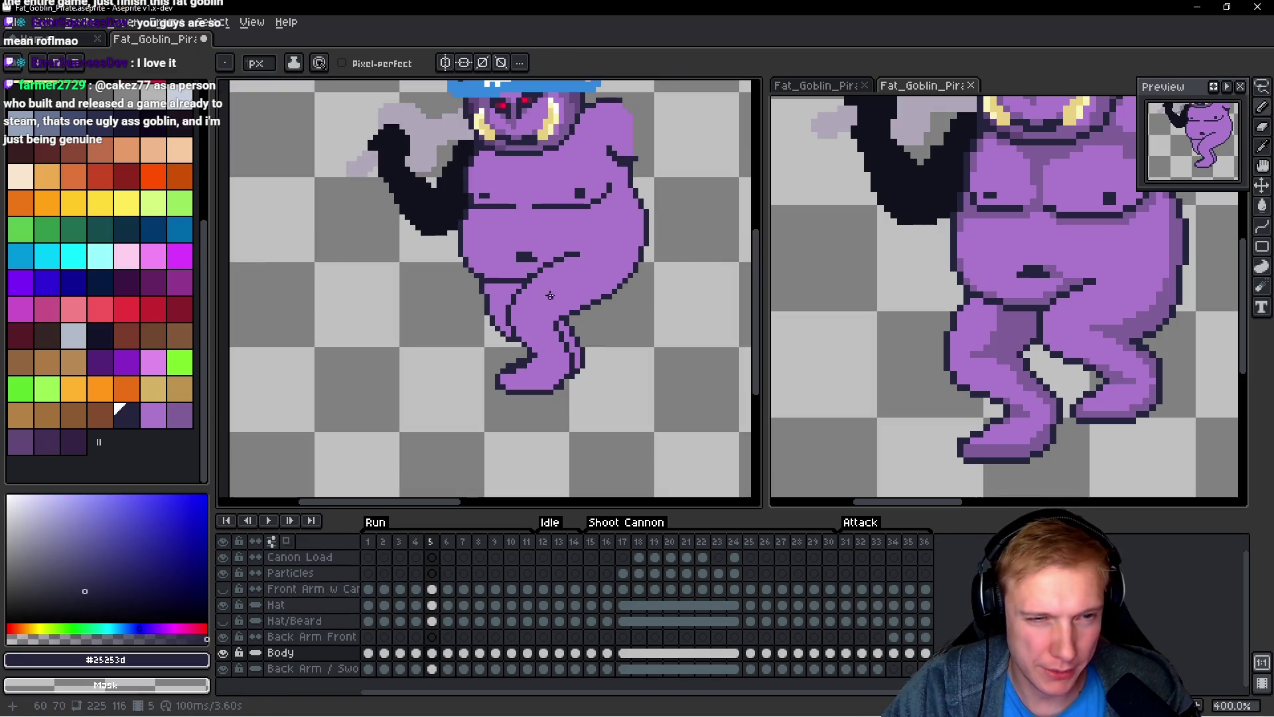
scroll(551, 296, "up", 3)
Step: Pick the belly purple again and step back to run frame 4
left_click(418, 237, "alt")
scroll(451, 255, "down", 8)
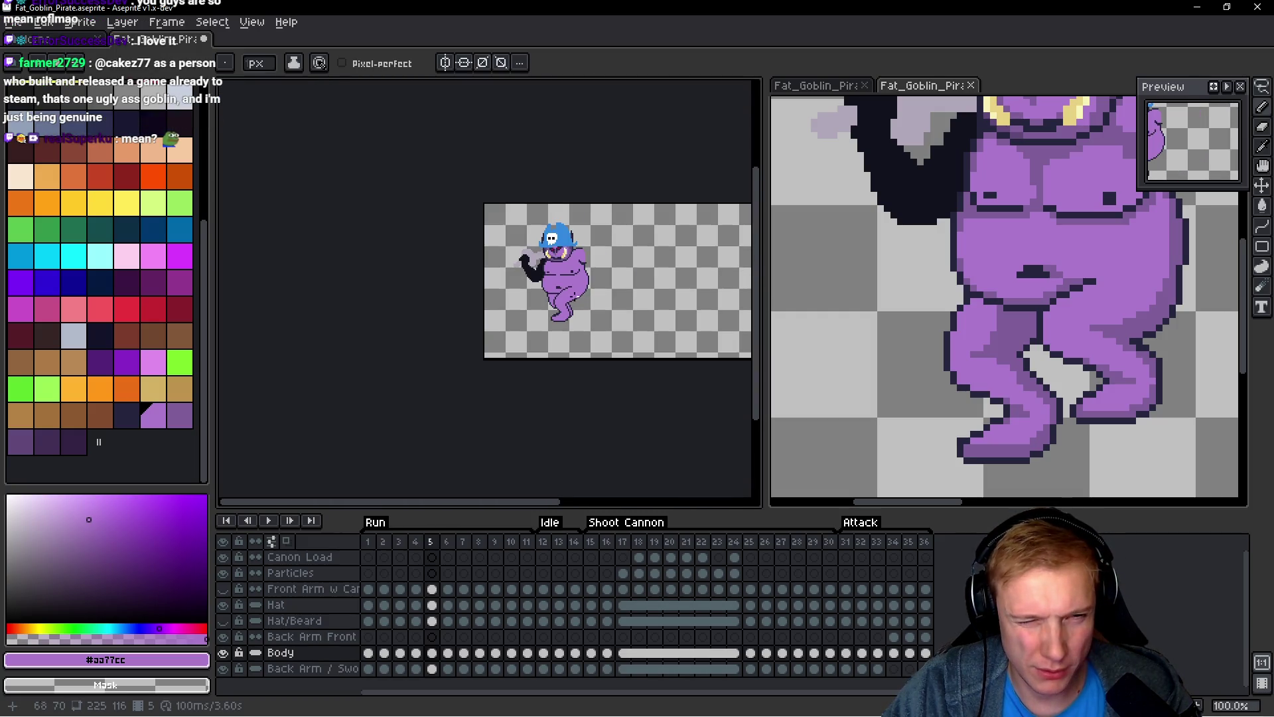
scroll(562, 279, "up", 5)
scroll(563, 280, "down", 4)
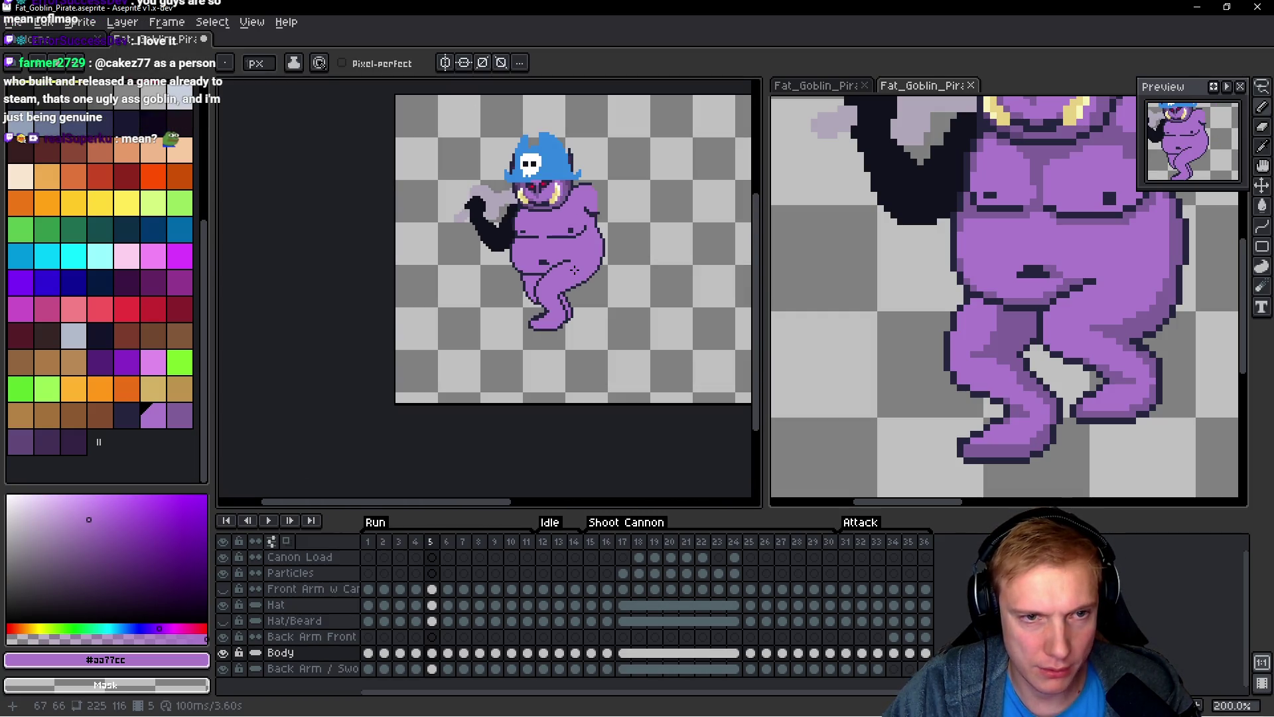
scroll(564, 277, "up", 4)
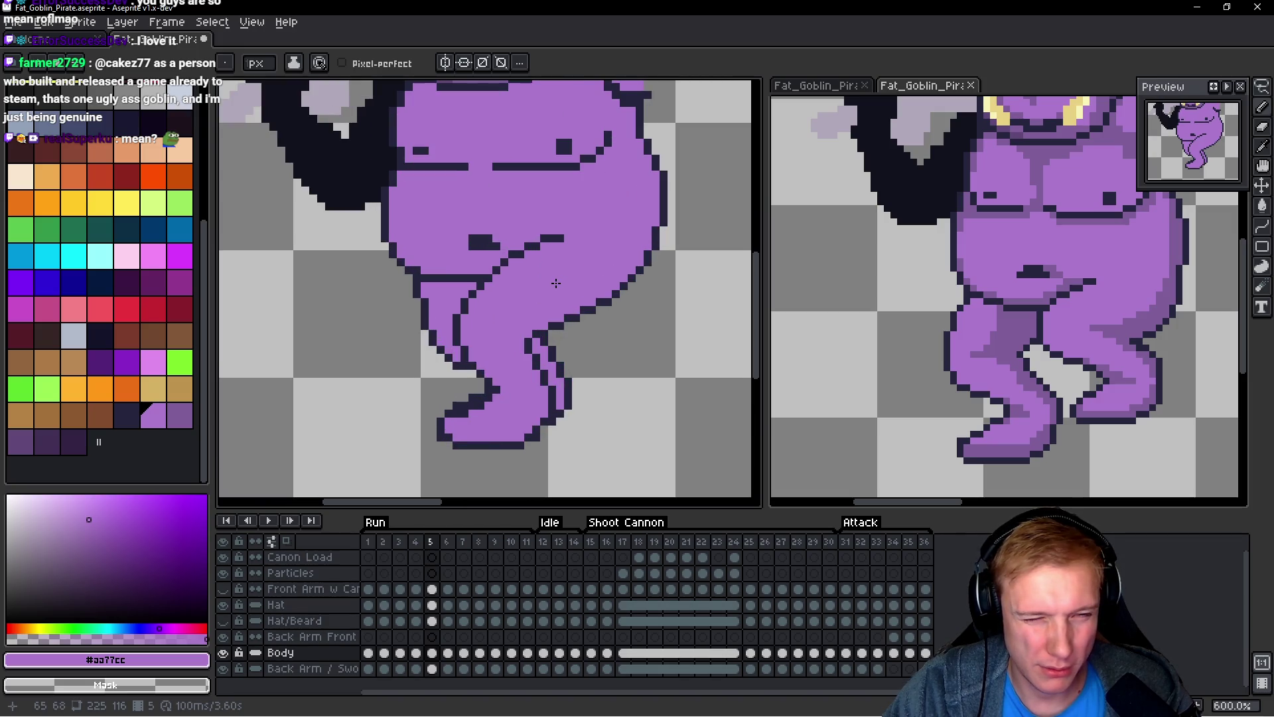
scroll(557, 284, "down", 2)
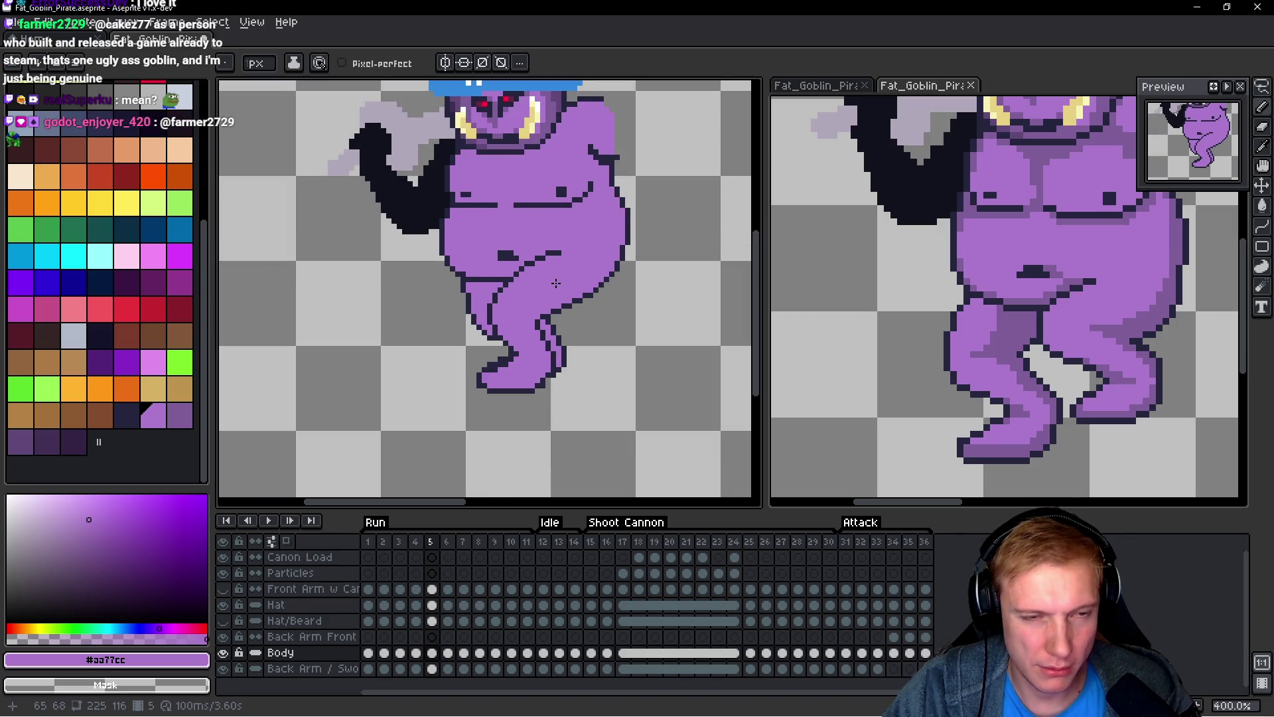
key("comma")
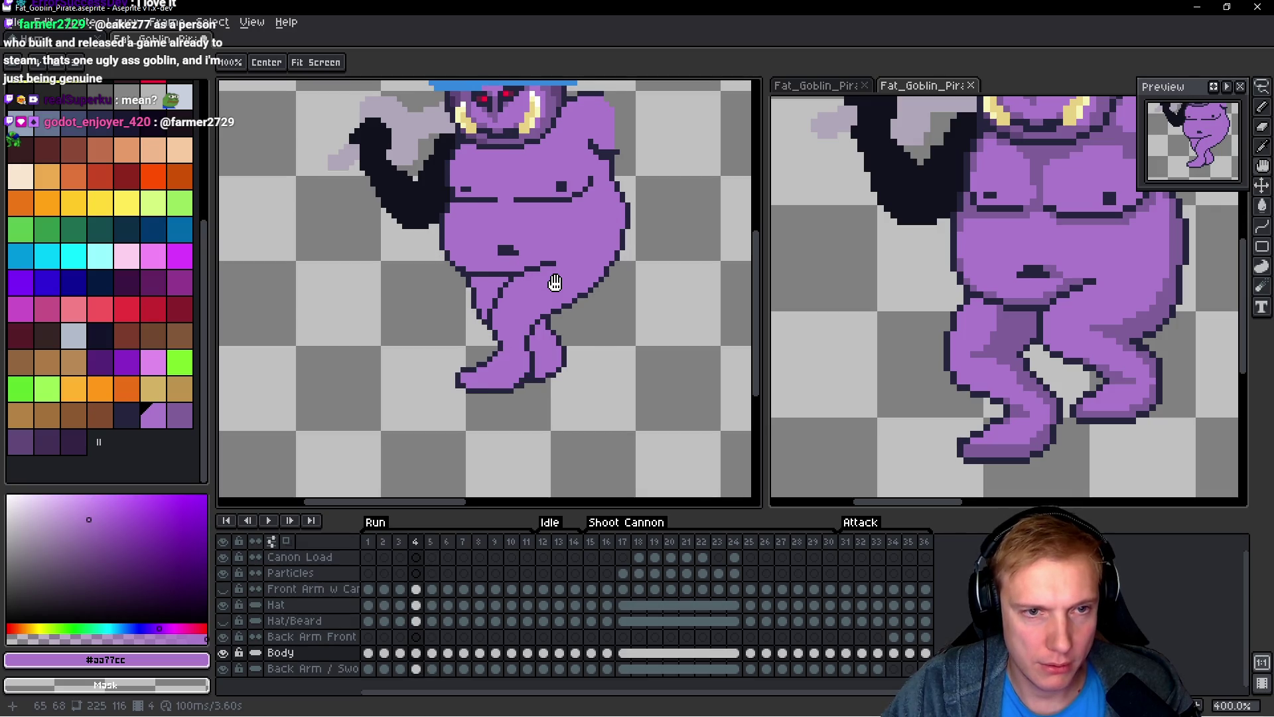
Step: On frame 3, extend the #25253d crease outline rightward toward the belly dimple
key("comma")
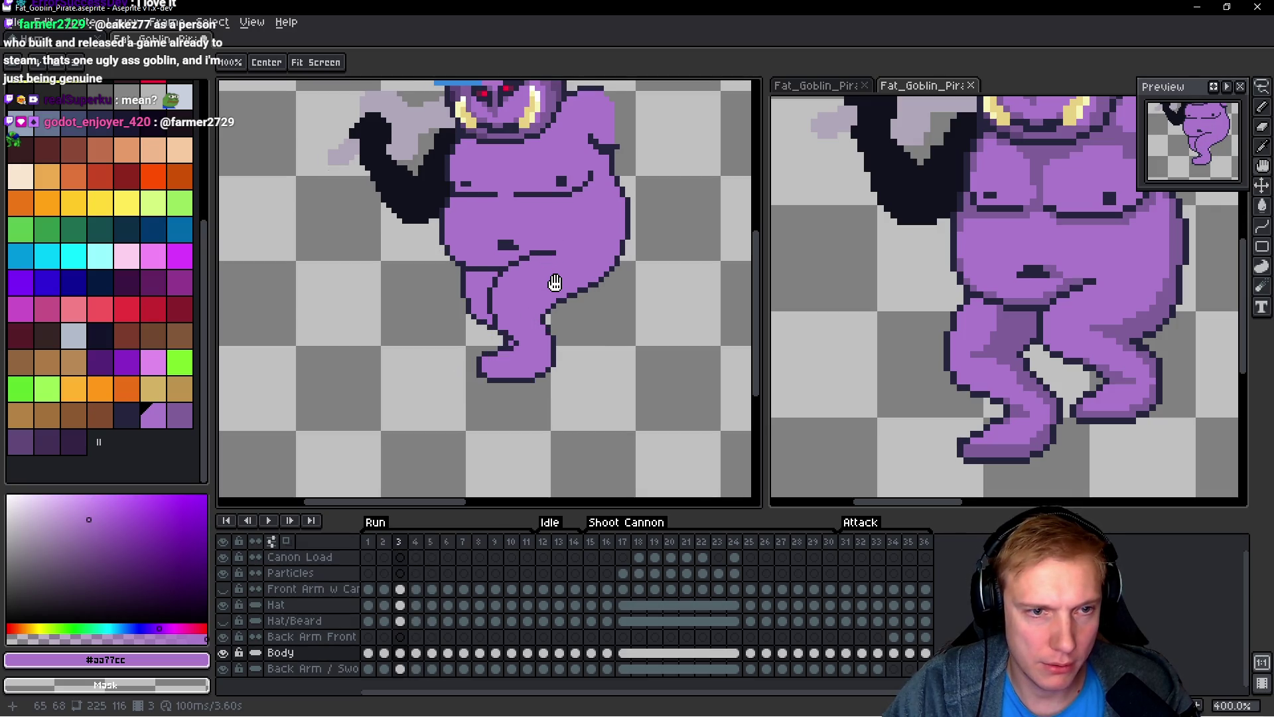
scroll(541, 282, "up", 3)
key("b")
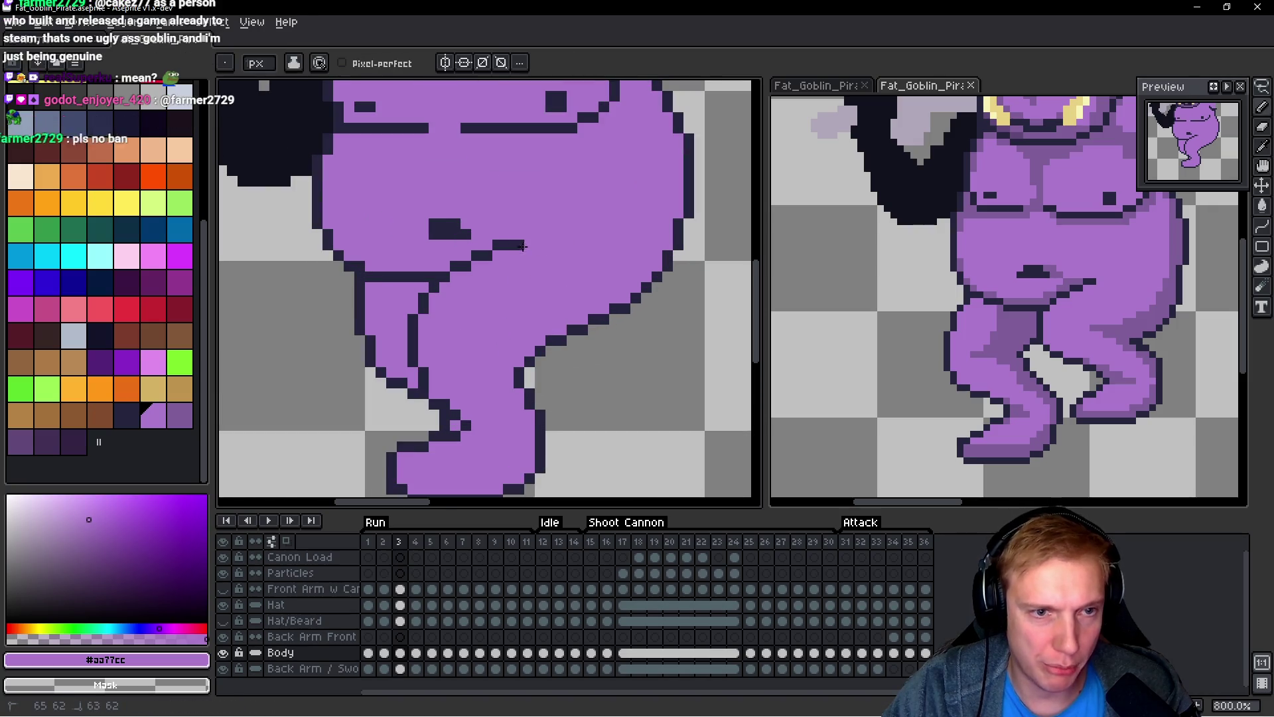
left_click(489, 247, "alt")
left_click_drag(501, 230, 531, 234)
Step: Repaint a stray dark pixel beside the crease with #aa77cc purple
left_click(489, 260, "alt")
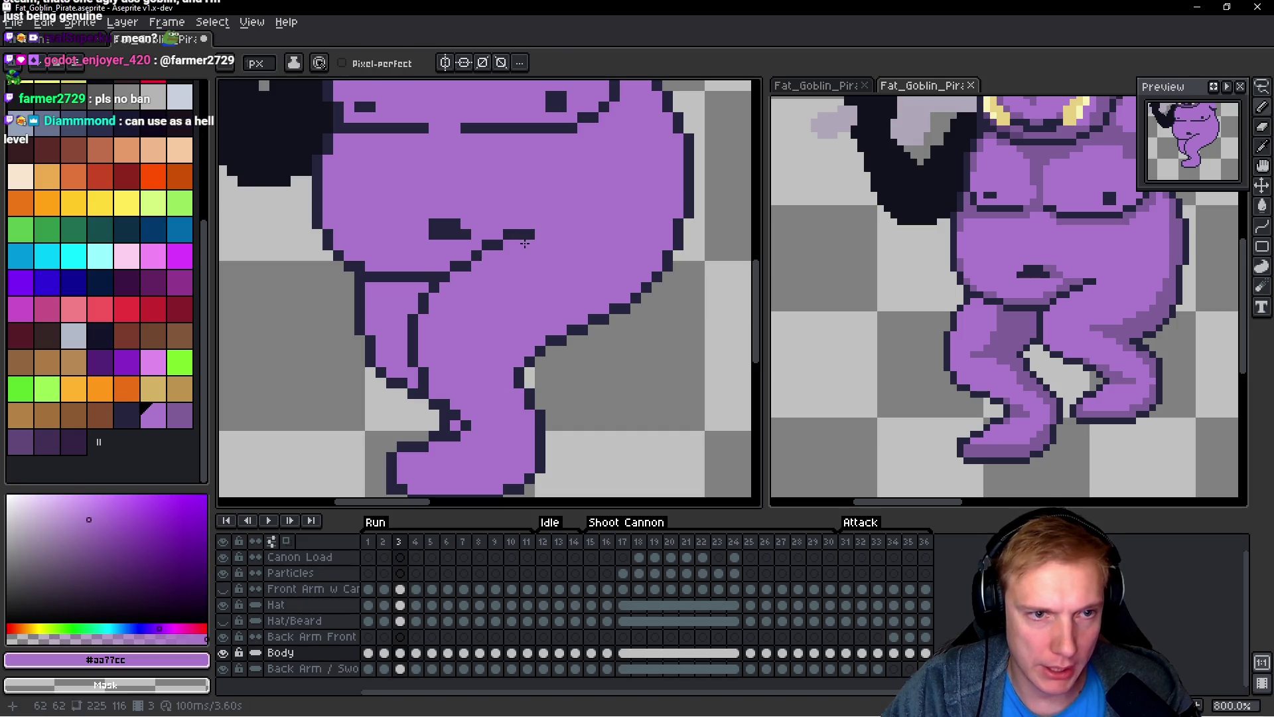
left_click(472, 247, "alt")
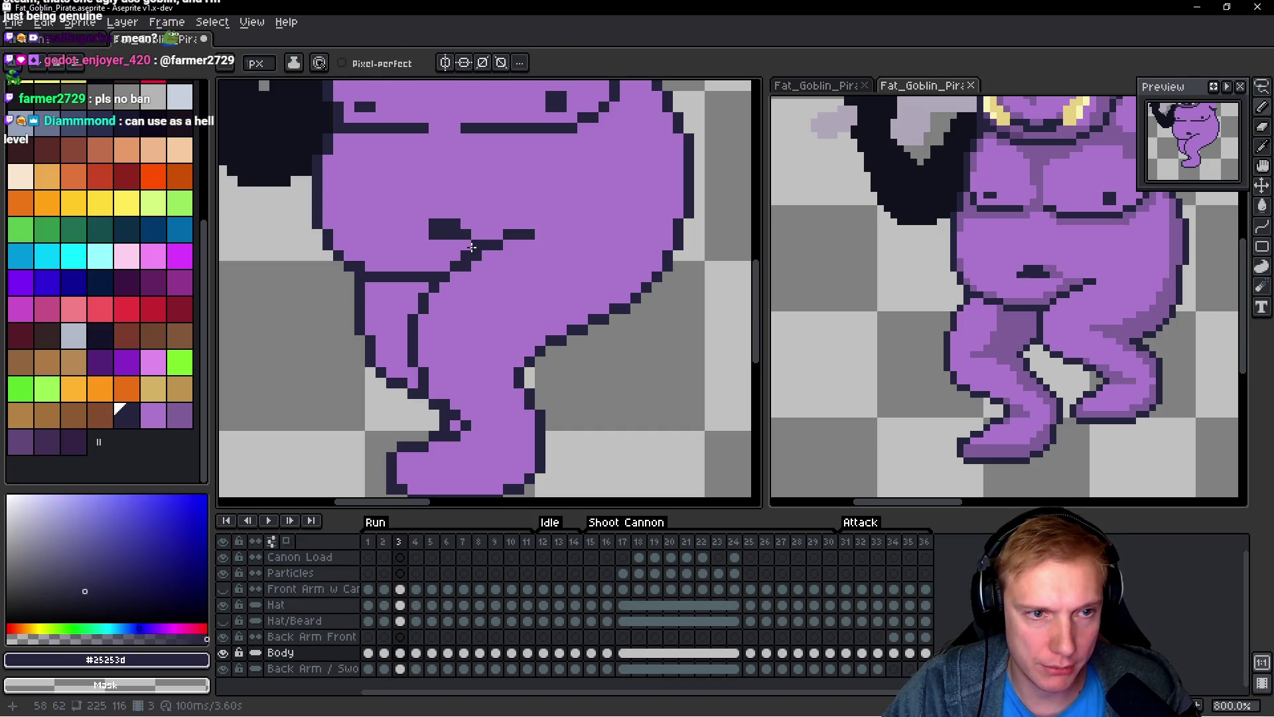
left_click(506, 245, "alt")
left_click(497, 245)
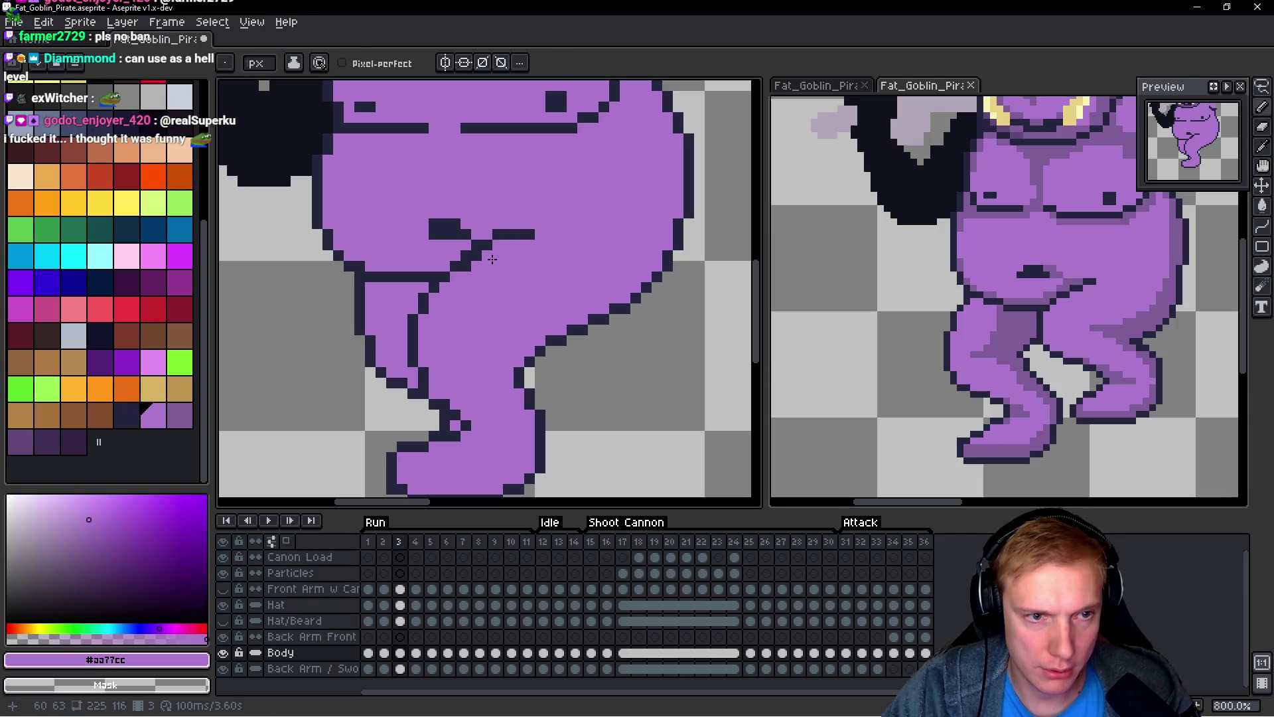
scroll(541, 274, "down", 3)
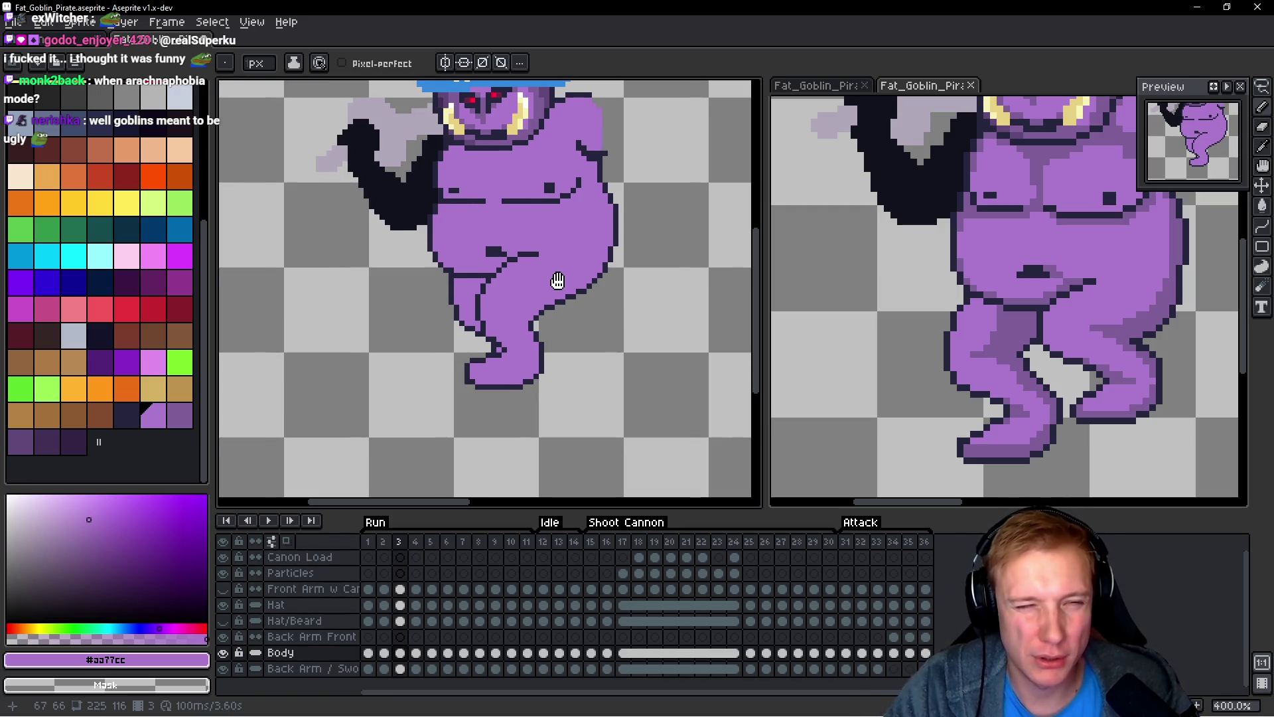
Step: Compare frame 3 against frame 2 and re-pick the #25253d outline colour
key("comma")
key("period")
scroll(549, 264, "up", 5)
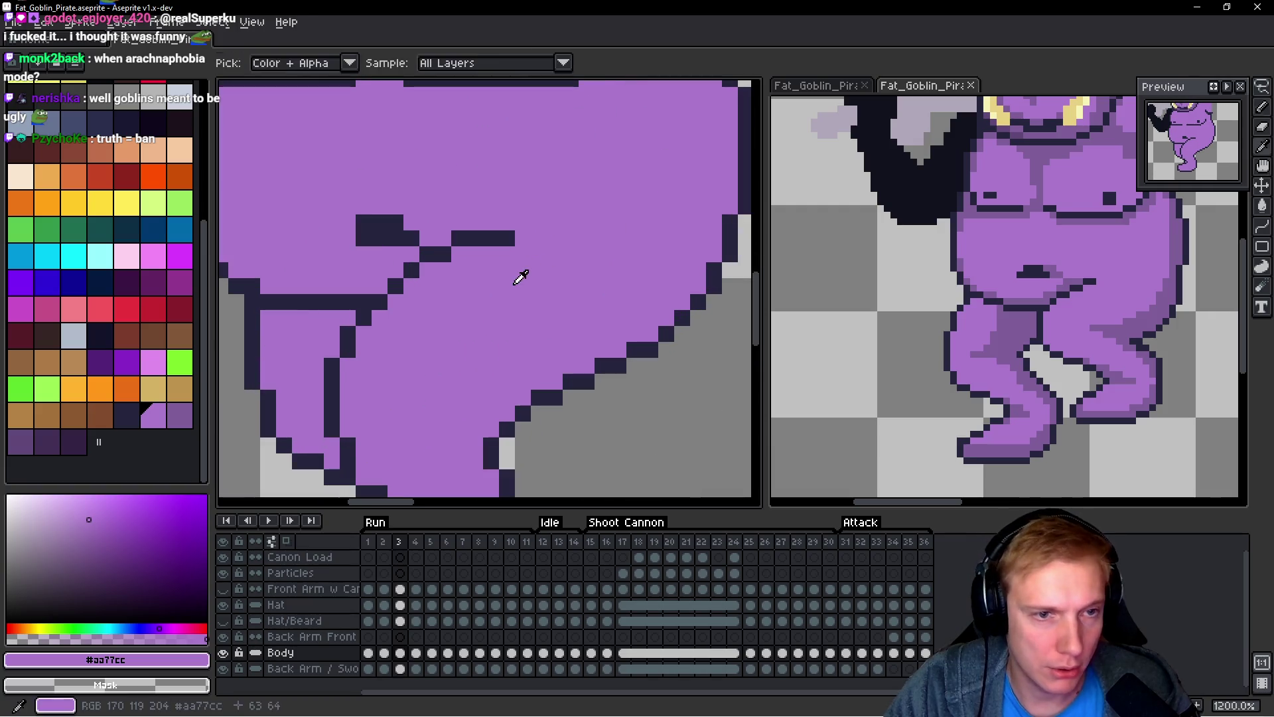
scroll(504, 235, "down", 7)
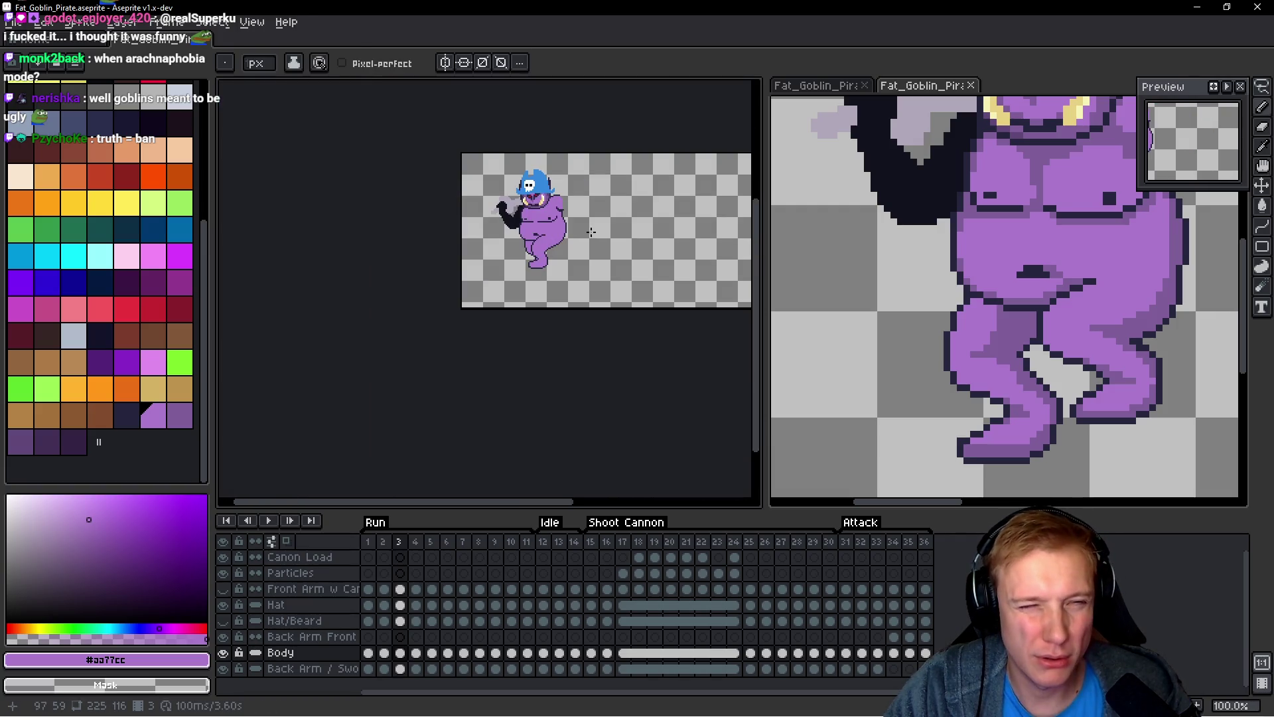
scroll(567, 236, "up", 6)
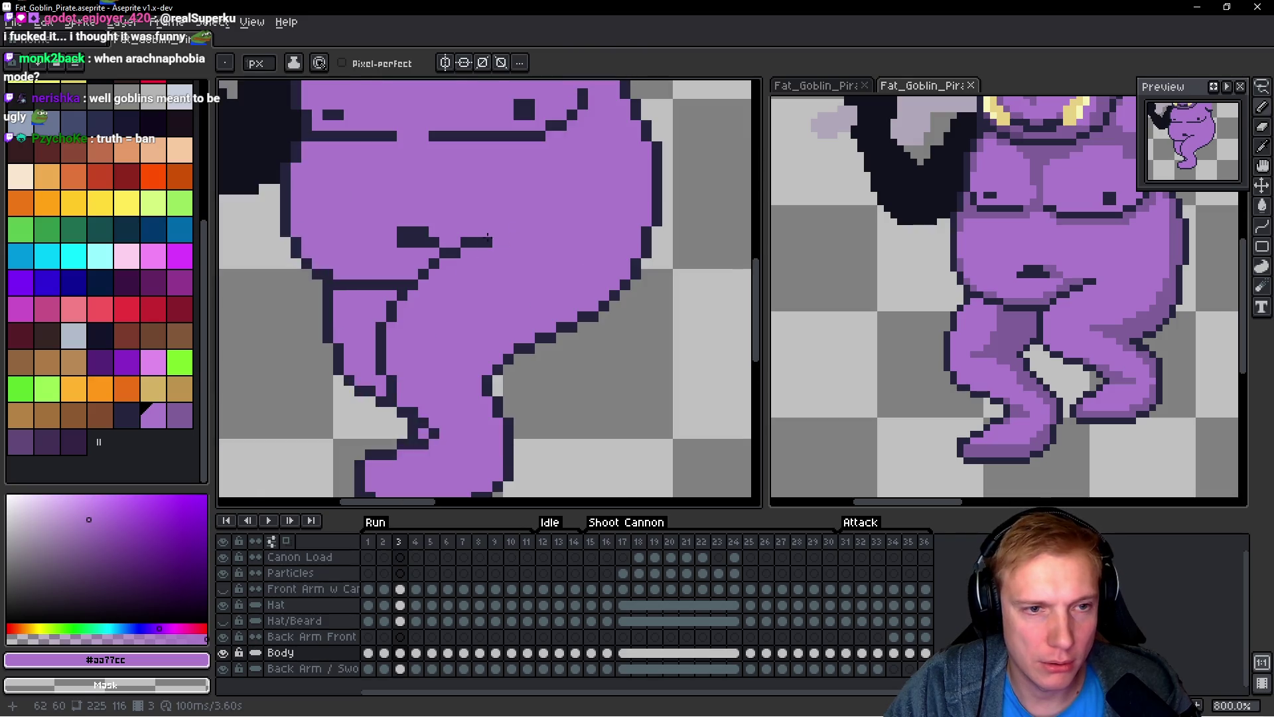
left_click(489, 237, "alt")
scroll(531, 232, "down", 4)
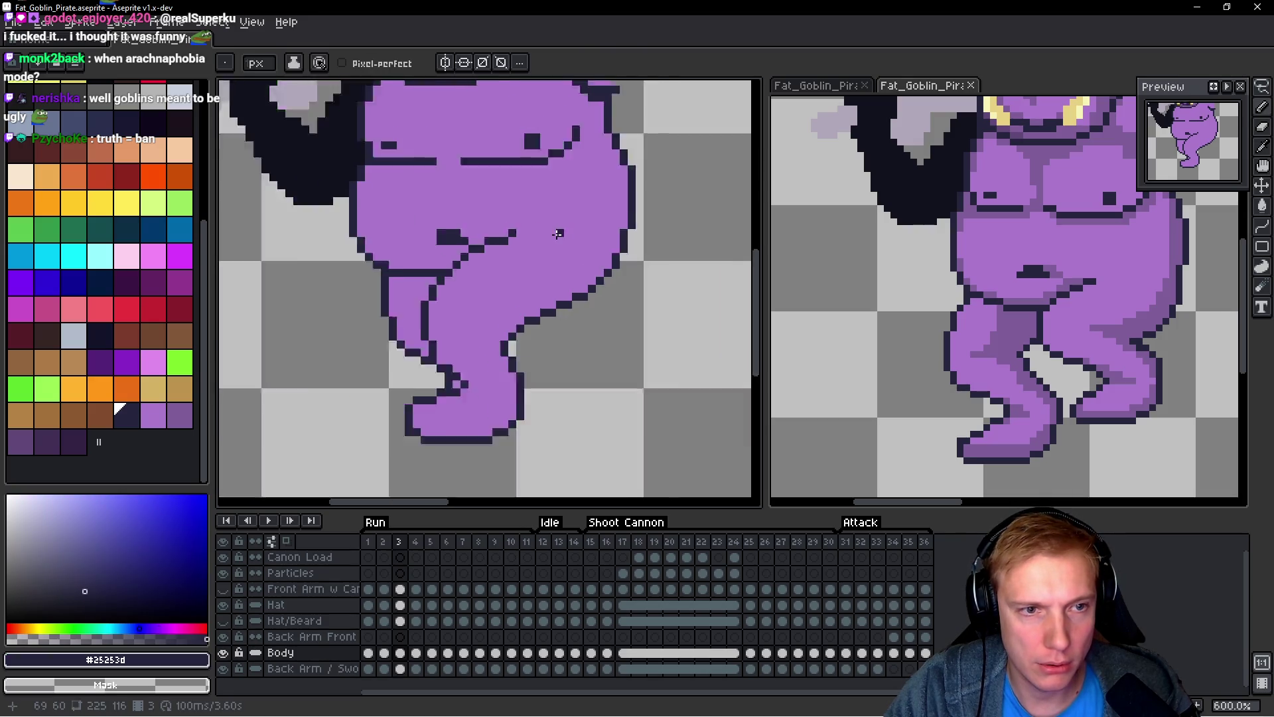
key("space")
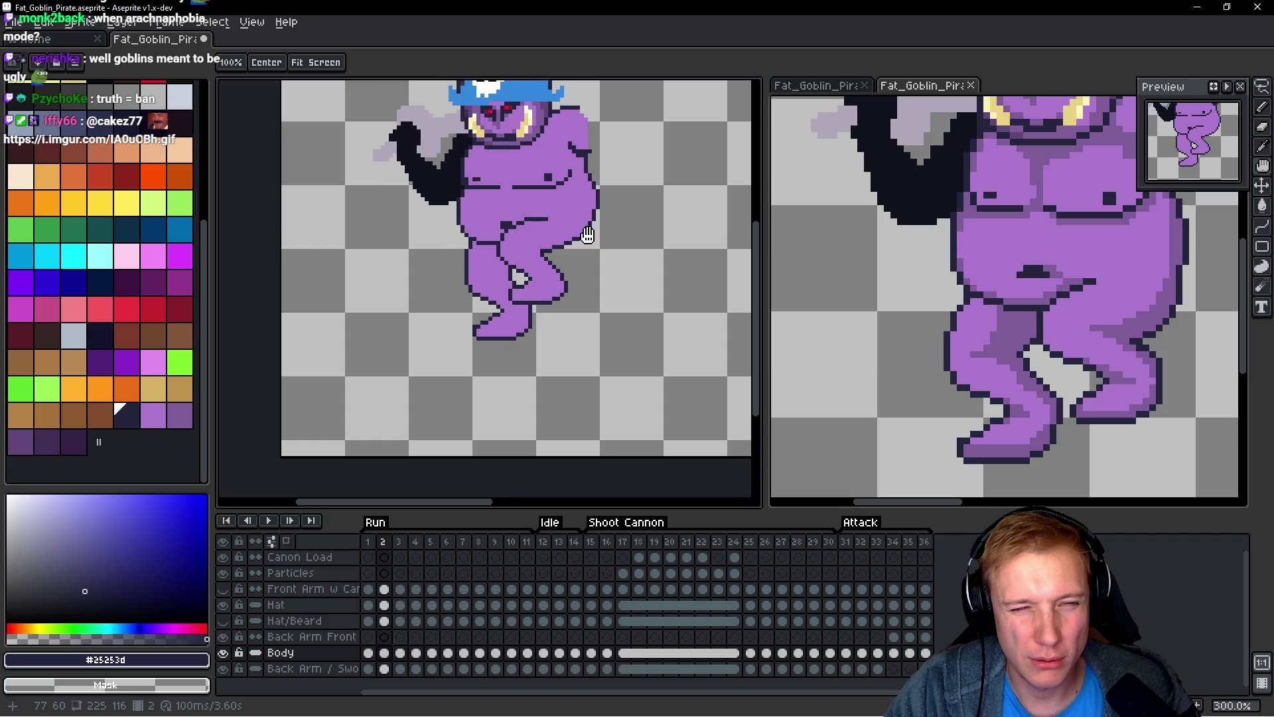
Step: Paint a stray dark pixel on the leg purple
scroll(561, 226, "up", 6)
left_click(471, 313, "alt")
left_click(459, 265)
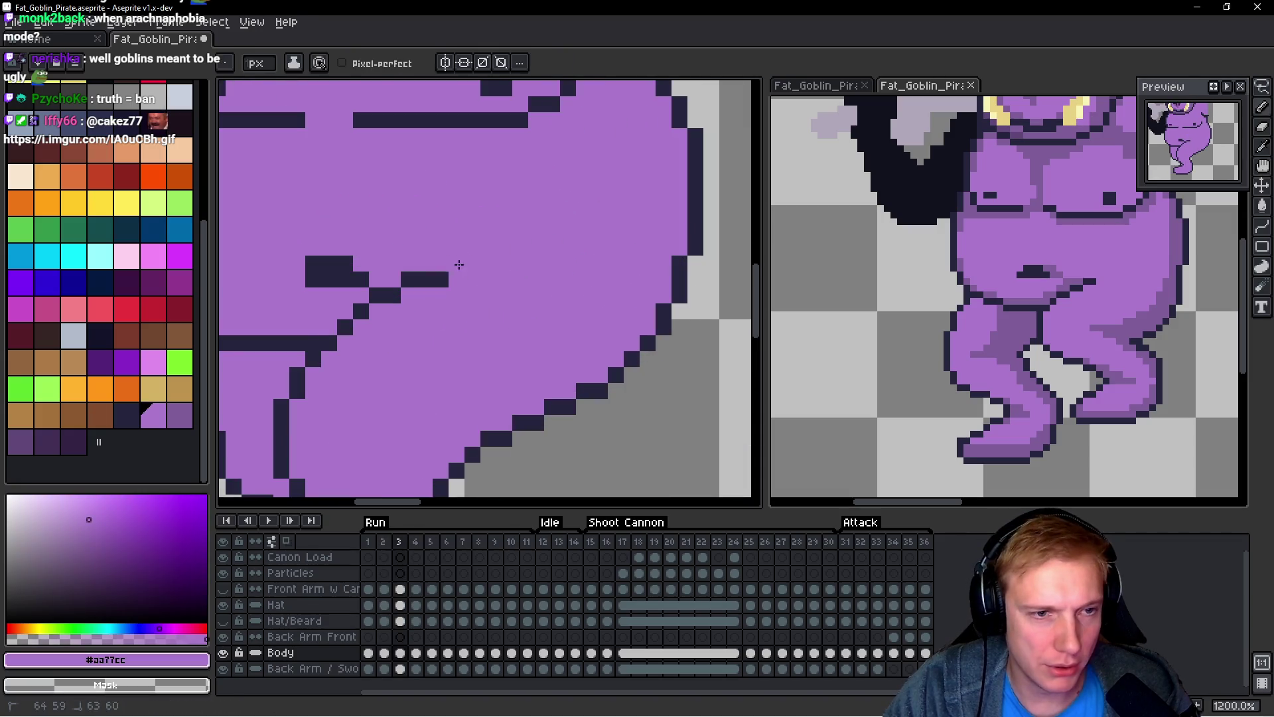
scroll(405, 284, "down", 5)
Step: Step through the neighbouring run frames and return to frame 2
key("space")
key("Left")
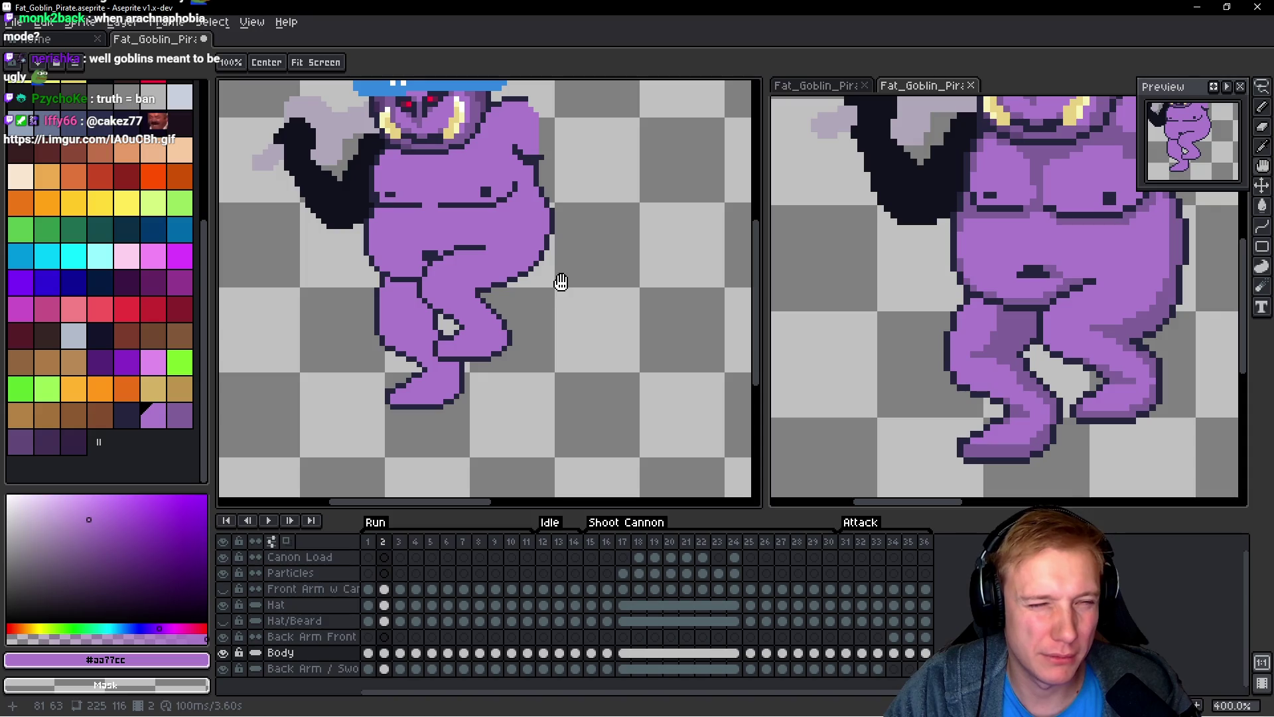
scroll(521, 258, "up", 5)
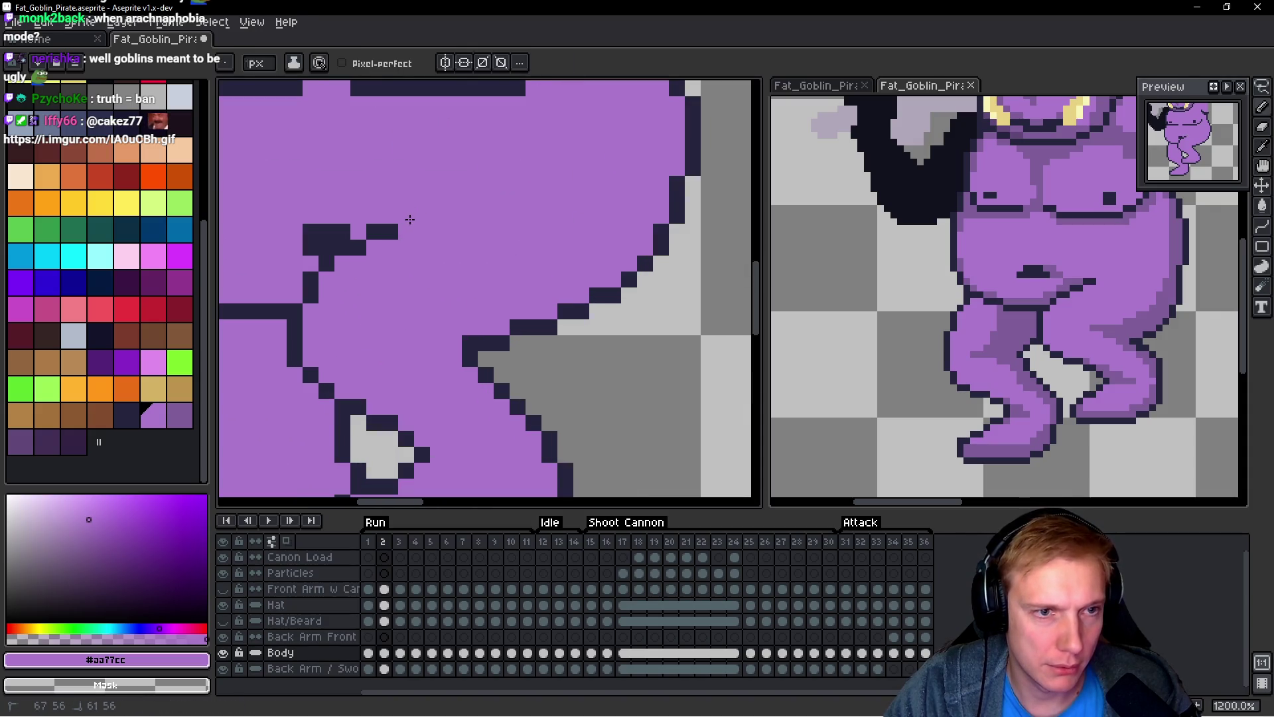
scroll(410, 219, "down", 5)
key("space")
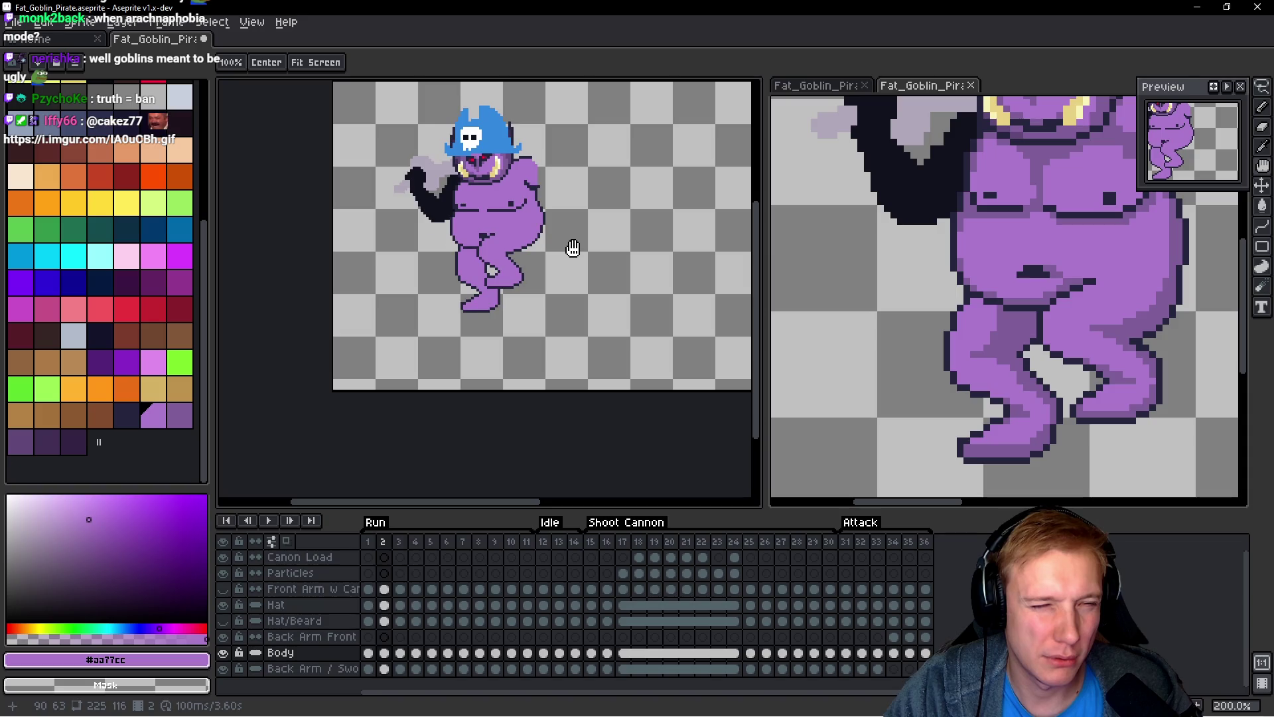
key("Right")
key("Right")
key("Left")
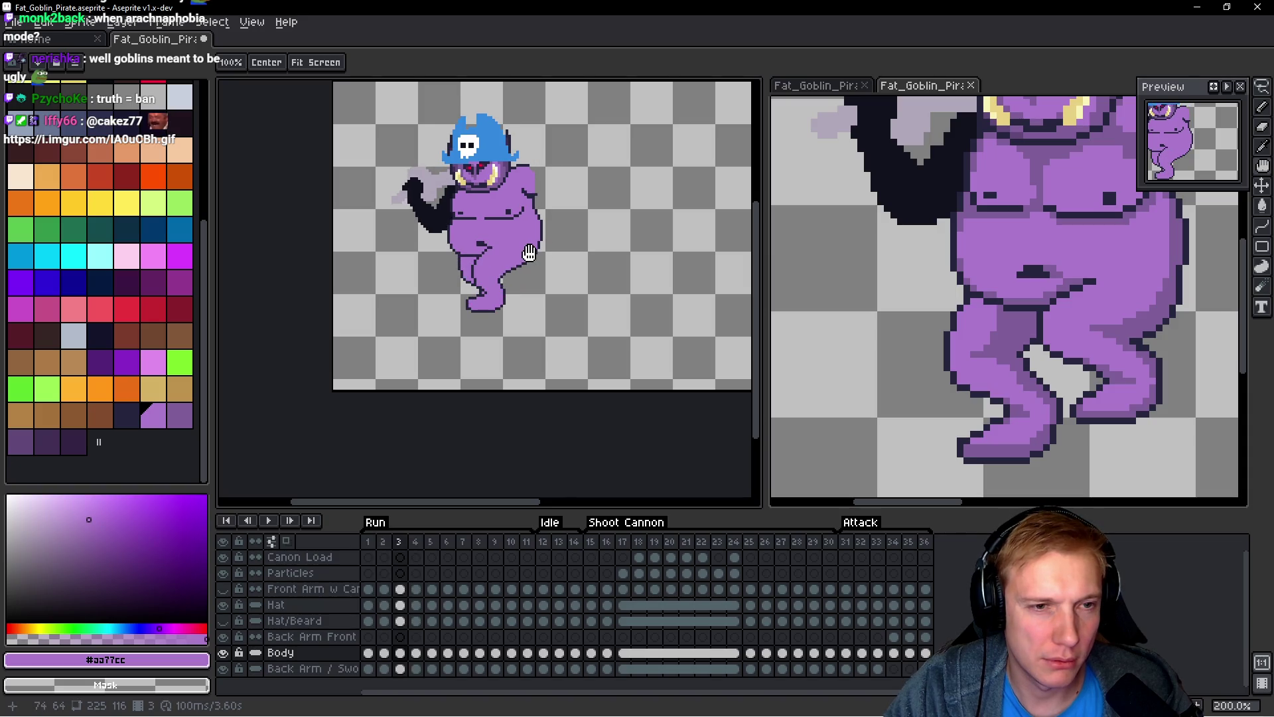
key("Left")
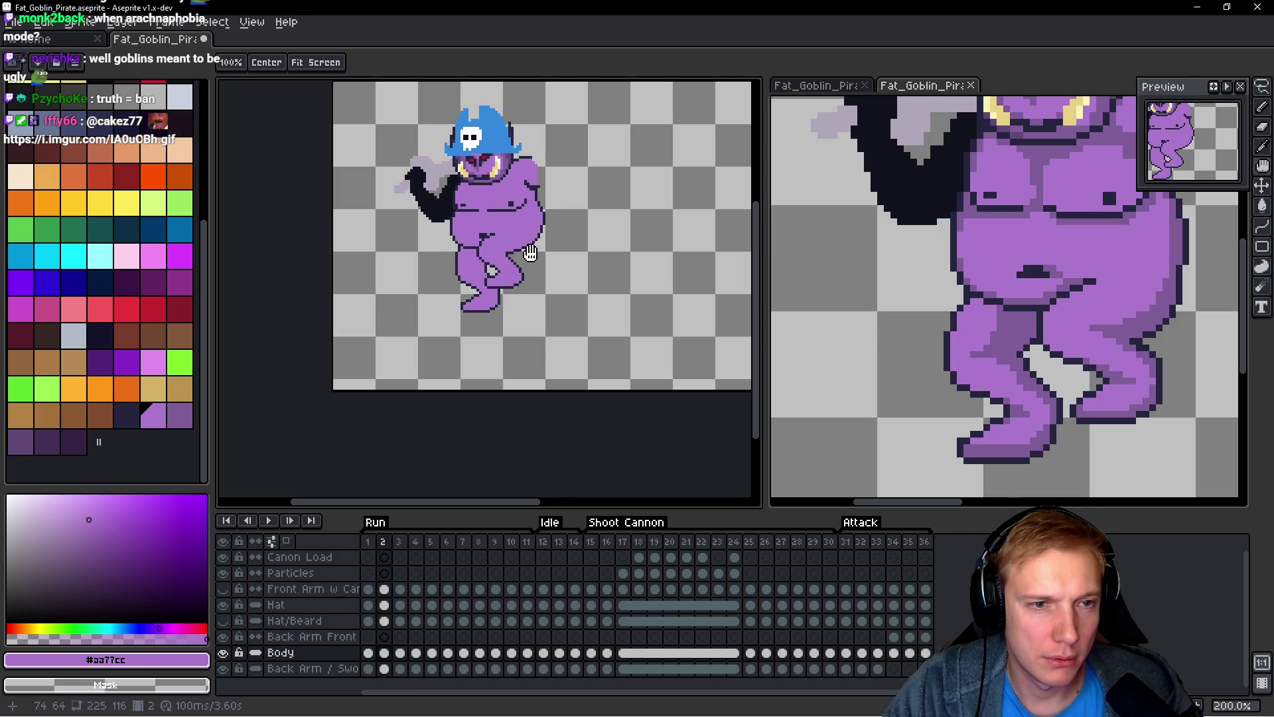
scroll(531, 253, "up", 7)
Step: Select the thigh crease line and stretch it from 6 to 8 pixels tall
key("i")
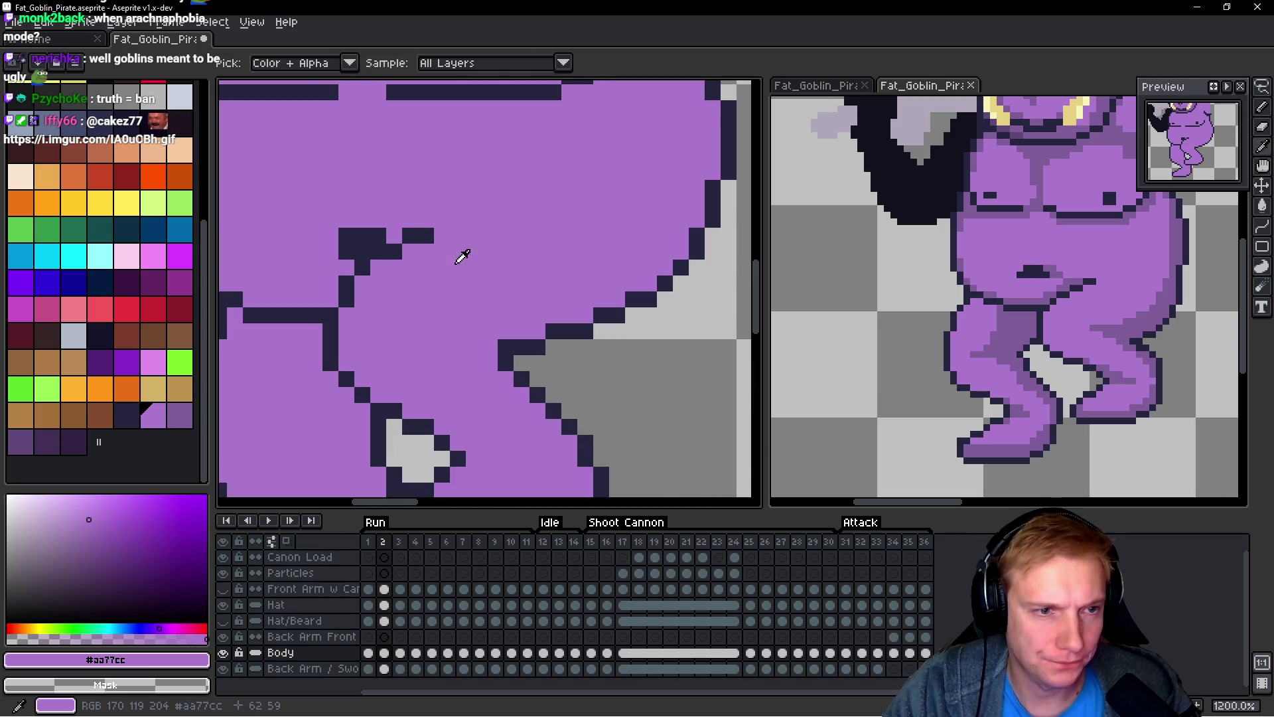
left_click(391, 242)
key("b")
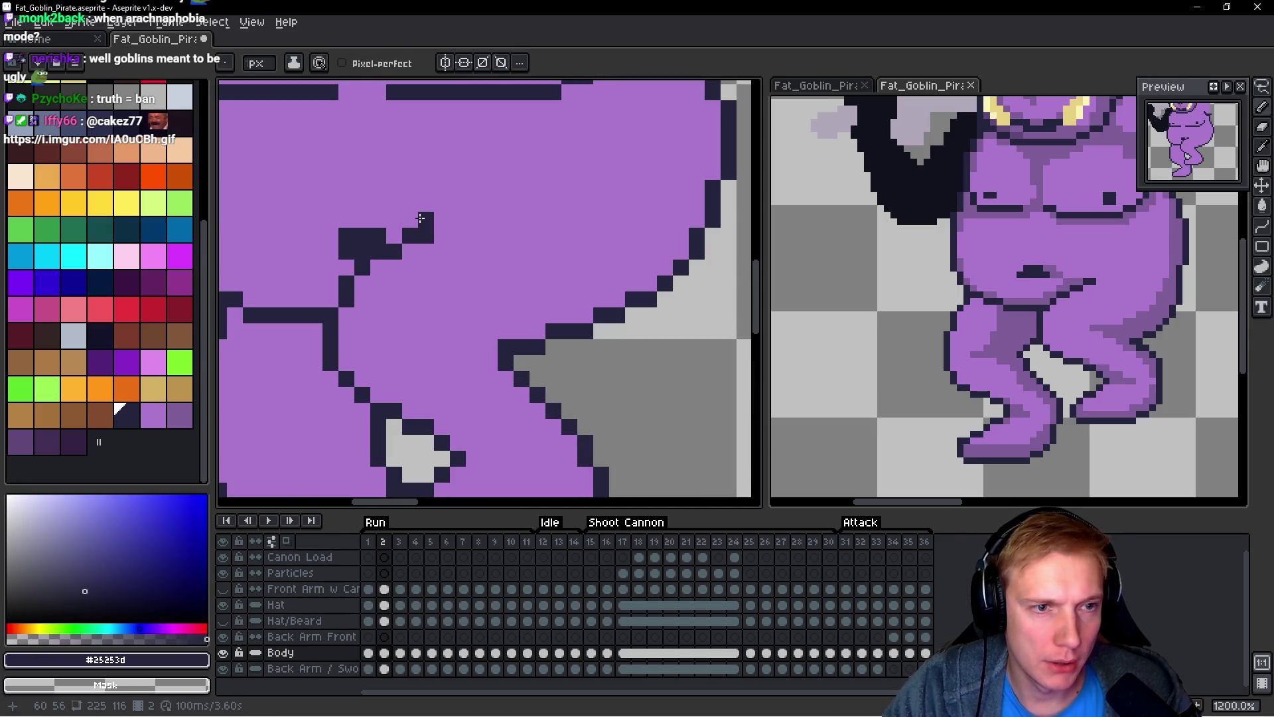
key("m")
left_click_drag(431, 253, 410, 252)
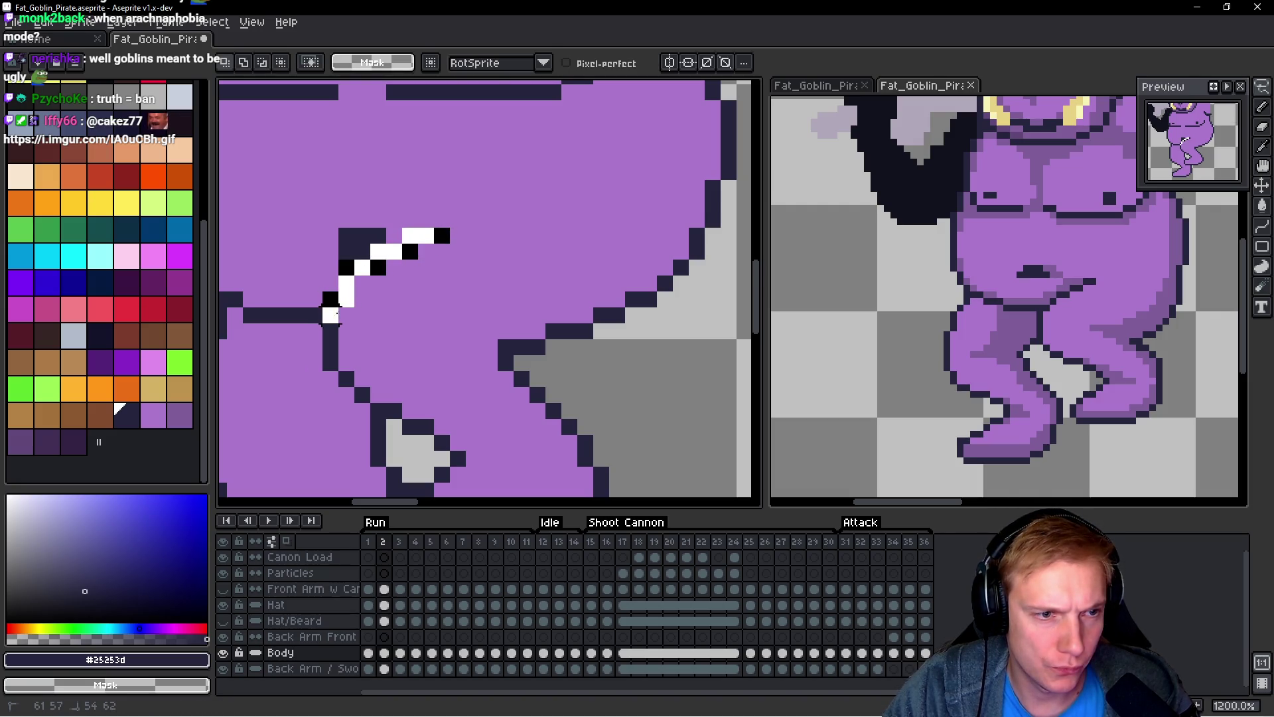
left_click_drag(330, 315, 330, 317)
mouse_move(387, 223)
left_mouse_down()
mouse_move(389, 156)
mouse_move(397, 167)
left_mouse_up()
scroll(543, 219, "down", 2)
key("Return")
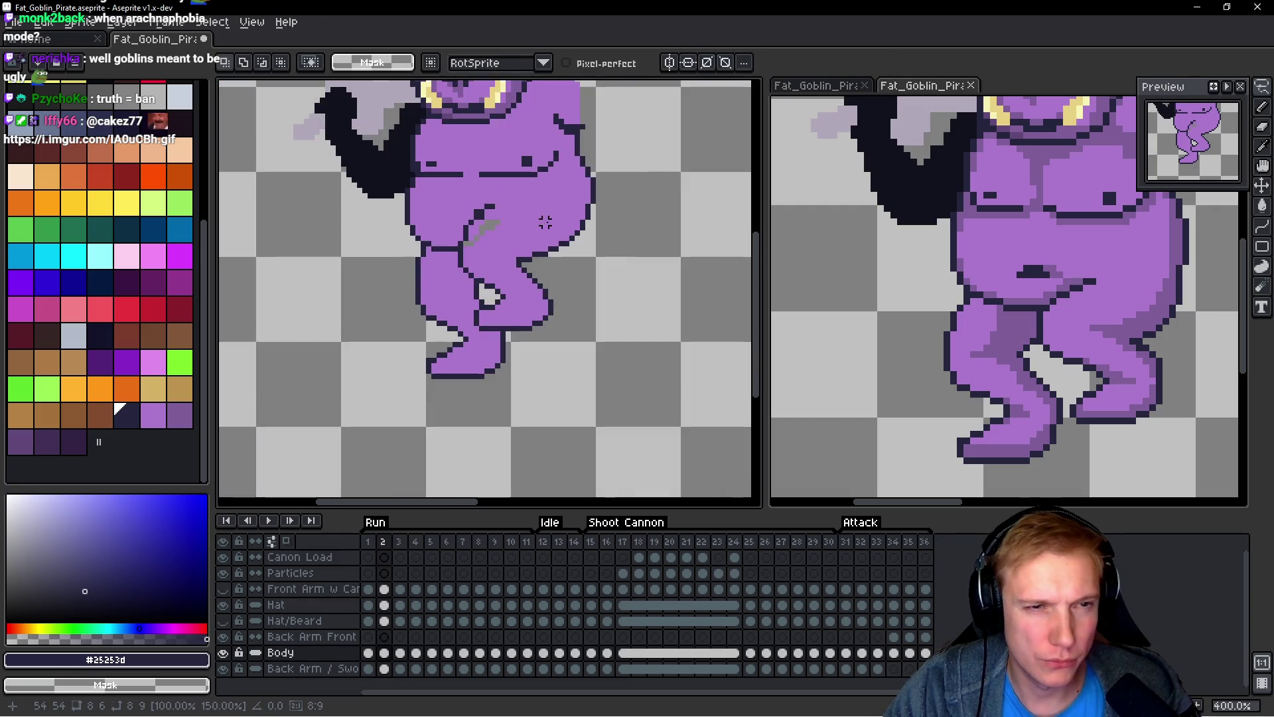
Step: Add dark outline pixels along the top of the leg curve and repaint a stray pixel purple
key("b")
left_click(415, 261, "alt")
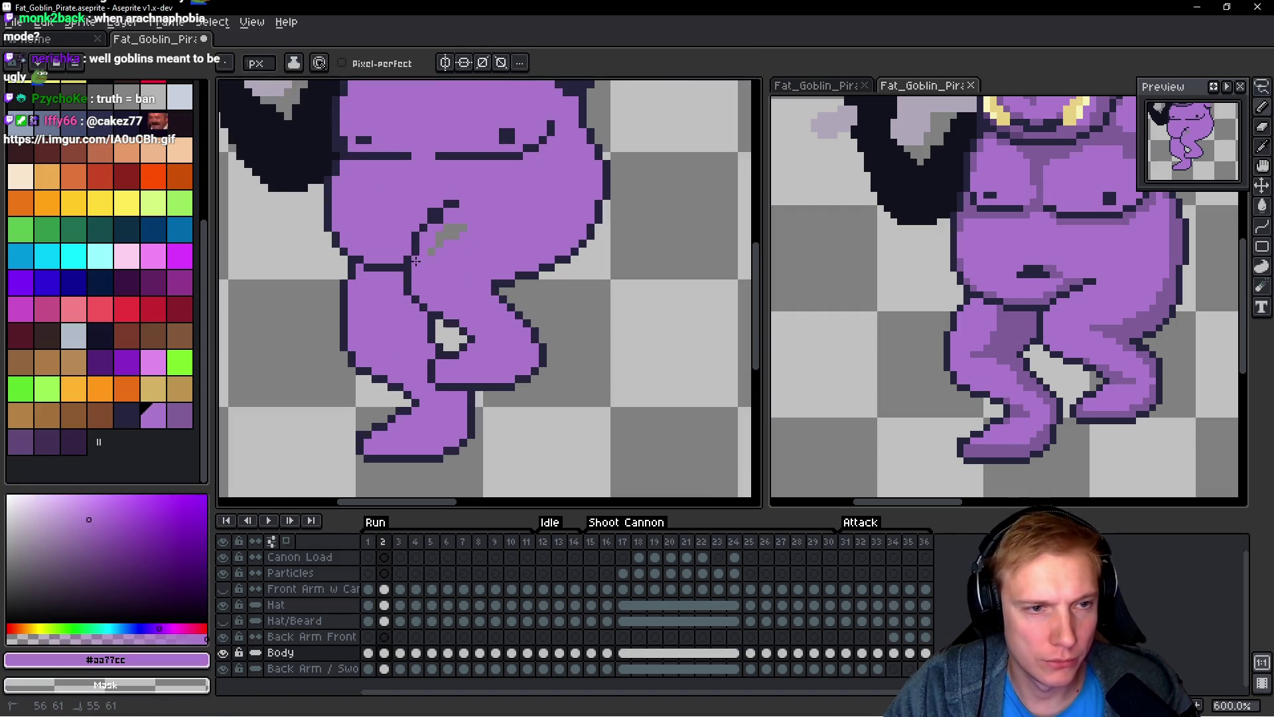
scroll(435, 219, "down", 2)
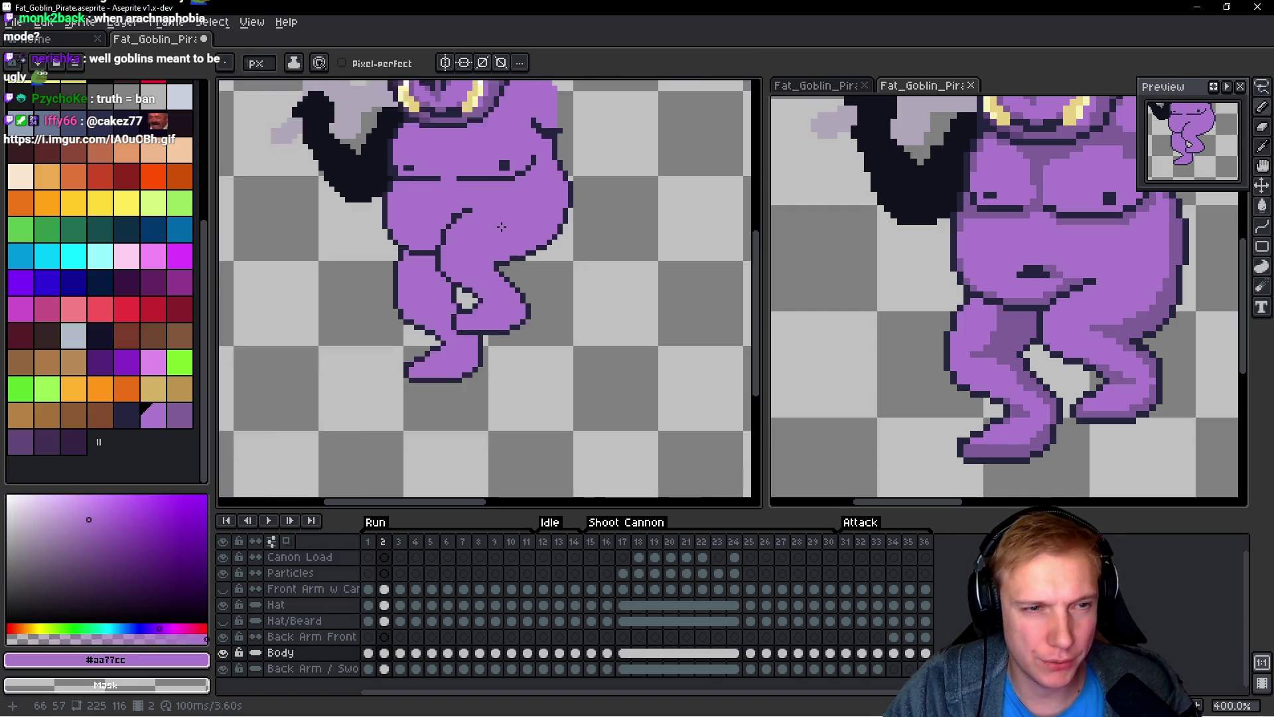
scroll(398, 222, "up", 4)
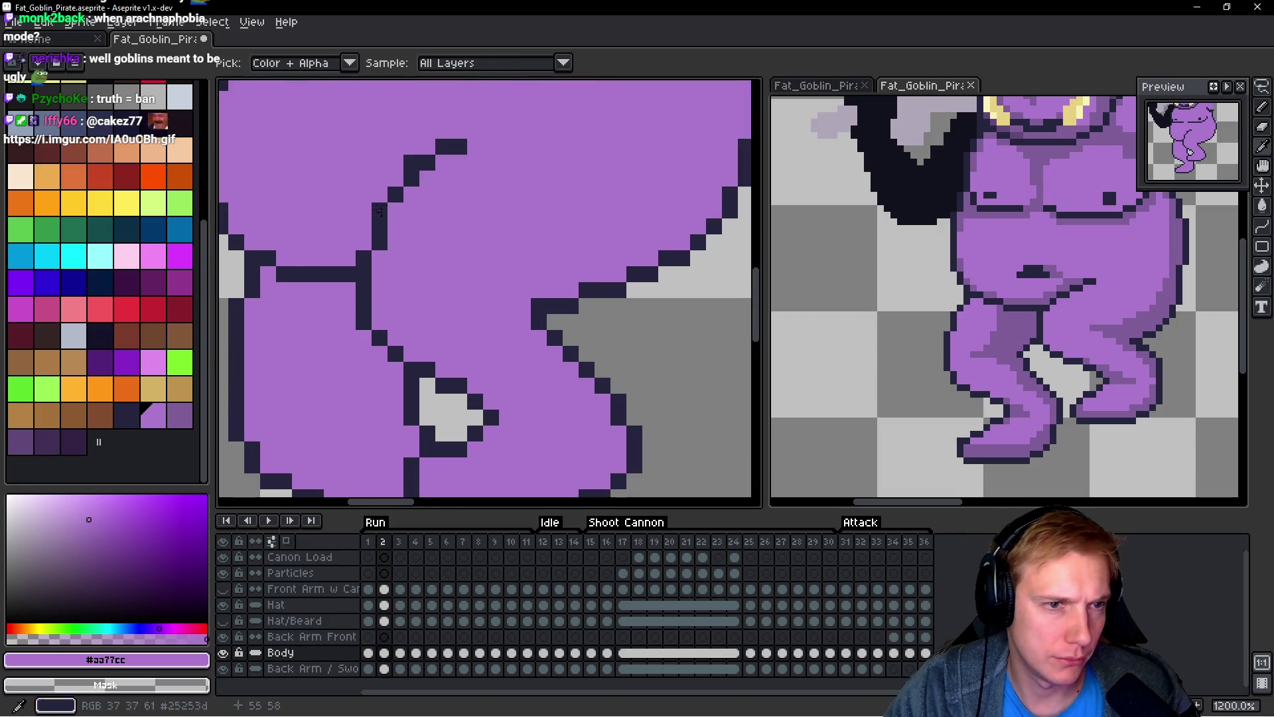
left_click(394, 211, "alt")
left_click(370, 188, "alt")
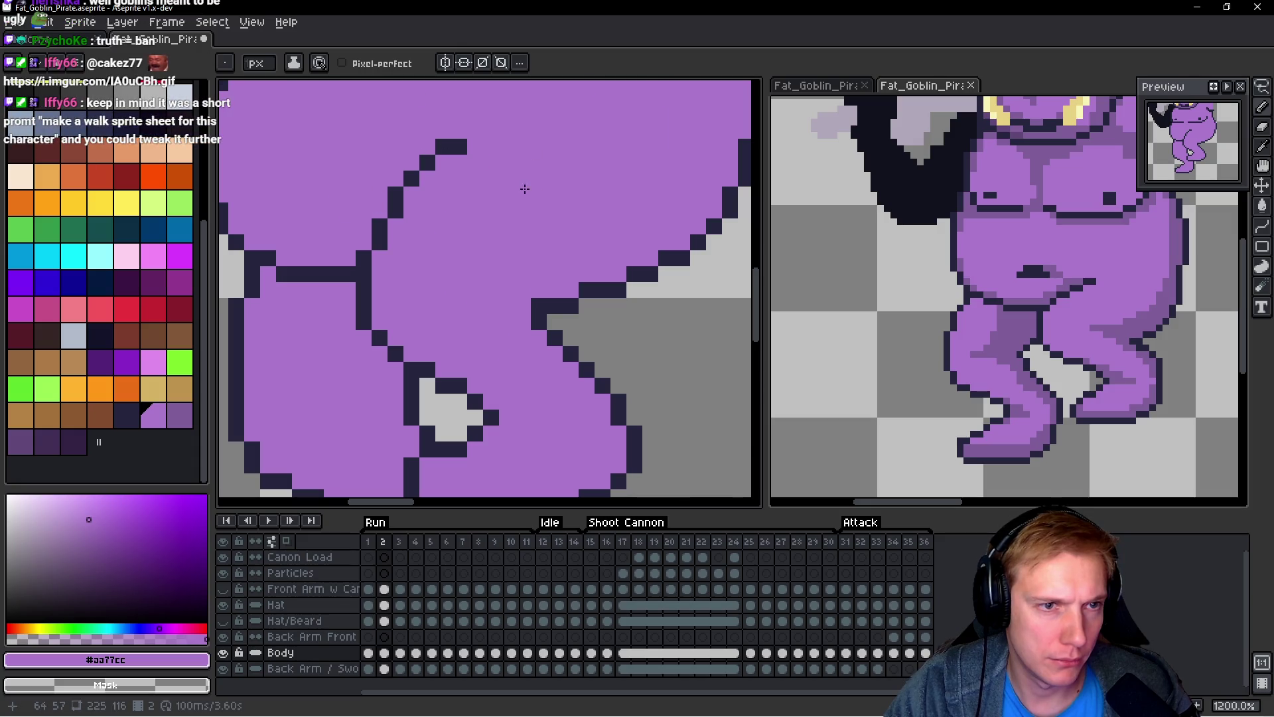
scroll(522, 188, "down", 2)
scroll(550, 170, "up", 2)
left_click(385, 180, "alt")
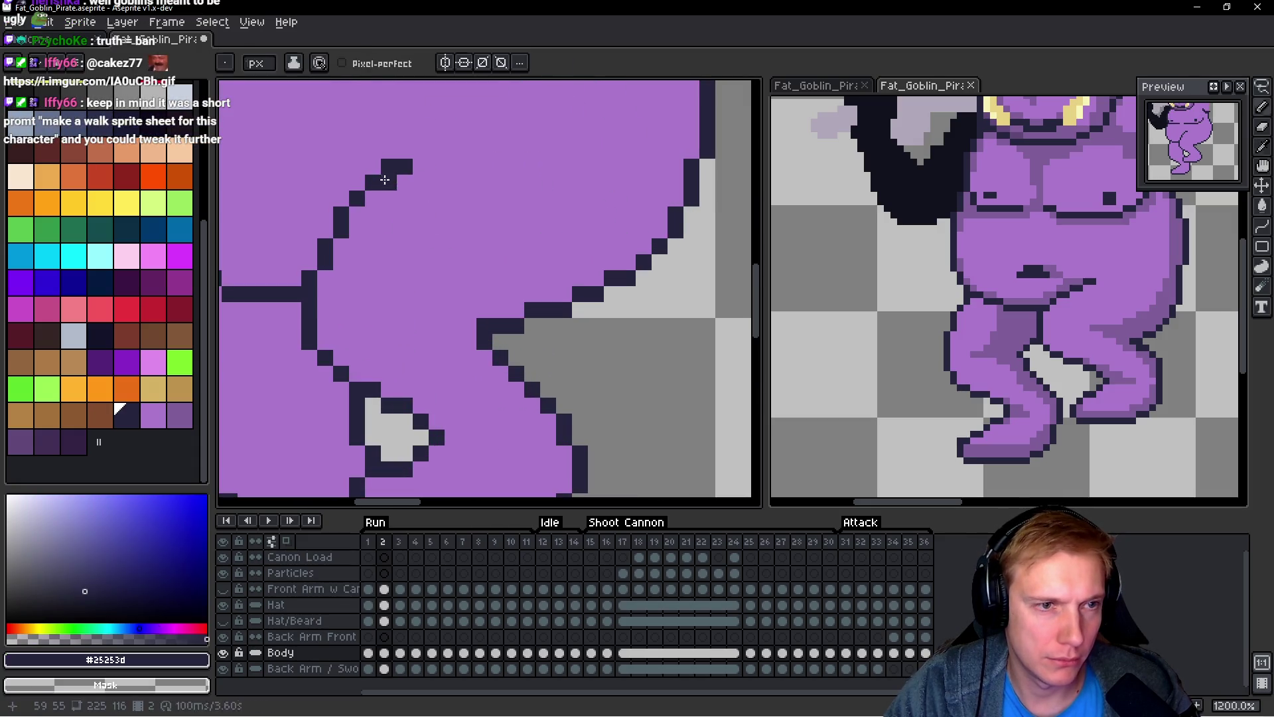
left_click(434, 167)
left_click(431, 150)
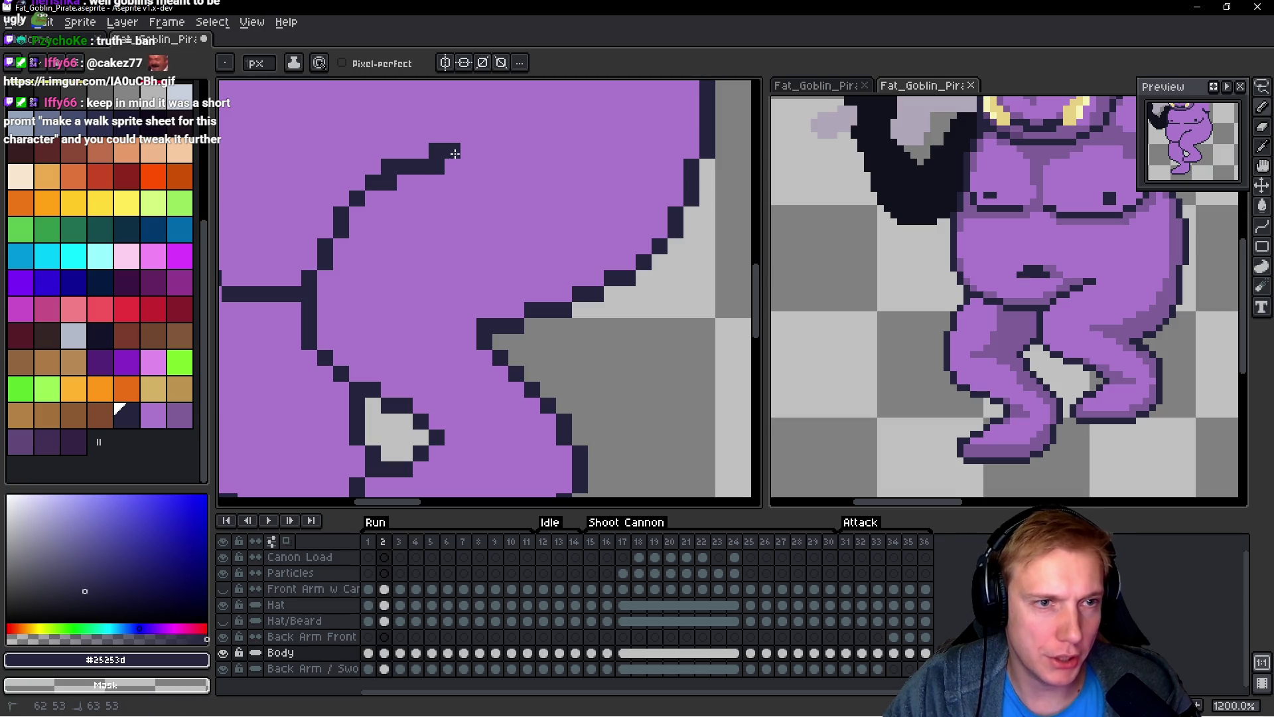
left_click(455, 171, "alt")
left_click(432, 170)
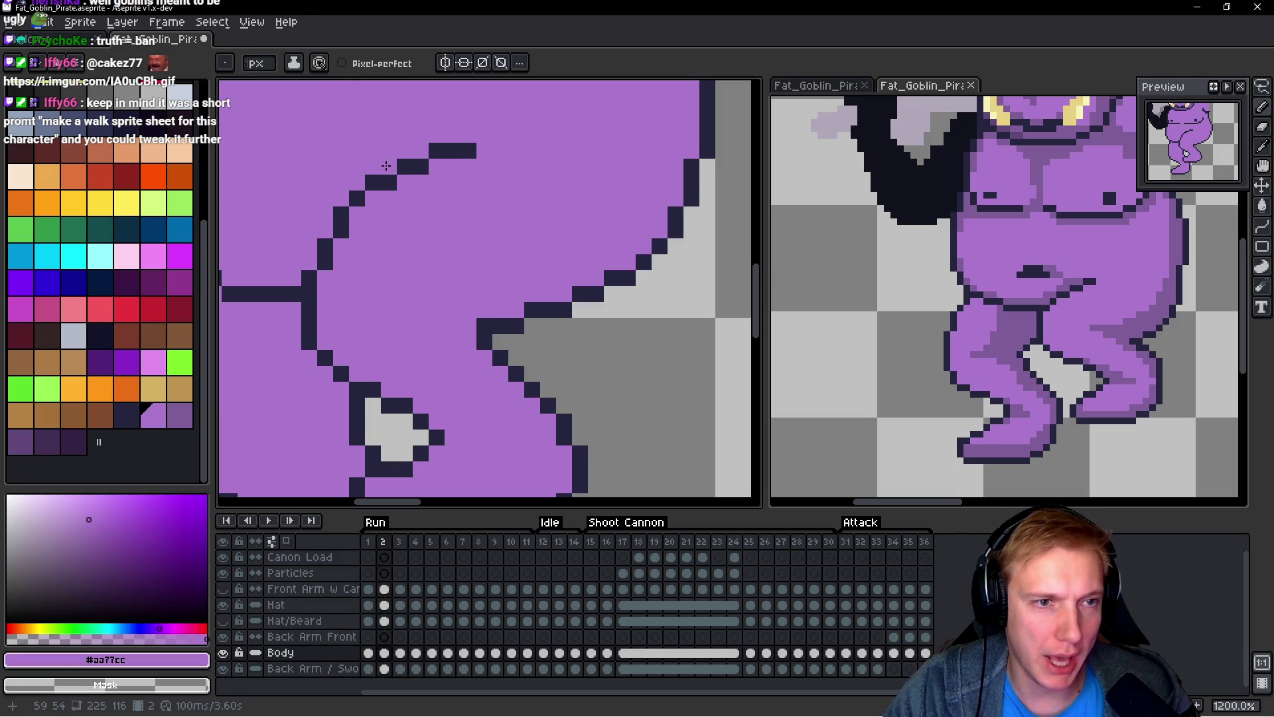
scroll(521, 194, "down", 6)
Step: Resample the dark outline and body purple colours from the leg
key("space")
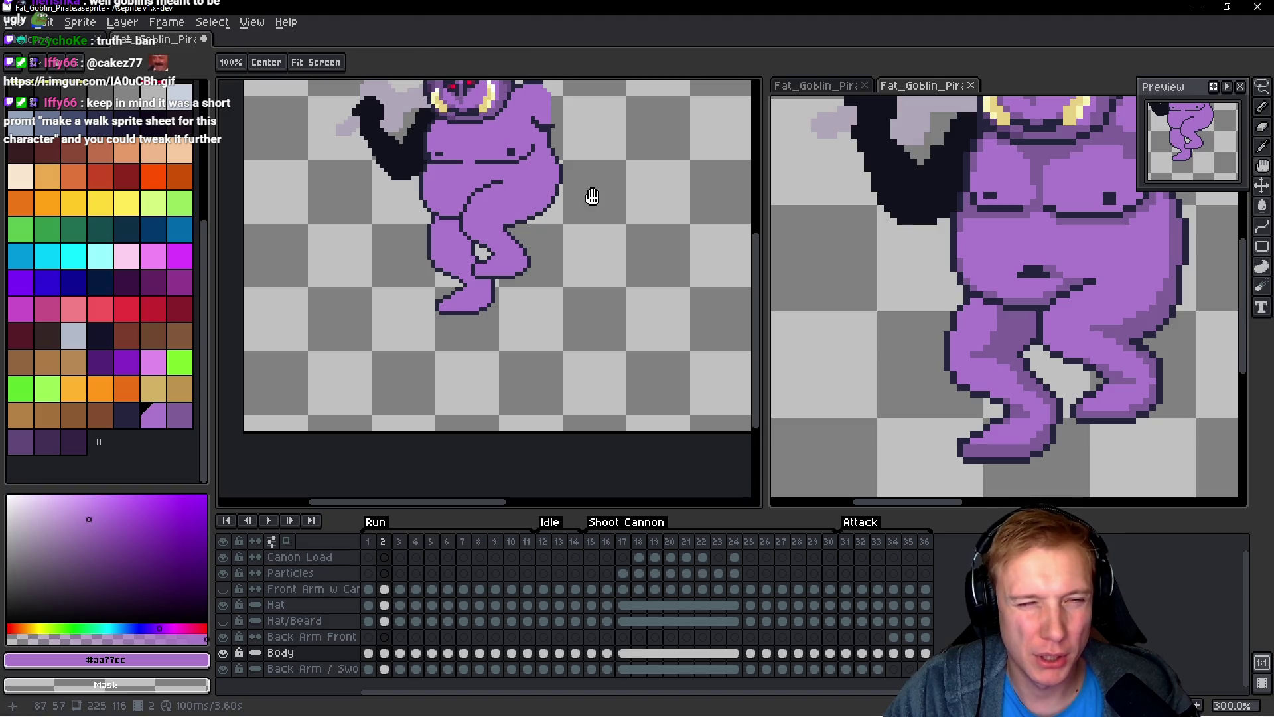
scroll(471, 212, "up", 6)
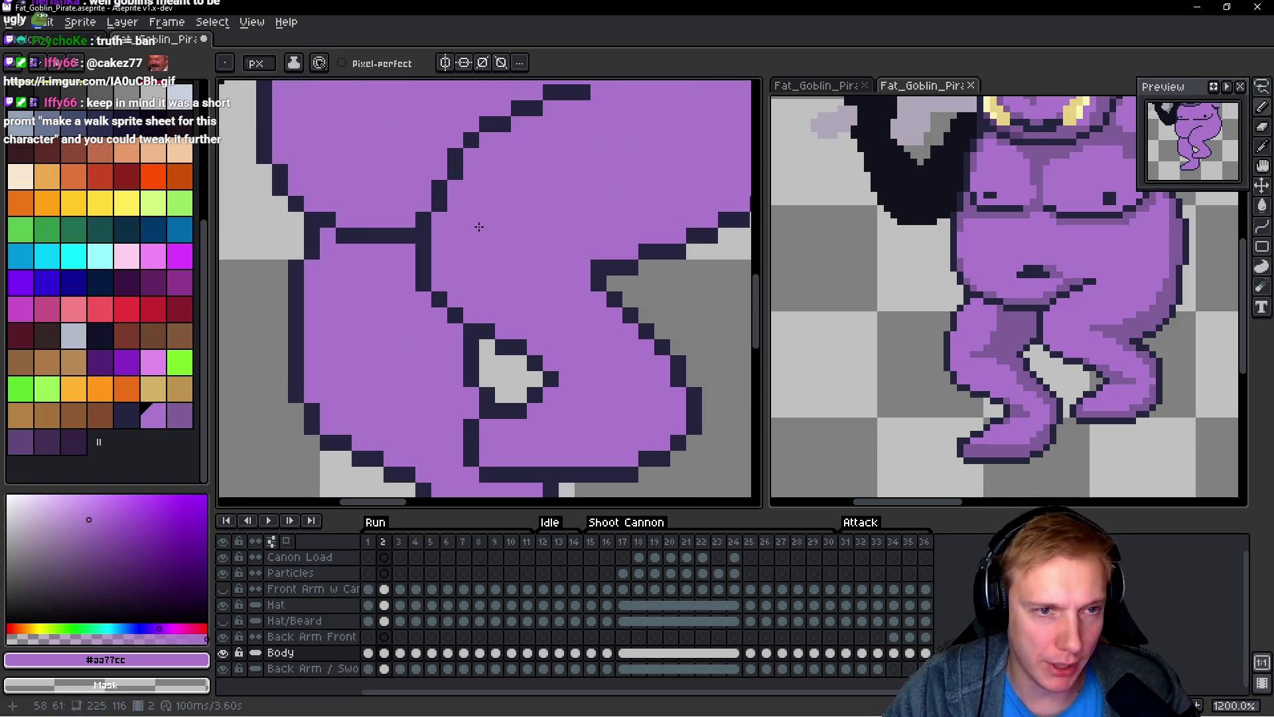
left_click(446, 188)
left_click(484, 191)
left_click(453, 156)
key("space")
Step: Step through run frames 1 to 4 to check the reshaped leg
key("Left")
scroll(578, 197, "down", 6)
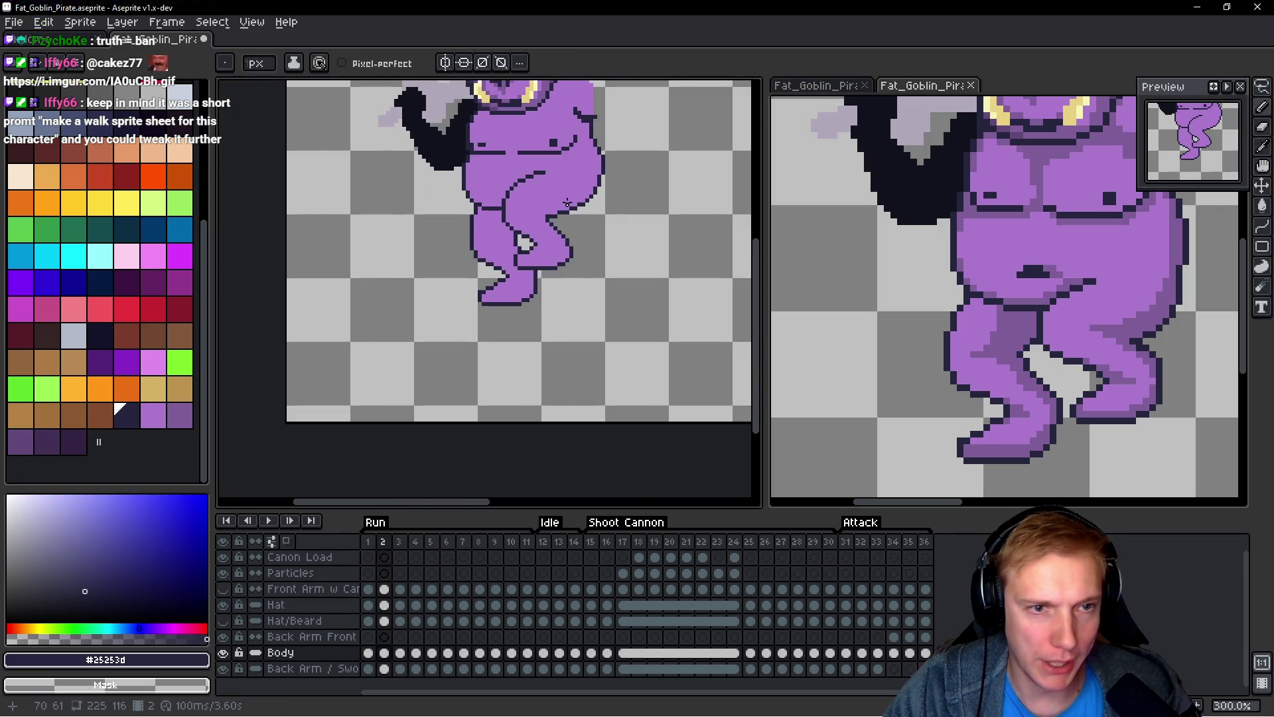
key("Right")
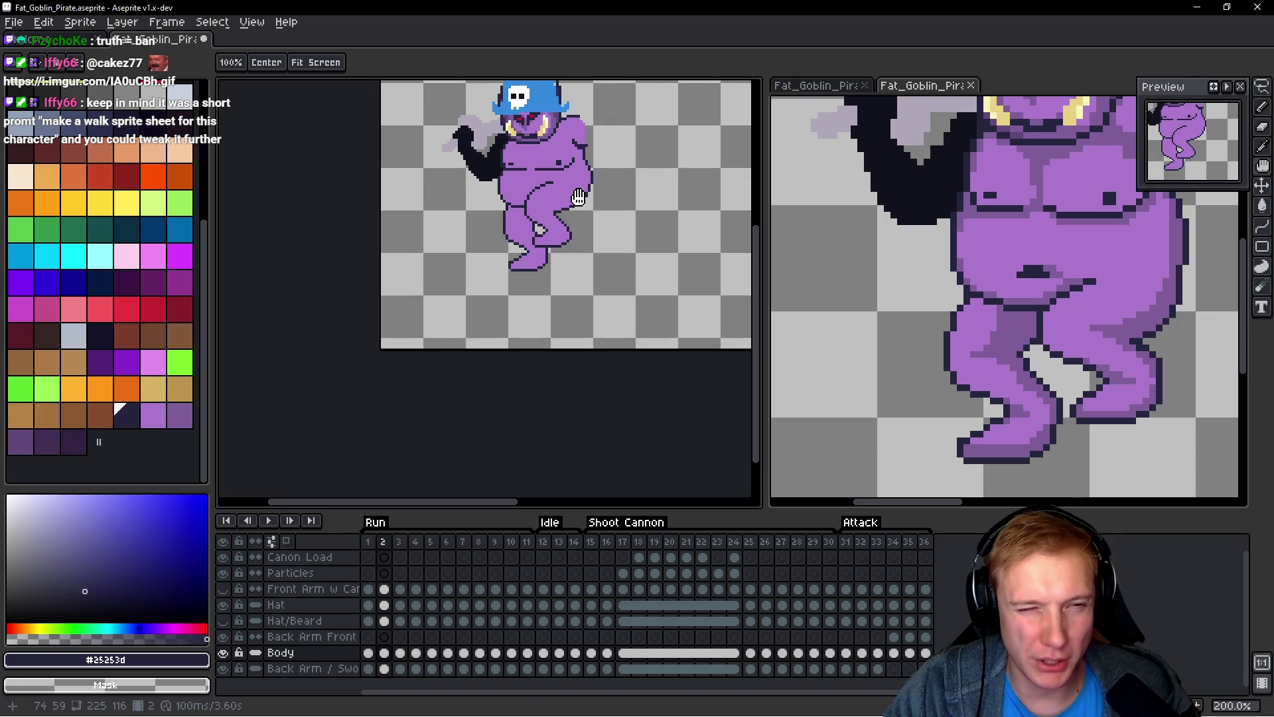
key("Left")
key("Right")
key("Right")
key("Right")
key("Left")
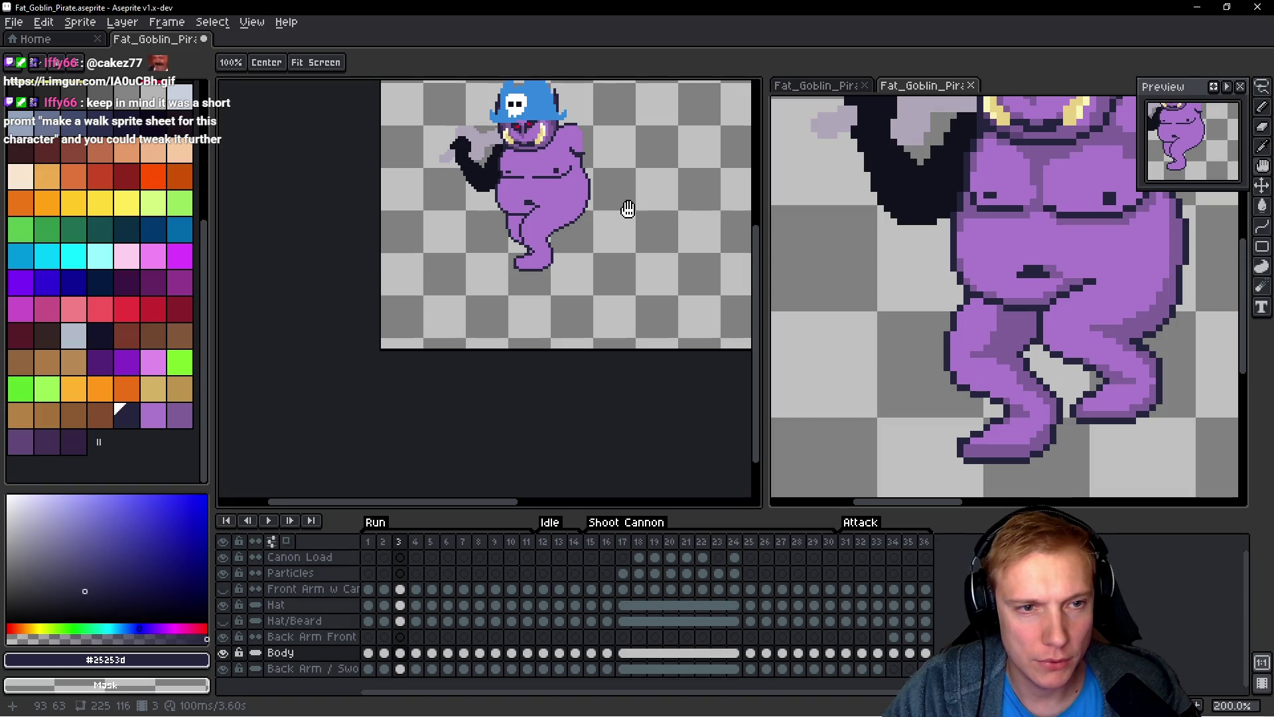
key("b")
key("Right")
scroll(528, 241, "up", 4)
scroll(549, 248, "down", 2)
key("alt+Tab")
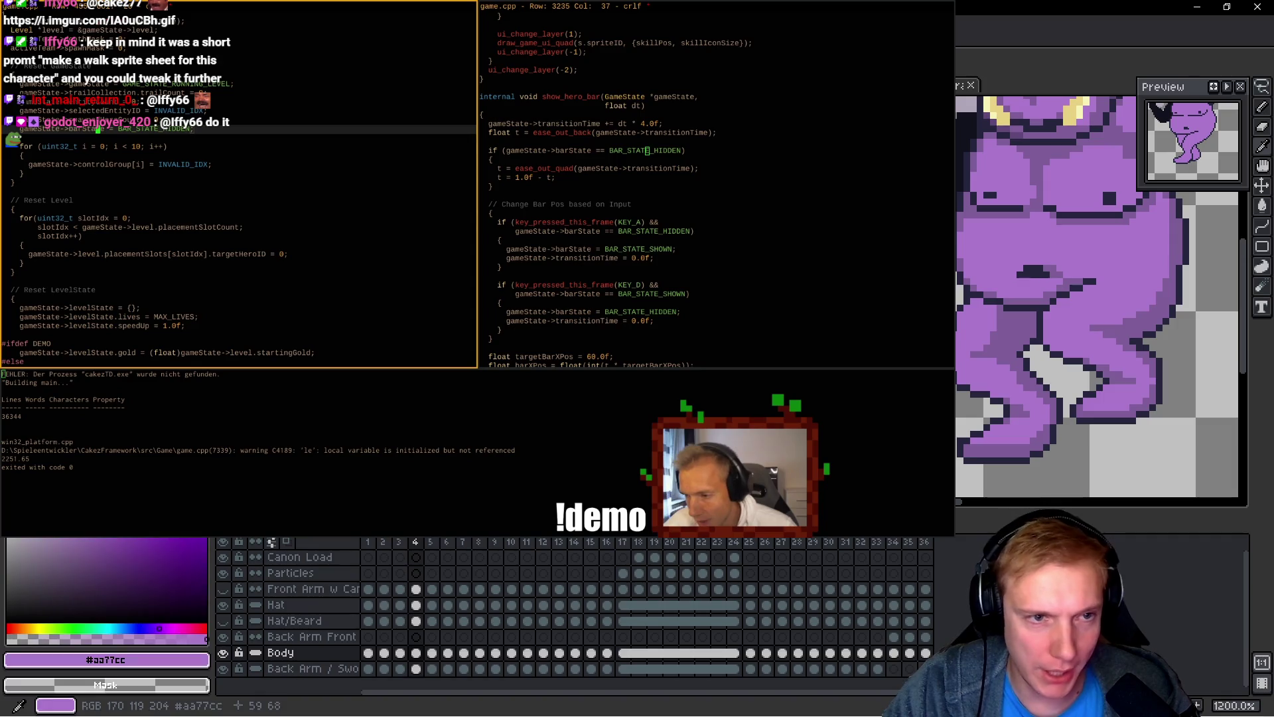
key("alt+Tab")
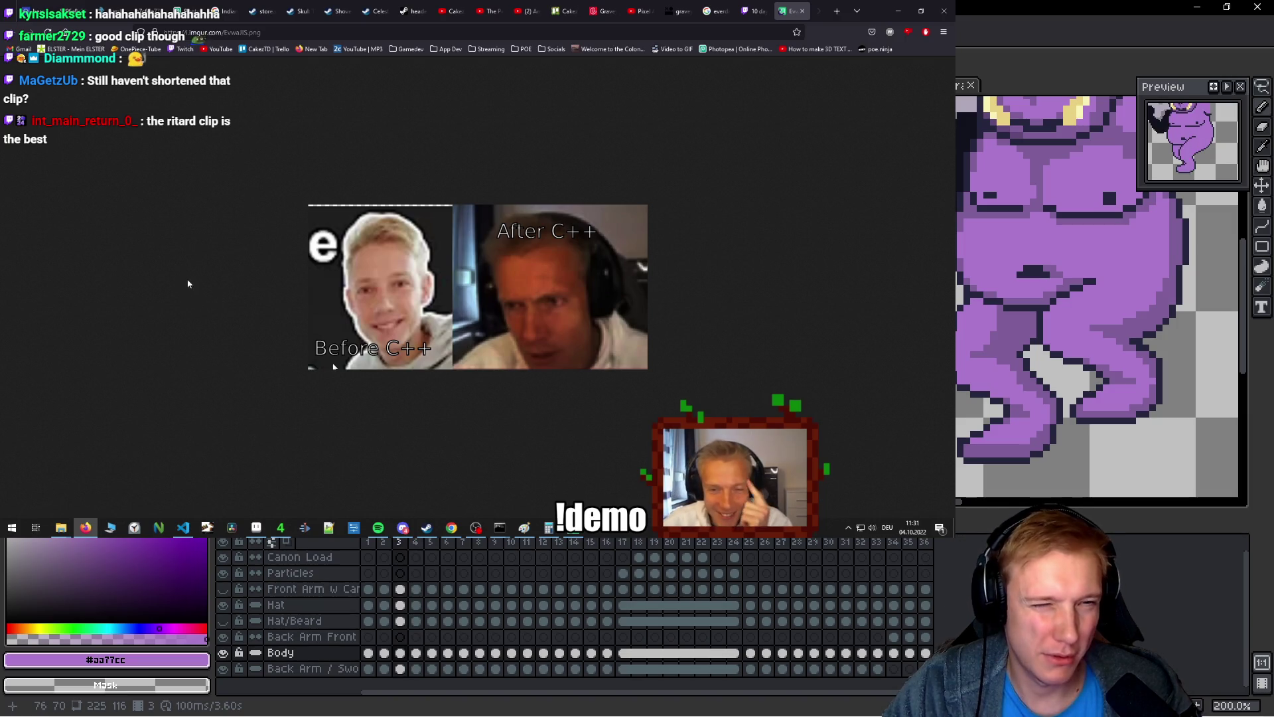
key("5")
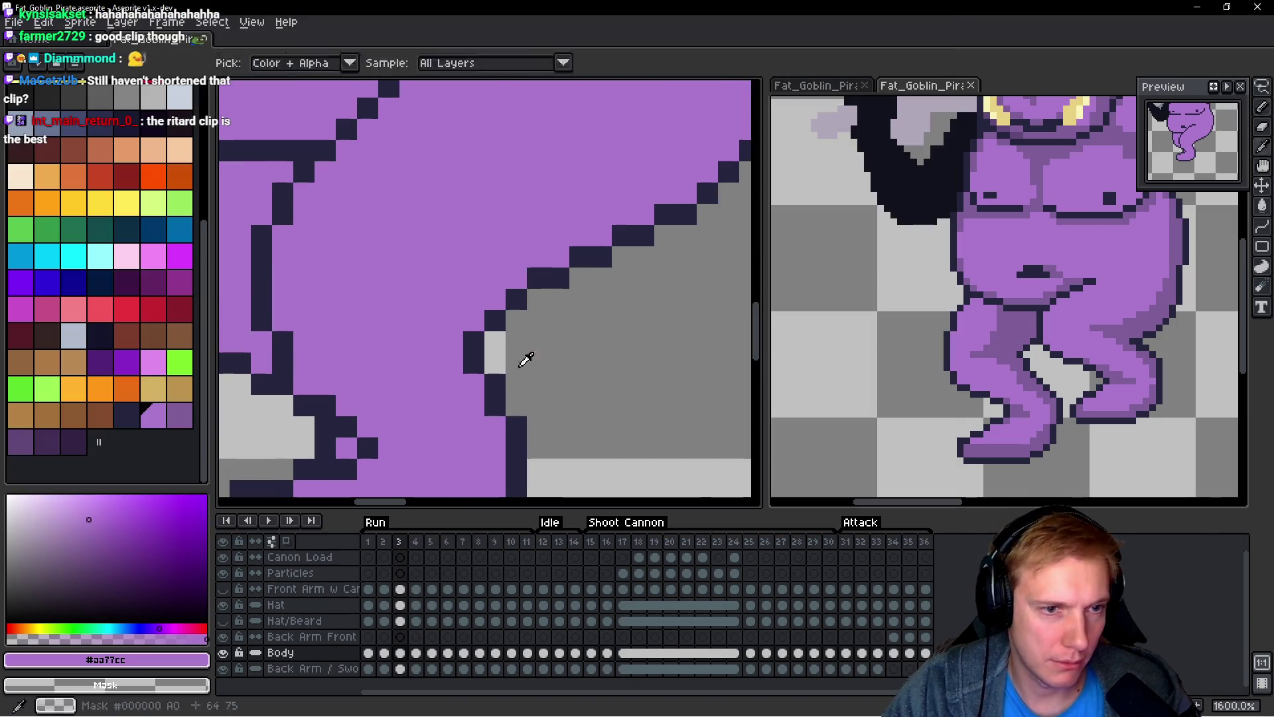
left_click(475, 333, "alt")
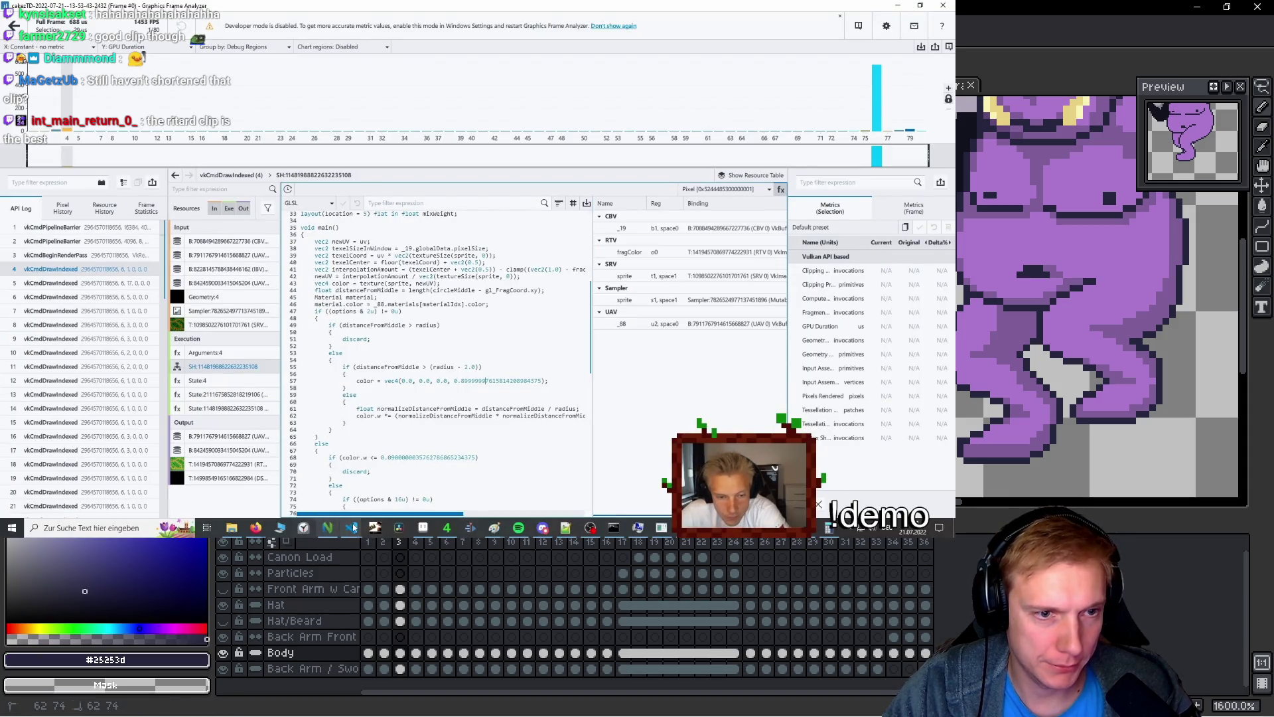
mouse_move(830, 528)
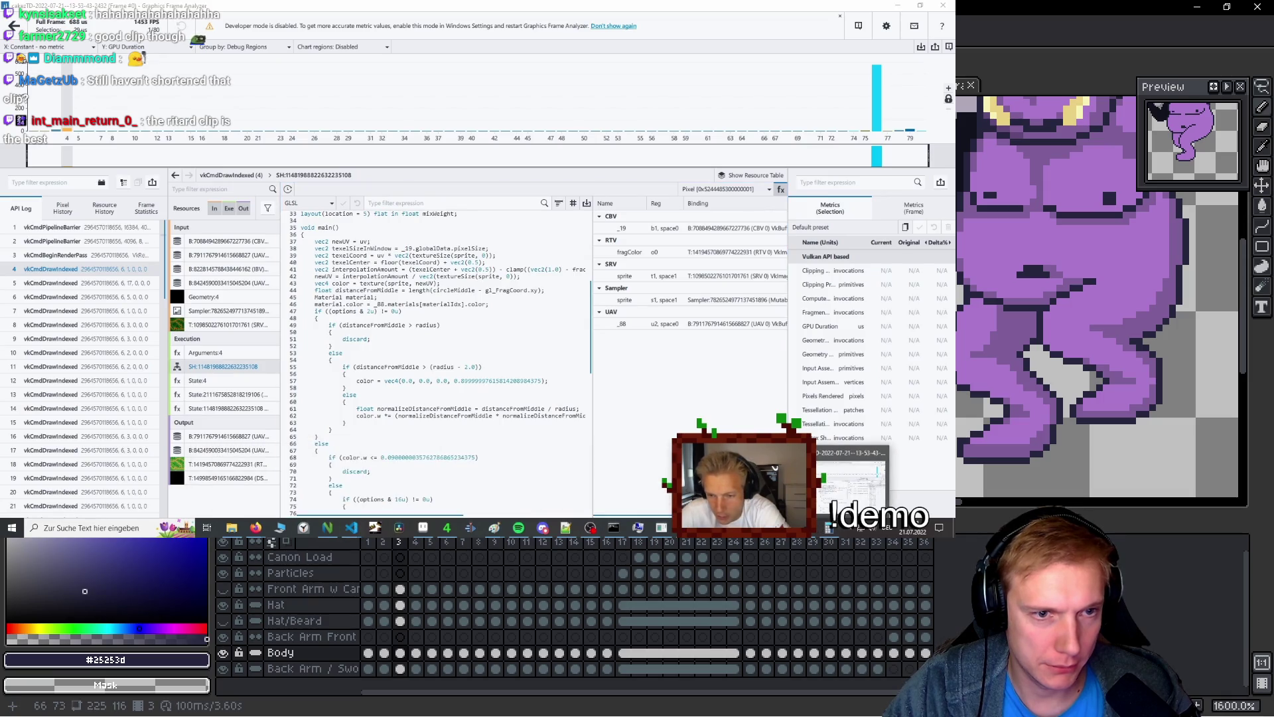
left_click(863, 476)
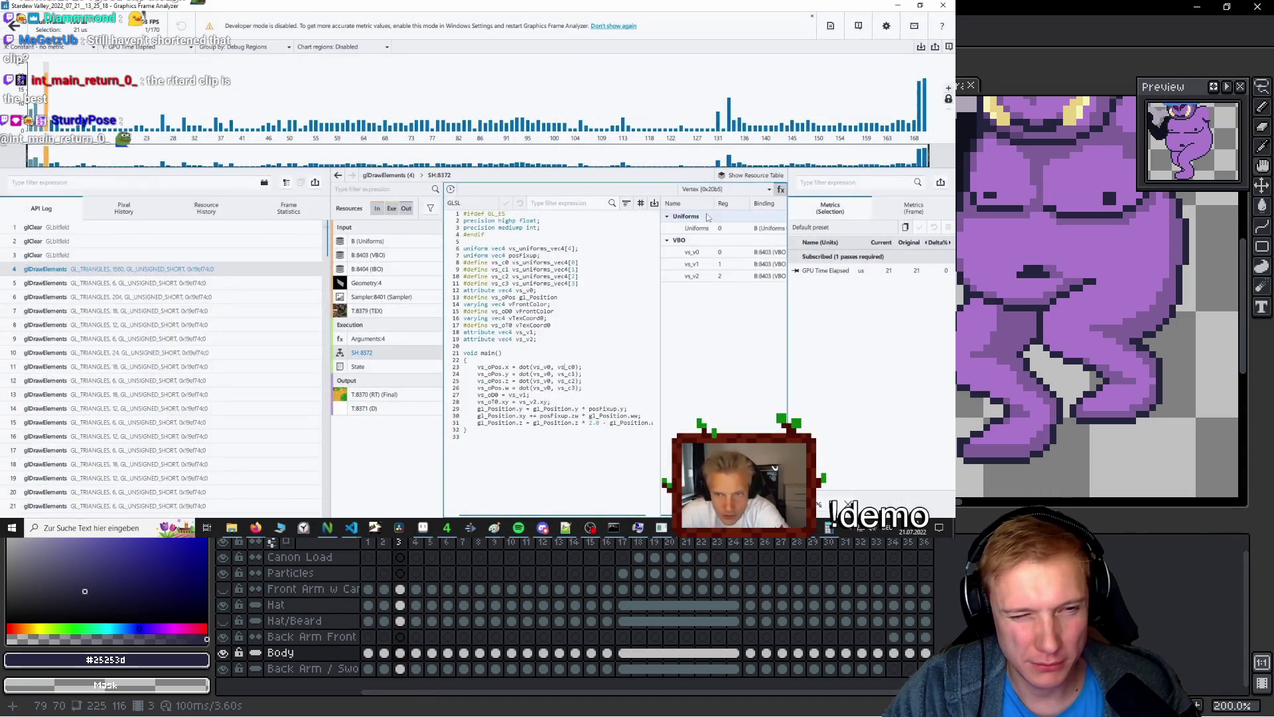
left_click(735, 188)
left_click(716, 217)
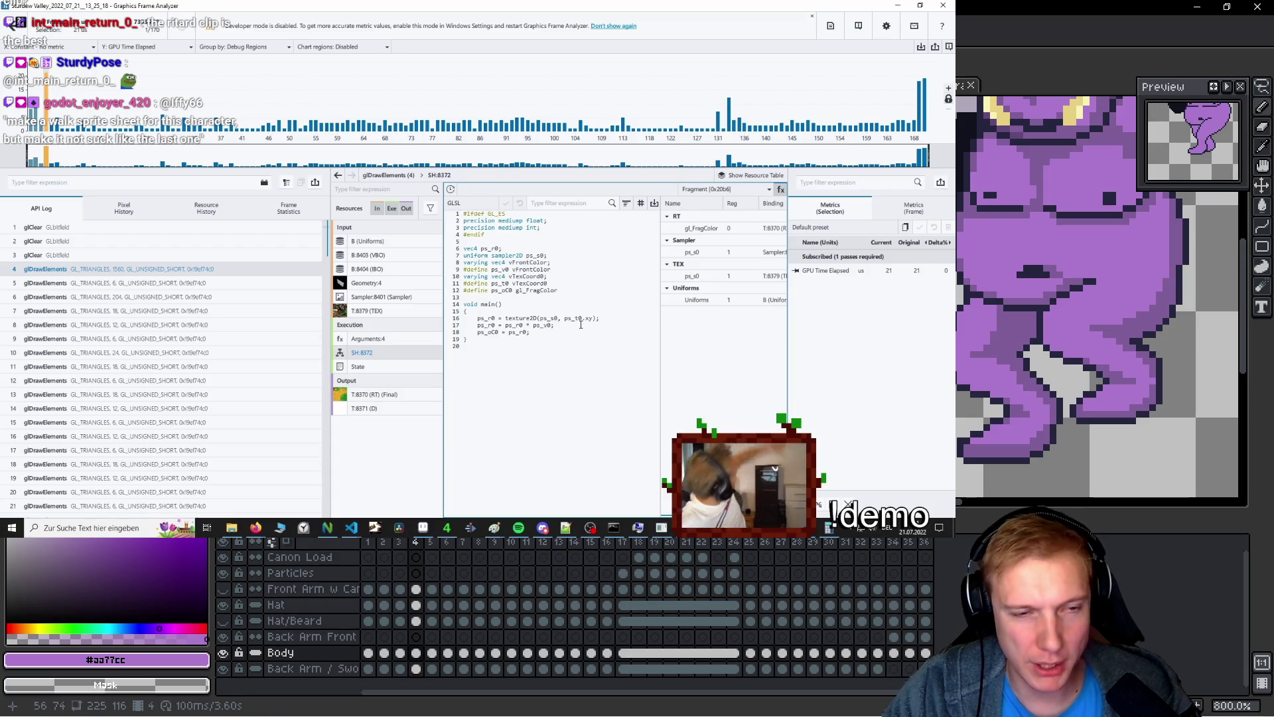
key("x")
key("x")
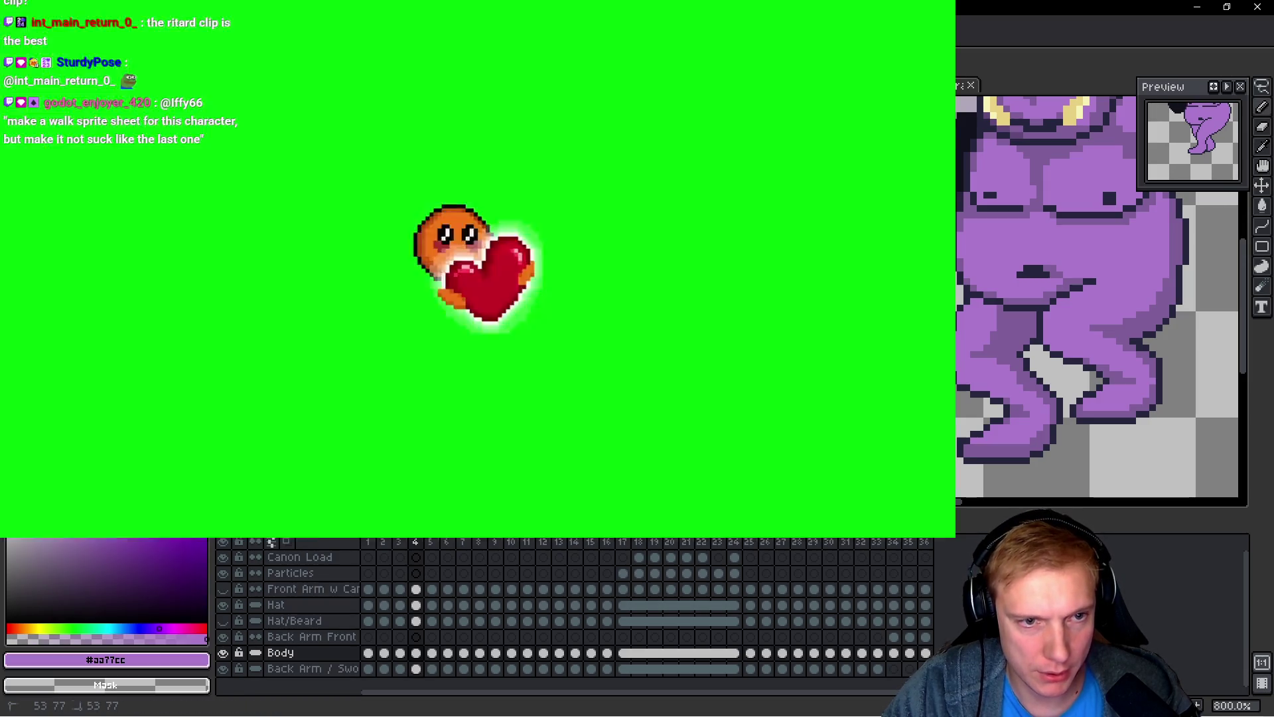
key("x")
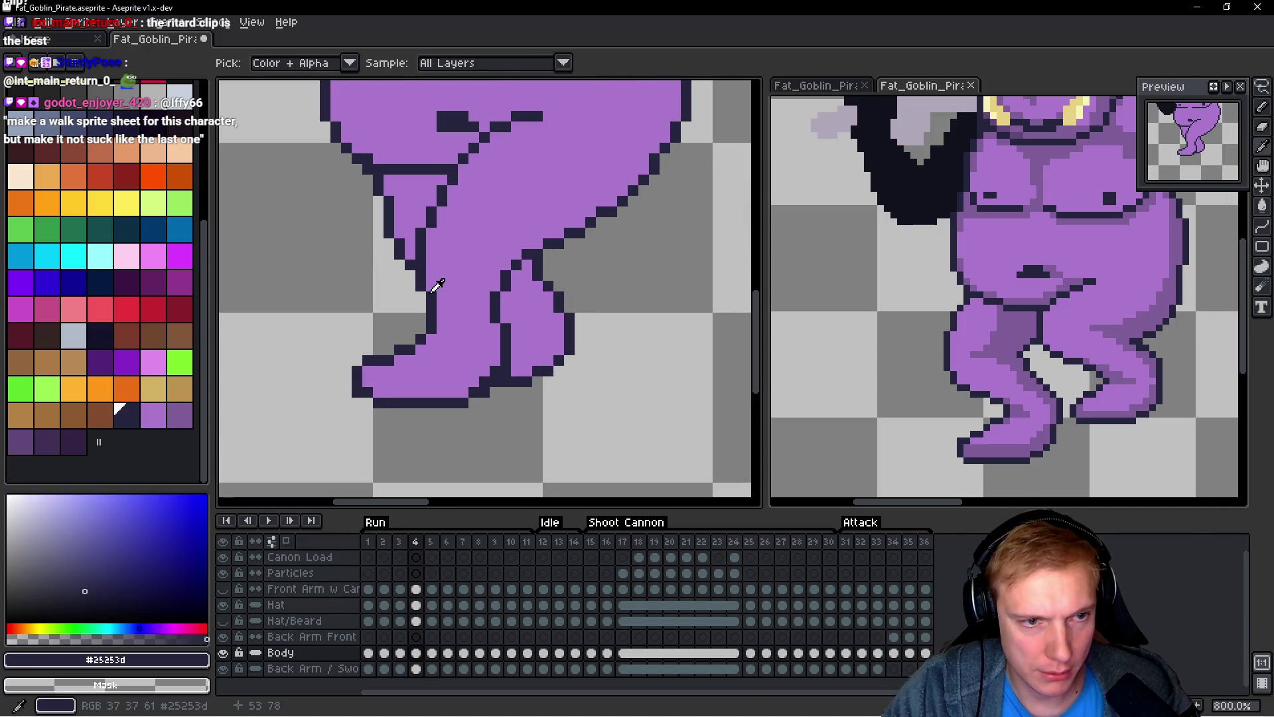
Step: Flip back and forth between run frames 3, 4 and 5, ending on frame 3
scroll(479, 272, "down", 5)
key("comma")
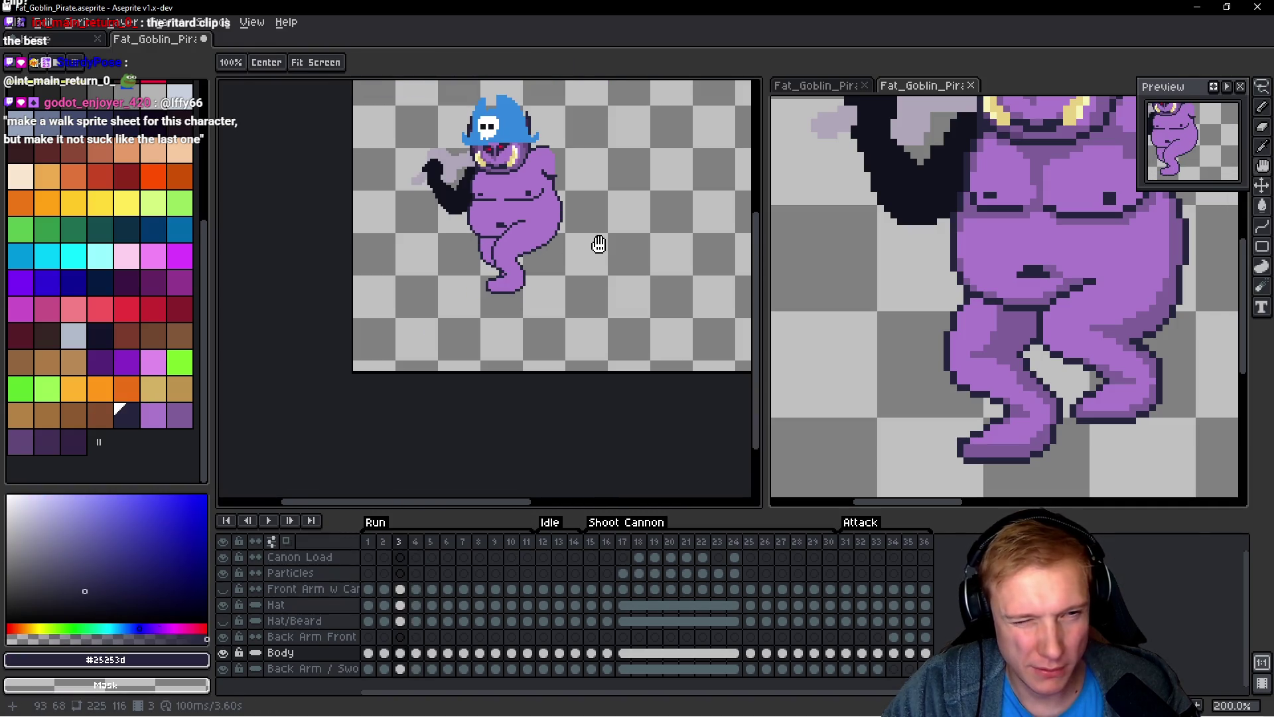
key("period")
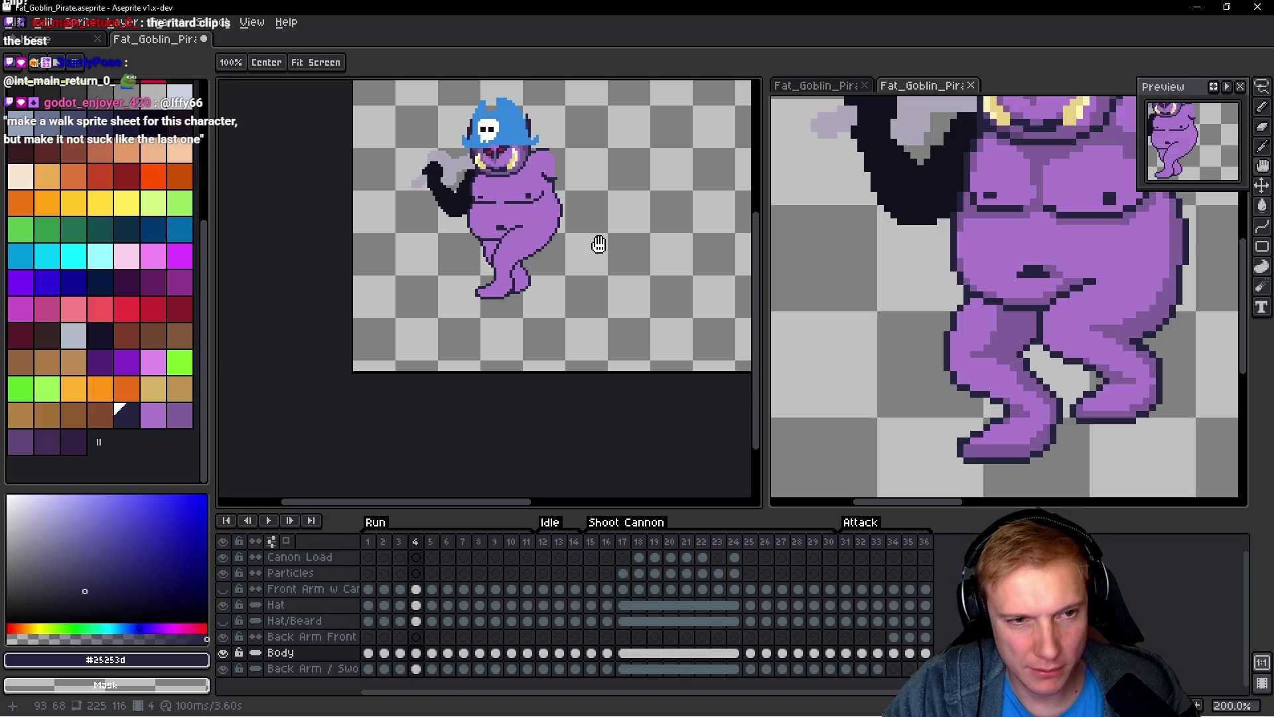
key("comma")
key("period")
key("comma")
key("period")
key("period")
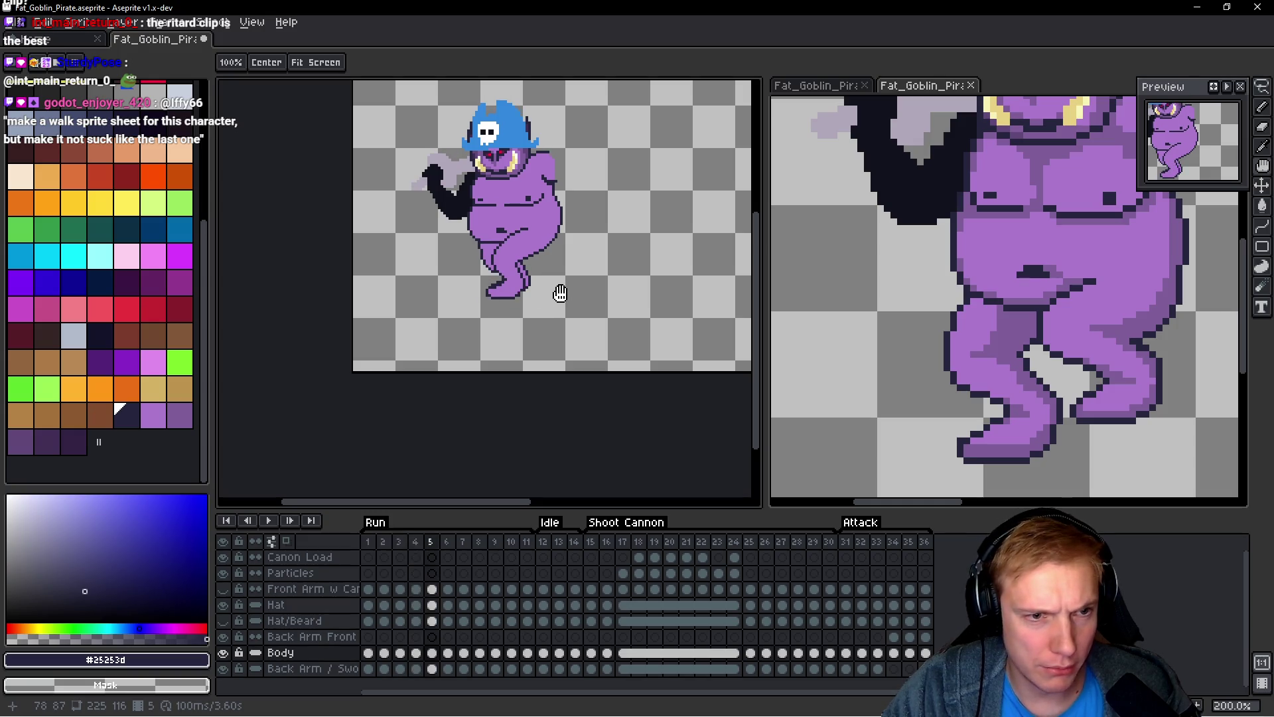
scroll(486, 272, "up", 10)
key("comma")
scroll(505, 269, "down", 4)
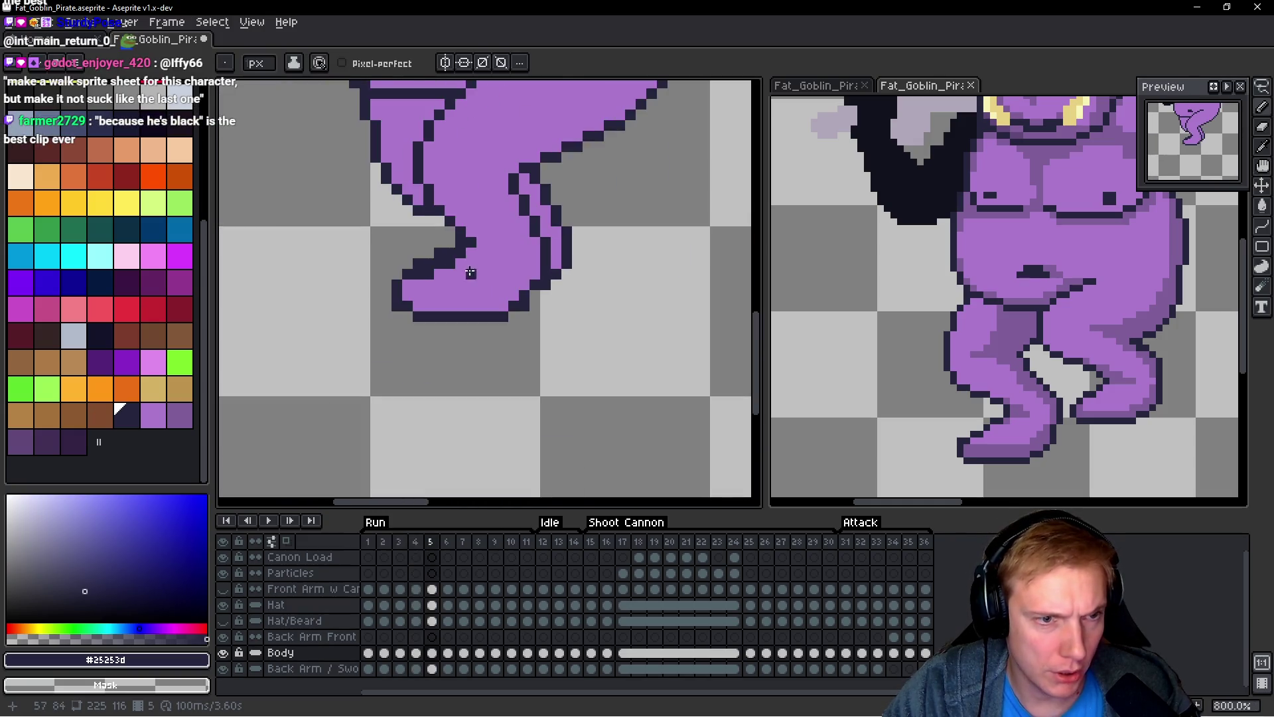
key("comma")
scroll(521, 268, "up", 4)
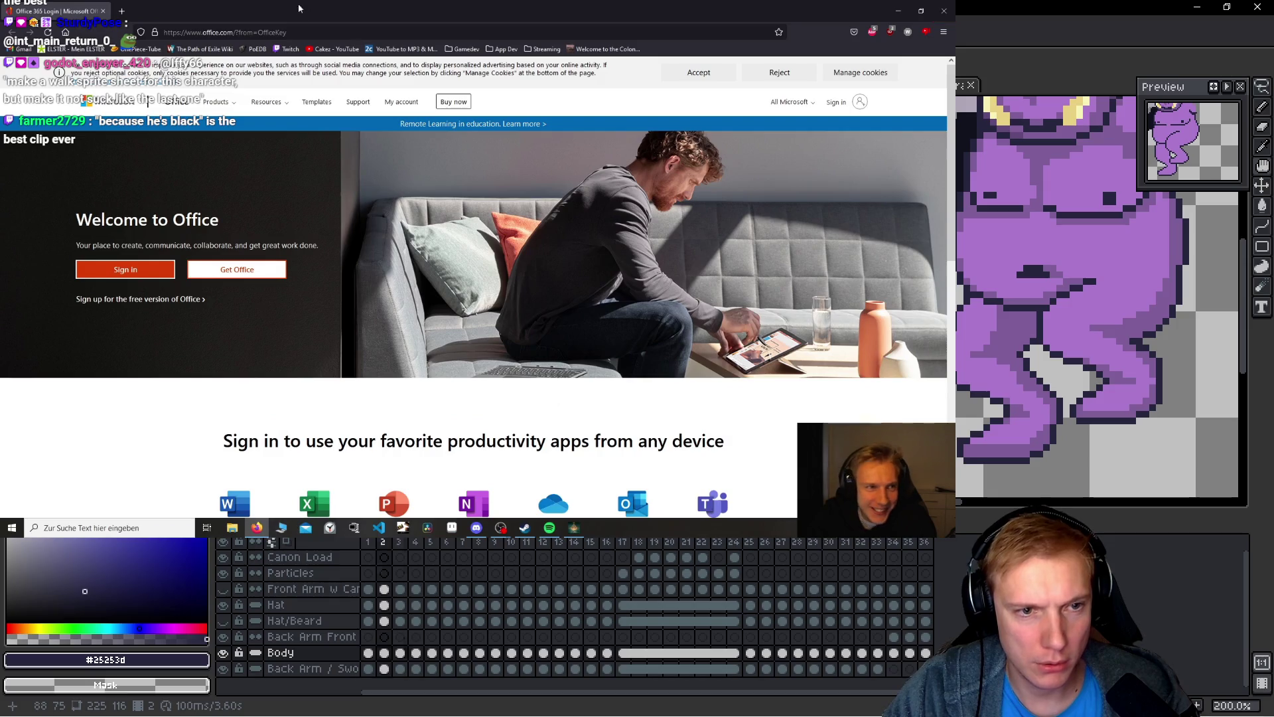
left_click(922, 13)
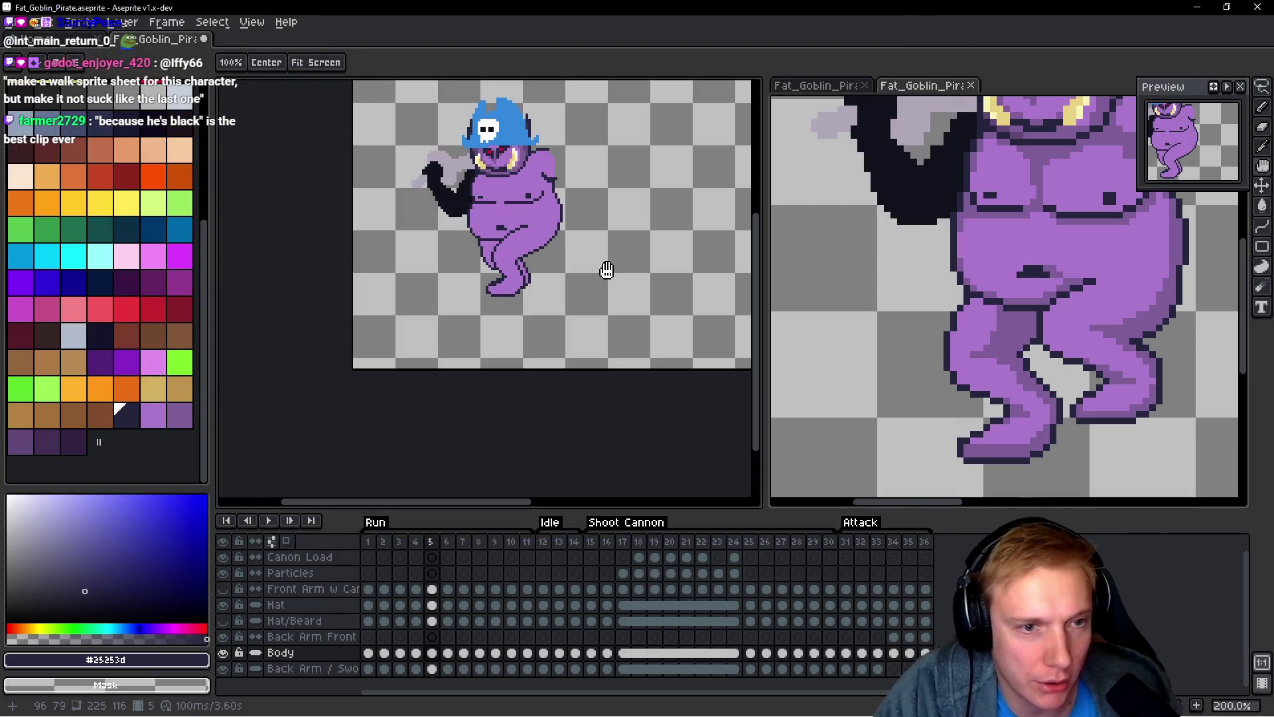
Step: Flip between frame 6 and its neighbouring run frames to check the leg poses
scroll(458, 354, "up", 8)
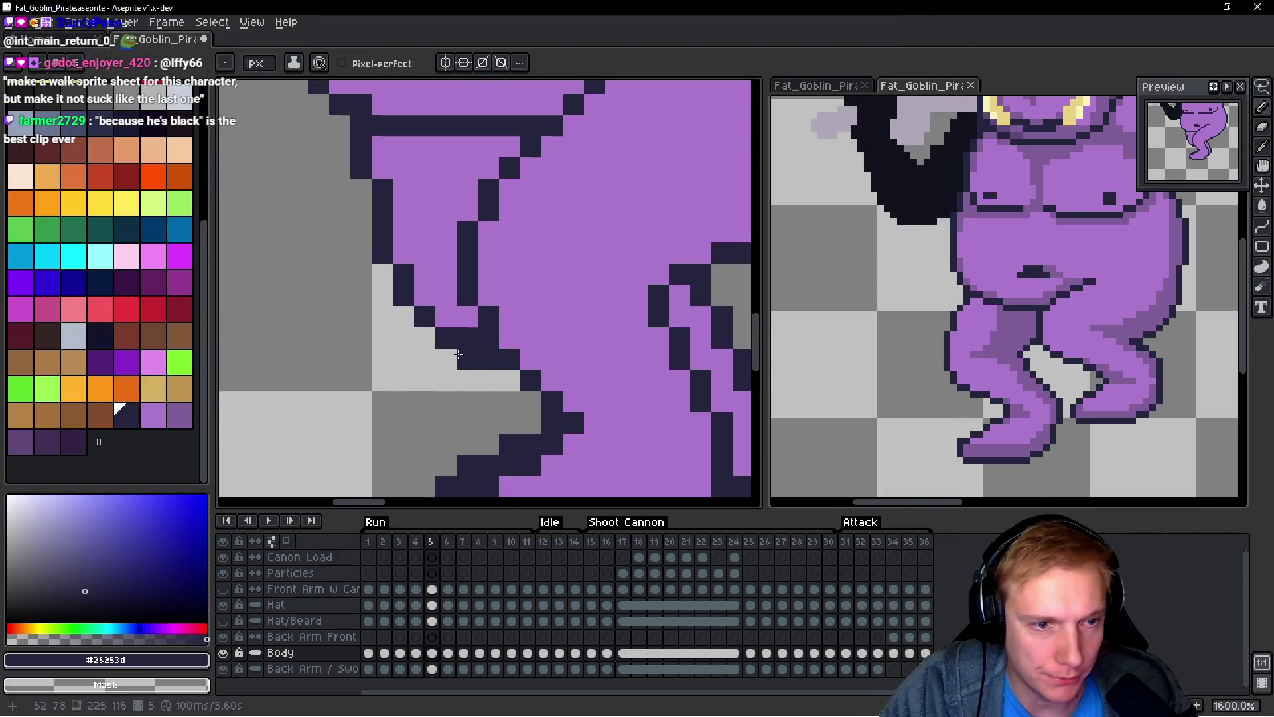
scroll(457, 354, "down", 5)
key("comma")
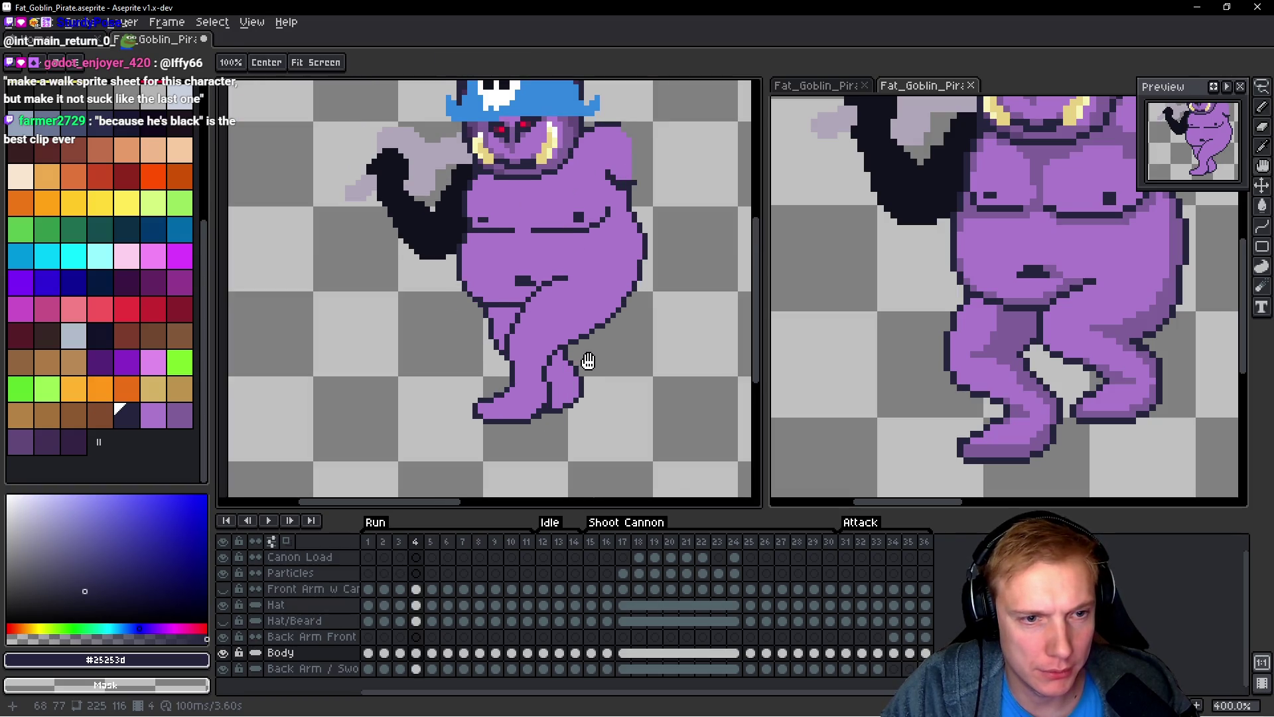
key("period")
key("comma")
key("period")
key("period")
key("comma")
key("period")
scroll(464, 345, "up", 5)
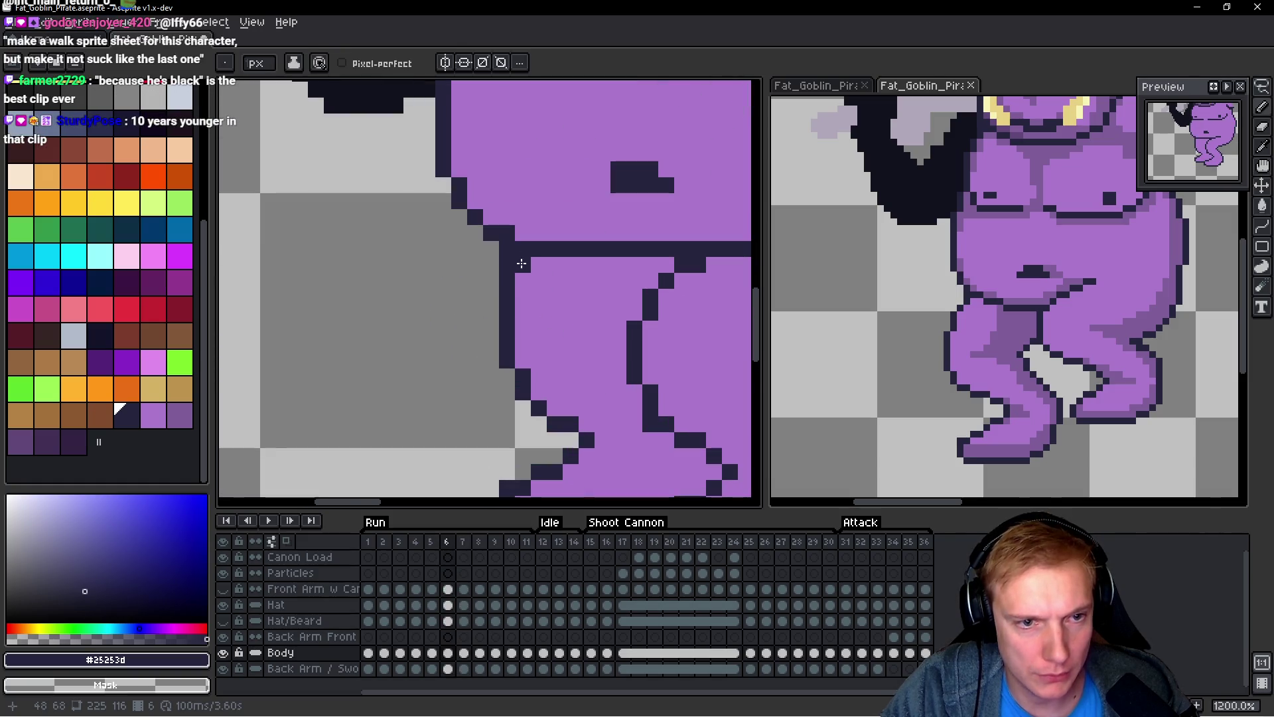
scroll(505, 280, "down", 5)
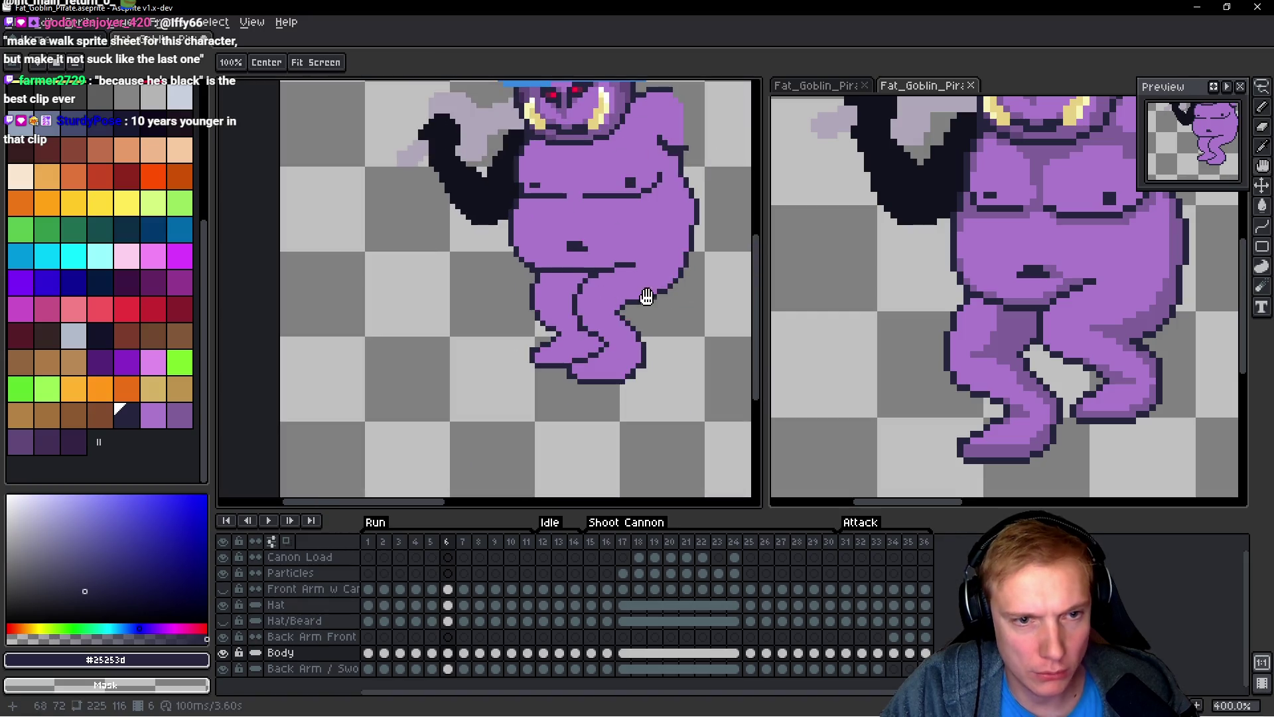
key("comma")
key("period")
scroll(531, 286, "up", 5)
Step: Add two dark #25253d pixels to the left thigh outline and compare with the previous frame
left_click(519, 294)
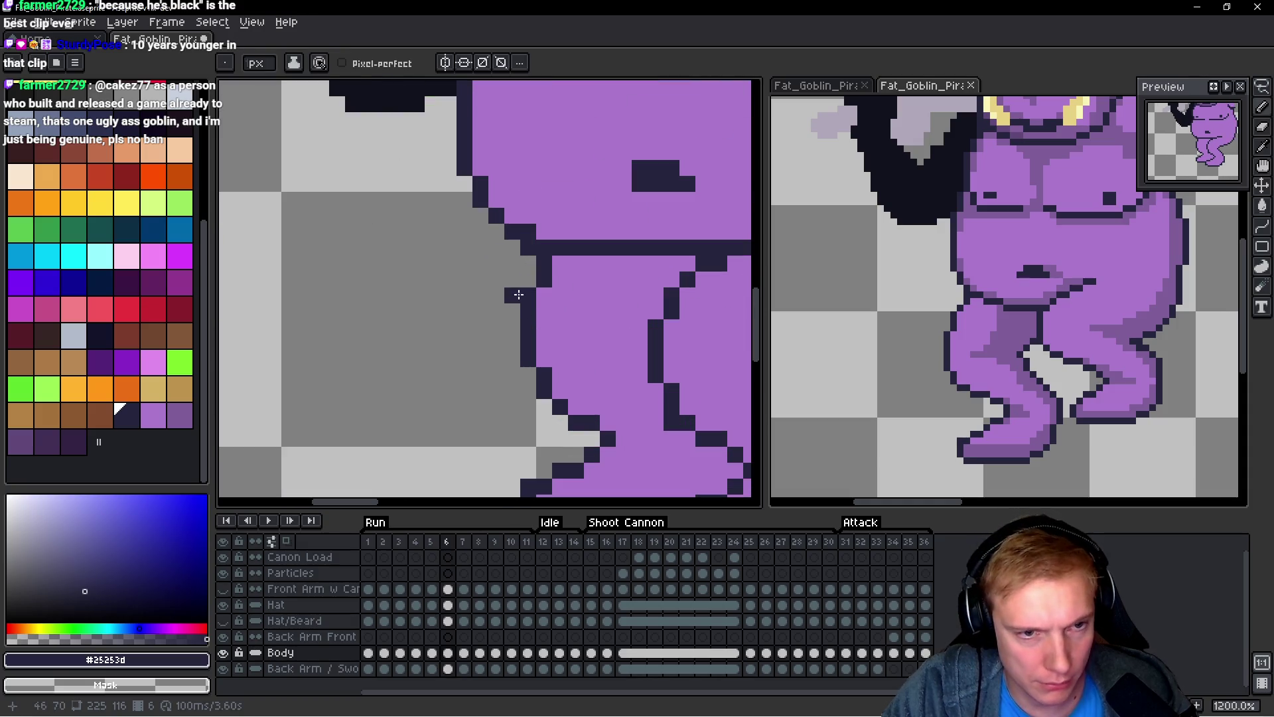
left_click(512, 263)
left_click(538, 279, "alt")
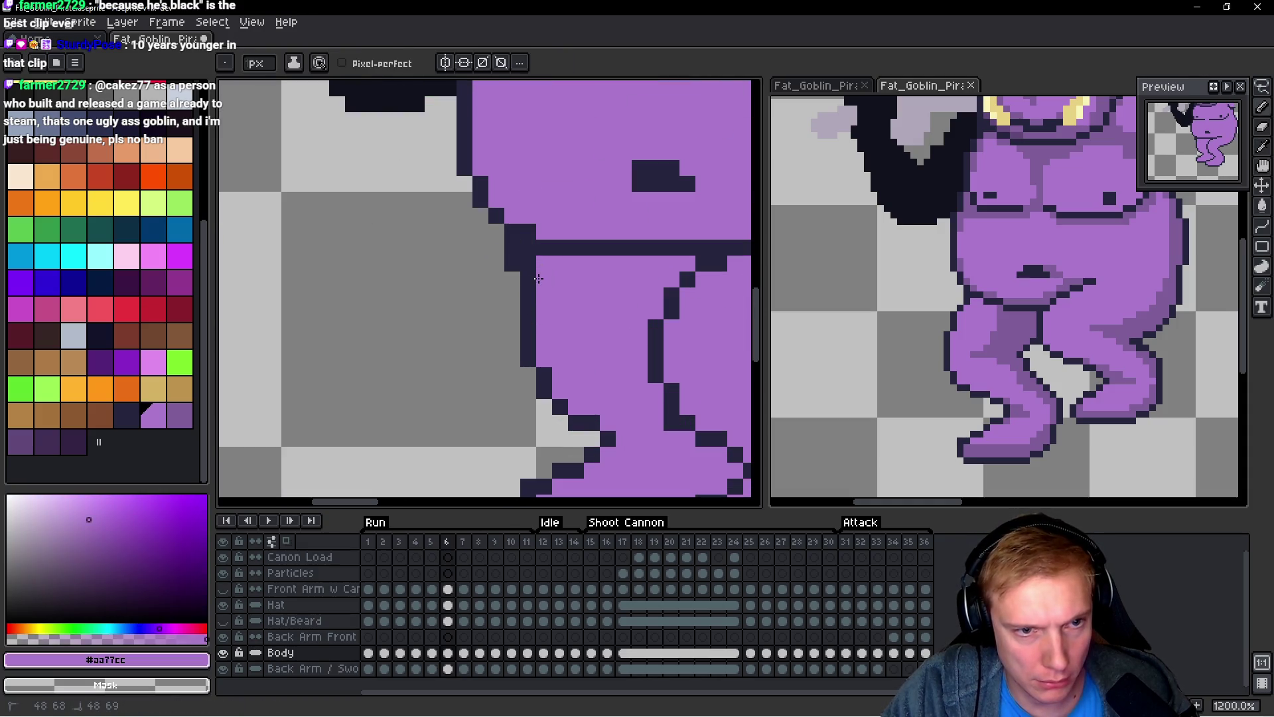
scroll(535, 257, "down", 4)
key("comma")
key("period")
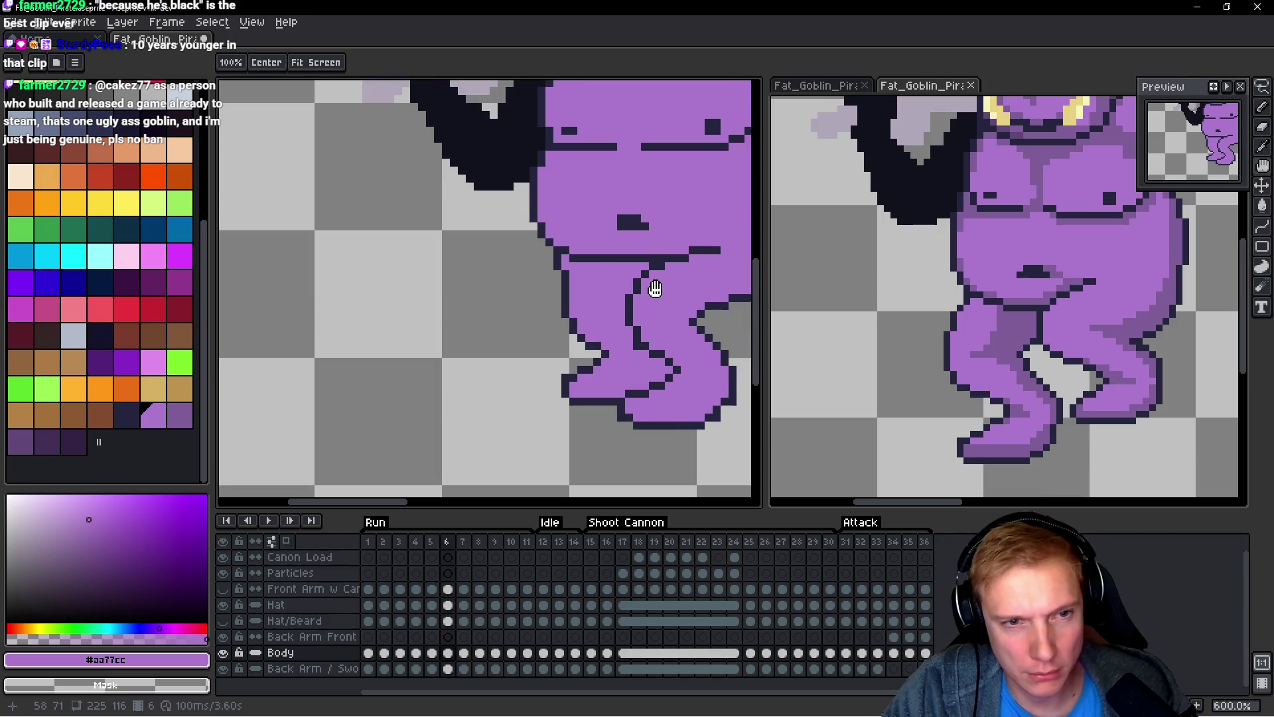
Step: Recheck frame 6's legs against frame 5, then switch to the Lasso tool for the crease
scroll(505, 301, "down", 2)
scroll(524, 304, "up", 3)
scroll(544, 307, "down", 2)
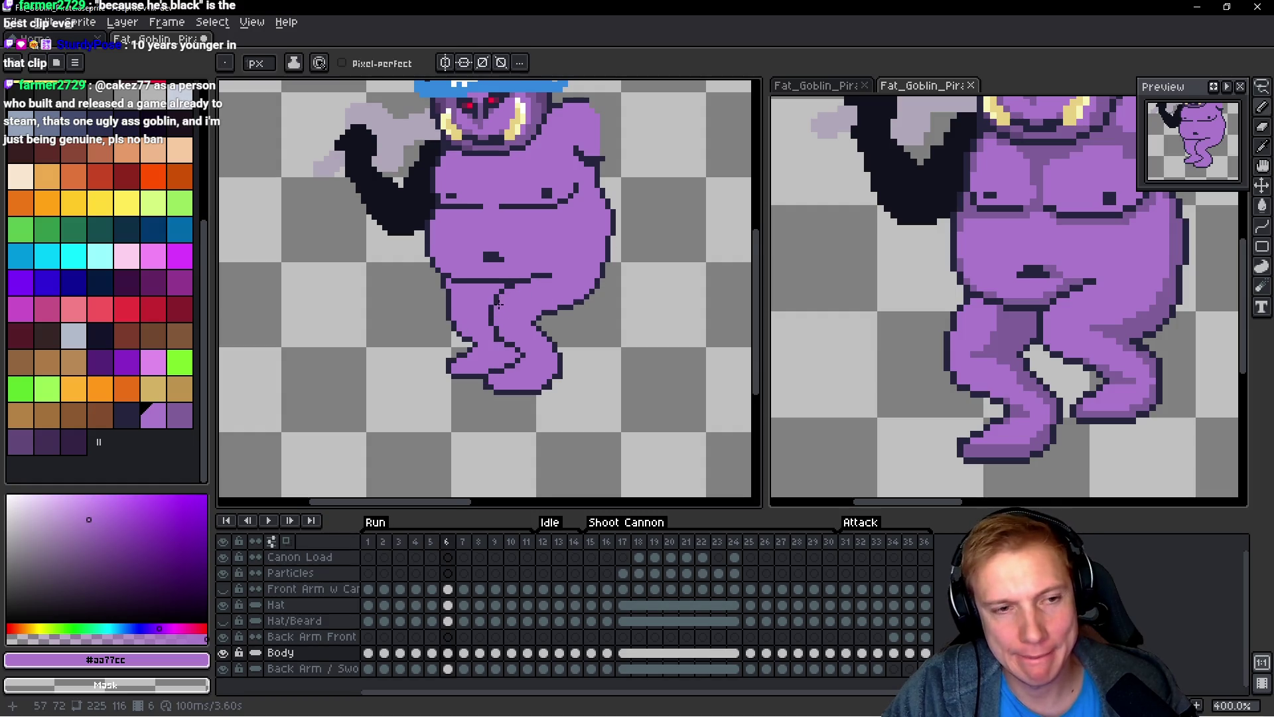
scroll(578, 306, "down", 2)
scroll(590, 305, "up", 2)
key("comma")
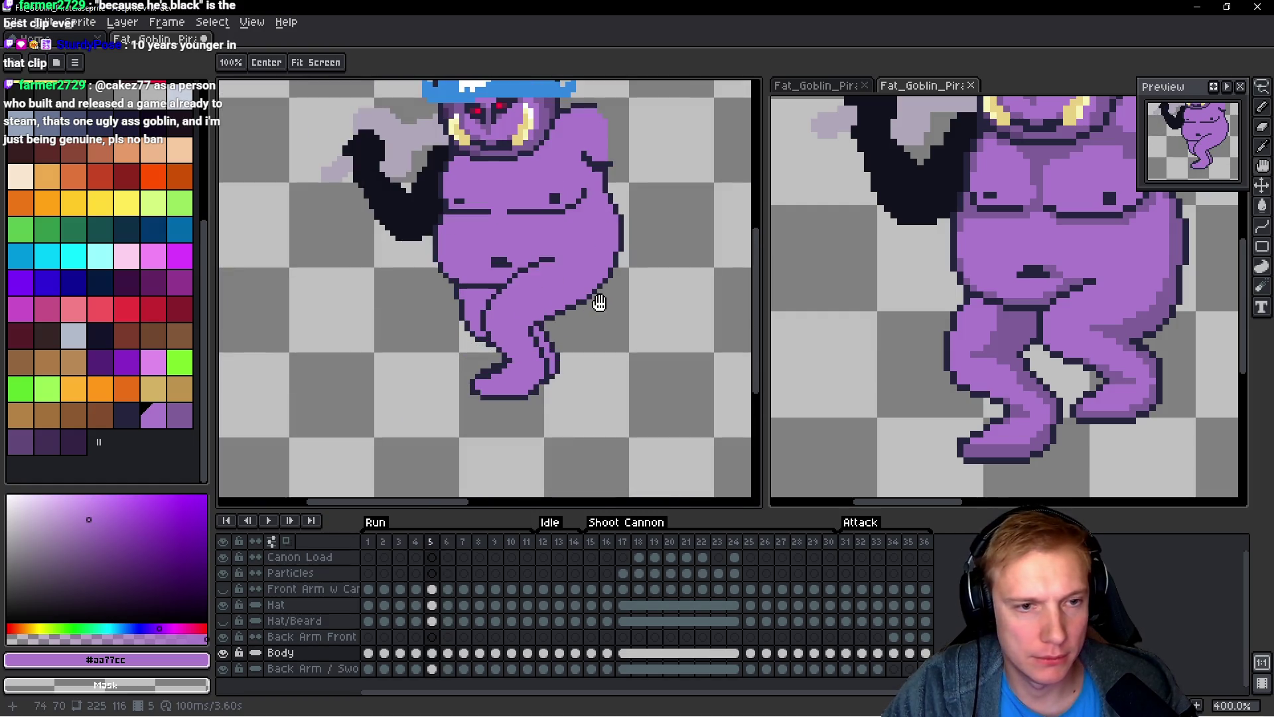
key("period")
scroll(591, 283, "up", 2)
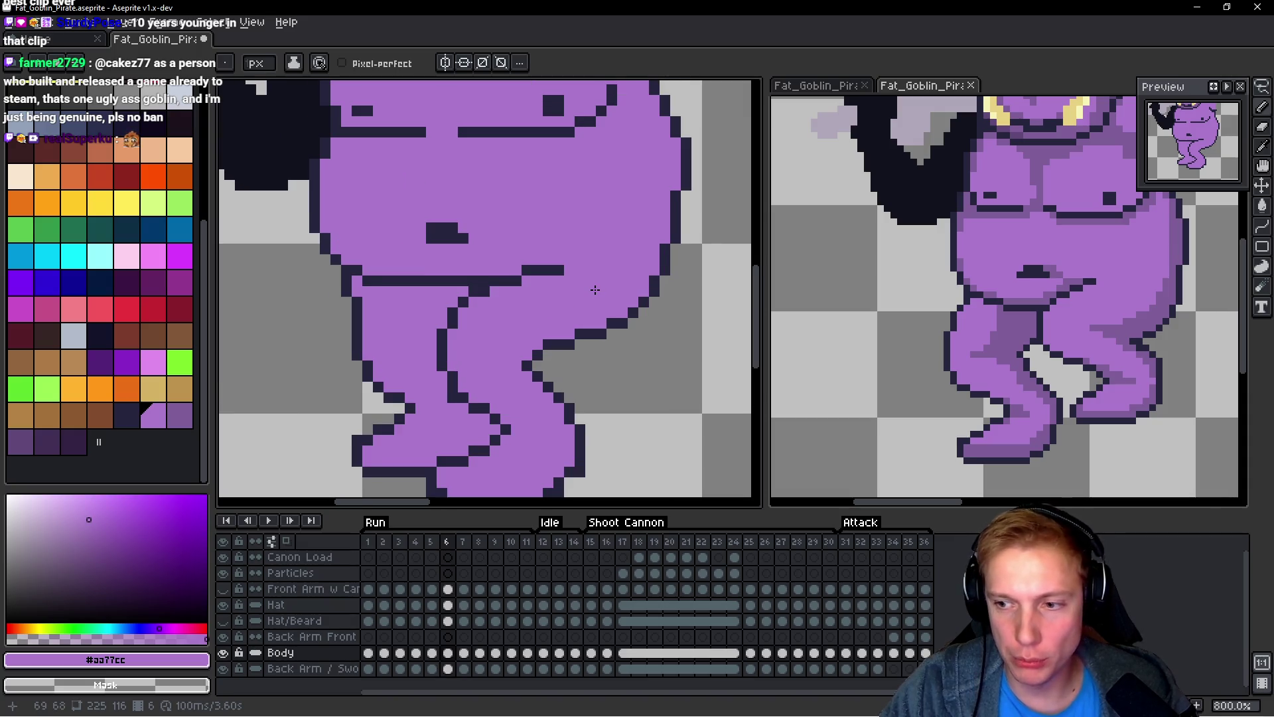
scroll(596, 290, "up", 1)
scroll(541, 303, "down", 1)
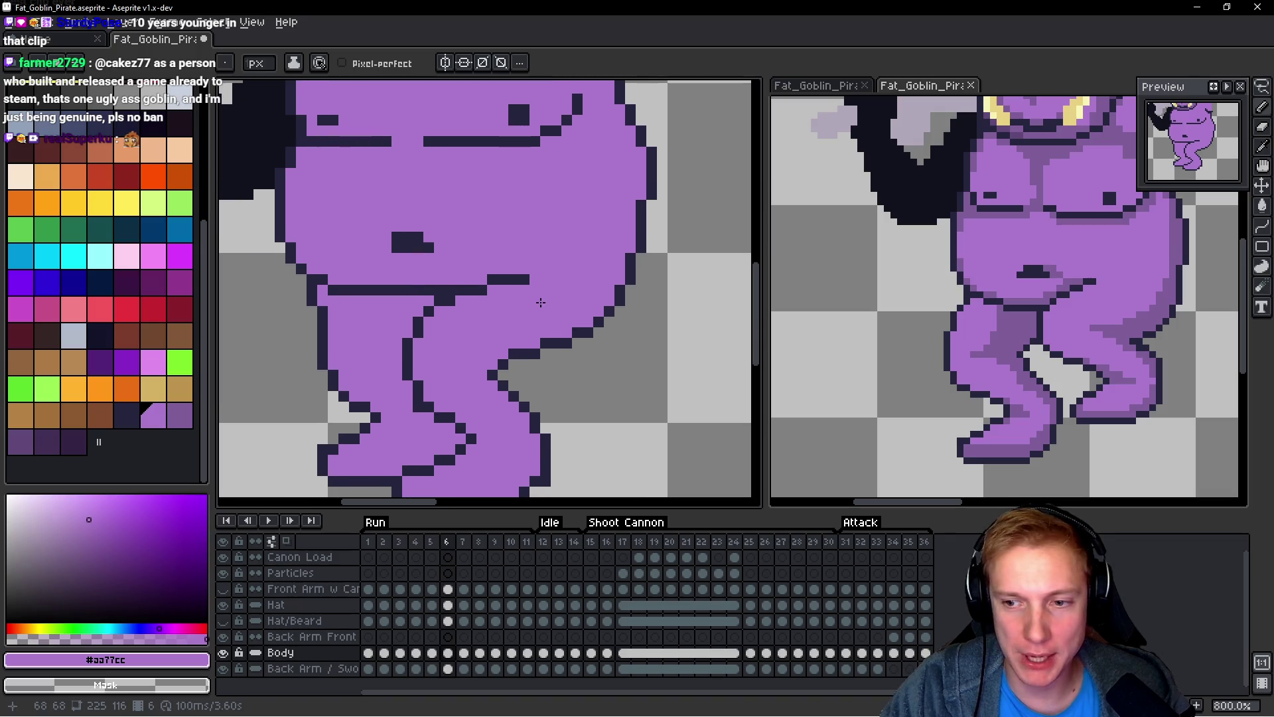
scroll(503, 278, "up", 2)
key("q")
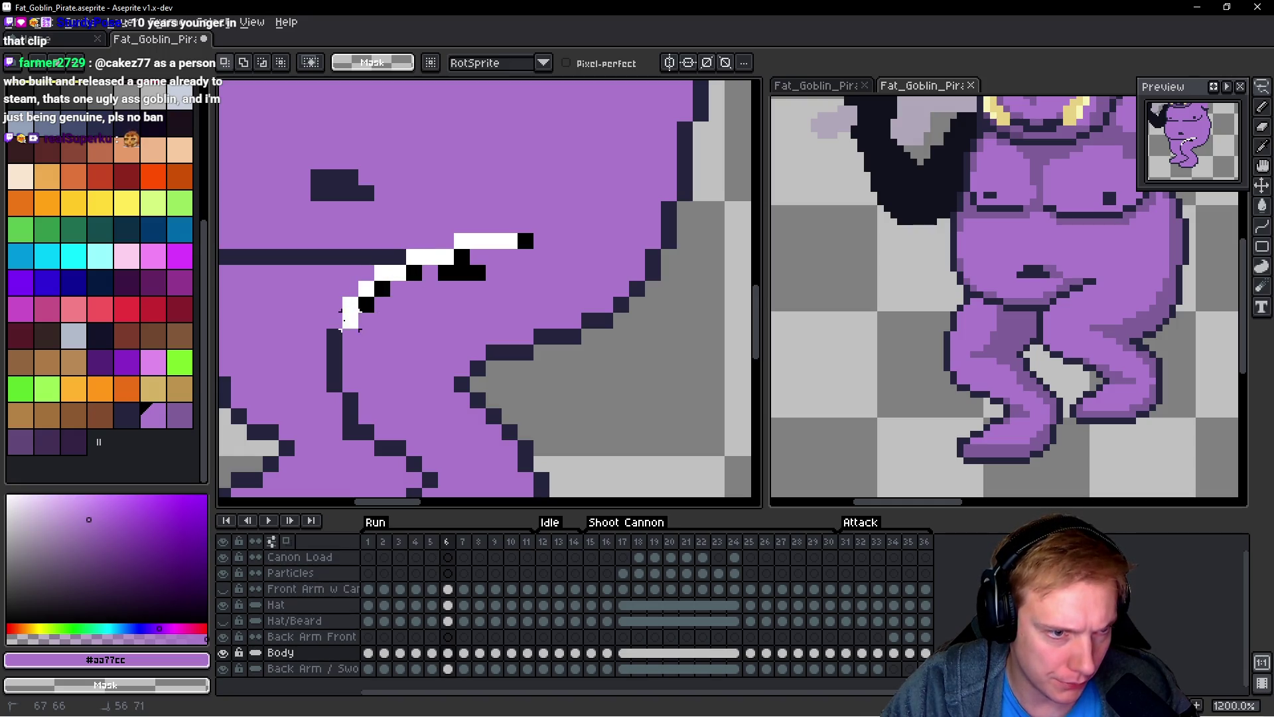
Step: Lasso the thigh crease on run frame 6 and stretch it upward
left_click_drag(366, 355, 531, 280)
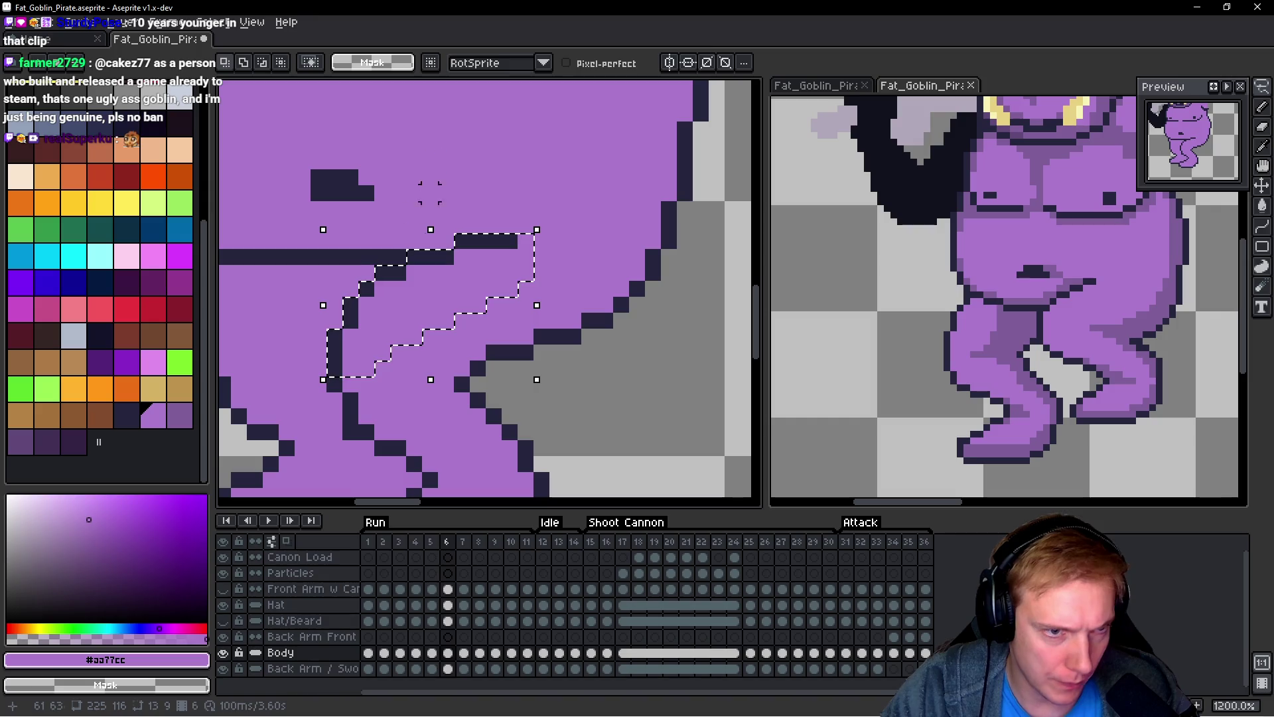
left_click_drag(431, 229, 435, 151)
key("ctrl+d")
scroll(484, 206, "down", 5)
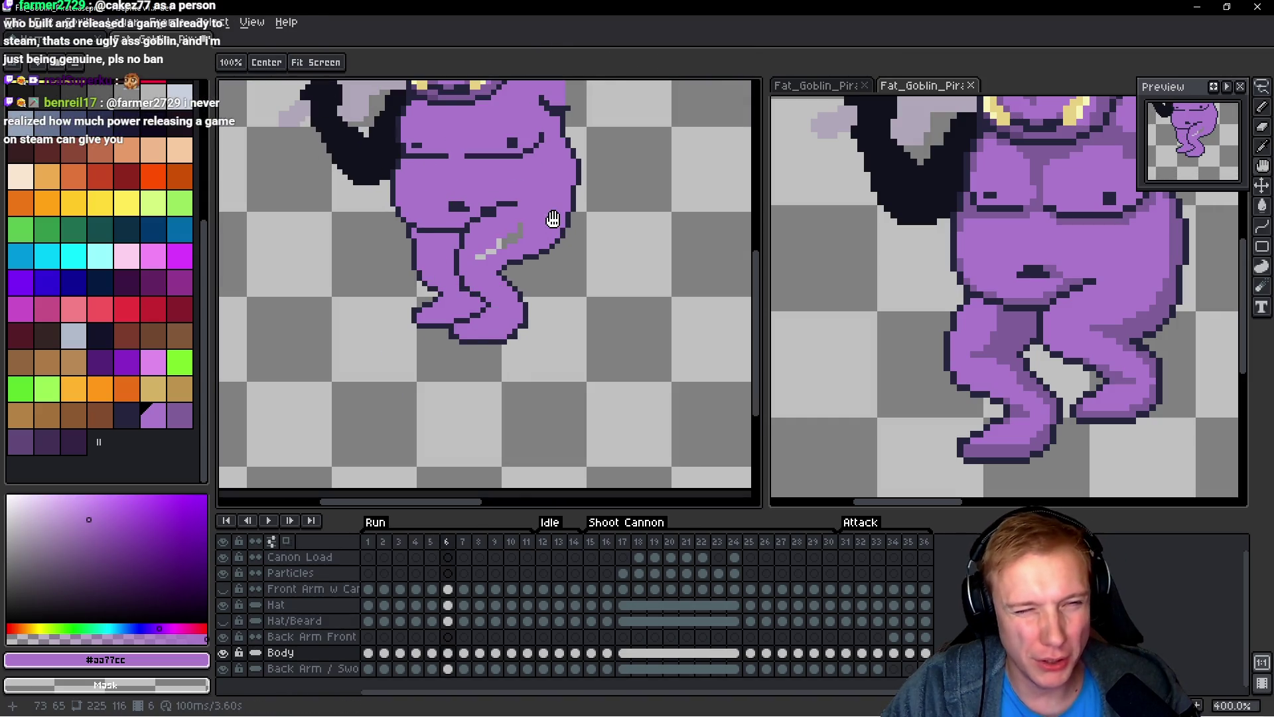
scroll(509, 230, "up", 3)
Step: Pencil-fix the crease pixels, alternating dark outline #25253d and body purple #aa77cc
key("b")
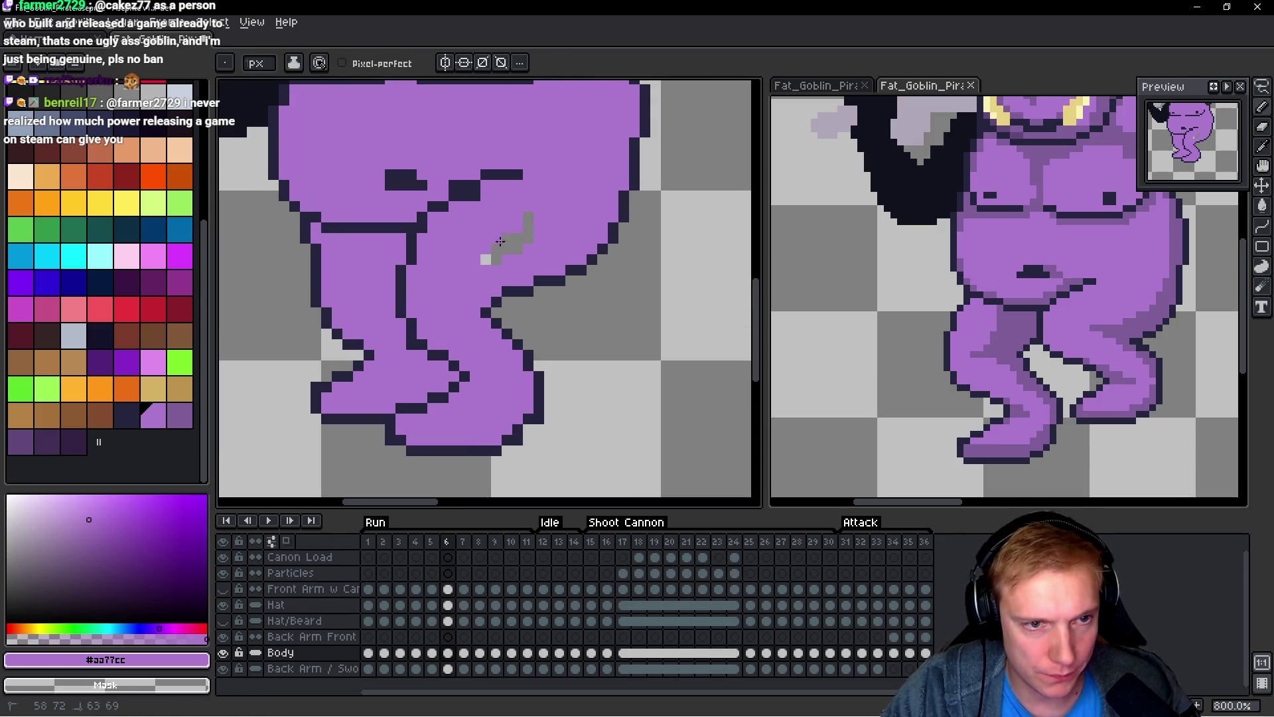
scroll(484, 199, "up", 3)
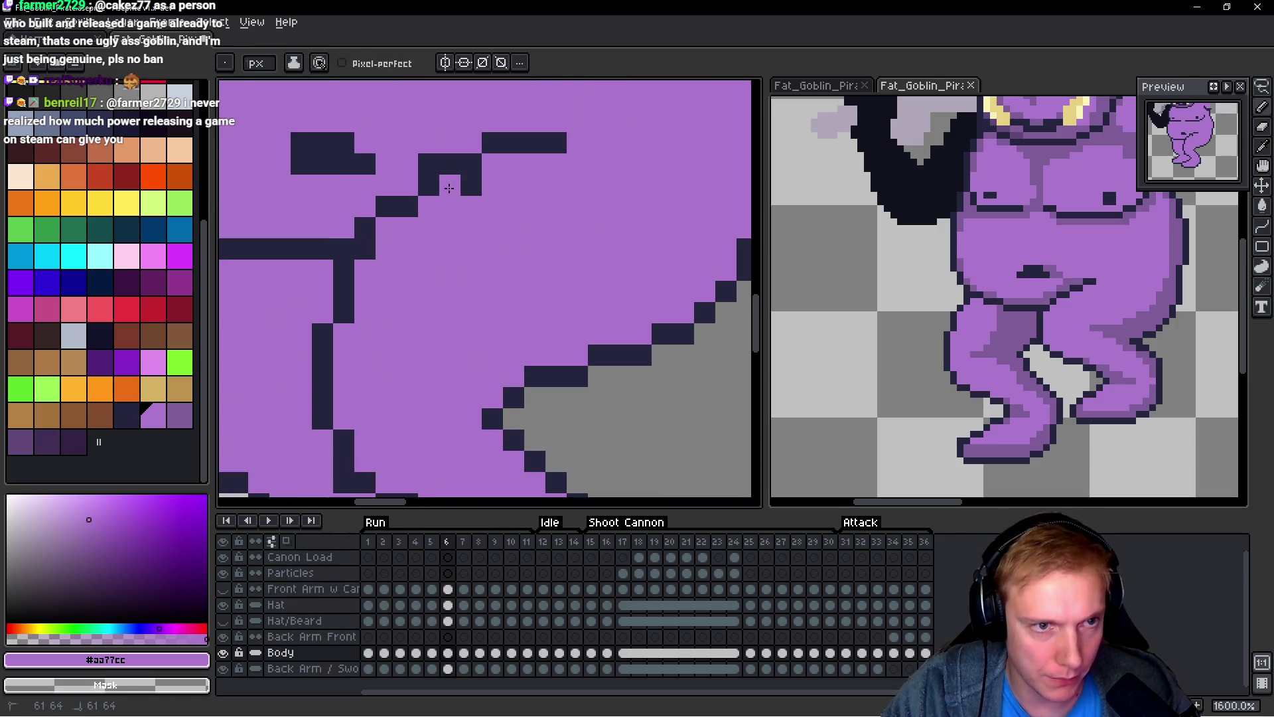
left_click(428, 163)
key("alt")
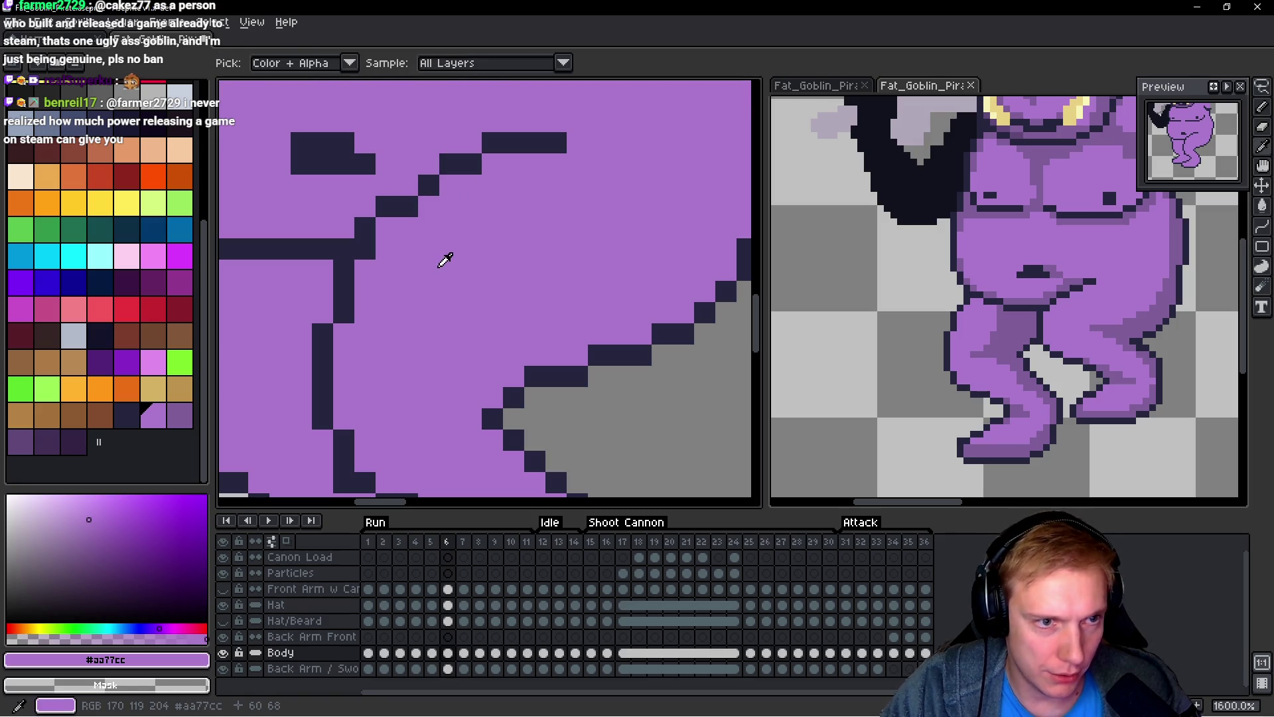
left_click(384, 207, "alt")
left_click(375, 229)
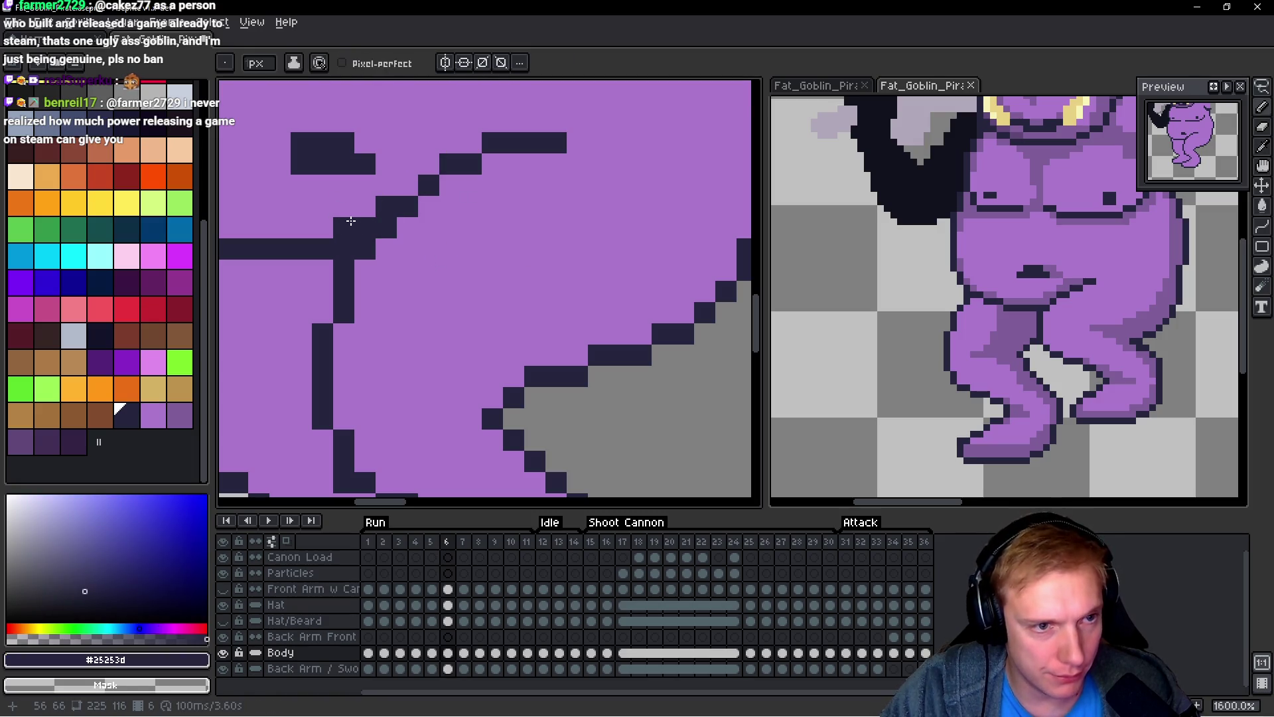
left_click(332, 214, "alt")
left_click(365, 225)
left_click(349, 265, "alt")
left_click(365, 269)
left_click(313, 273, "alt")
left_click(341, 268)
Step: Compare frame 6 against frame 5, sampling the dark outline and then body purple
scroll(341, 268, "down", 5)
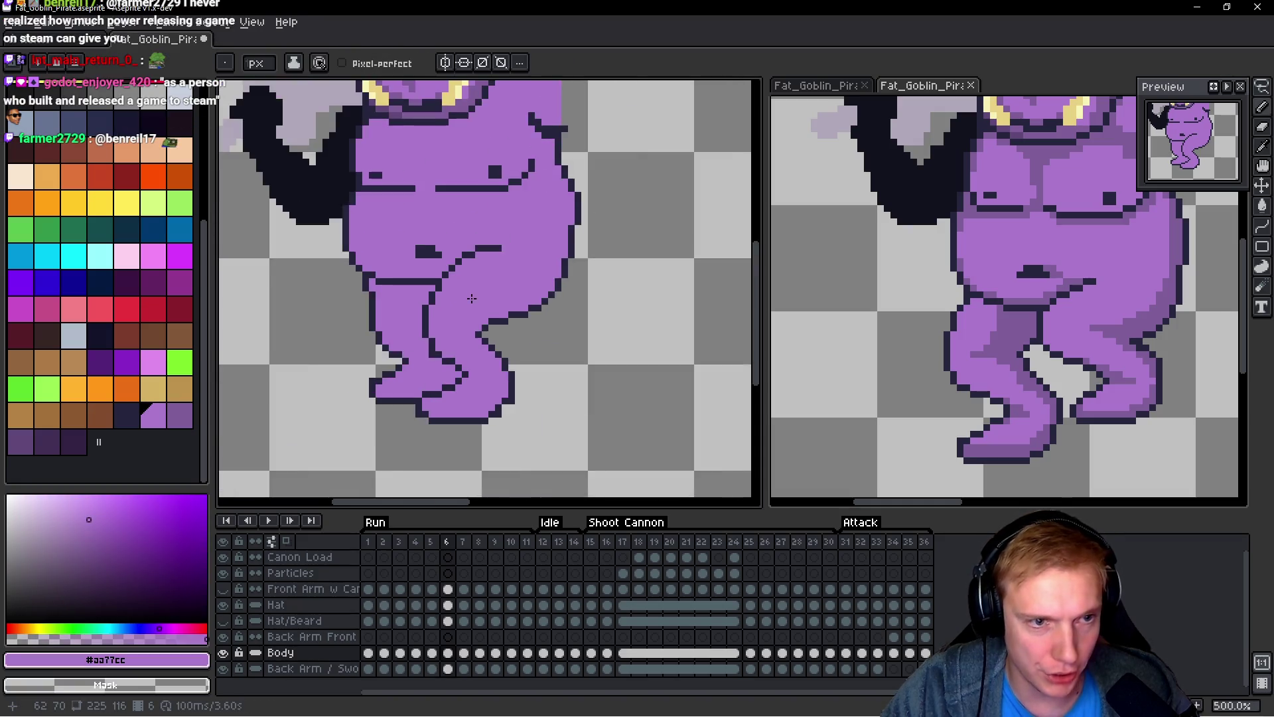
scroll(587, 296, "up", 2)
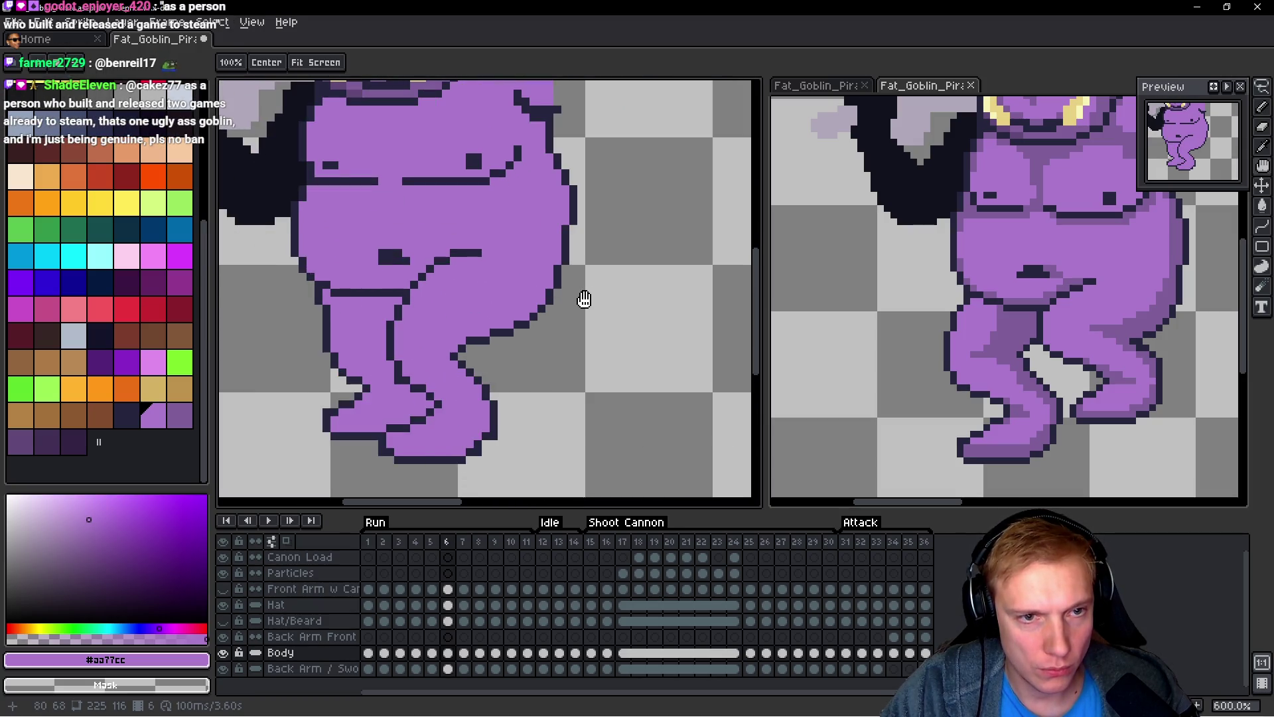
scroll(586, 295, "up", 2)
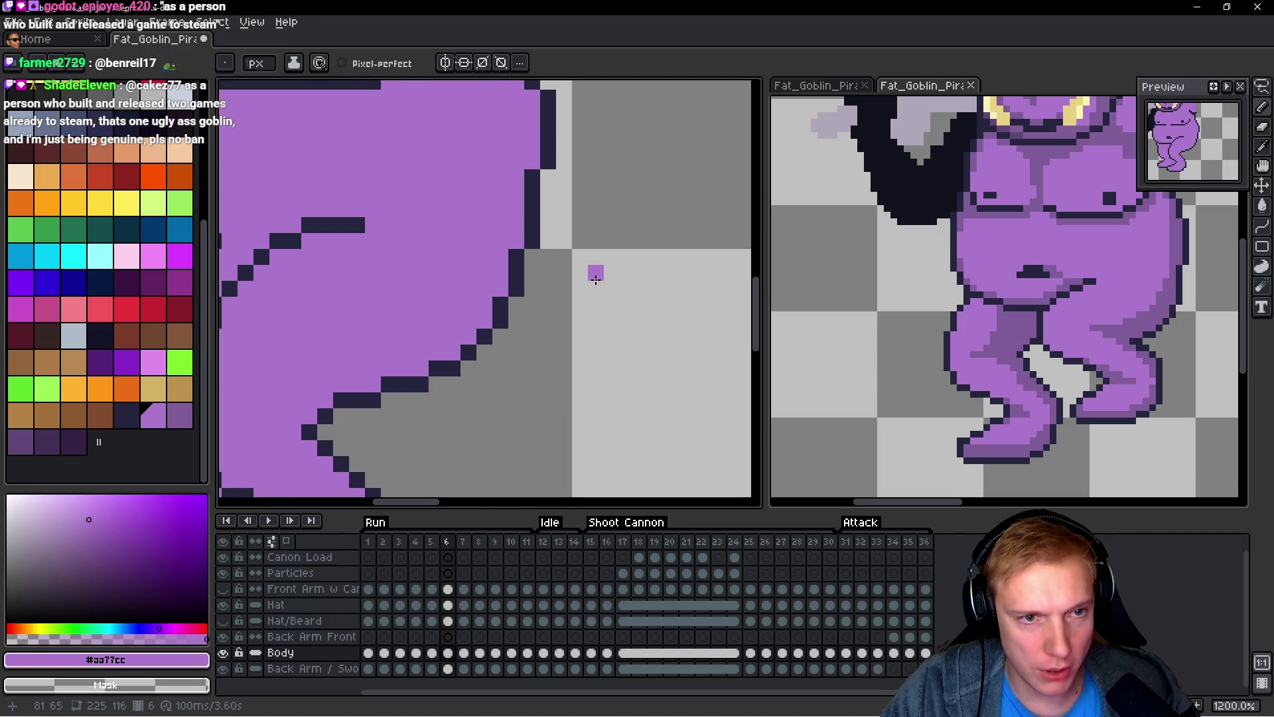
left_click(549, 157, "alt")
scroll(620, 194, "down", 5)
key("Left")
key("Right")
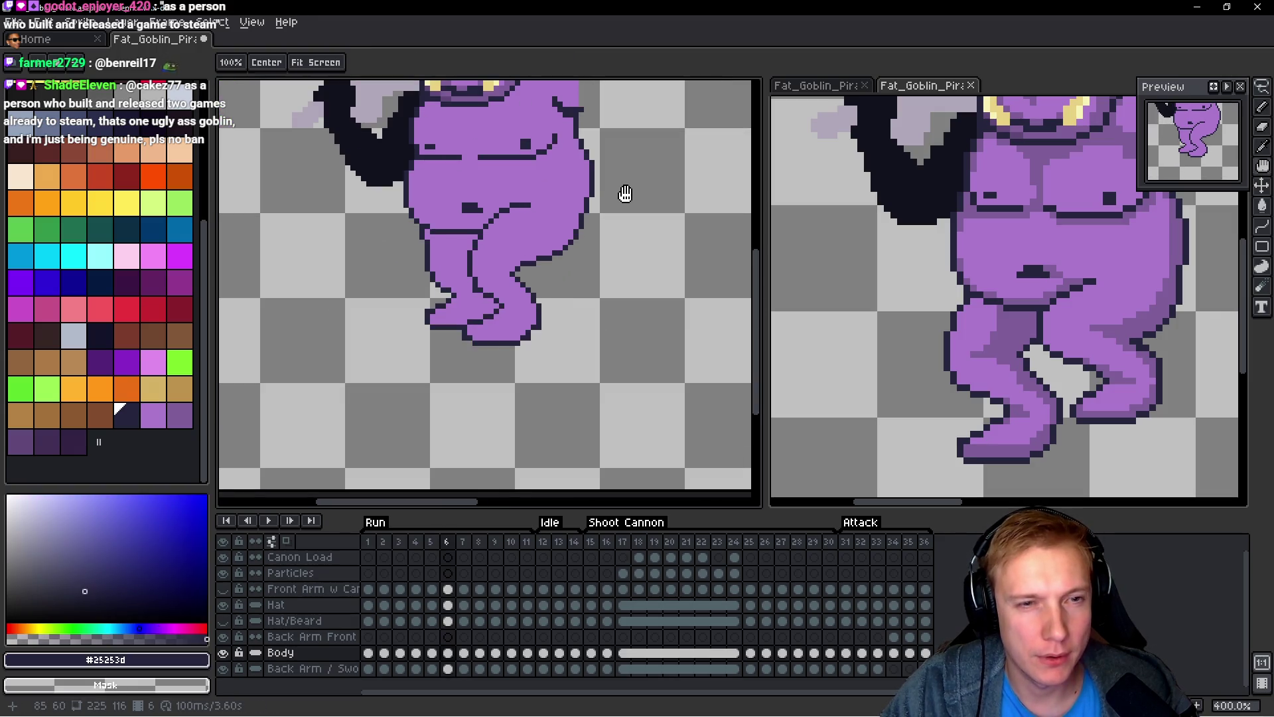
scroll(616, 185, "up", 2)
key("alt")
left_click(492, 258, "alt")
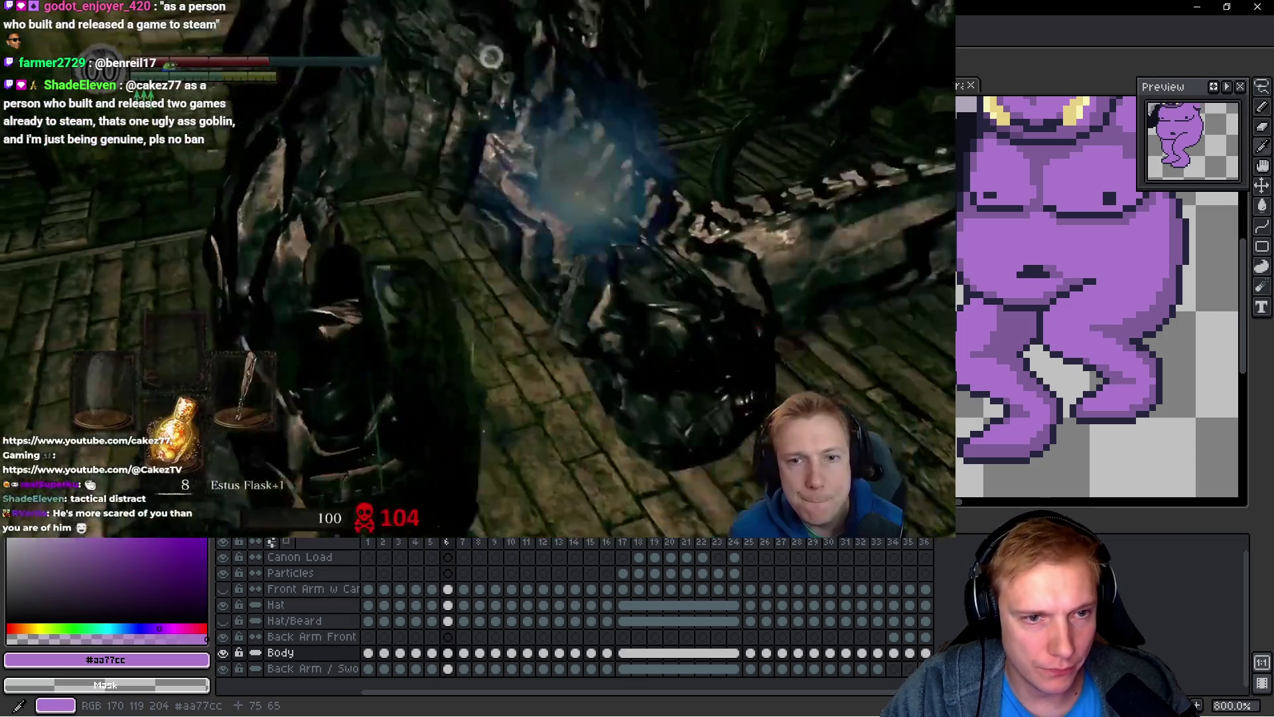
Step: Compare frames 5 and 6 while sampling colours, leaving dark outline #25253d active
key("Left")
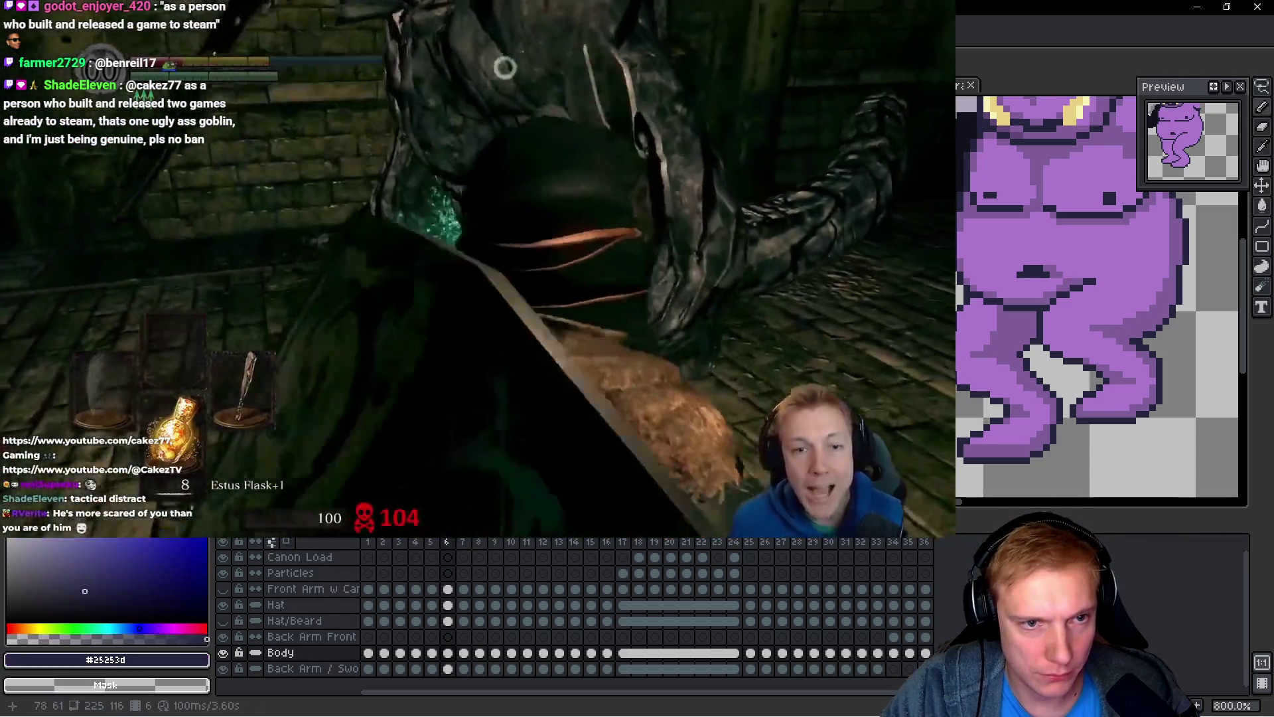
left_click(529, 273, "alt")
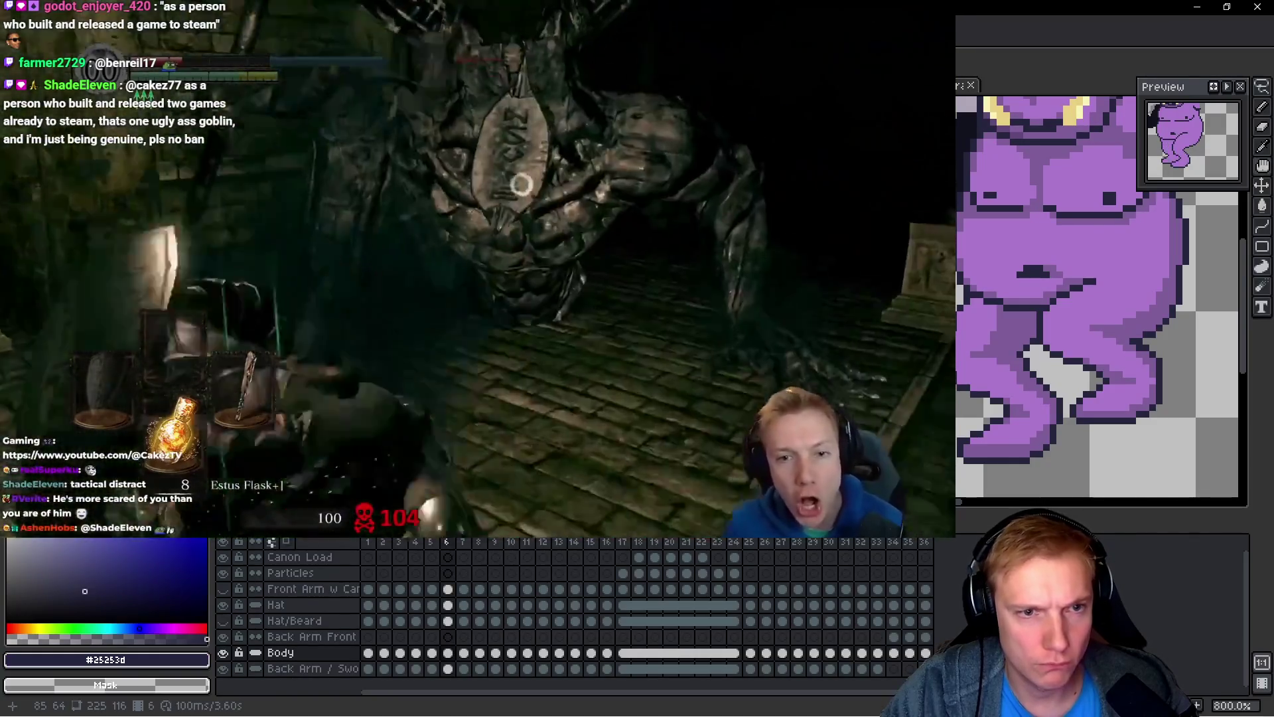
key("Right")
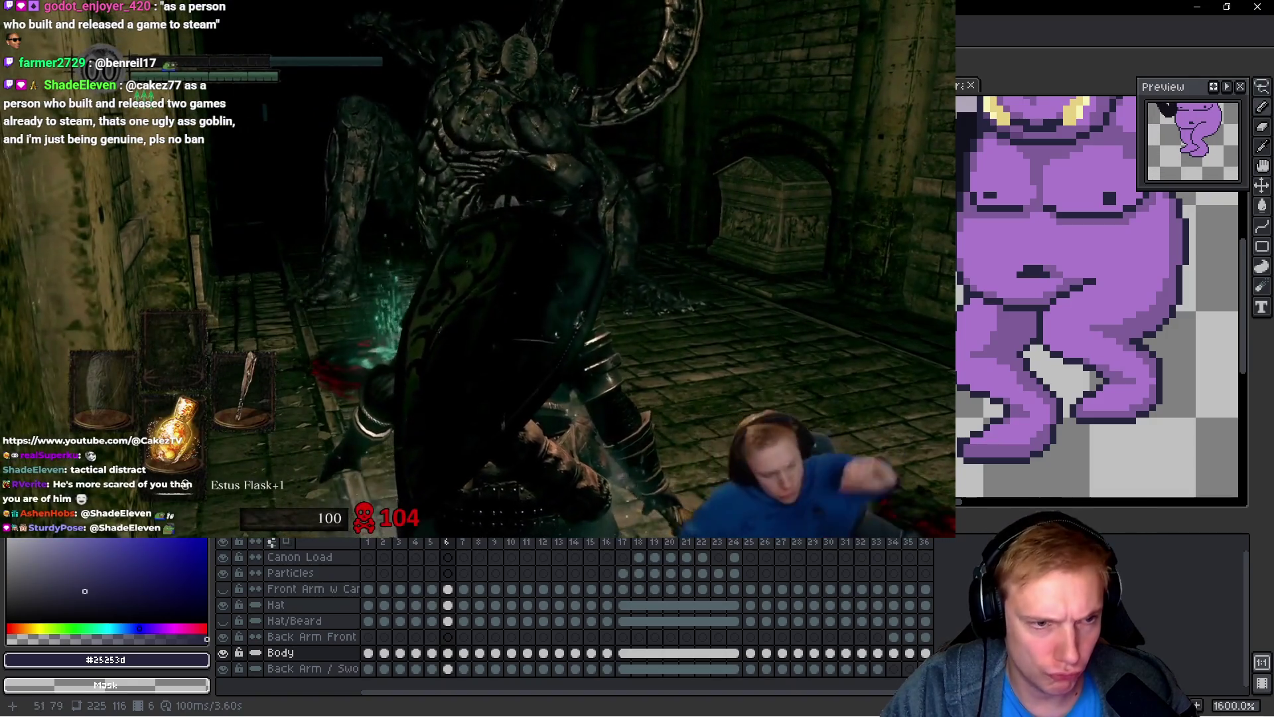
left_click(531, 279, "alt")
scroll(531, 279, "down", 2)
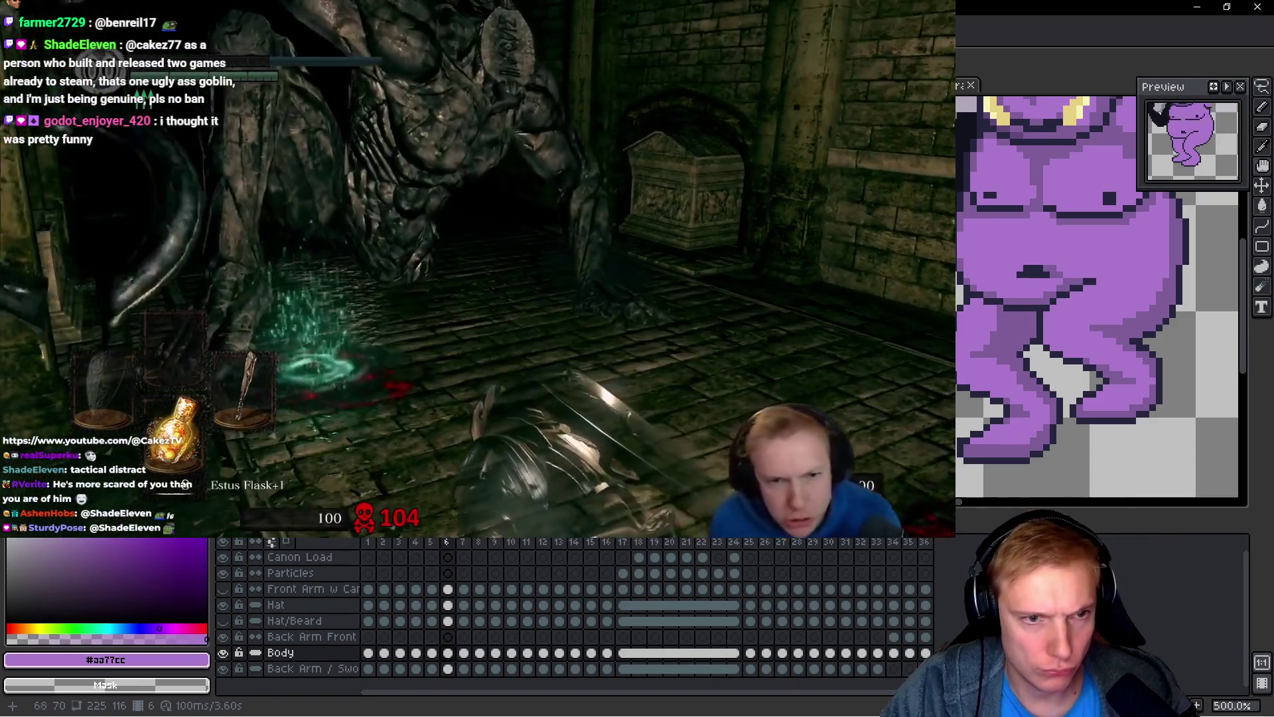
scroll(531, 279, "up", 4)
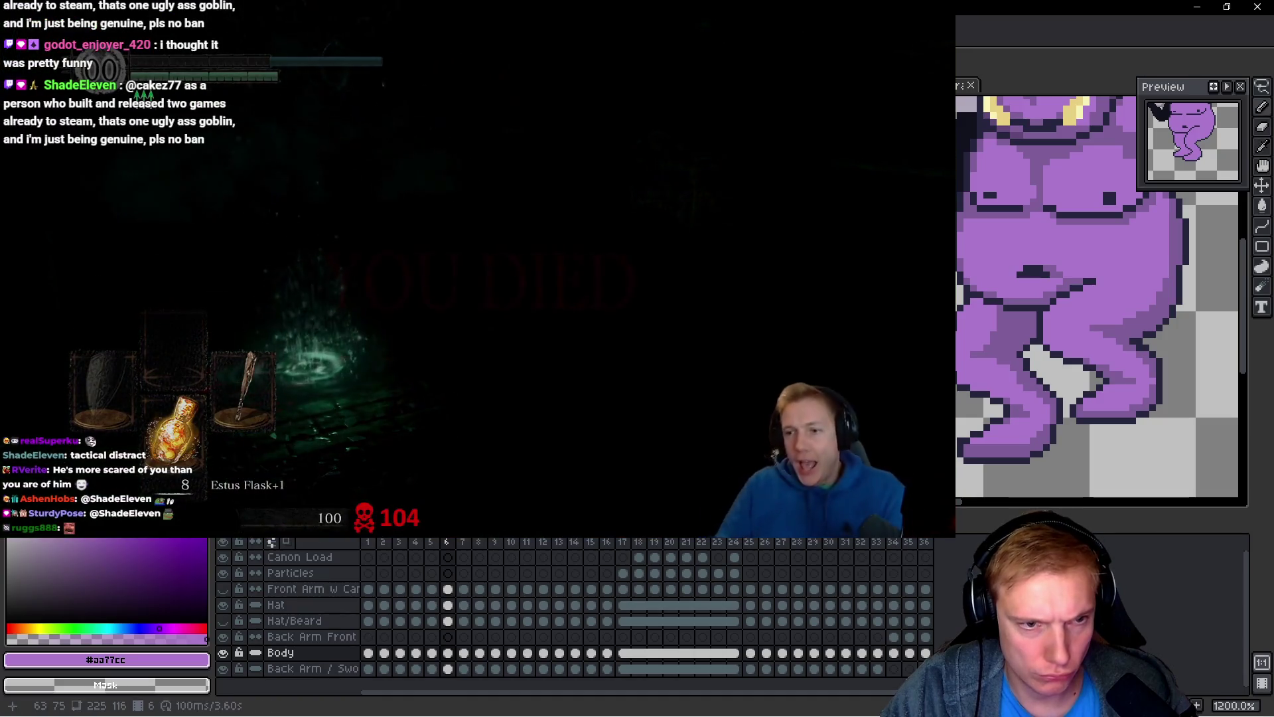
left_click(555, 263, "alt")
left_click(570, 254, "alt")
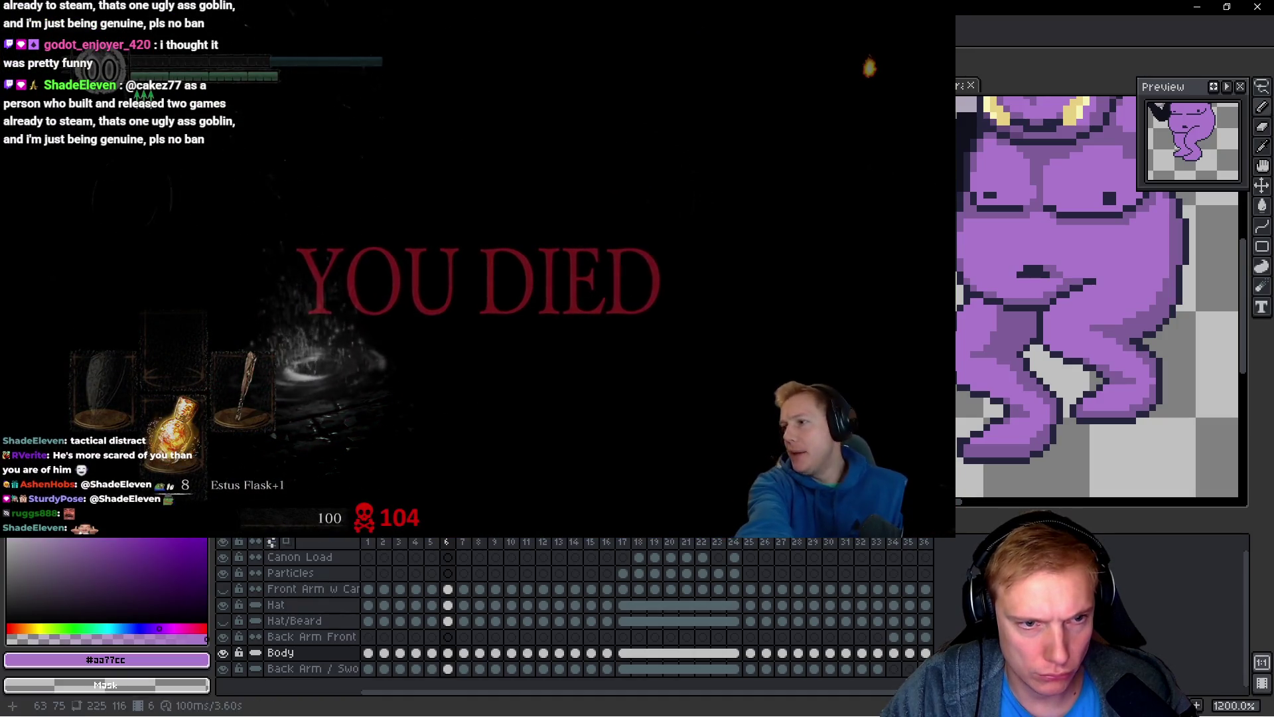
left_click(586, 263, "alt")
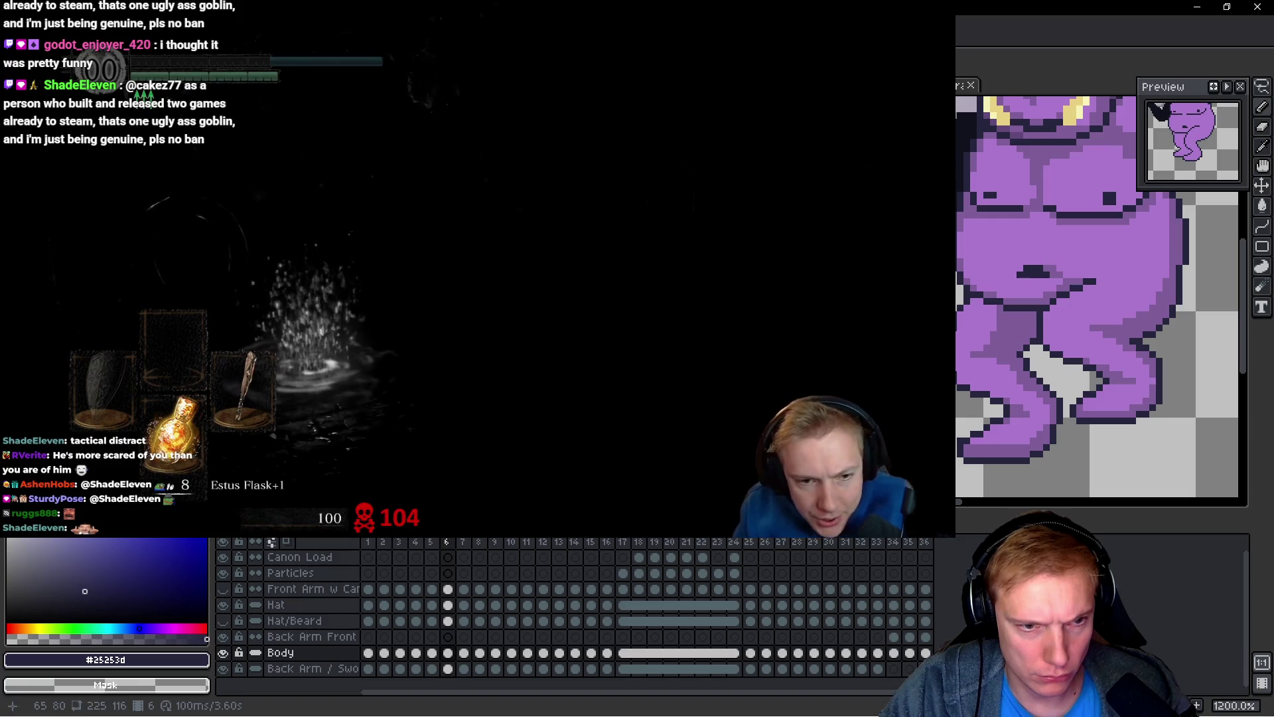
Step: Flip between frames 5 and 6, then advance to run frame 7
key("comma")
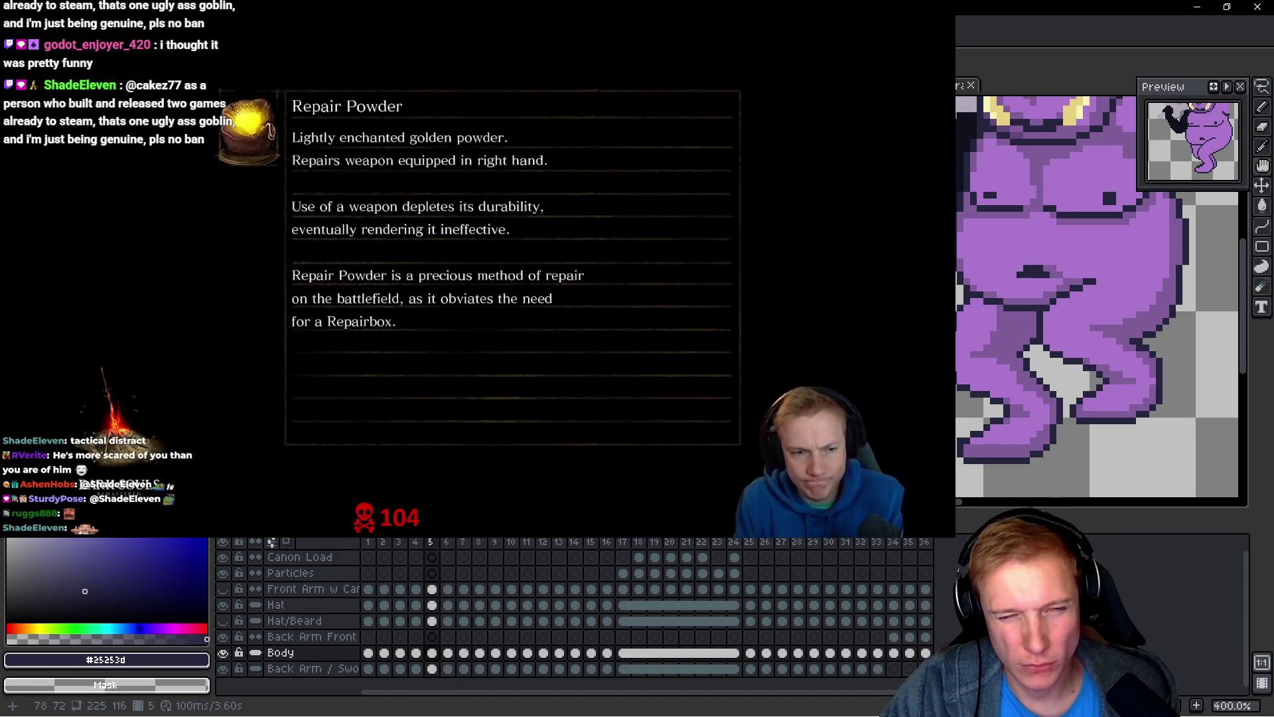
key("period")
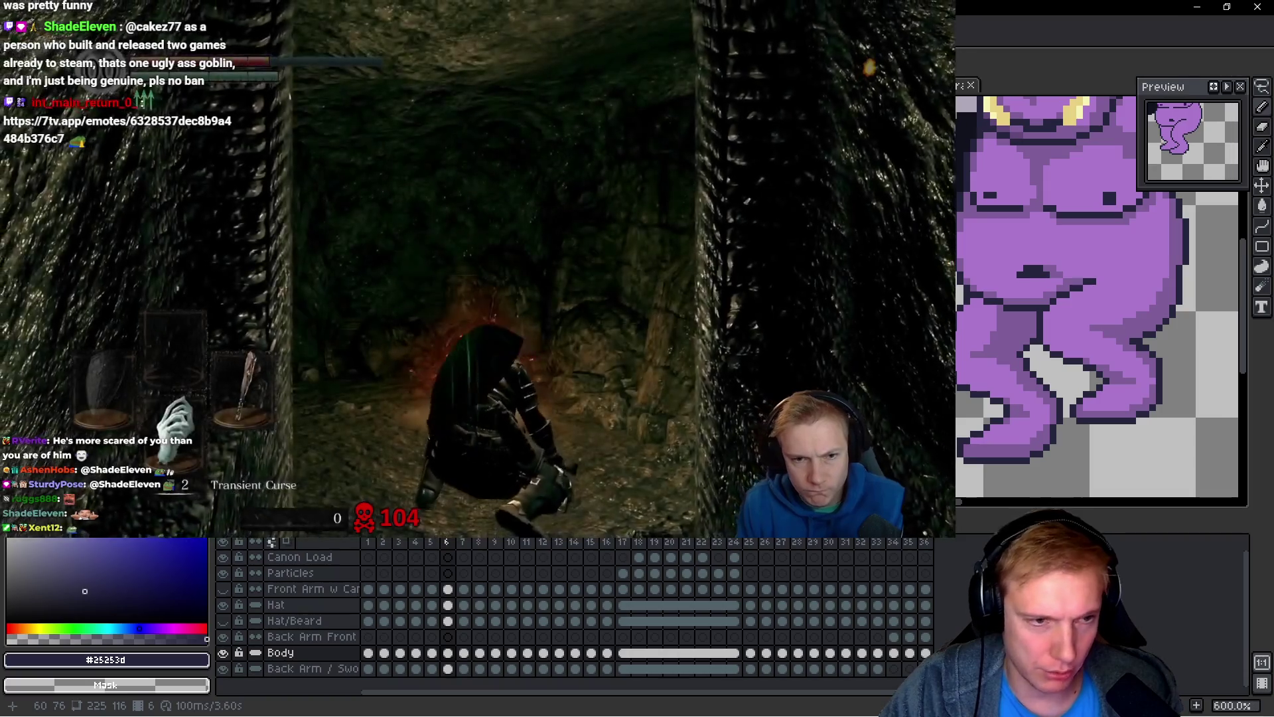
key("period")
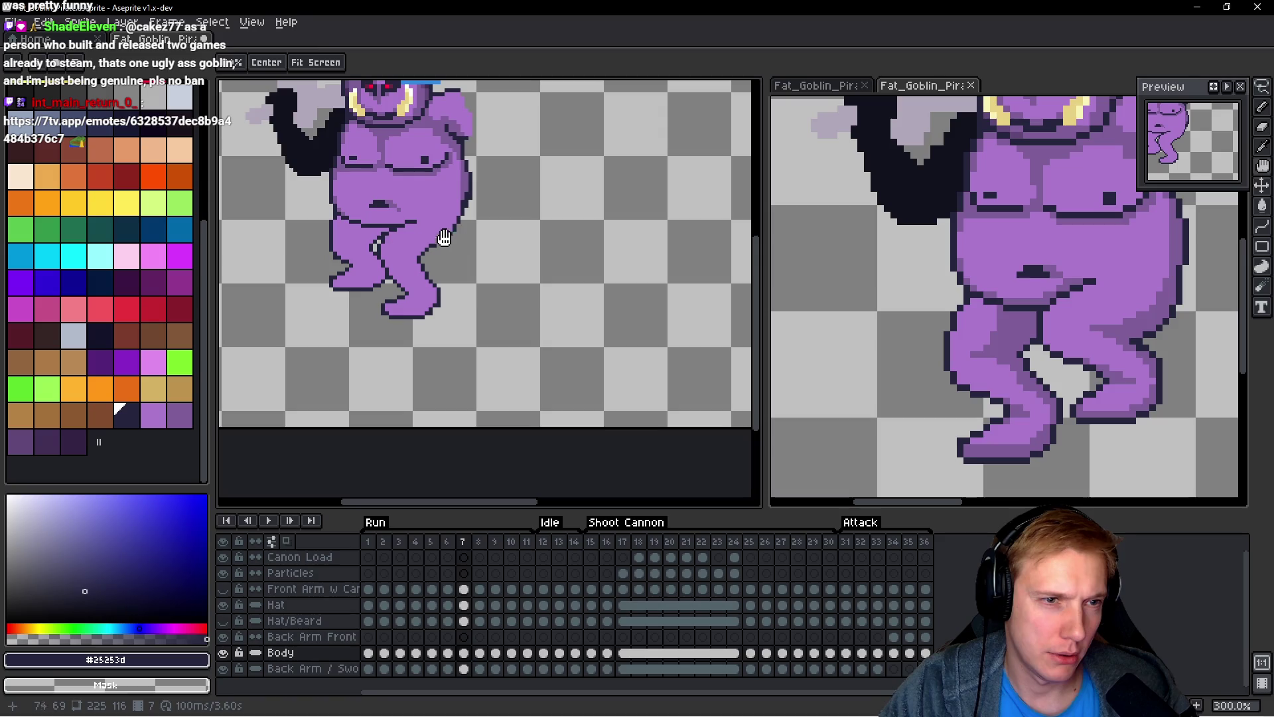
Step: Lasso the frame 7 thigh crease, move it up and stretch it one pixel taller
scroll(444, 237, "up", 7)
key("q")
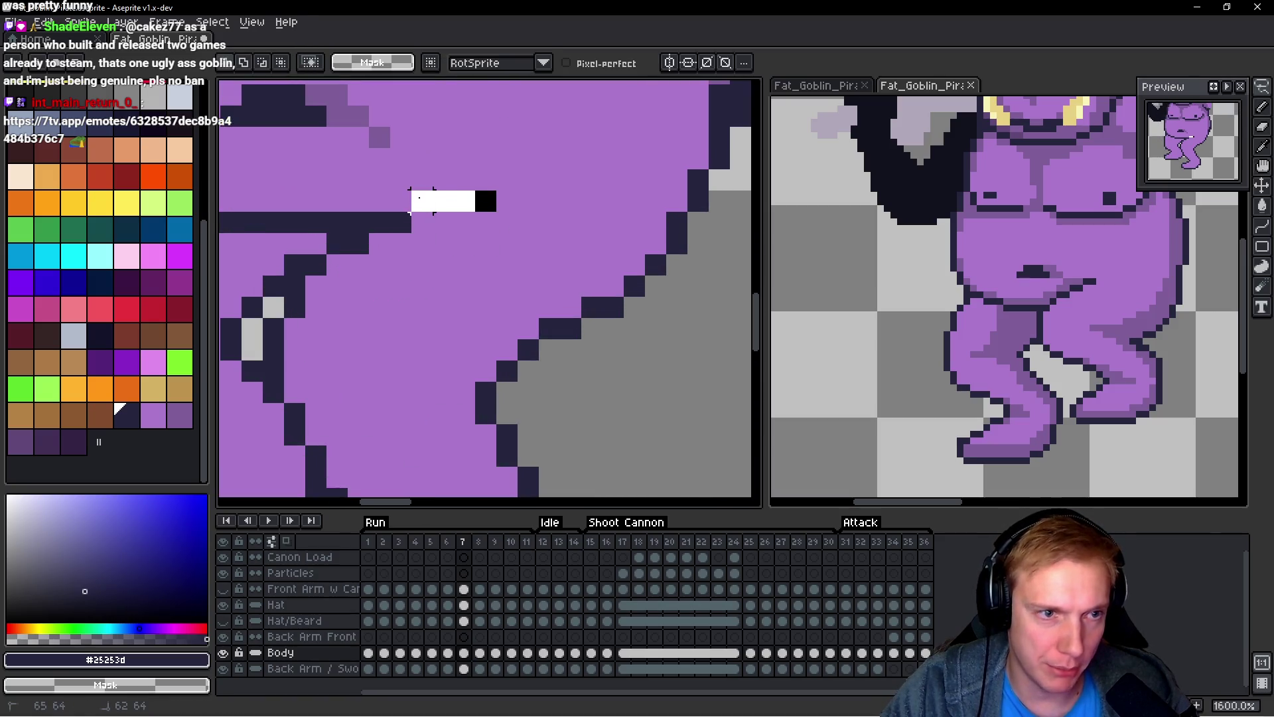
left_click_drag(380, 222, 359, 244)
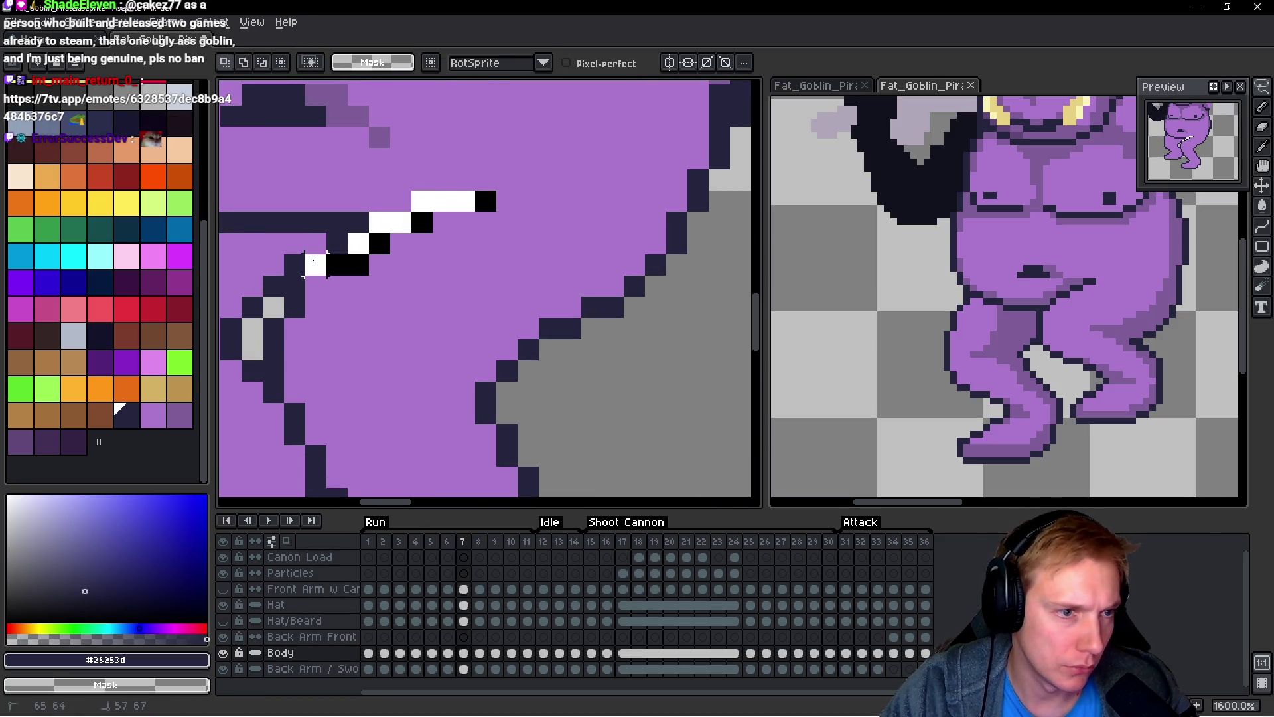
left_click_drag(294, 350, 318, 279)
left_click_drag(402, 189, 403, 135)
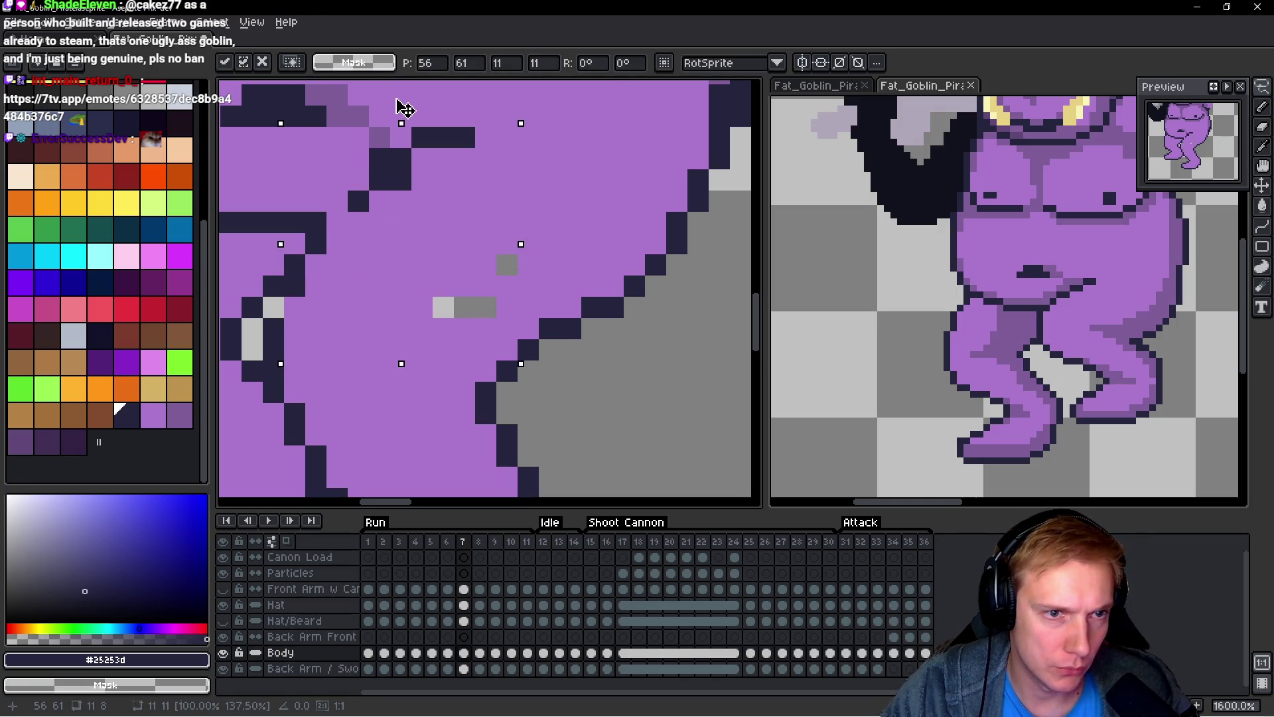
left_click_drag(405, 114, 405, 82)
key("Return")
Step: Add a dark outline pixel to the crease, redoing it in a better spot
key("b")
left_click(388, 278)
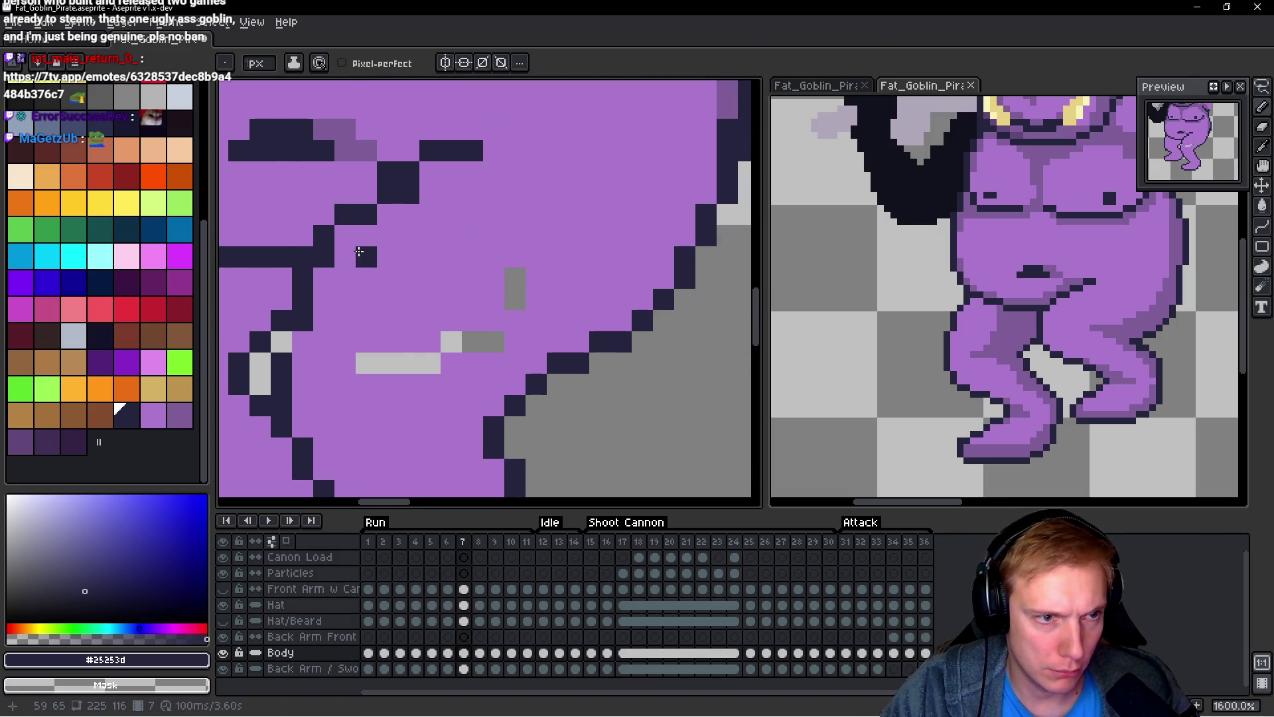
key("ctrl+z")
left_click(302, 357)
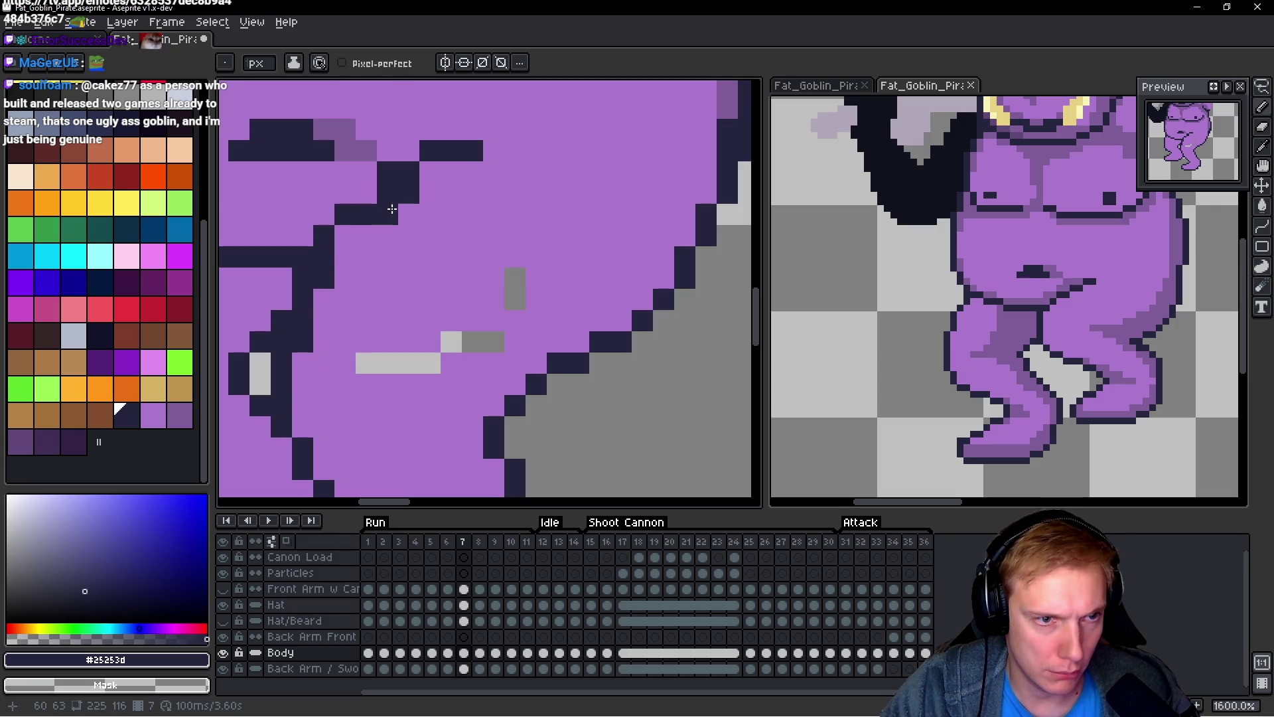
Step: Paint the stray outline and light-grey pixels around the crease purple #aa77cc
left_click(412, 199, "alt")
left_click(409, 193)
left_click(388, 214)
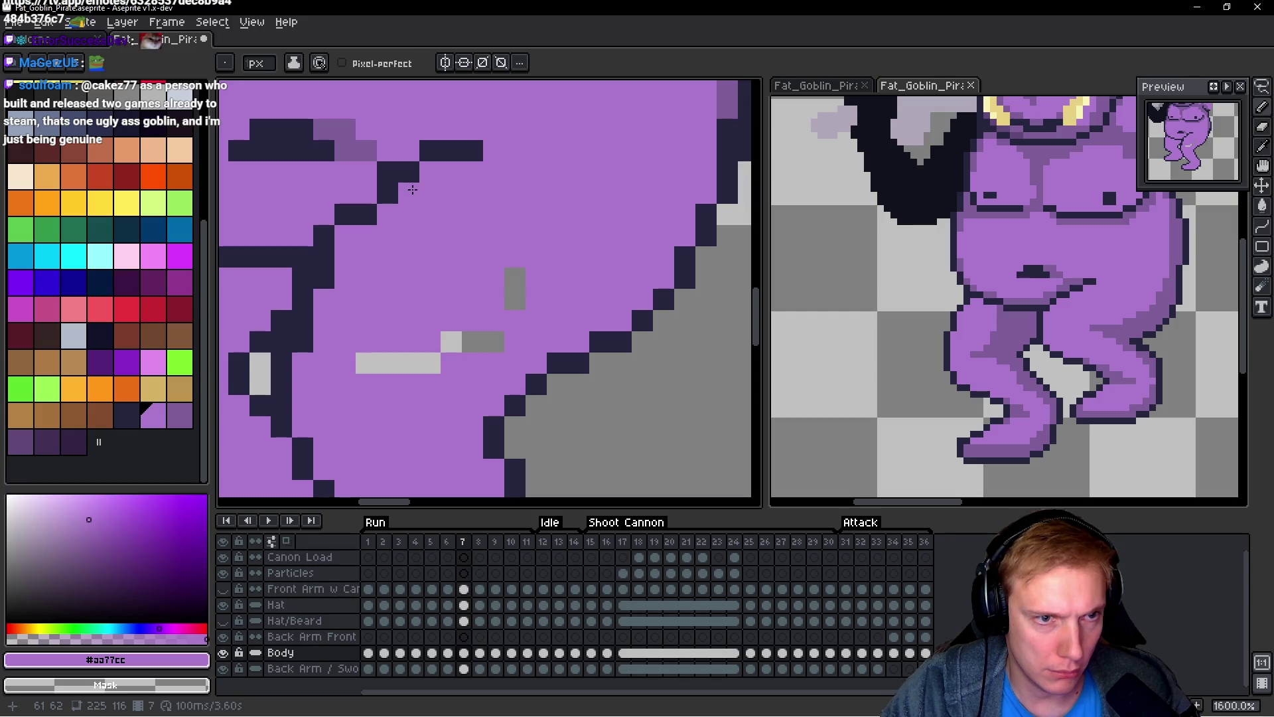
left_click(336, 240, "alt")
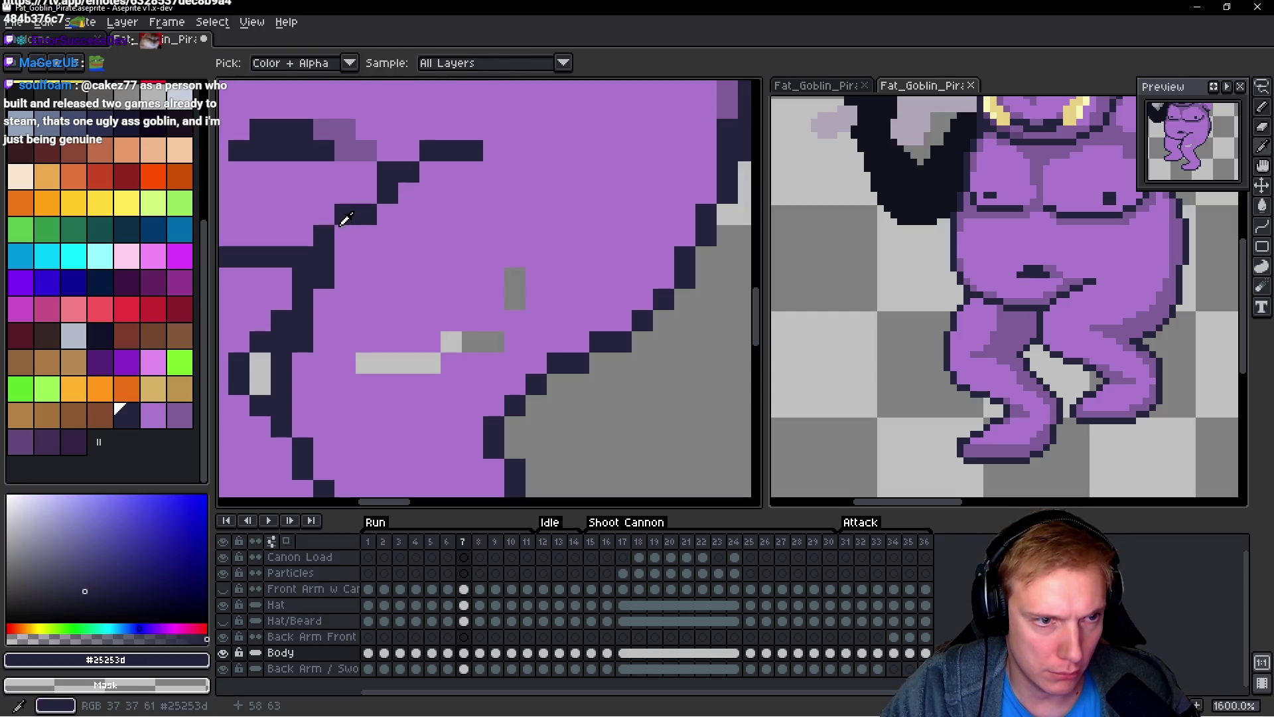
left_click(380, 166, "alt")
left_click(345, 214)
left_click_drag(314, 235, 403, 217)
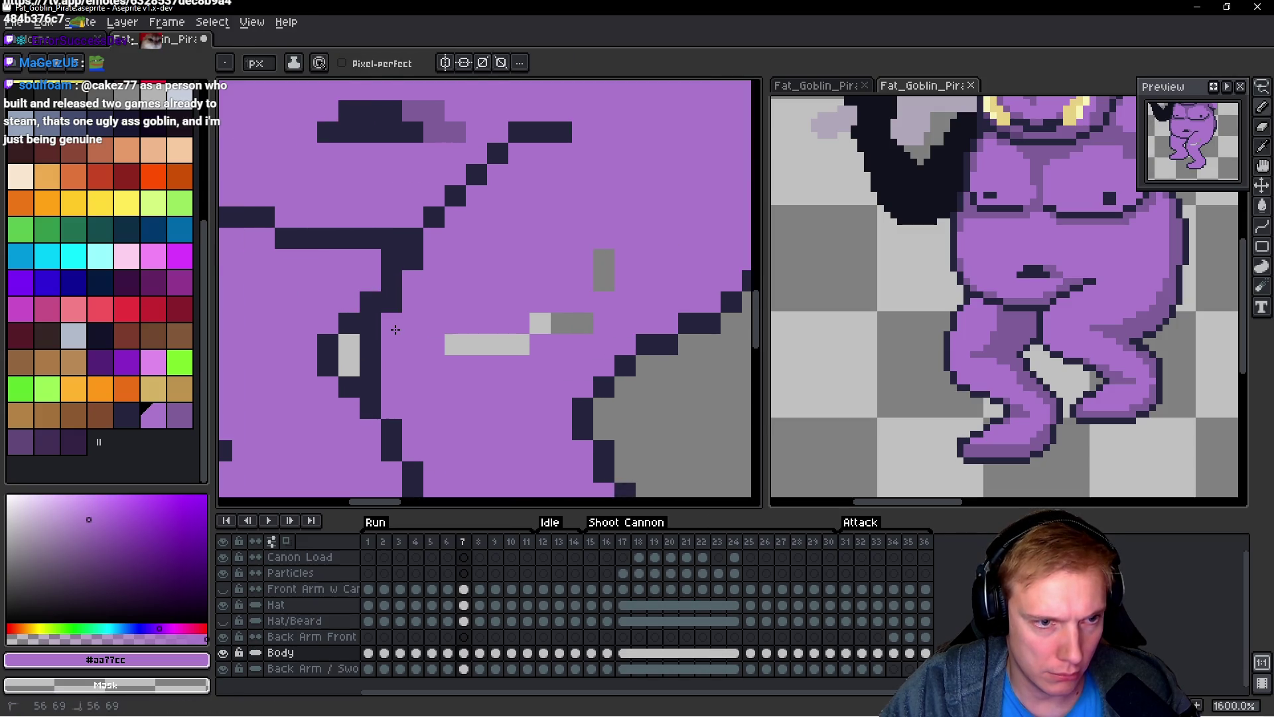
left_click_drag(430, 346, 524, 345)
Step: Paint the last stray pixel purple, then play the run cycle and stop on frame 7
left_click(540, 323)
scroll(609, 259, "down", 6)
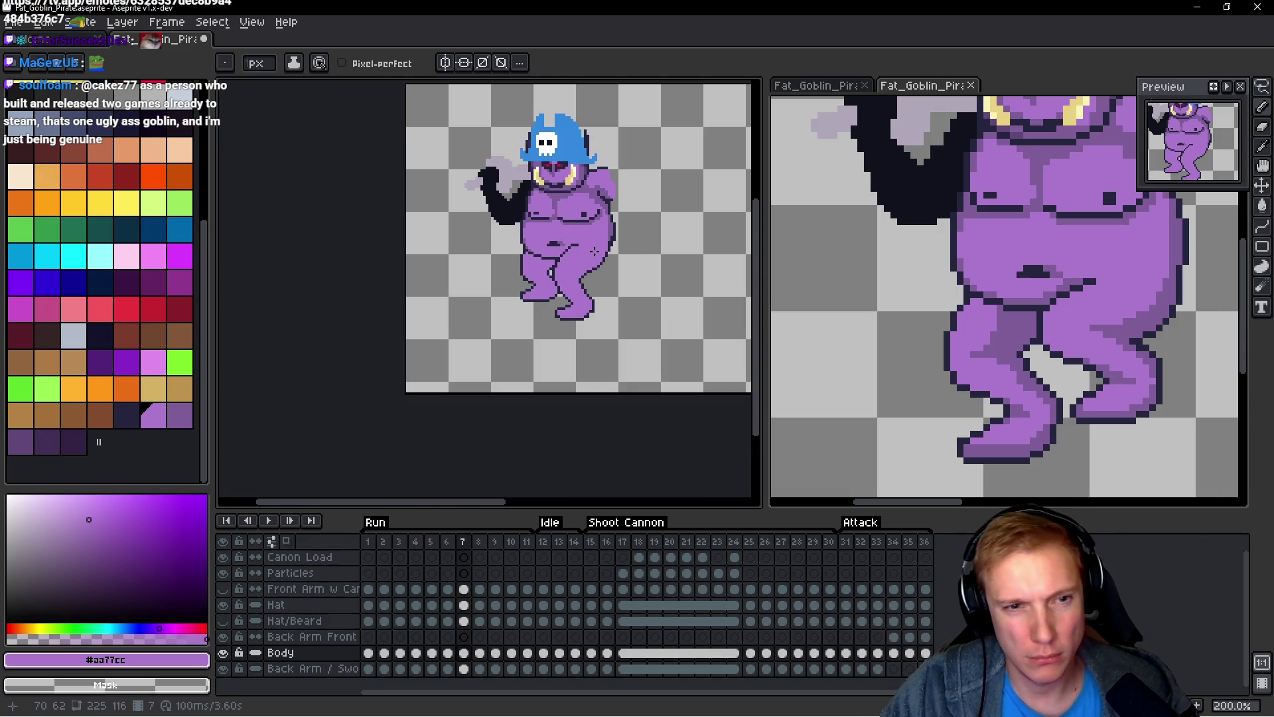
scroll(609, 259, "up", 1)
key("Return")
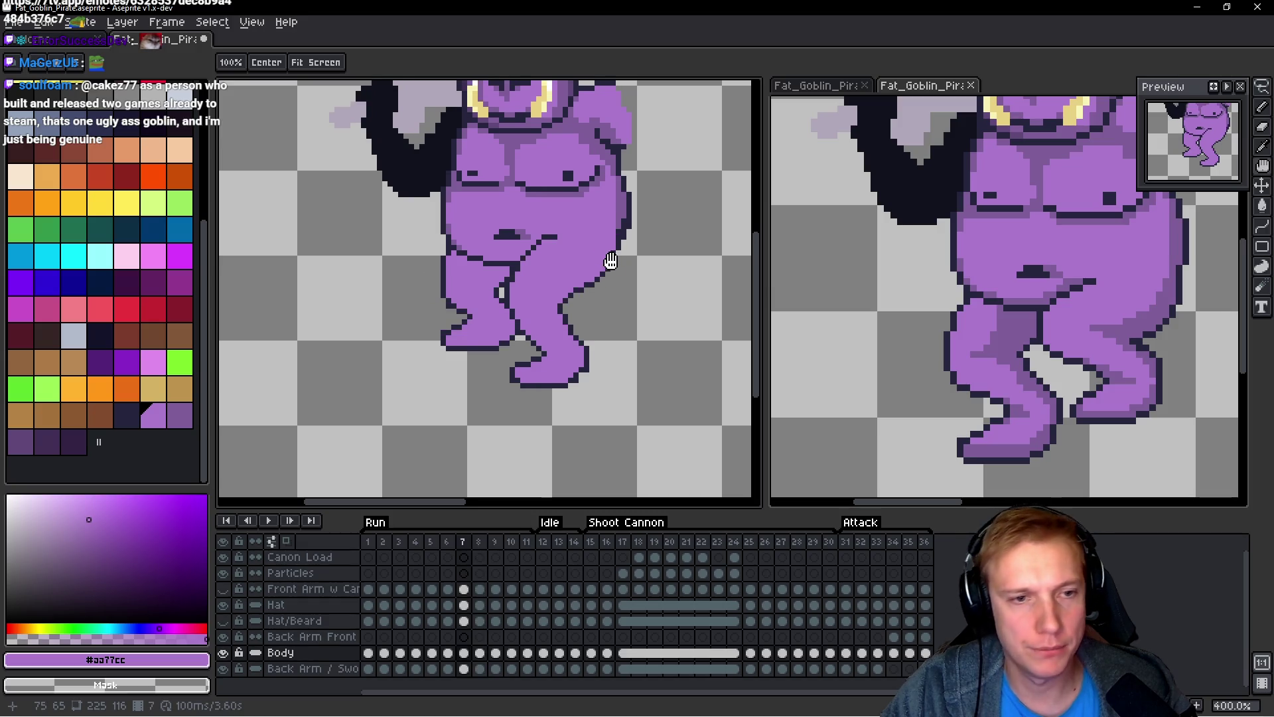
key("Return")
Step: Fill the gap in frame 7's thigh crease with the dark outline colour
scroll(581, 249, "up", 6)
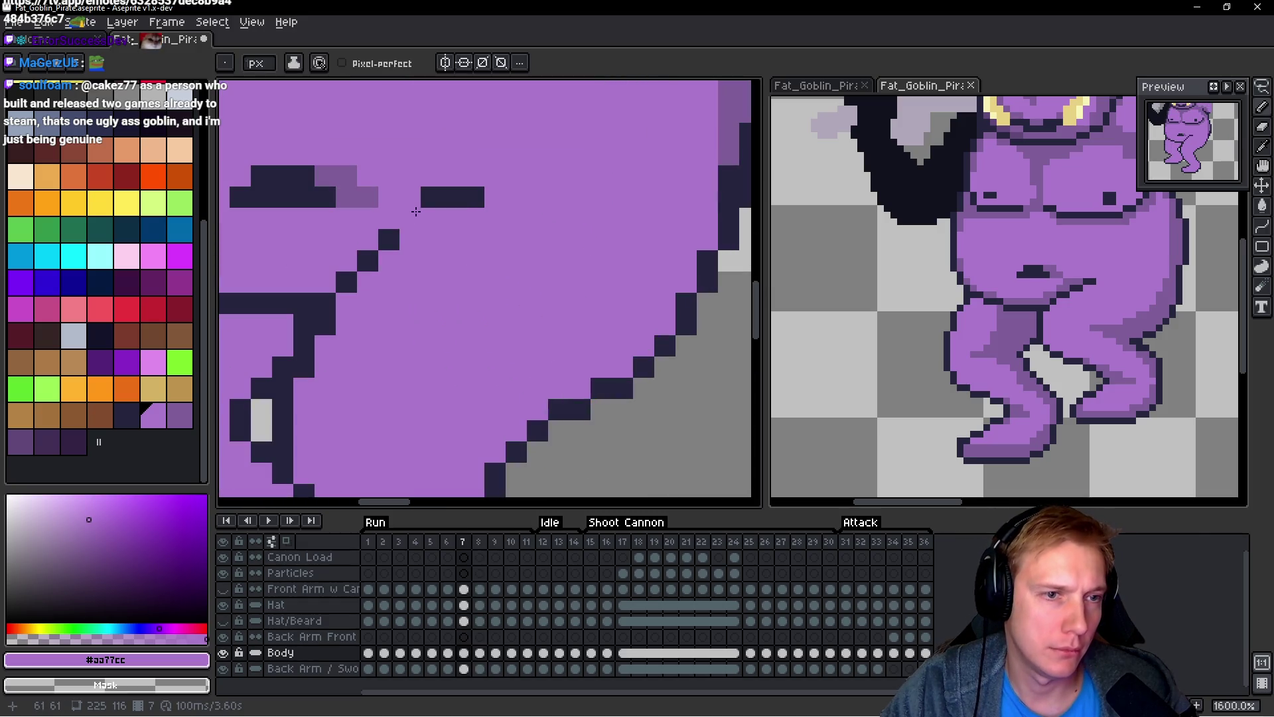
left_click(429, 216, "alt")
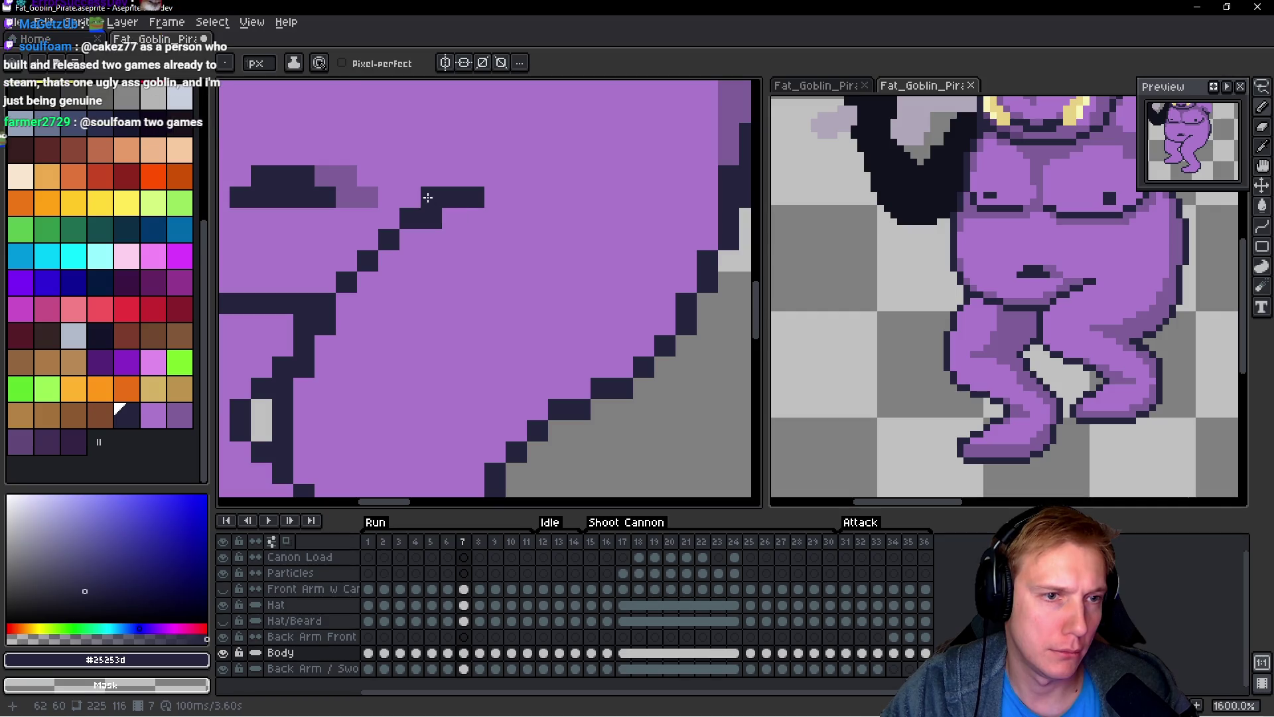
left_click(468, 213, "alt")
left_click(453, 197)
scroll(452, 199, "down", 4)
Step: Flip between frames 6 and 7 to compare the legs
key("Left")
key("Right")
key("Left")
key("Right")
key("Left")
key("Right")
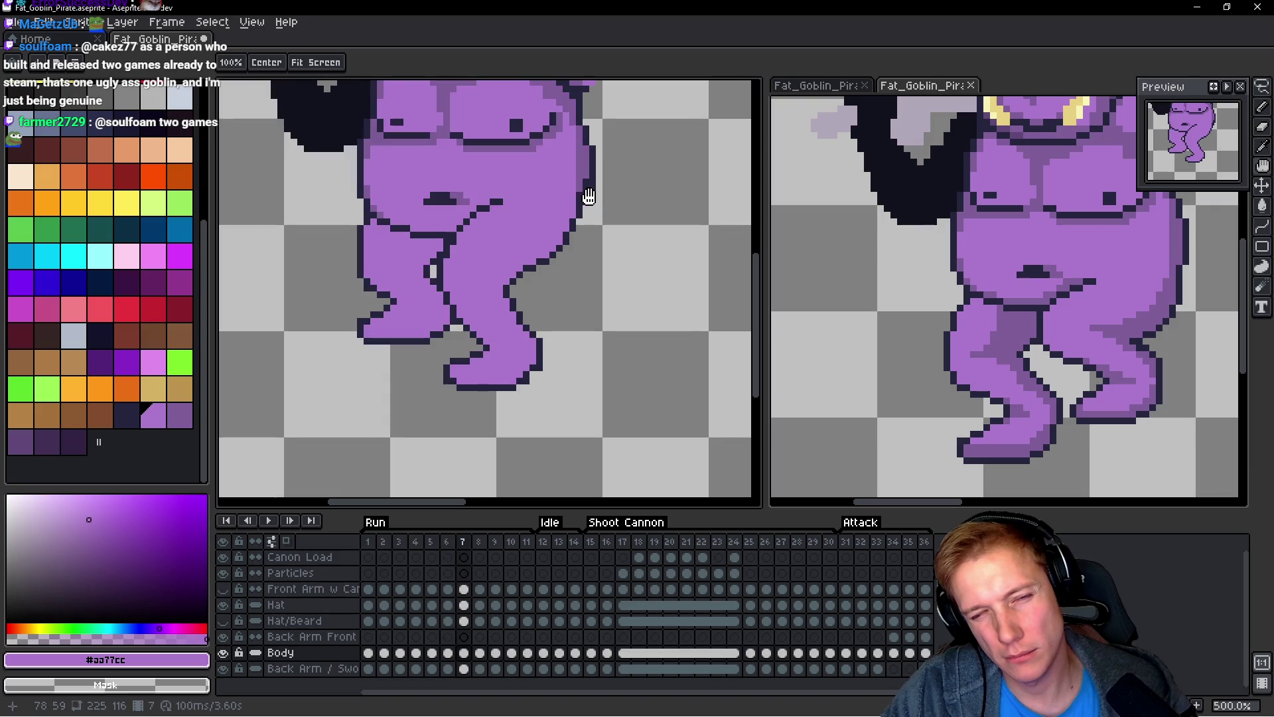
scroll(438, 197, "up", 4)
Step: Step back and forth through the run frames to check motion, ending on frame 5
key("alt")
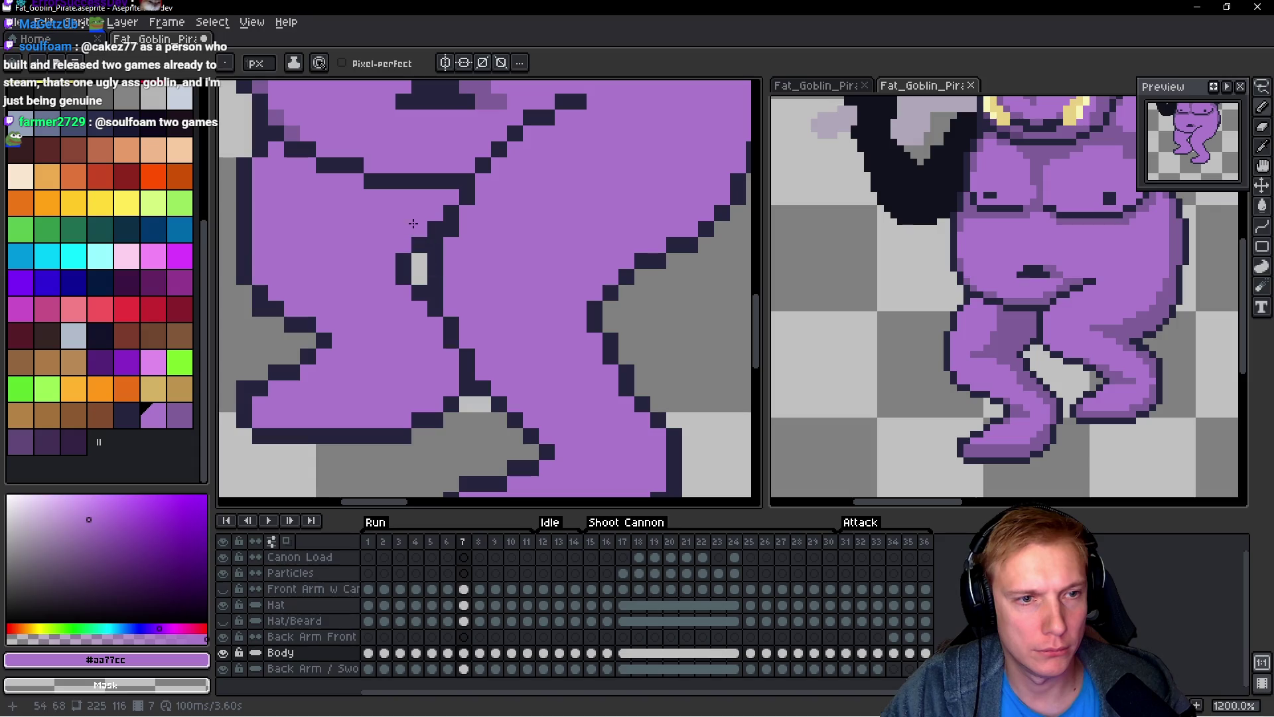
scroll(412, 224, "down", 7)
key("Left")
key("Right")
key("Left")
key("Right")
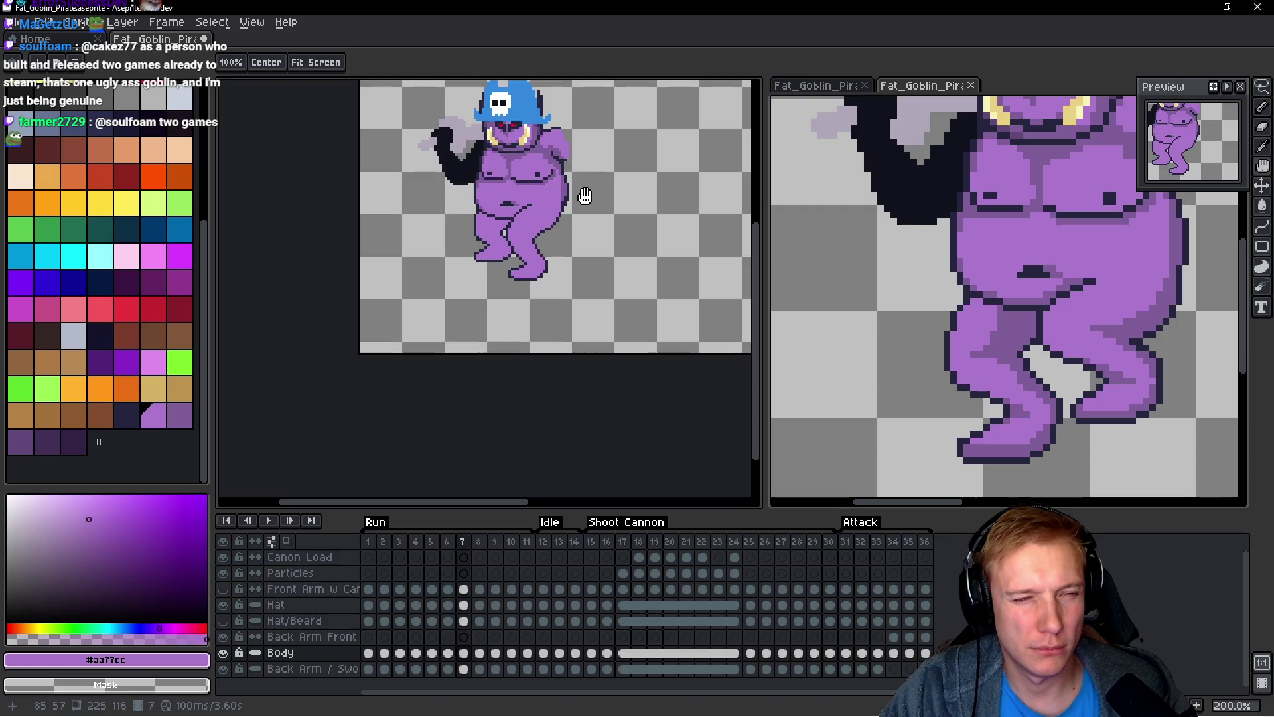
key("Left")
key("Left")
key("Left")
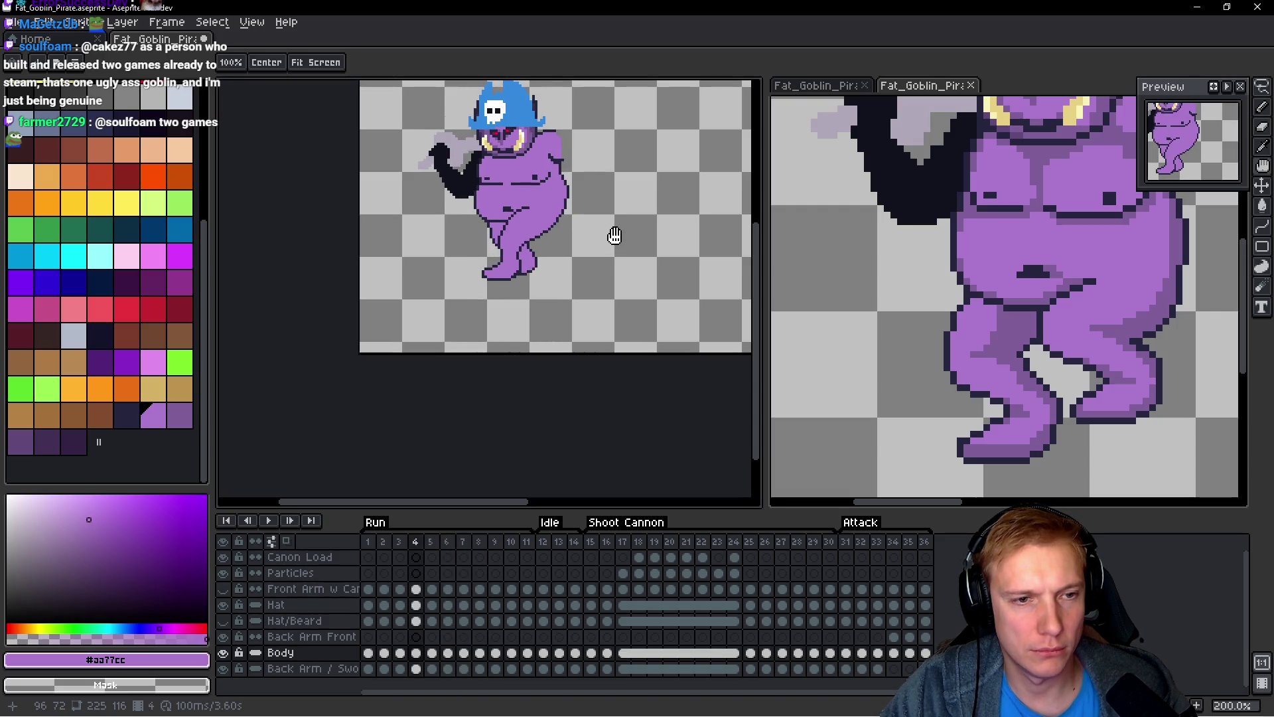
key("Right")
key("Right")
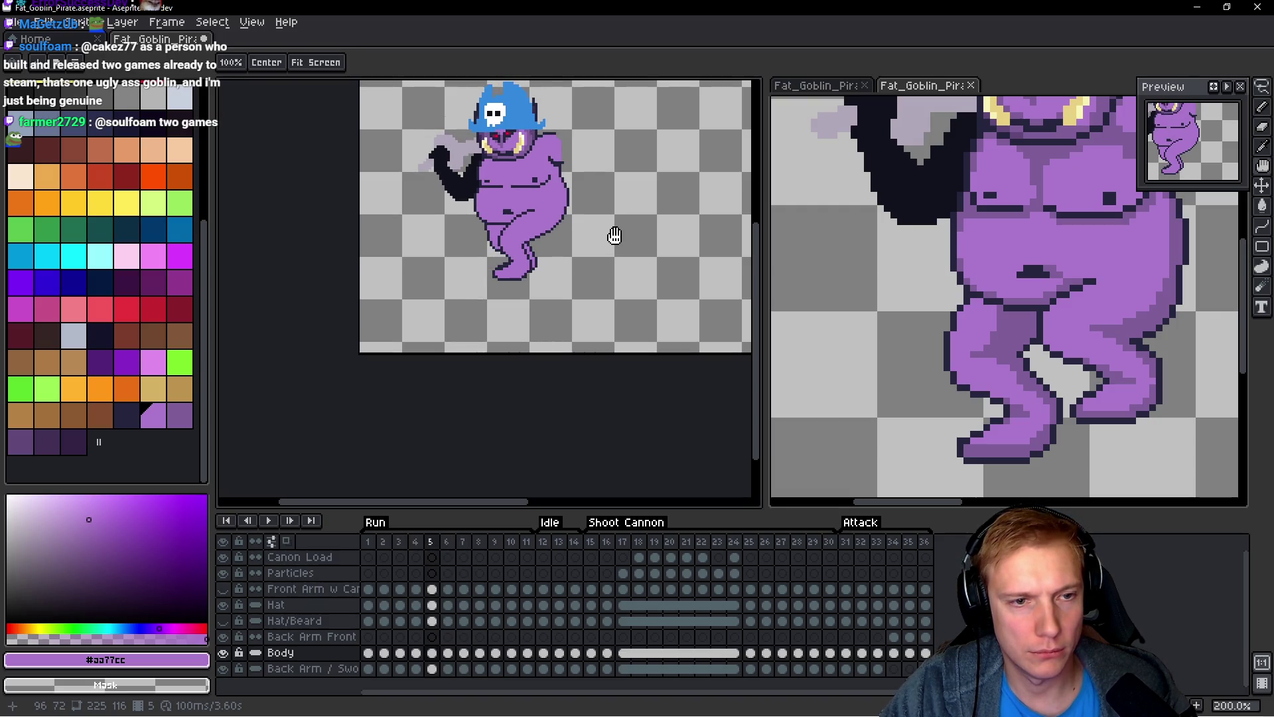
Step: Compare the goblin's feet on Run frames 3 and 4 with the lower body in view
key("b")
scroll(549, 274, "up", 7)
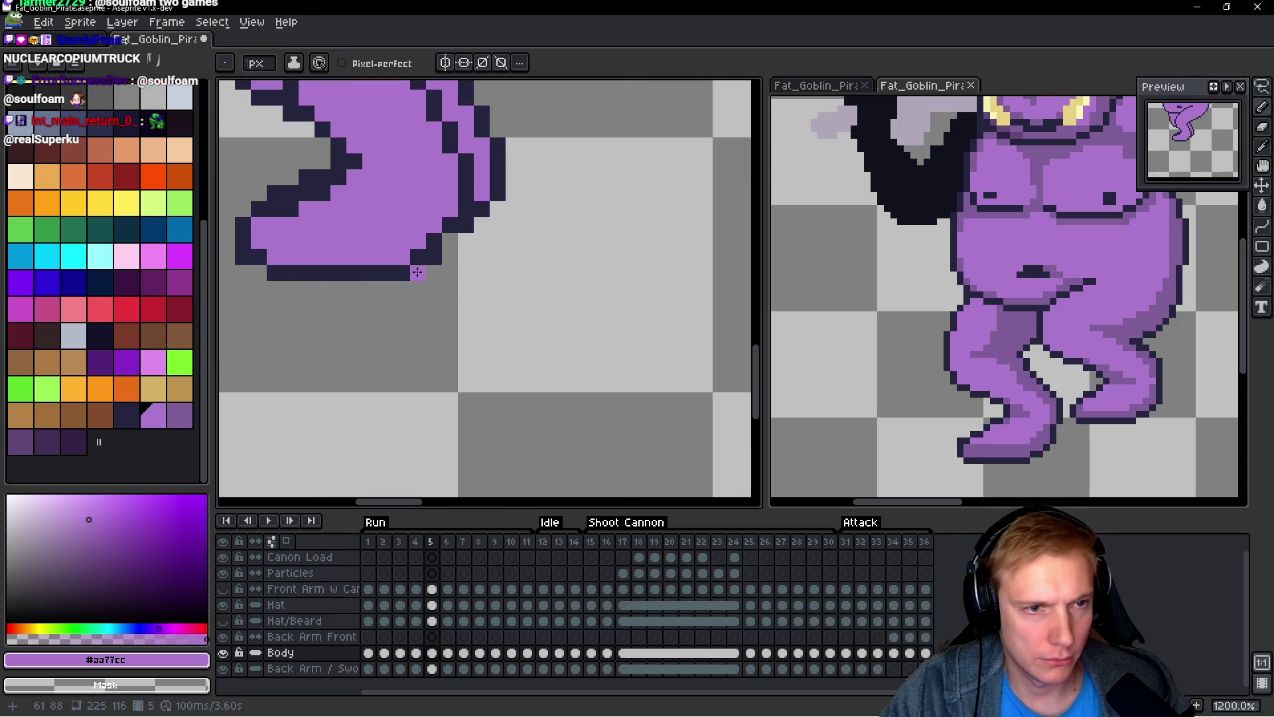
scroll(510, 297, "down", 2)
key("Left")
scroll(503, 255, "up", 3)
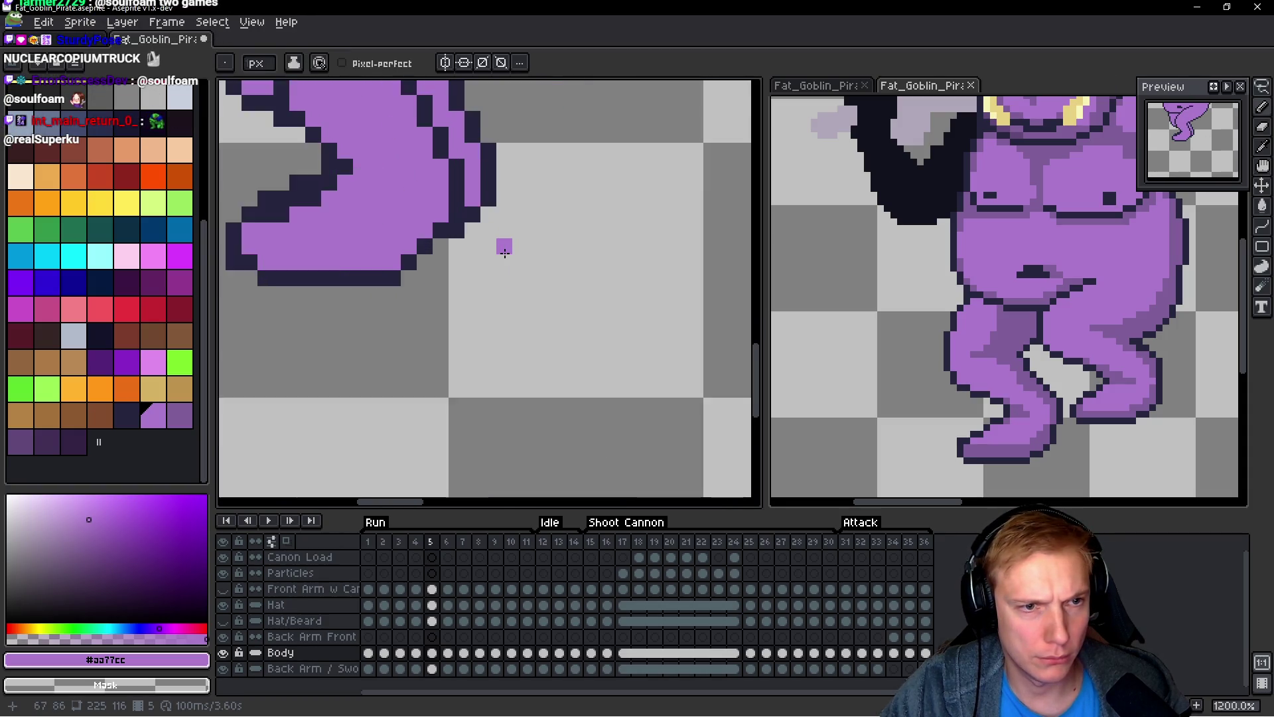
key("h")
left_click_drag(533, 260, 622, 313)
key("Left")
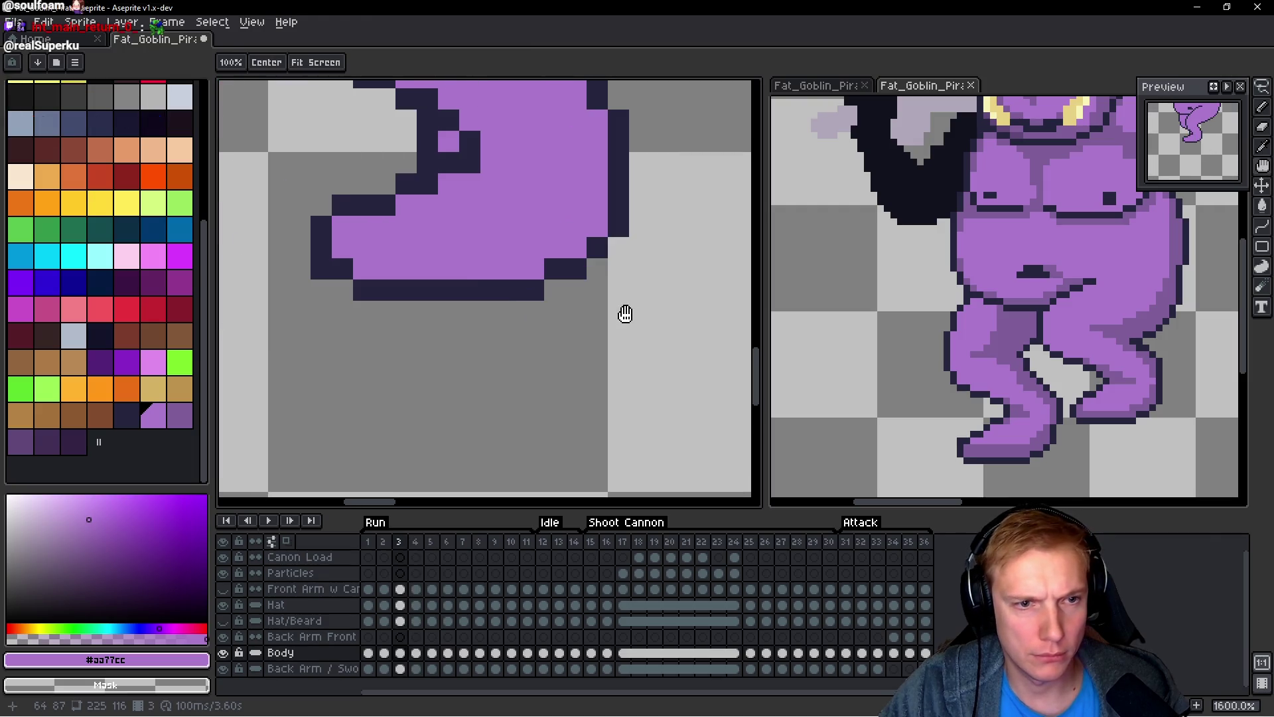
key("Right")
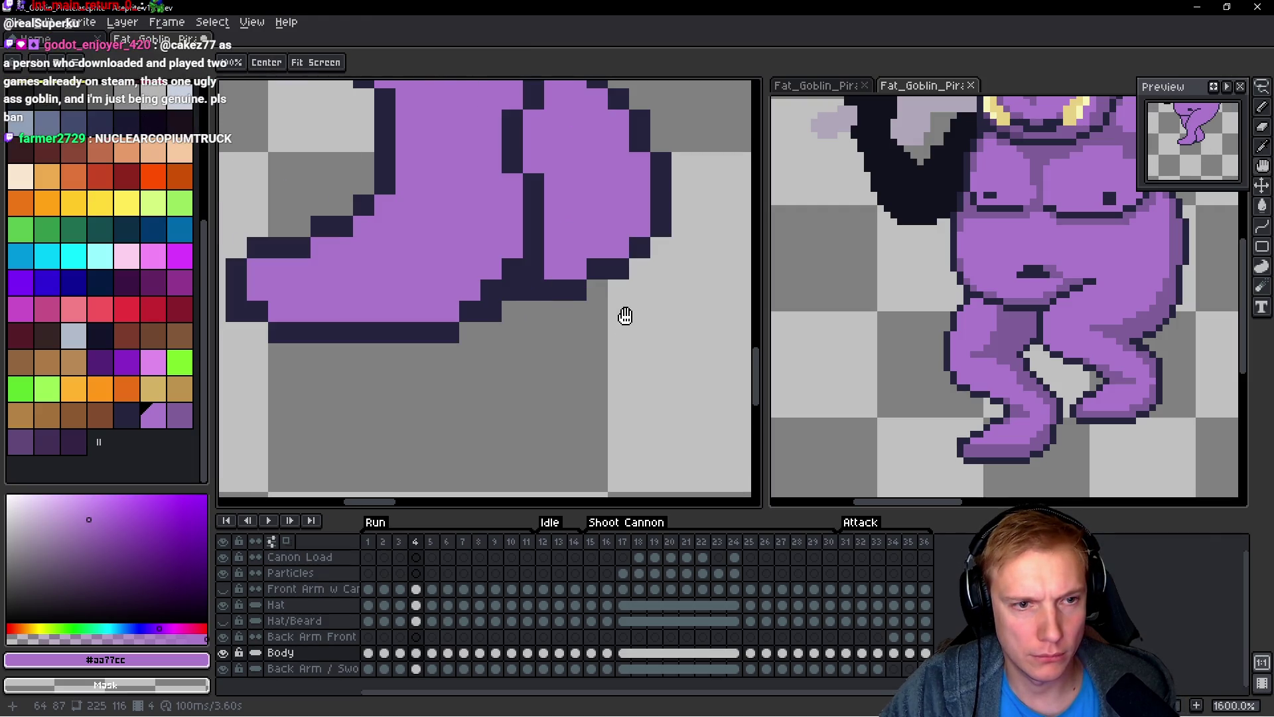
key("Left")
key("Right")
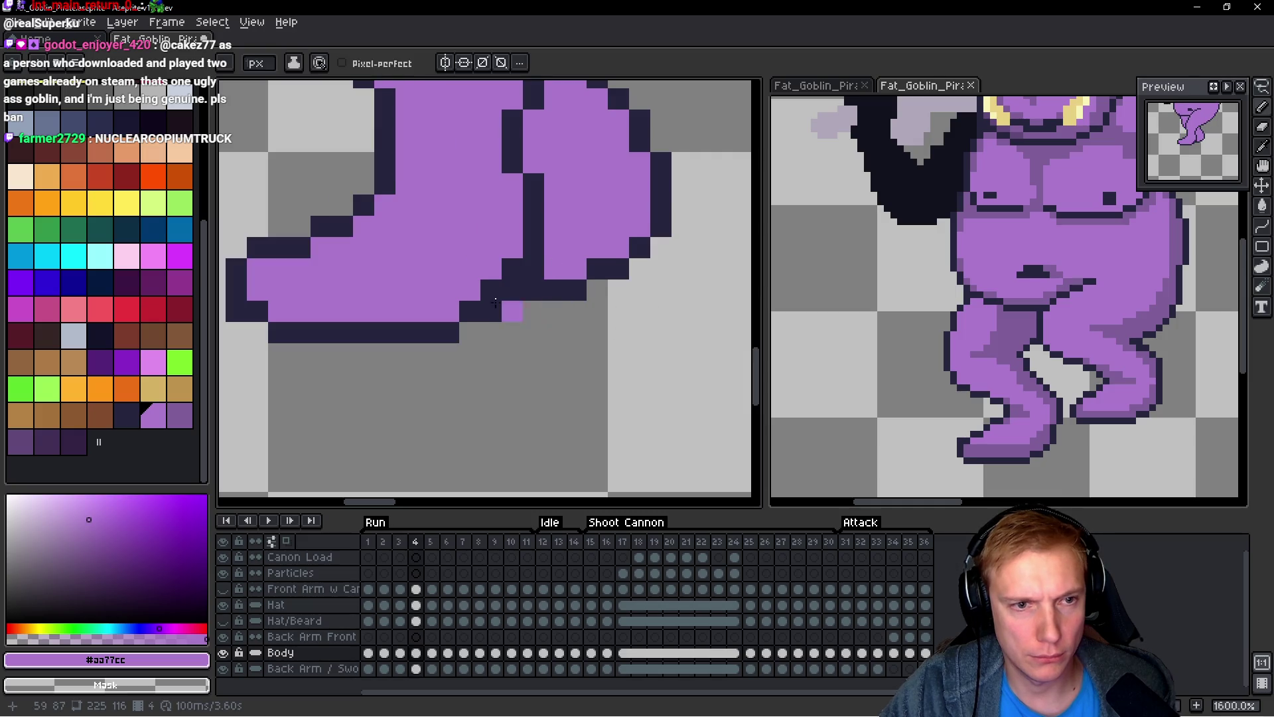
scroll(507, 268, "down", 5)
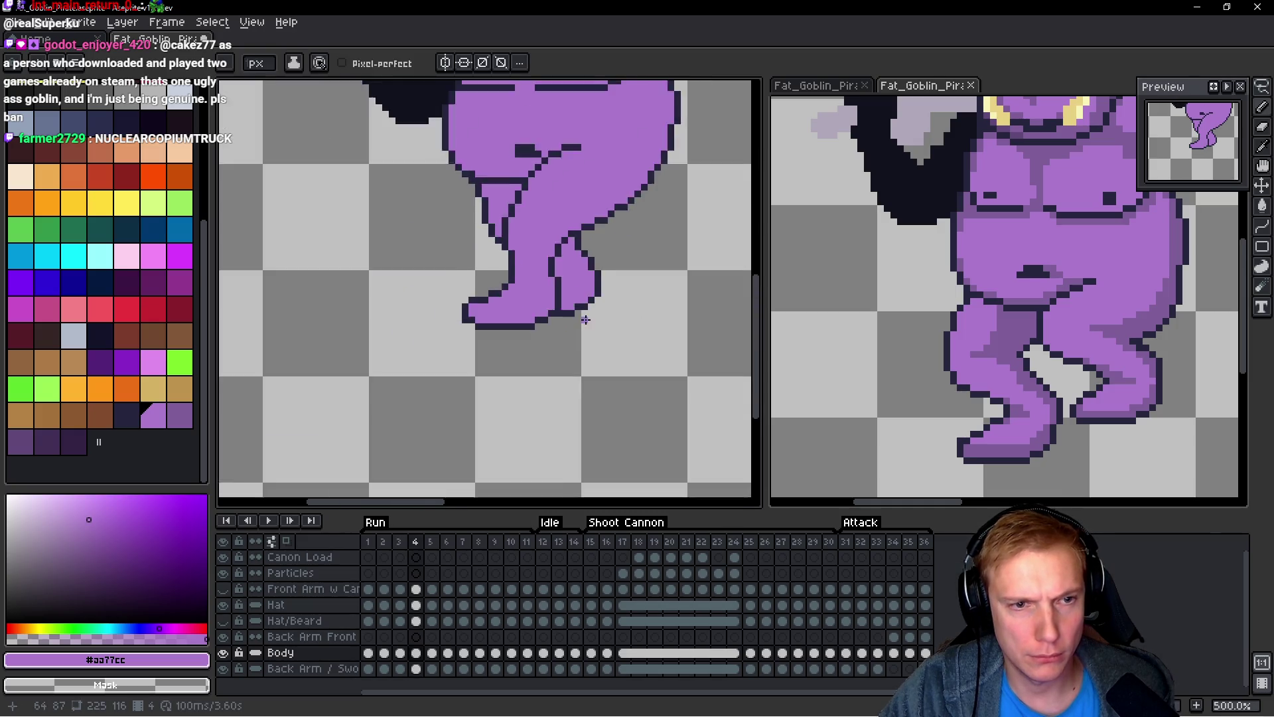
left_click_drag(507, 268, 603, 296)
Step: Add a dark outline pixel to the foot on frame 5, checking against neighbouring frames
key("Right")
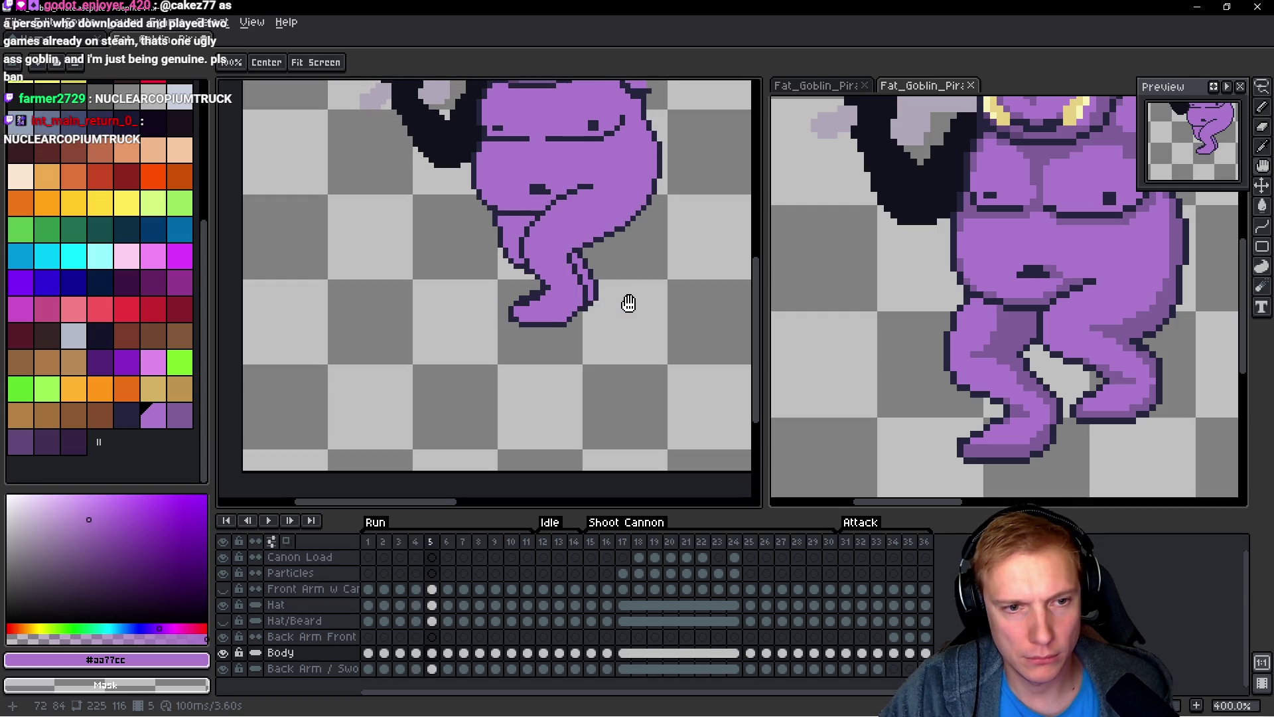
scroll(604, 293, "up", 4)
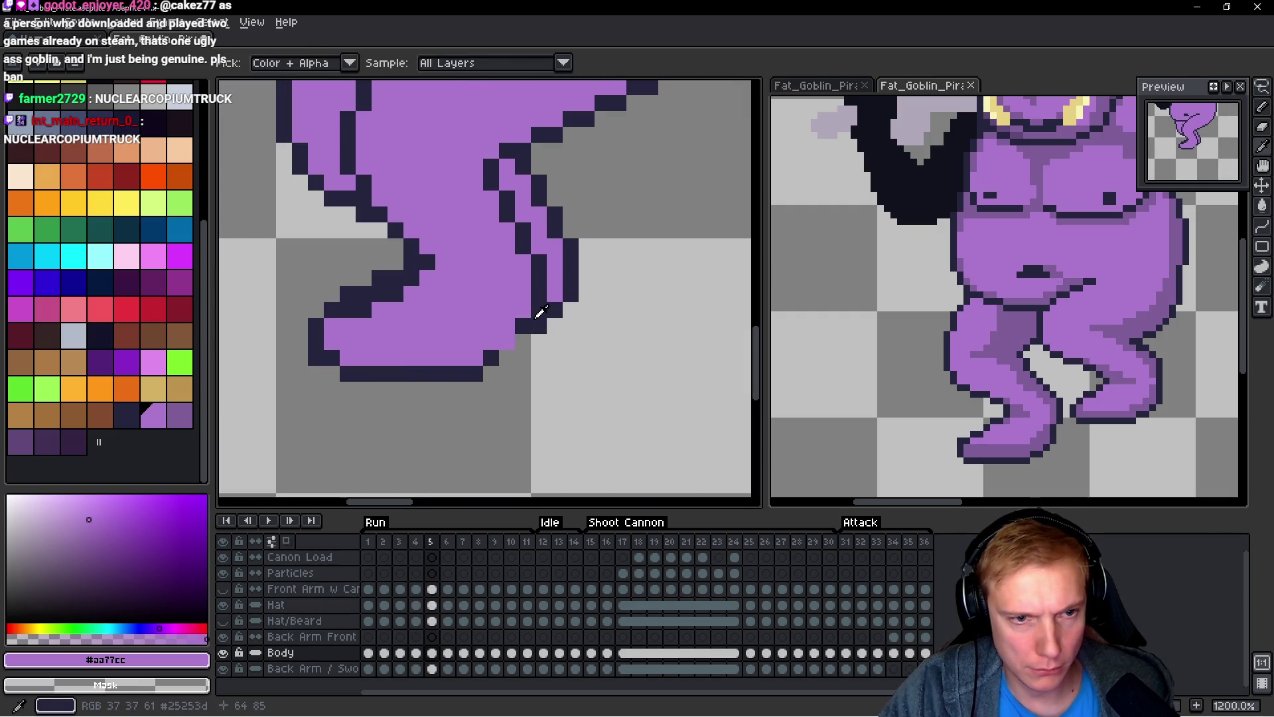
left_click(517, 334, "alt")
key("Left")
key("Right")
left_click(484, 328)
left_click(482, 327, "alt")
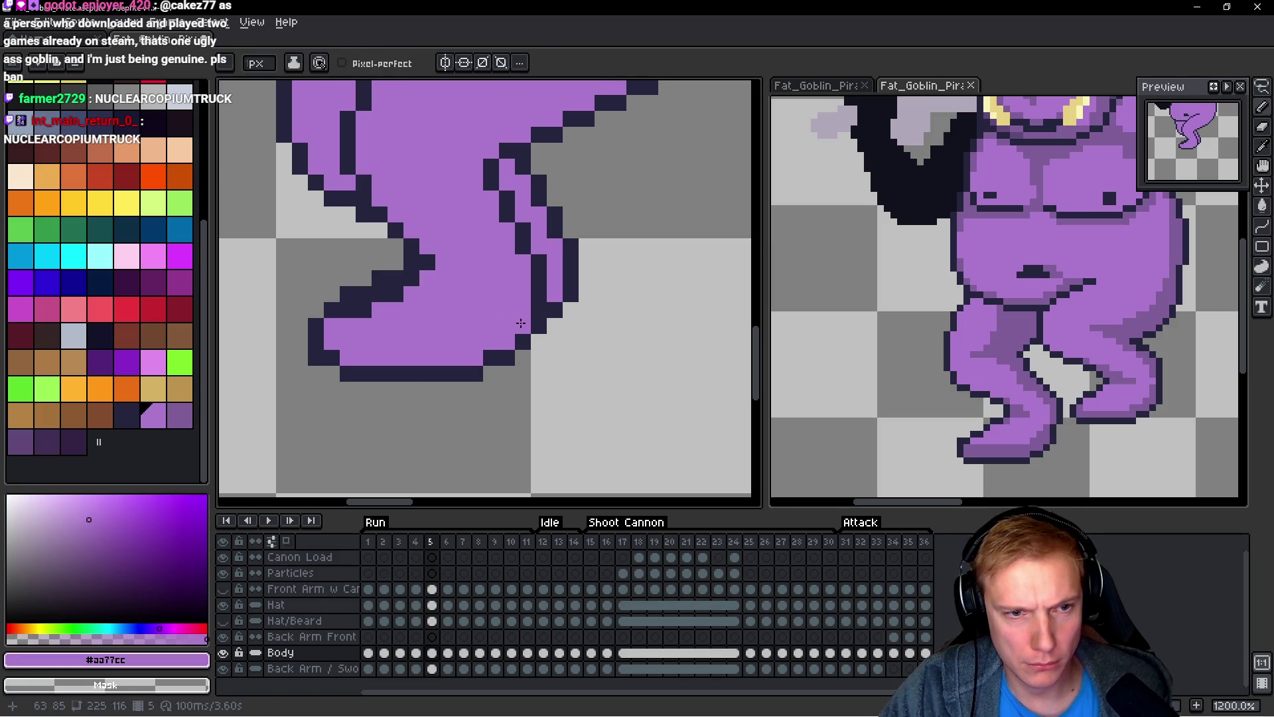
scroll(604, 319, "down", 3)
key("Left")
key("Right")
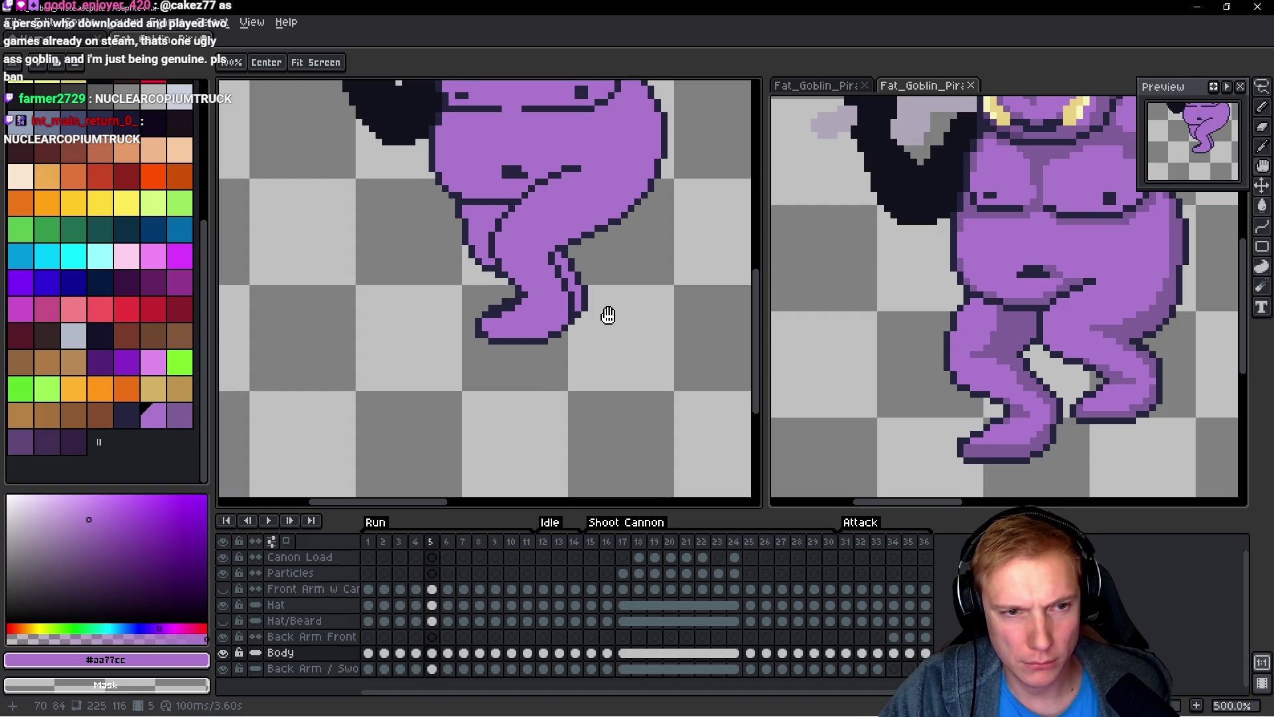
key("Right")
key("Left")
key("Right")
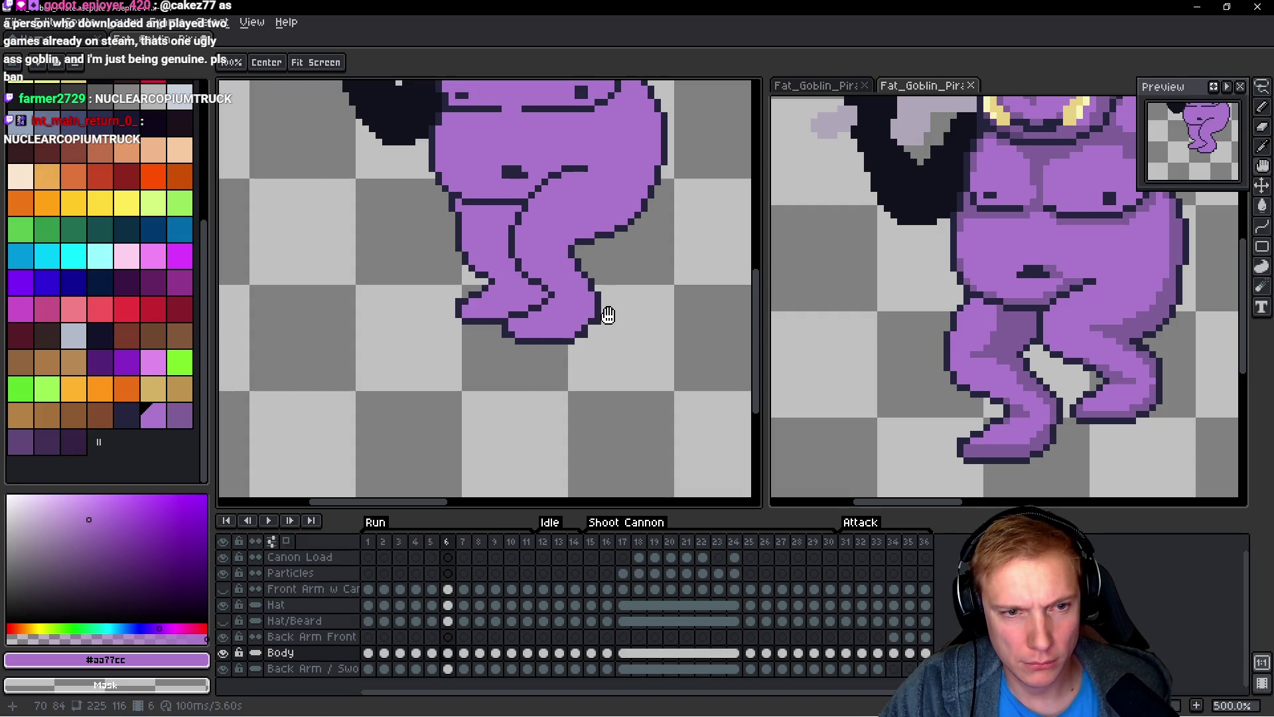
Step: Erase stray foot outline pixels on frames 6–7 and restore the dark outline colour
key("b")
scroll(610, 315, "up", 5)
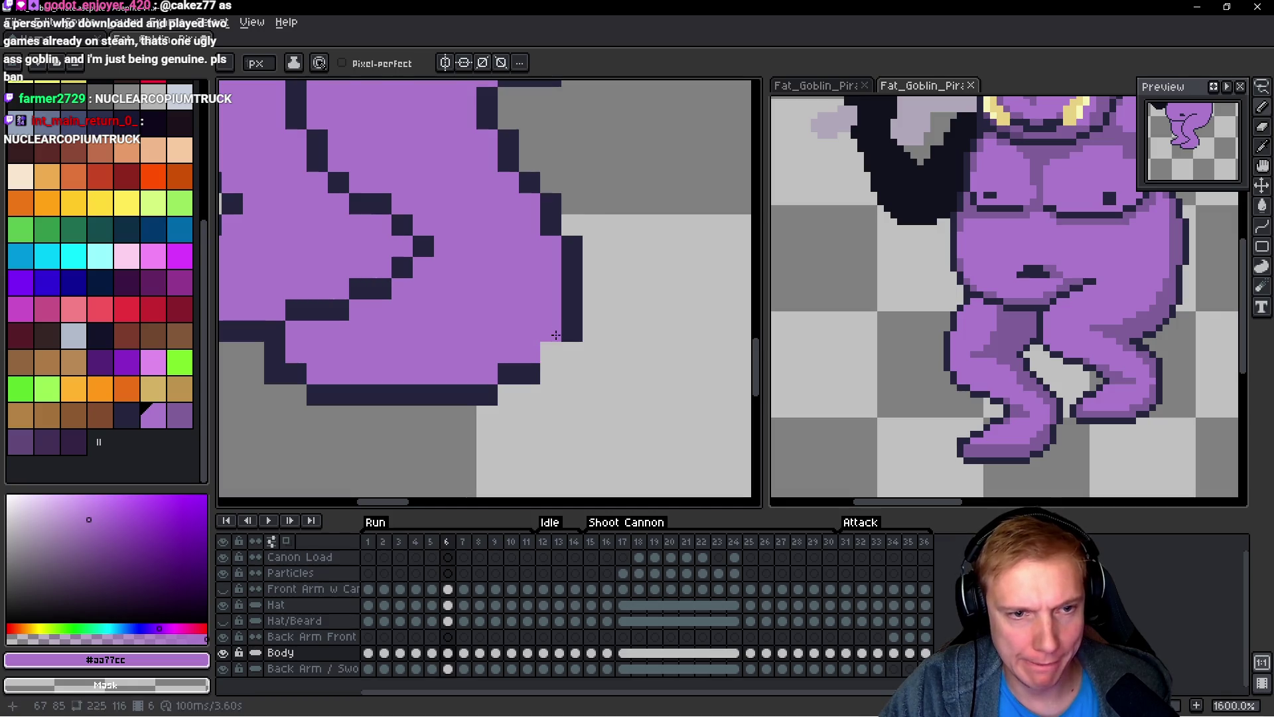
left_click(126, 416)
scroll(617, 326, "down", 2)
key("Right")
scroll(537, 370, "up", 2)
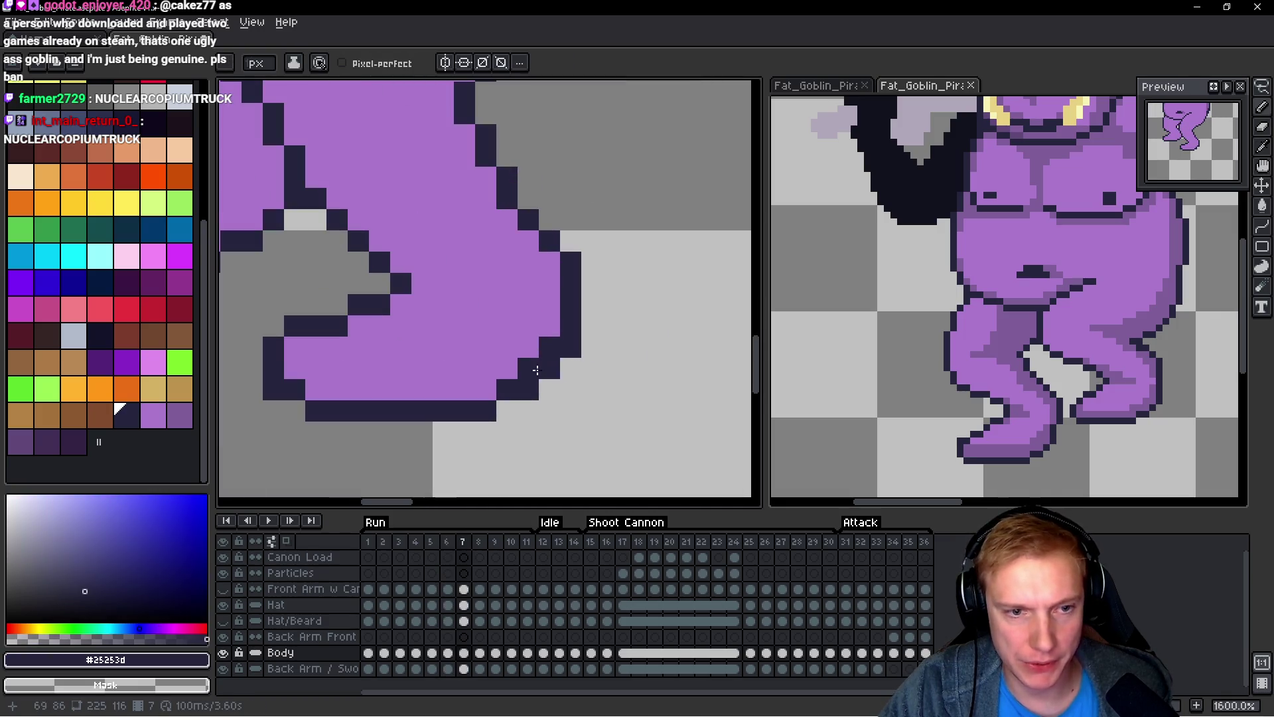
left_click(525, 362, "alt")
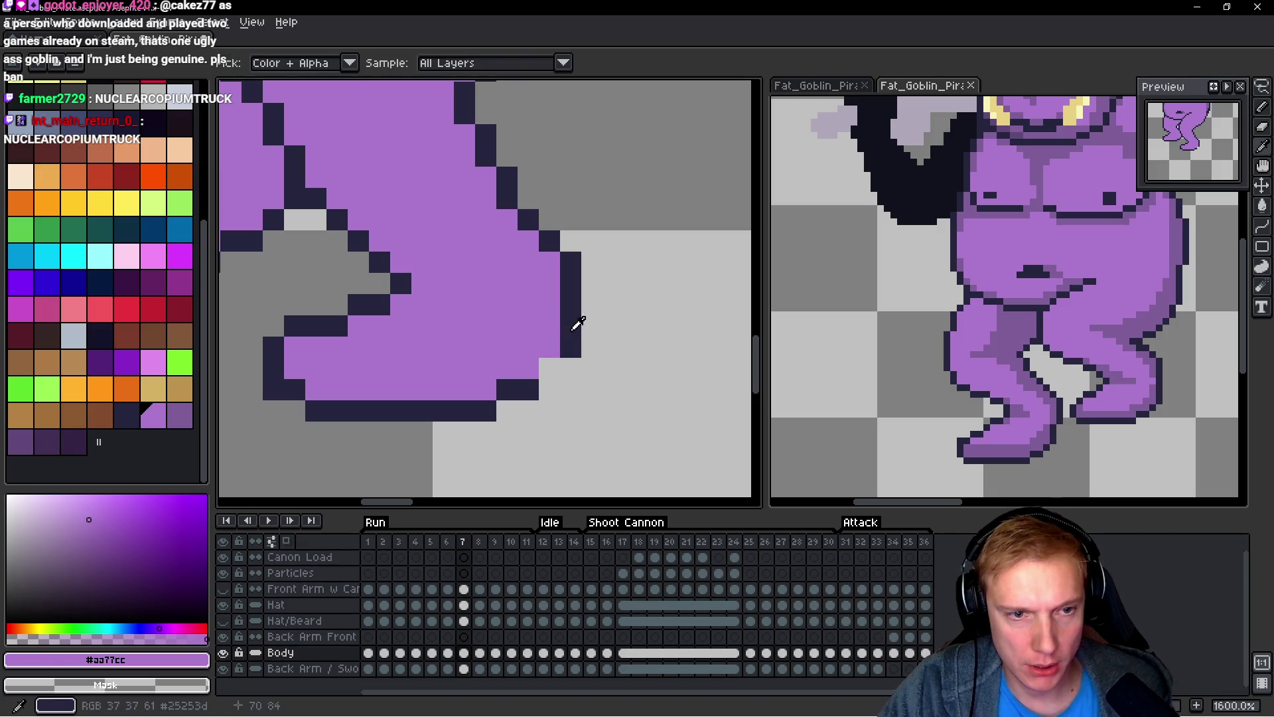
left_click(569, 336, "alt")
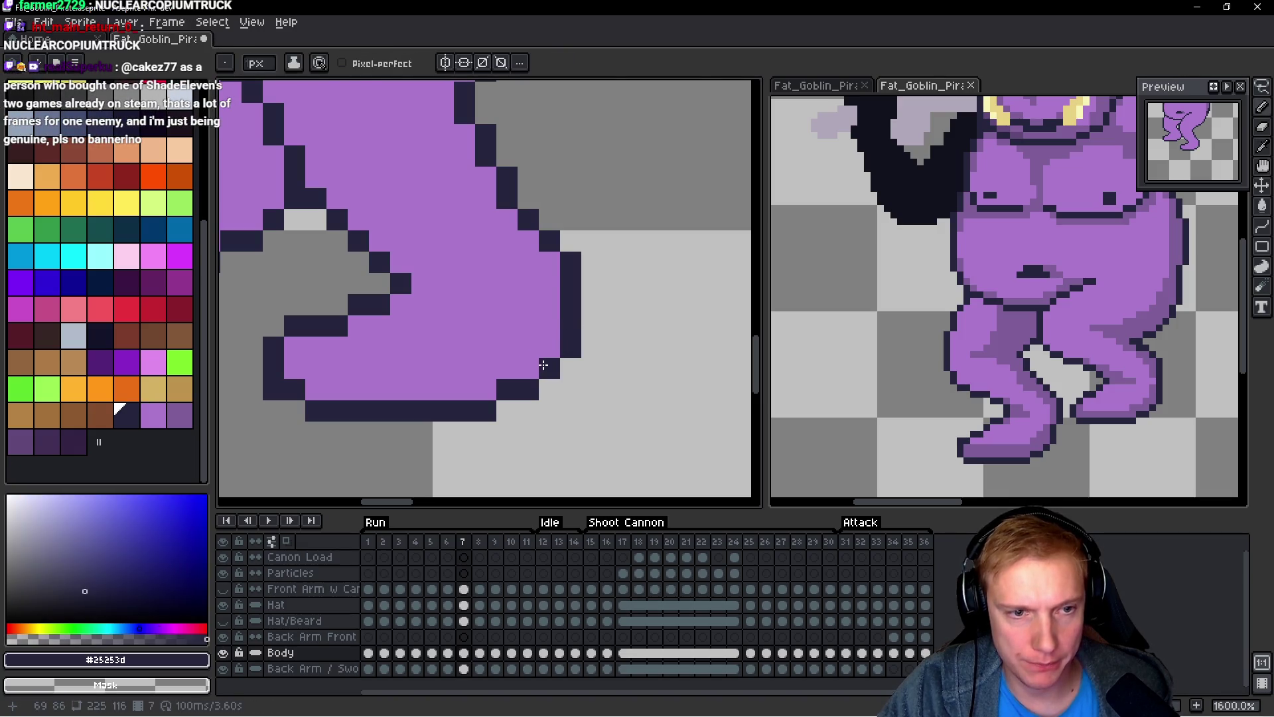
scroll(605, 341, "down", 3)
Step: Touch up both foot outlines on frame 8 with dark pixels
key("Right")
key("Left")
key("Right")
scroll(605, 340, "up", 3)
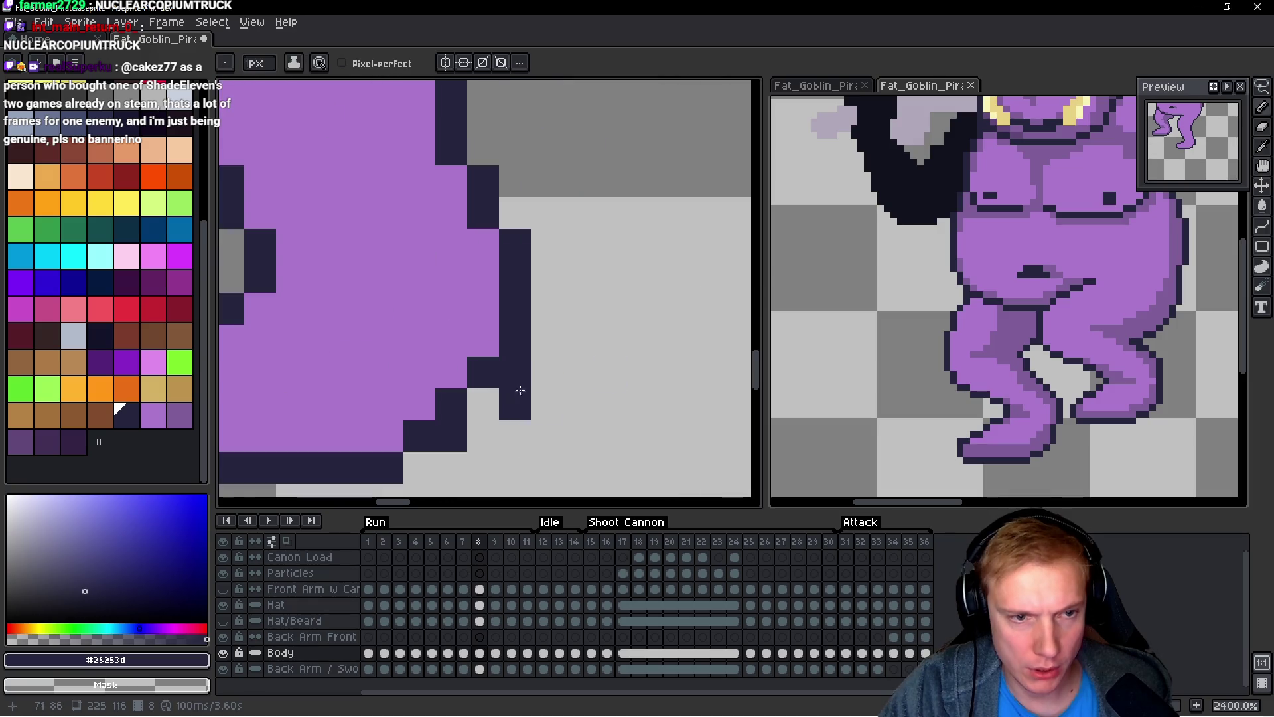
left_click(393, 397, "alt")
left_click(514, 358, "alt")
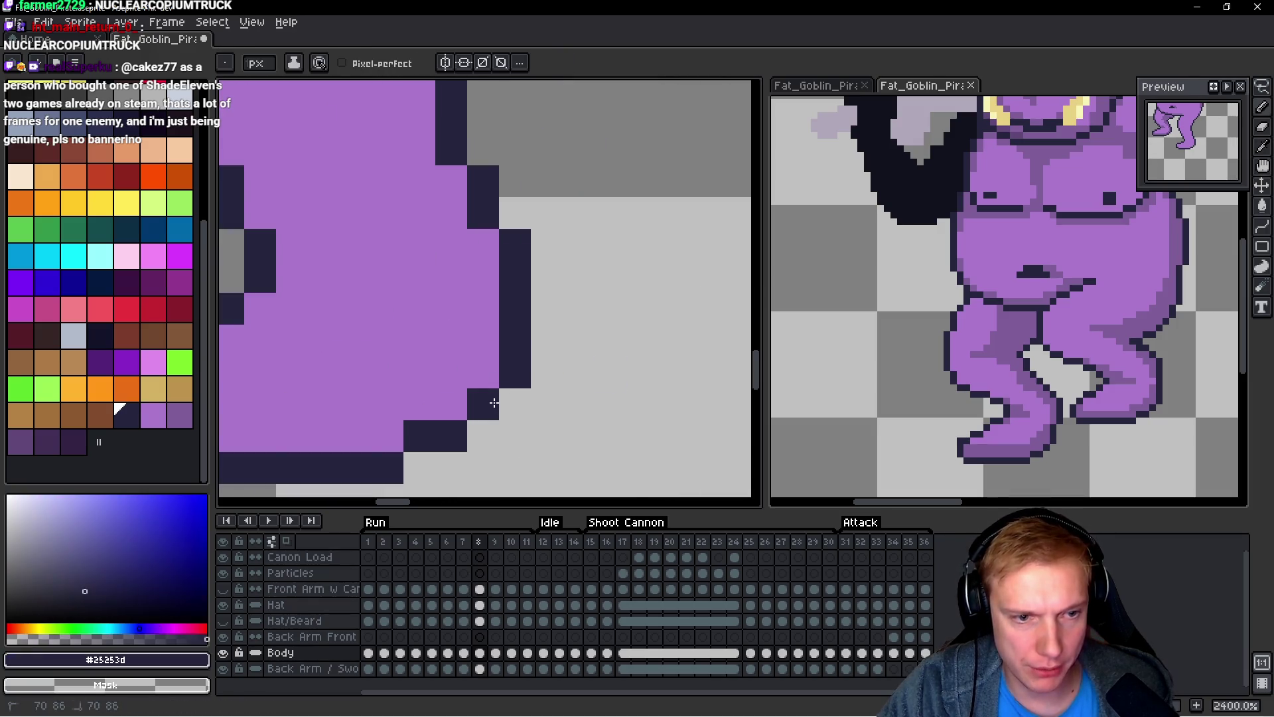
scroll(577, 319, "down", 3)
left_click_drag(577, 319, 639, 278)
Step: Draw a dark crease pixel on the goblin's leg in frame 9
scroll(566, 305, "up", 3)
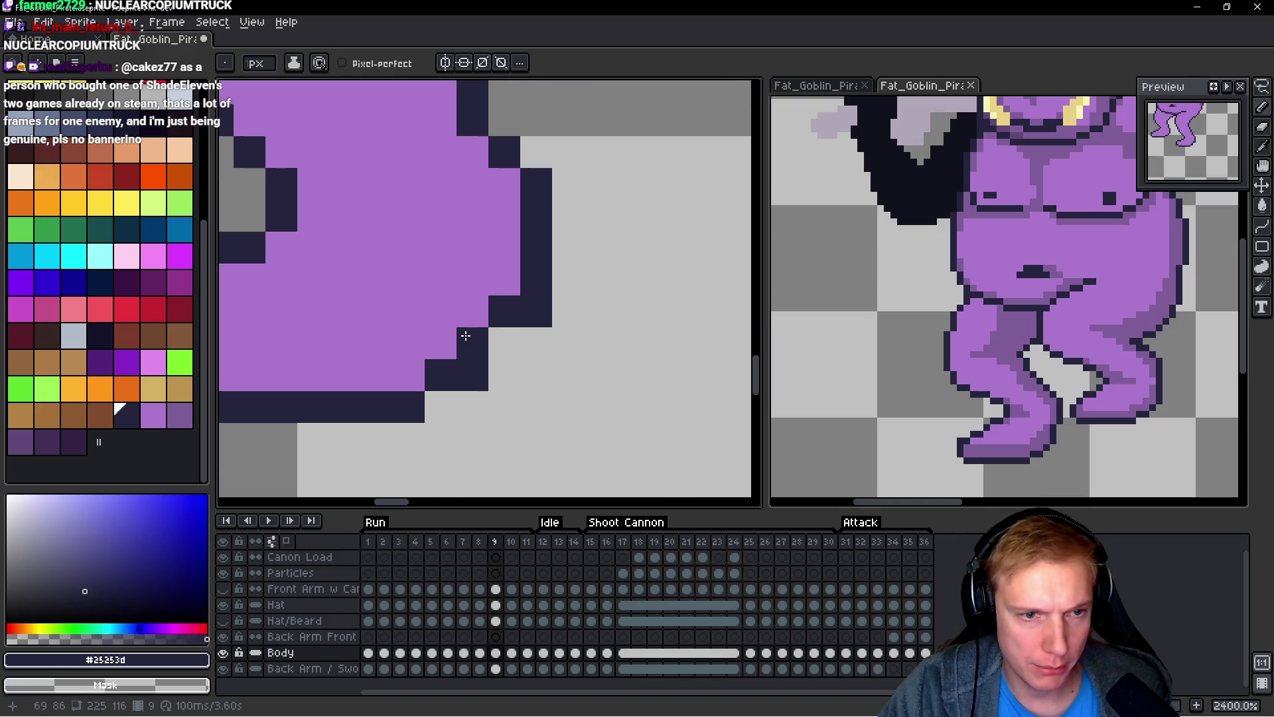
left_click(460, 341, "alt")
left_click(535, 318, "alt")
left_click(503, 342)
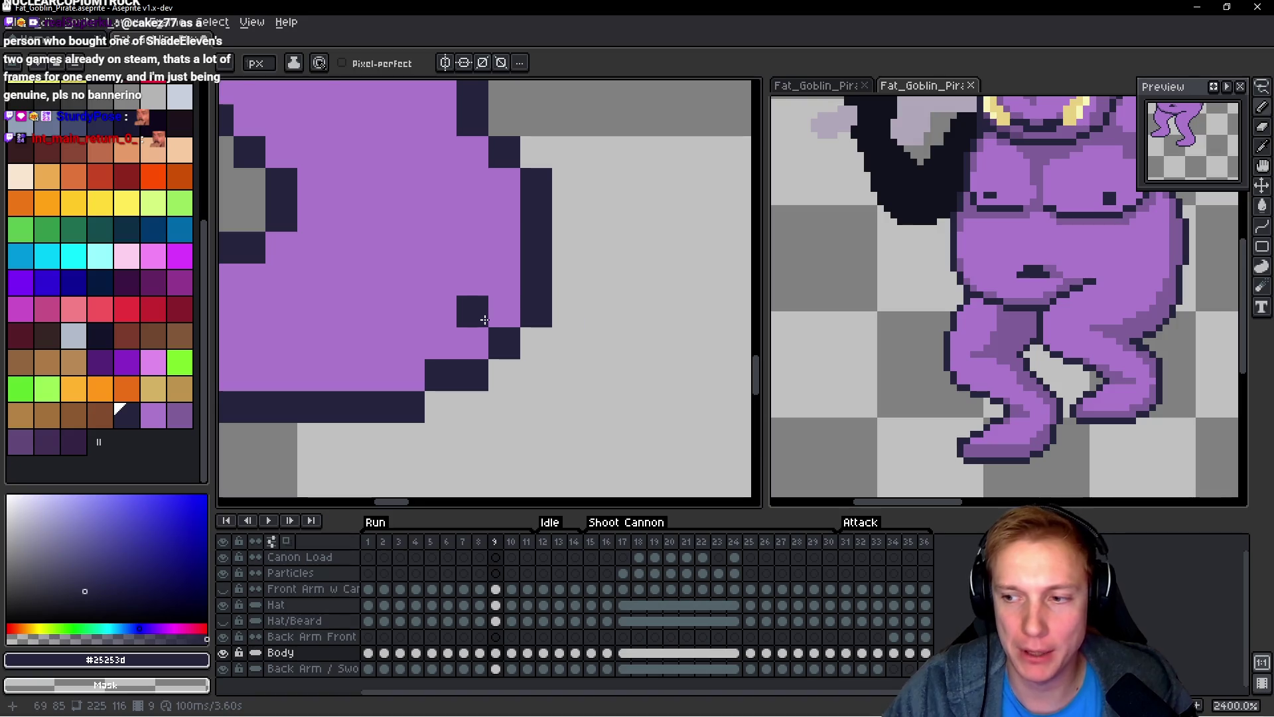
scroll(644, 302, "down", 3)
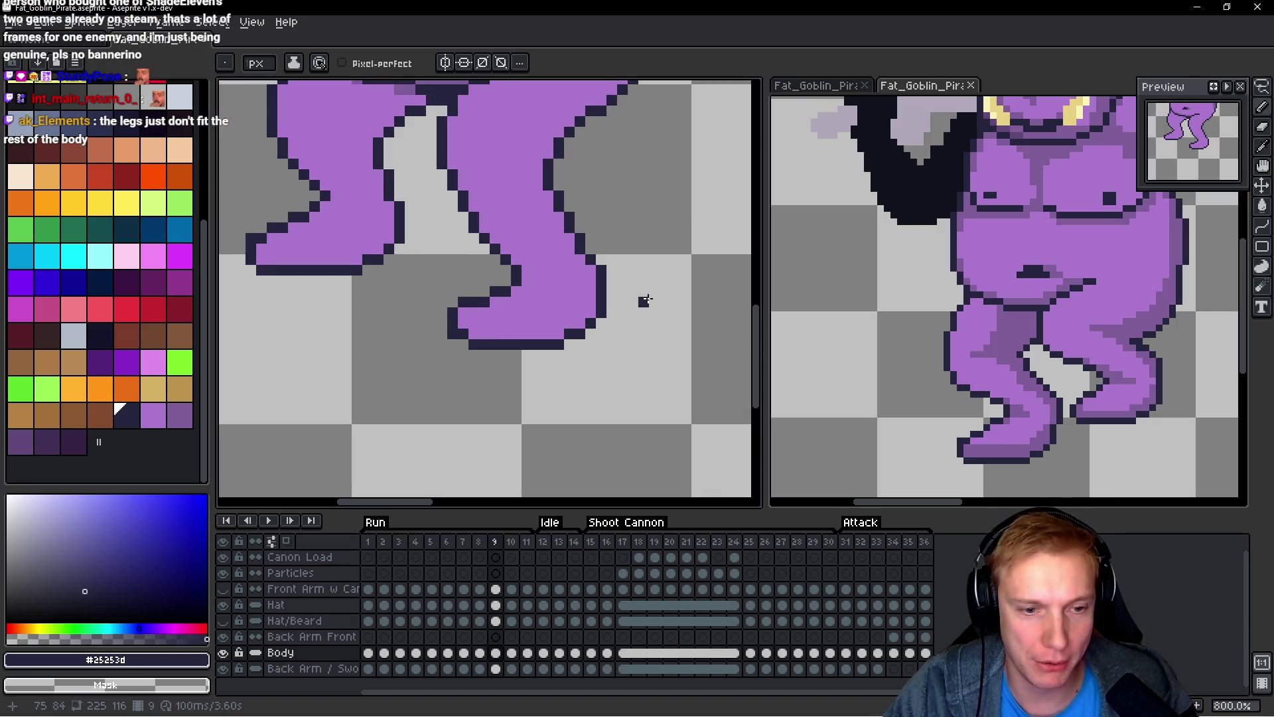
Step: Freehand-select the foot on frame 9, carry it to frame 10, then deselect
key("Right")
scroll(600, 299, "up", 3)
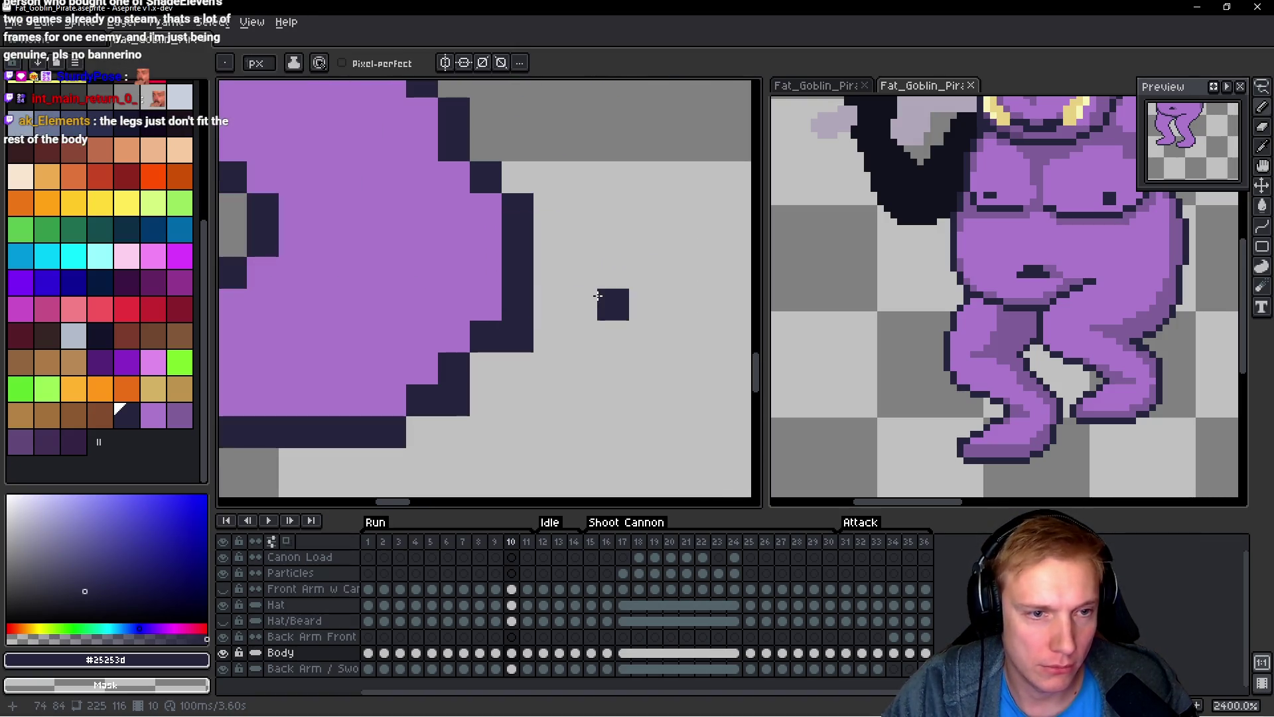
key("Left")
scroll(597, 298, "down", 2)
key("q")
mouse_move(597, 306)
left_mouse_down()
mouse_move(366, 307)
mouse_move(600, 312)
mouse_move(621, 330)
left_mouse_up()
key("Right")
key("ctrl+d")
key("space")
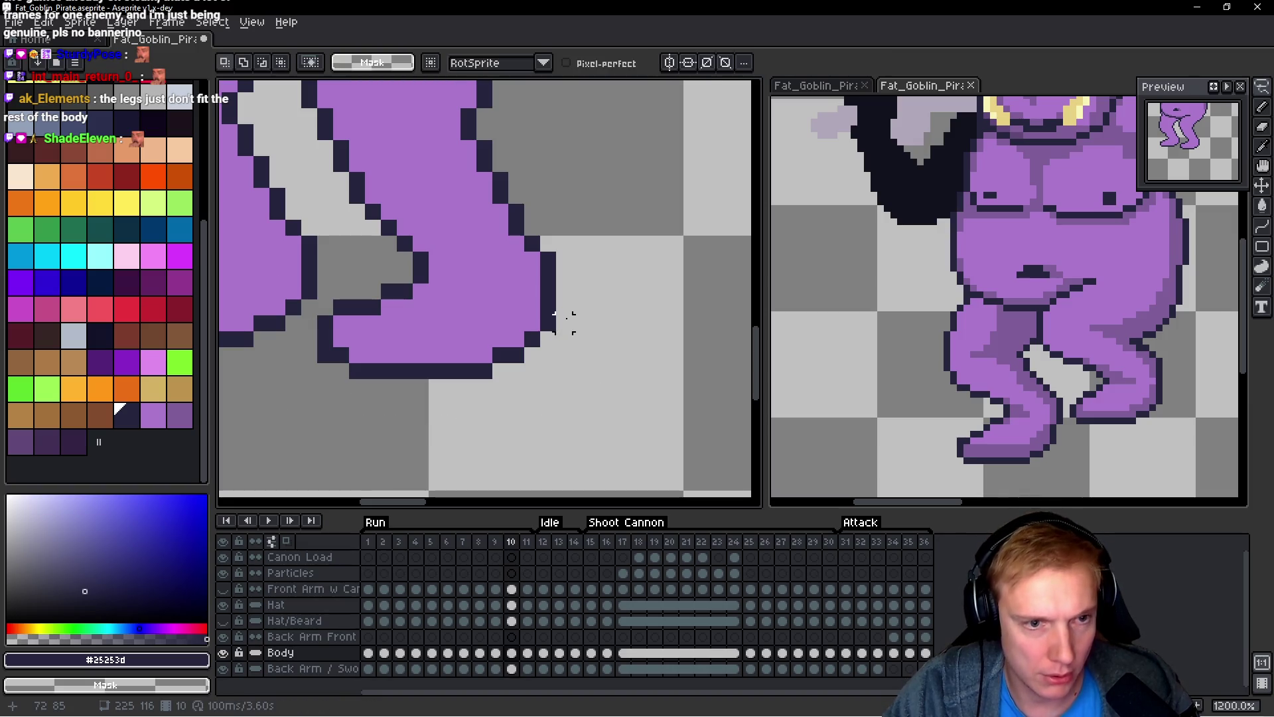
Step: Flip between frames 8–11 to compare the leg poses
key("Left")
key("Left")
key("Right")
key("Right")
key("Right")
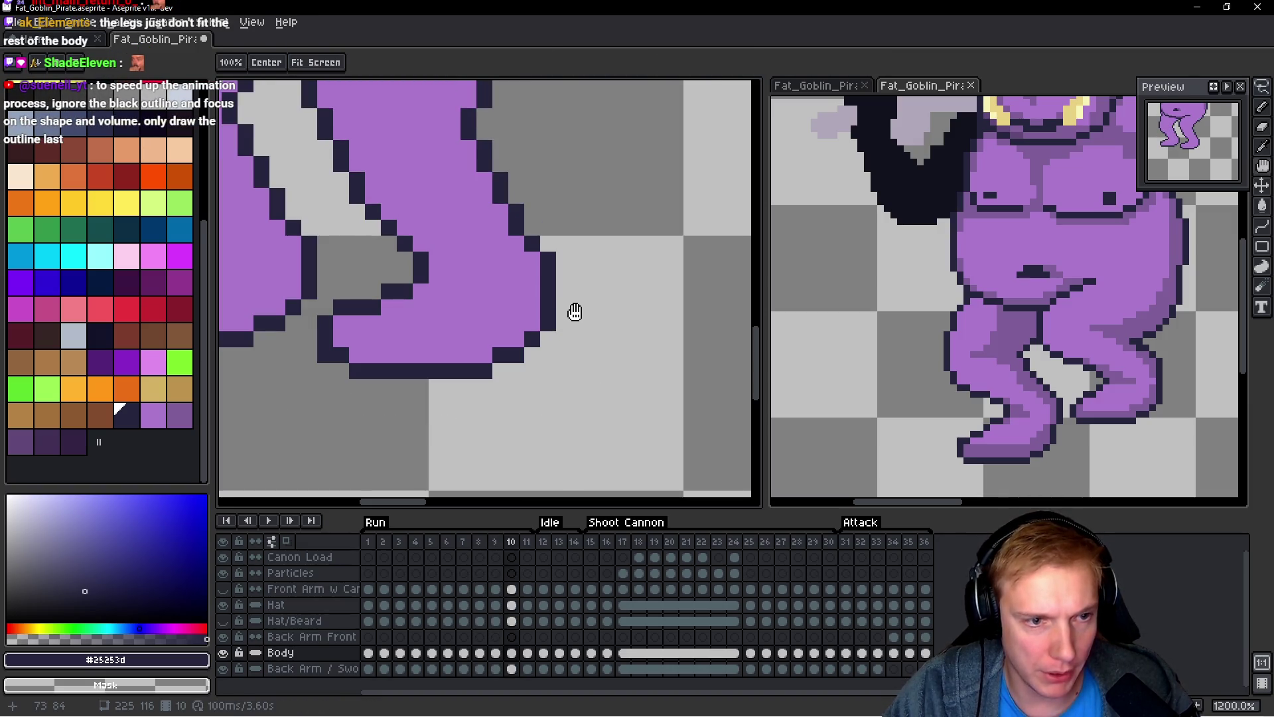
key("Left")
key("Right")
key("Right")
key("Left")
key("Left")
key("Right")
Step: Sample the purple skin and dark outline colours on frame 11, then review both legs on earlier frames
key("b")
scroll(563, 298, "up", 2)
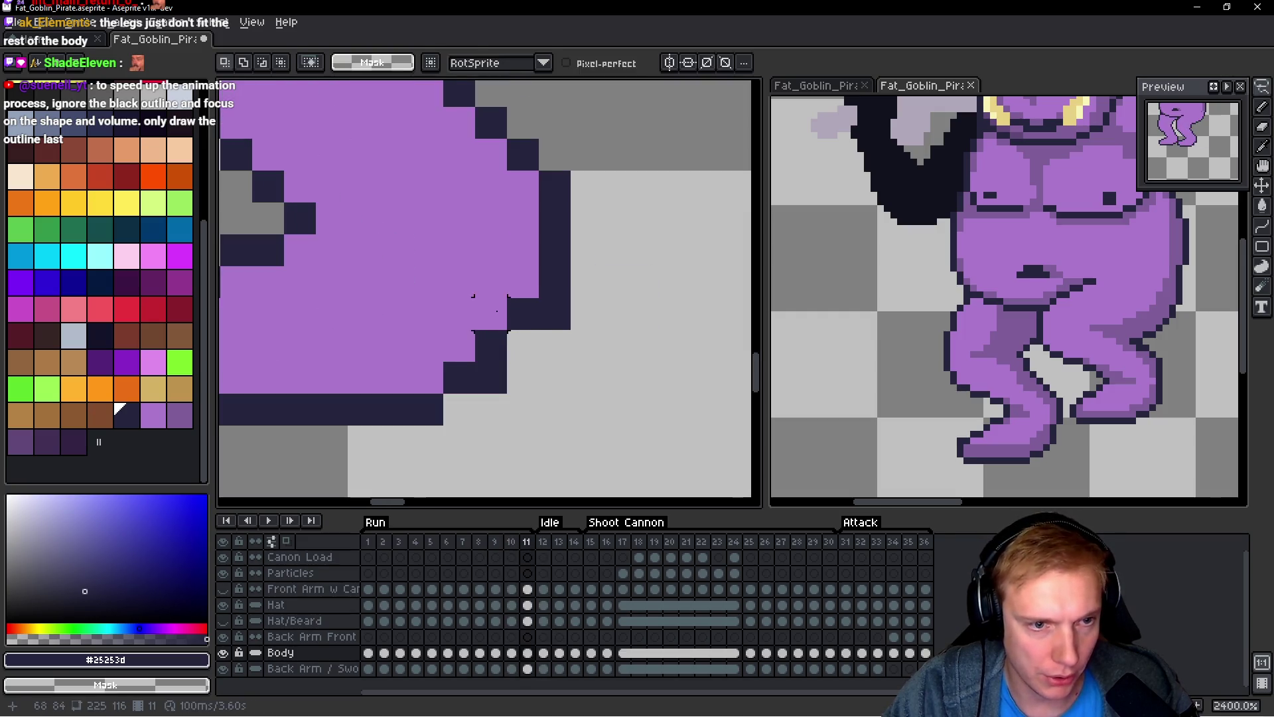
left_click(419, 336, "alt")
left_click(523, 314, "alt")
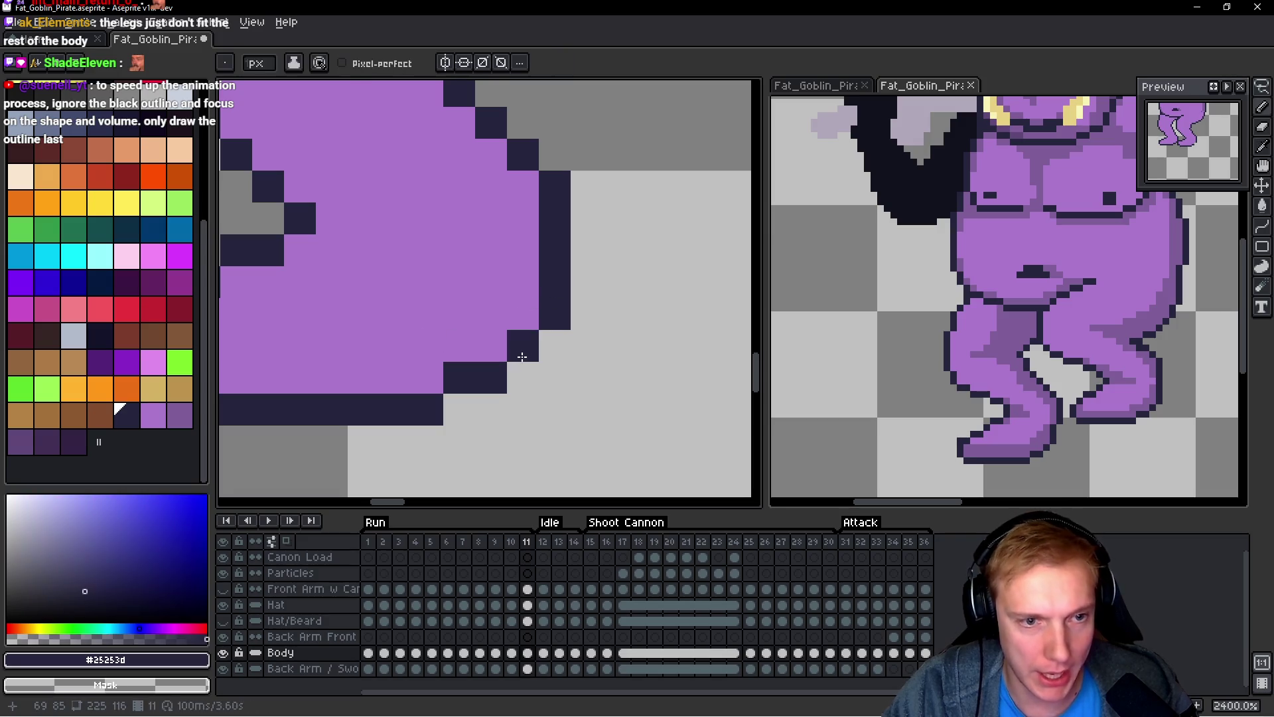
scroll(515, 345, "down", 4)
key("Left")
key("h")
left_click_drag(564, 246, 617, 294)
key("Left")
key("Left")
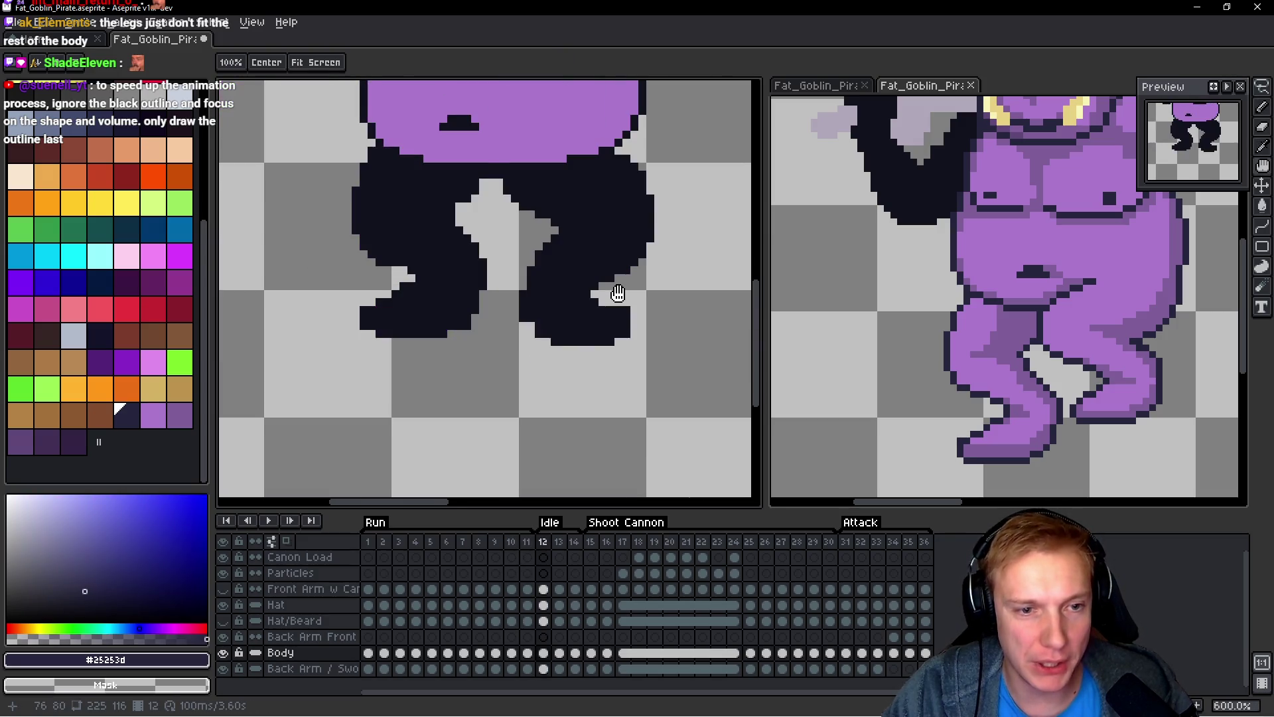
Step: Flip between Run frames 1 and 2 to compare the leg poses
key("Left")
key("Left")
key("Left")
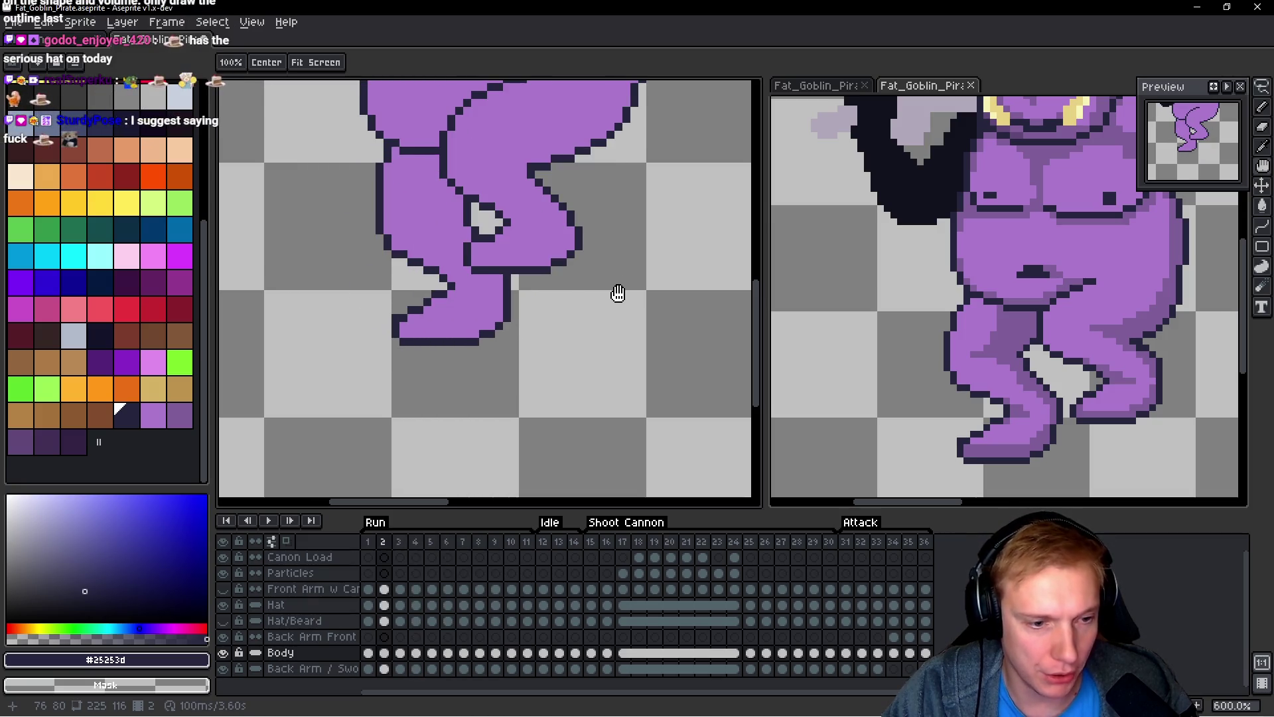
key("Left")
key("Right")
key("Left")
key("Right")
key("Left")
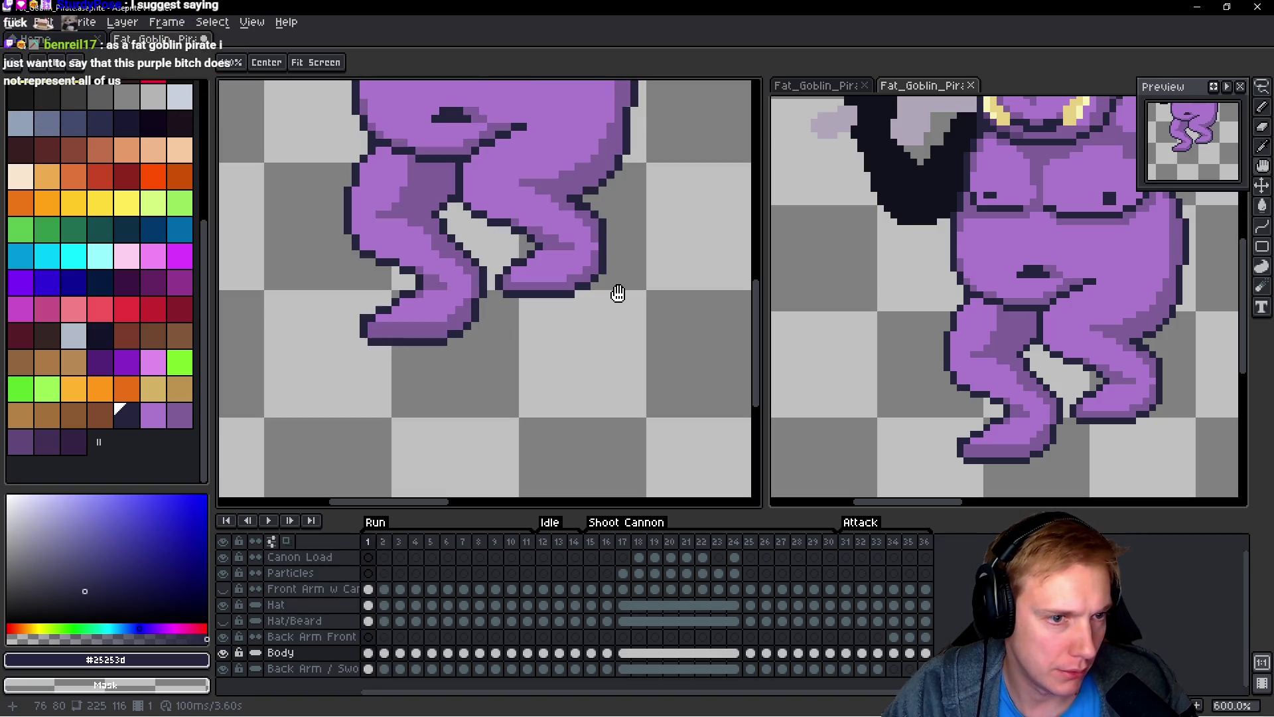
key("Right")
key("Left")
key("Right")
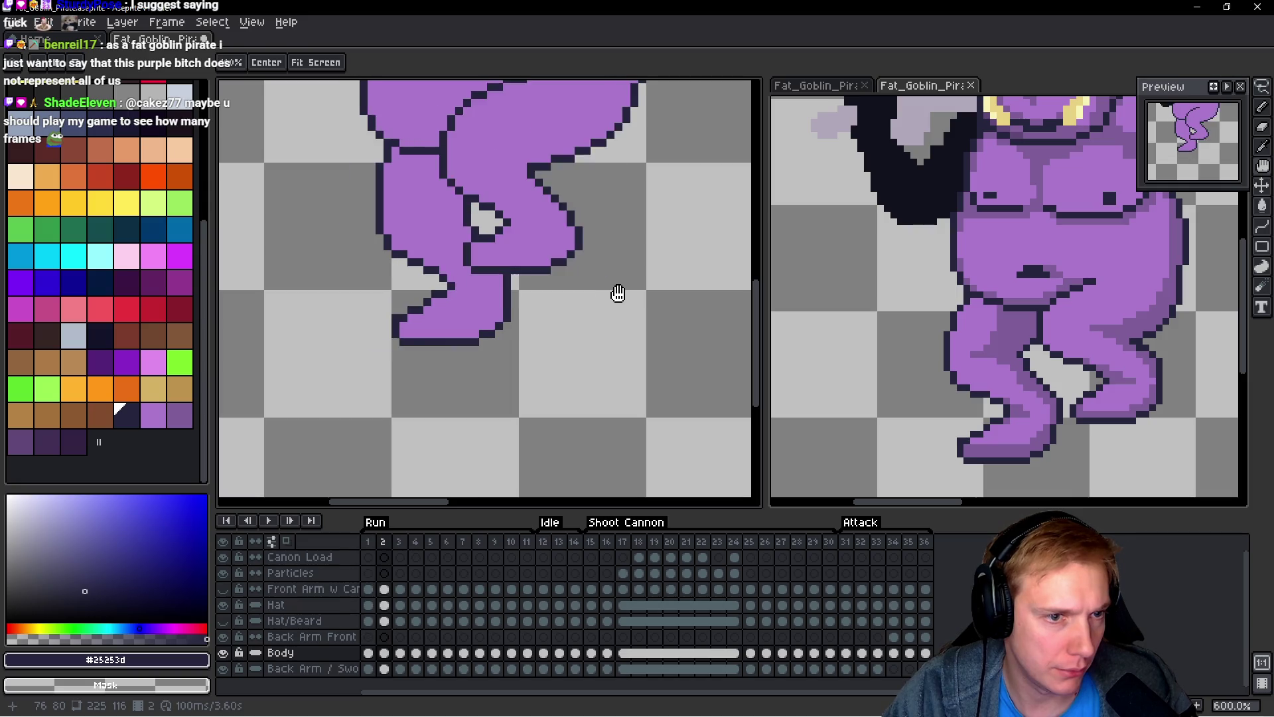
Step: Compare Run frames 3 and 4 against earlier frames, settling on frame 3
key("Right")
key("Left")
key("Right")
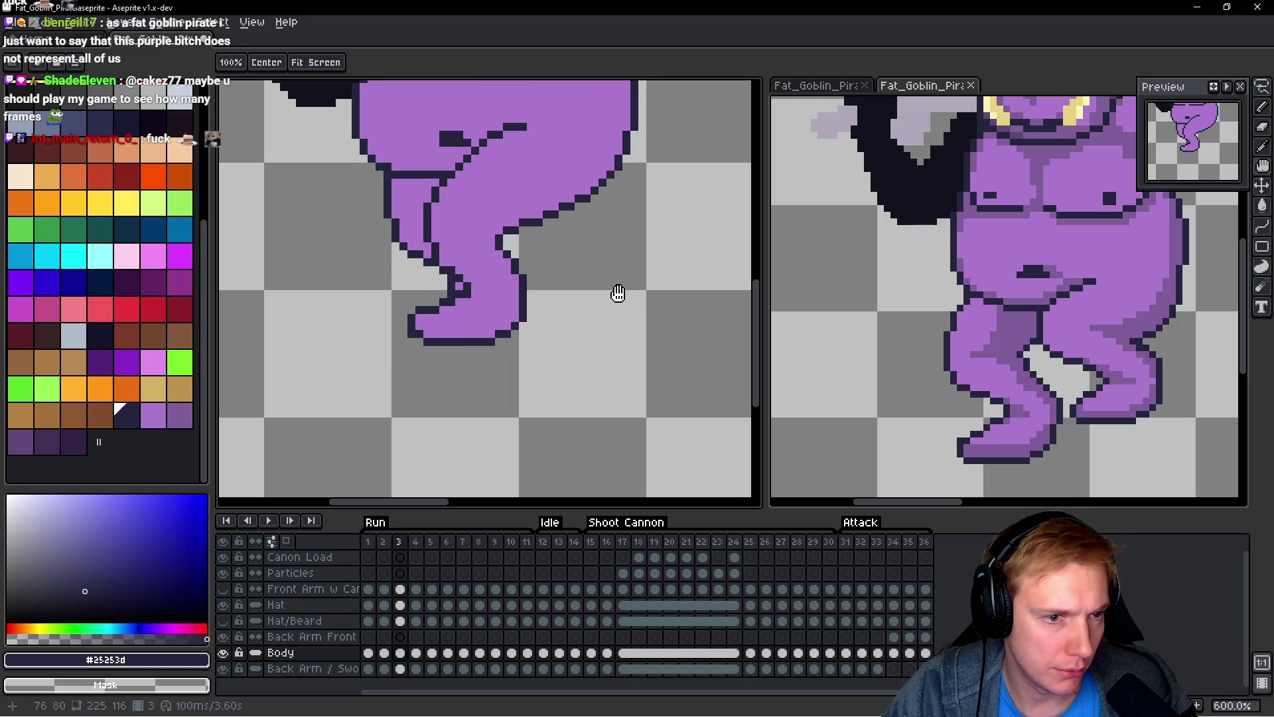
key("Left")
key("Left")
key("Right")
key("Right")
key("Right")
key("Left")
key("Left")
key("Left")
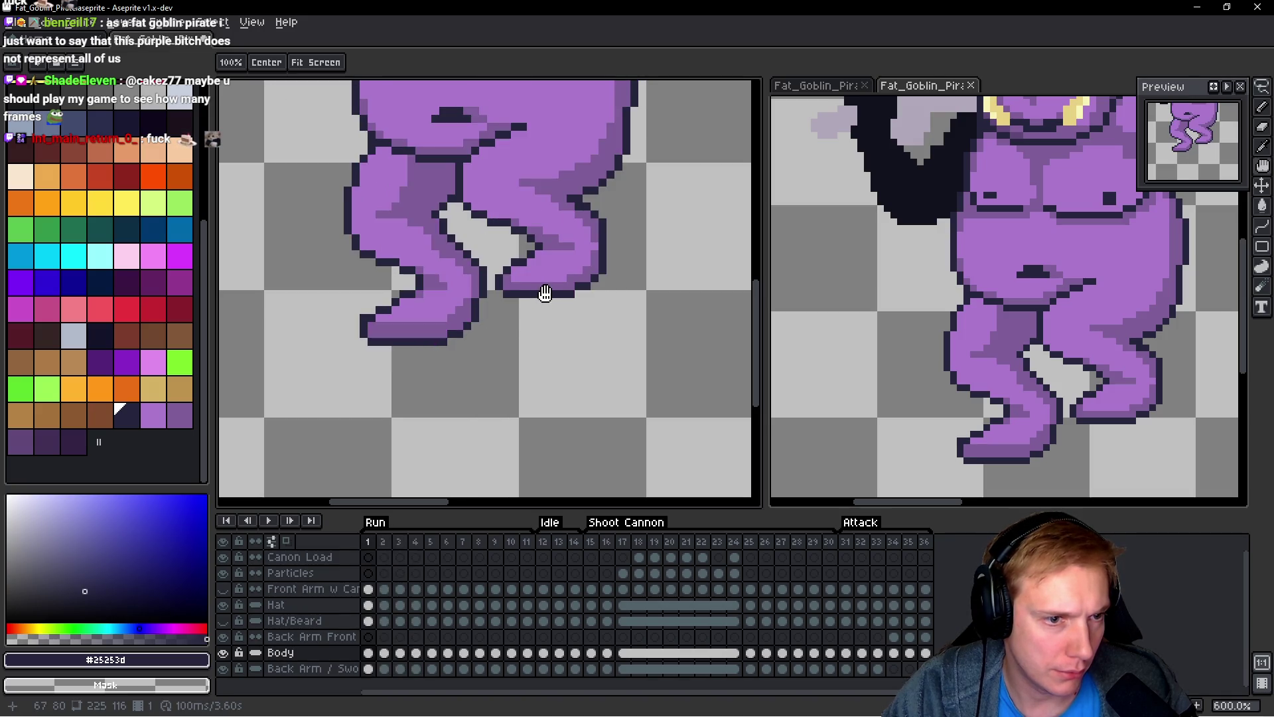
key("Right")
Step: Smooth frame 3's foot outline with one dark pixel and one purple skin pixel
key("b")
key("Right")
scroll(420, 326, "up", 4)
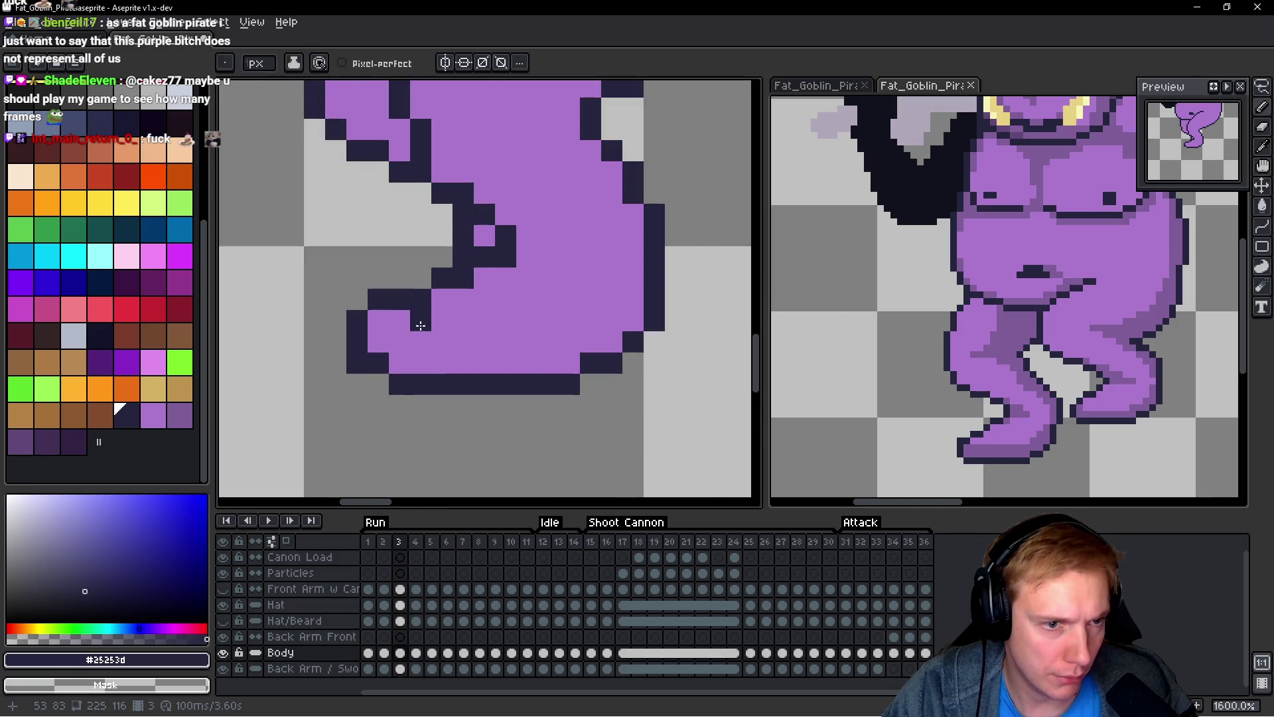
left_click(378, 384)
left_click(435, 350, "alt")
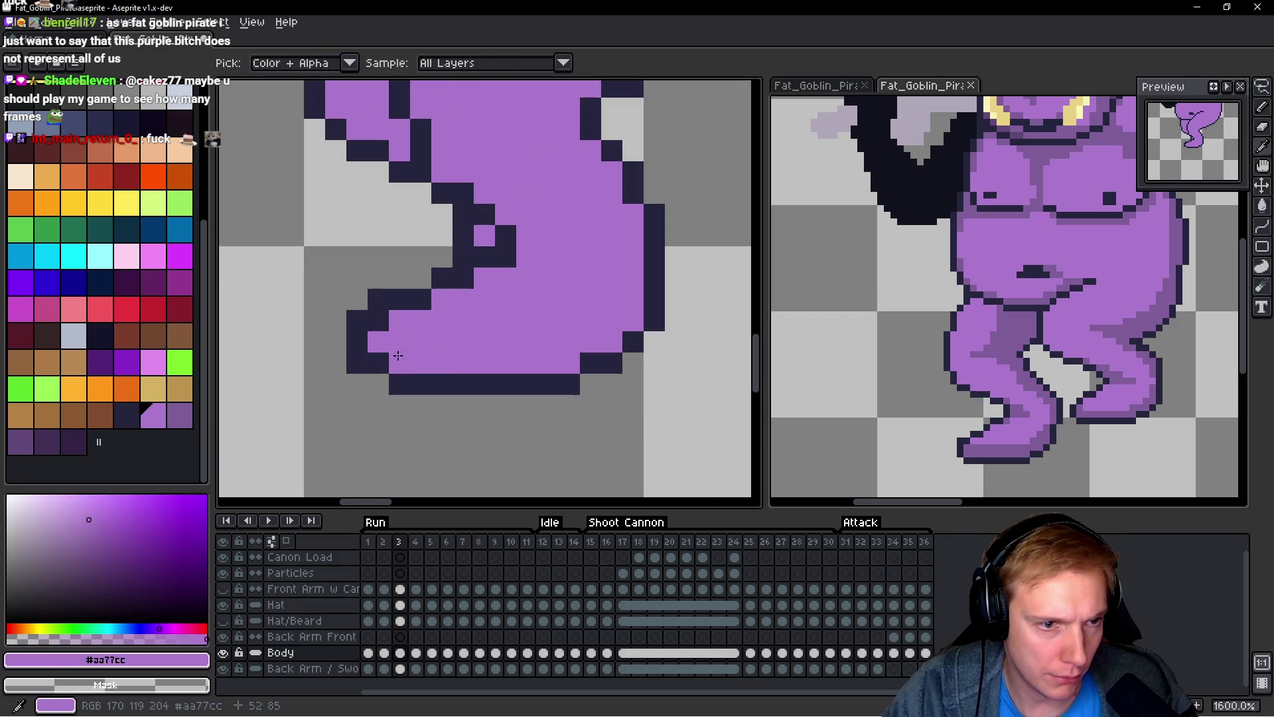
left_click(378, 362)
left_click(383, 376, "alt")
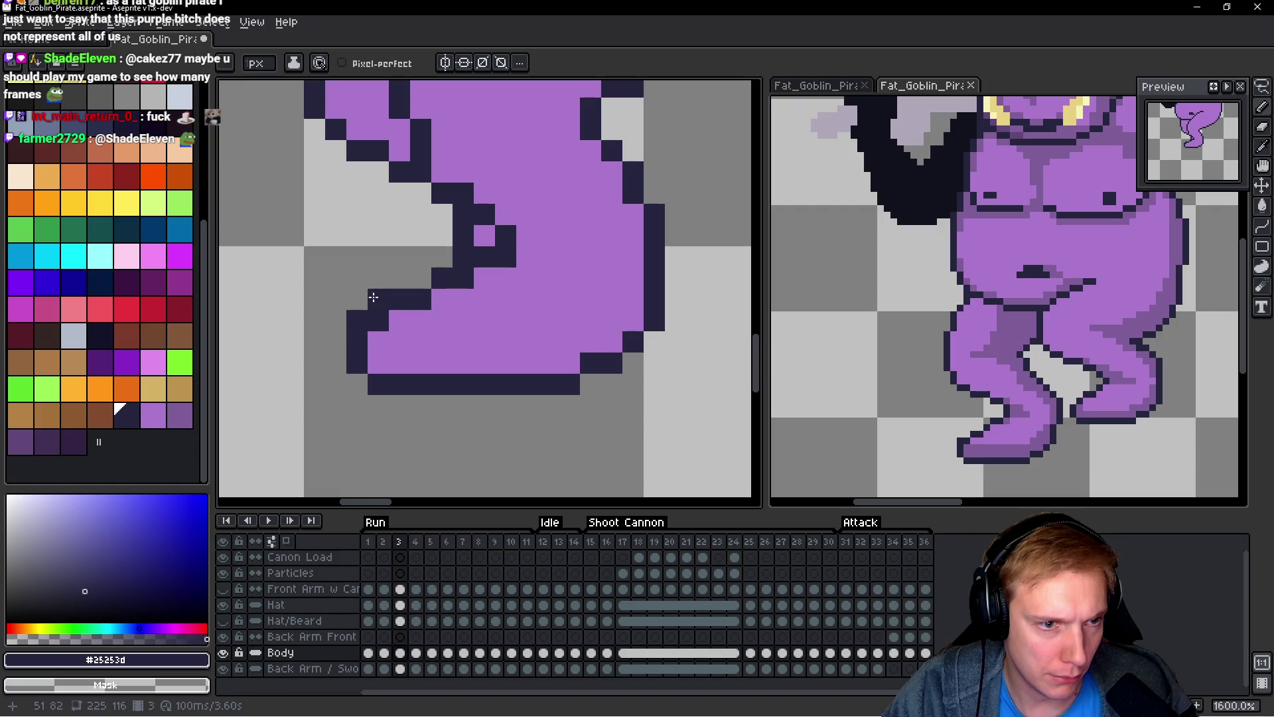
scroll(530, 363, "down", 3)
Step: Check frames 3–4, zoom out, and play the Run animation with Enter
key("h")
key("Right")
key("Left")
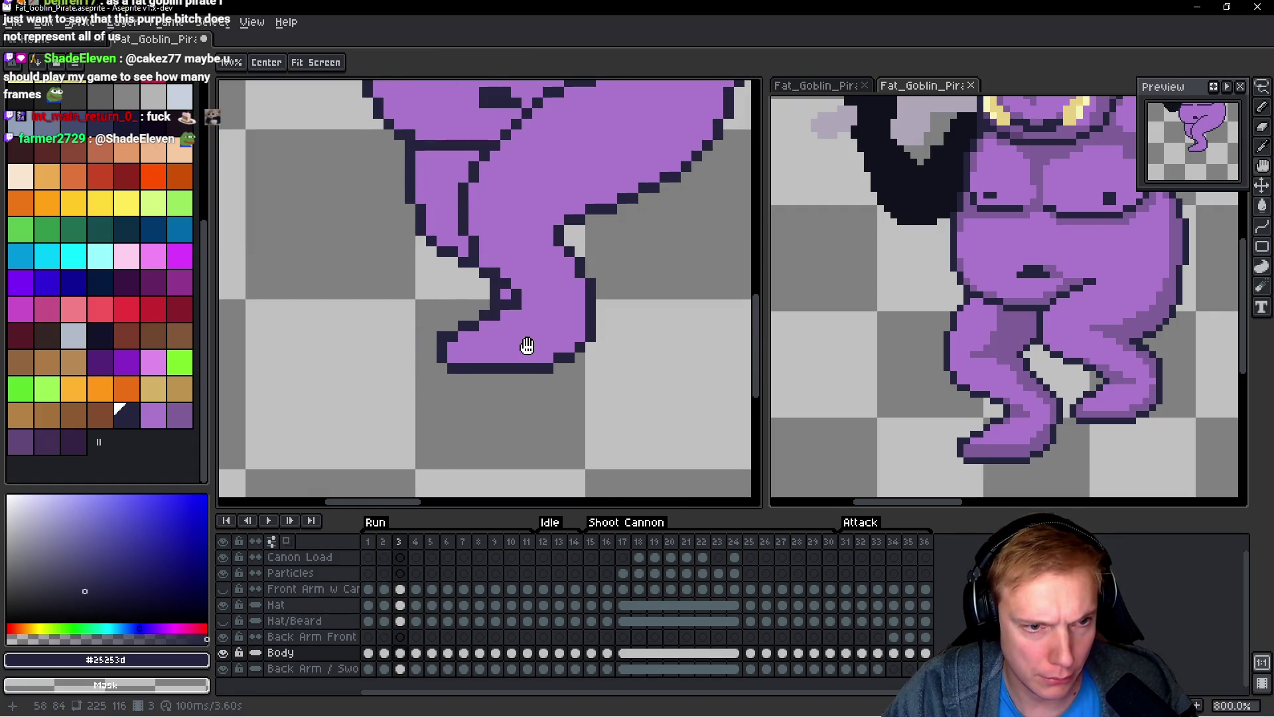
key("Right")
key("b")
key("space")
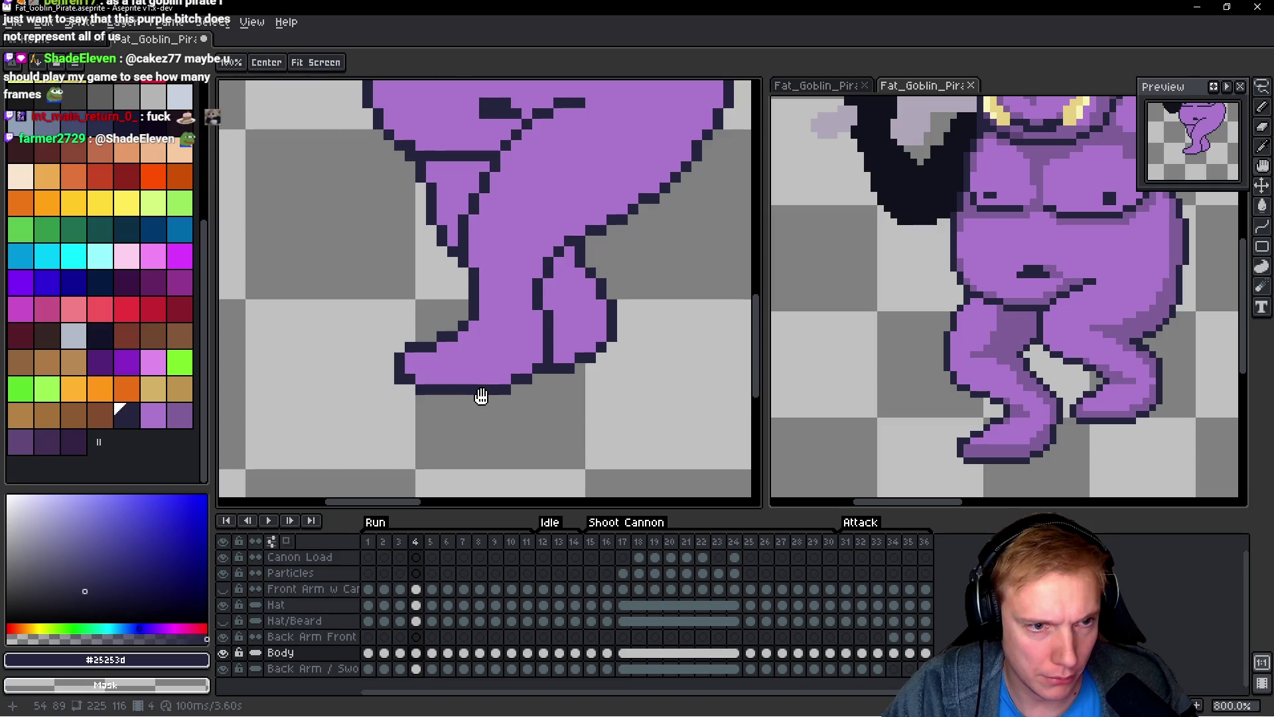
scroll(370, 341, "up", 3)
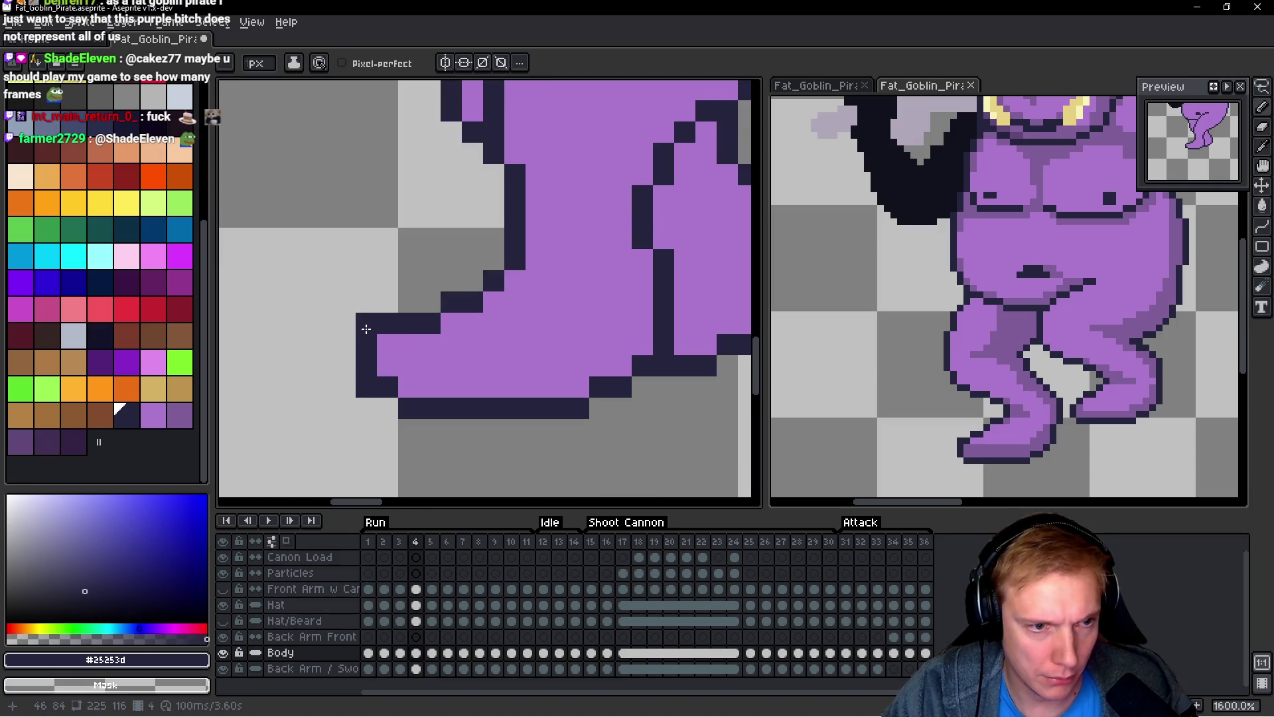
scroll(366, 328, "down", 3)
key("space")
key("Right")
key("Right")
key("Right")
key("Right")
key("Right")
key("Right")
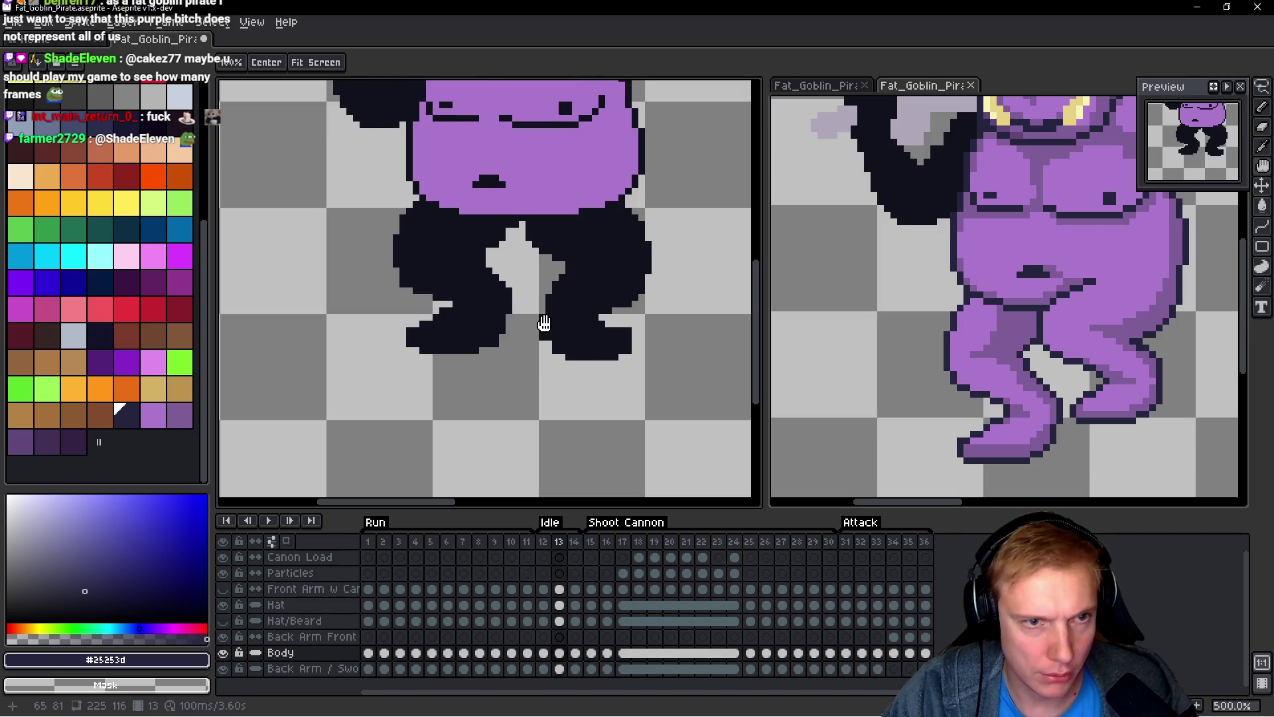
key("Left")
key("Left")
key("Left")
scroll(571, 298, "down", 3)
key("Return")
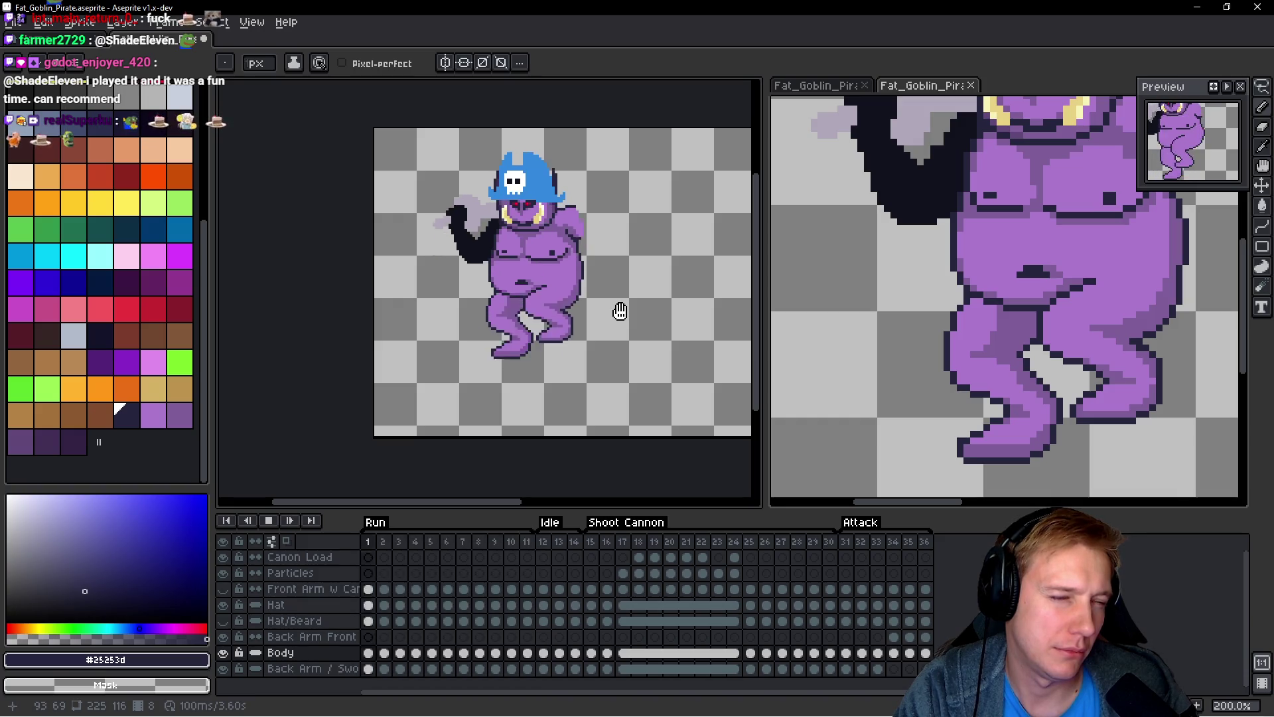
Step: Stop playback, then lasso the thigh crease pixels on frame 9 and shift them into place
key("Return")
key("Return")
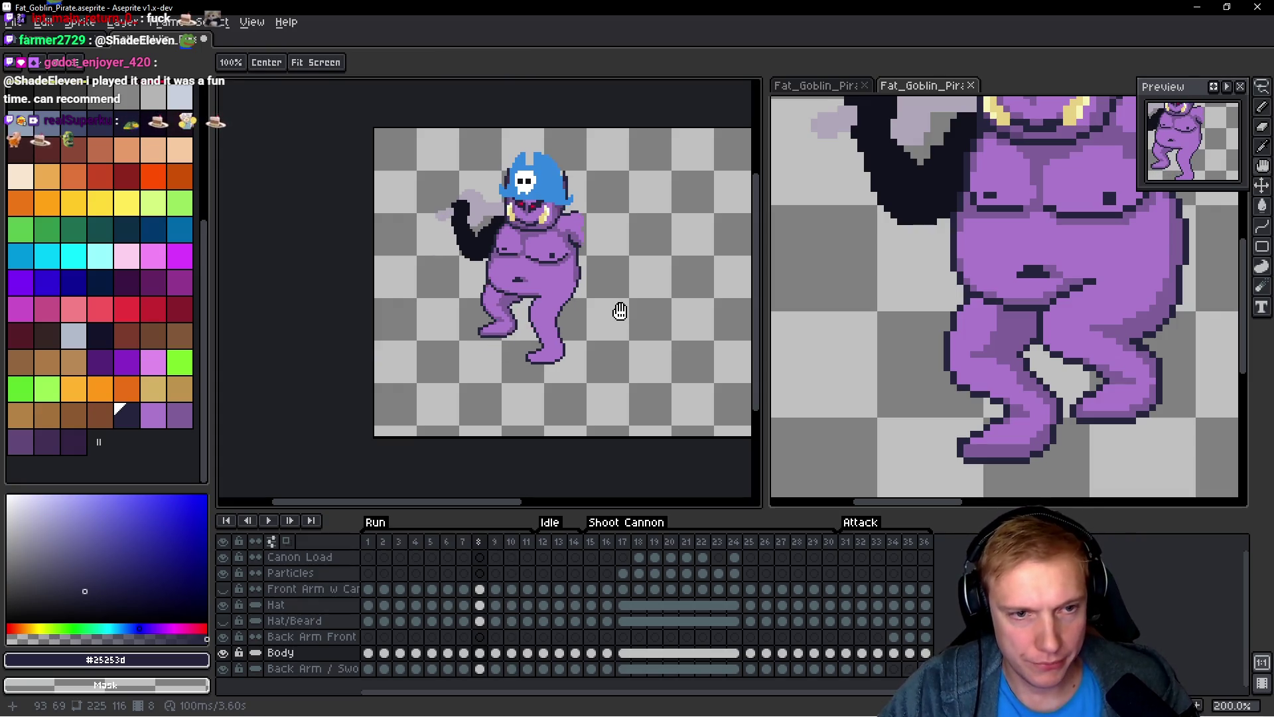
scroll(502, 319, "up", 3)
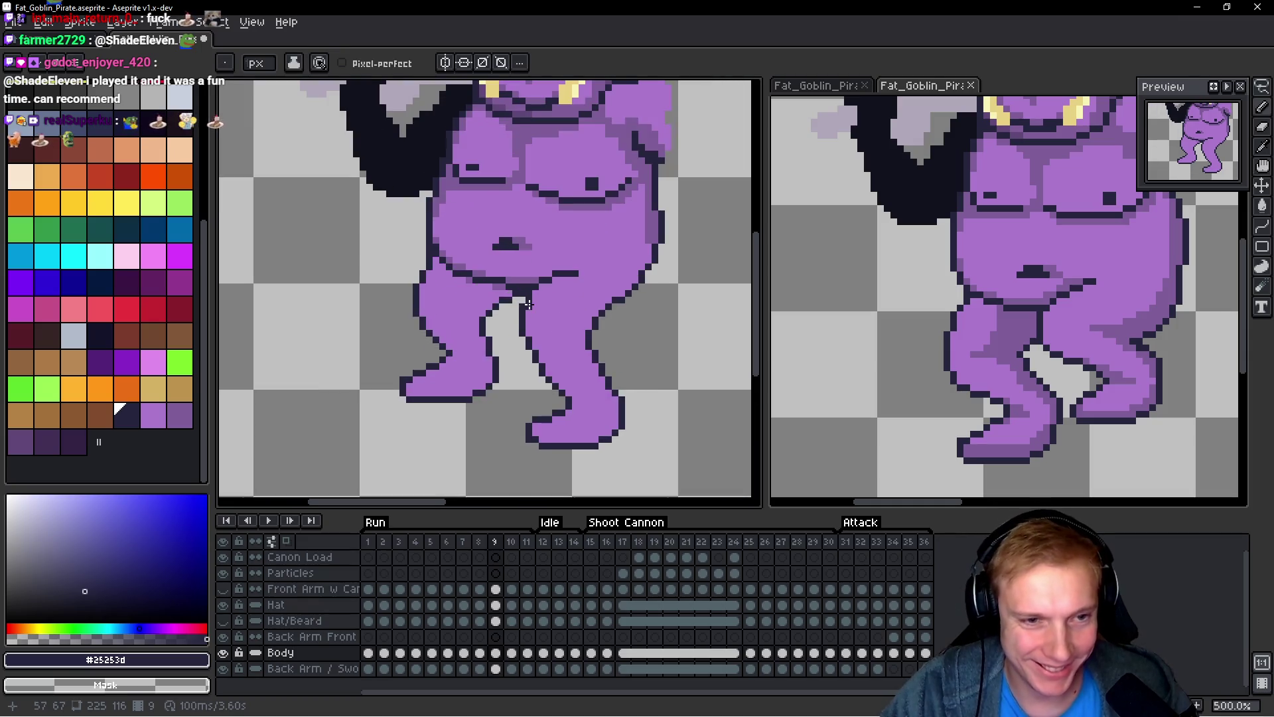
scroll(579, 307, "up", 2)
key("q")
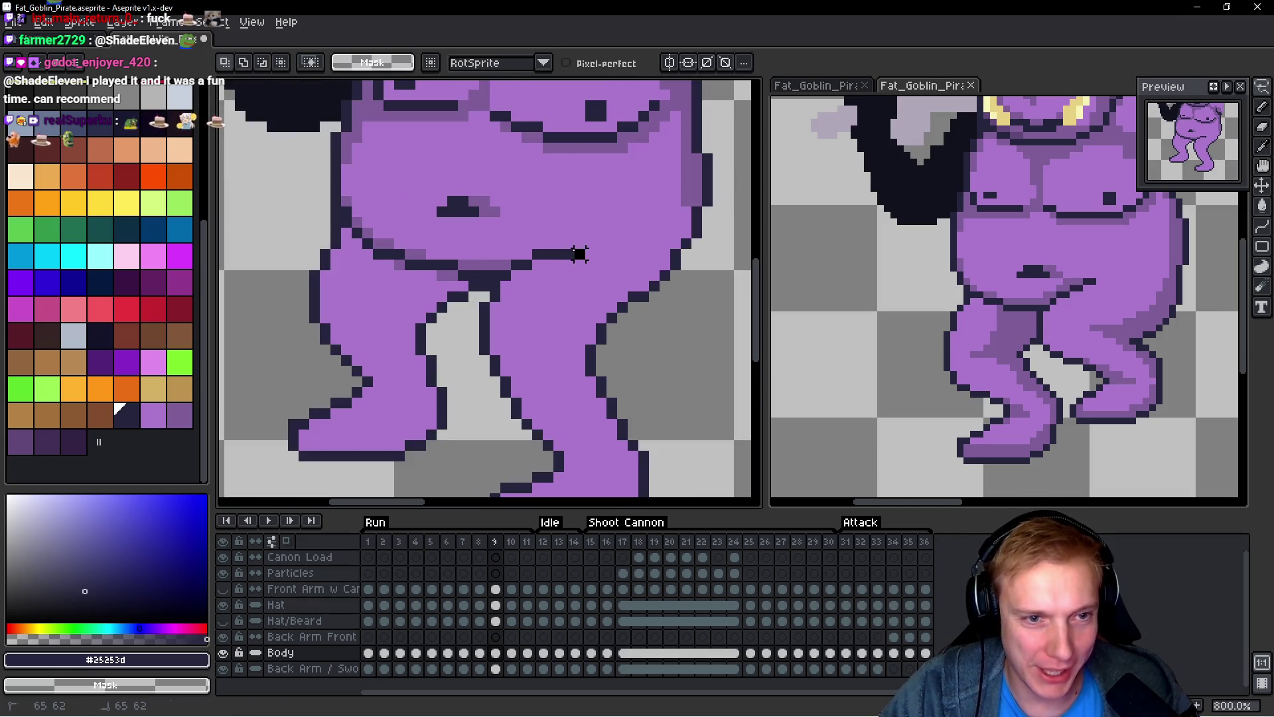
left_click_drag(515, 275, 484, 307)
mouse_move(531, 356)
left_mouse_down()
mouse_move(594, 272)
mouse_move(584, 255)
left_mouse_up()
left_click_drag(534, 219, 539, 198)
key("Return")
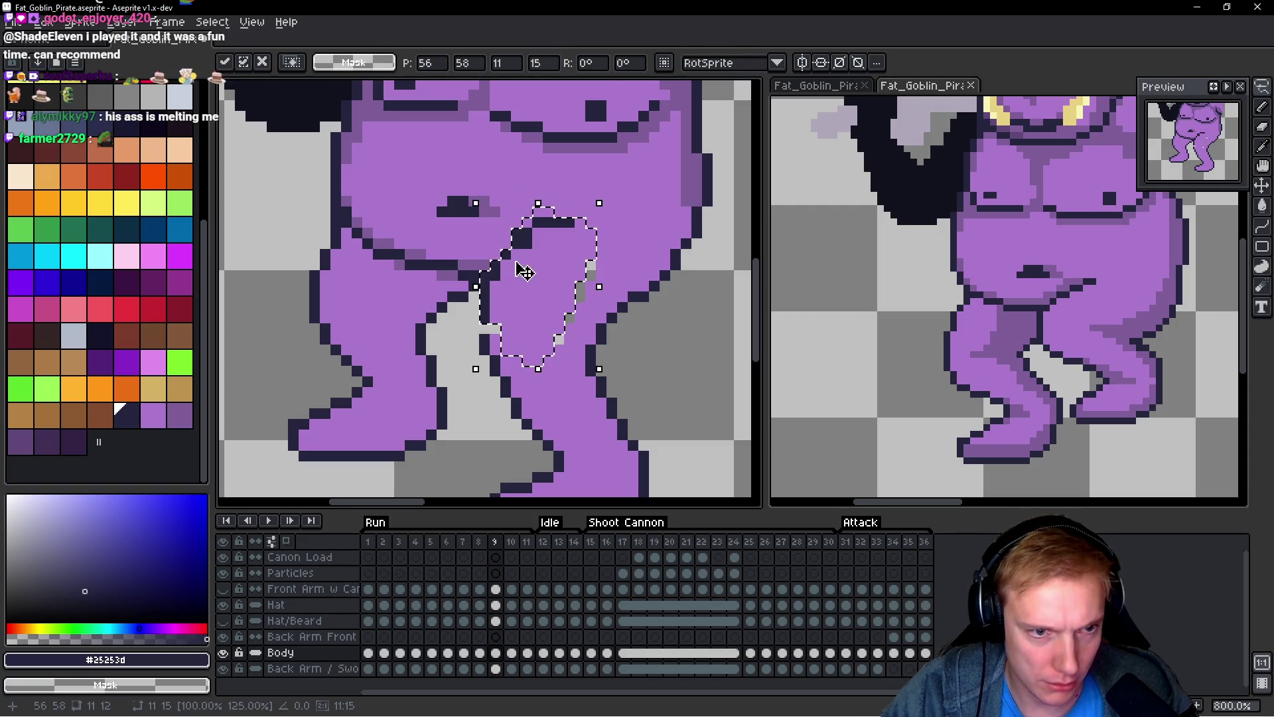
Step: Repaint the stray grey pixels around the crease with body purple
scroll(511, 304, "up", 2)
key("b")
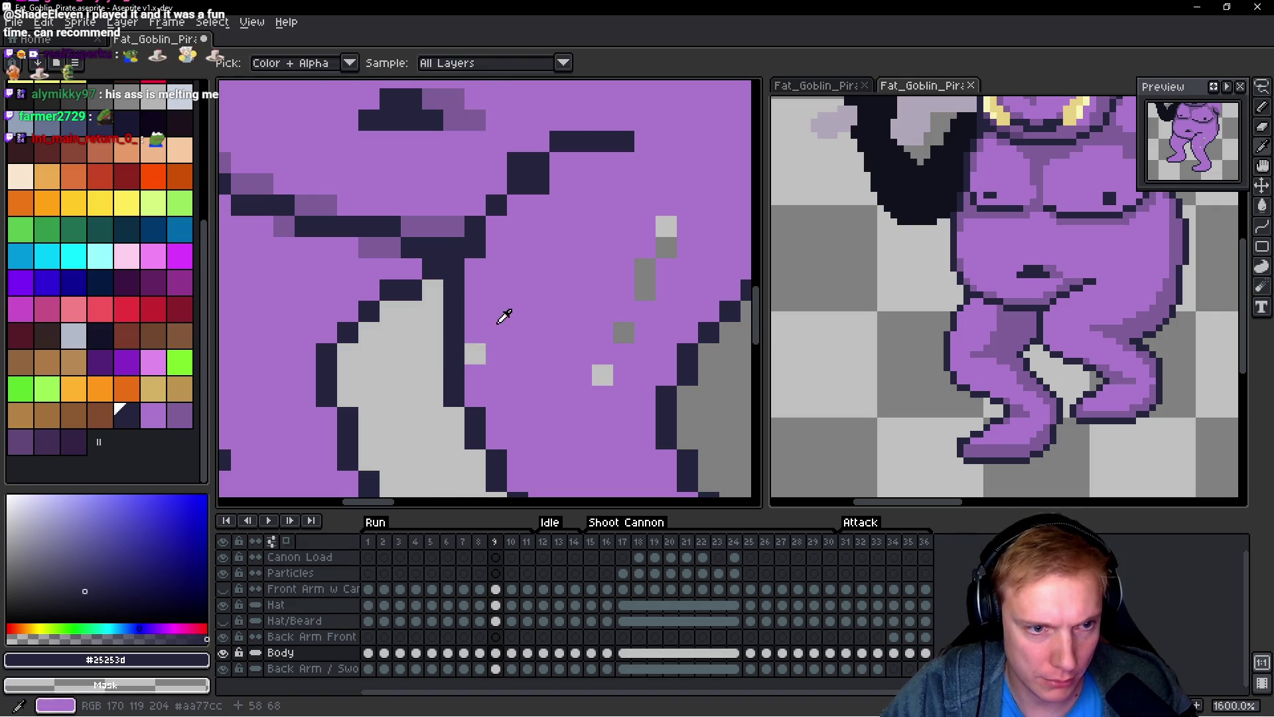
left_click(506, 316, "alt")
left_click(475, 354)
left_click_drag(670, 199, 623, 283)
left_click(622, 308)
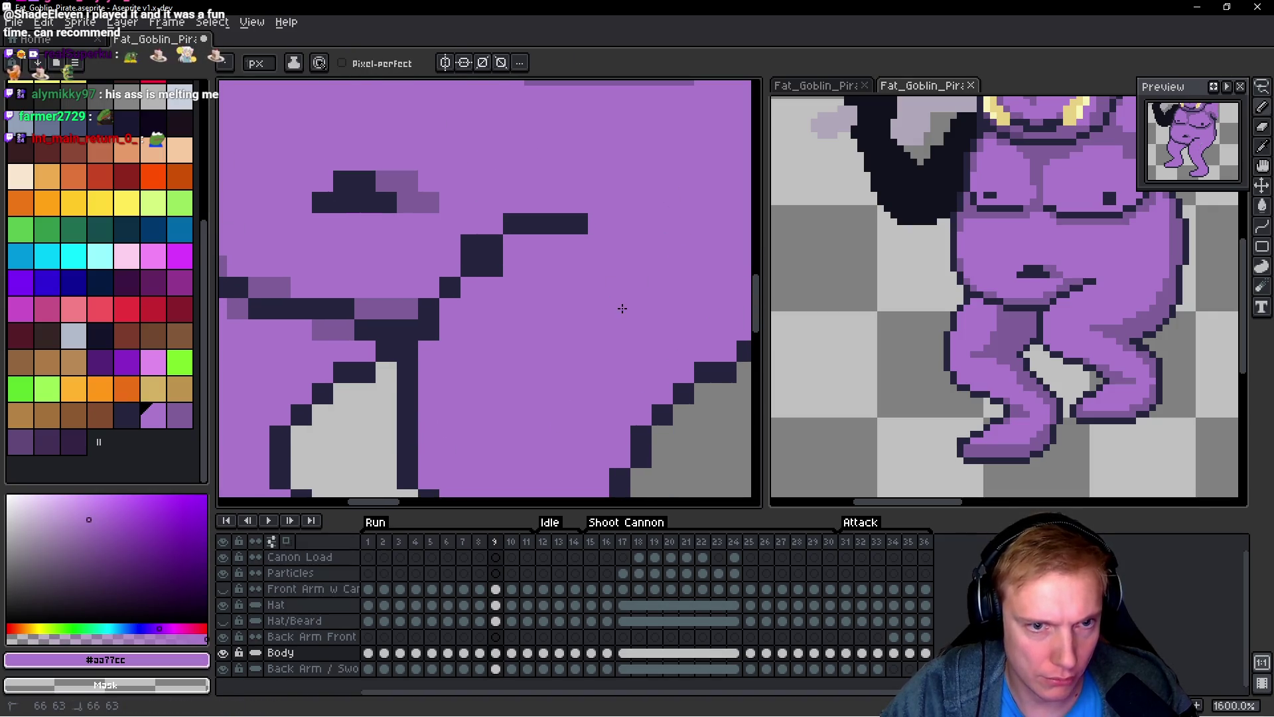
Step: Fill the gap in the dark crease line and reshape it pixel by pixel
left_click(545, 229, "alt")
left_click_drag(556, 223, 557, 203)
left_click(570, 240, "alt")
left_click(568, 232)
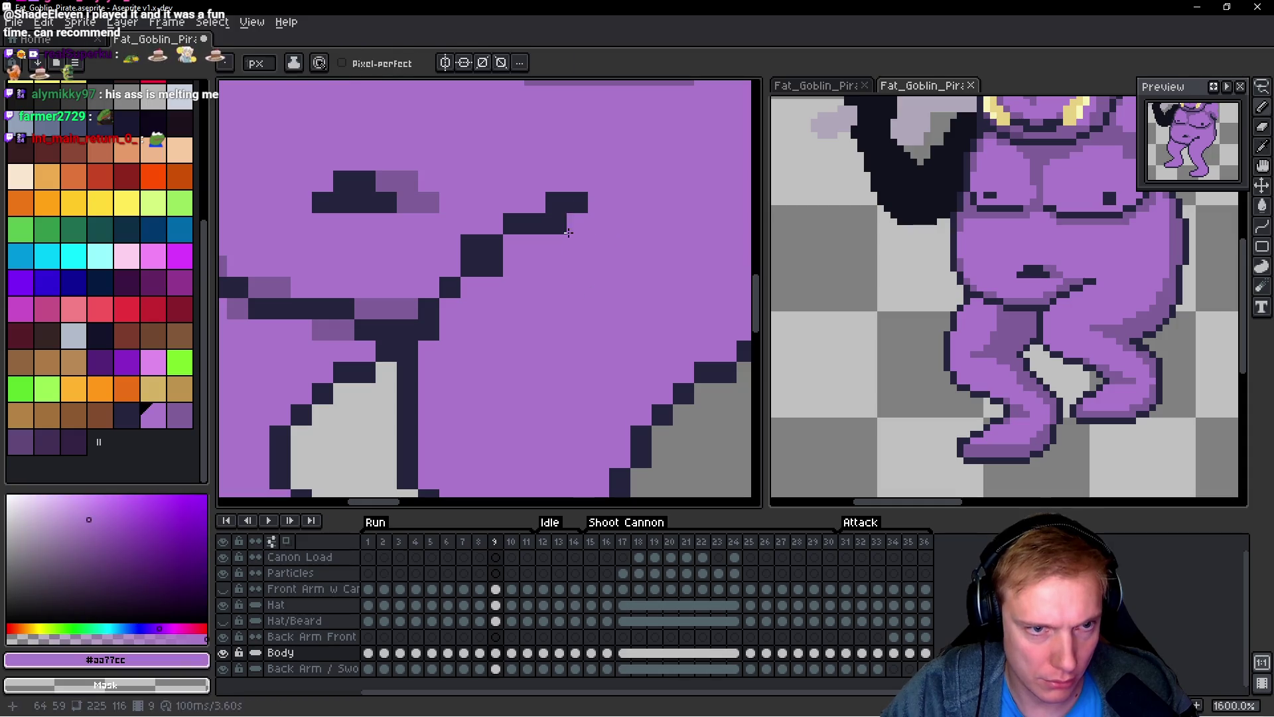
left_click(493, 266)
left_click(492, 244, "alt")
left_click(472, 265)
left_click(526, 253, "alt")
left_click(471, 244)
Step: Extend the crease line with dark outline pixels and smooth it with purple
scroll(526, 252, "down", 4)
scroll(537, 272, "up", 4)
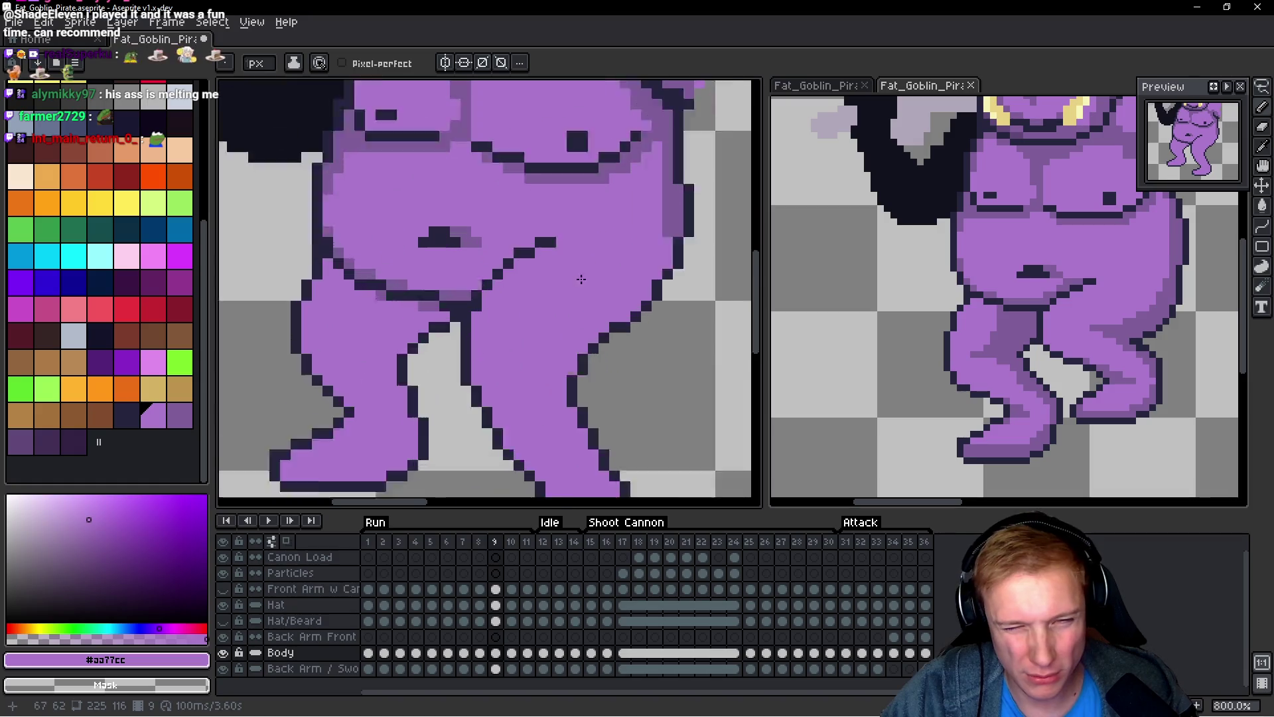
scroll(537, 273, "up", 2)
left_click(398, 227, "alt")
left_click(434, 173)
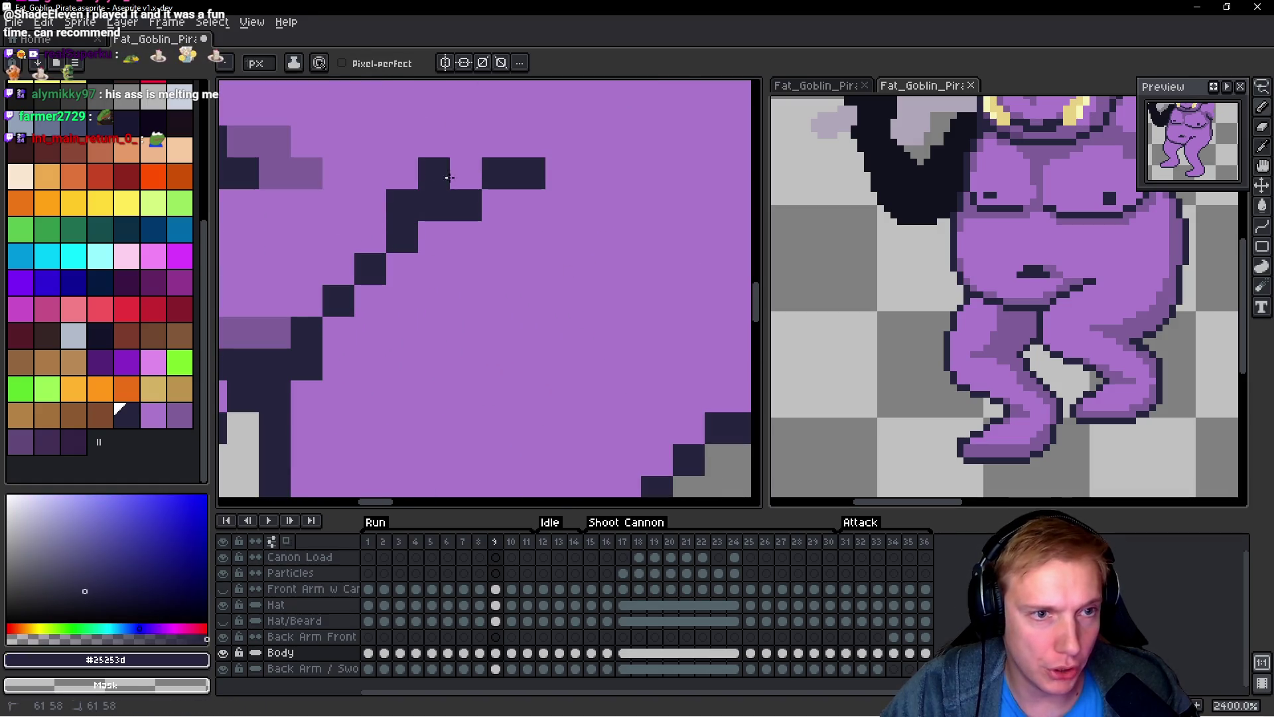
left_click(466, 173)
left_click(352, 262)
left_click(370, 237)
left_click(398, 276, "alt")
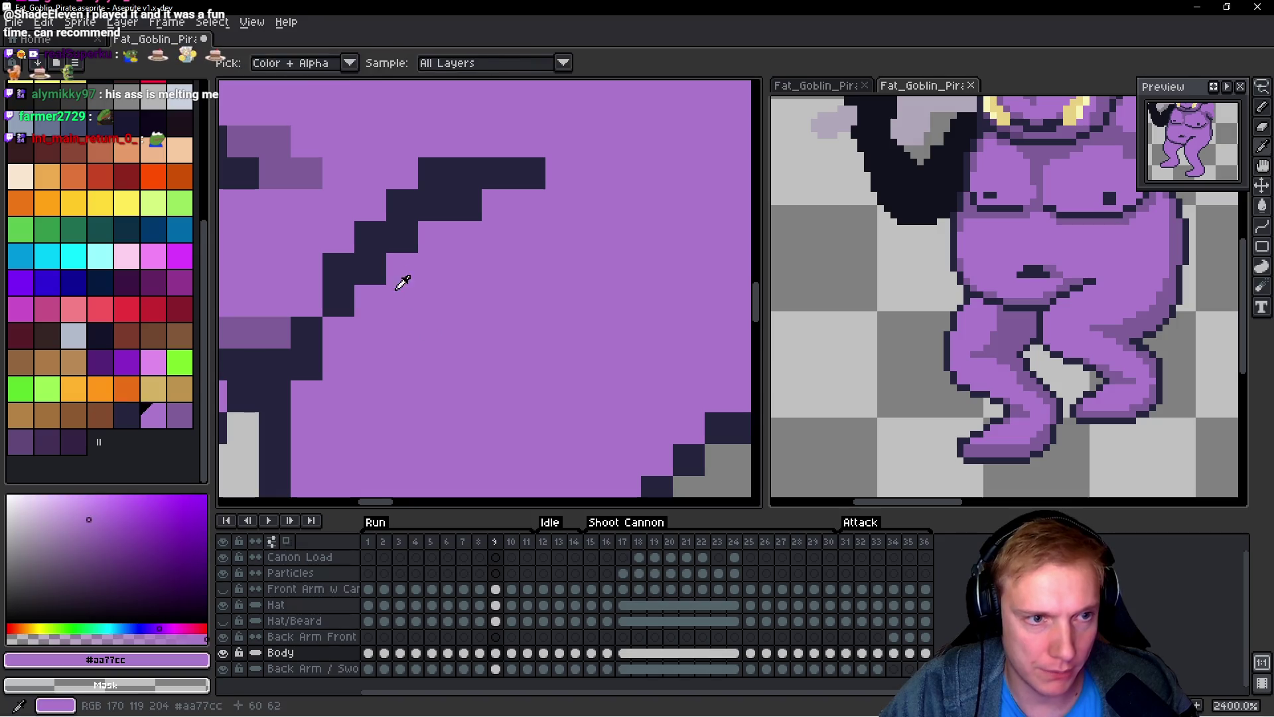
left_click(371, 267)
left_click(466, 207)
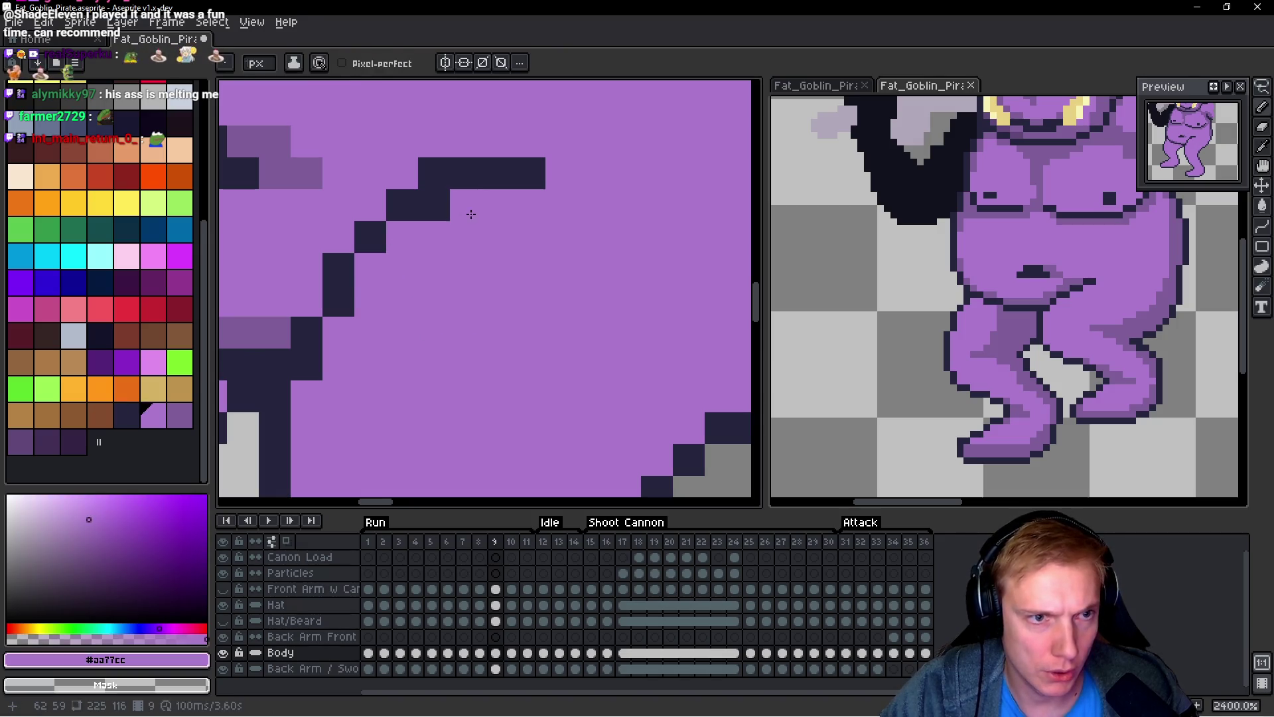
left_click(434, 205)
Step: Flip between frames 7, 8 and 9 to compare the leg motion
scroll(584, 230, "down", 7)
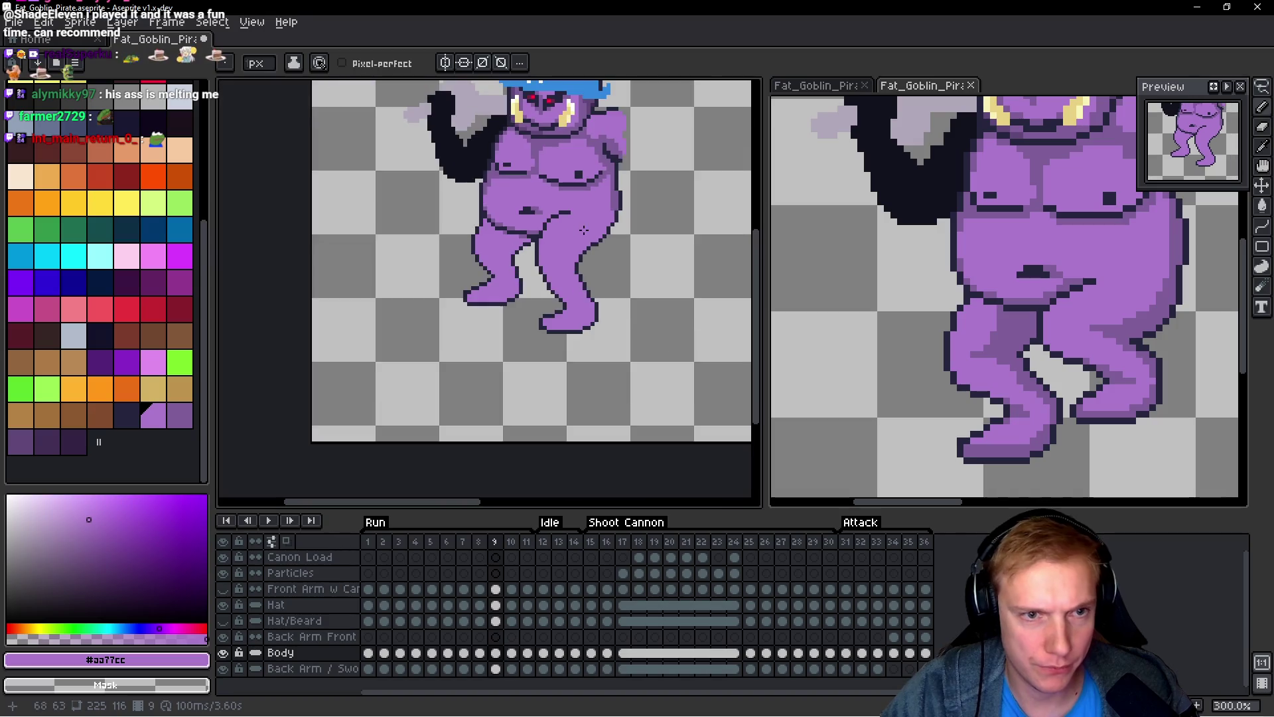
scroll(584, 230, "up", 2)
key("comma")
key("comma")
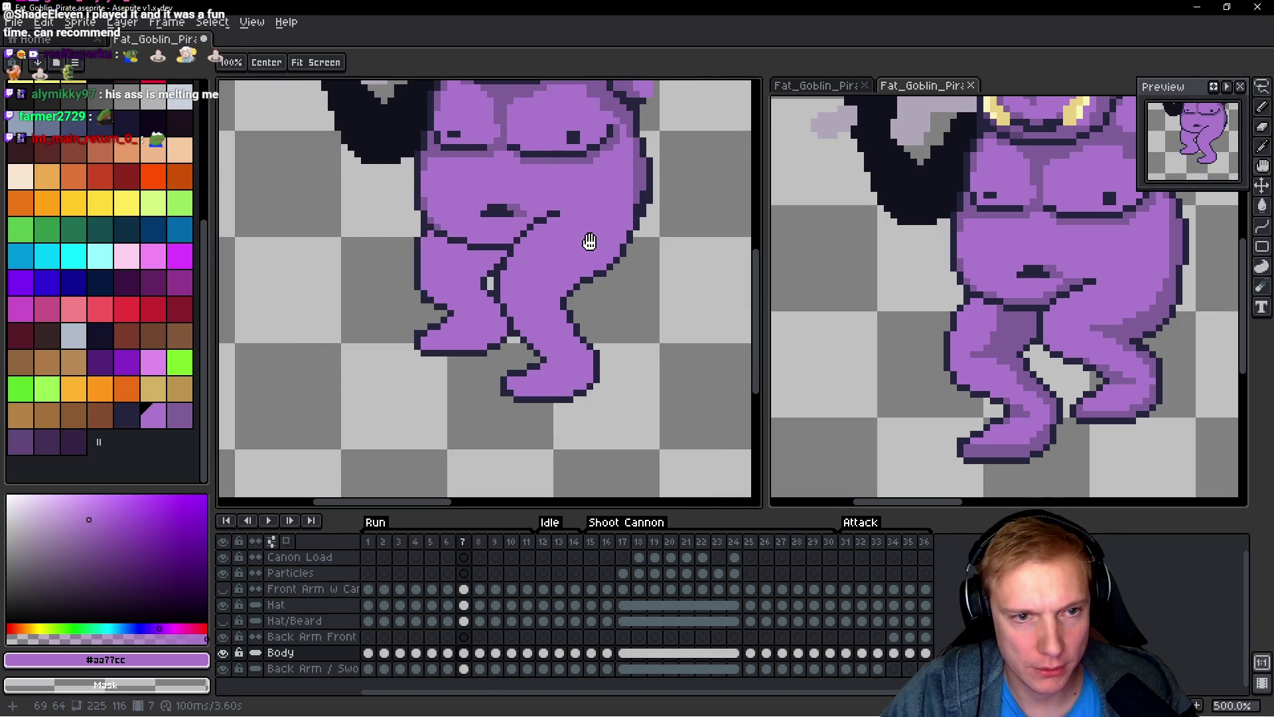
key("period")
key("comma")
key("comma")
key("period")
key("period")
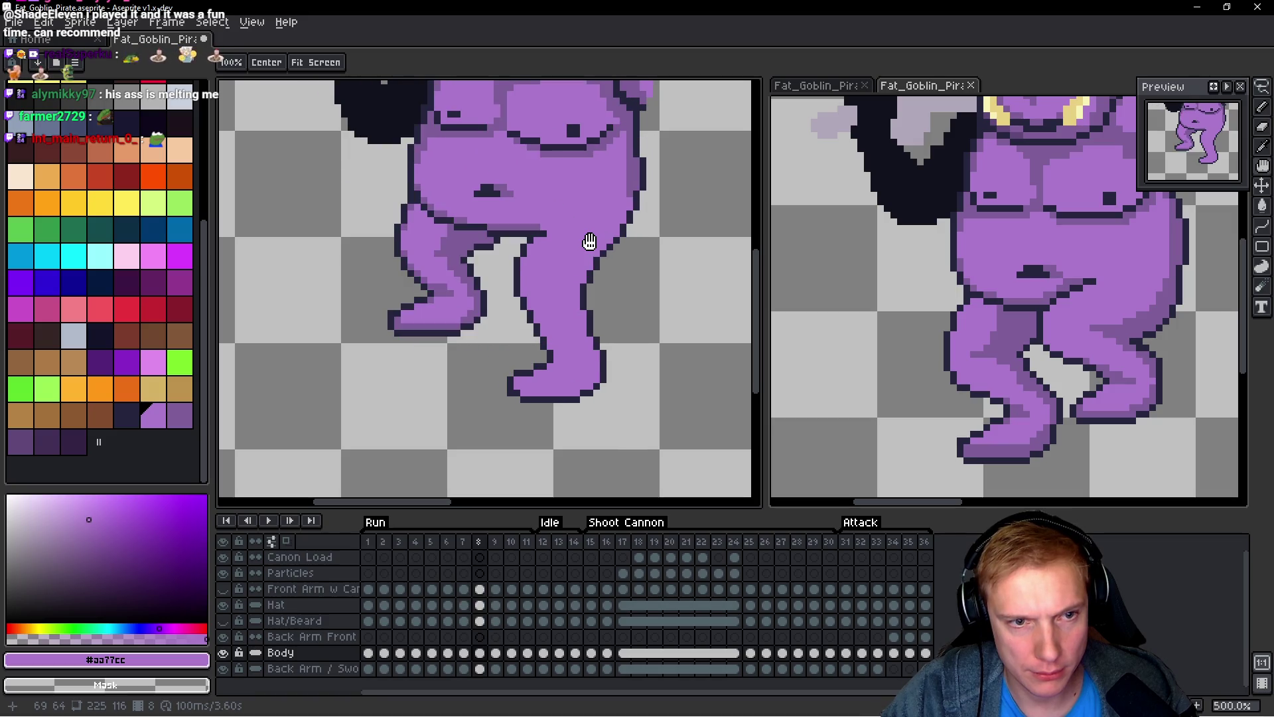
key("comma")
key("period")
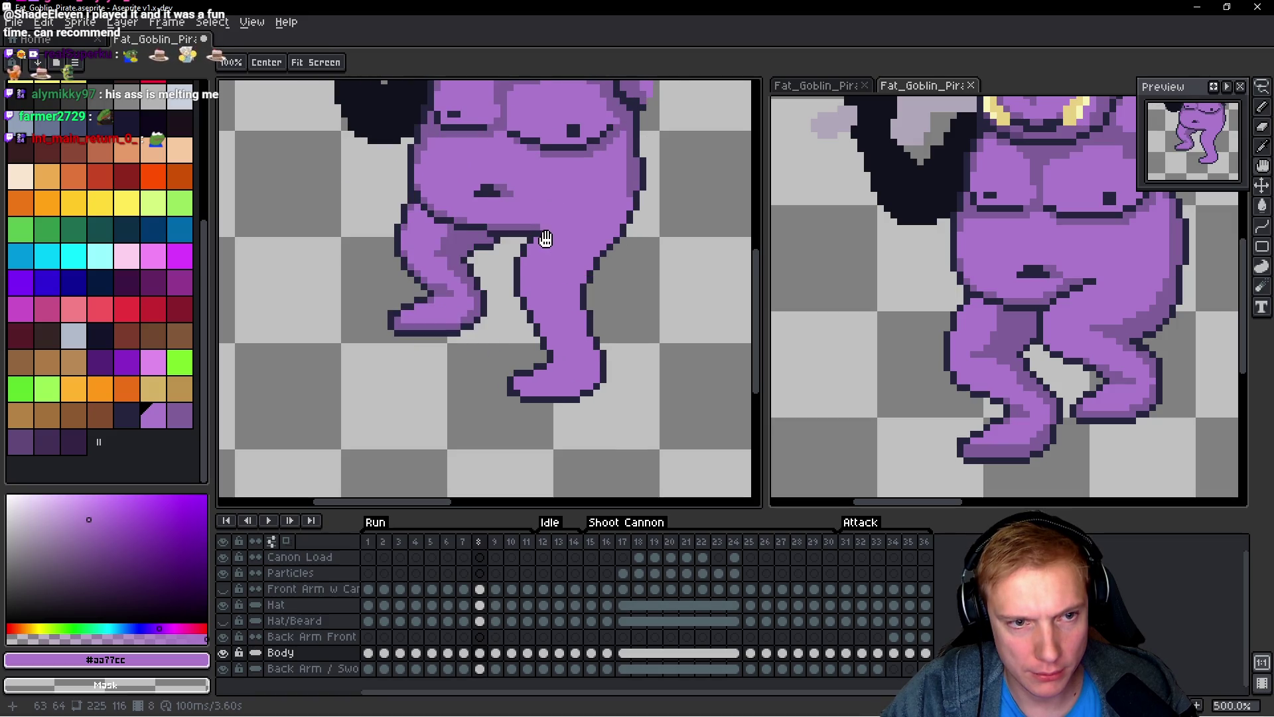
Step: On frame 8, start a lasso selection around the inner edge of the leg
scroll(540, 242, "up", 4)
key("m")
mouse_move(460, 265)
left_mouse_down()
mouse_move(459, 425)
mouse_move(524, 229)
mouse_move(513, 225)
left_mouse_up()
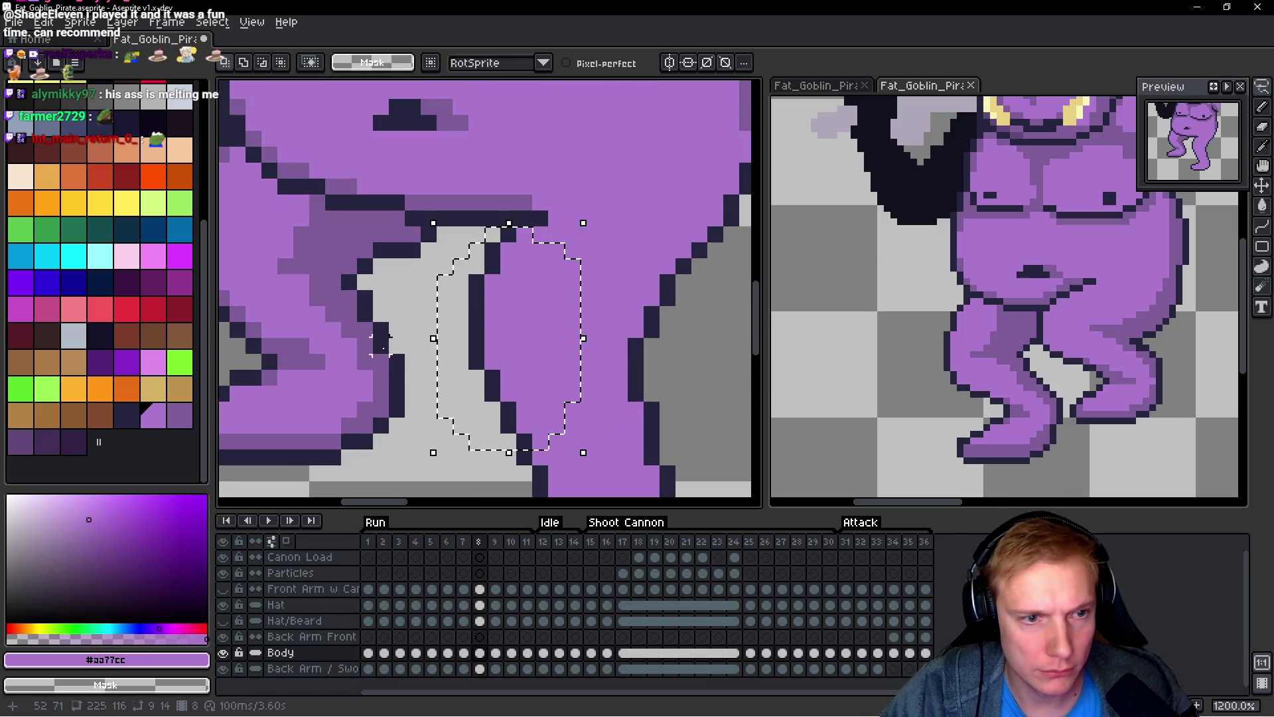
Step: Close the leg-edge selection and stretch it one pixel left into the gap
left_click(418, 341)
left_click_drag(404, 341, 383, 343)
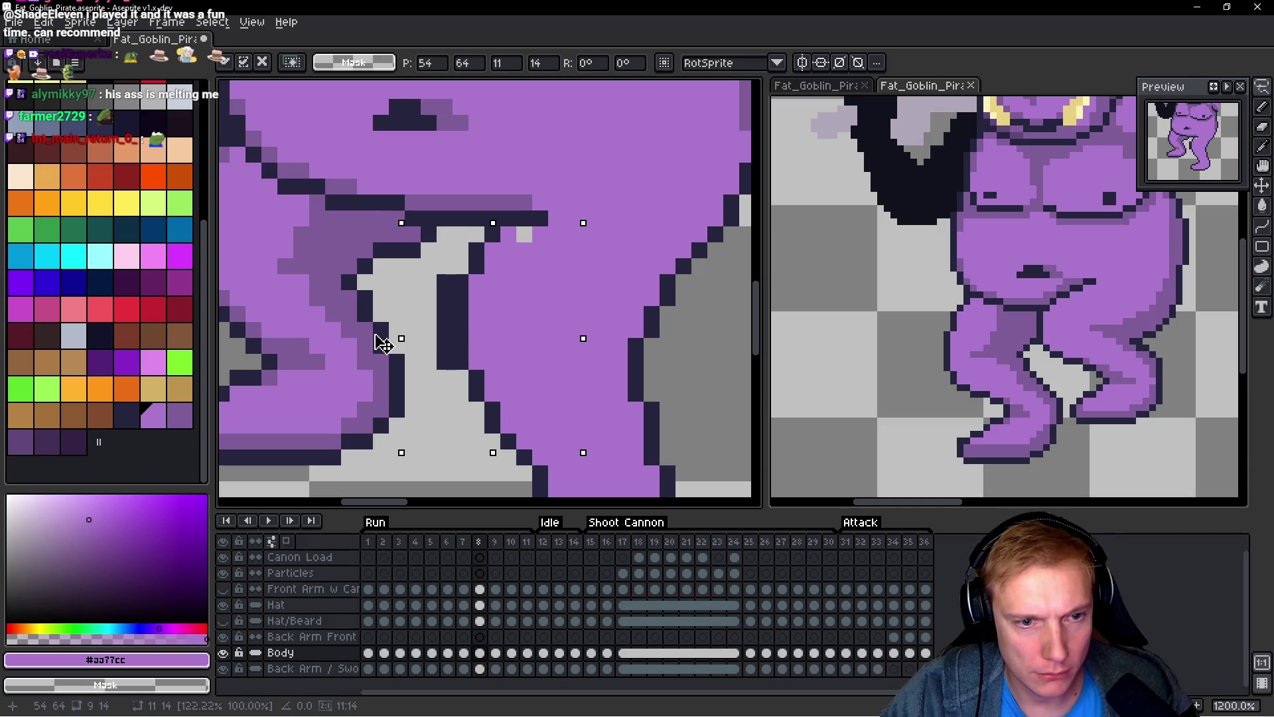
key("Return")
scroll(391, 342, "down", 2)
scroll(410, 339, "up", 2)
Step: Flip between neighbouring frames to check the widened leg
key("b")
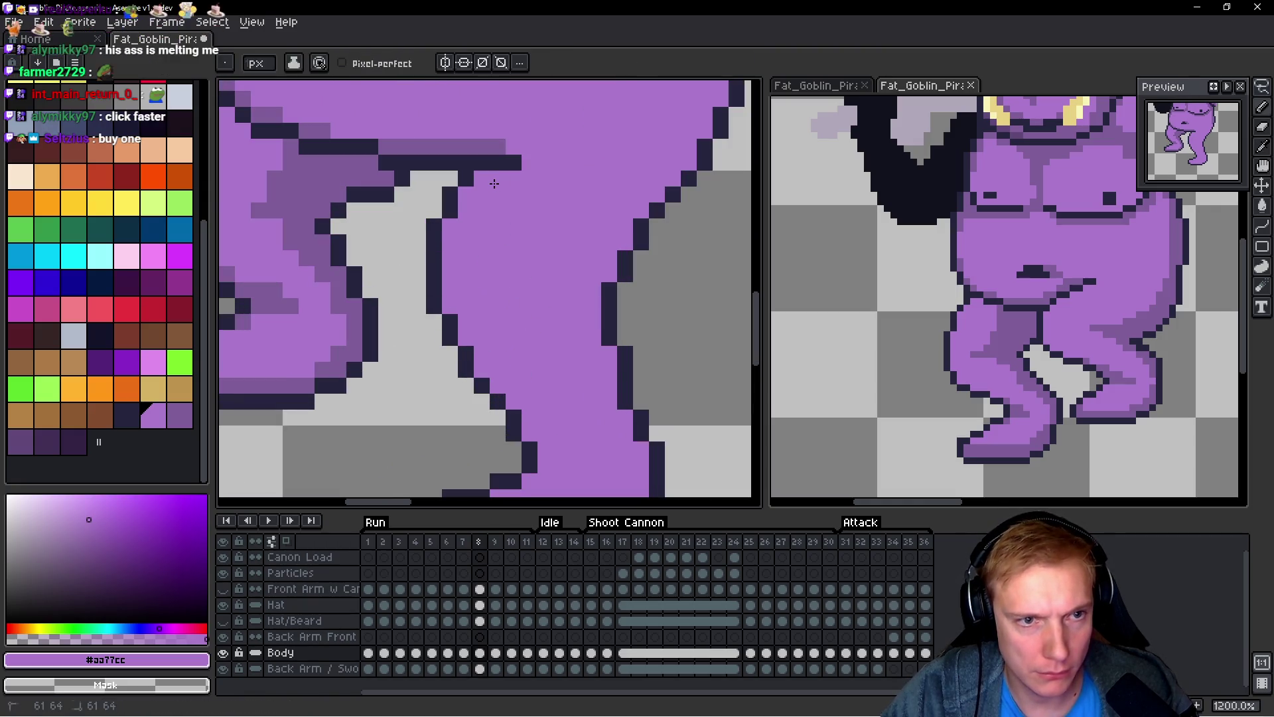
scroll(554, 310, "down", 6)
key("Left")
key("Right")
key("Left")
key("Right")
key("h")
scroll(574, 309, "up", 3)
Step: Repaint a dark outline pixel on the leg with body purple
key("b")
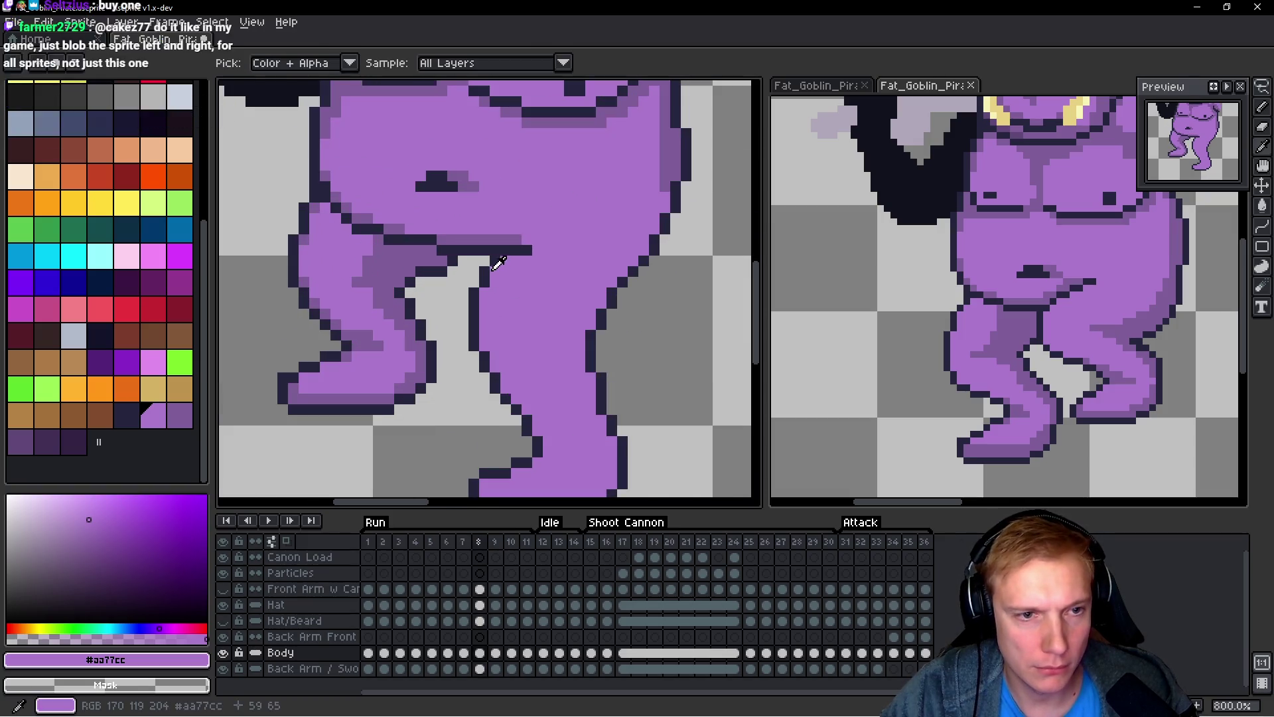
left_click(555, 261, "alt")
left_click(512, 253)
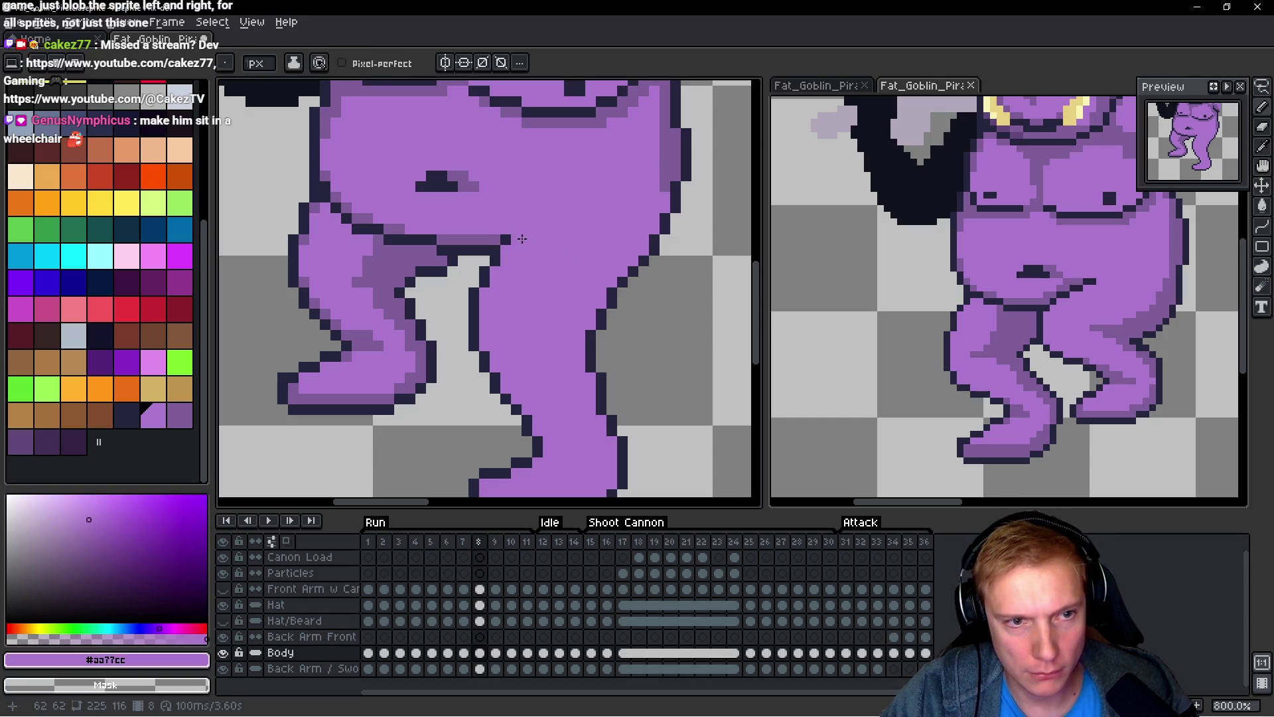
Step: Compare poses across frames 7, 8 and 9, settling back on frame 8
scroll(545, 258, "down", 4)
key("h")
key("Left")
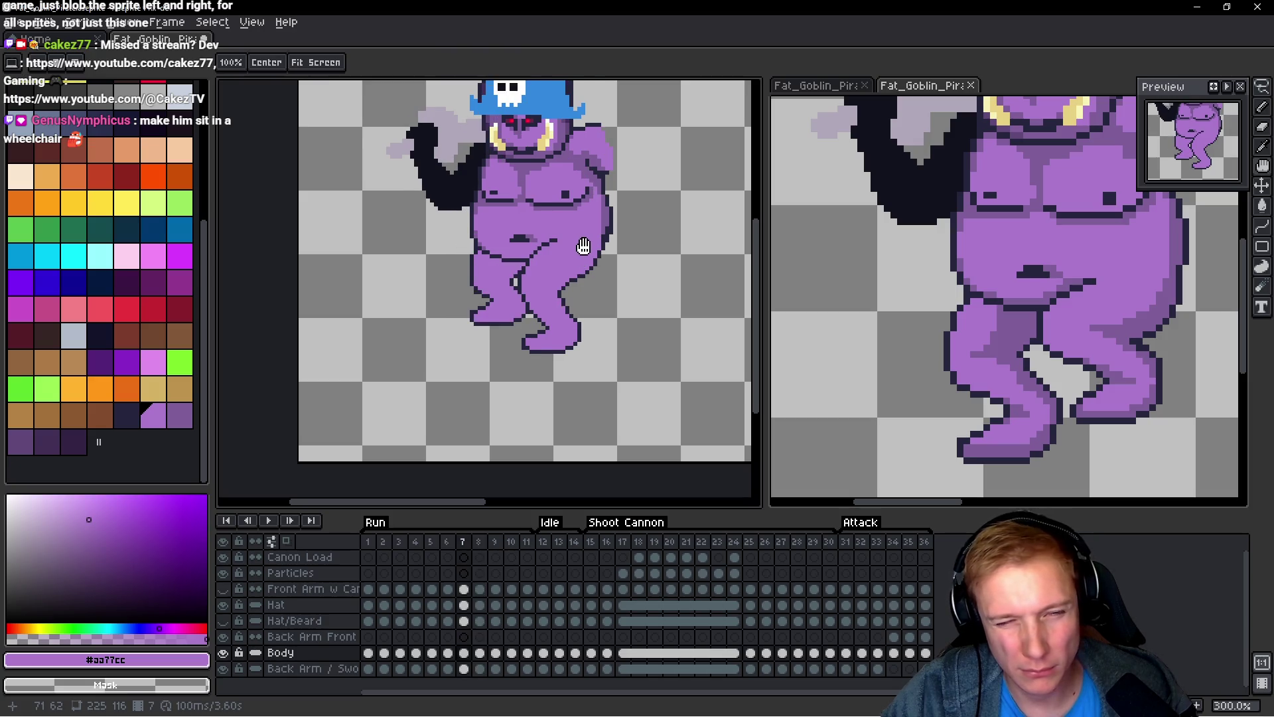
key("Right")
key("Right")
key("Left")
key("Right")
scroll(564, 247, "up", 3)
key("i")
key("b")
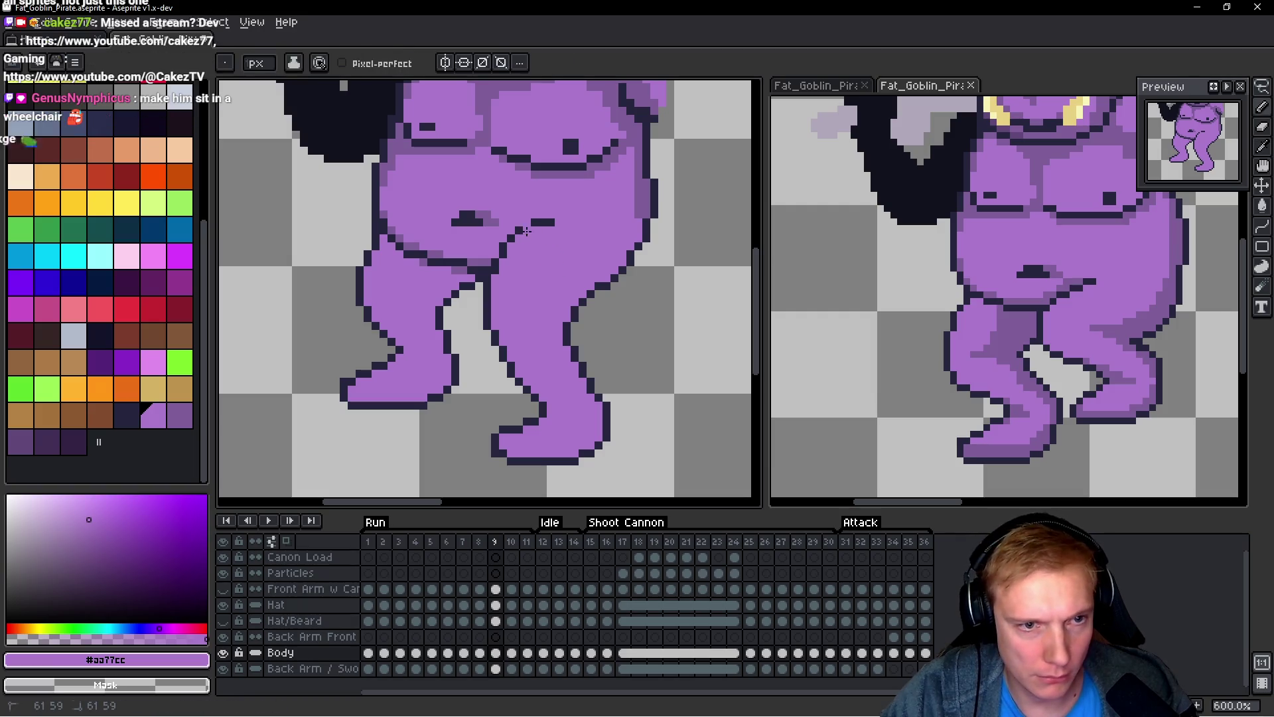
key("h")
key("Left")
key("Right")
key("Left")
Step: Lasso the thigh crease area on frame 8 and stretch it one pixel left
key("q")
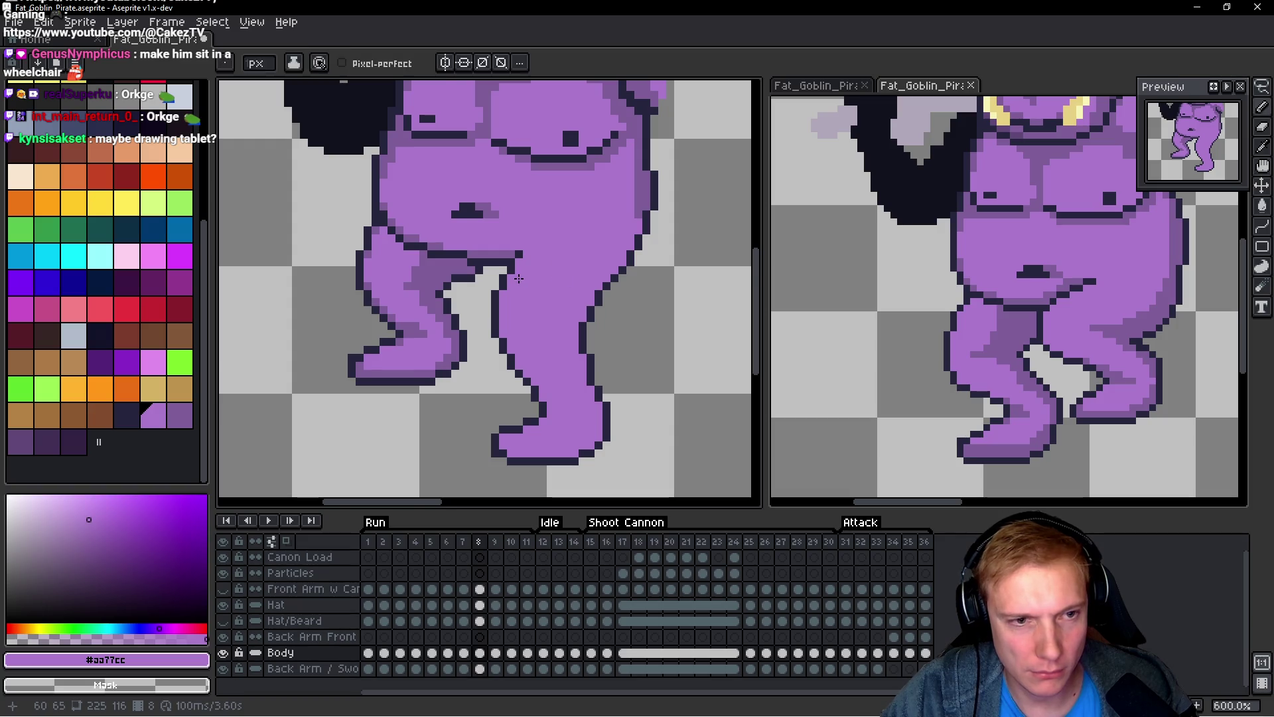
scroll(550, 214, "up", 4)
mouse_move(467, 341)
left_mouse_down()
mouse_move(403, 256)
mouse_move(418, 284)
mouse_move(391, 286)
mouse_move(526, 166)
mouse_move(469, 276)
mouse_move(438, 292)
left_mouse_up()
left_click(423, 299)
left_click_drag(432, 237, 382, 236)
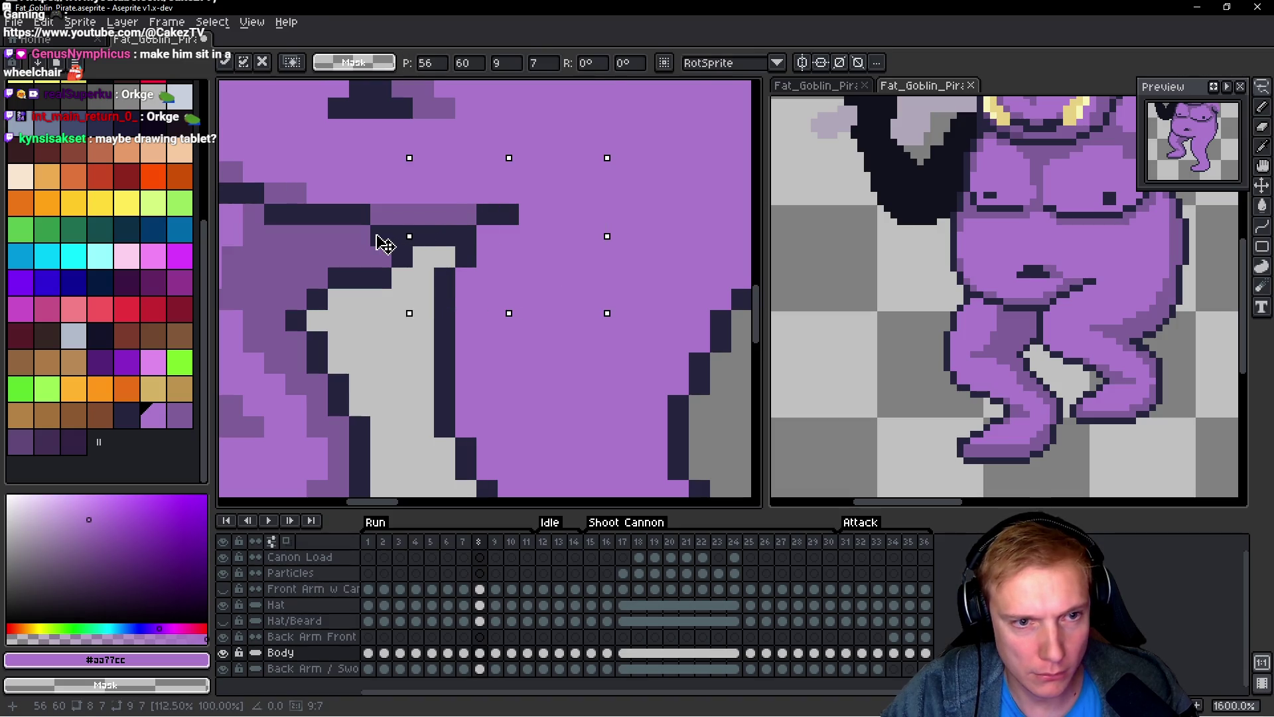
scroll(664, 239, "down", 4)
Step: Commit the change and step through frames 7 to 10 to review
key("Left")
key("Right")
key("Right")
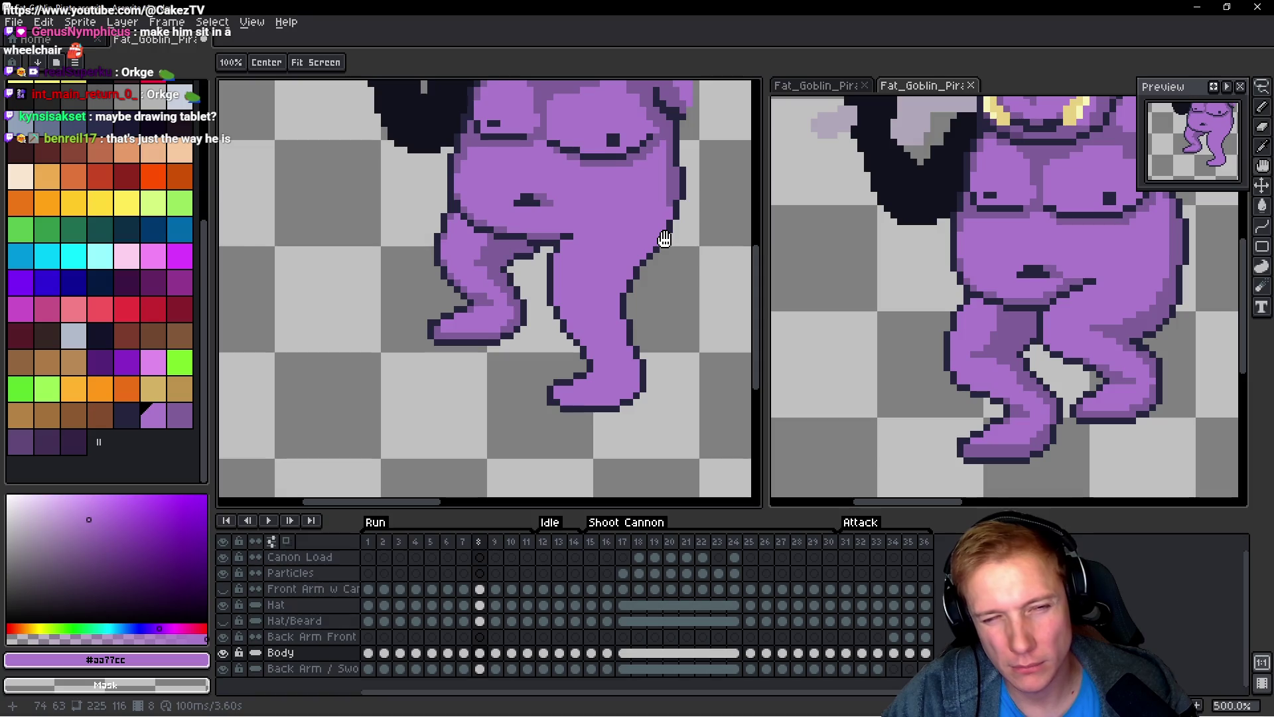
key("Right")
key("Left")
key("Right")
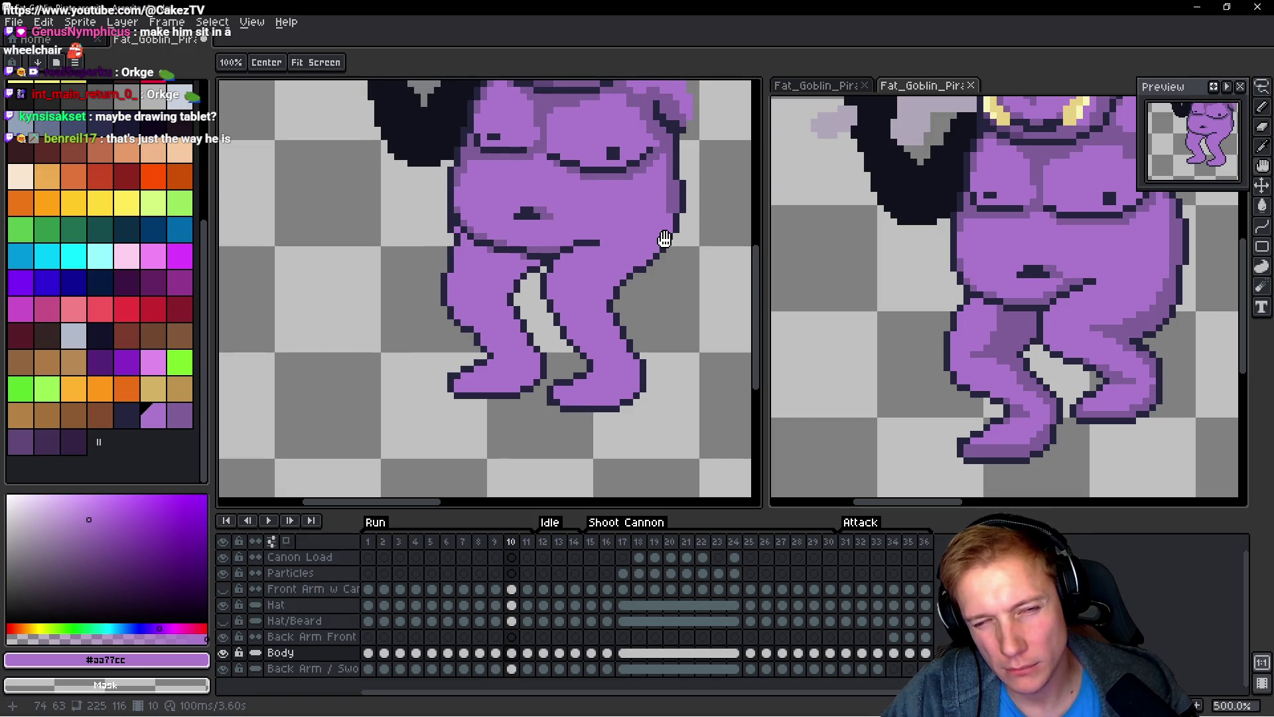
Step: Select the dark crease pixels on frame 10 and move them up three pixels
key("Left")
key("Right")
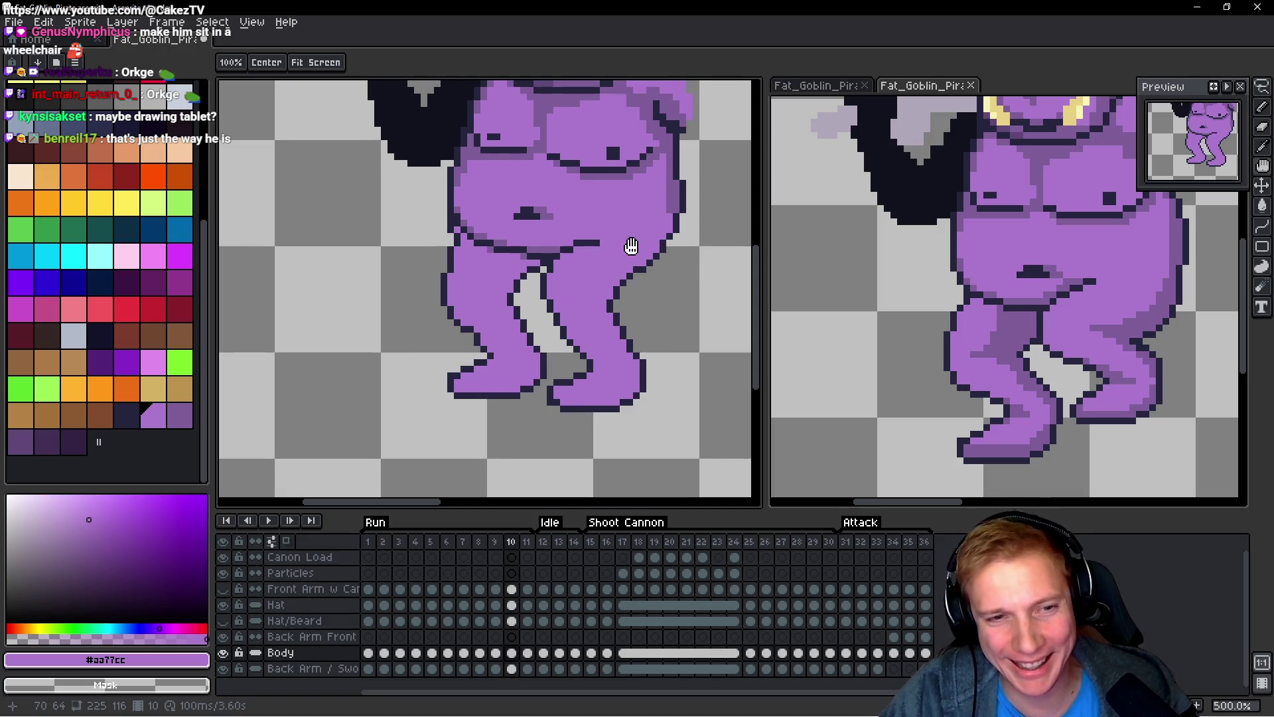
scroll(595, 251, "up", 4)
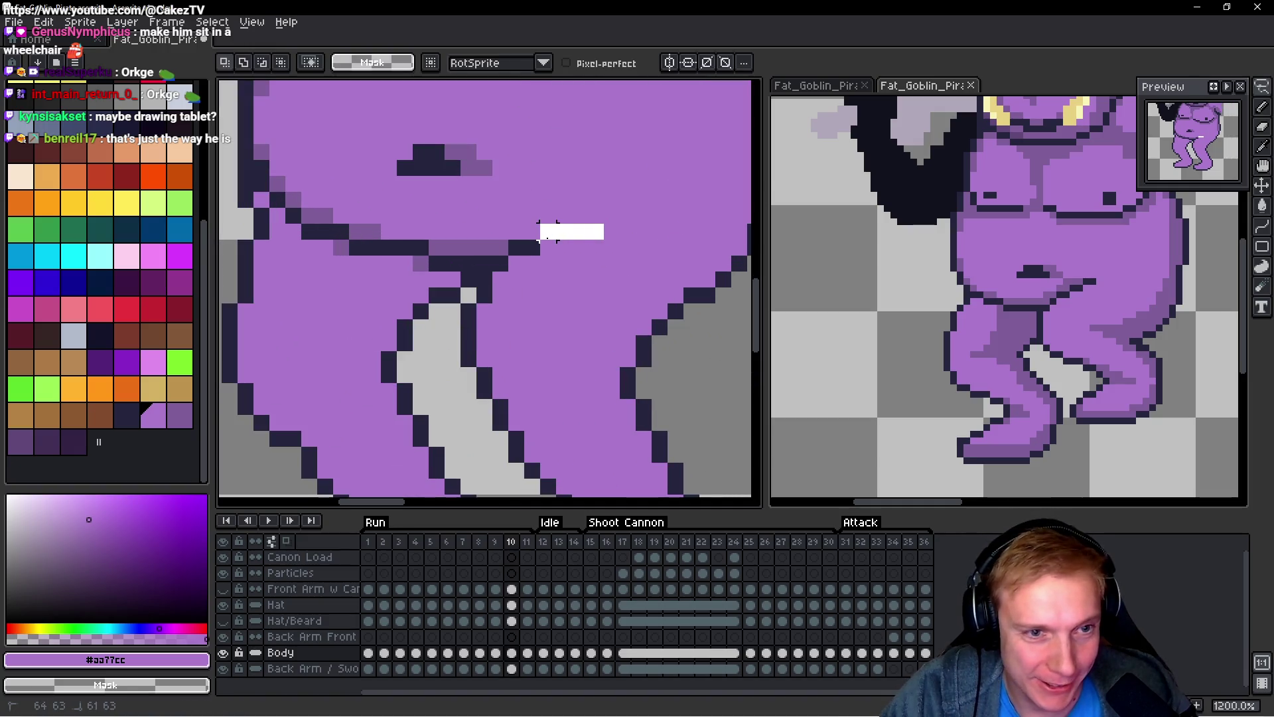
left_click(532, 275)
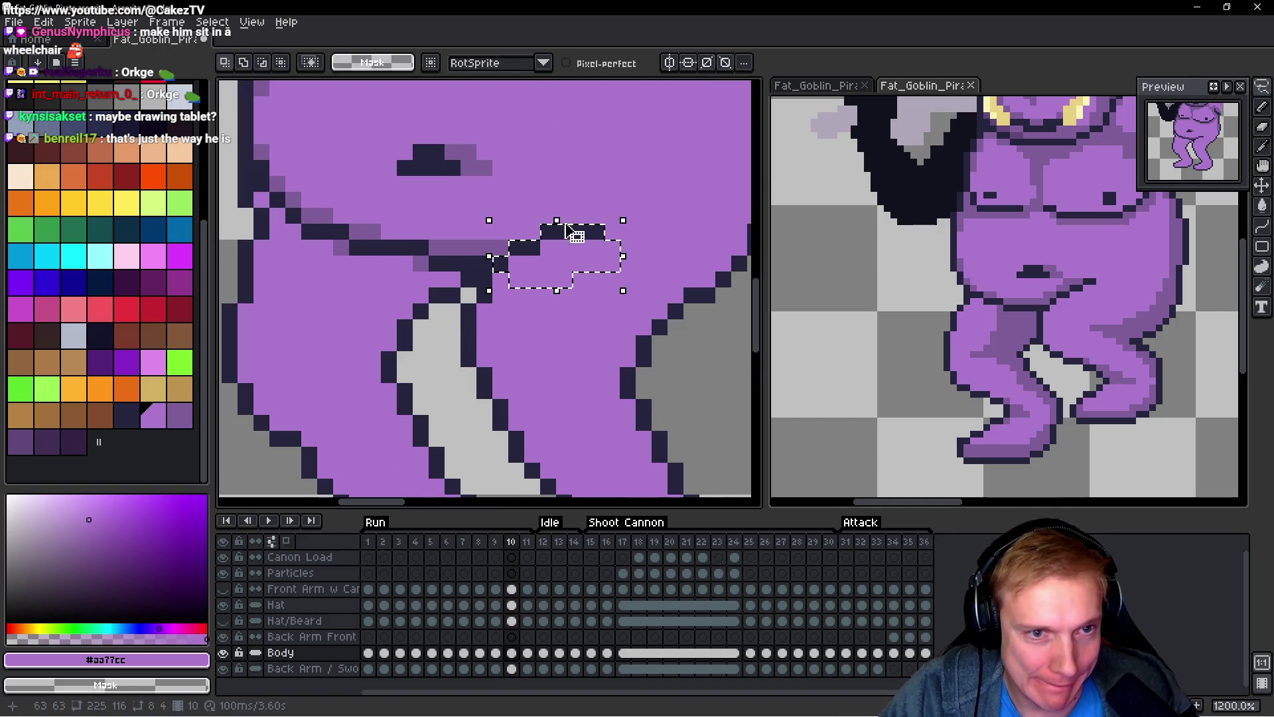
left_click_drag(565, 230, 558, 151)
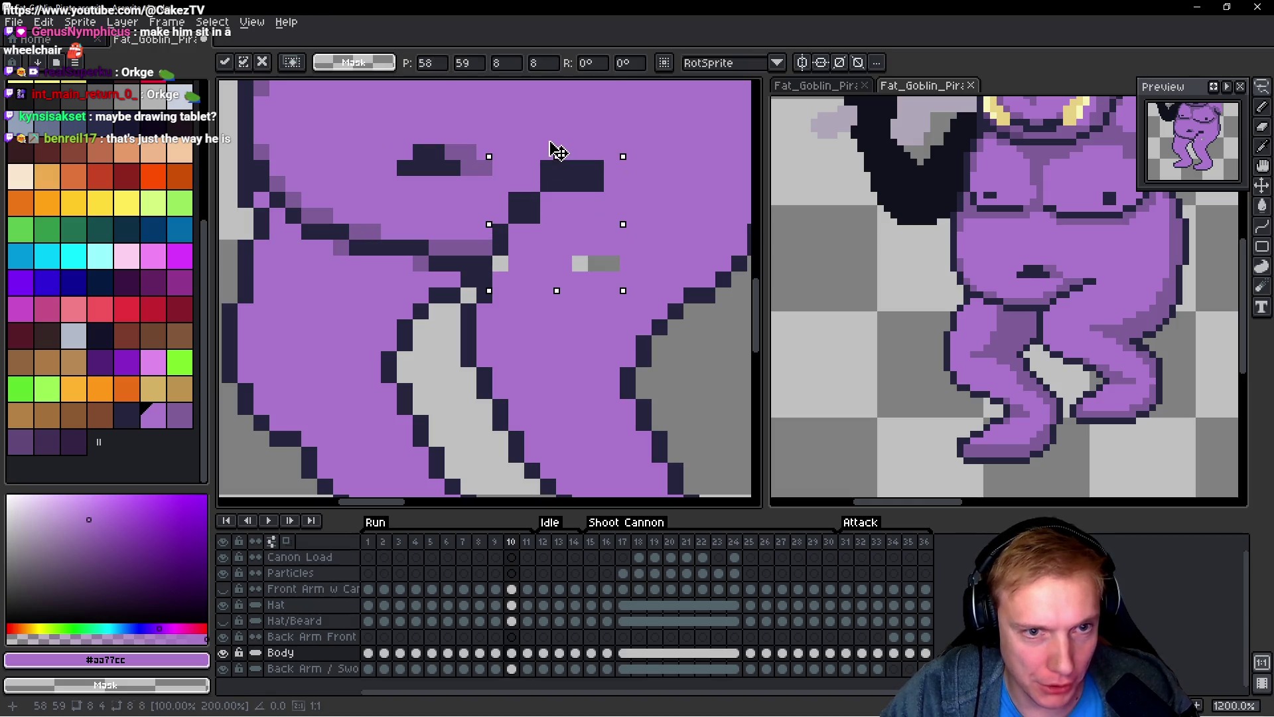
left_click(559, 146)
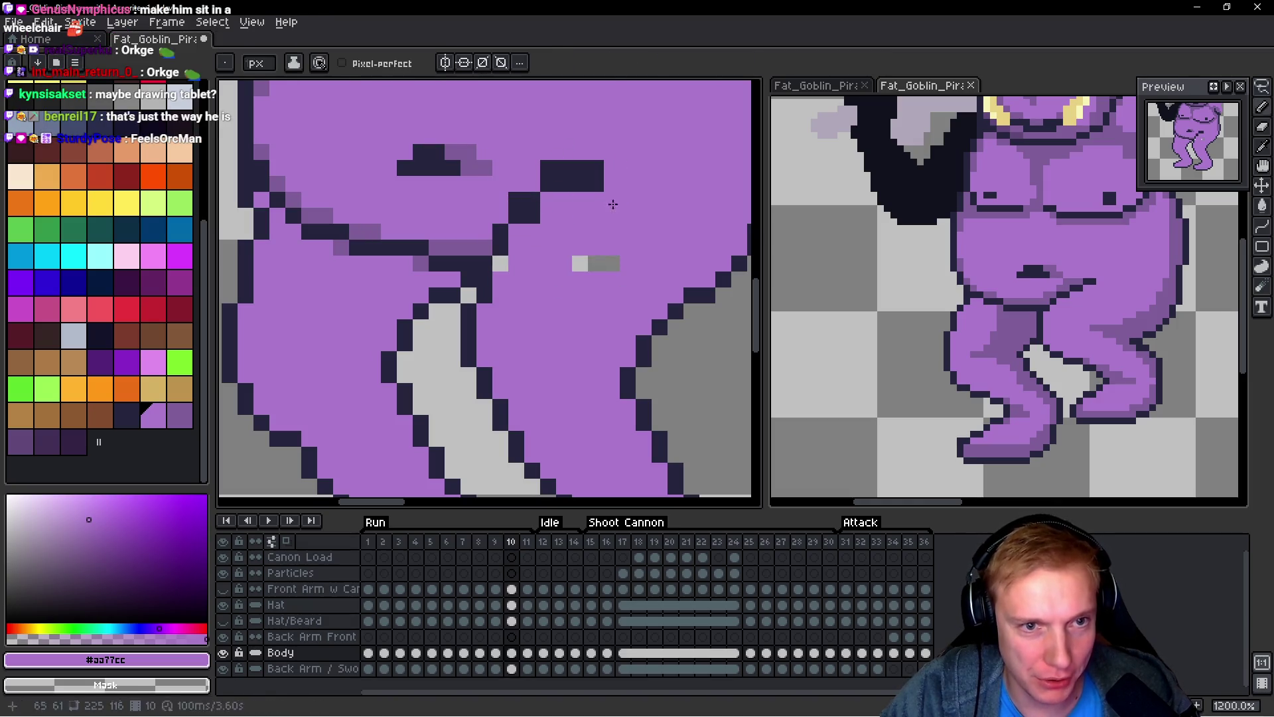
Step: Paint stray outline pixels purple and shift the crease's outline step one pixel left
left_click(523, 211)
left_click(574, 271)
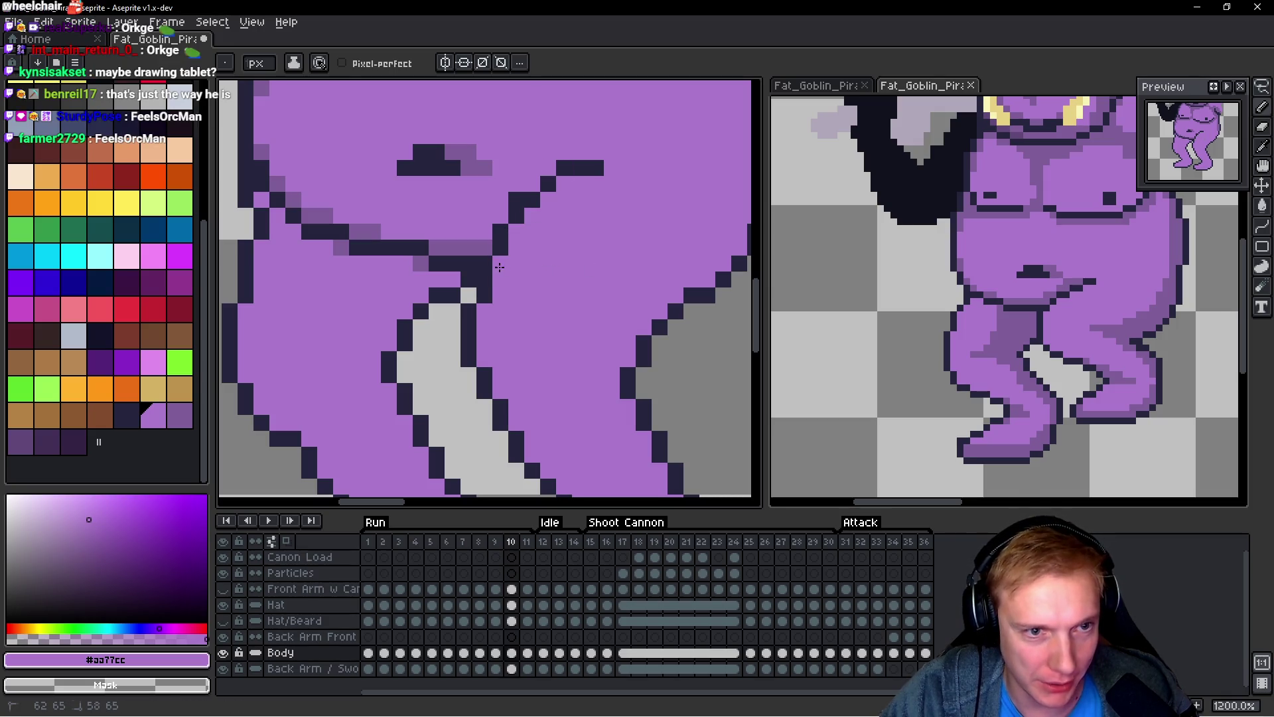
key("alt")
left_click(528, 198, "alt")
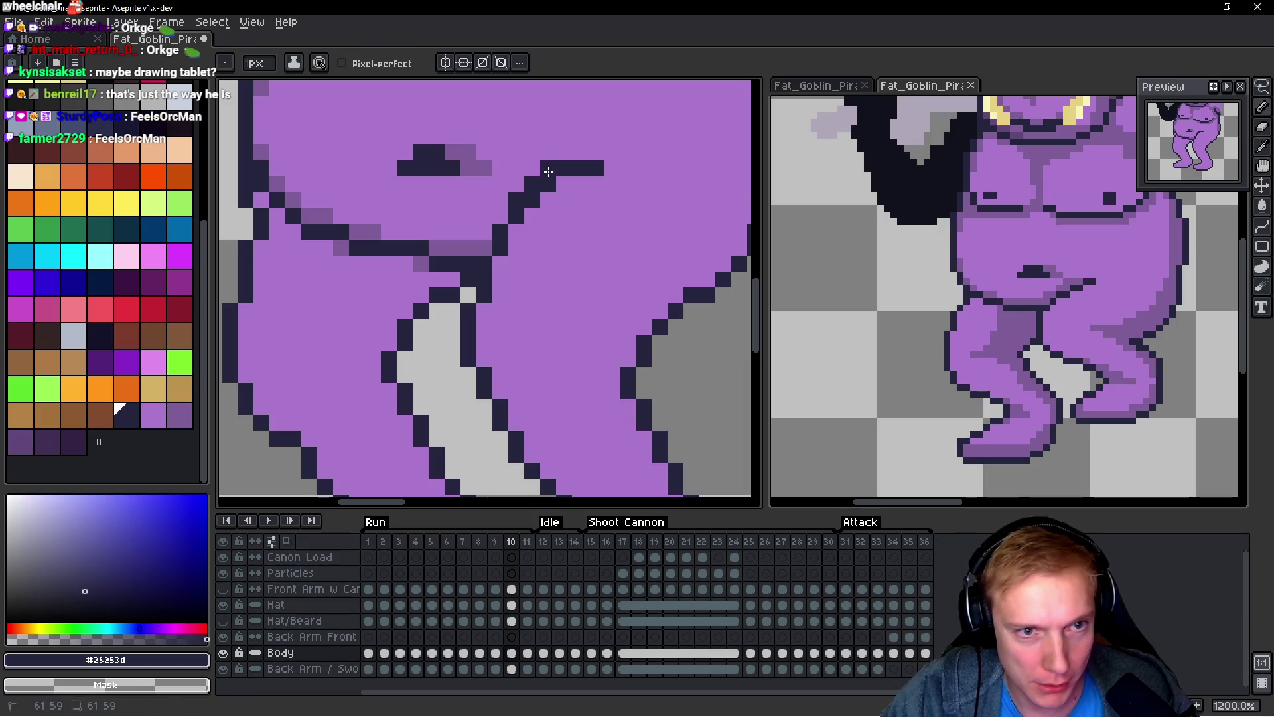
left_click(548, 154, "alt")
left_click(546, 165)
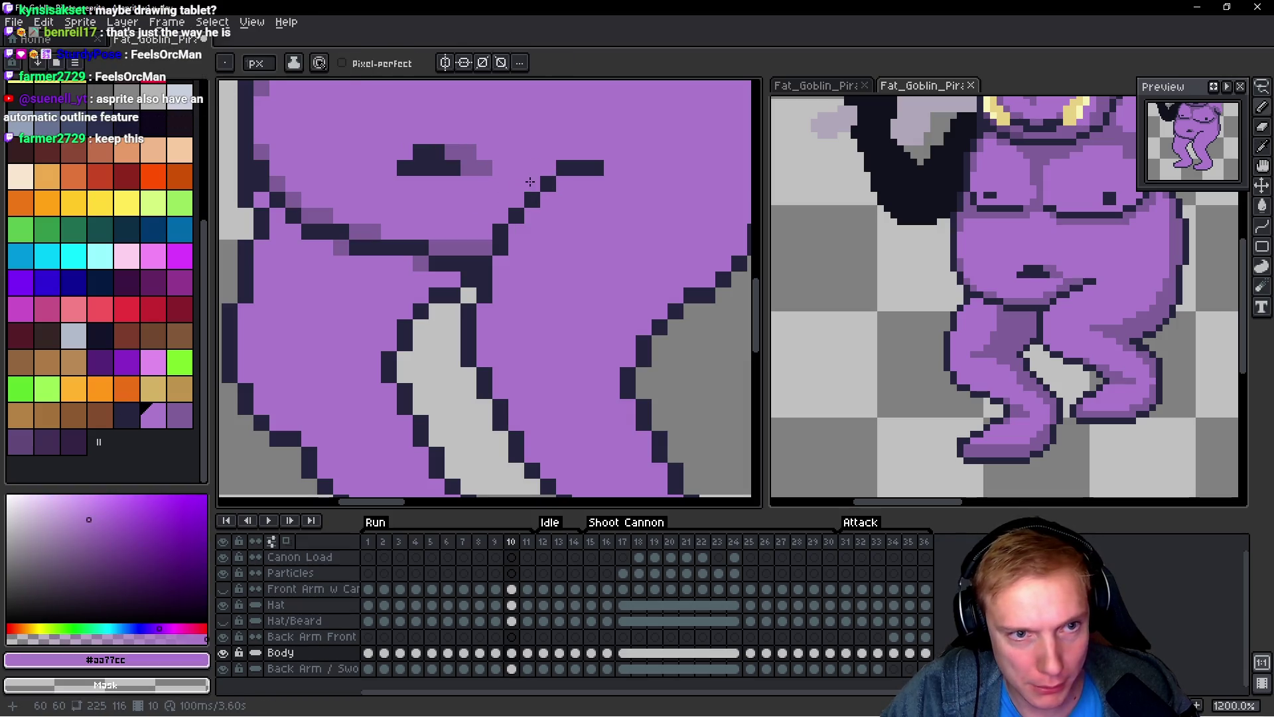
left_click(533, 199)
left_click(535, 178, "alt")
left_click(517, 199)
Step: Add dark pixels to the belly outline and crease line, sampling #25253d and #aa77cc
scroll(569, 254, "down", 6)
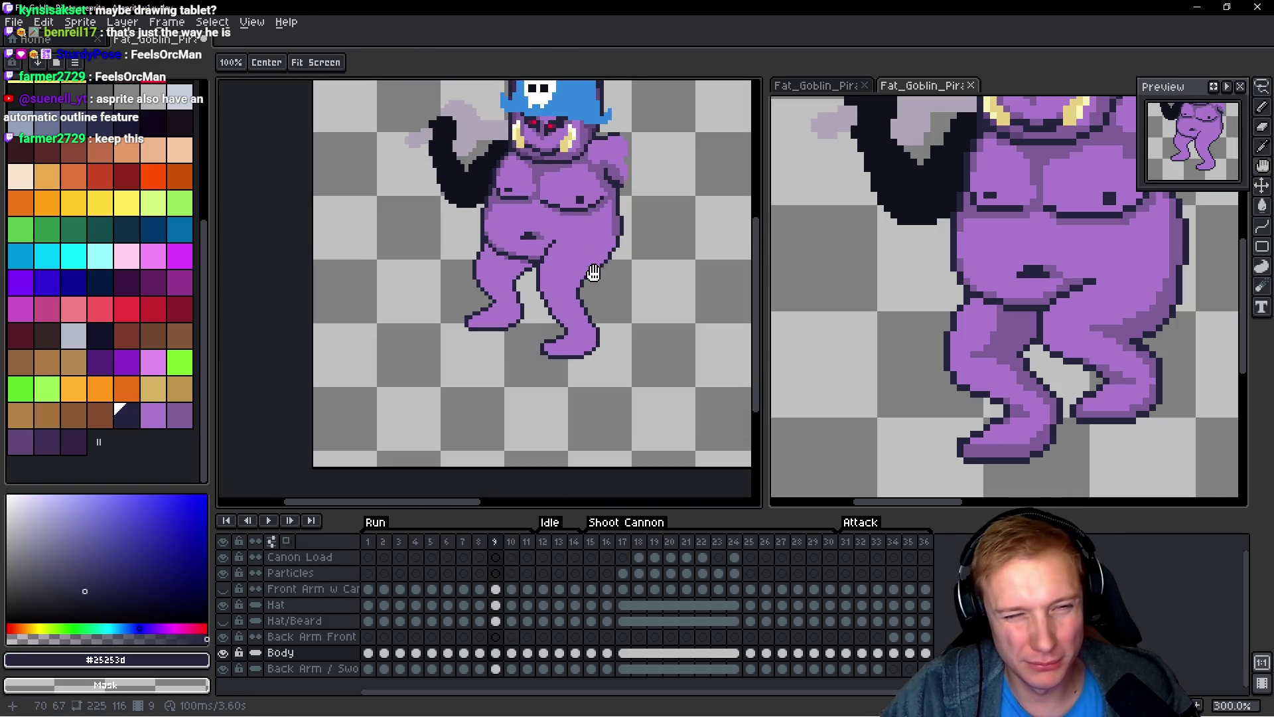
scroll(550, 247, "up", 3)
scroll(551, 246, "up", 3)
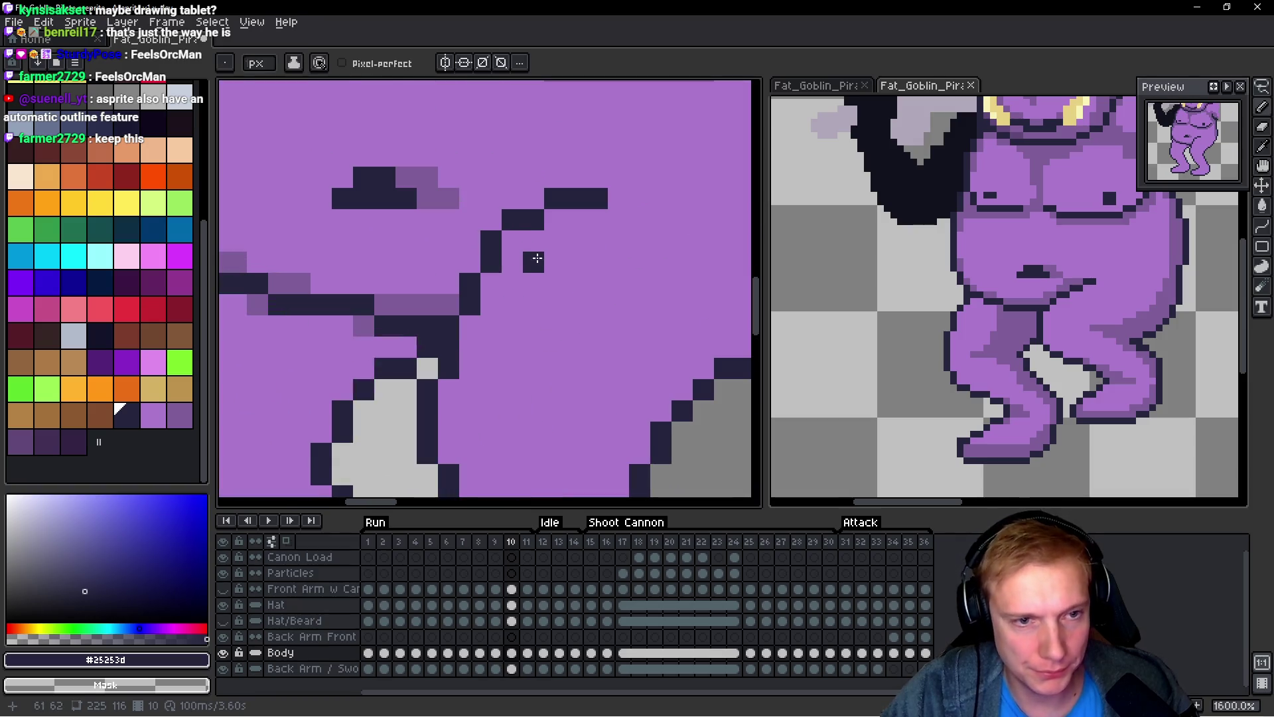
left_click(510, 241)
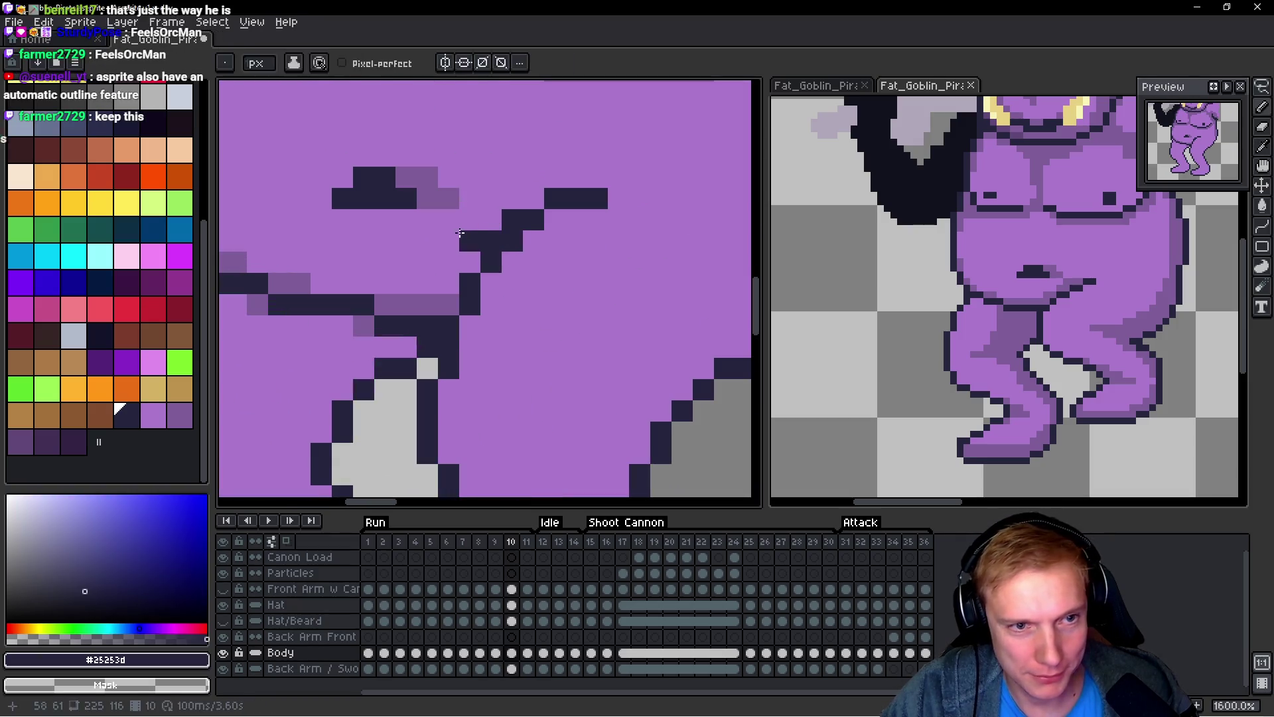
left_click(479, 237, "alt")
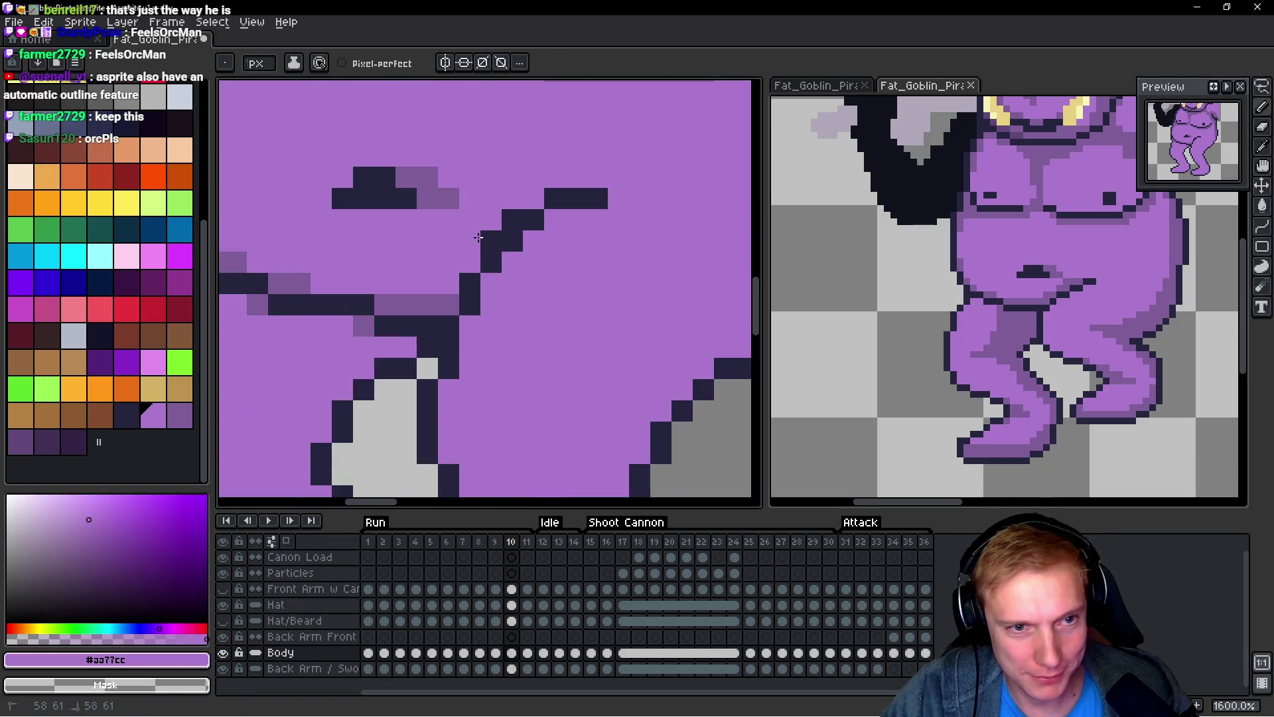
left_click(549, 194, "alt")
left_click(555, 220)
left_click(538, 197, "alt")
scroll(647, 259, "down", 4)
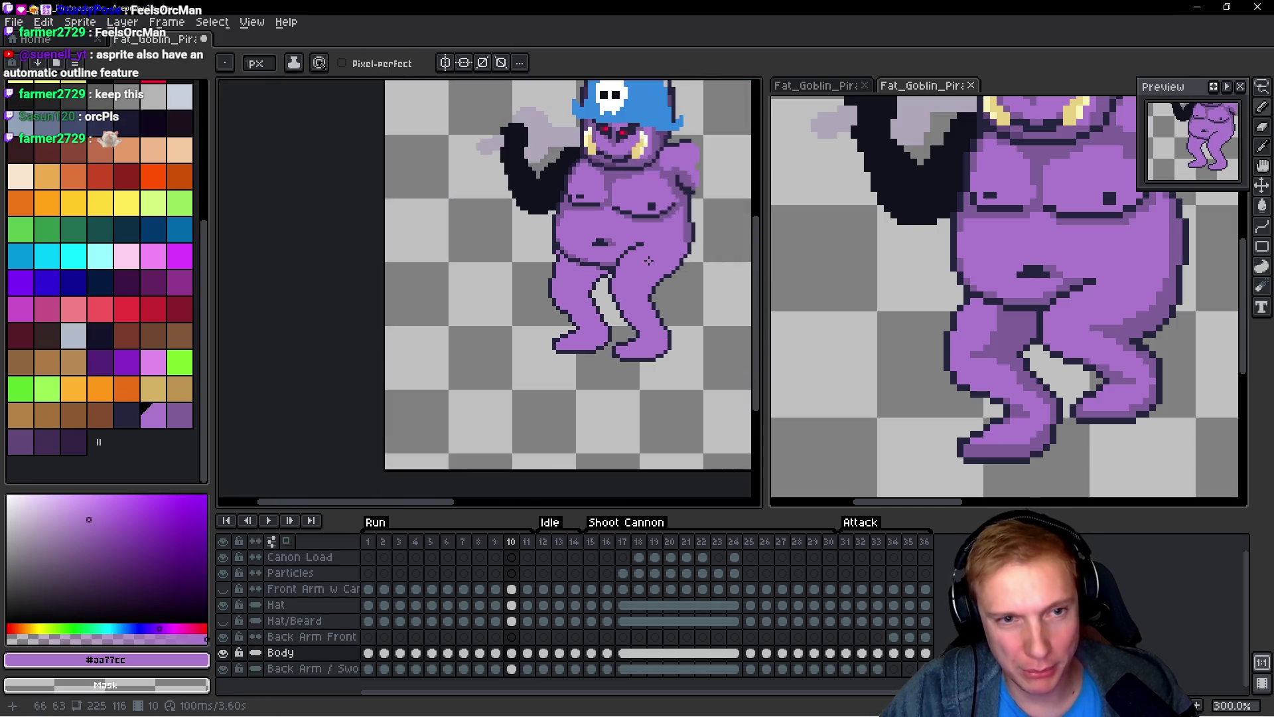
Step: Sample the dark outline and purple skin colours, then compare run frames 9 and 10
scroll(647, 259, "up", 2)
scroll(638, 285, "up", 4)
left_click(465, 282, "alt")
left_click(481, 287, "alt")
key("Left")
scroll(535, 276, "down", 4)
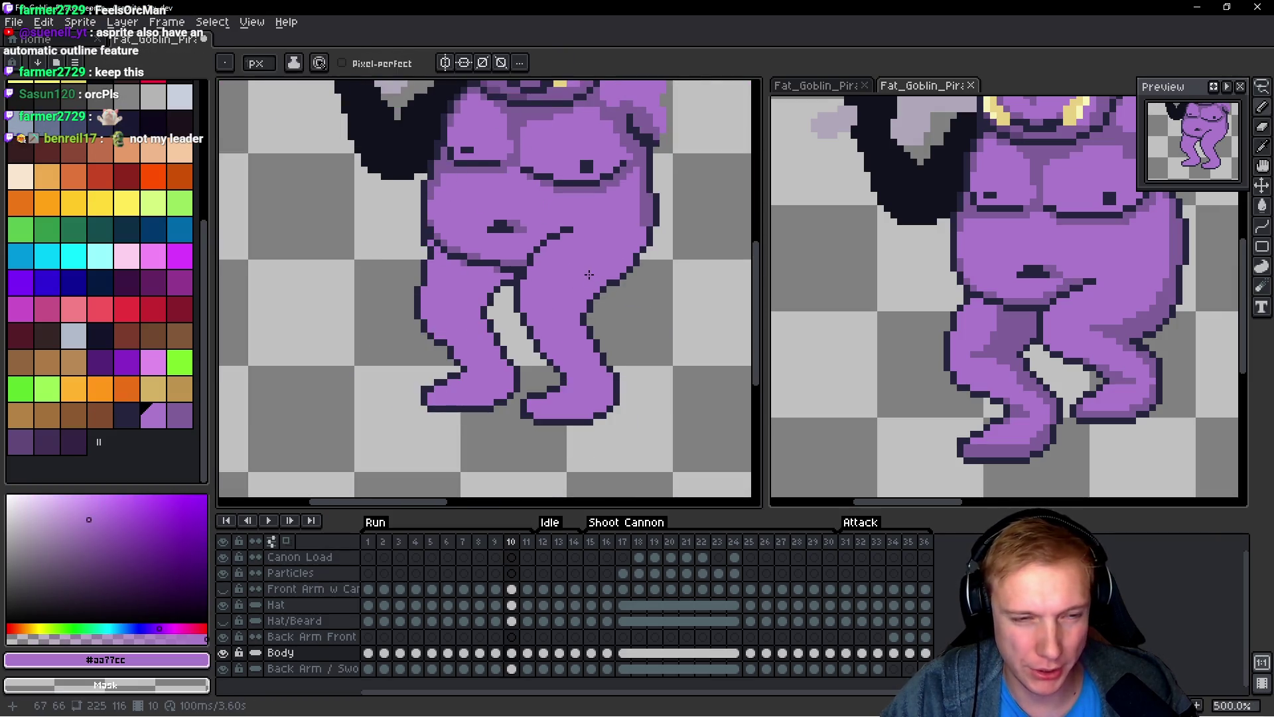
key("Right")
key("Left")
key("Right")
key("Left")
key("Right")
key("Left")
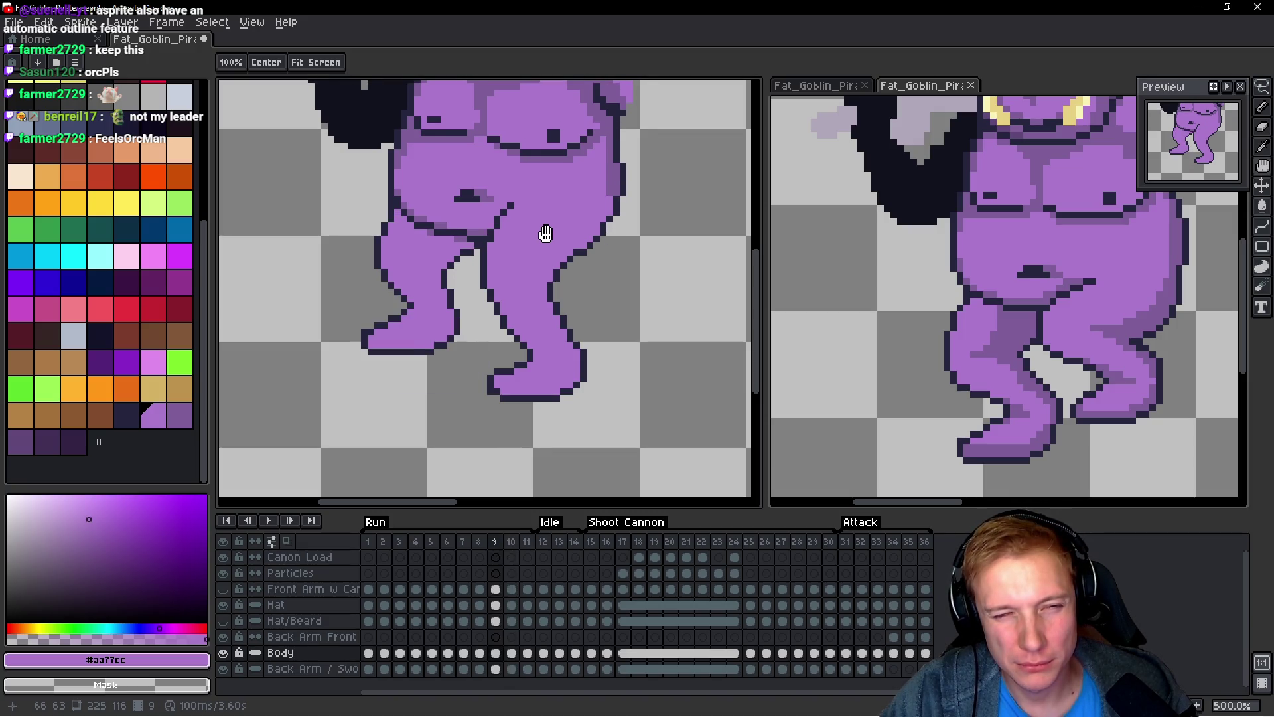
key("Right")
scroll(516, 229, "up", 4)
Step: Keep flipping frames 9 and 10 to review leg motion, then return to the Pencil
key("space")
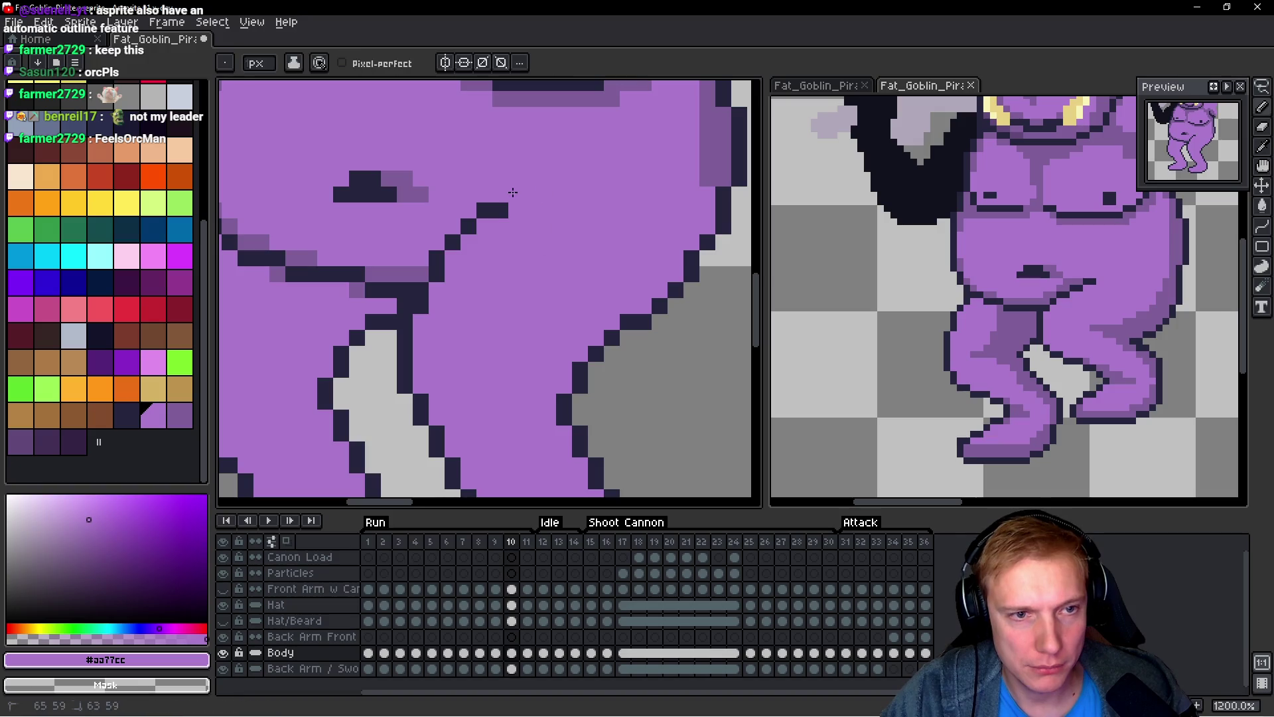
scroll(530, 196, "down", 5)
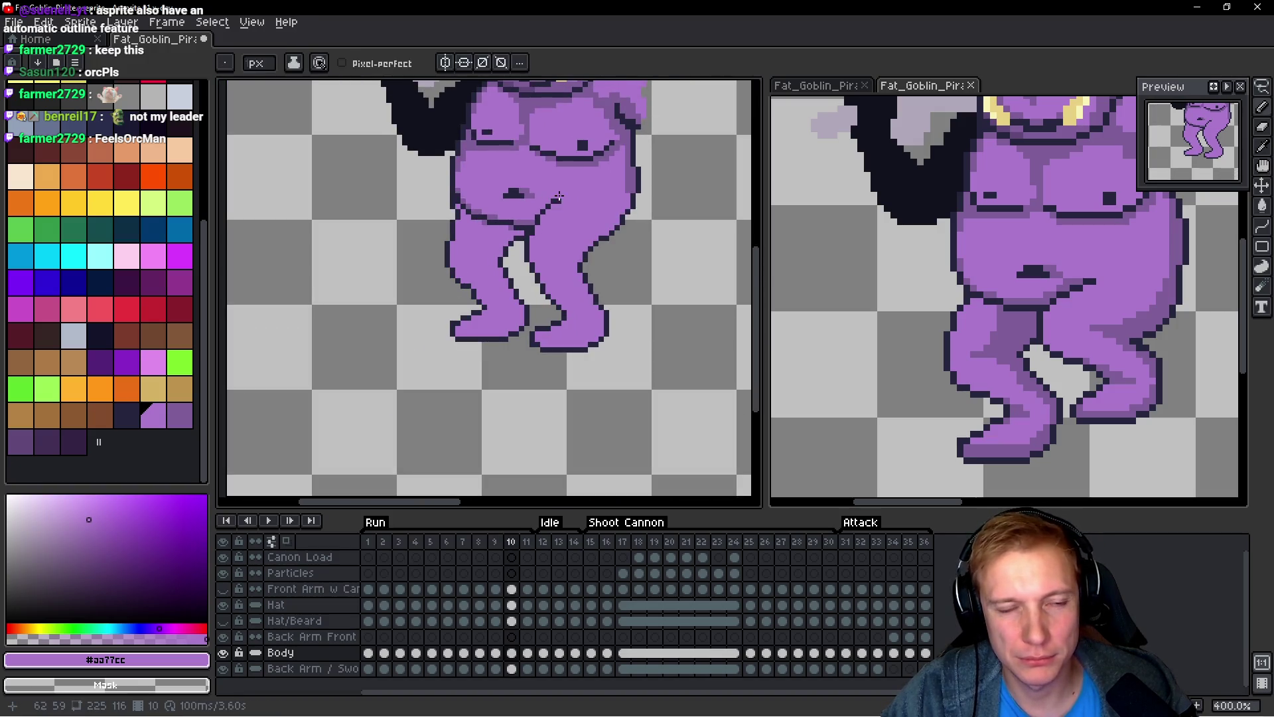
scroll(619, 208, "up", 3)
scroll(625, 223, "down", 3)
key("Right")
key("Left")
key("Left")
key("Right")
key("Left")
key("Right")
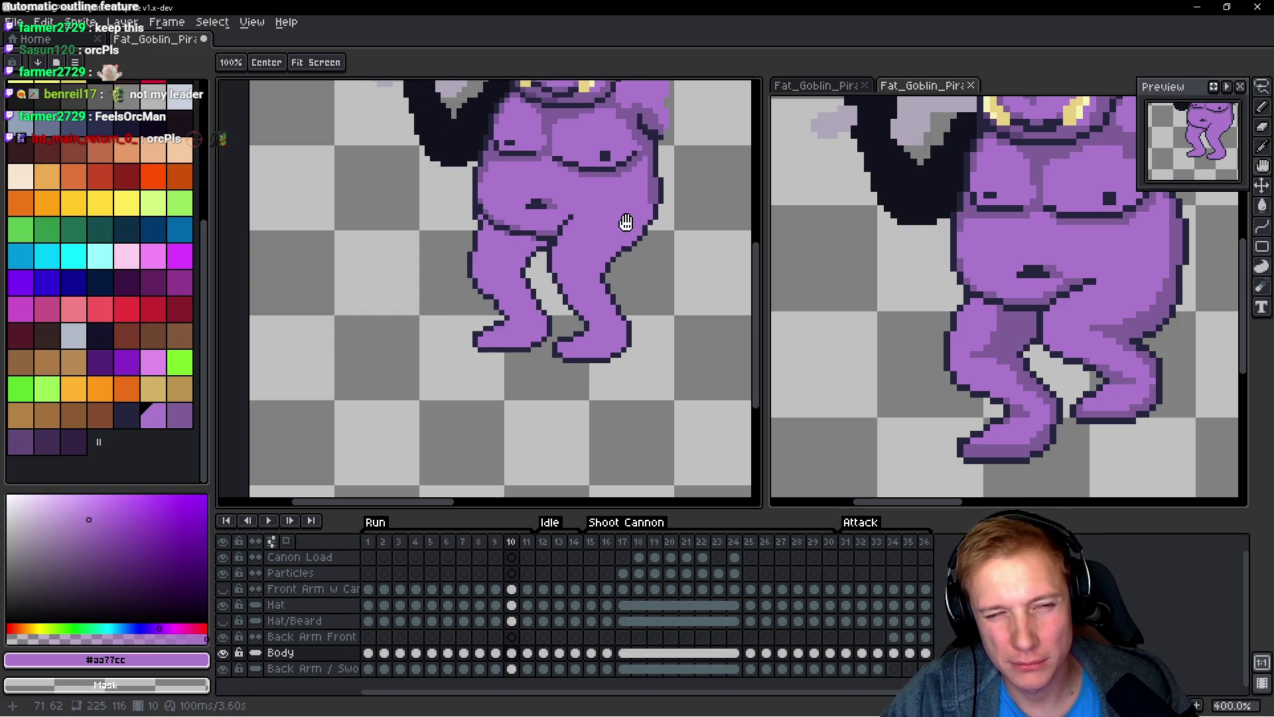
key("Left")
key("Right")
key("Left")
key("Right")
key("Left")
key("Right")
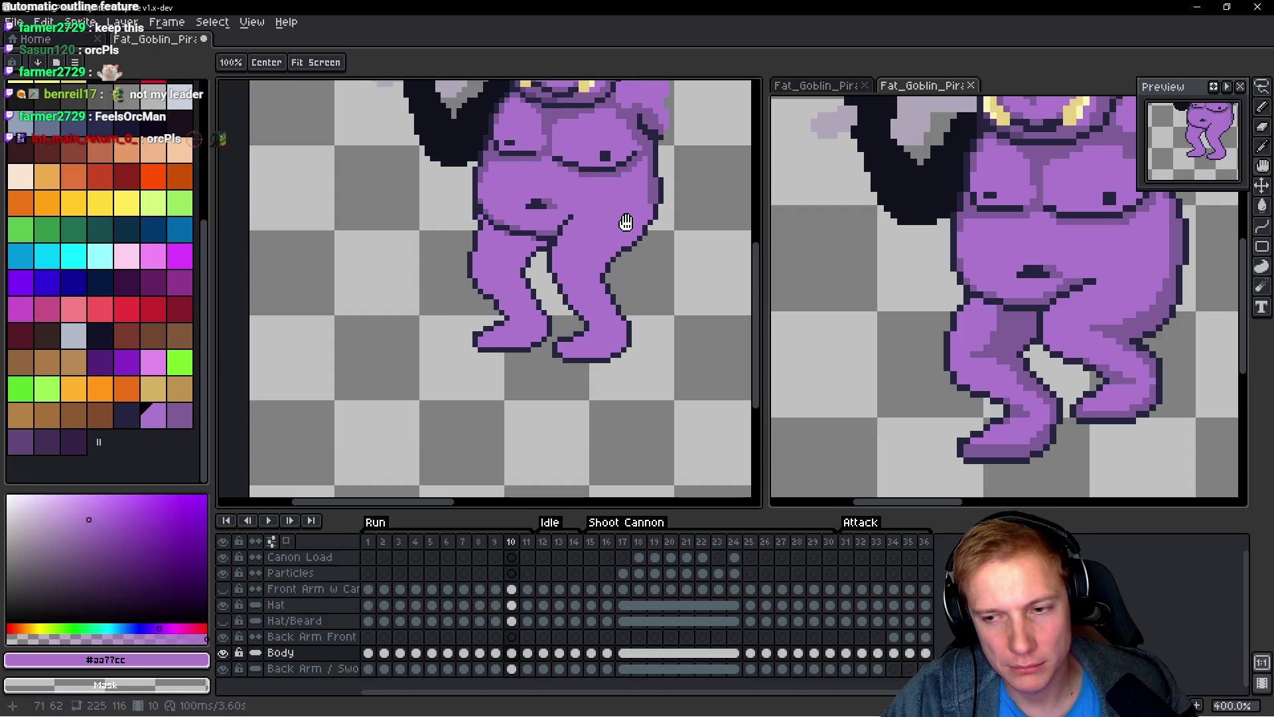
key("b")
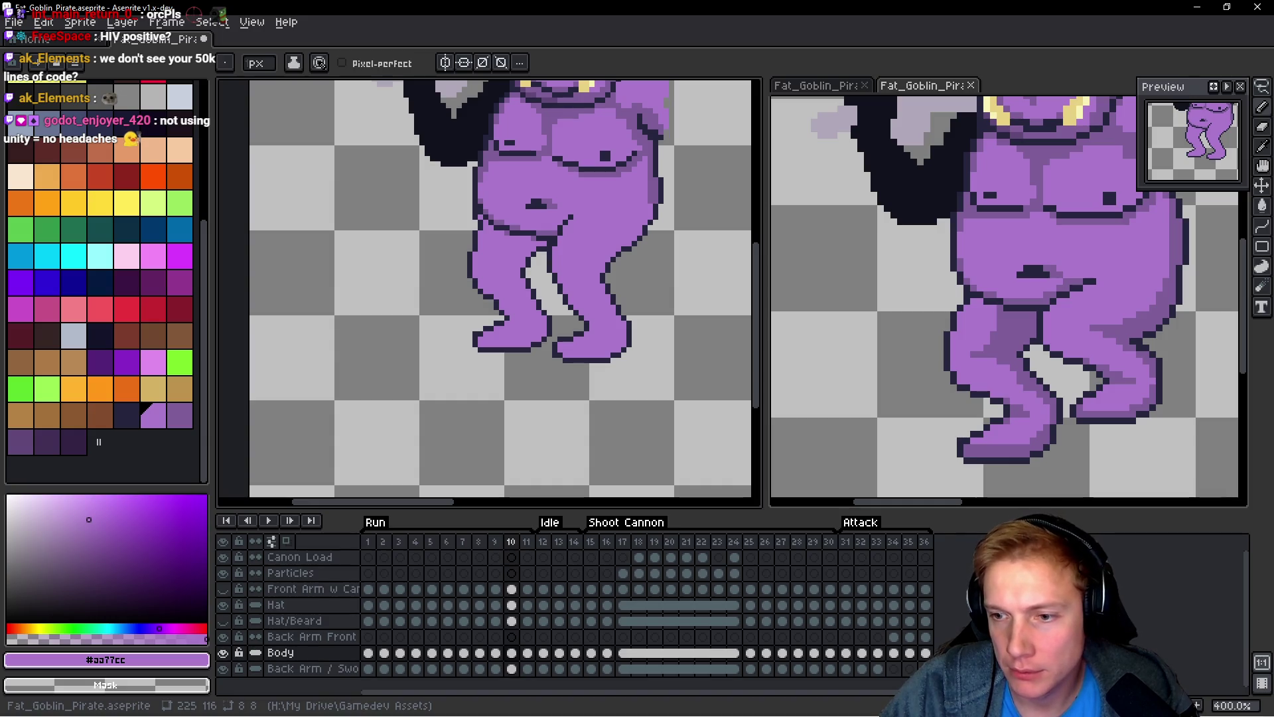
Step: Recentre the goblin and step through run frames 8 to 12, stopping on frame 11
mouse_move(699, 267)
left_mouse_down()
mouse_move(629, 298)
mouse_move(611, 323)
left_mouse_up()
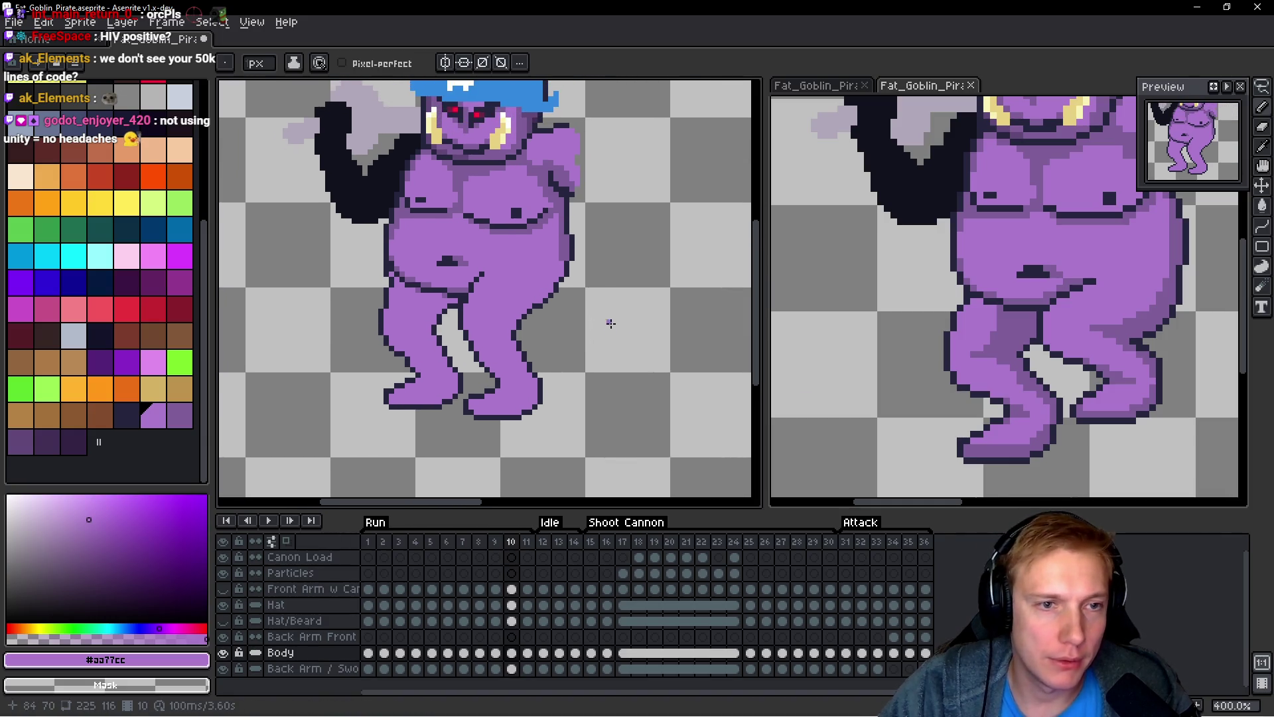
key("space")
key("Left")
key("Left")
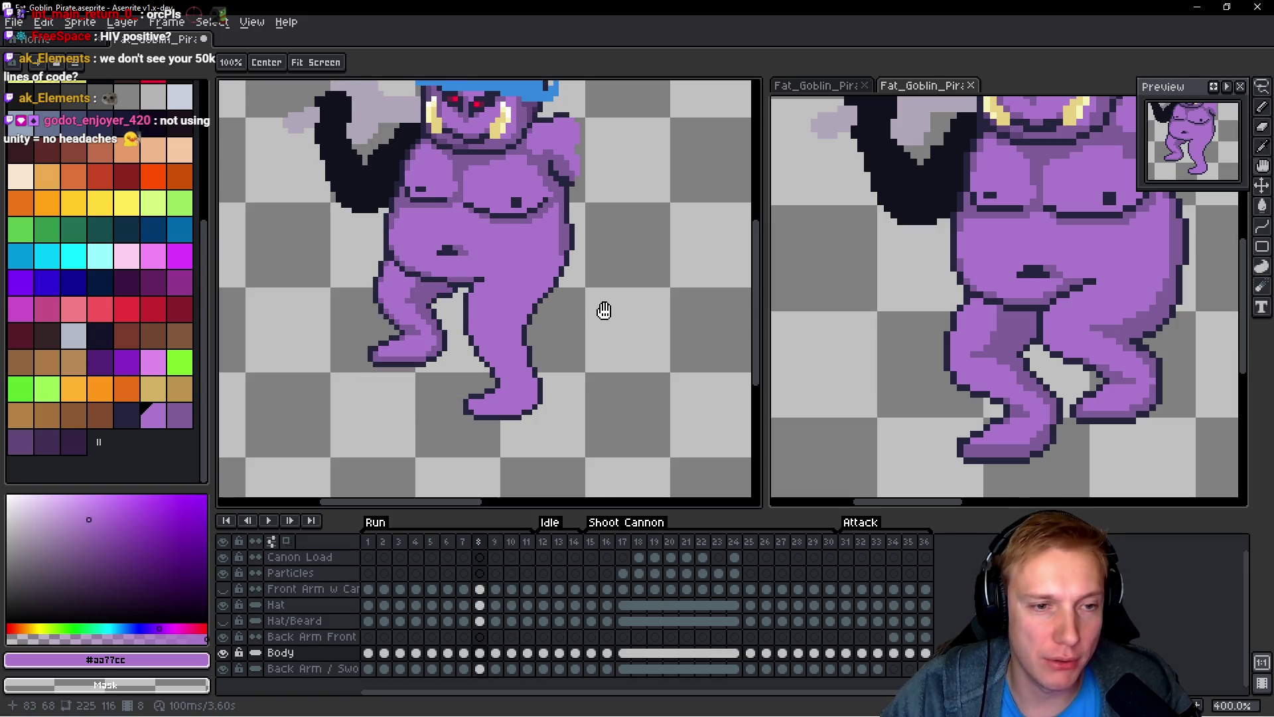
key("Right")
key("Right")
key("Right")
key("Left")
key("Right")
key("Left")
key("Right")
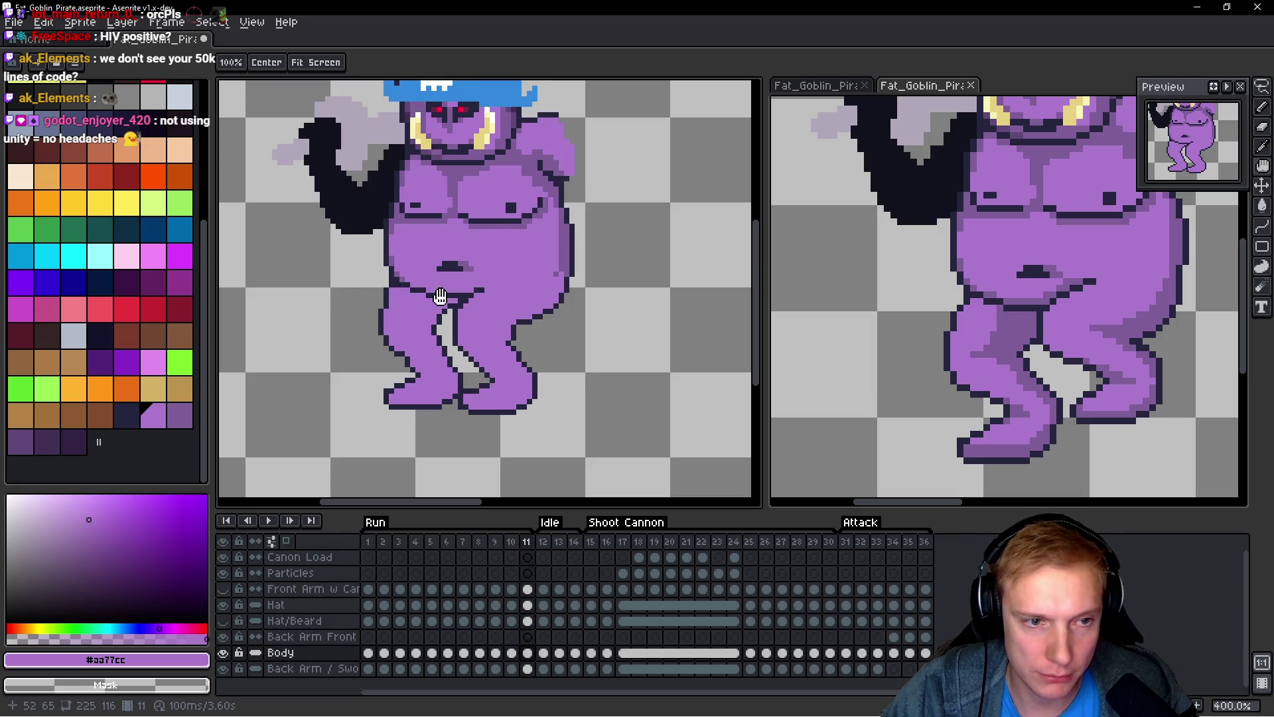
key("Right")
key("Left")
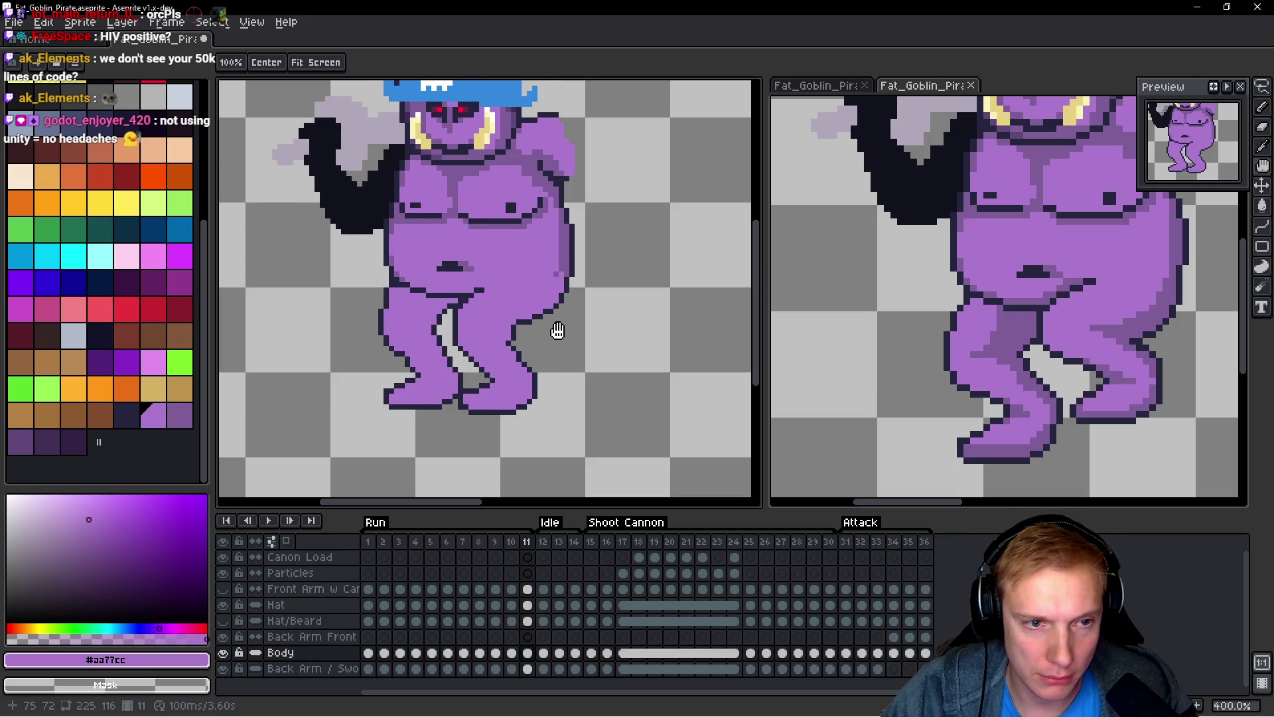
Step: On frame 11, paint purple over the old thigh crease and add a dark pixel
left_click(368, 542)
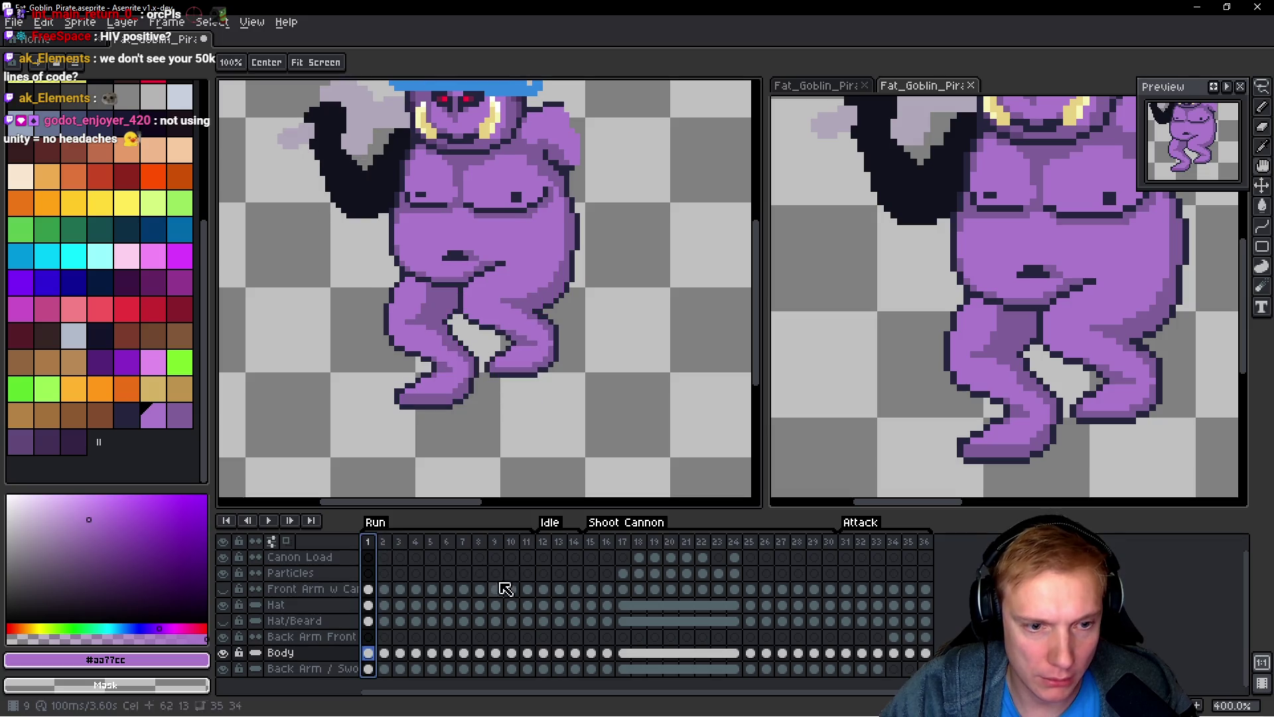
left_click(530, 544)
scroll(492, 229, "up", 3)
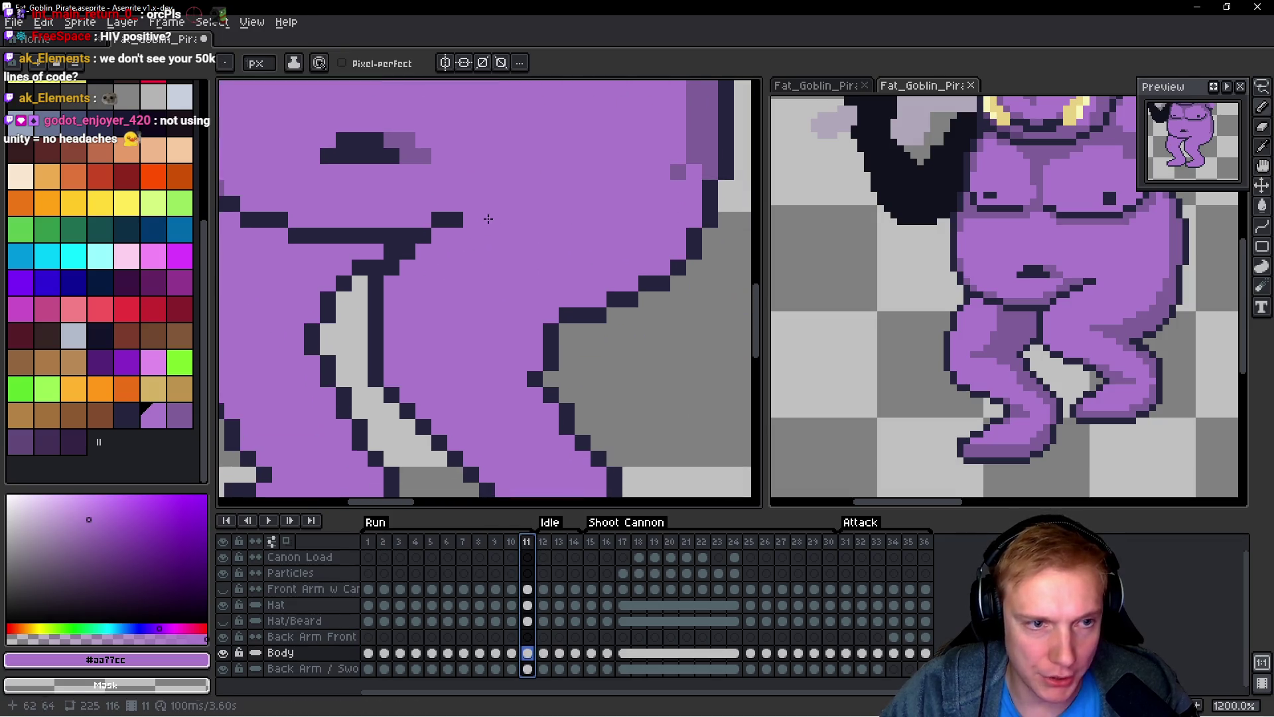
scroll(491, 229, "up", 3)
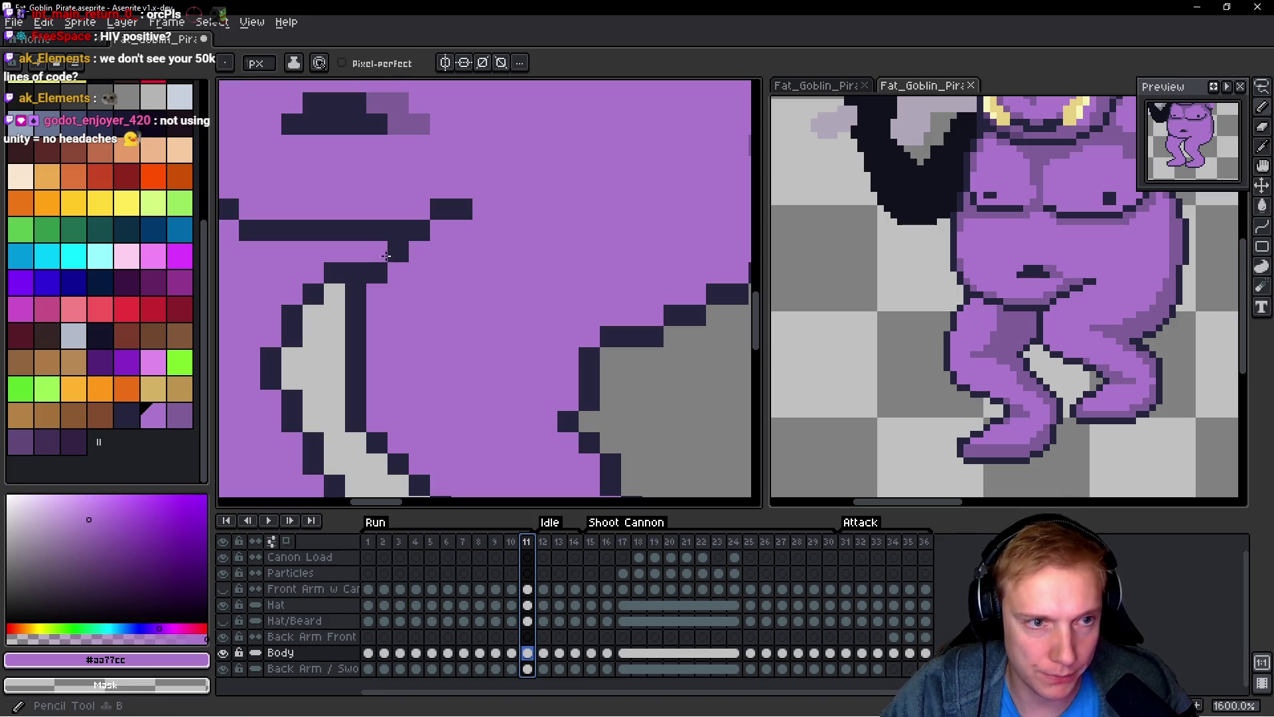
scroll(464, 282, "down", 3)
left_click_drag(442, 287, 456, 243)
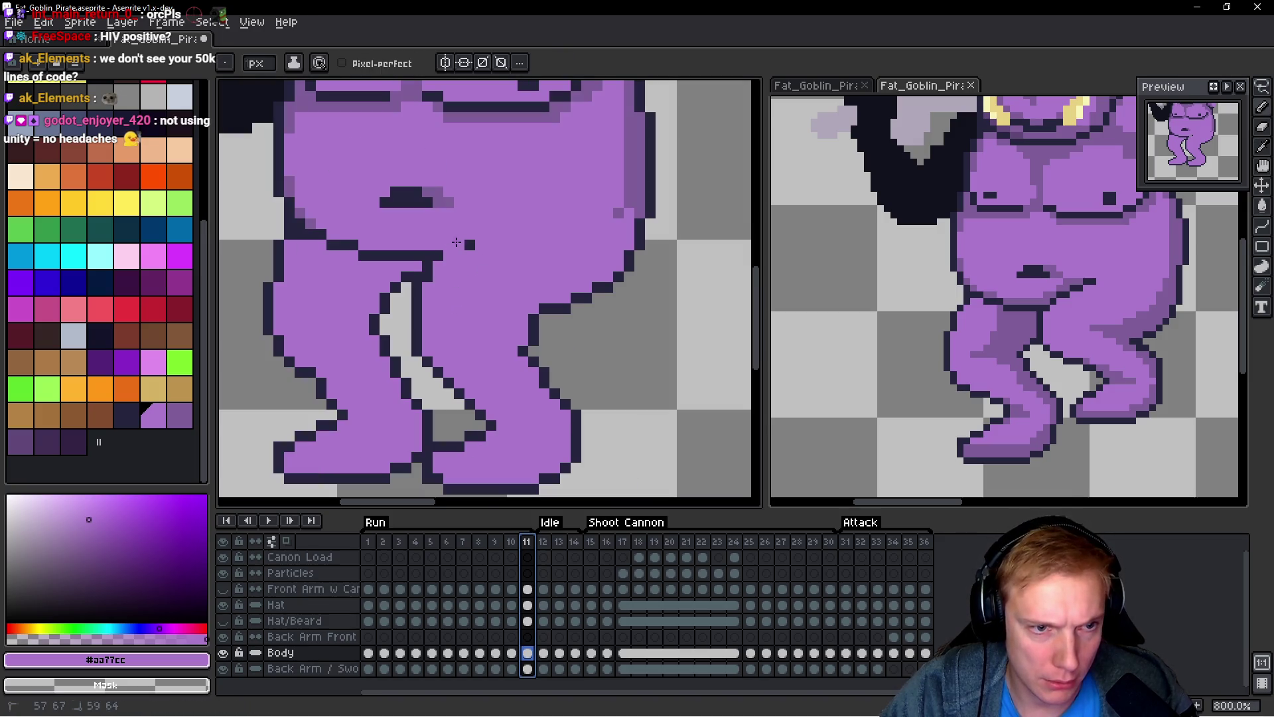
left_click(442, 247, "alt")
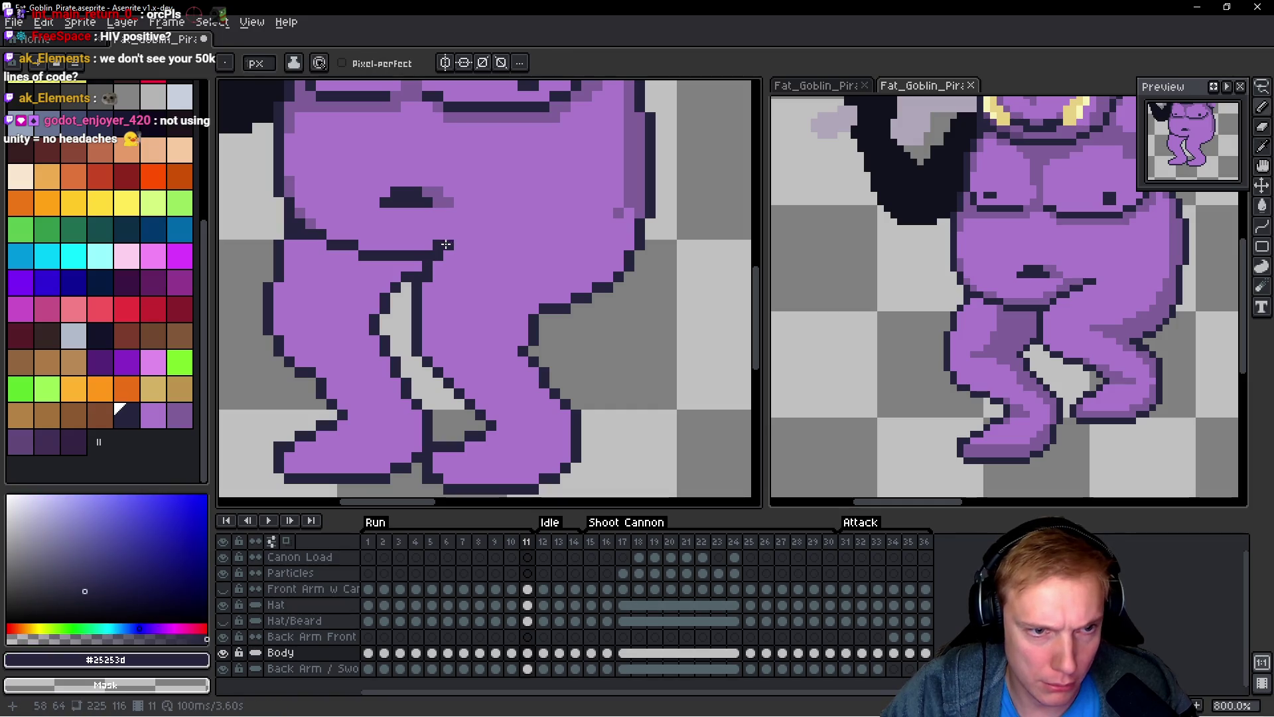
left_click(458, 225)
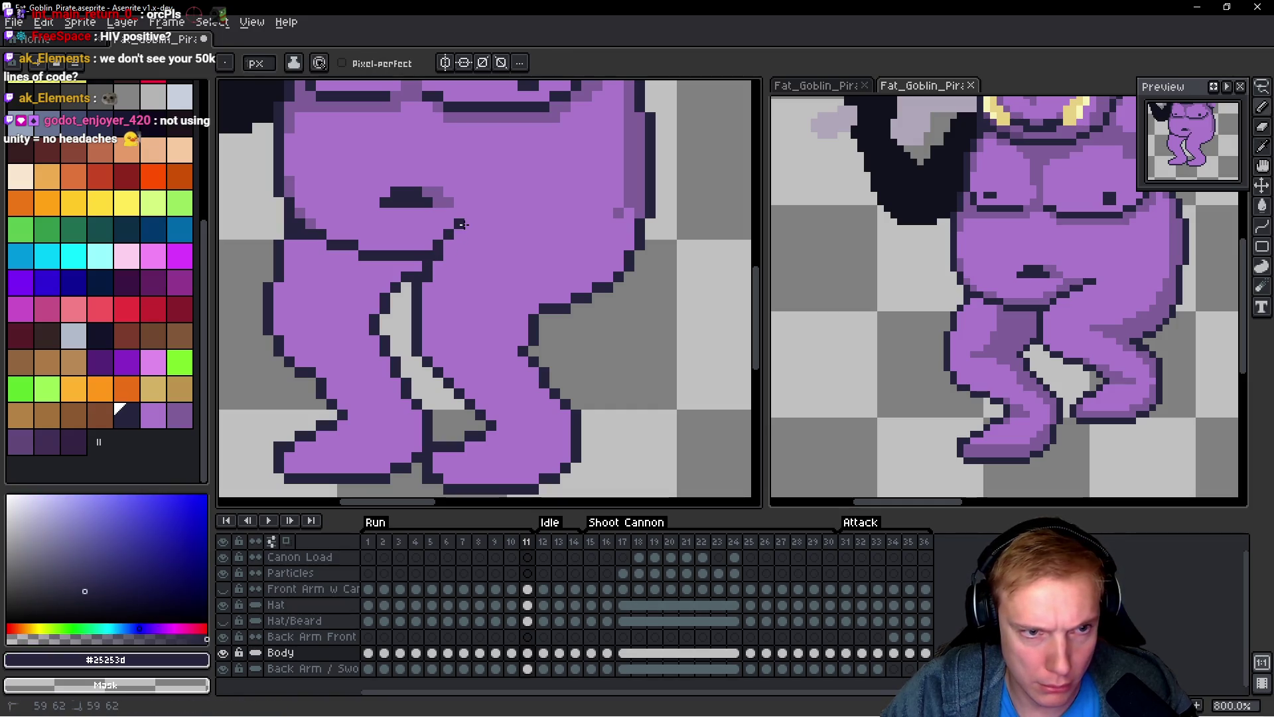
Step: Extend the top of the diagonal thigh crease with two dark pixels
key("space")
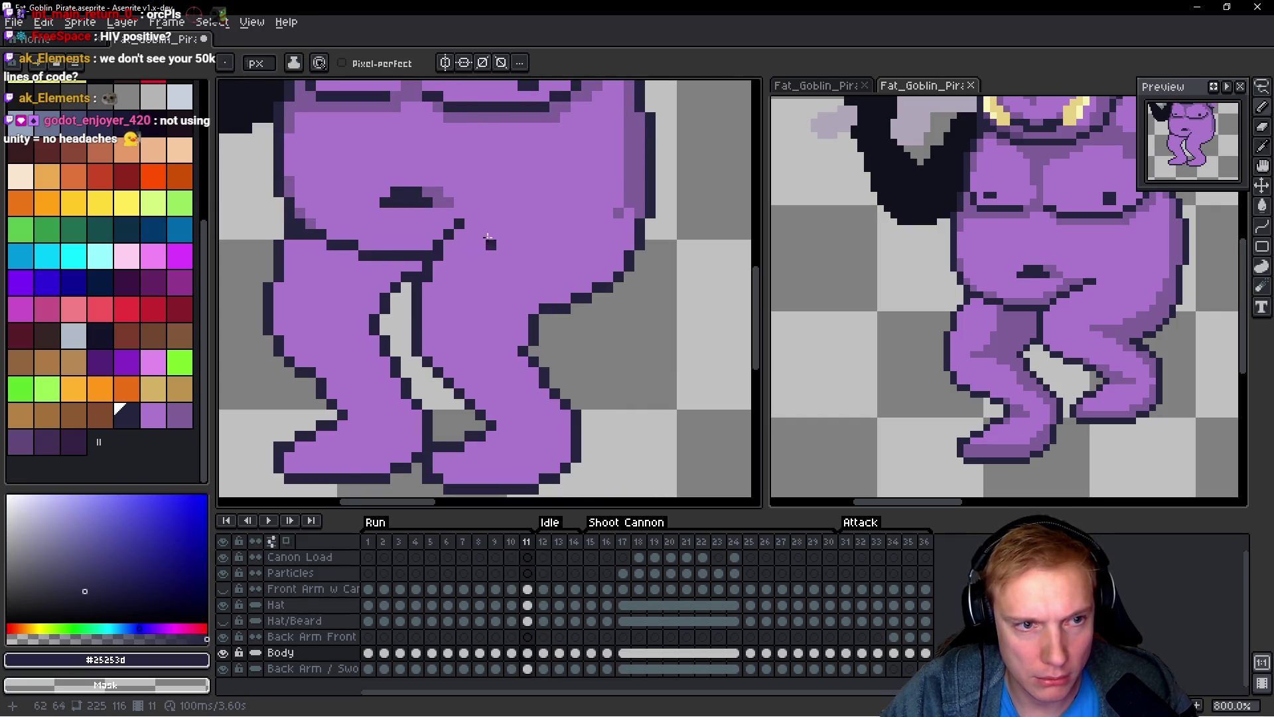
scroll(495, 232, "up", 2)
left_click(445, 192)
left_click(466, 192)
scroll(479, 203, "down", 4)
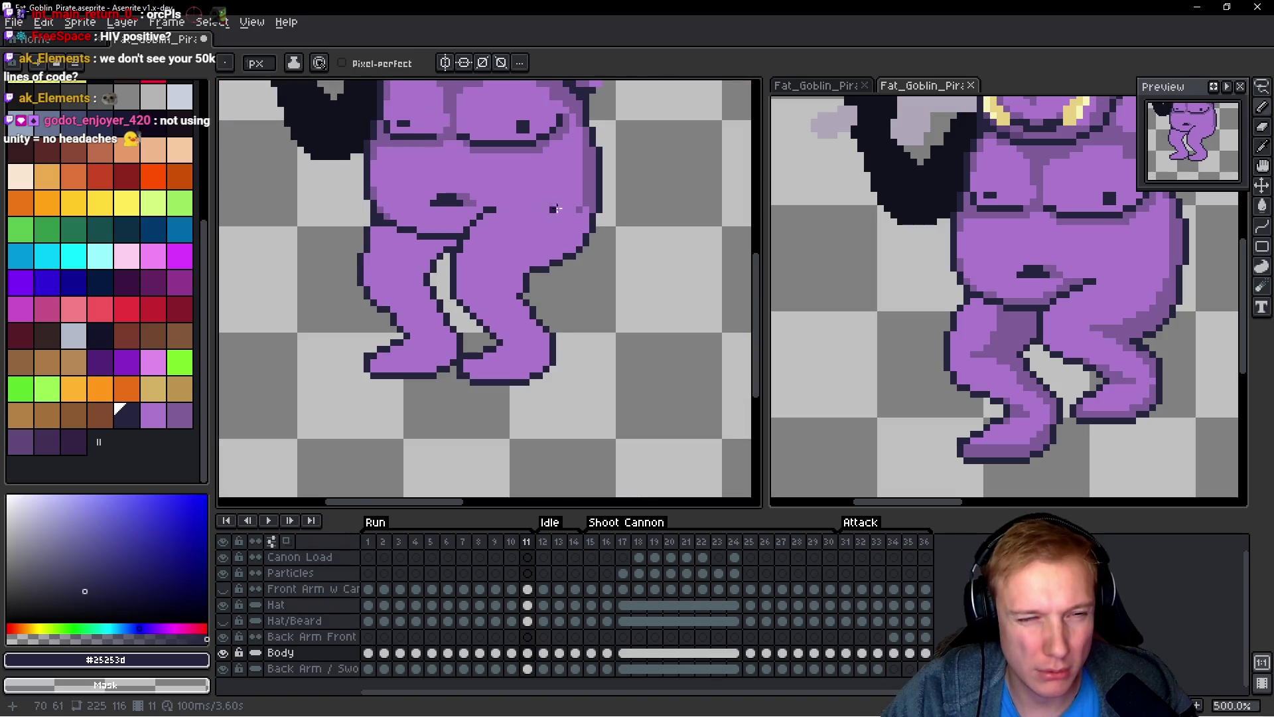
key("space")
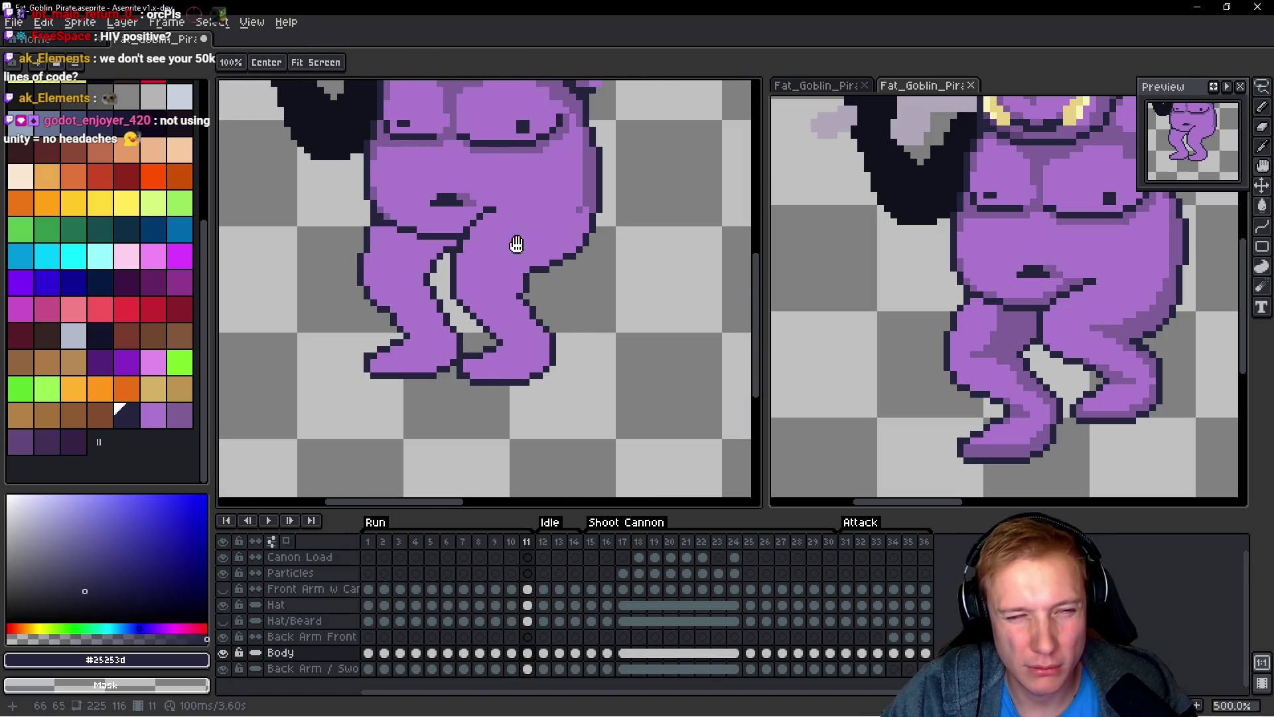
scroll(515, 245, "up", 4)
Step: Sample the purple skin colour, then choose the dark outline colour from the palette
left_click(455, 273, "alt")
scroll(417, 246, "down", 4)
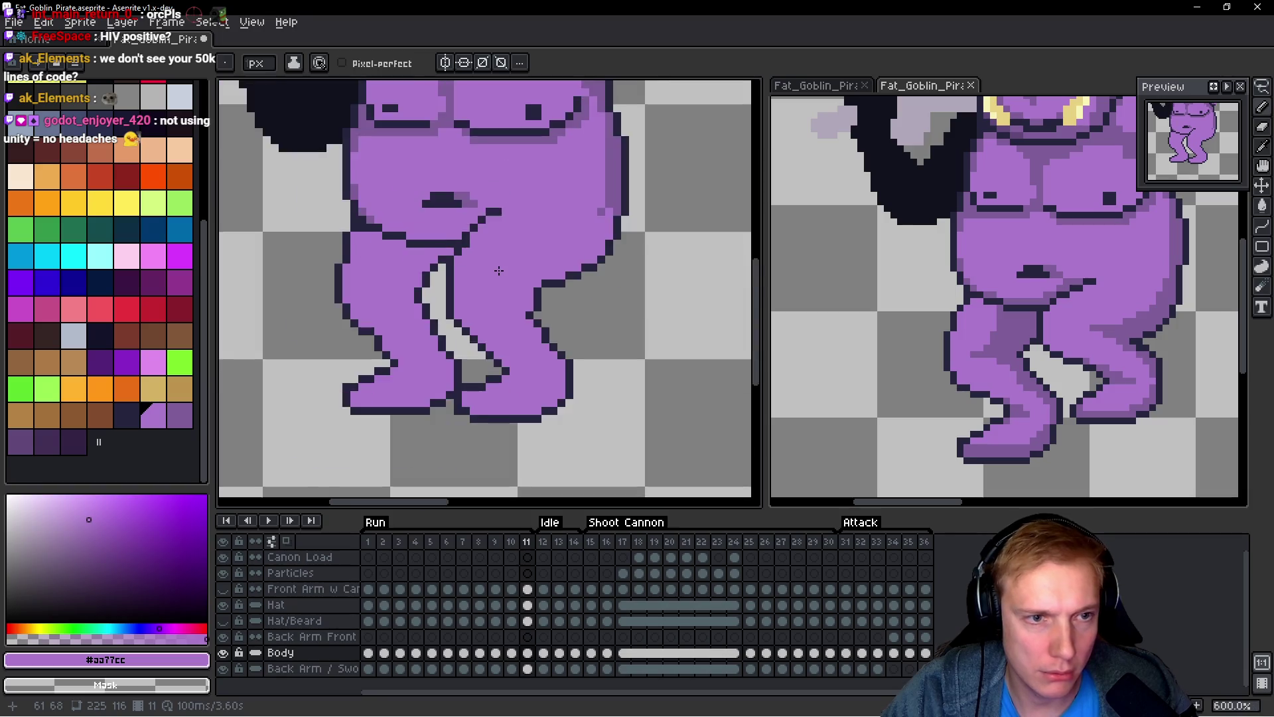
scroll(398, 253, "up", 5)
left_click(122, 413)
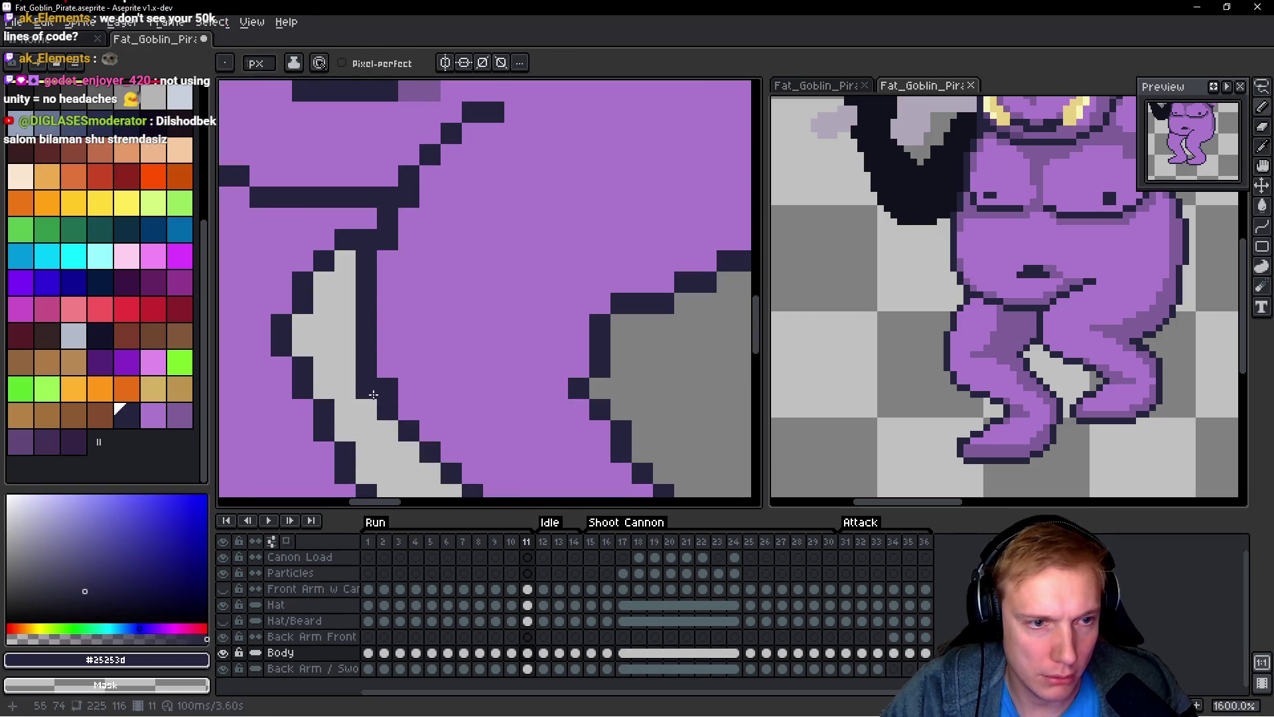
scroll(372, 396, "down", 4)
scroll(516, 385, "up", 2)
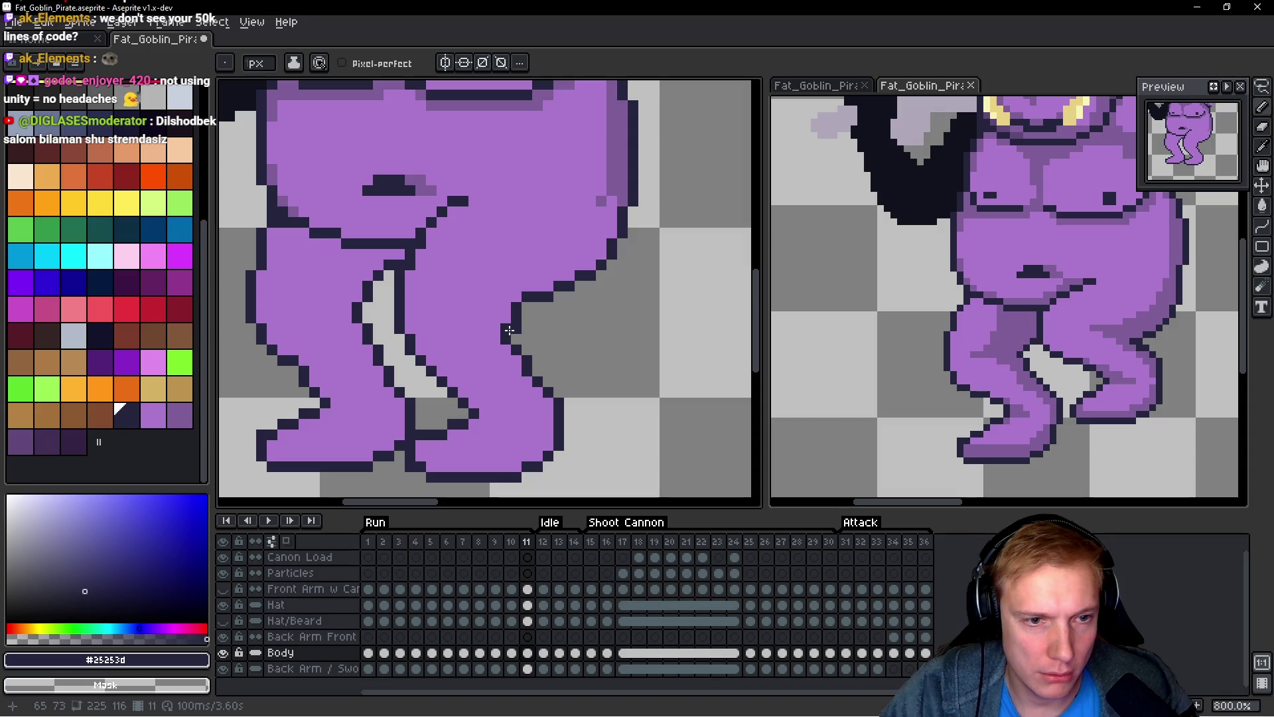
scroll(580, 337, "down", 2)
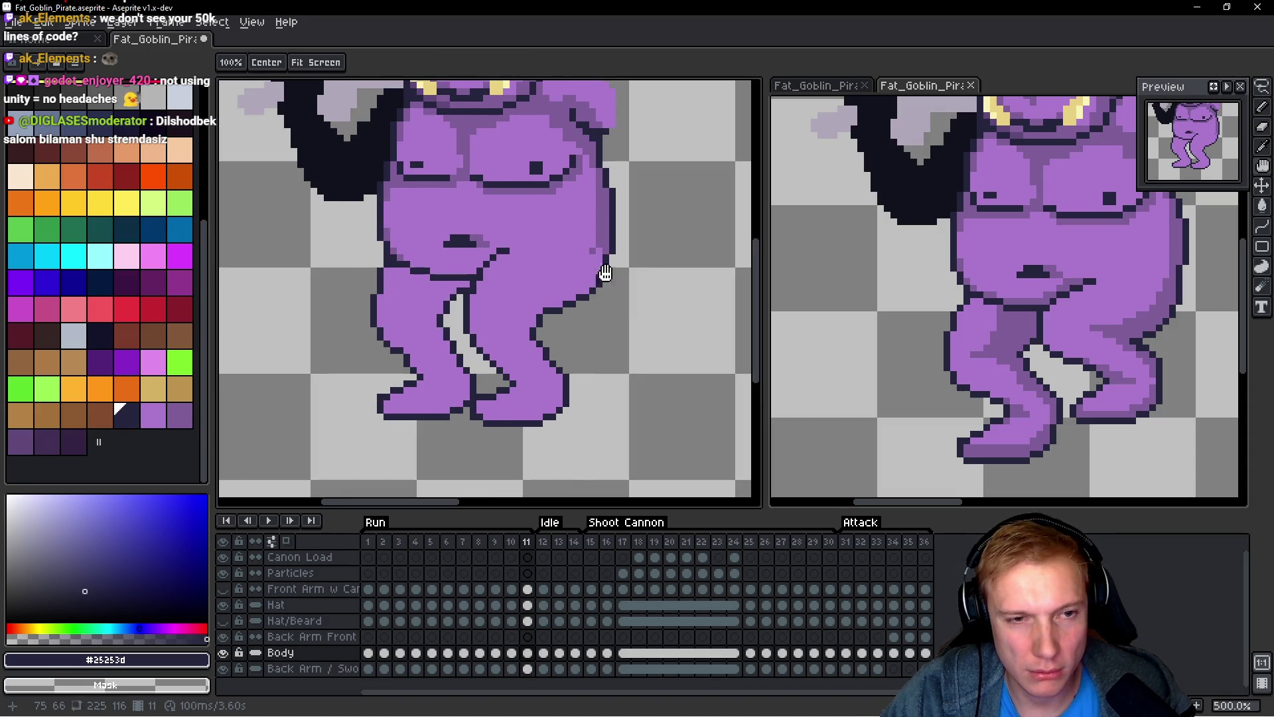
scroll(606, 273, "down", 3)
scroll(539, 270, "up", 3)
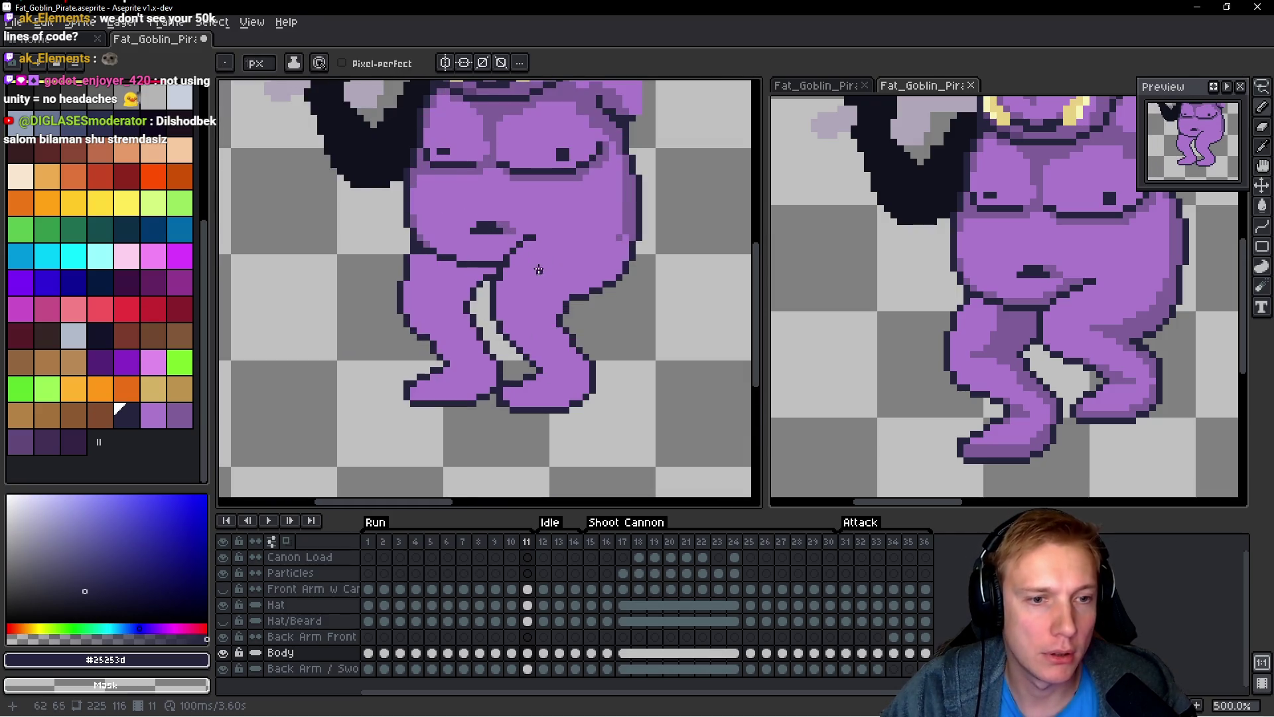
Step: Step between run frames, zoom out to the whole goblin, and save Fat_Goblin_Pirate
key("space")
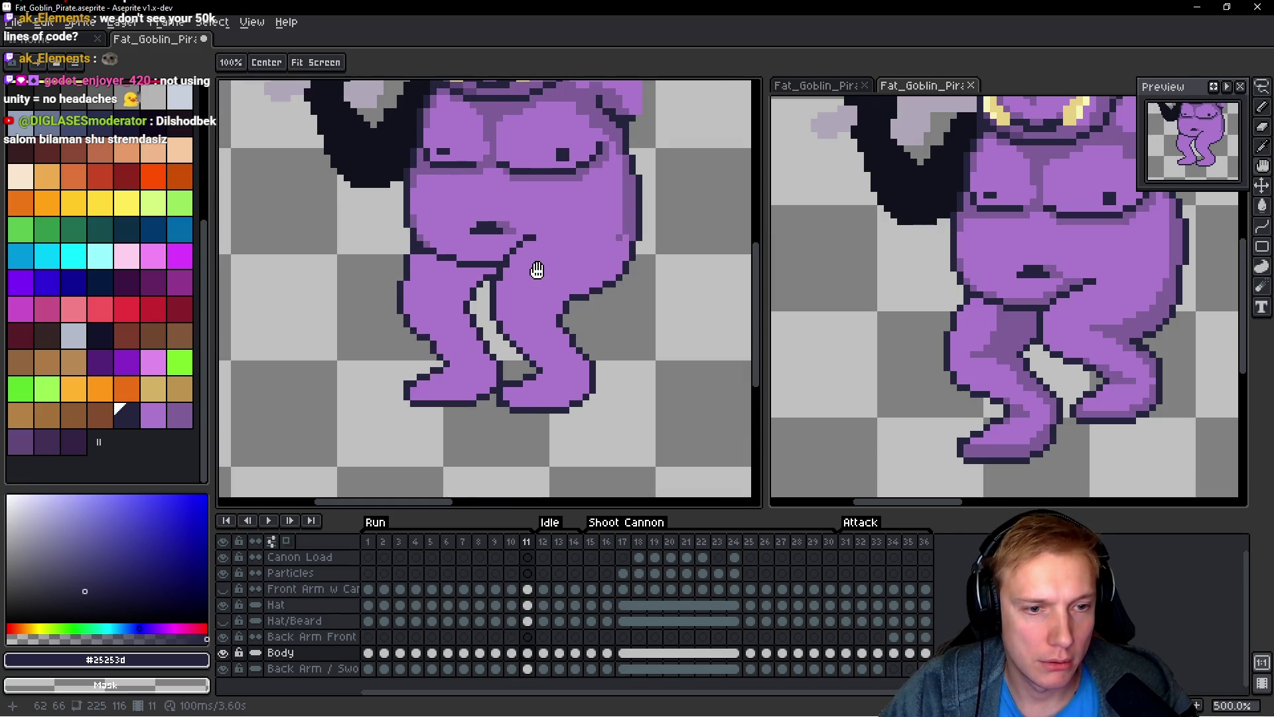
key("period")
key("comma")
key("comma")
key("comma")
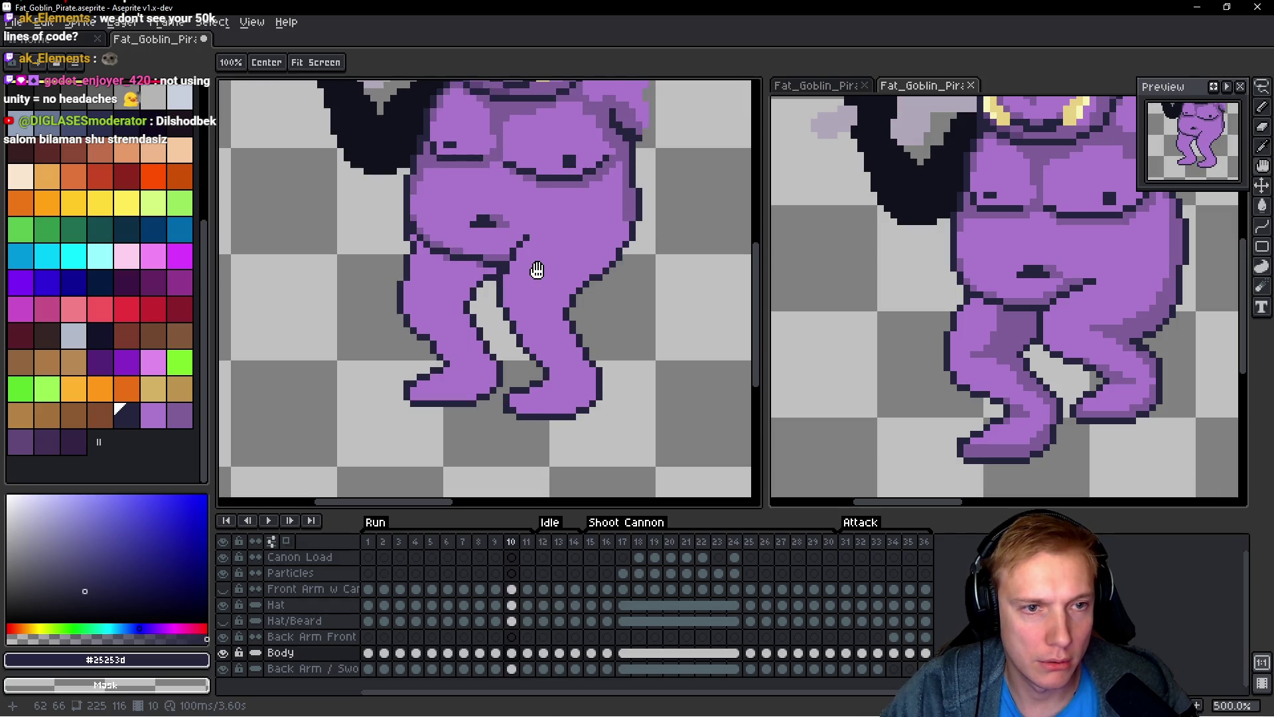
key("v")
scroll(539, 268, "down", 3)
key("ctrl+s")
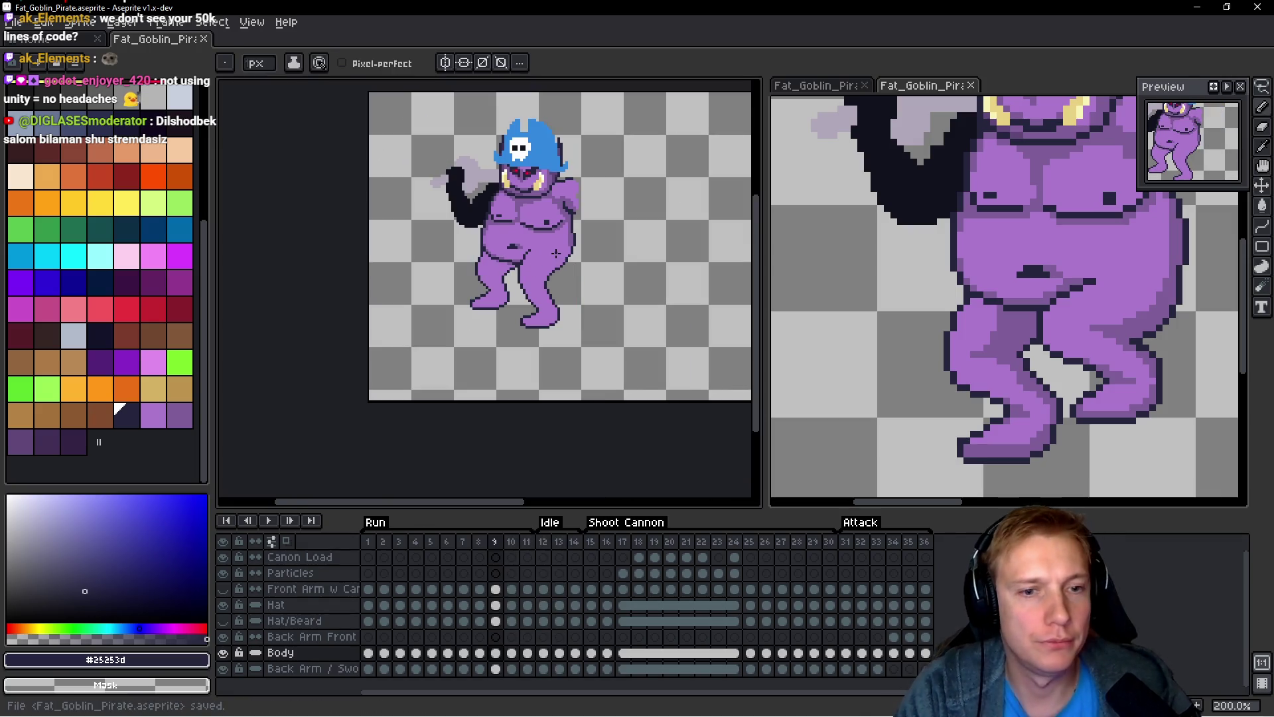
Step: Play the Run tag animation loop and stop playback
key("Return")
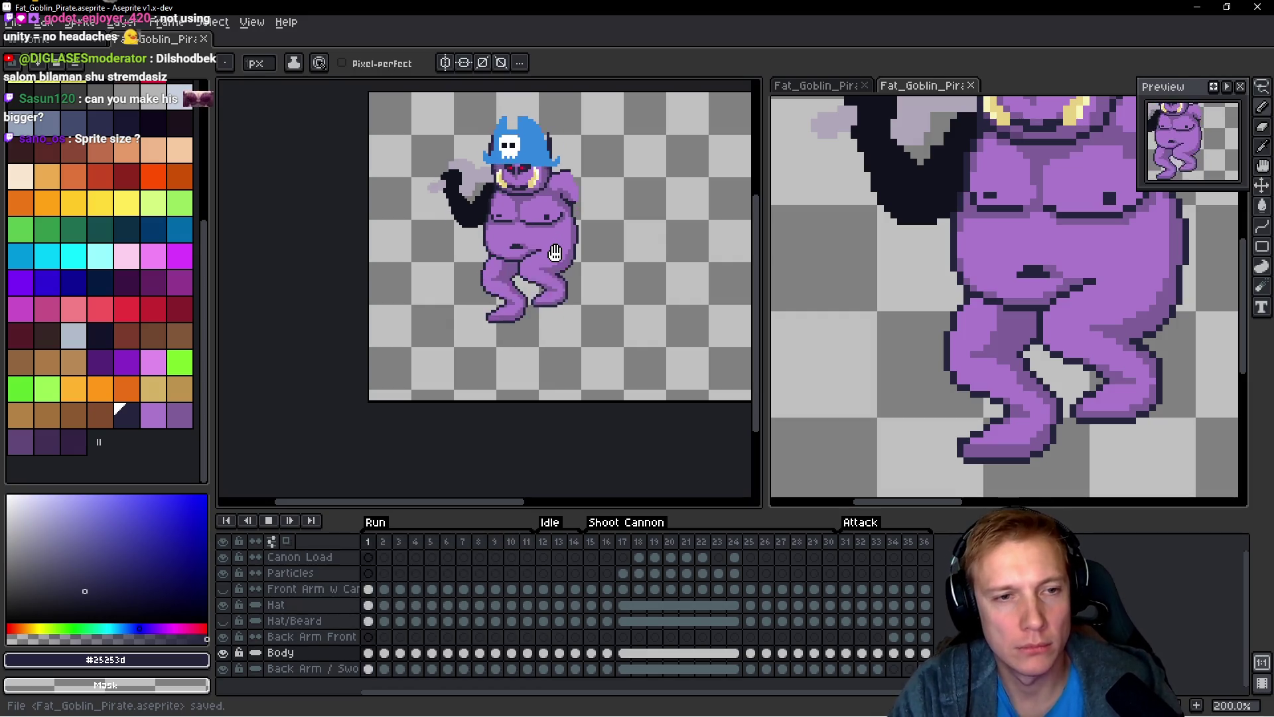
key("Return")
key("Return")
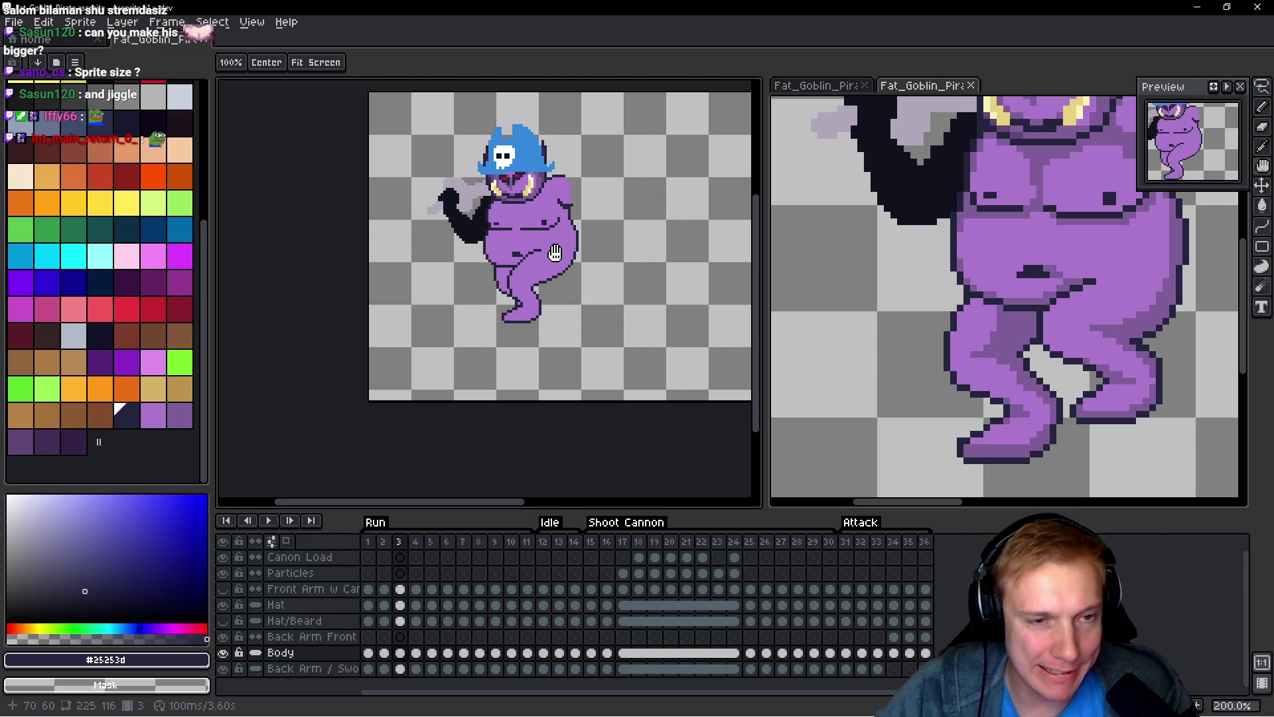
key("Return")
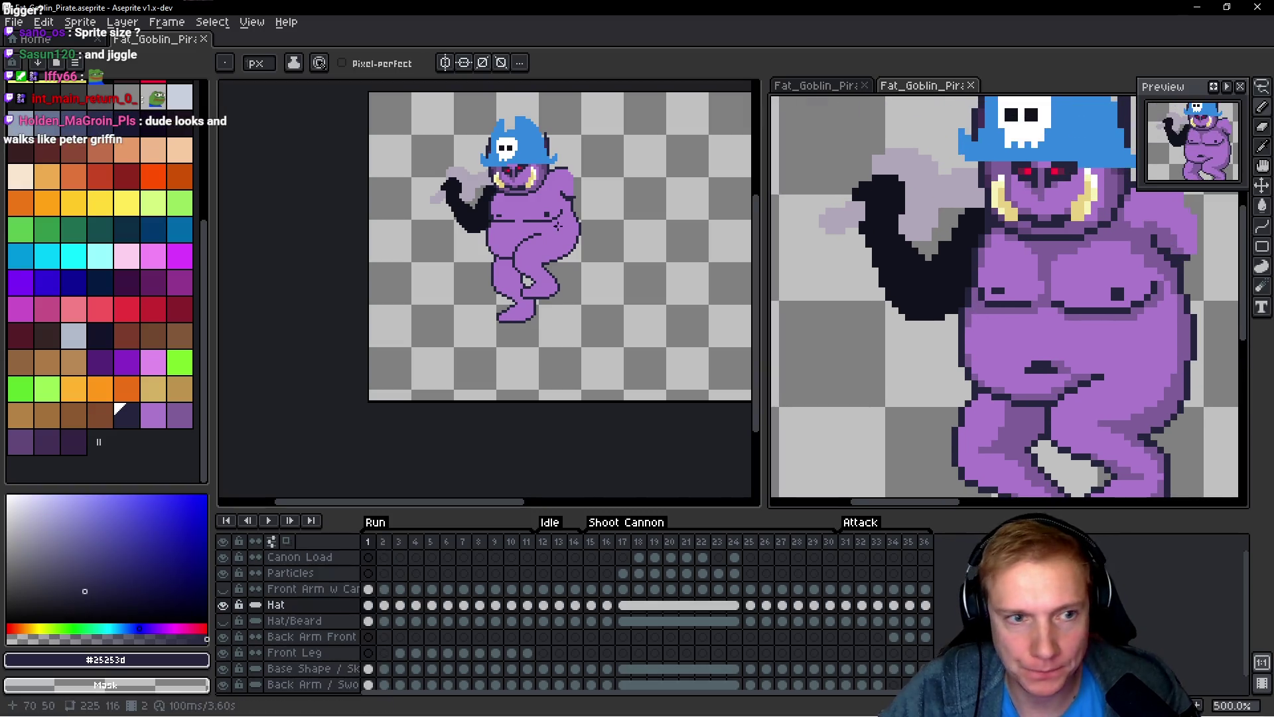
Step: Centre on the goblin, eyedrop skin colour #7e5d98, and select matching purple palette shades
scroll(557, 226, "up", 4)
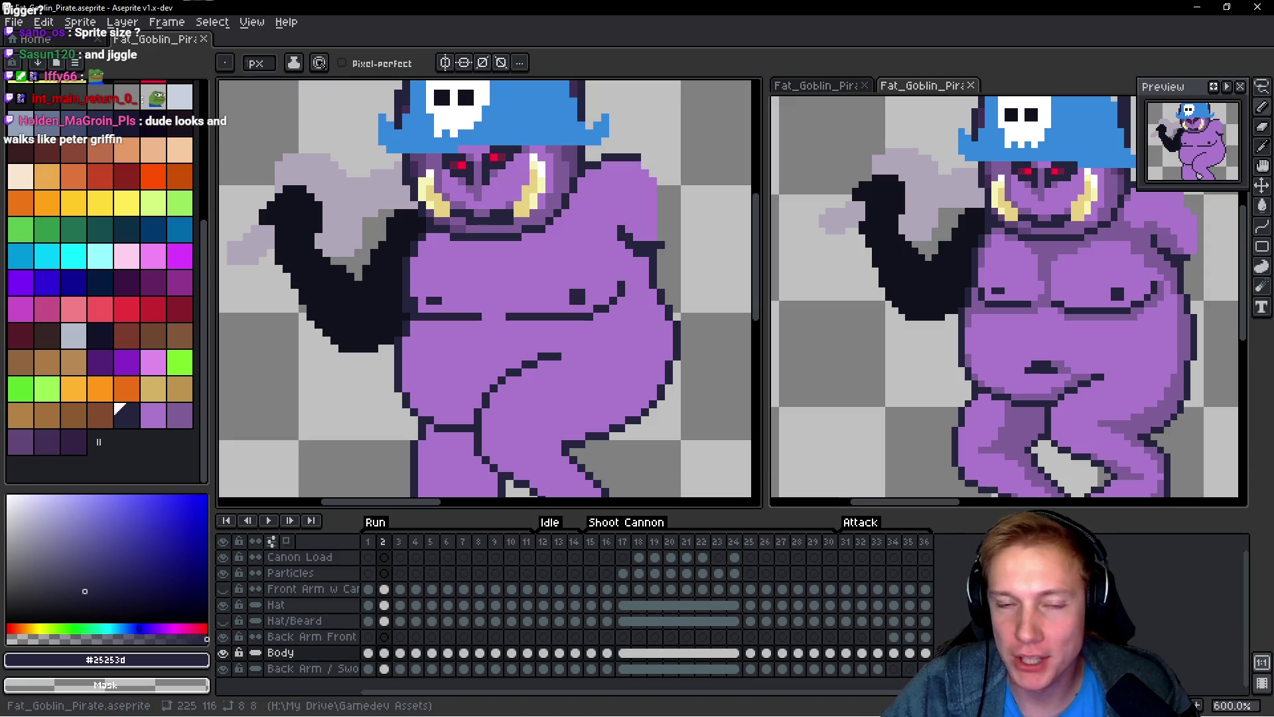
scroll(577, 243, "down", 4)
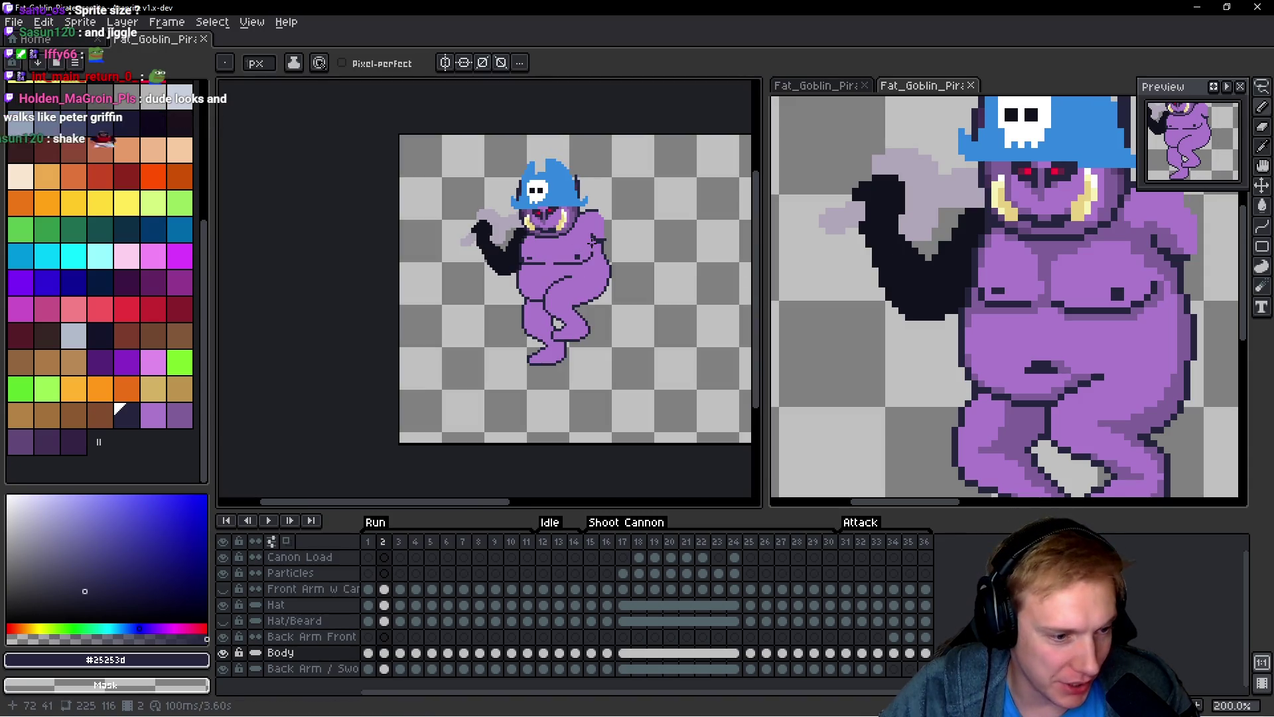
scroll(593, 243, "up", 1)
left_click_drag(593, 243, 542, 279)
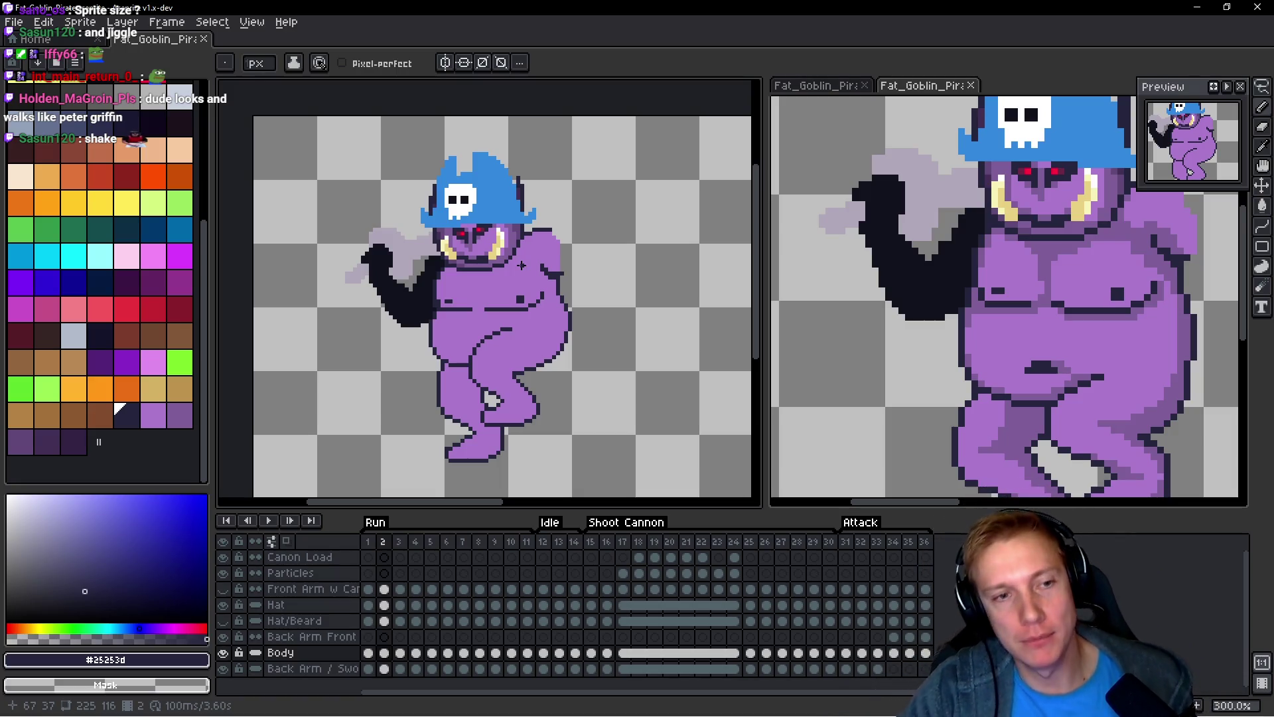
scroll(458, 199, "up", 3)
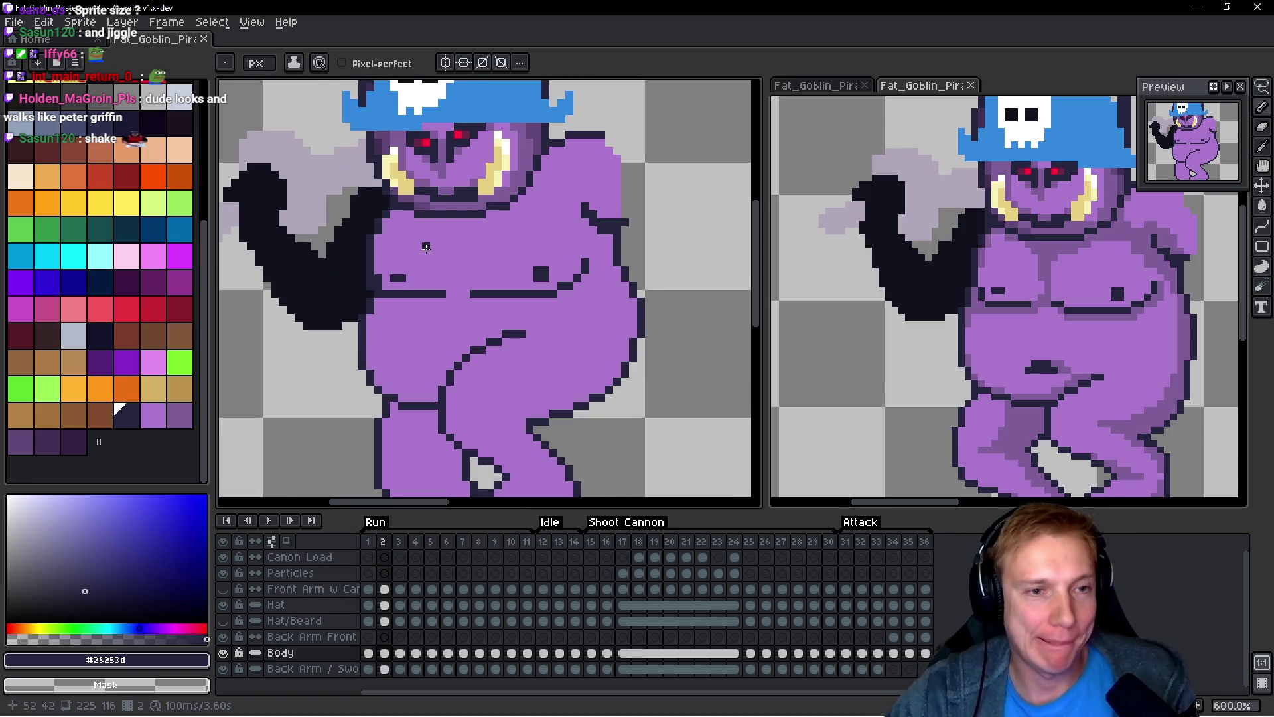
key("Left")
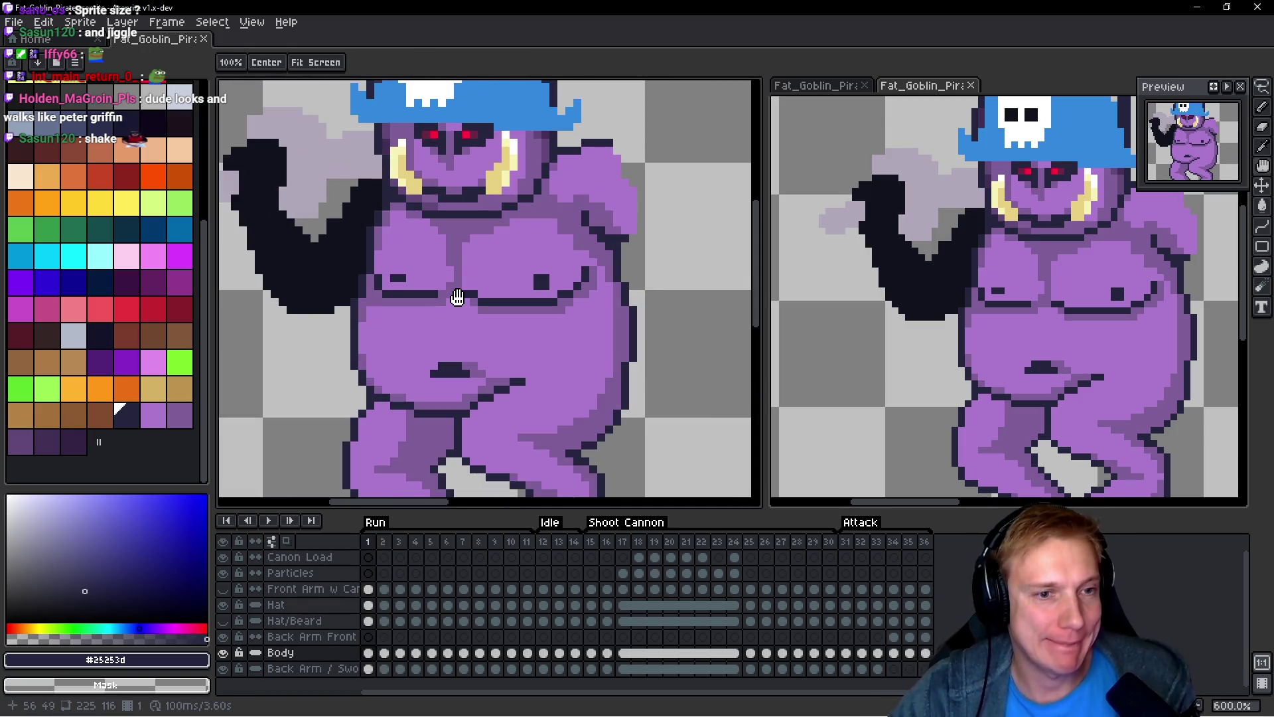
scroll(456, 292, "up", 2)
left_click(460, 230, "alt")
left_click_drag(159, 418, 180, 420)
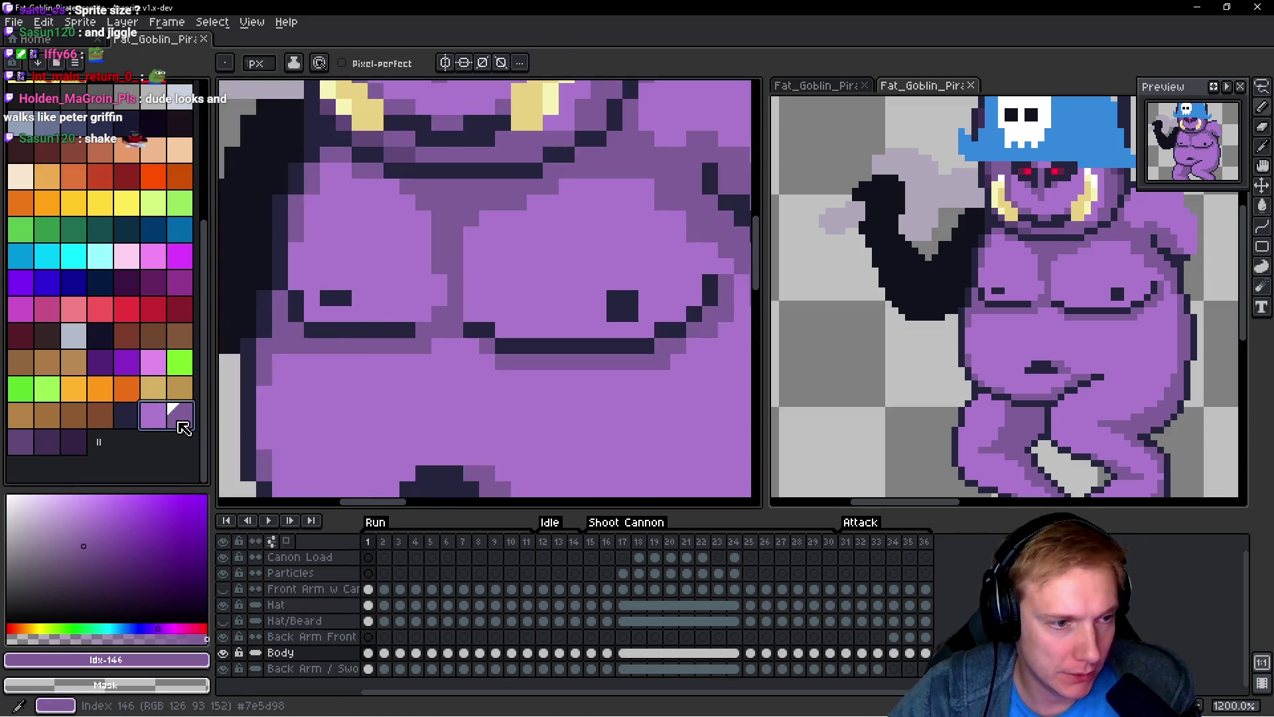
scroll(502, 250, "down", 3)
Step: Check the Back Arm Front layer, return to Body on frame 2, then switch to itch.io
key("Up")
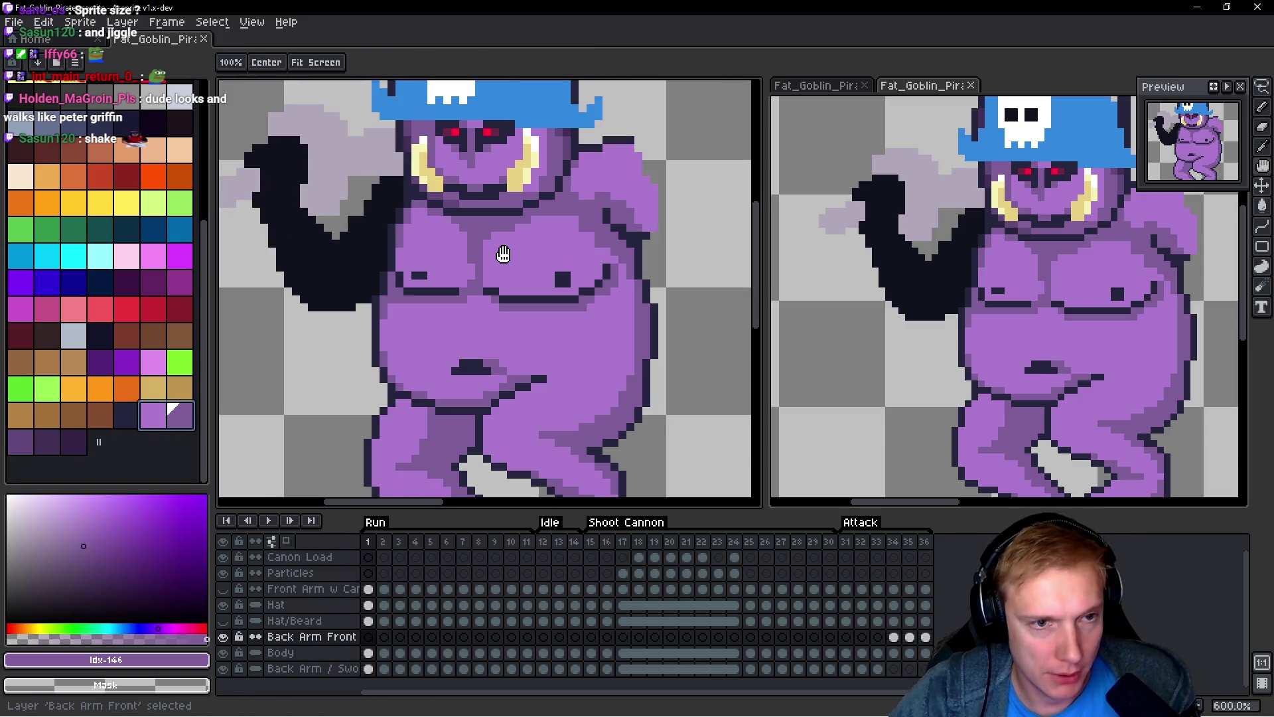
key("Down")
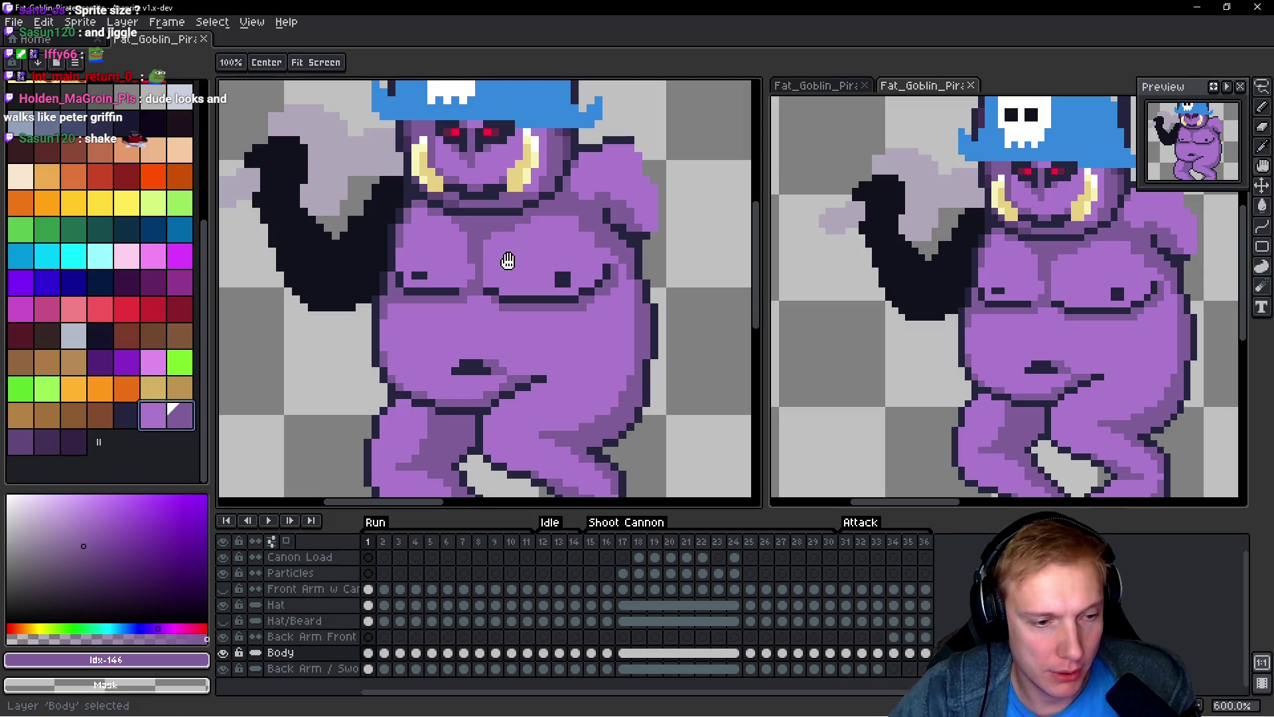
key("Right")
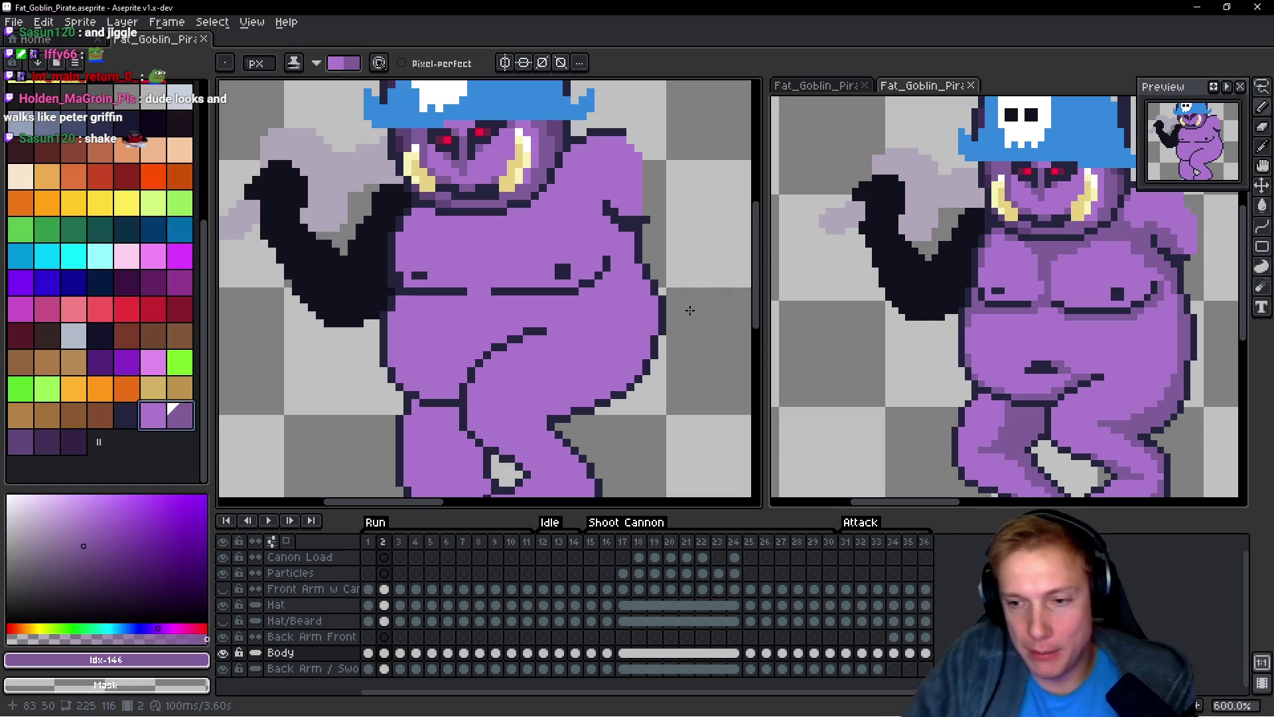
key("i")
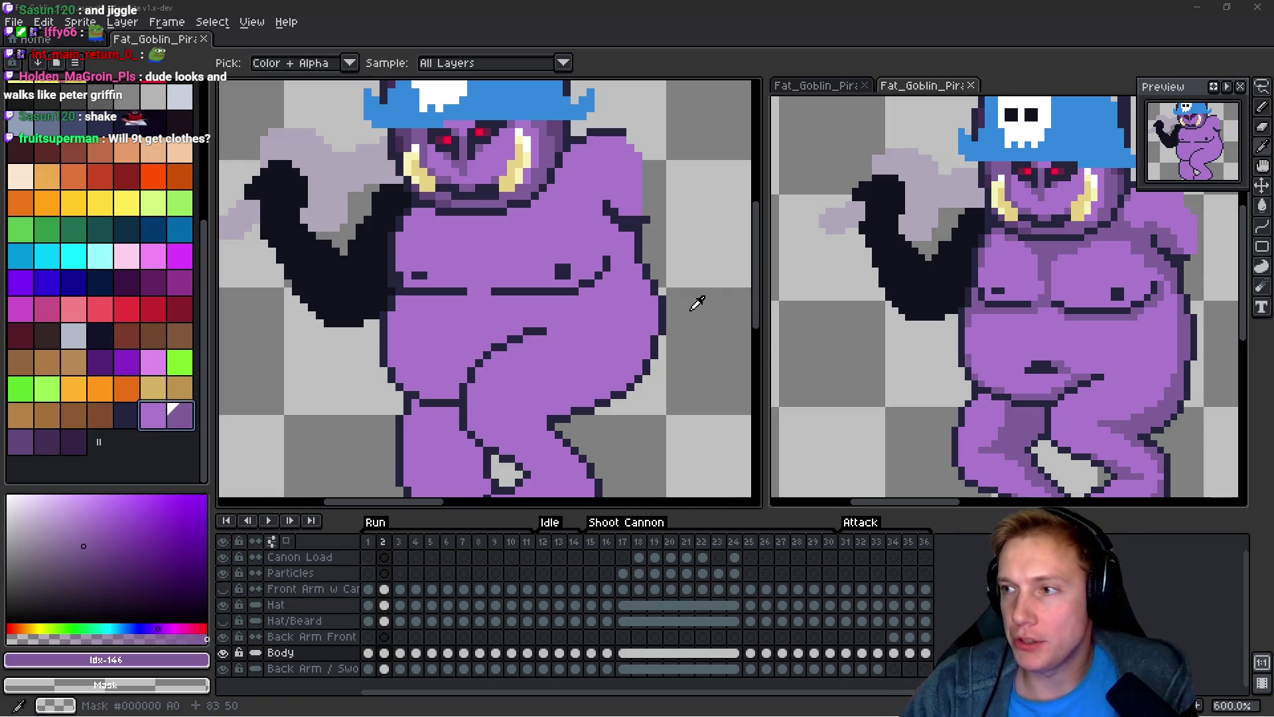
key("alt+Tab")
scroll(467, 354, "down", 10)
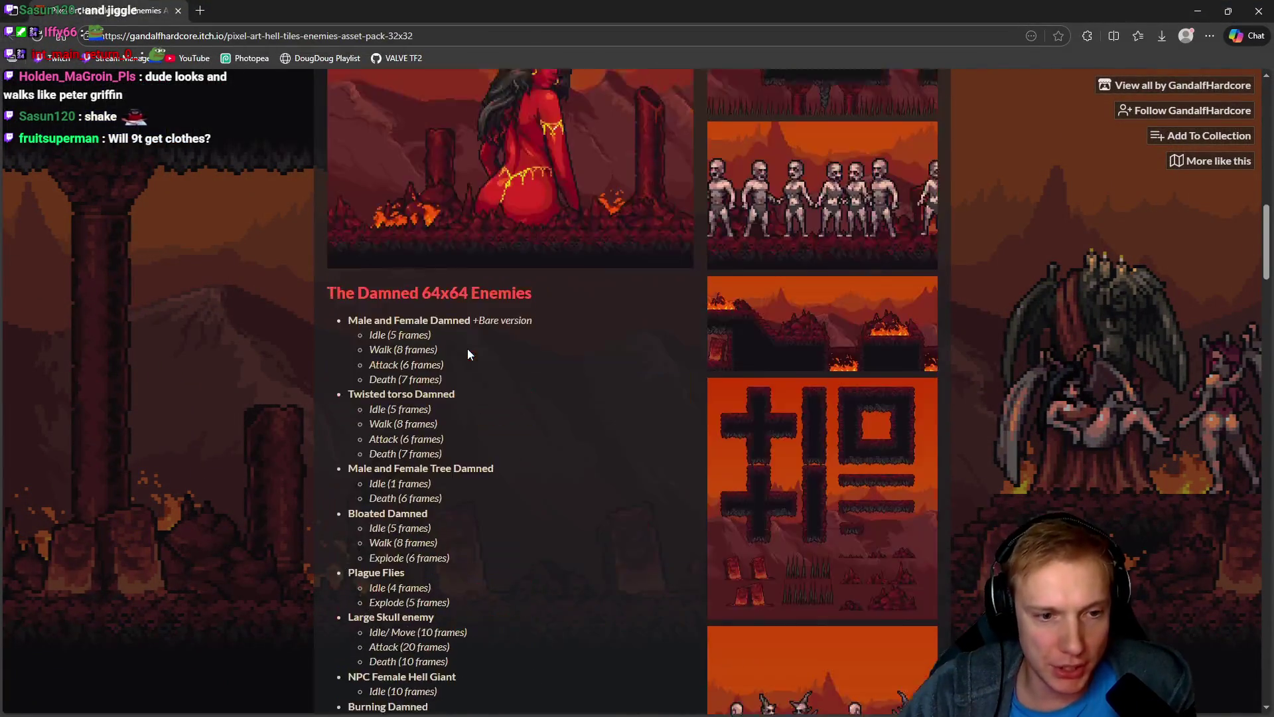
Step: Scroll the Hell Assets page to its Purchase section and zip download, then bring up Discord
scroll(467, 354, "down", 15)
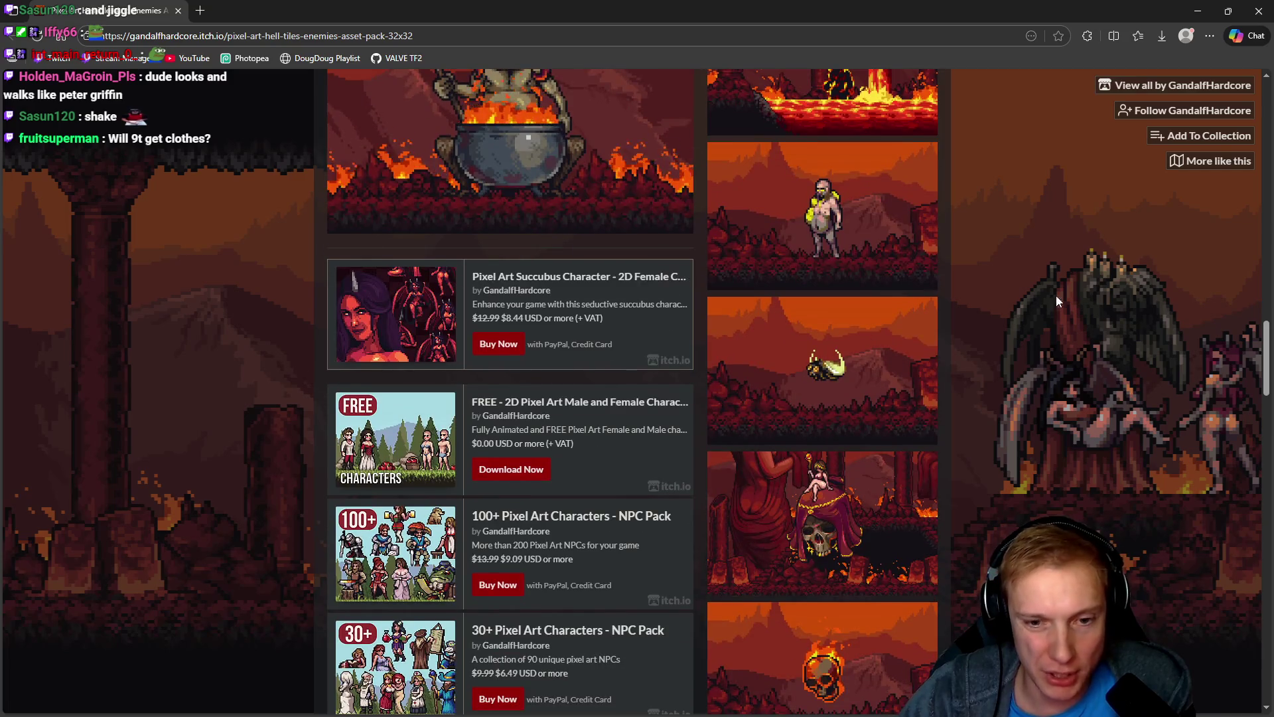
scroll(1056, 296, "down", 5)
scroll(1109, 399, "down", 5)
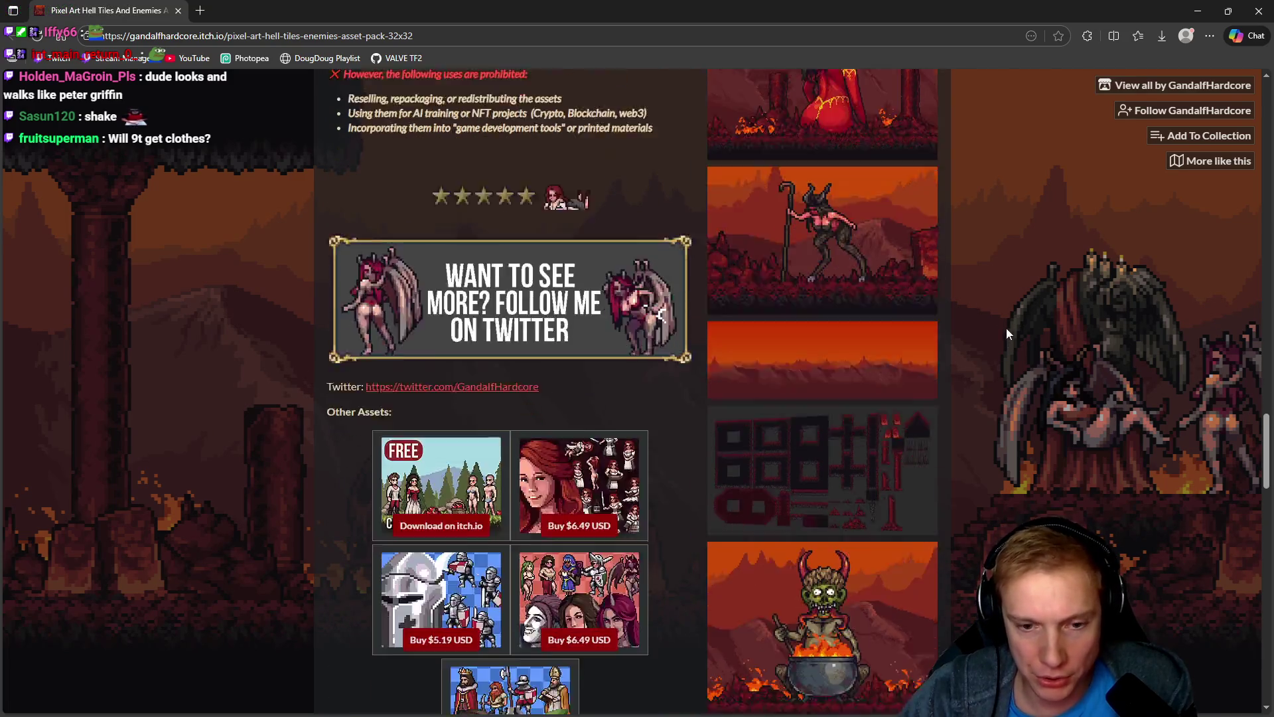
scroll(1006, 328, "down", 15)
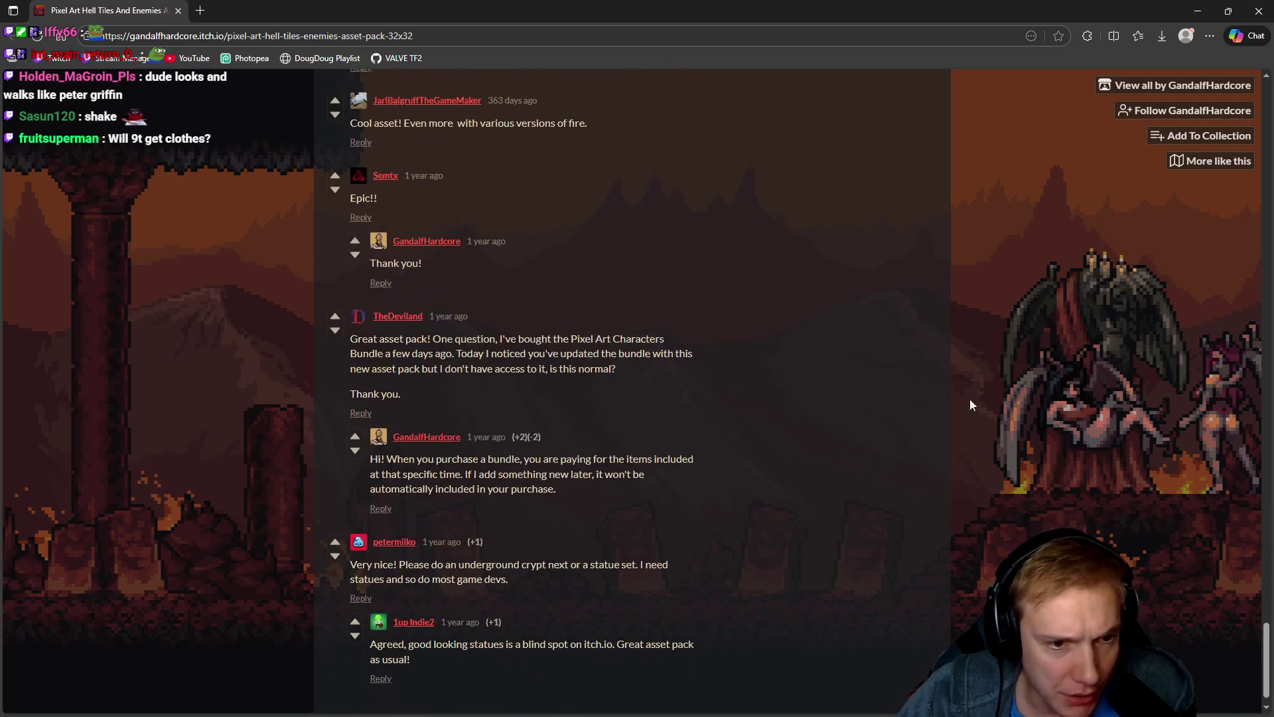
scroll(970, 405, "up", 20)
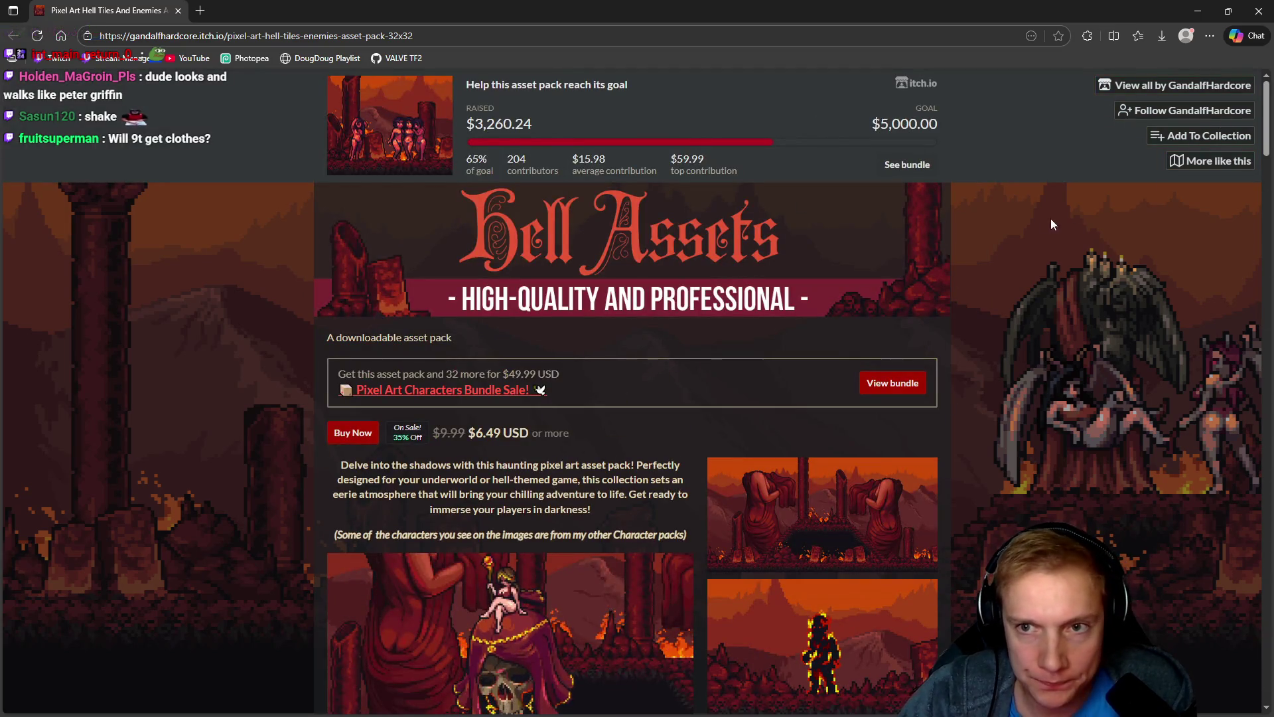
scroll(1121, 353, "down", 4)
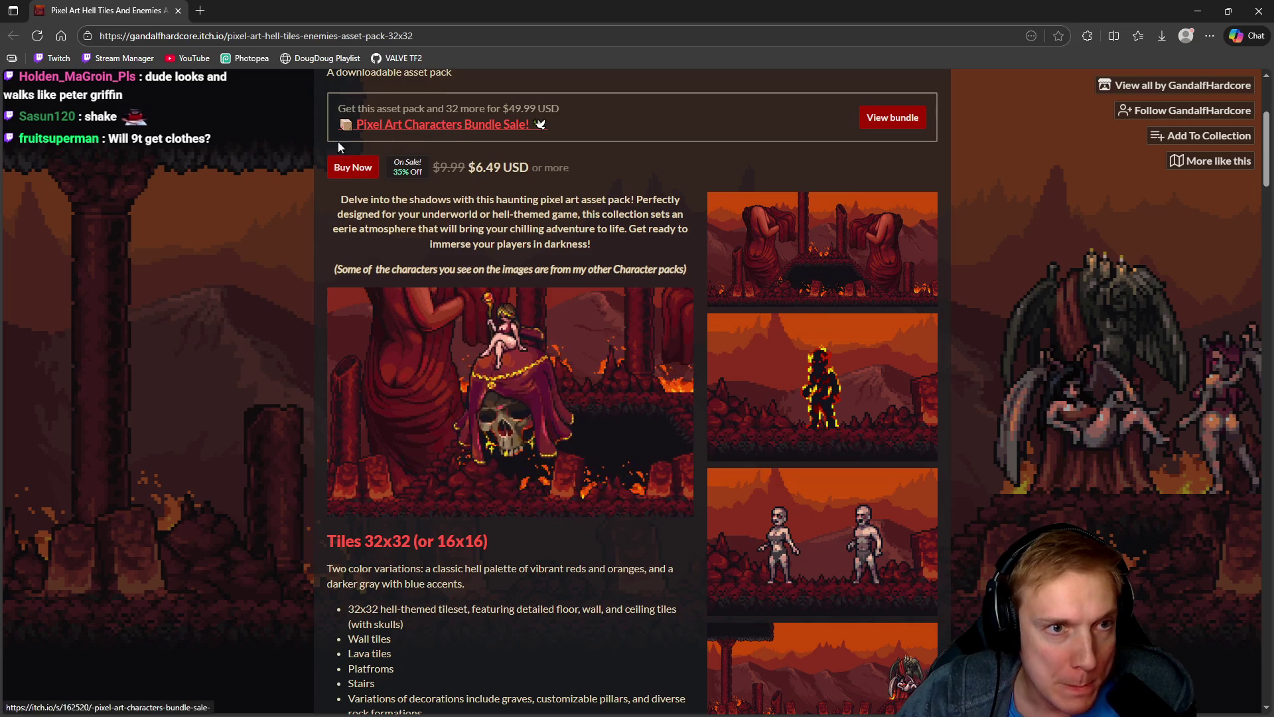
scroll(247, 350, "up", 4)
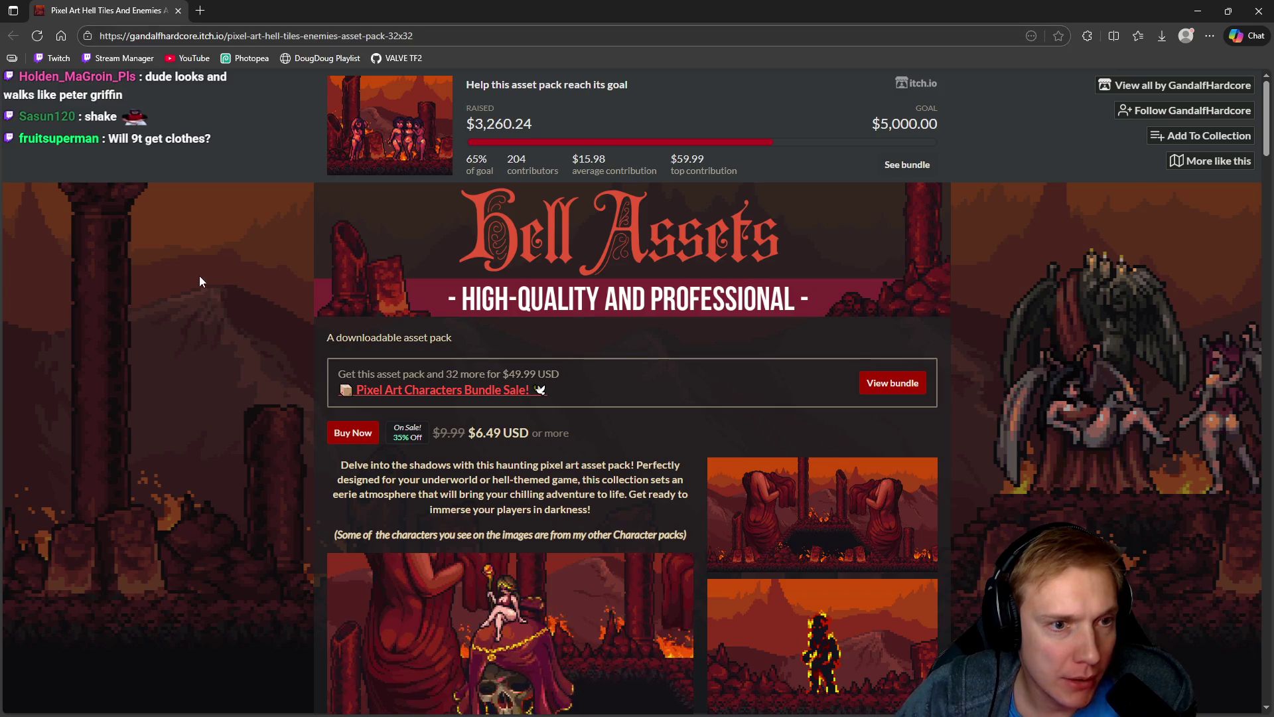
scroll(659, 345, "down", 20)
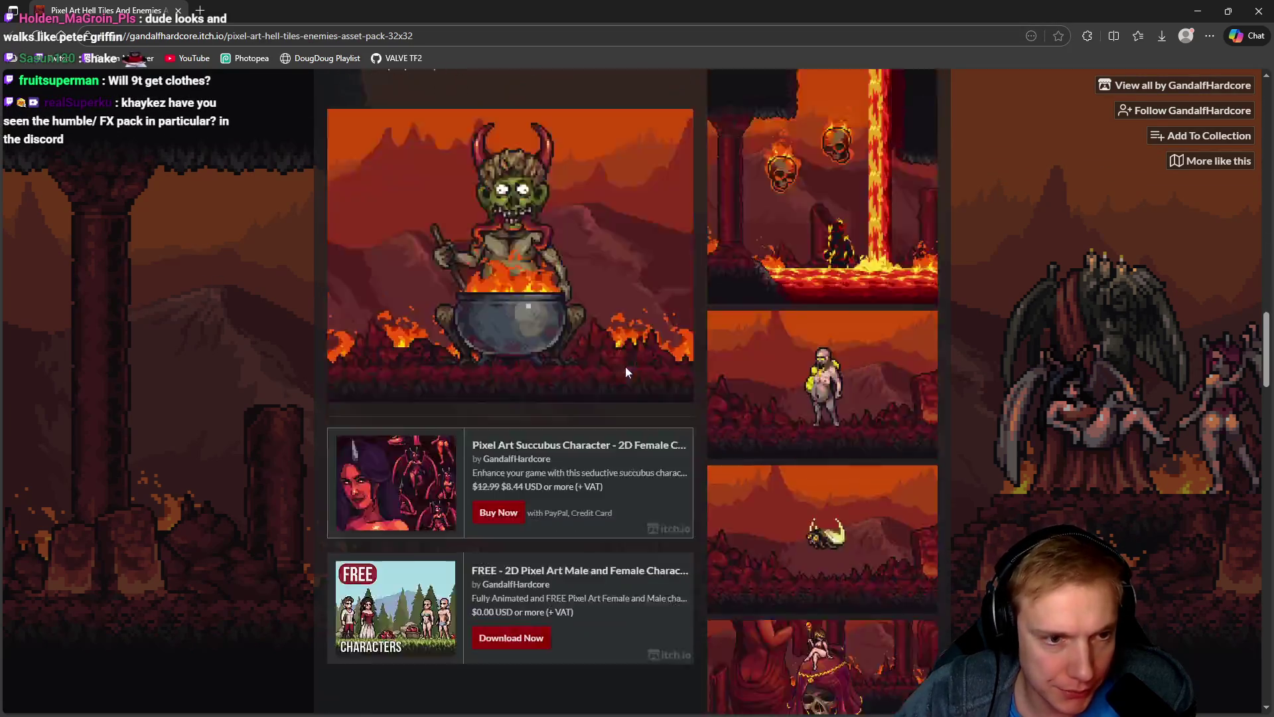
scroll(631, 343, "down", 3)
scroll(635, 275, "up", 1)
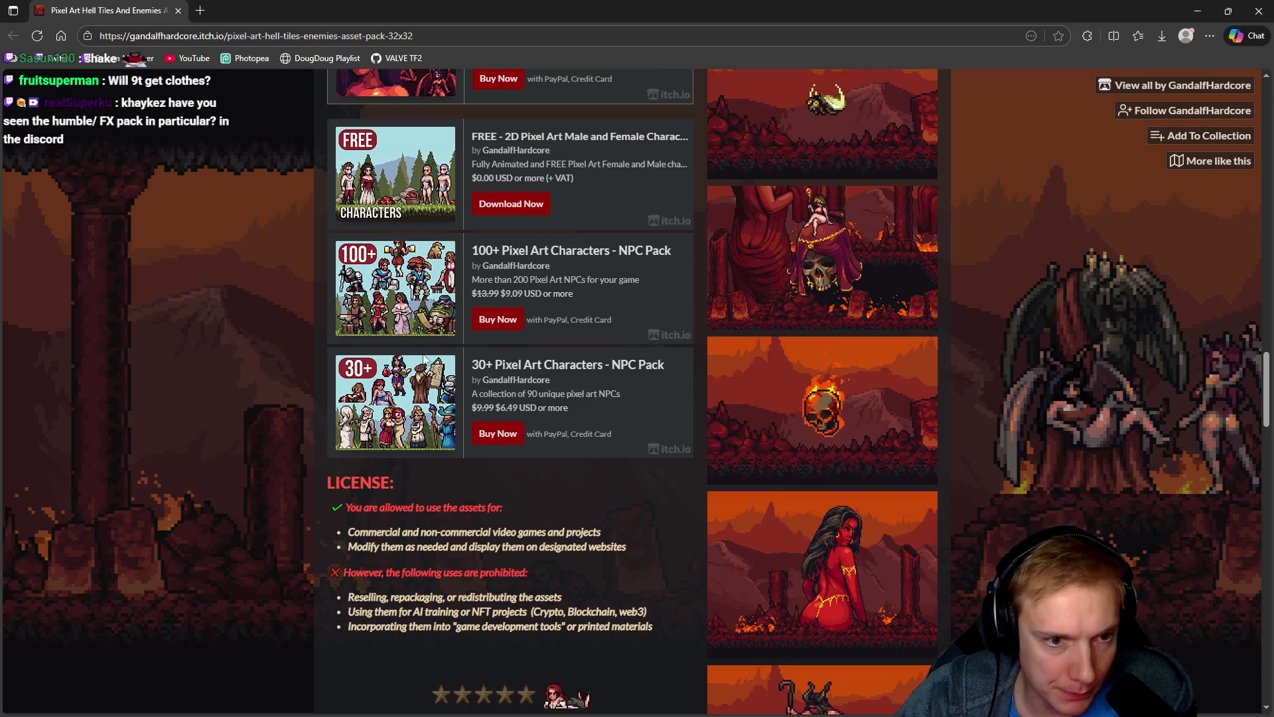
scroll(574, 372, "down", 8)
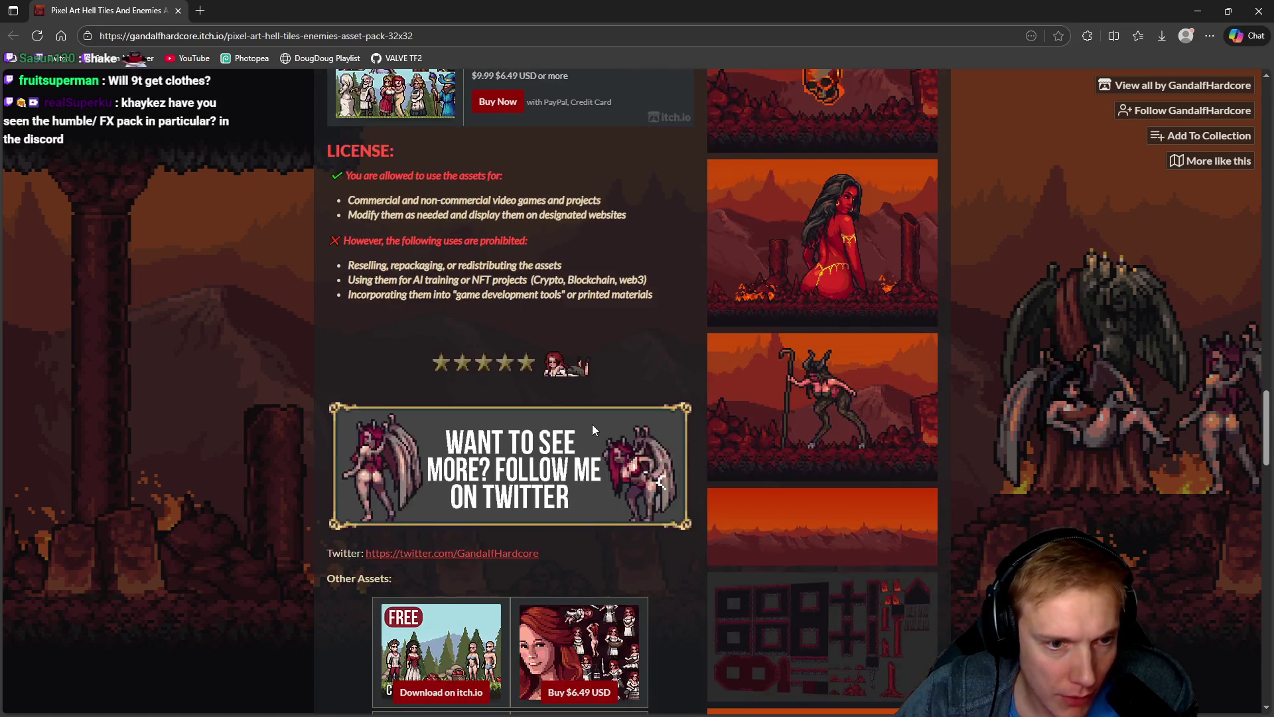
scroll(582, 343, "down", 1)
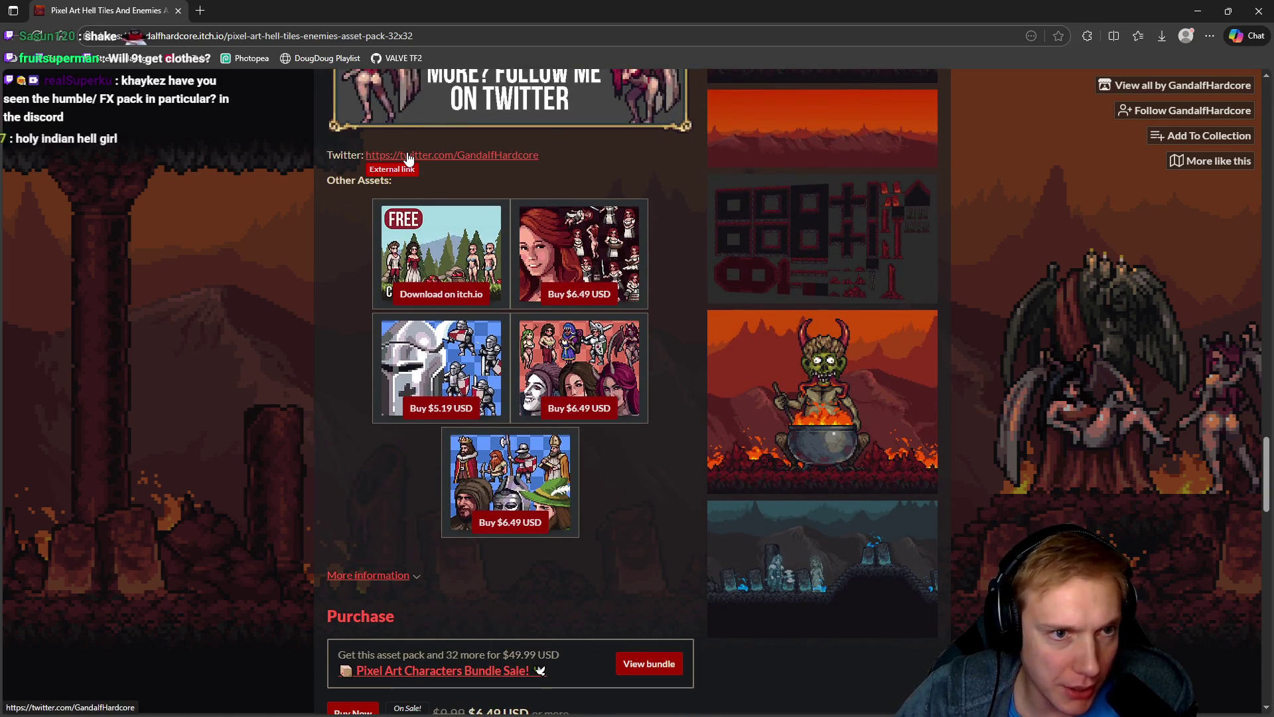
scroll(507, 416, "down", 3)
scroll(506, 416, "down", 1)
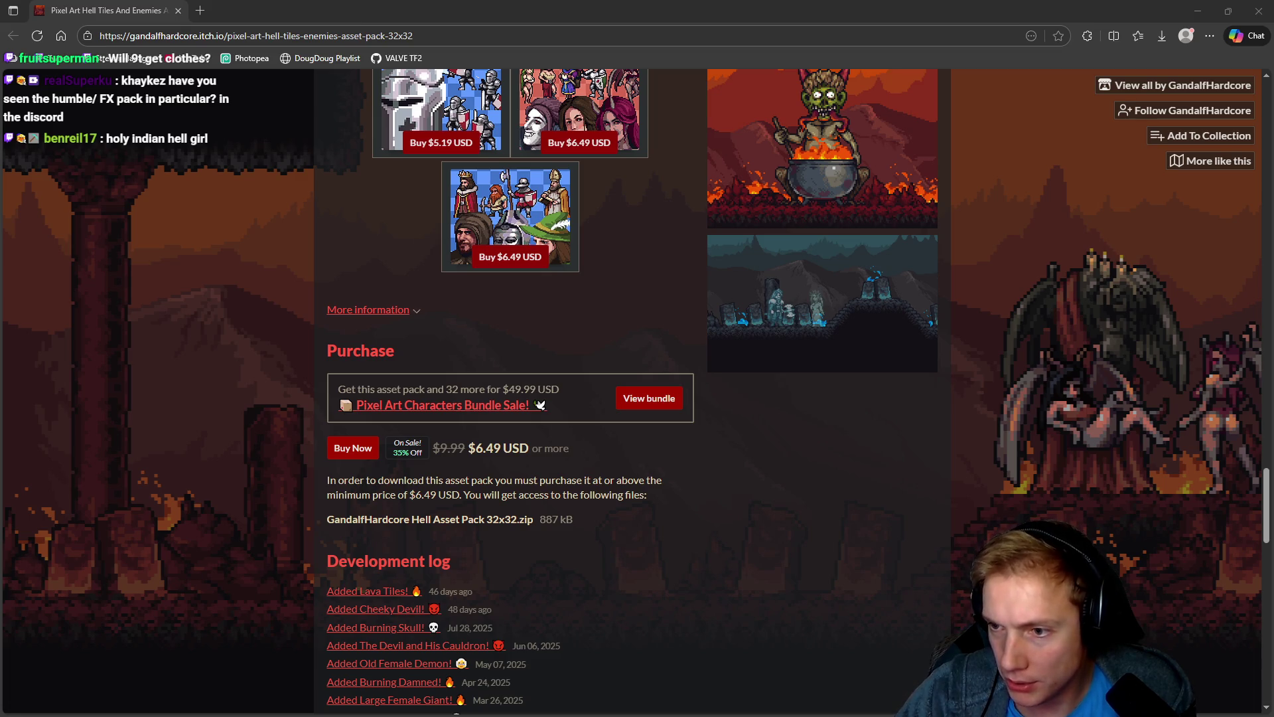
key("alt+Tab")
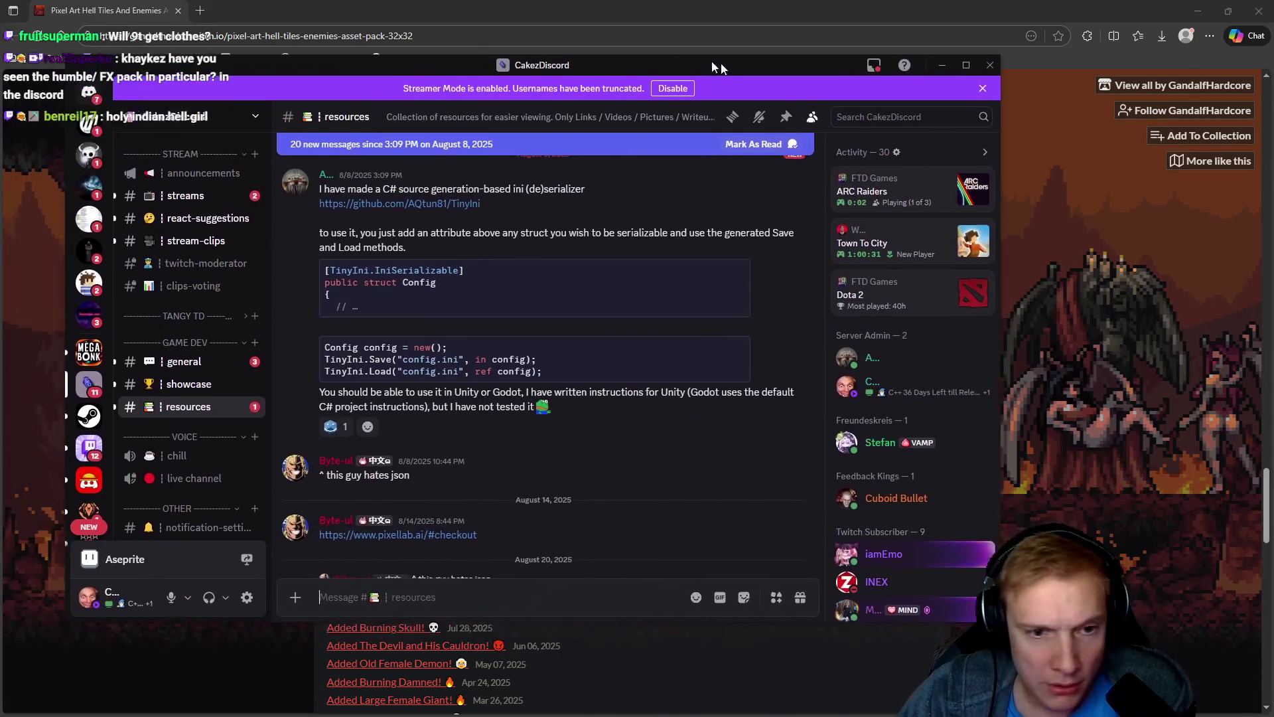
Step: Scroll through the Discord resources and general channel posts, then return to the itch.io page
scroll(667, 317, "down", 5)
scroll(677, 316, "up", 10)
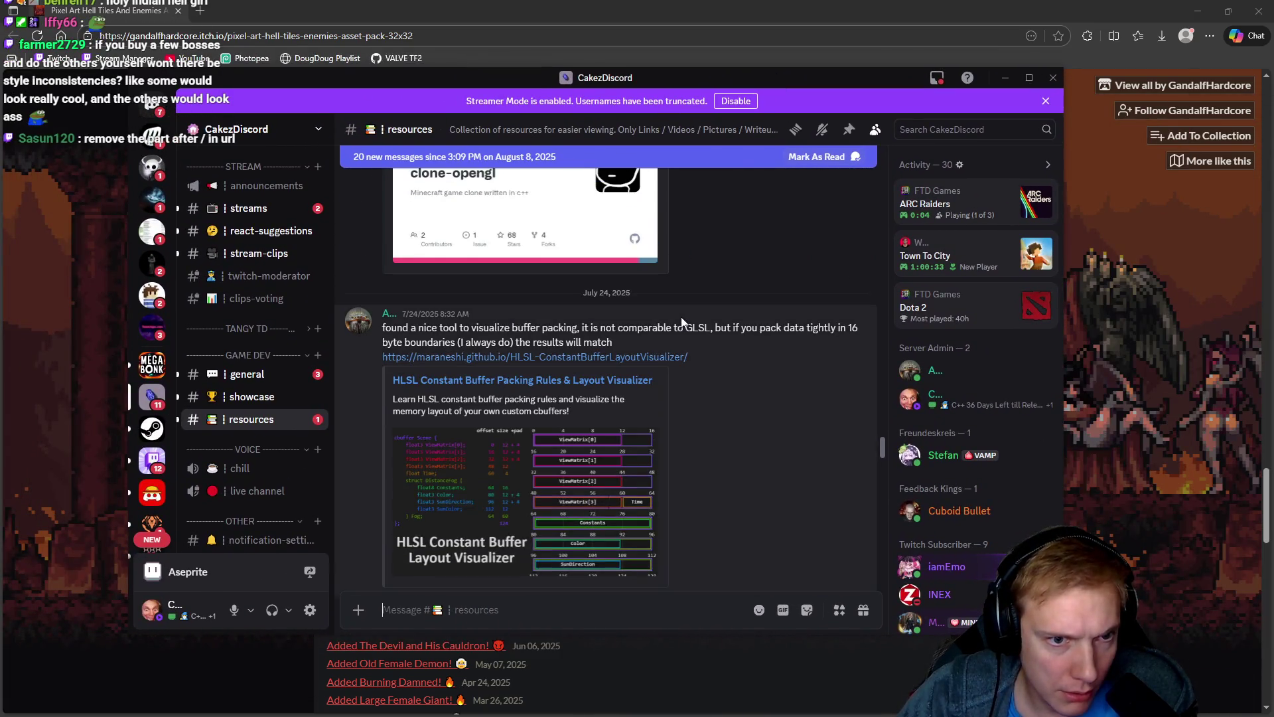
scroll(723, 396, "down", 10)
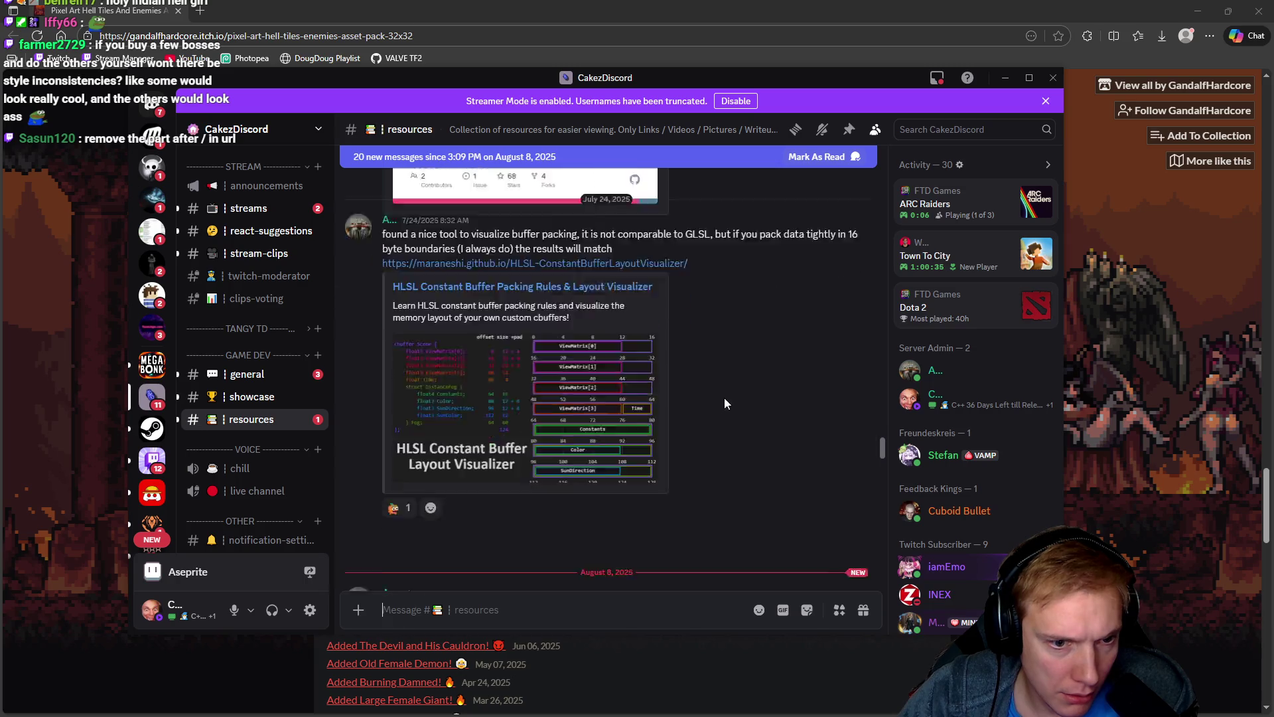
scroll(710, 385, "down", 15)
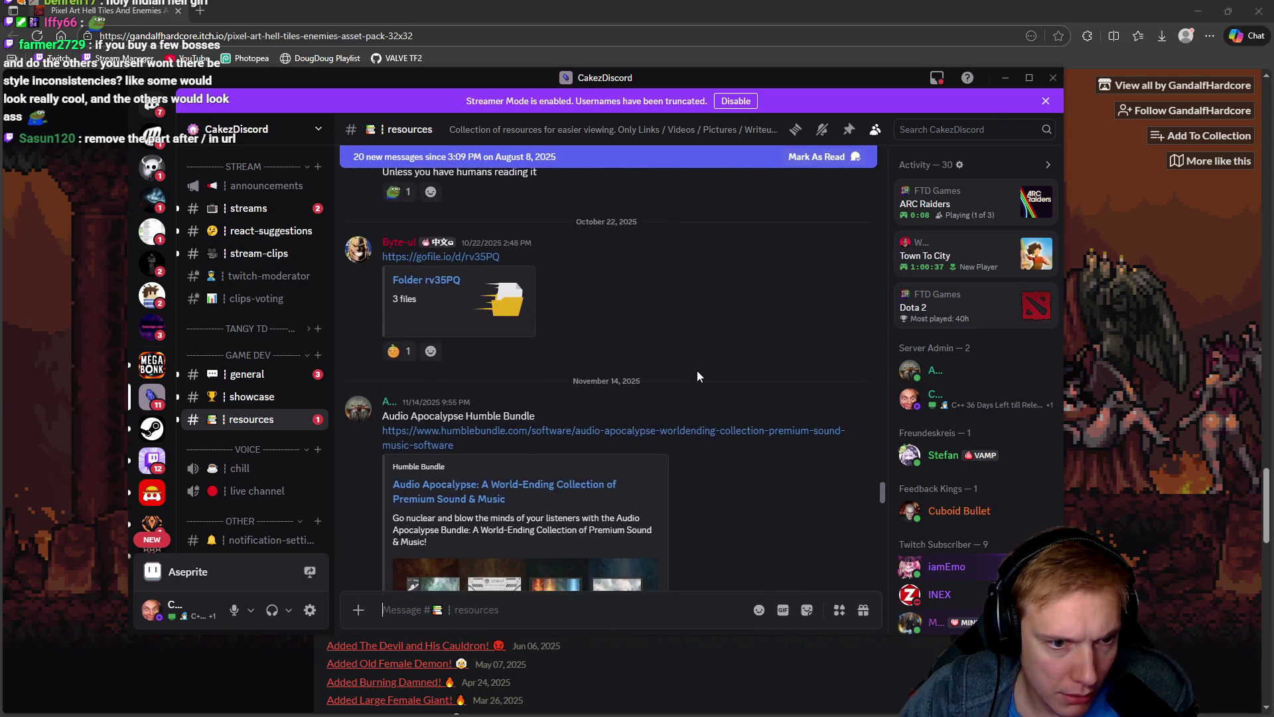
scroll(695, 376, "down", 15)
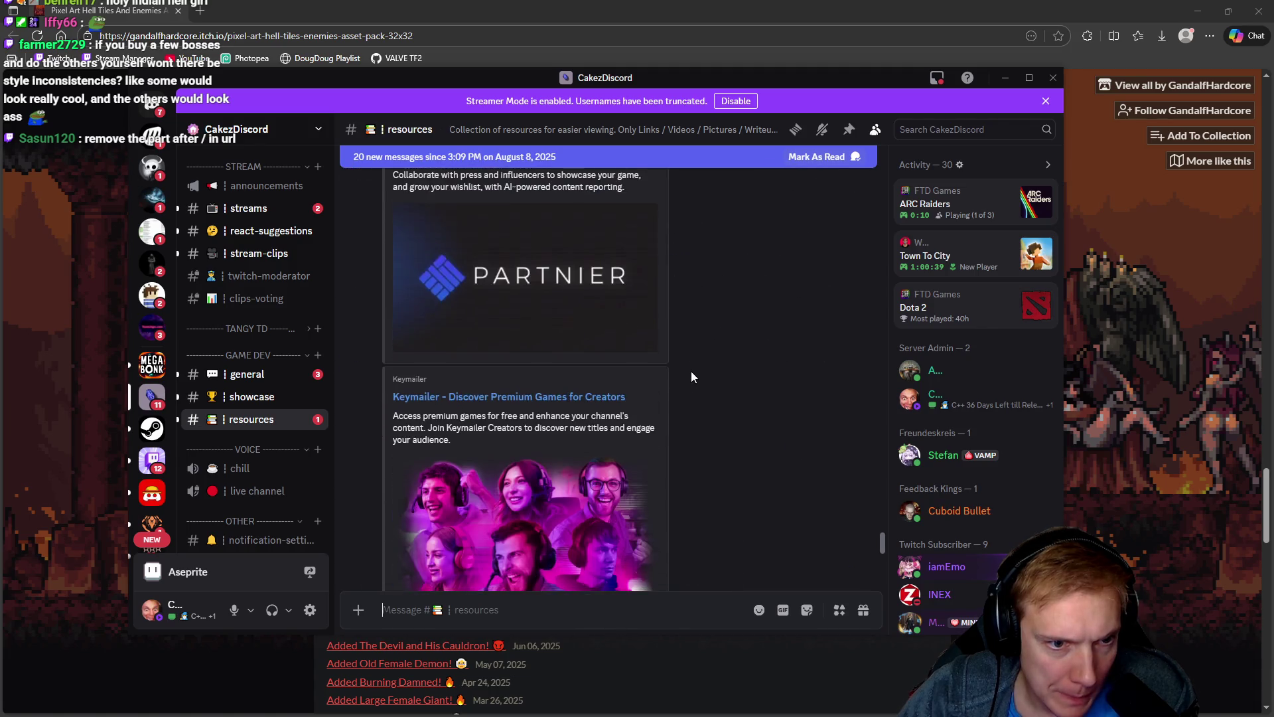
scroll(697, 374, "up", 2)
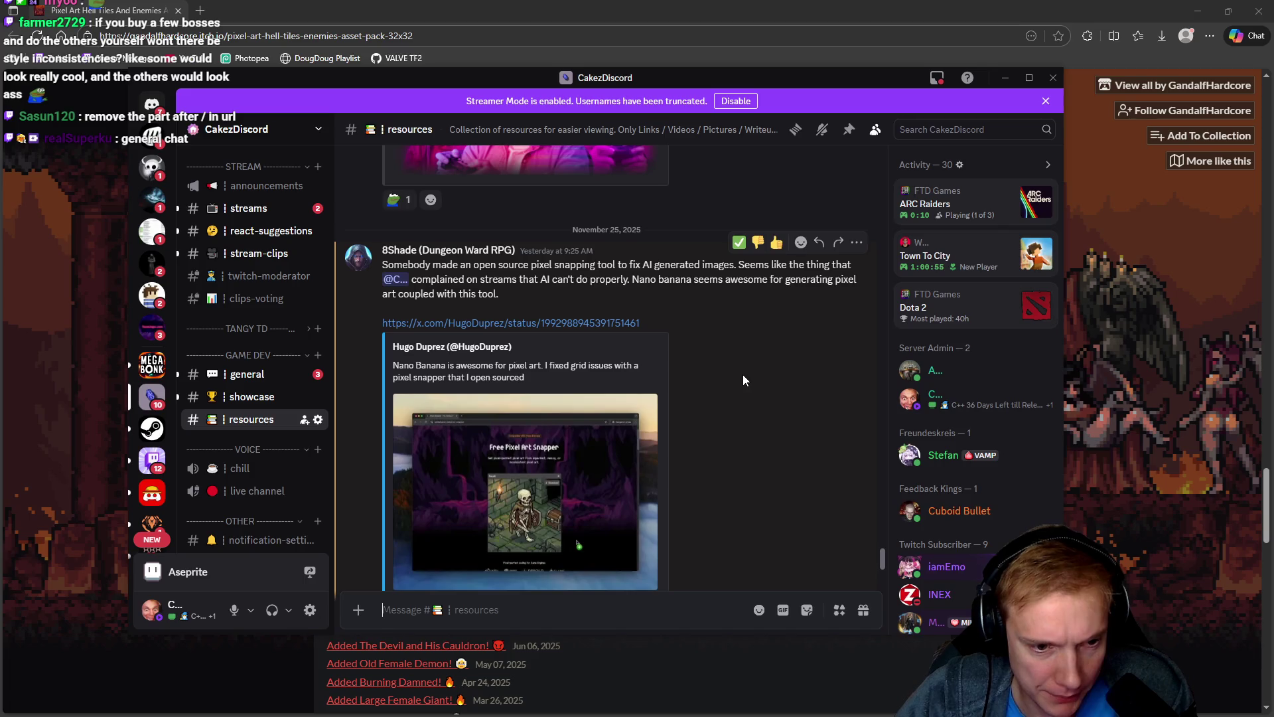
scroll(737, 376, "down", 3)
scroll(734, 376, "up", 4)
scroll(734, 380, "up", 2)
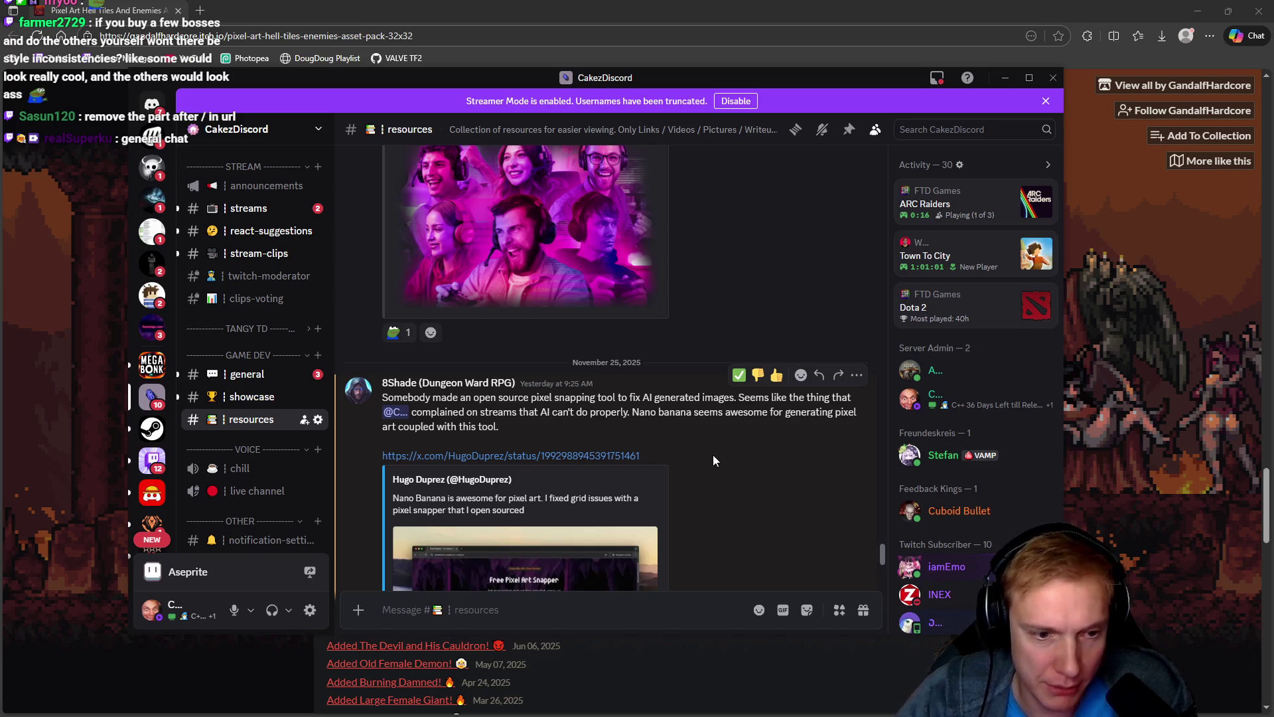
scroll(687, 425, "down", 2)
scroll(686, 421, "up", 4)
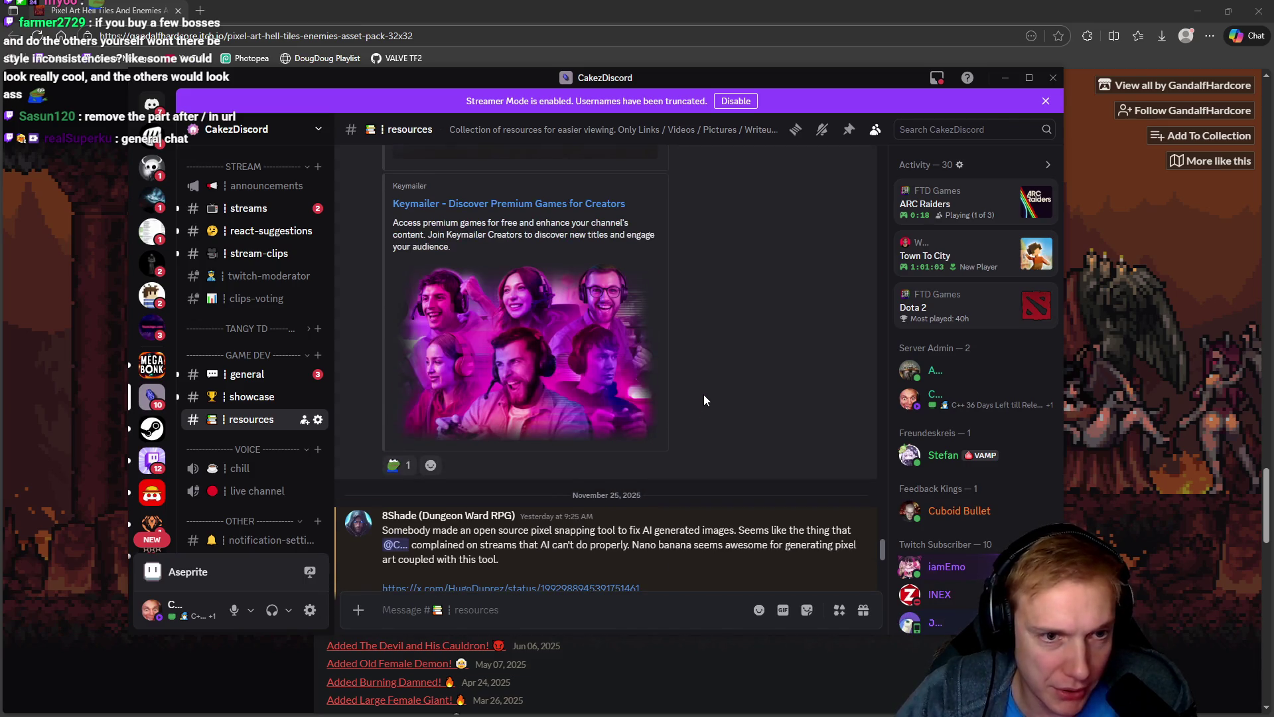
scroll(704, 398, "up", 8)
scroll(703, 411, "down", 2)
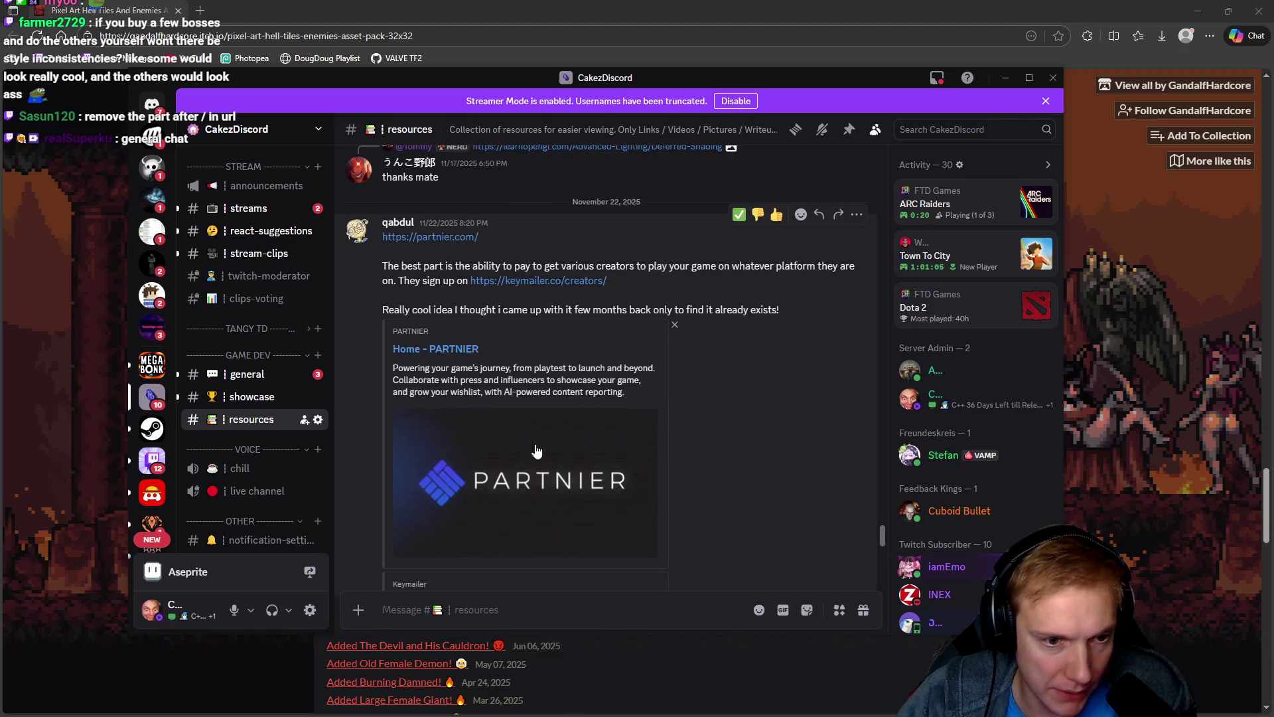
scroll(670, 388, "up", 10)
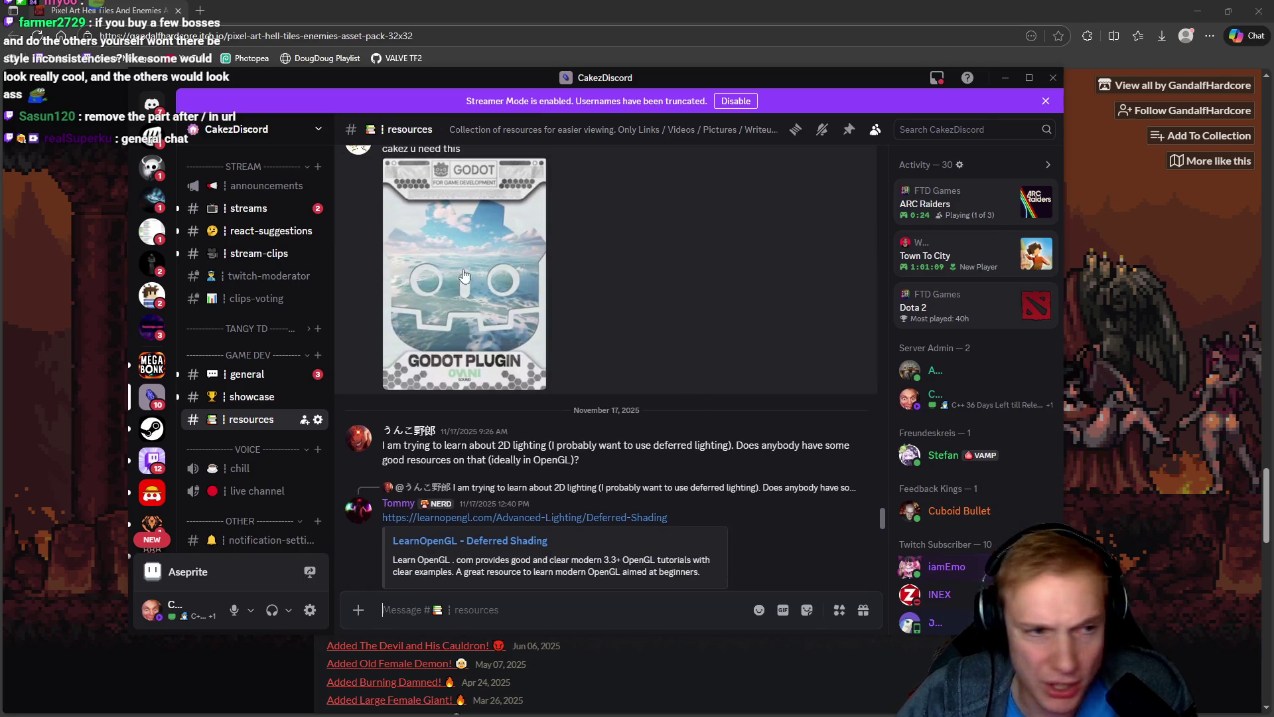
scroll(250, 238, "up", 5)
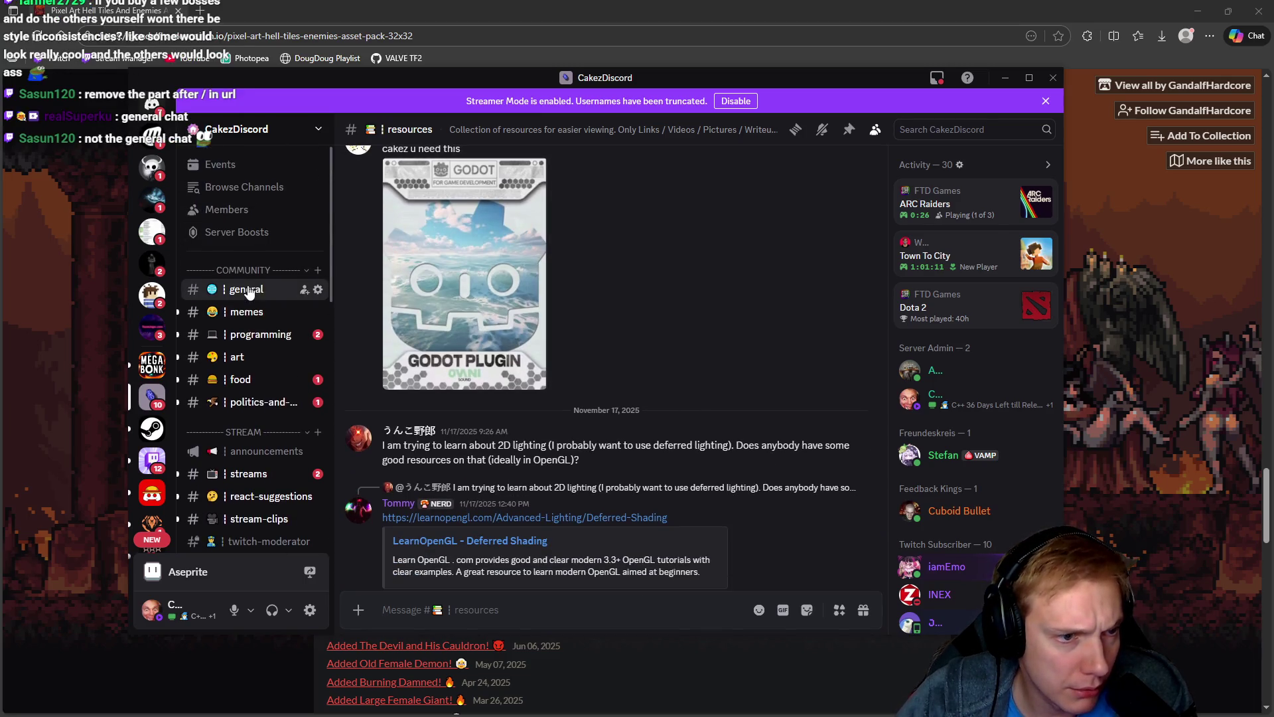
scroll(672, 356, "up", 10)
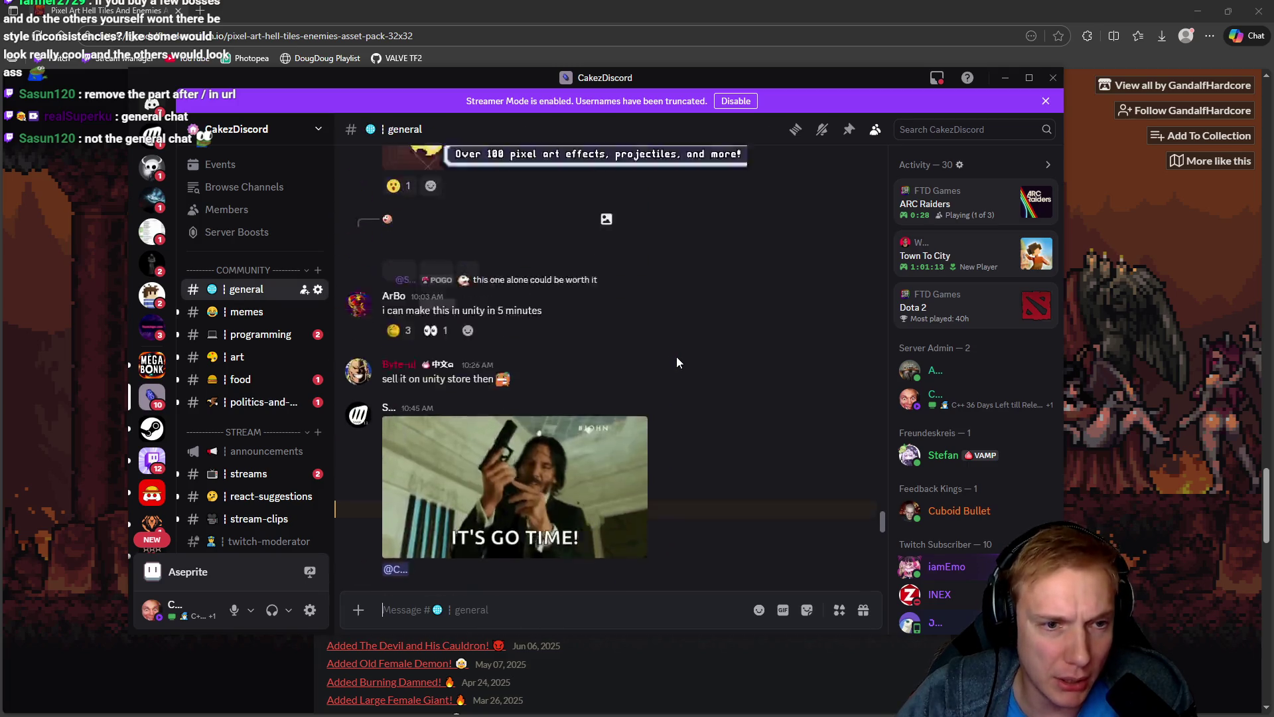
scroll(676, 363, "up", 15)
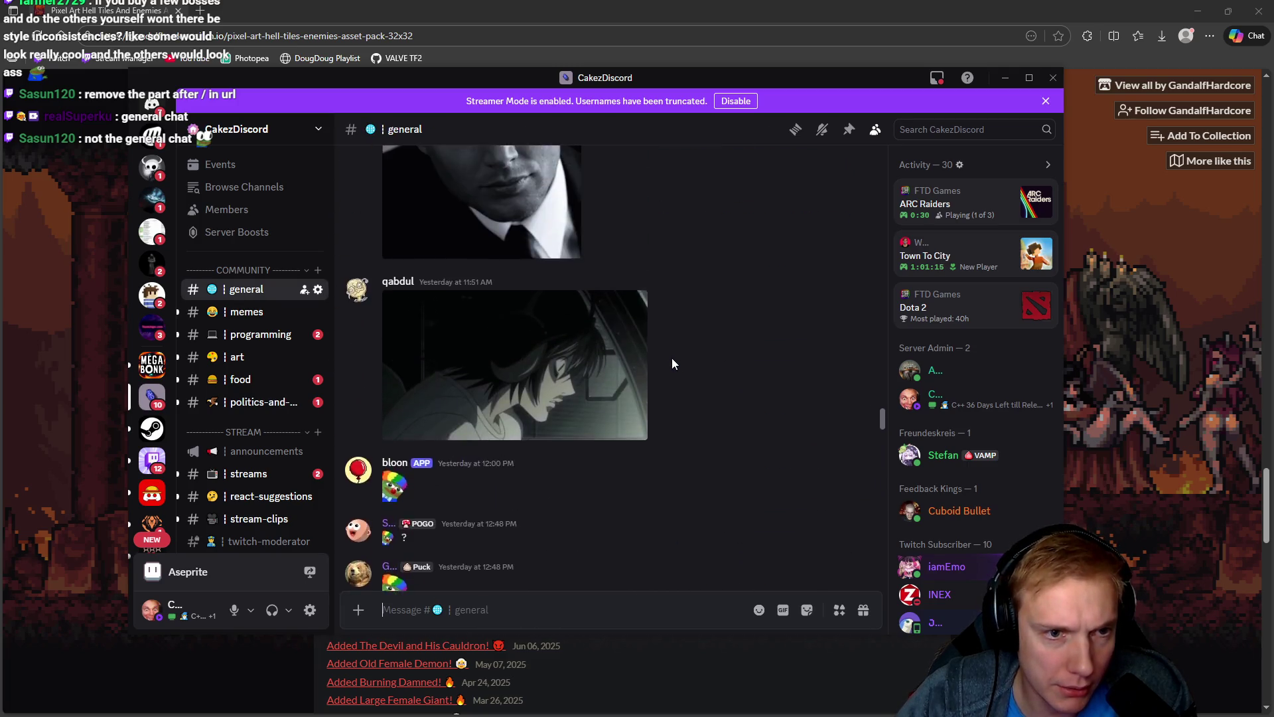
scroll(672, 359, "down", 15)
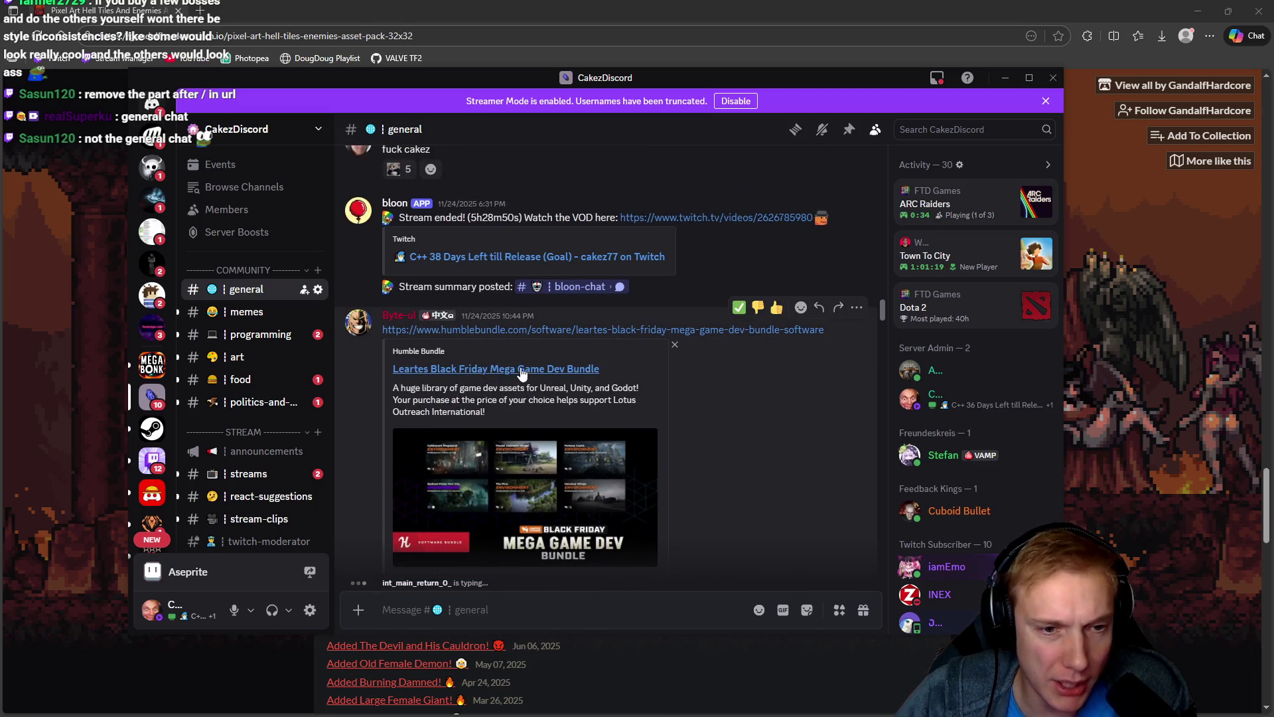
scroll(566, 388, "down", 3)
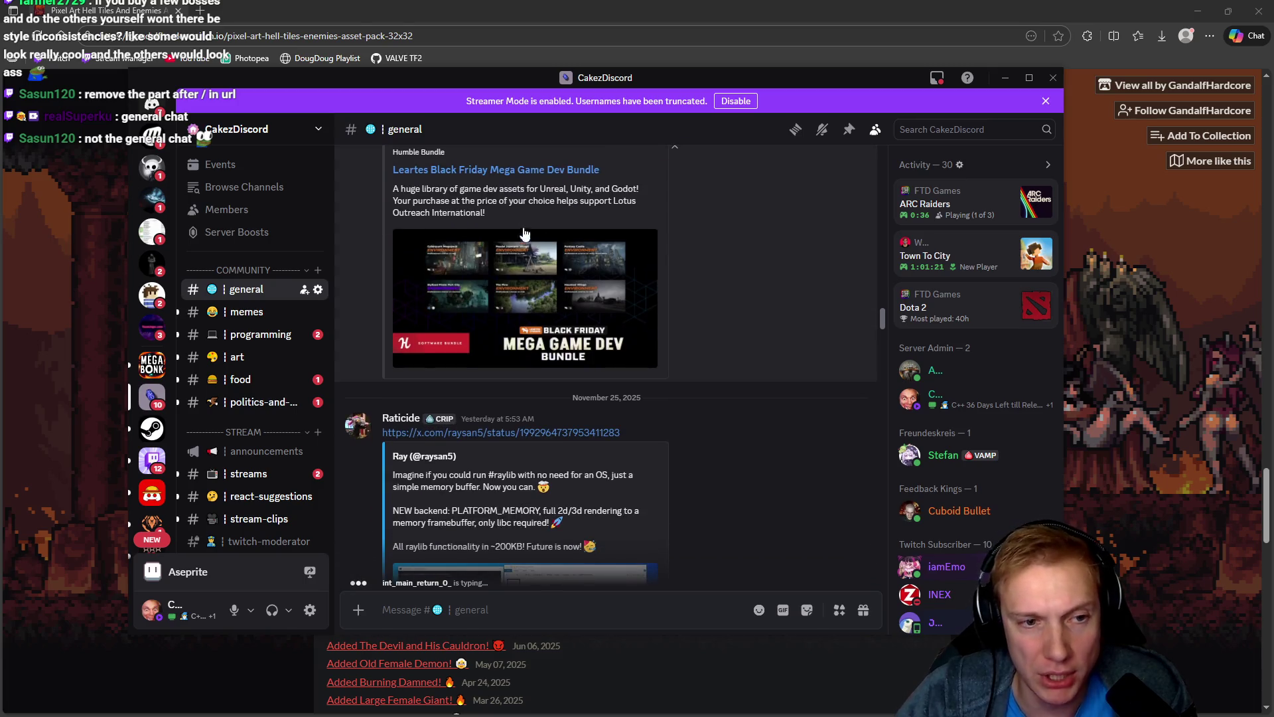
scroll(780, 311, "down", 15)
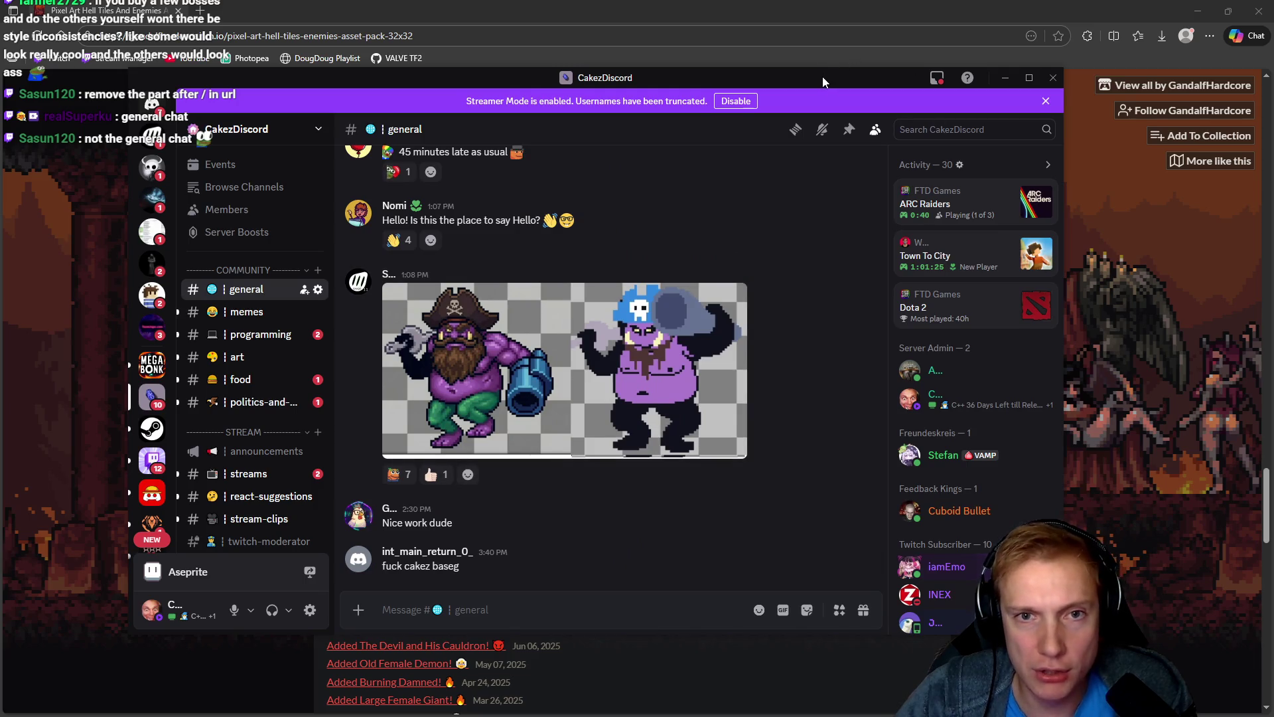
key("alt+Tab")
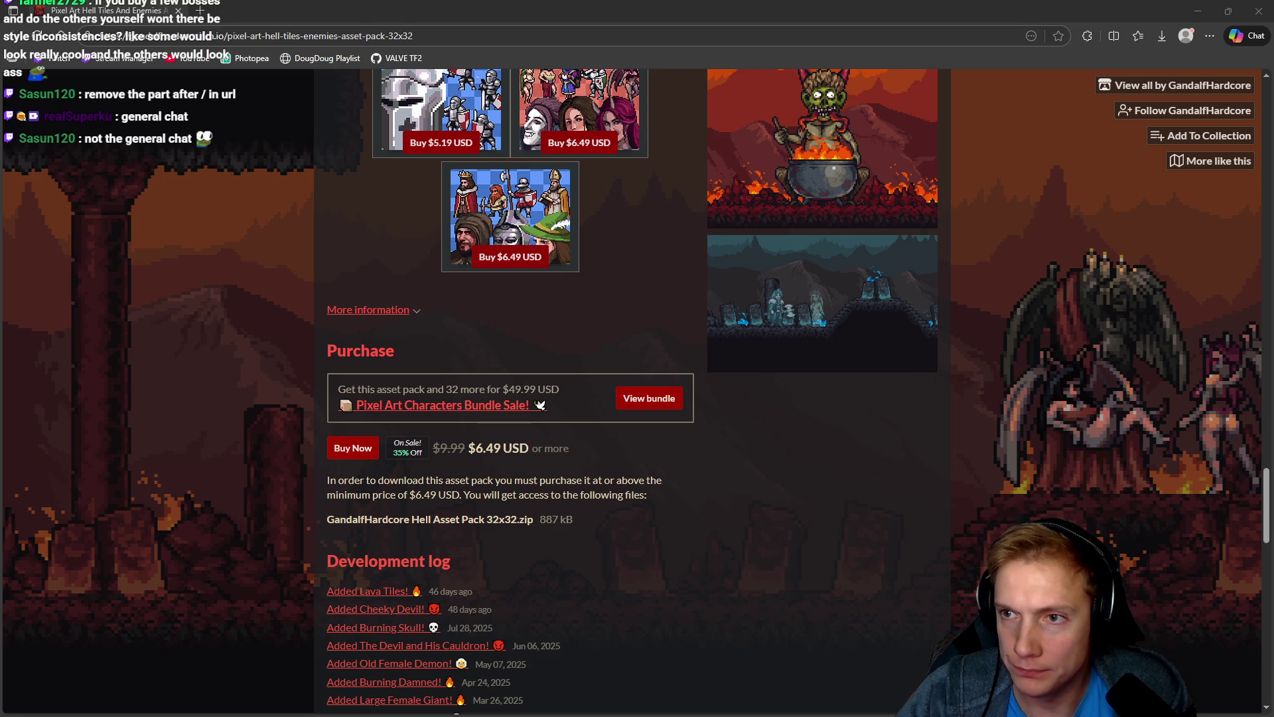
Step: Search the web for 'itch io pixel art boss' from the address bar
scroll(680, 304, "up", 5)
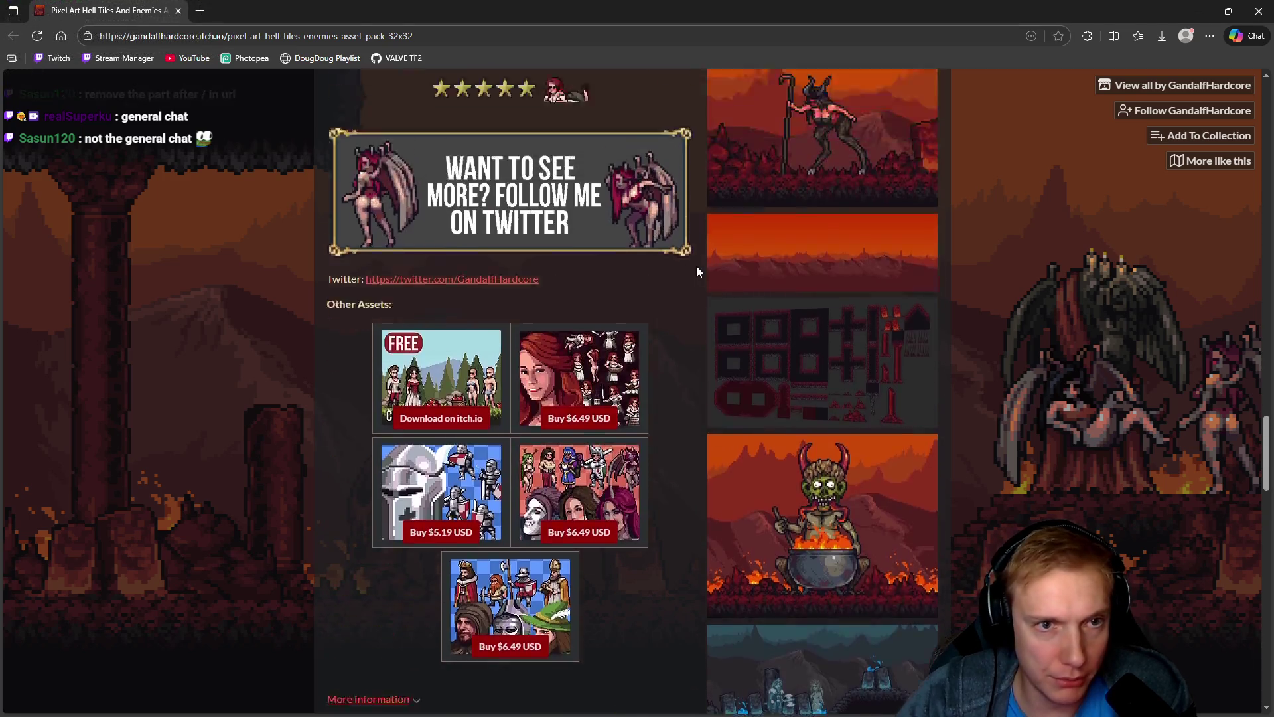
scroll(691, 269, "up", 20)
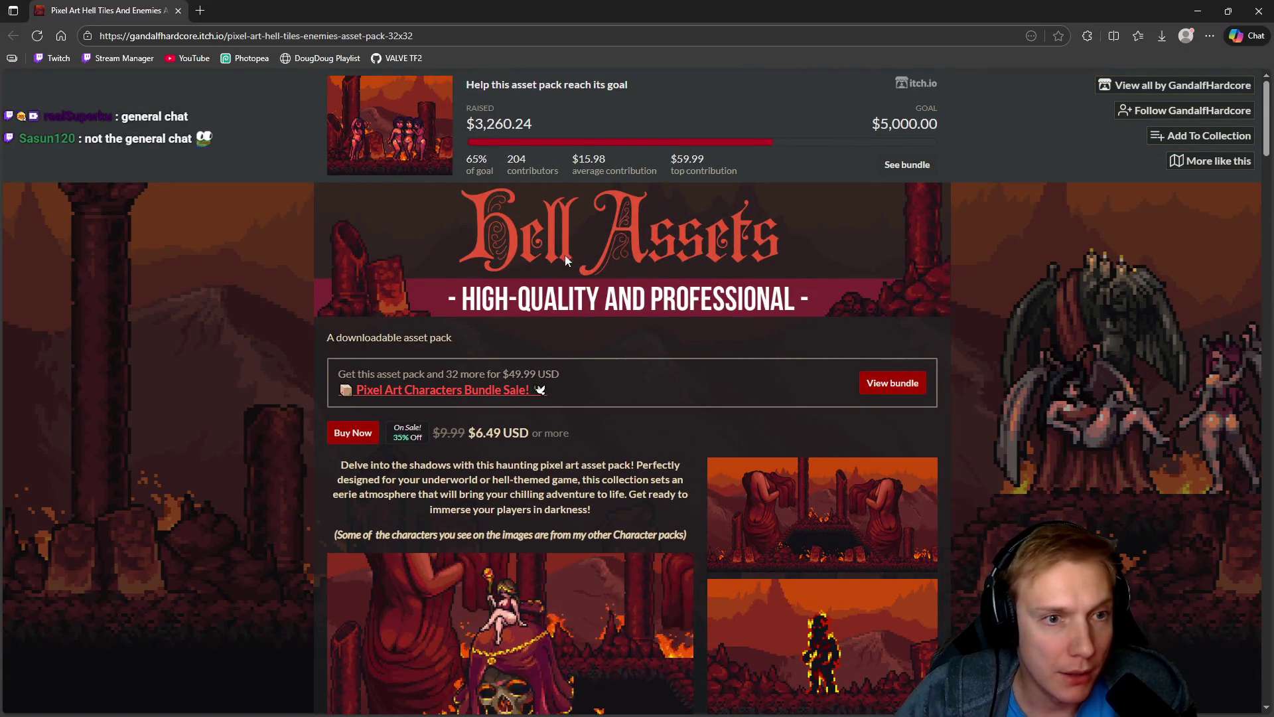
left_click(493, 35)
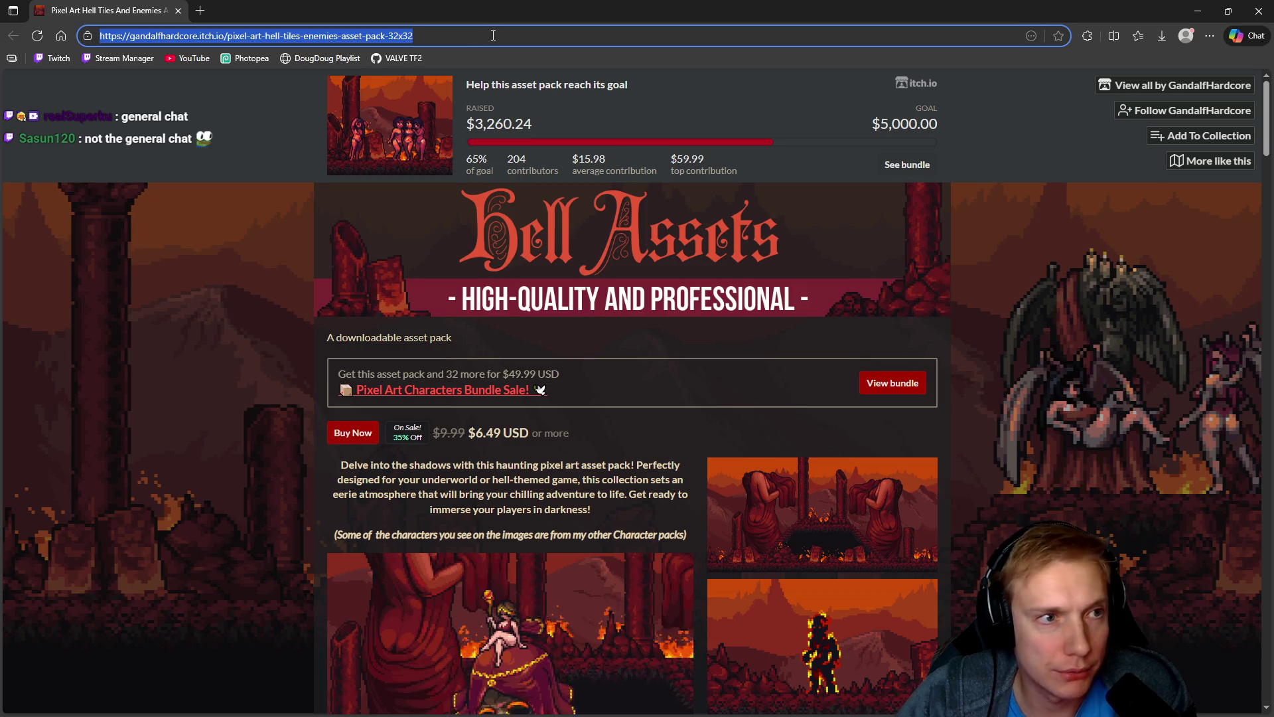
type("itch io p")
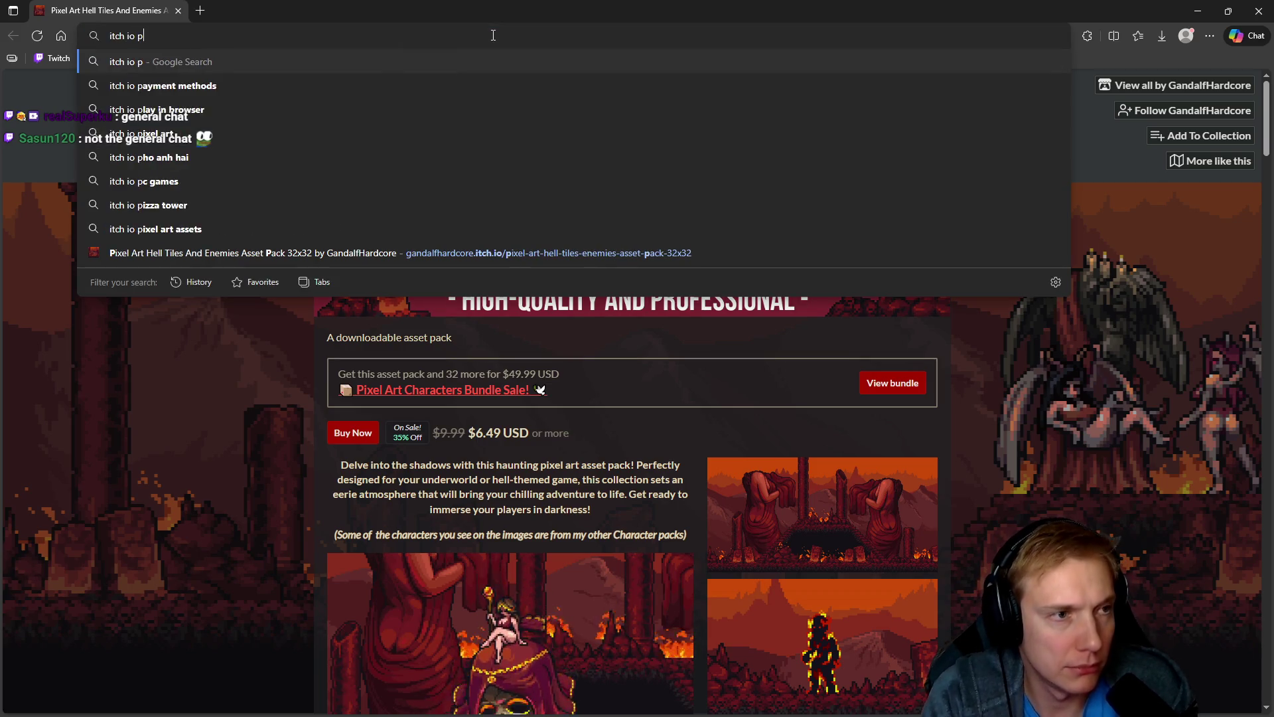
type("ixel art boss")
key("Return")
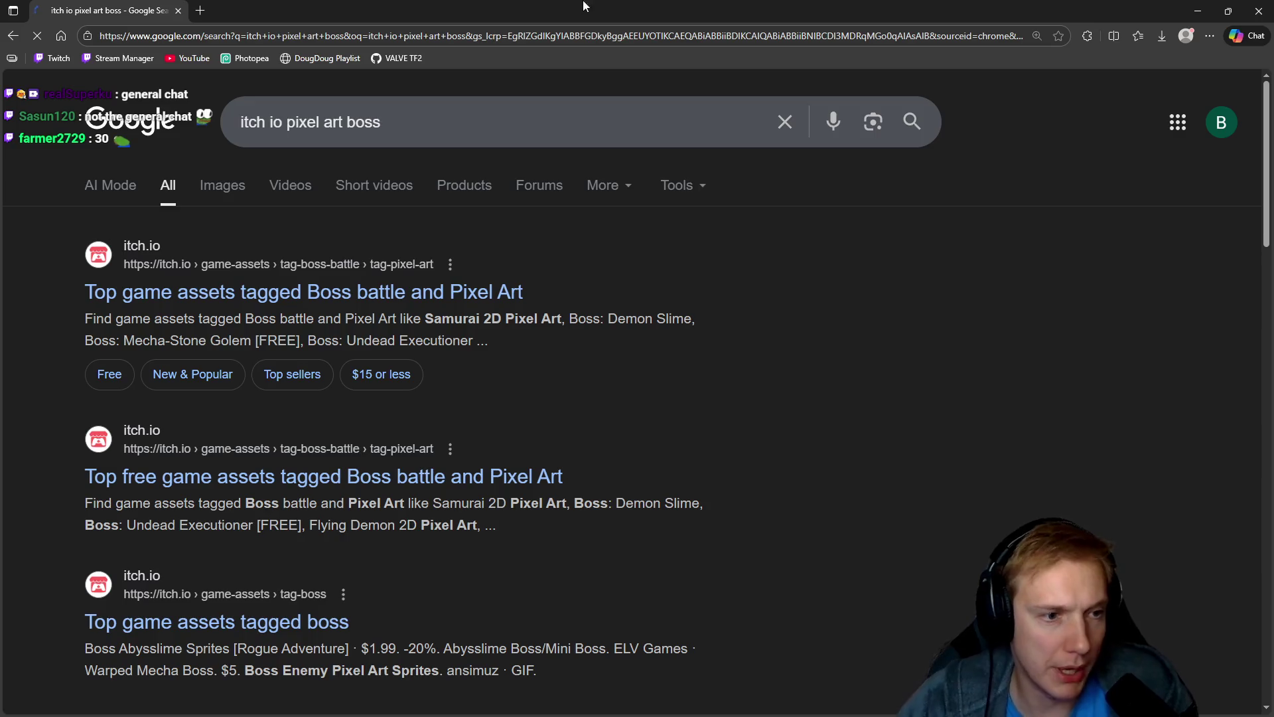
Step: Open the itch.io boss-battle pixel art listing and scroll through the asset results
left_click(264, 298)
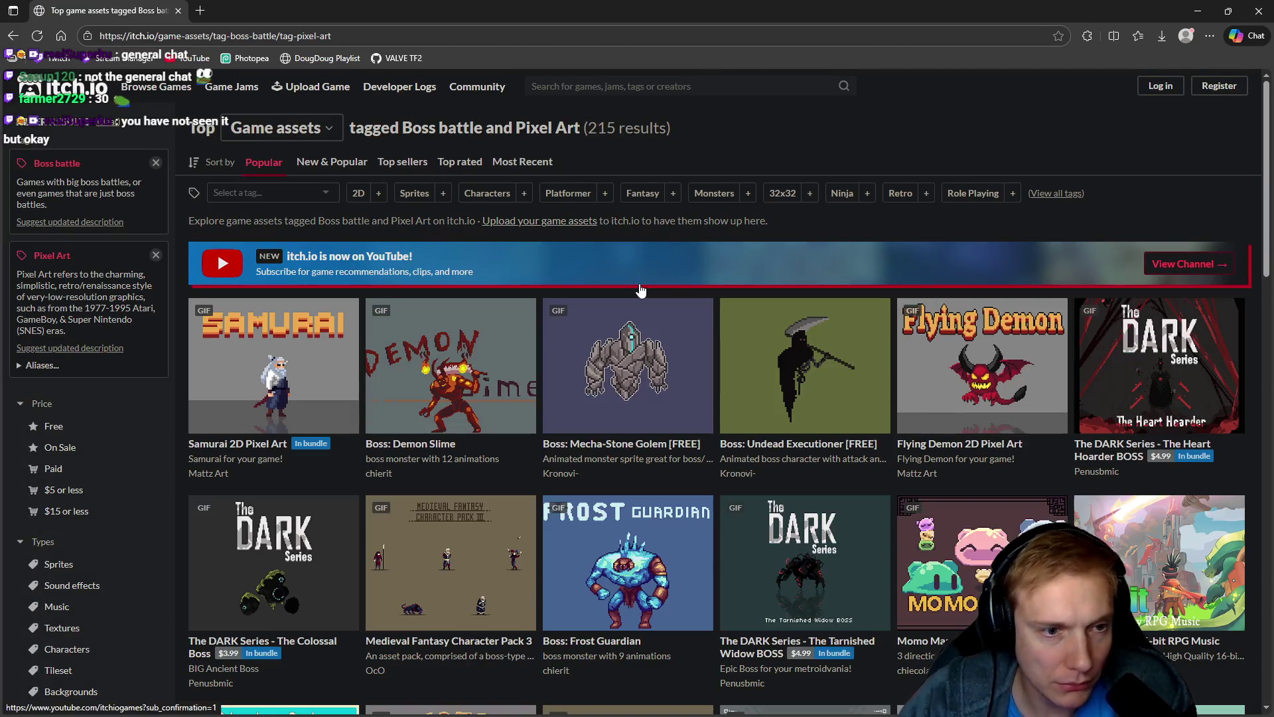
mouse_move(431, 371)
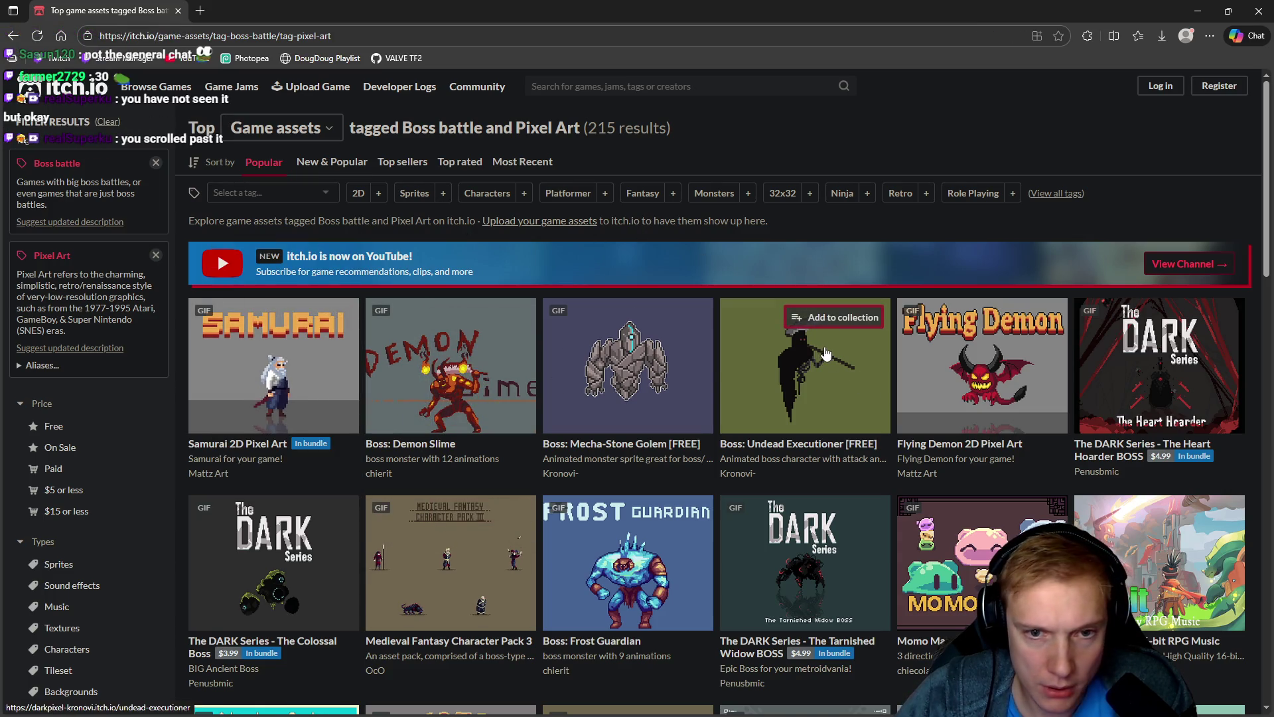
mouse_move(808, 367)
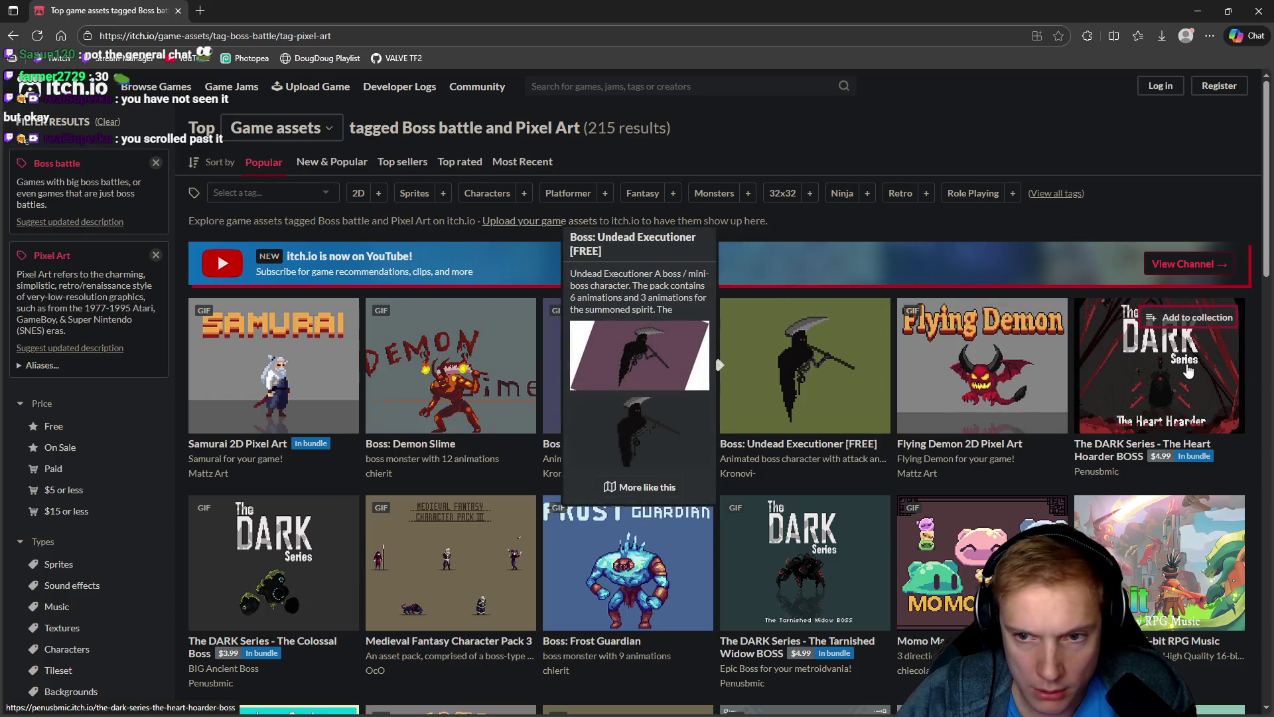
scroll(1144, 317, "down", 1)
mouse_move(1144, 317)
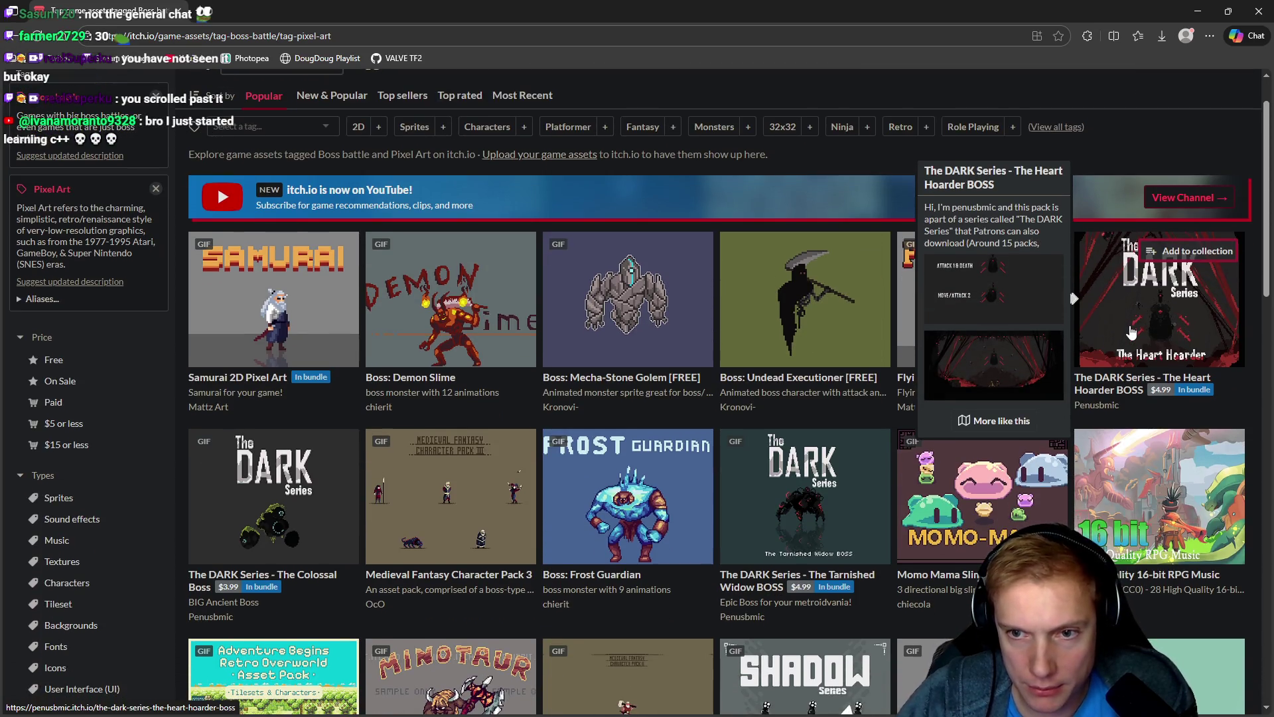
mouse_move(656, 479)
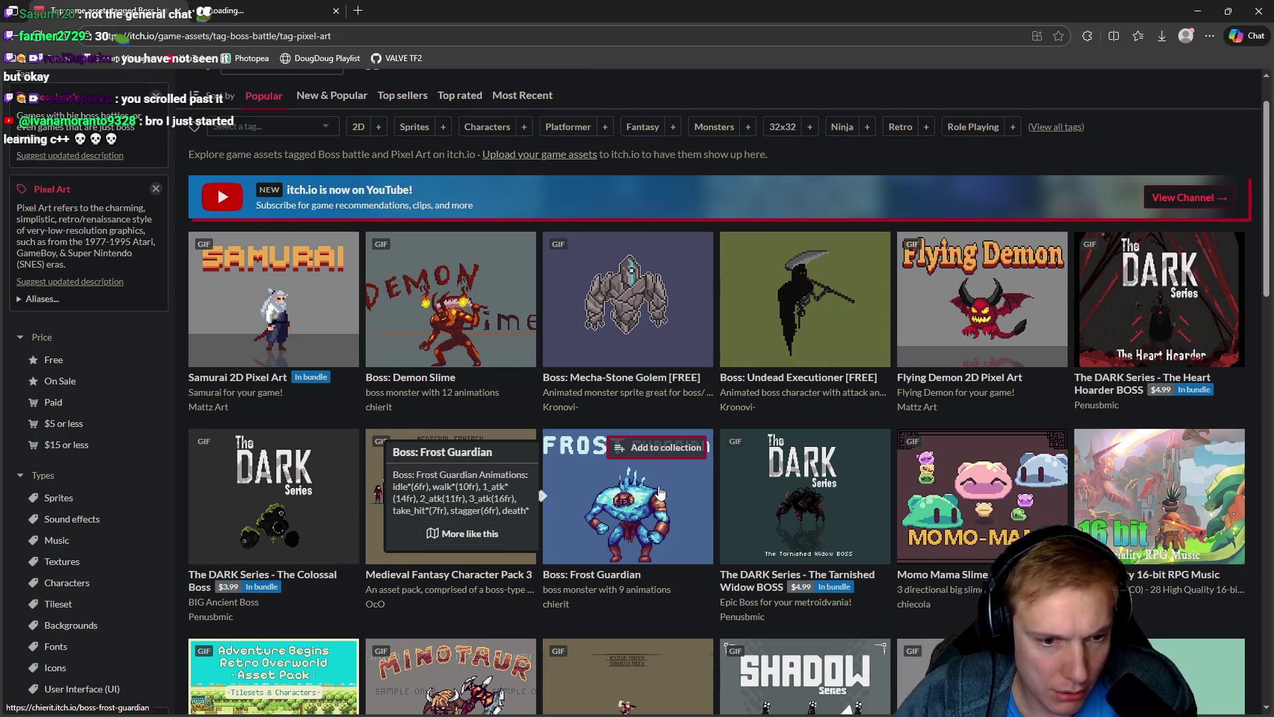
scroll(319, 432, "down", 1)
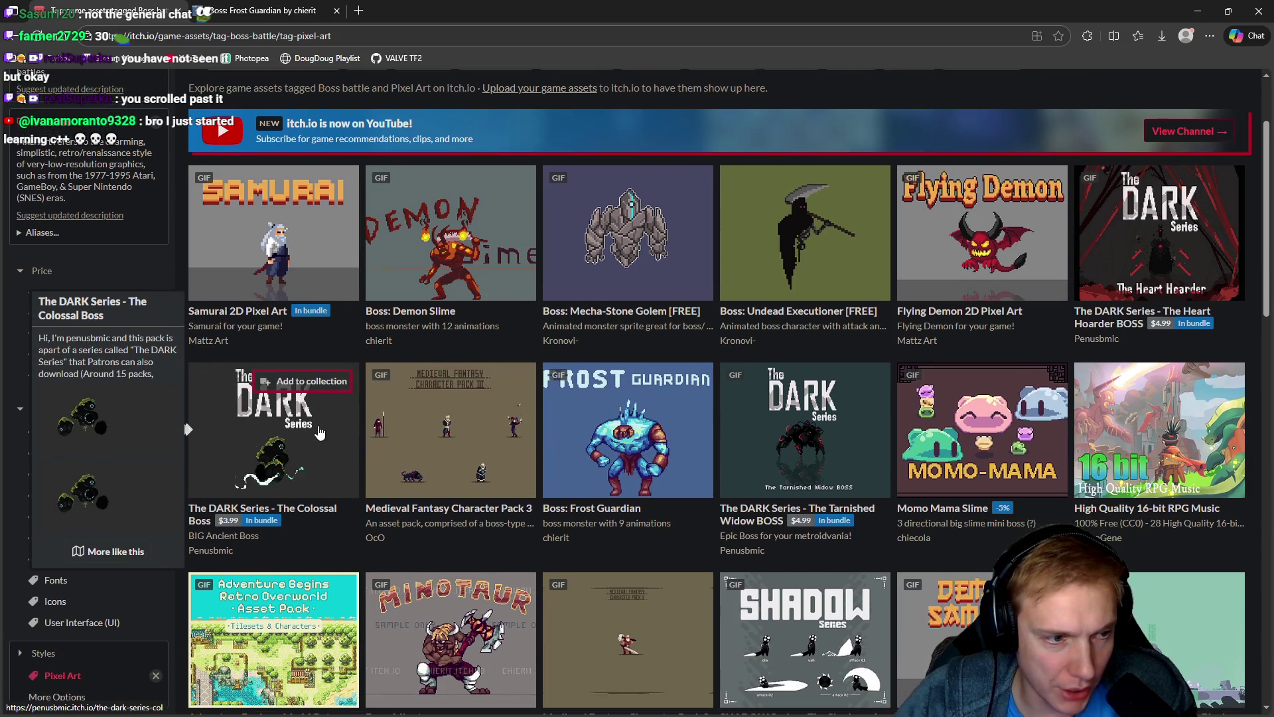
scroll(310, 432, "down", 2)
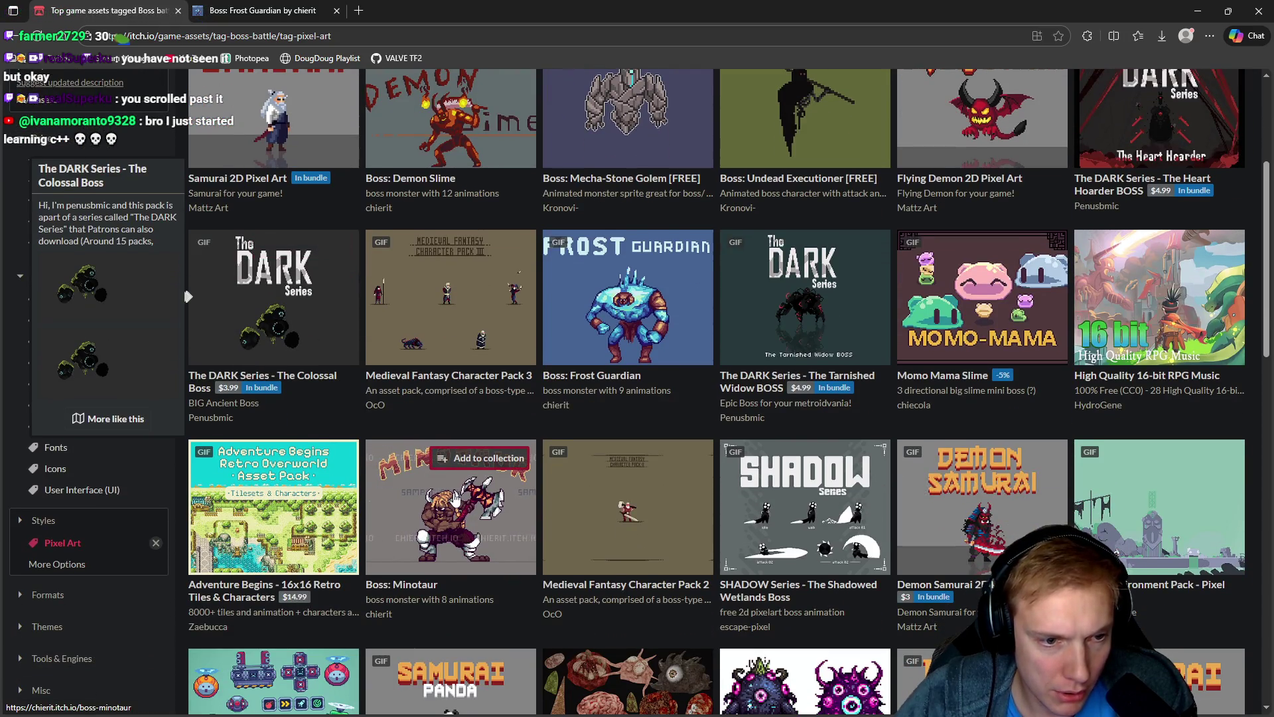
scroll(455, 498, "down", 1)
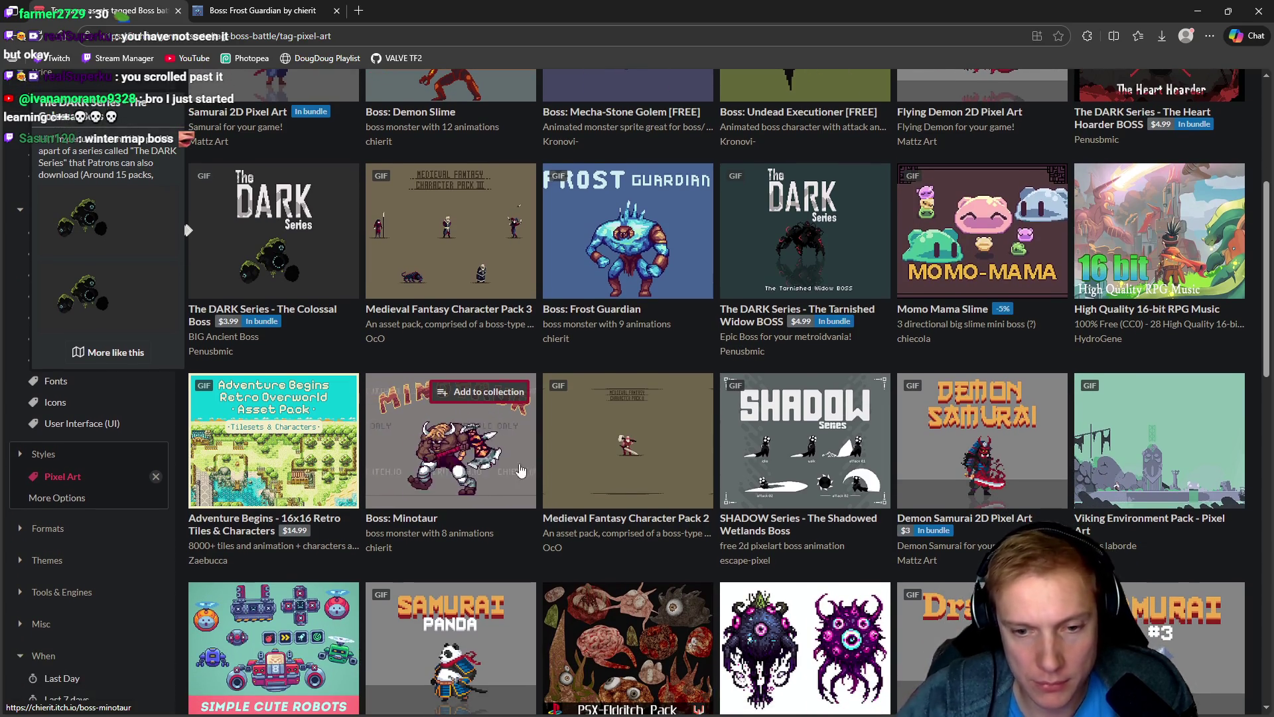
scroll(569, 438, "down", 2)
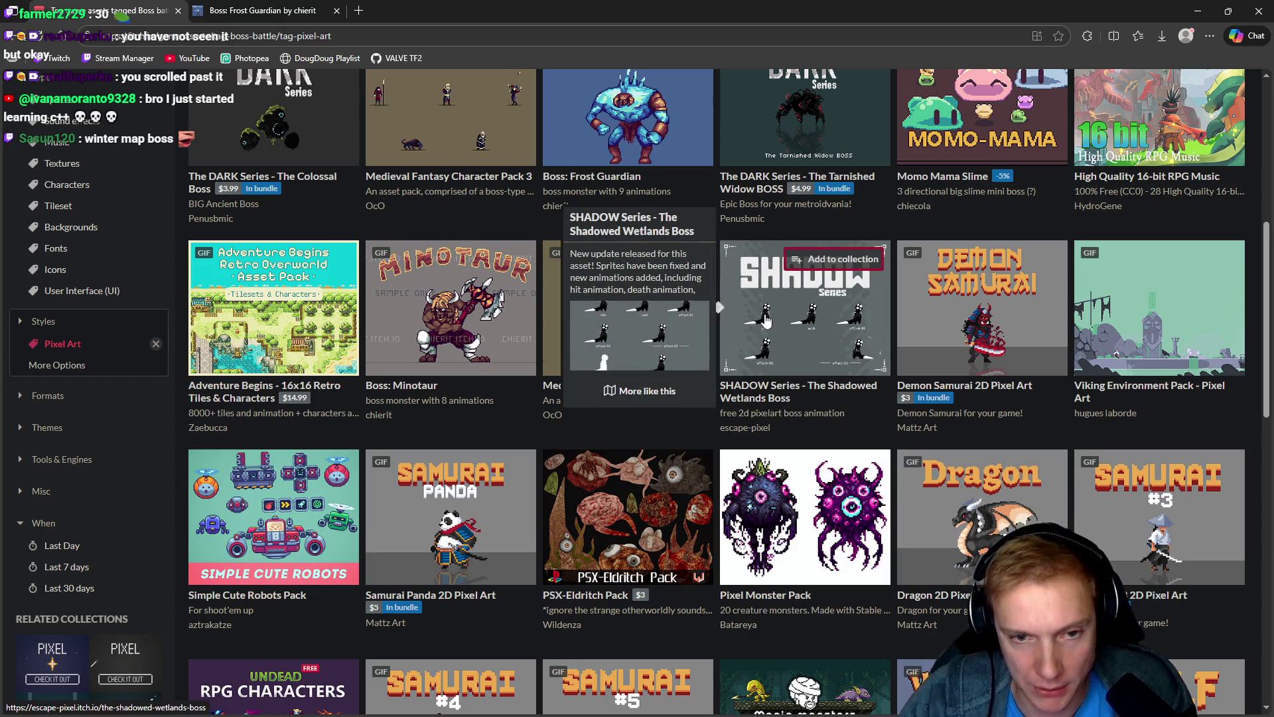
Step: Scroll further down the listing, then switch to the Boss: Frost Guardian page
scroll(770, 325, "down", 2)
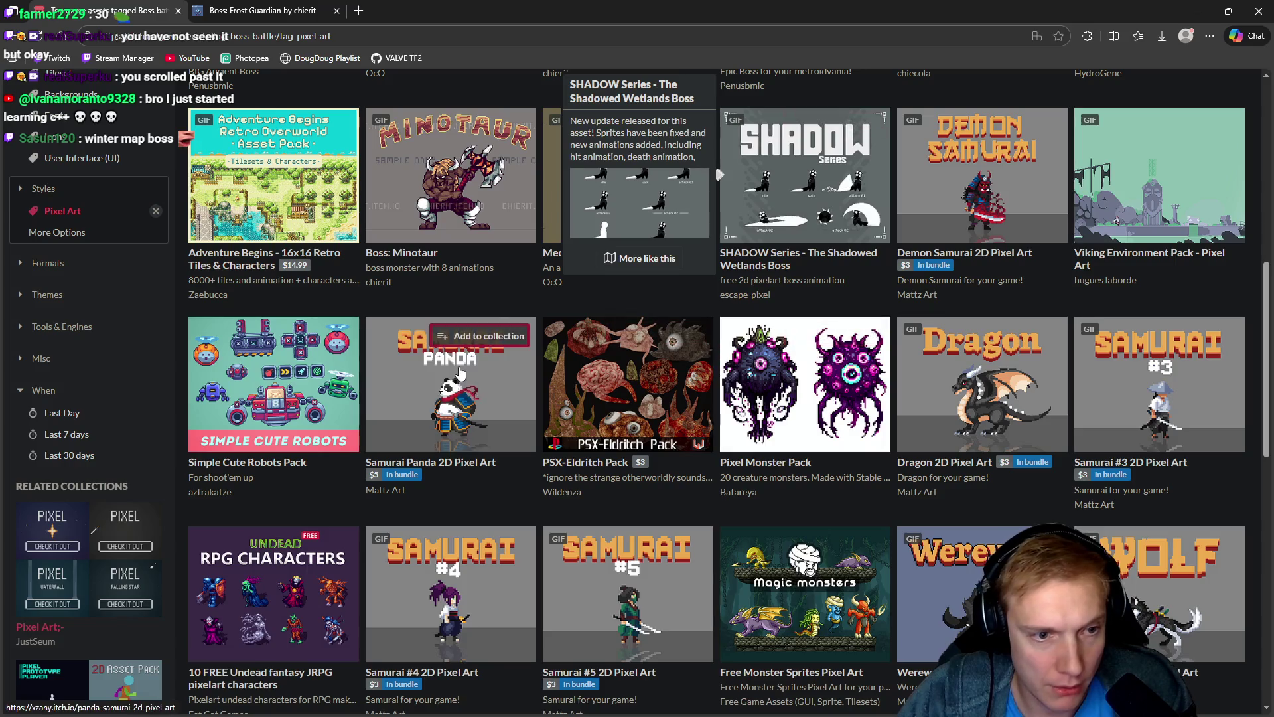
scroll(468, 342, "down", 1)
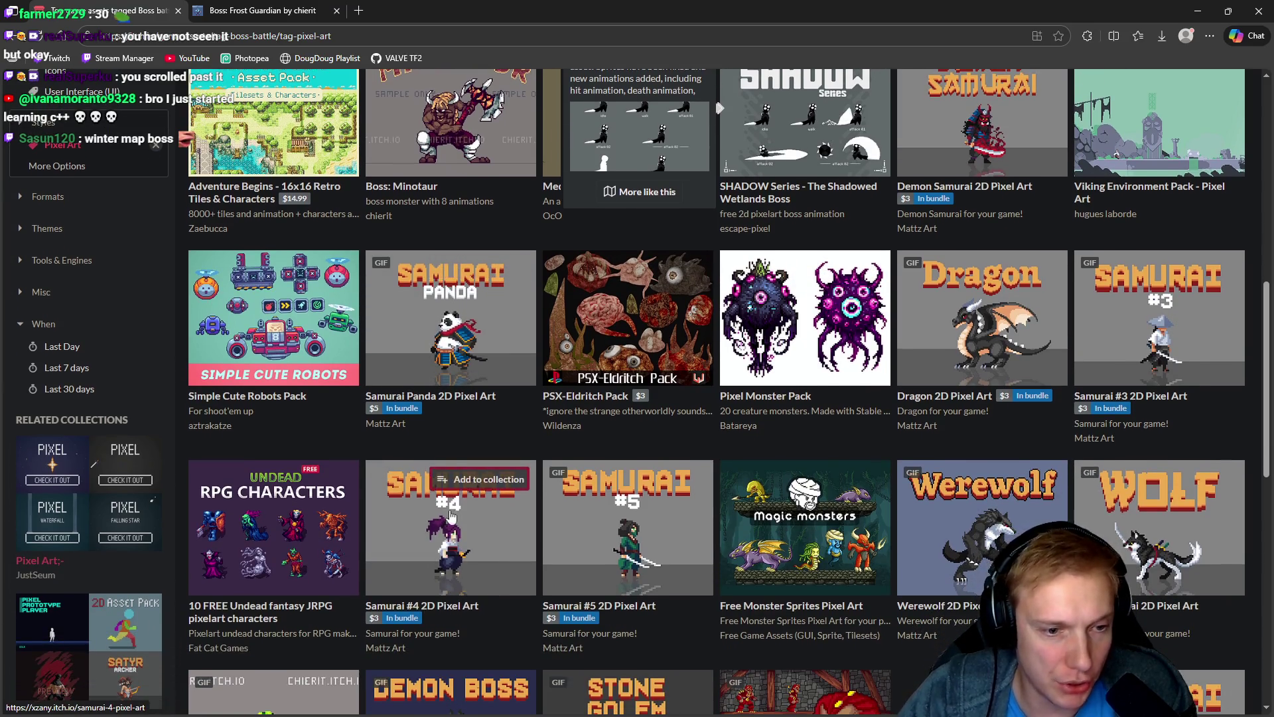
scroll(486, 359, "down", 3)
mouse_move(1012, 359)
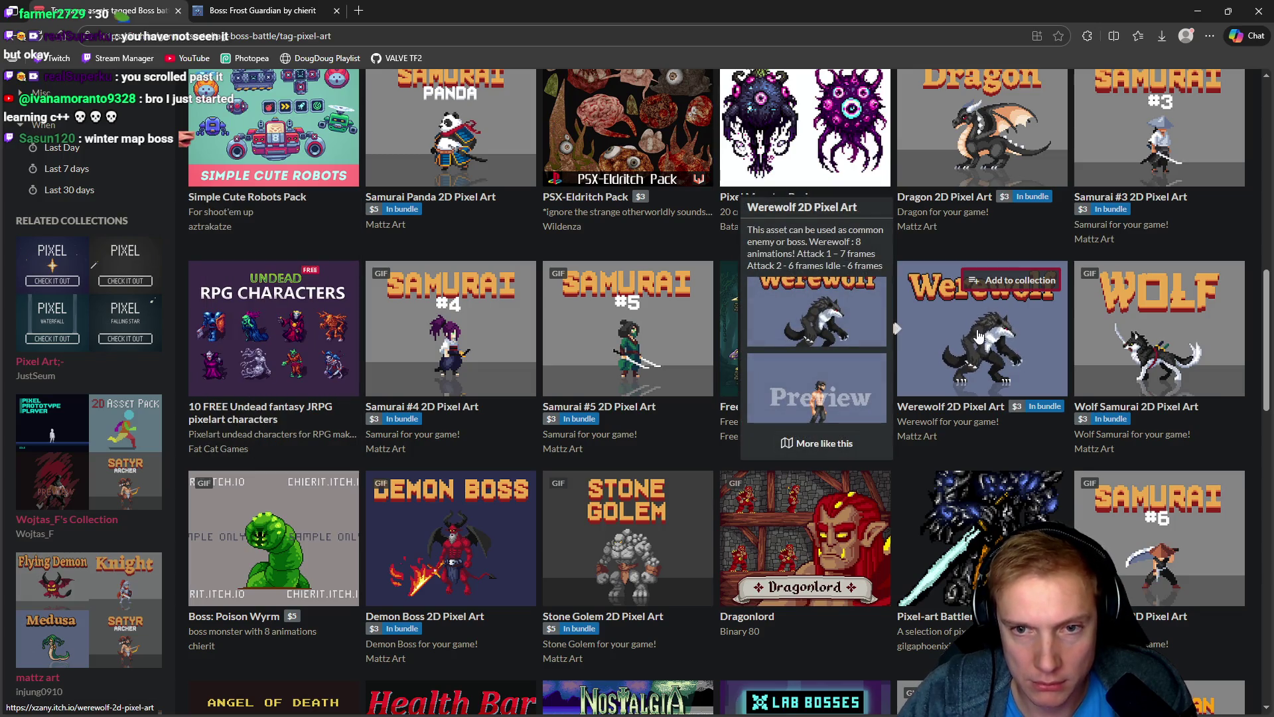
scroll(973, 321, "down", 3)
mouse_move(730, 329)
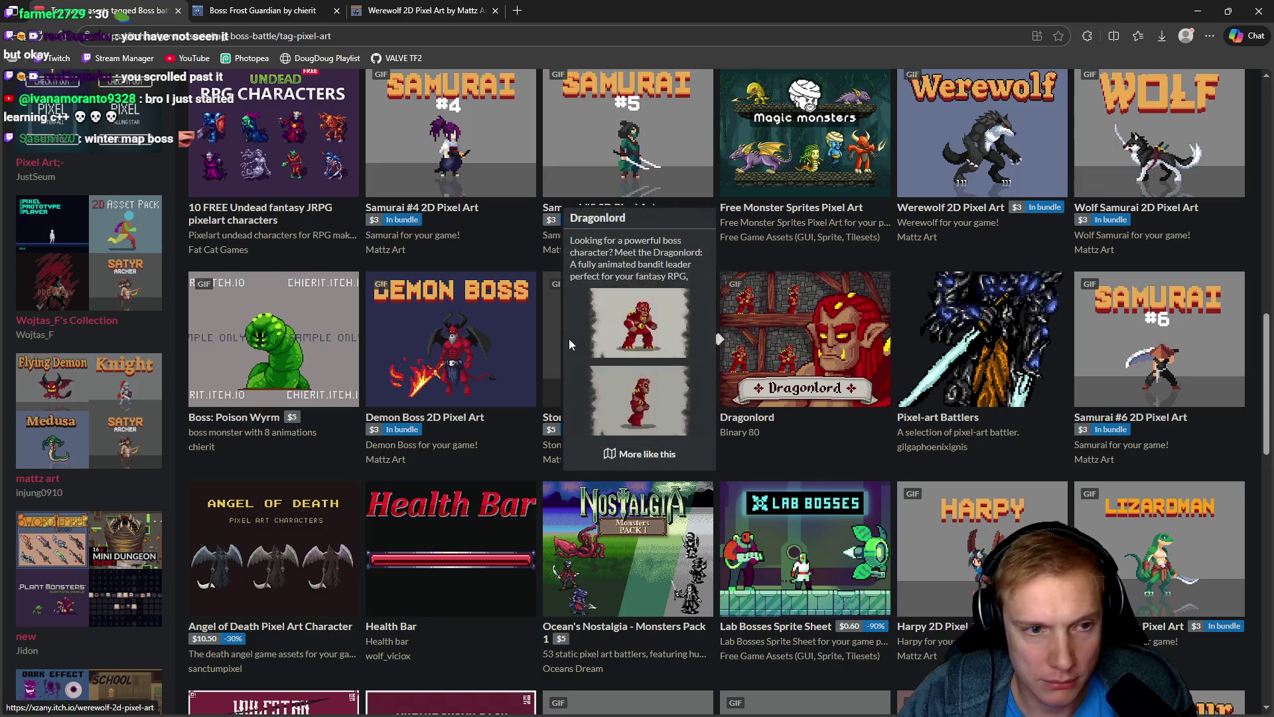
mouse_move(463, 359)
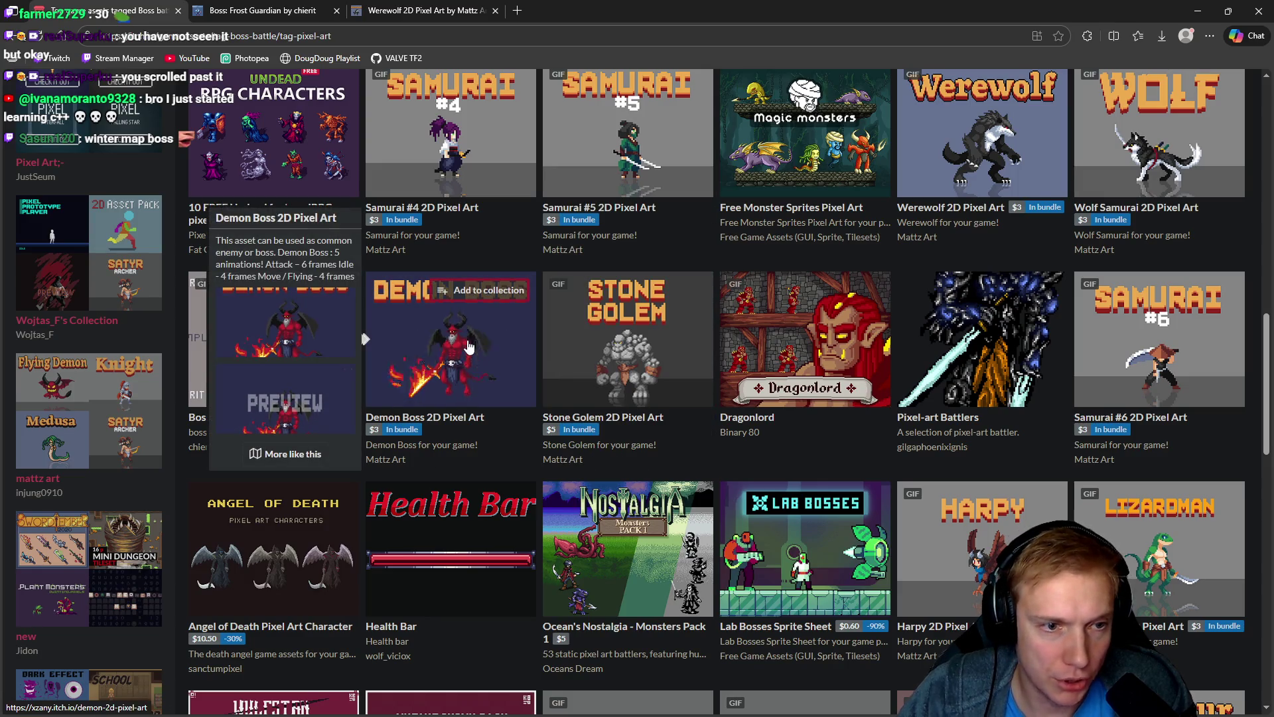
left_click(279, 10)
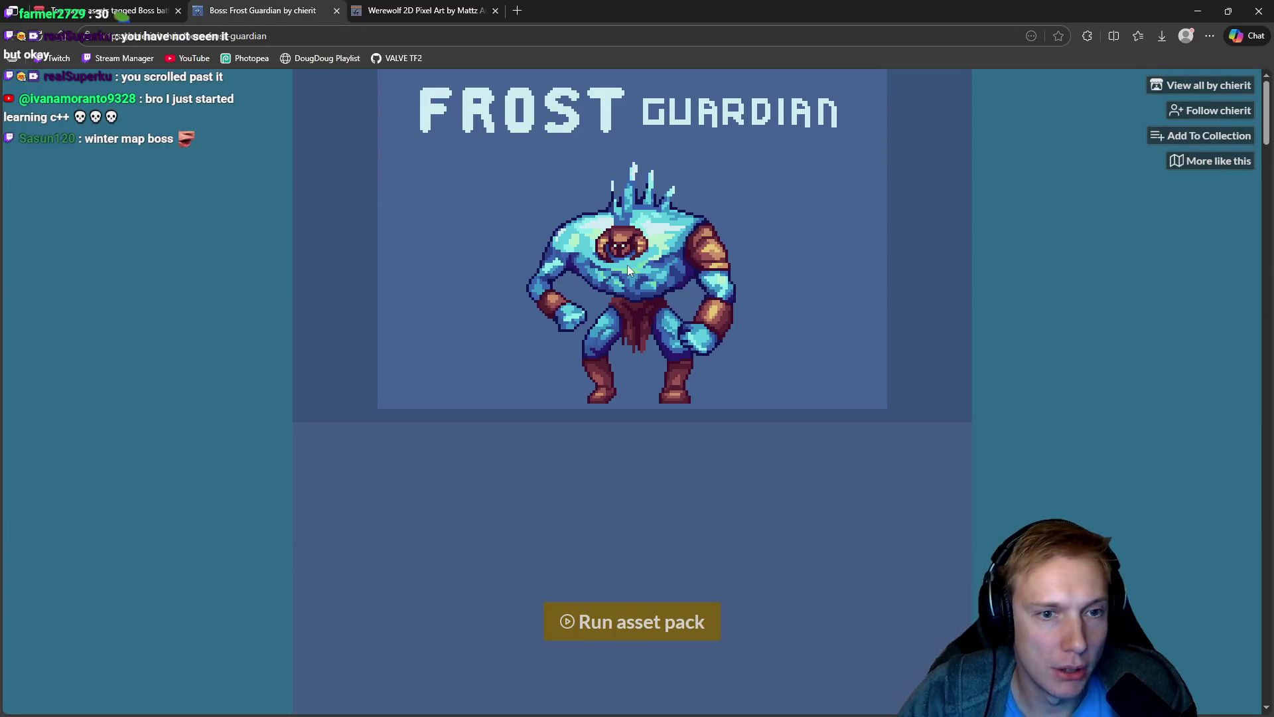
Step: Look over the Frost Guardian page, then close it to reveal the Werewolf 2D Pixel Art page
scroll(312, 378, "down", 4)
scroll(344, 352, "down", 10)
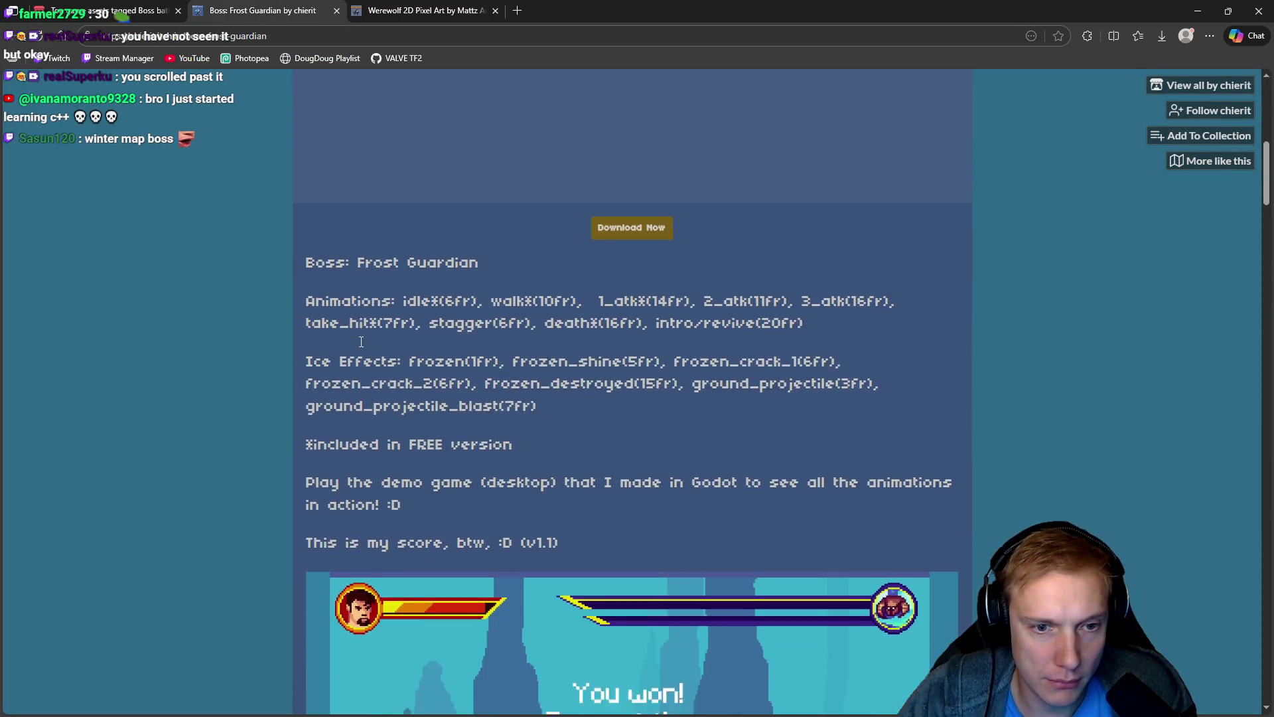
scroll(554, 318, "down", 12)
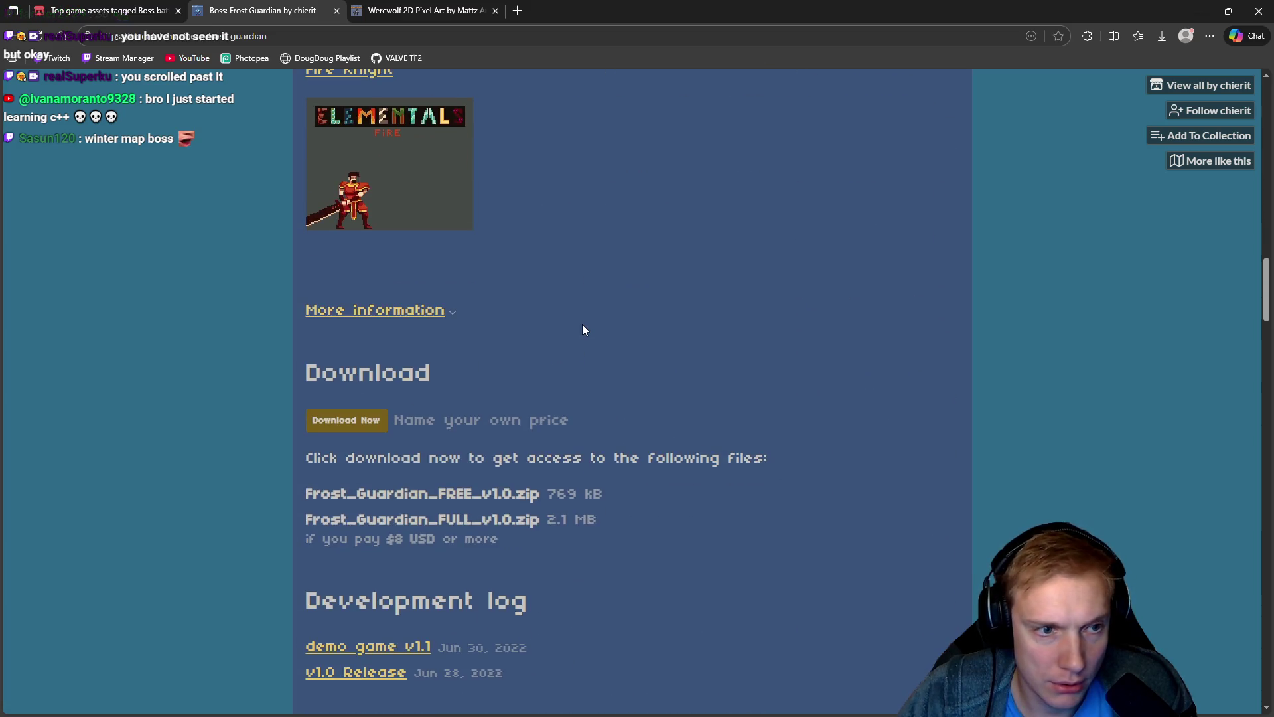
scroll(585, 326, "up", 10)
scroll(587, 323, "up", 15)
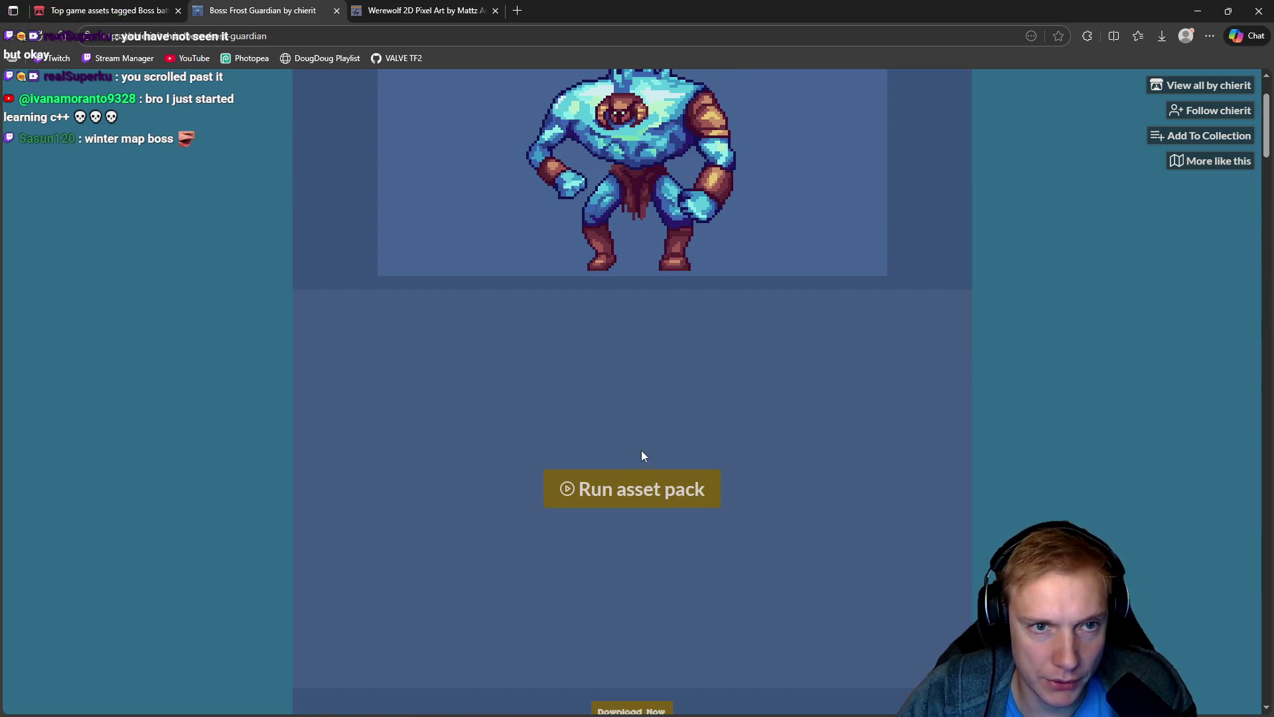
scroll(1067, 440, "down", 1)
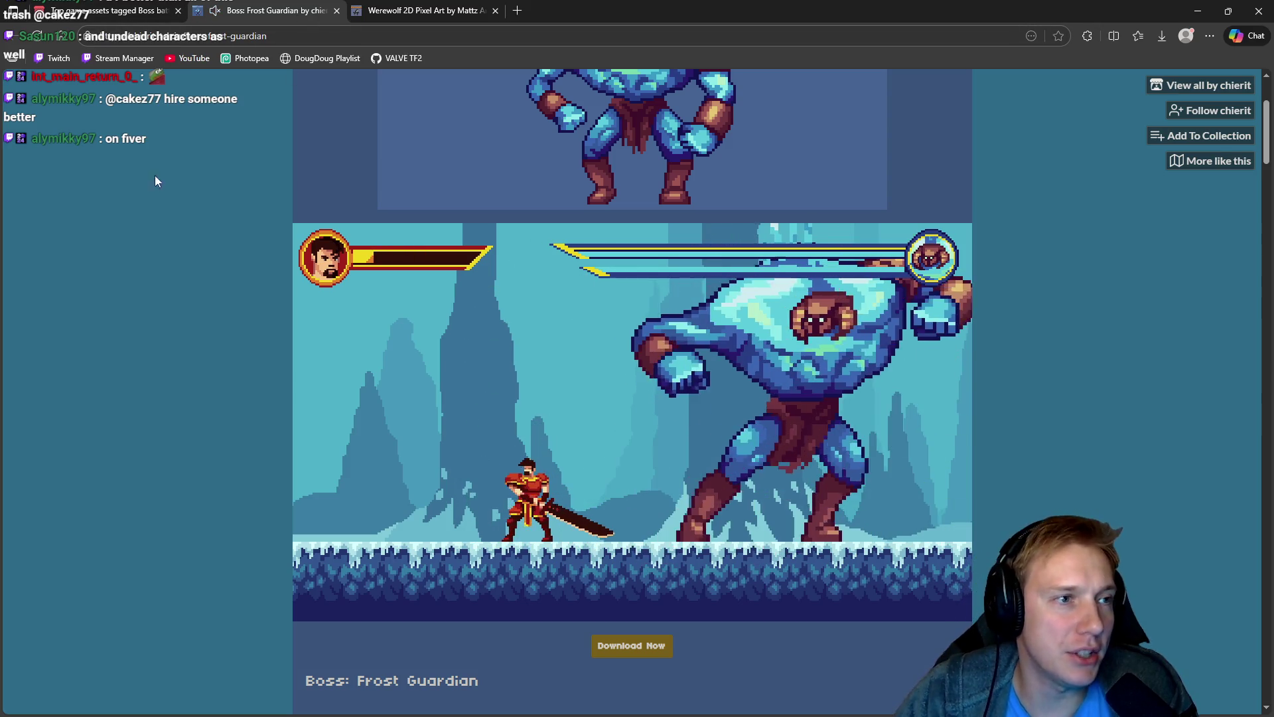
middle_click(309, 17)
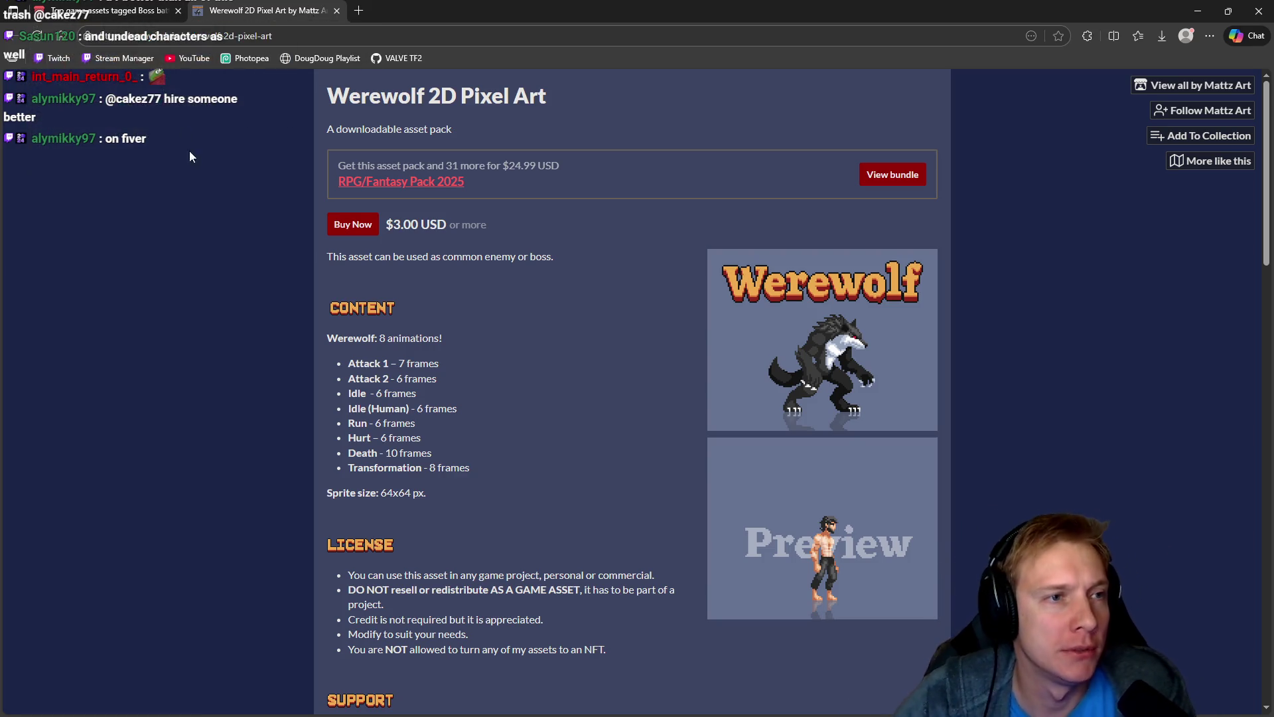
Step: Return to the boss-battle listing tab, scroll through the results, then minimize the browser
left_click(95, 10)
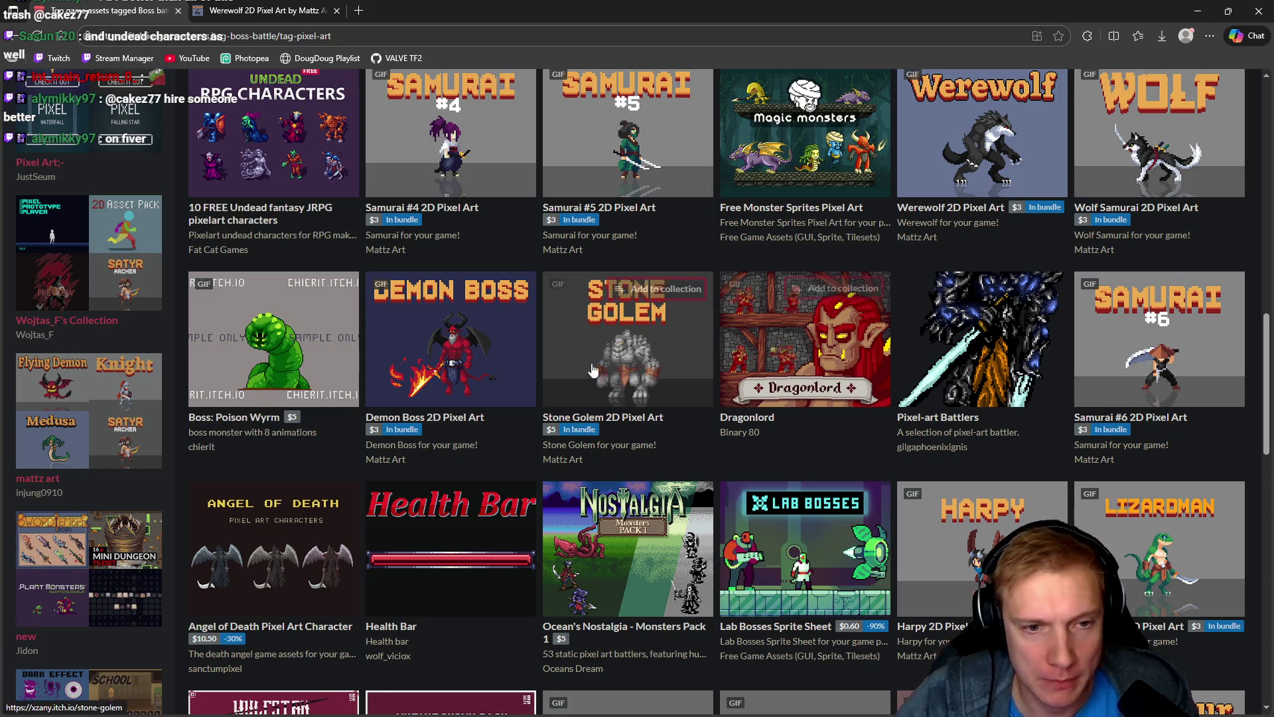
mouse_move(610, 331)
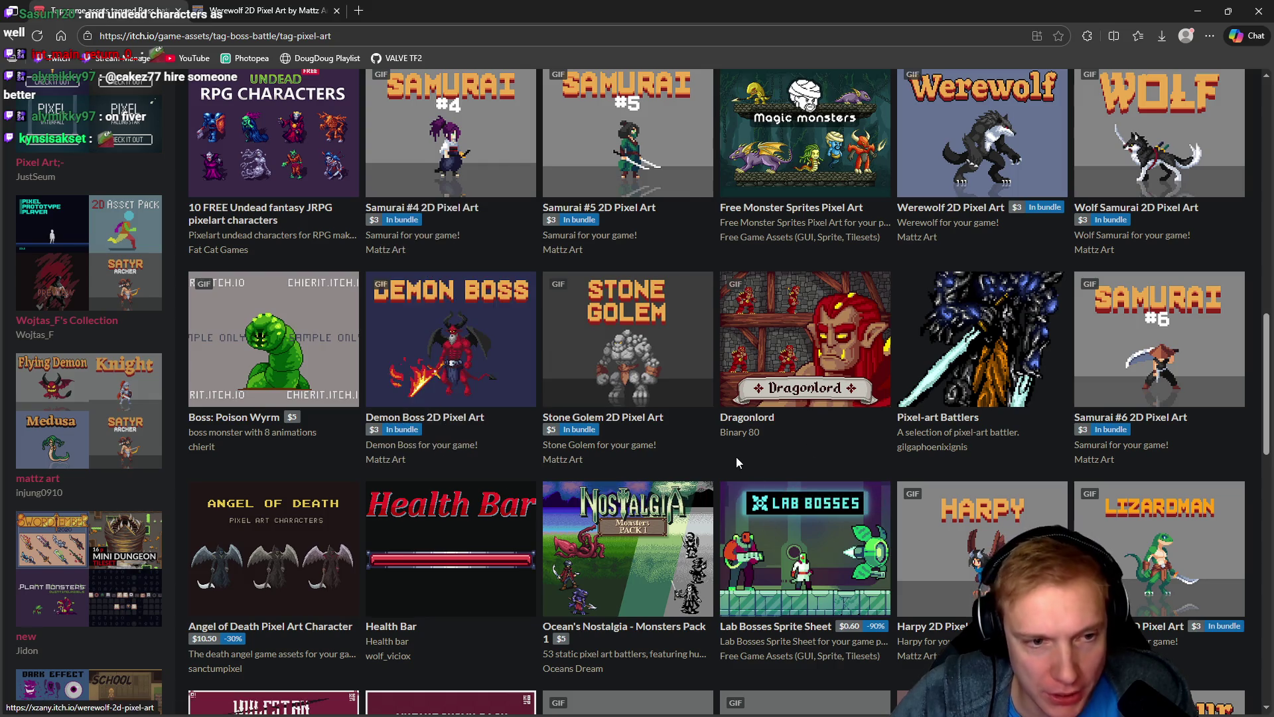
scroll(619, 381, "up", 5)
scroll(618, 382, "up", 6)
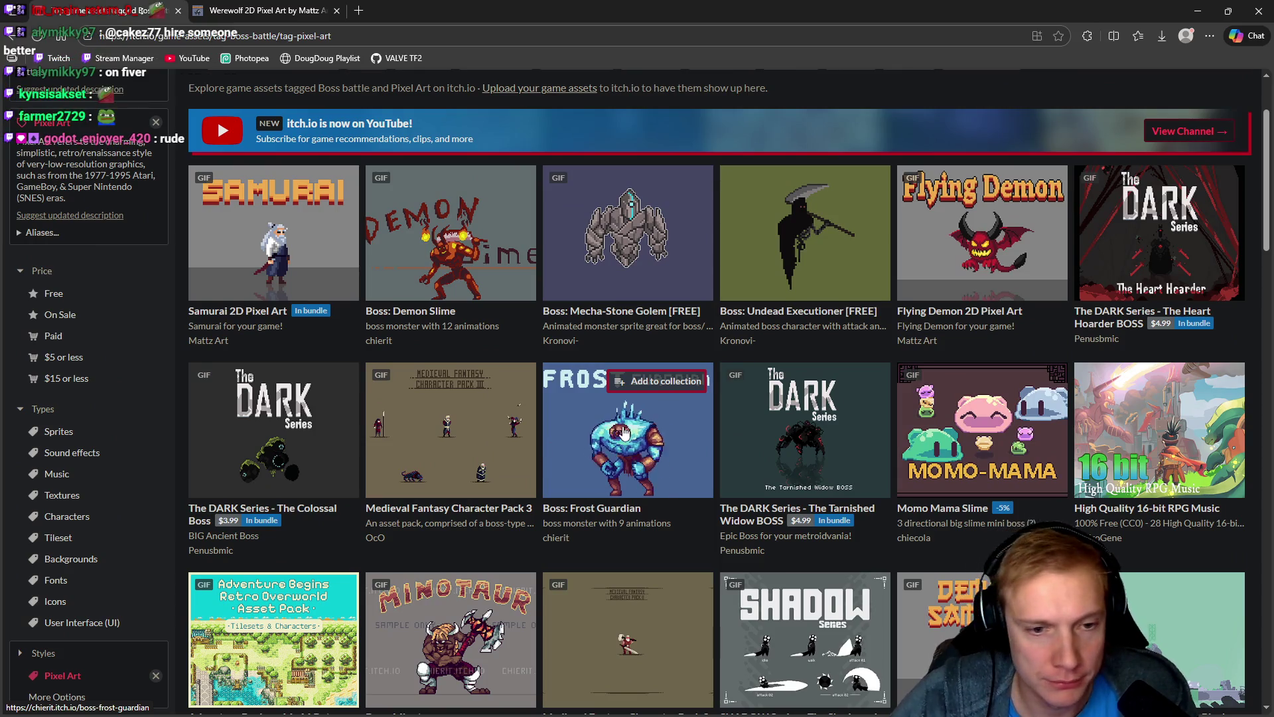
scroll(624, 432, "down", 4)
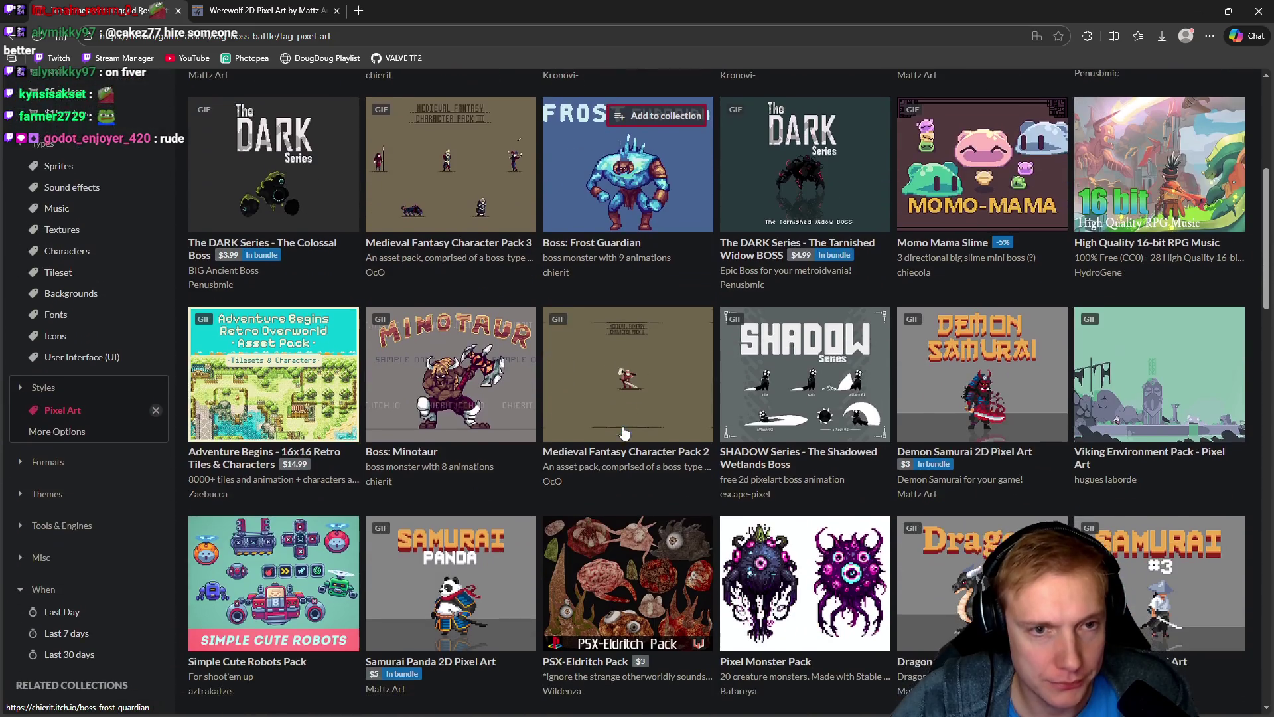
mouse_move(661, 180)
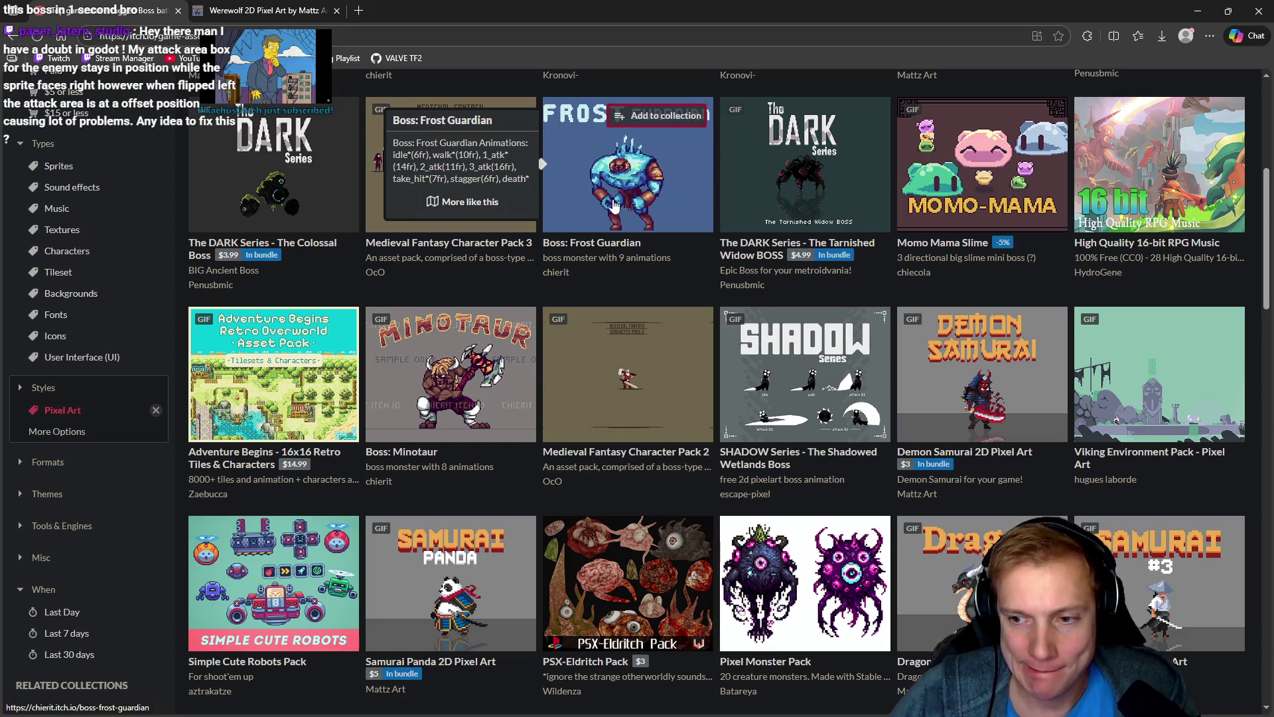
left_click(1202, 9)
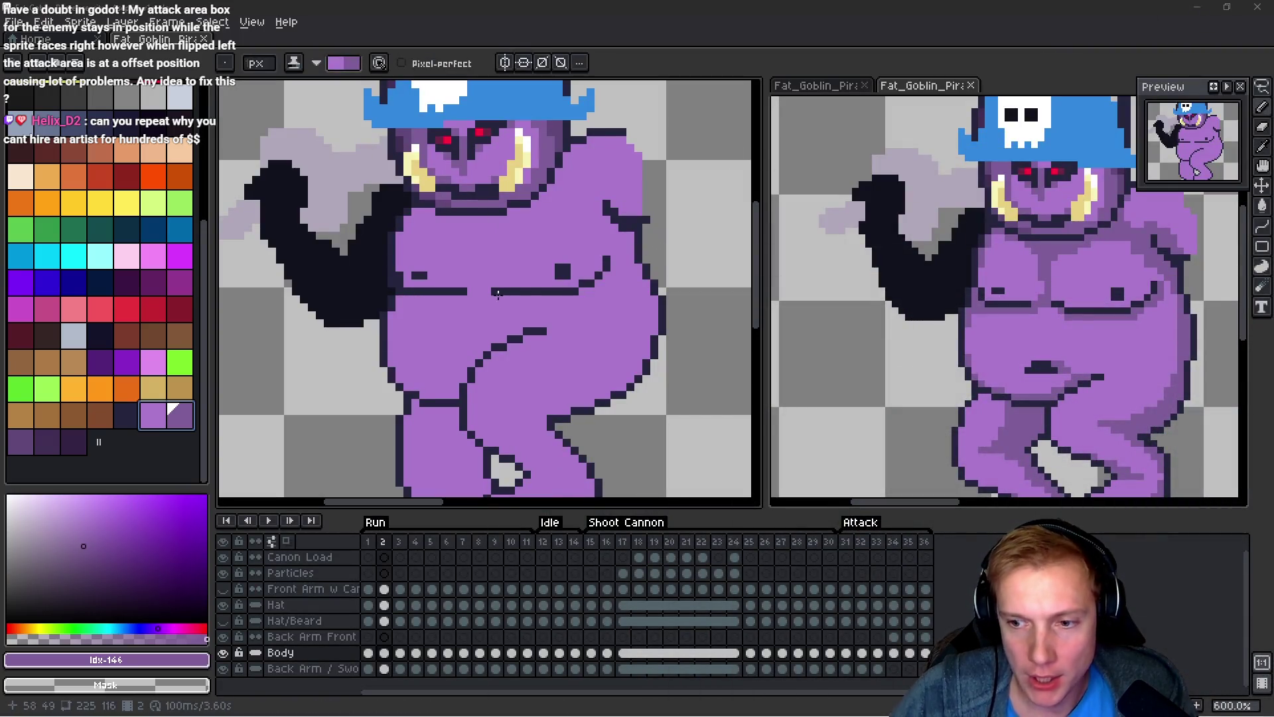
Step: Pan to frame the whole goblin and flip between Run frames, ending on frame 8
scroll(554, 290, "up", 3)
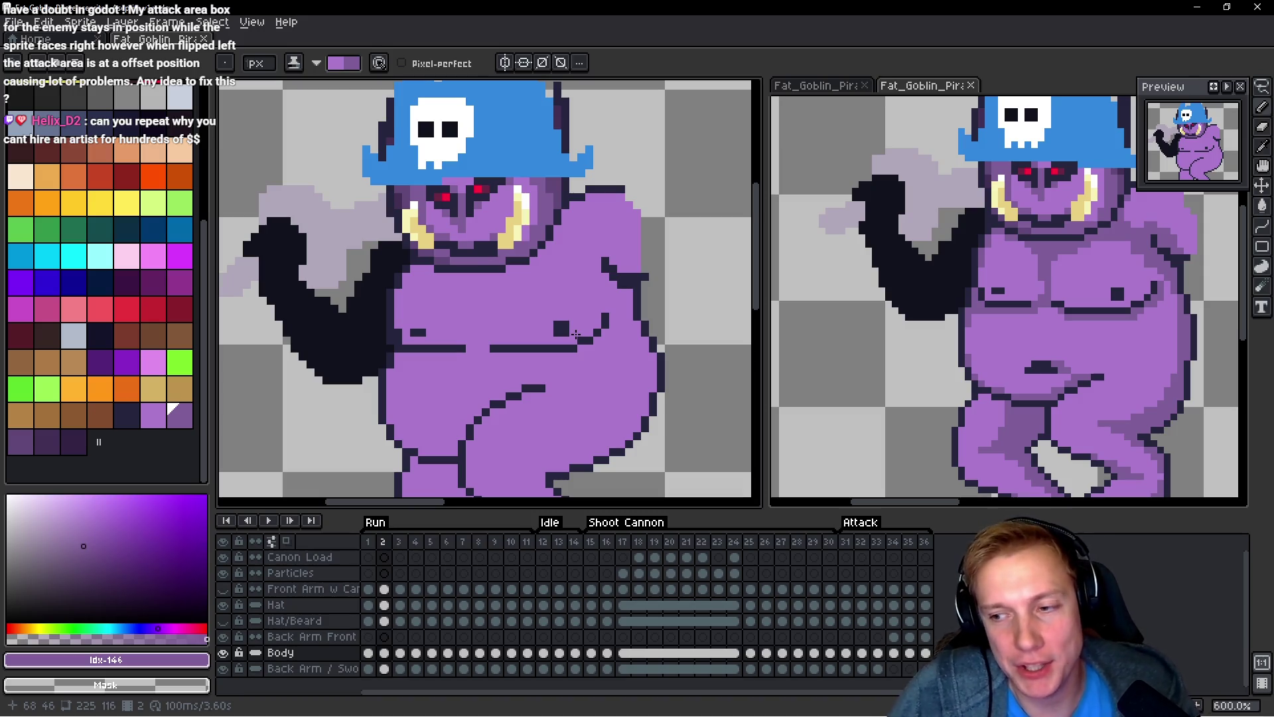
scroll(576, 335, "down", 2)
mouse_move(576, 335)
left_mouse_down()
mouse_move(583, 242)
mouse_move(612, 211)
left_mouse_up()
key("Left")
key("Right")
key("Right")
key("Right")
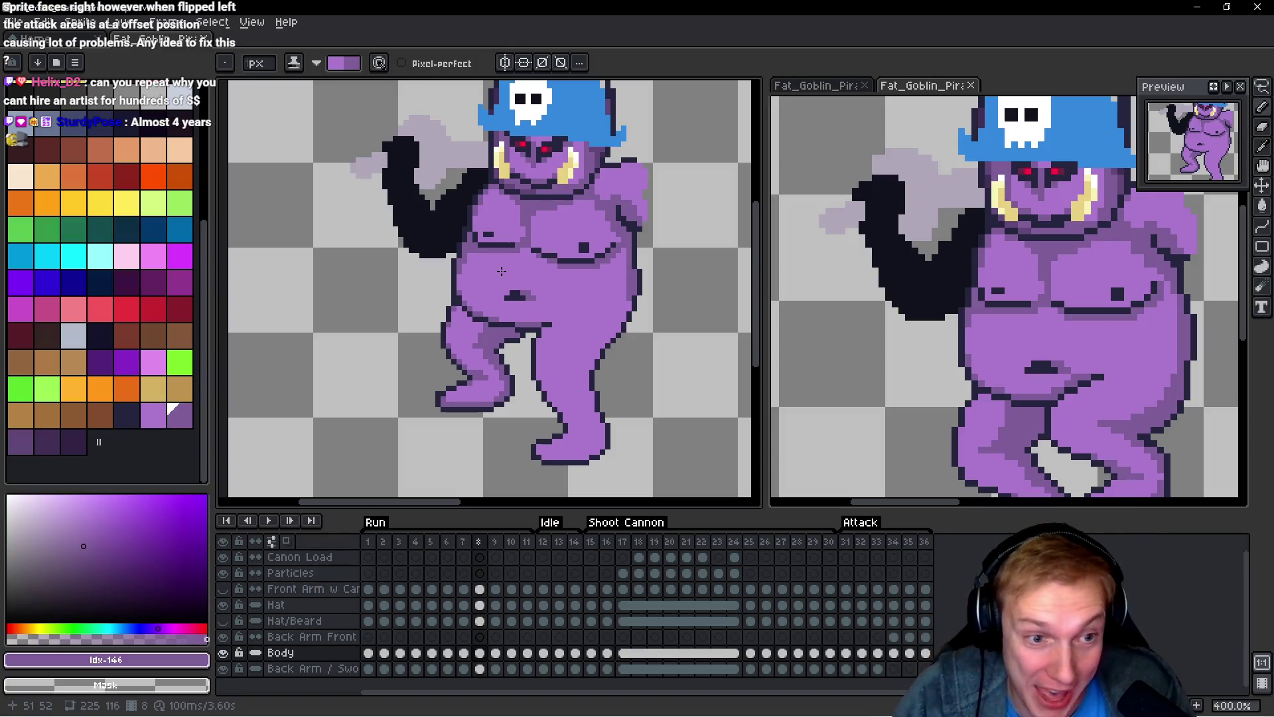
key("Left")
key("Left")
key("Left")
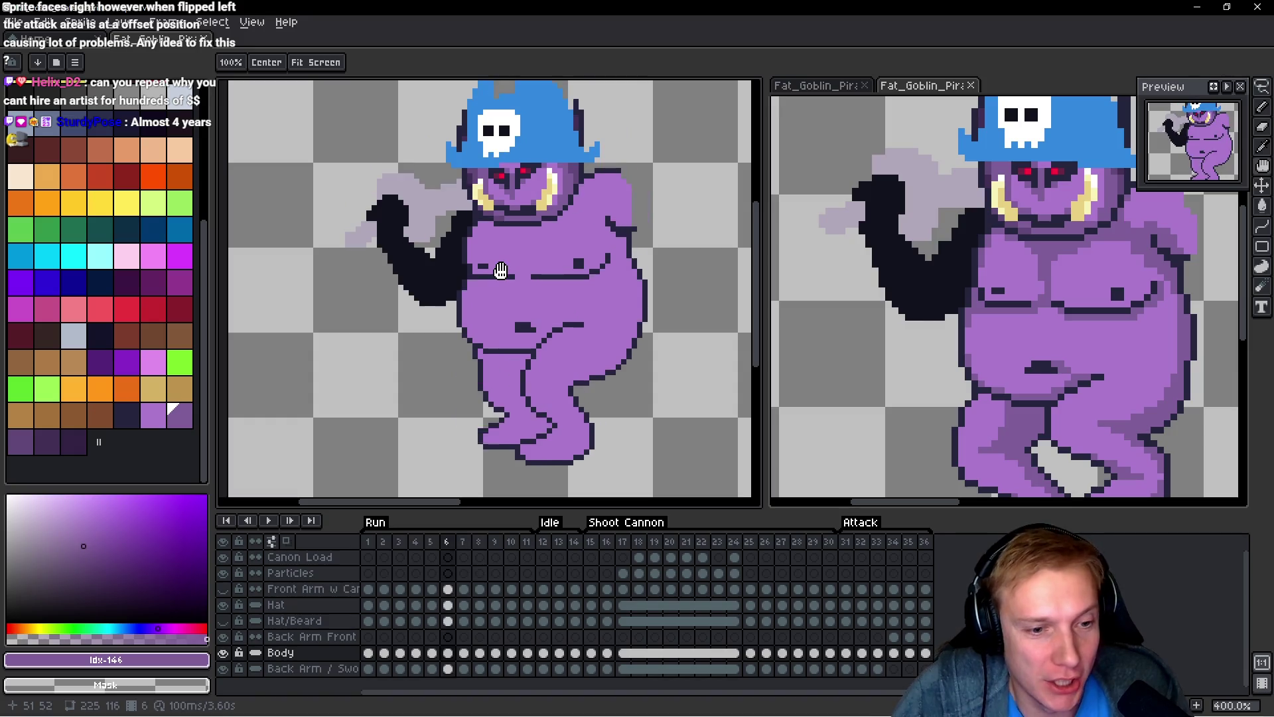
key("Right")
key("Right")
key("Right")
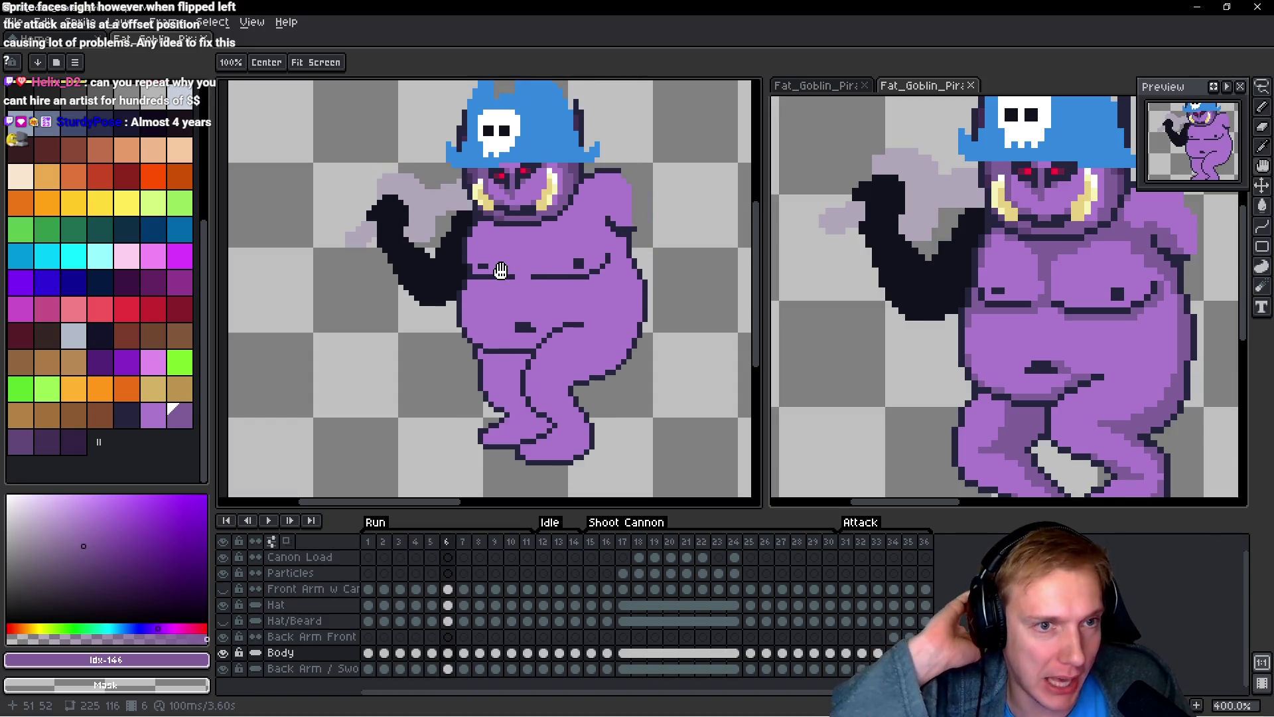
key("b")
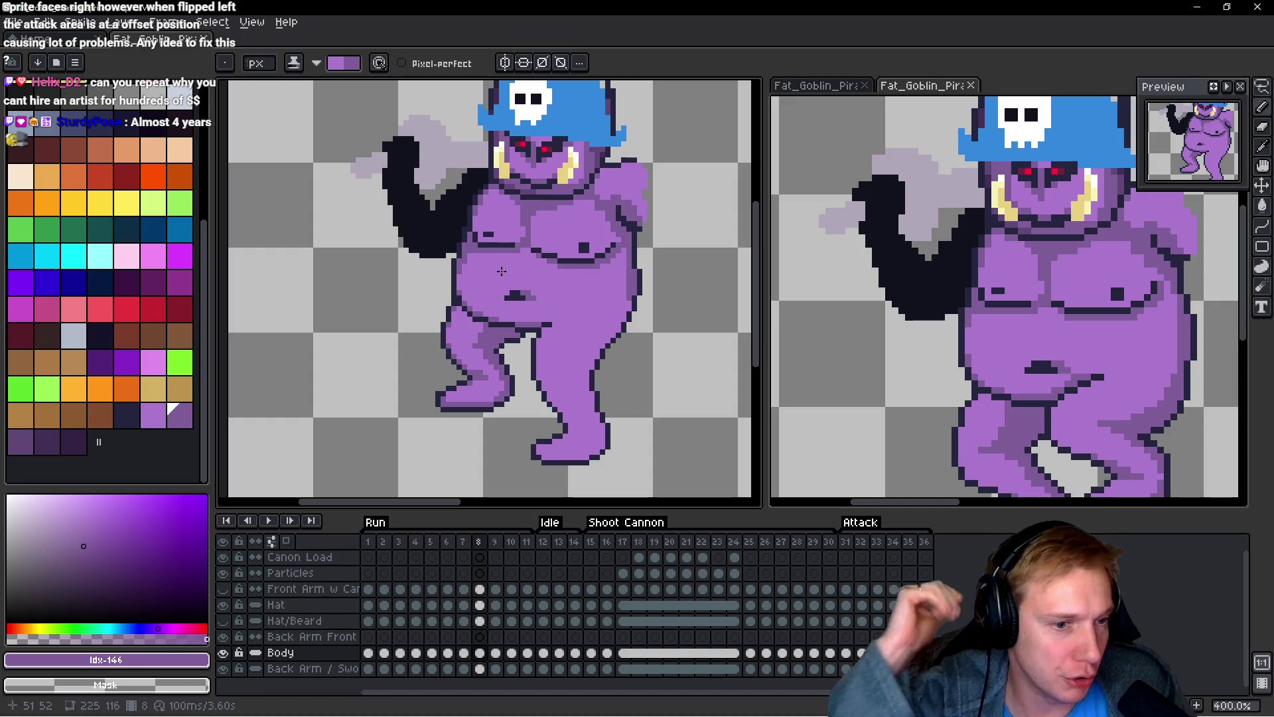
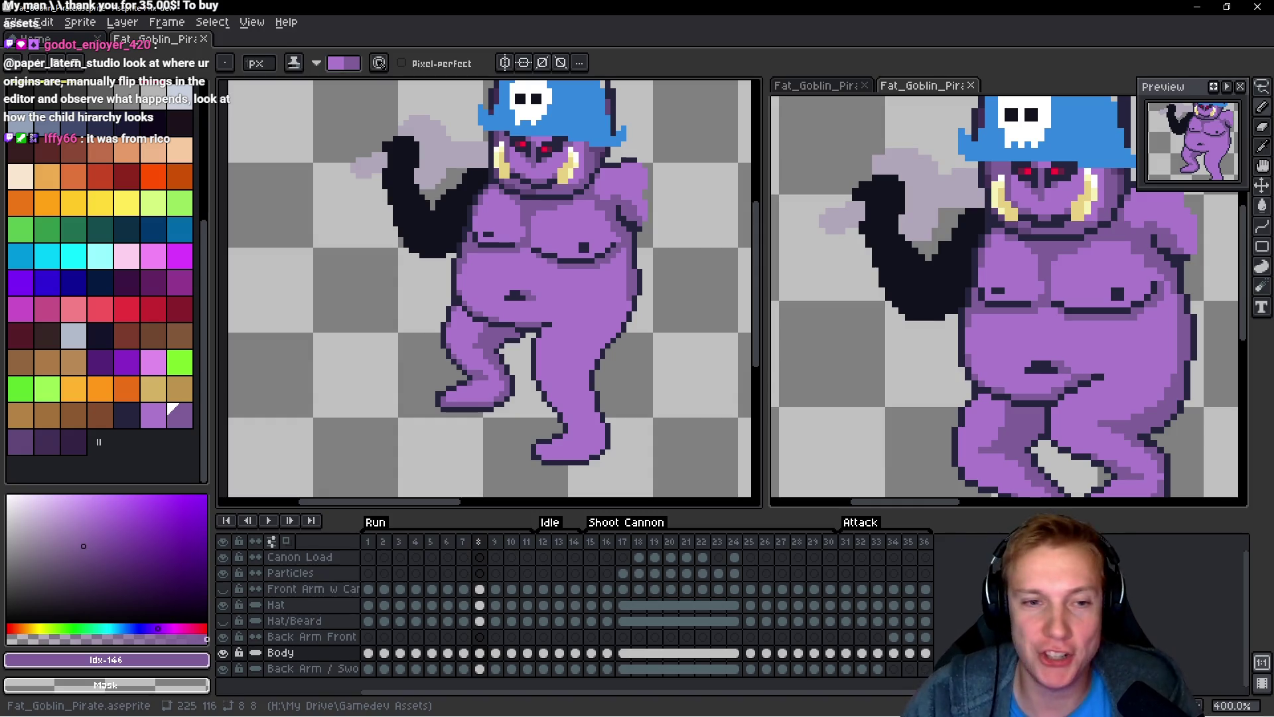
Step: Switch back to the pencil and save the goblin sprite with Ctrl+S
scroll(602, 210, "up", 3)
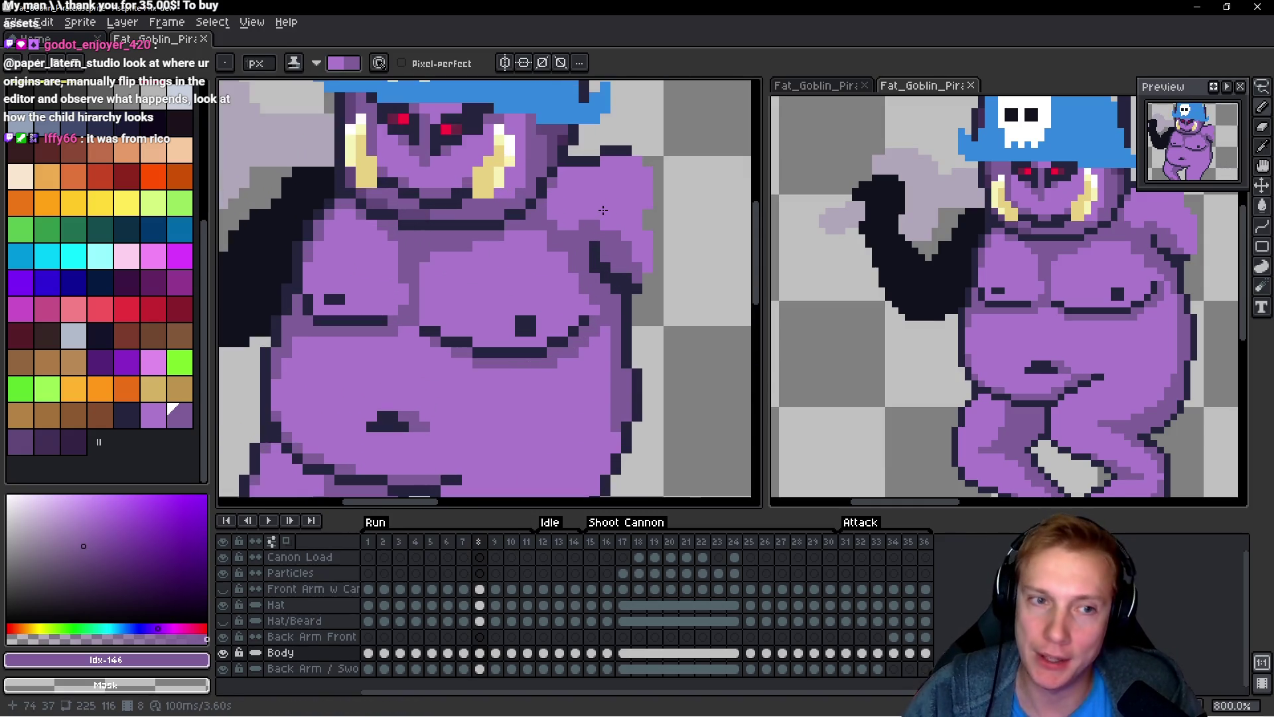
scroll(603, 209, "down", 4)
scroll(618, 191, "up", 2)
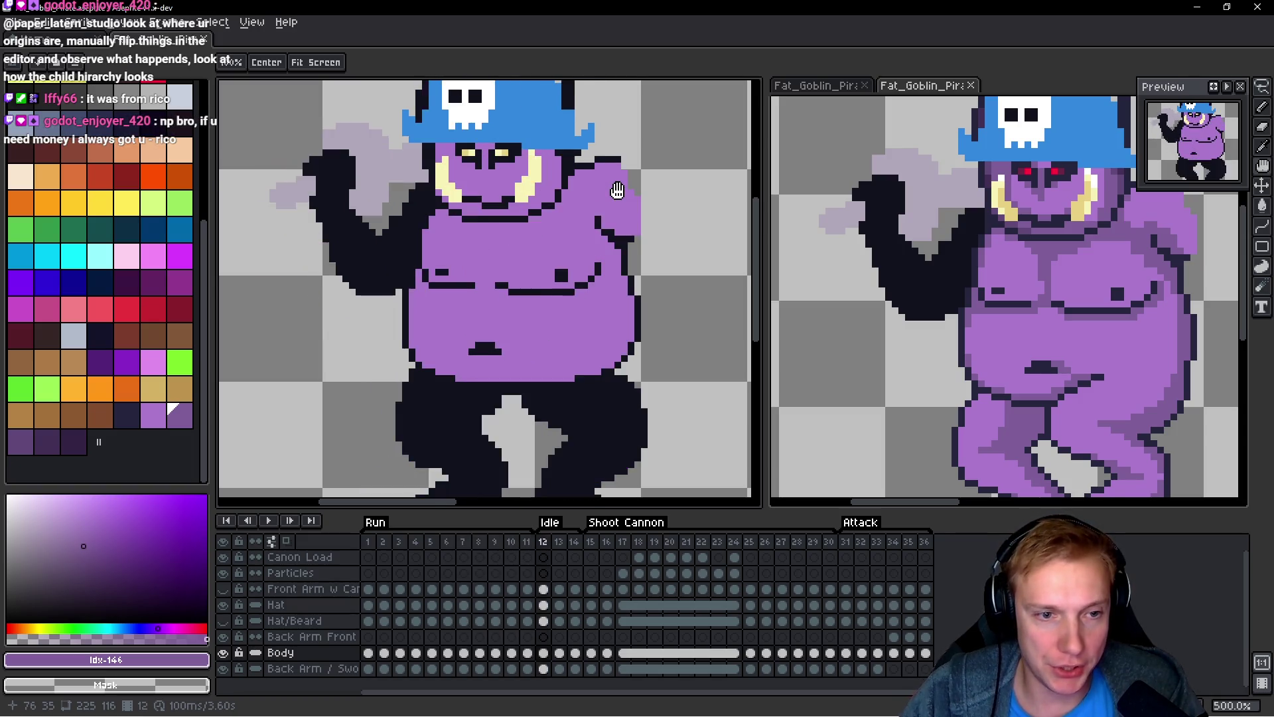
key("b")
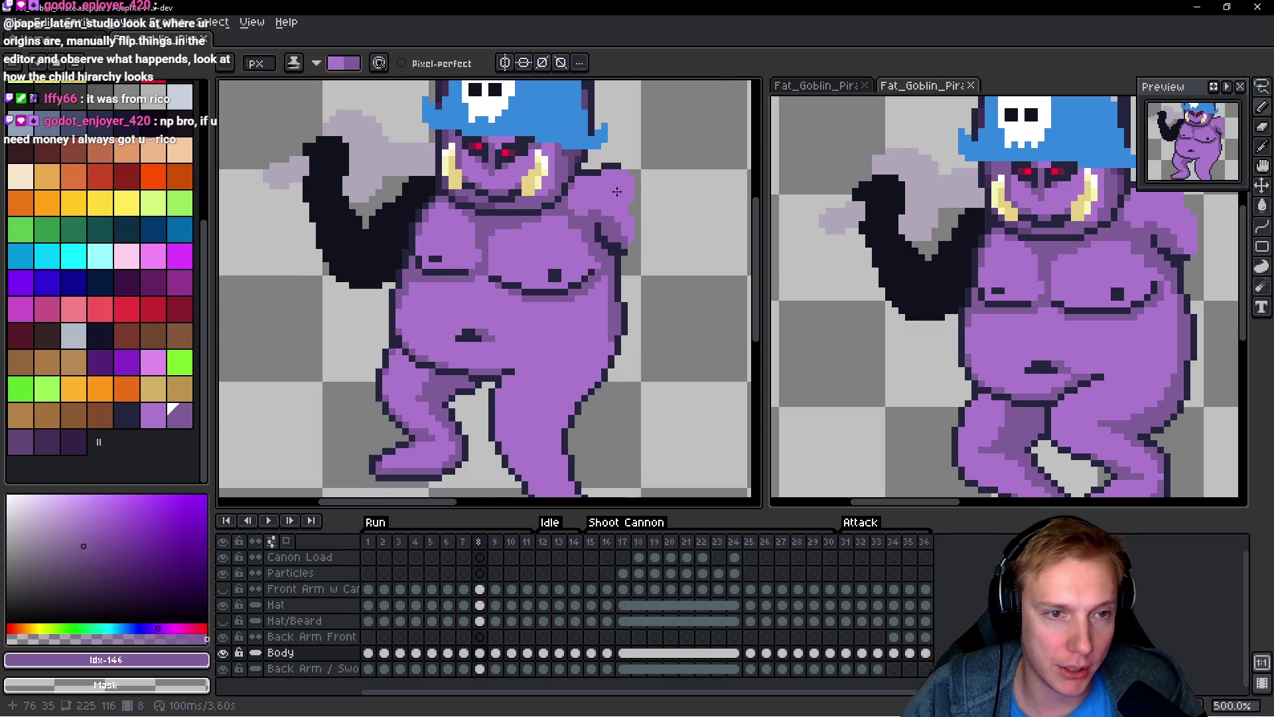
scroll(617, 191, "down", 3)
key("ctrl+s")
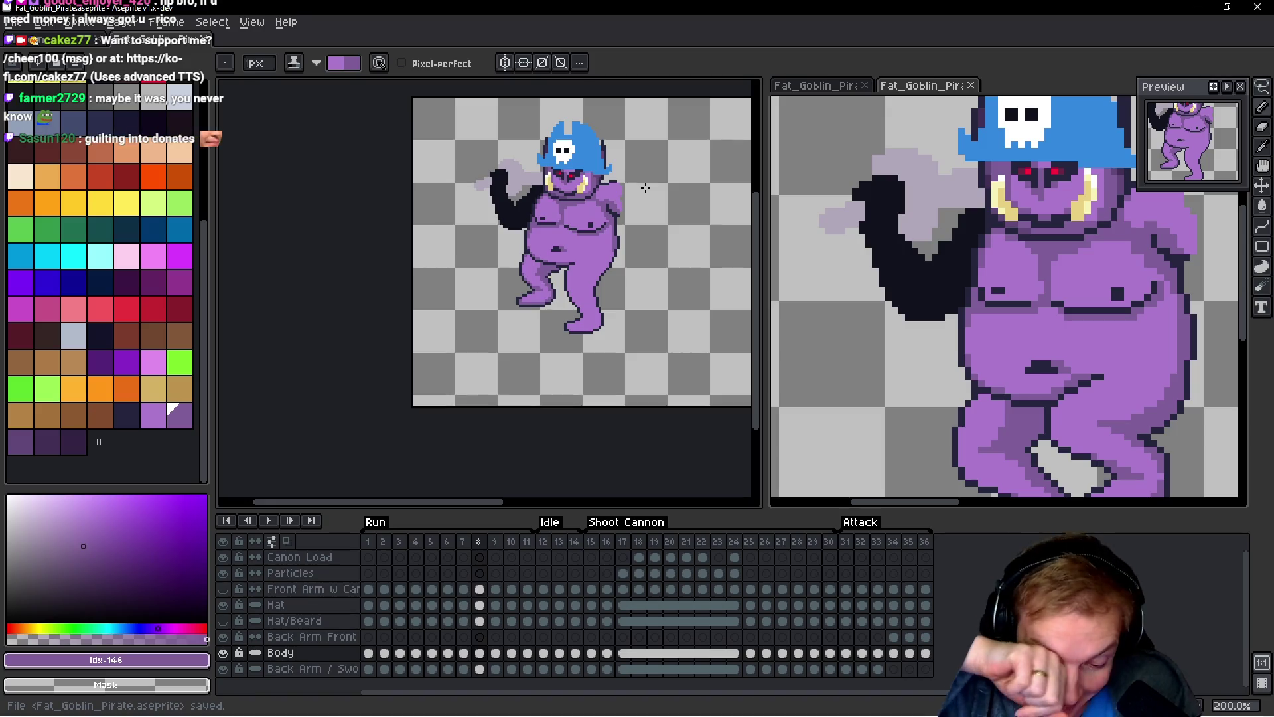
Step: Play the run animation, stop on run frame 2, and pick the purple shading colour
key("Return")
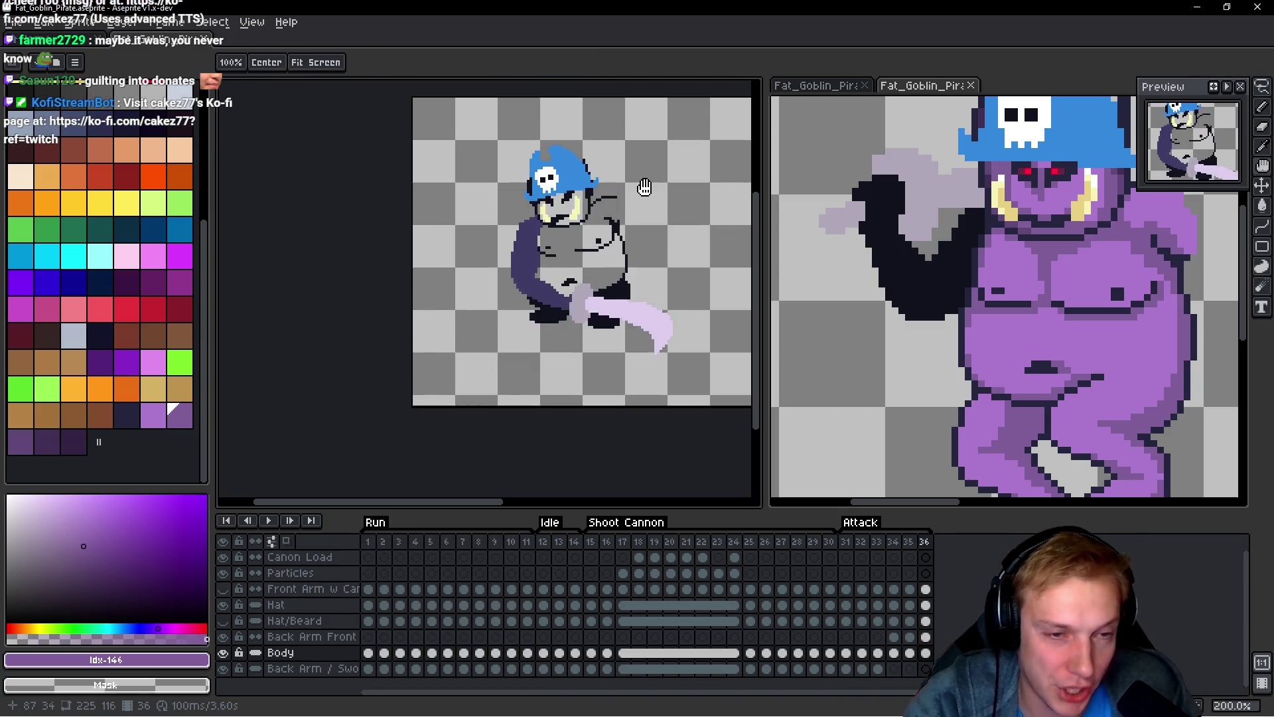
key("Return")
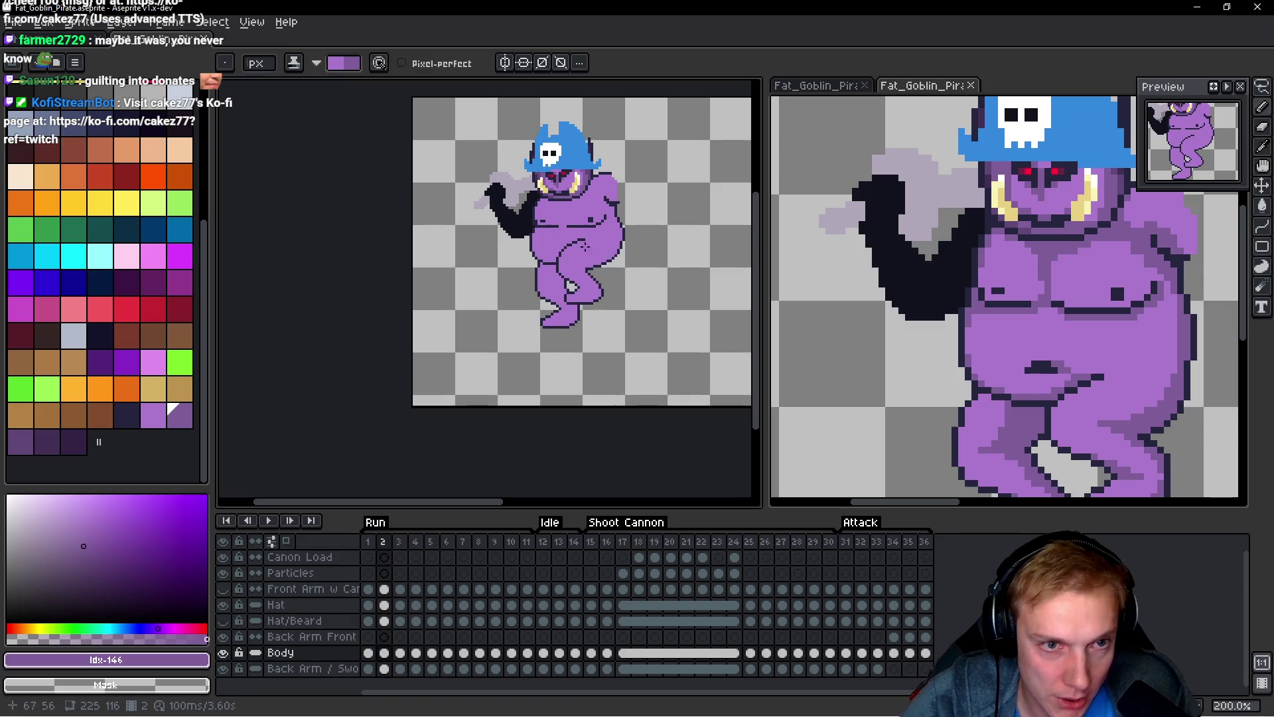
scroll(543, 217, "up", 4)
scroll(543, 217, "down", 1)
scroll(531, 215, "up", 3)
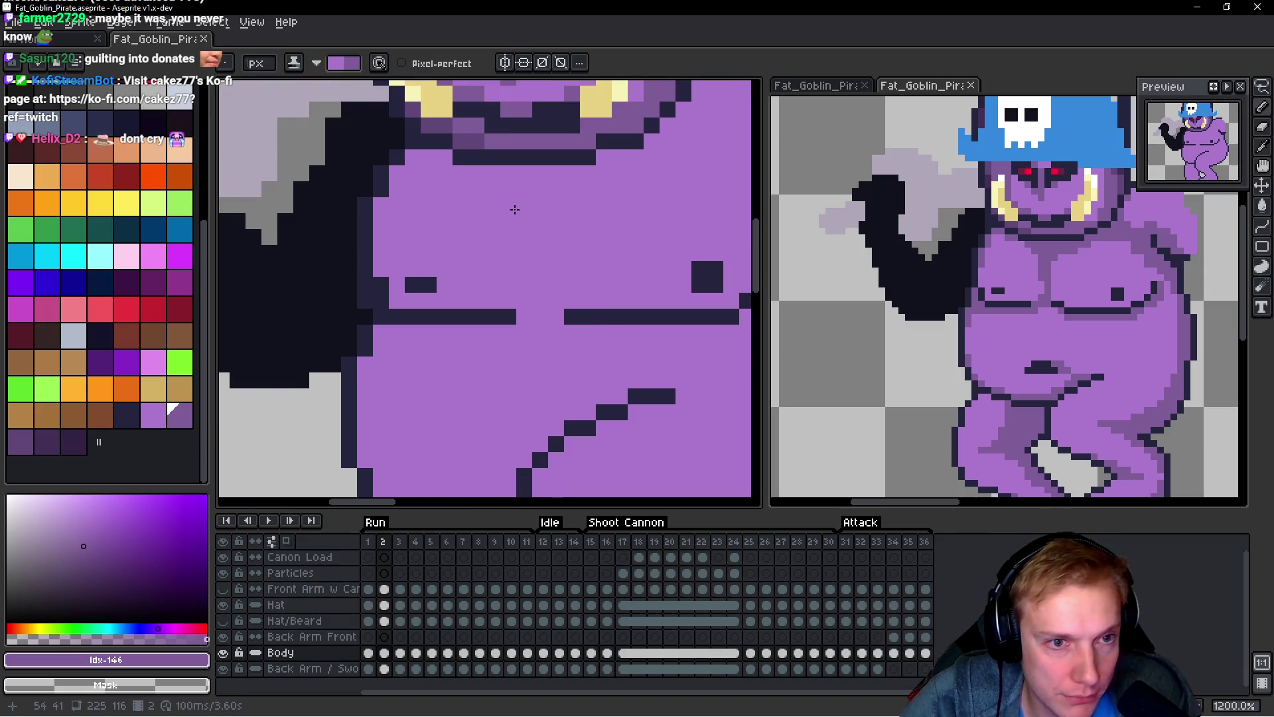
left_click(343, 62)
Step: Paint light purple shading down the left outline and edge of the chest
left_click_drag(434, 160, 394, 183)
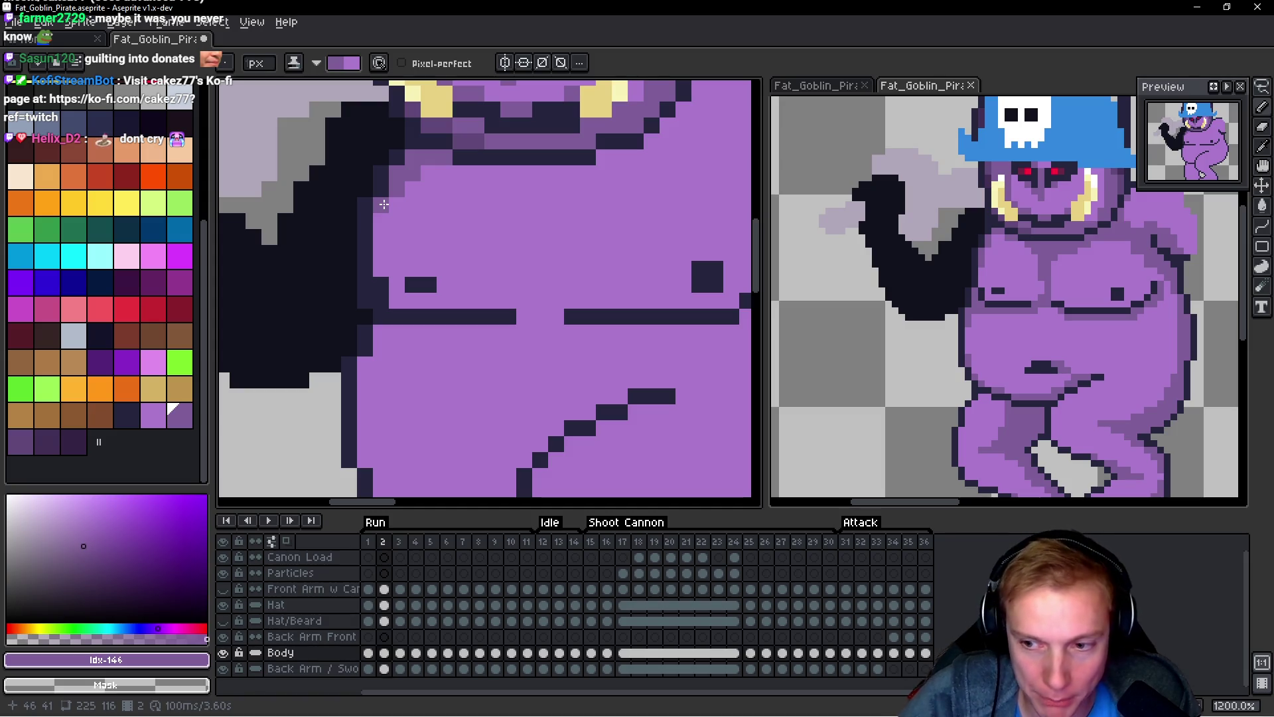
left_click_drag(383, 204, 378, 267)
left_click(395, 302)
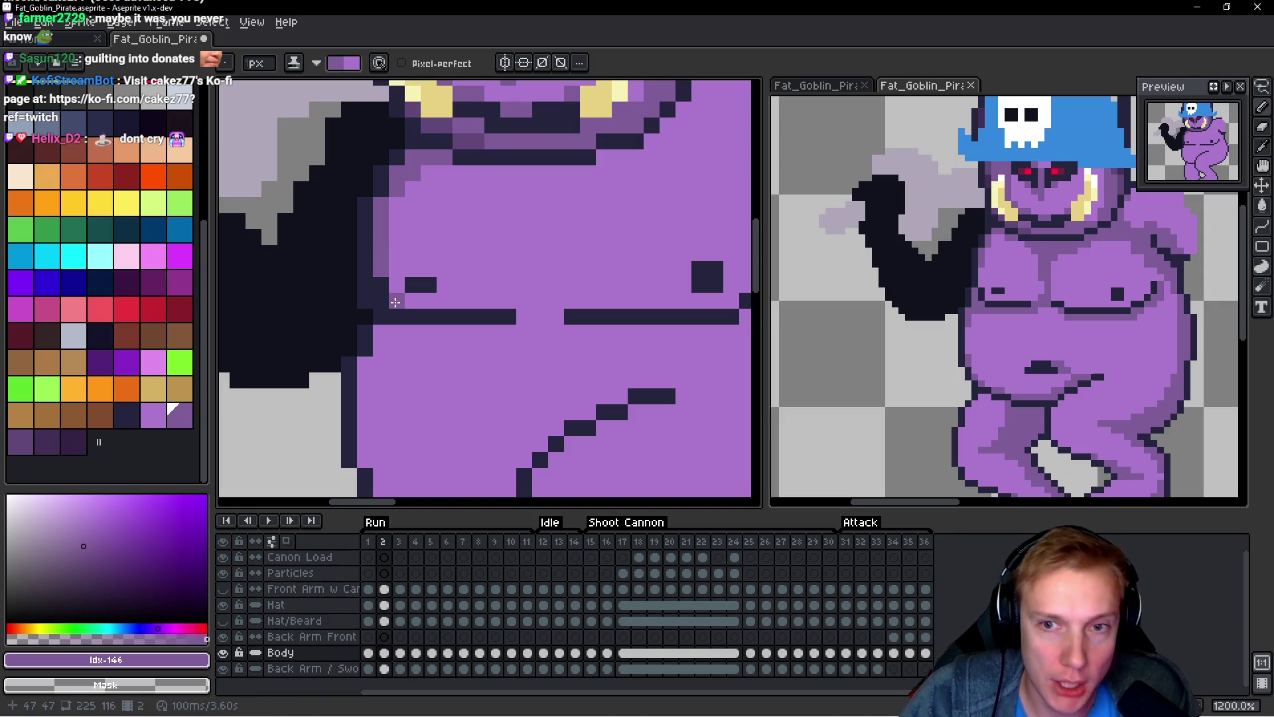
left_click(395, 294)
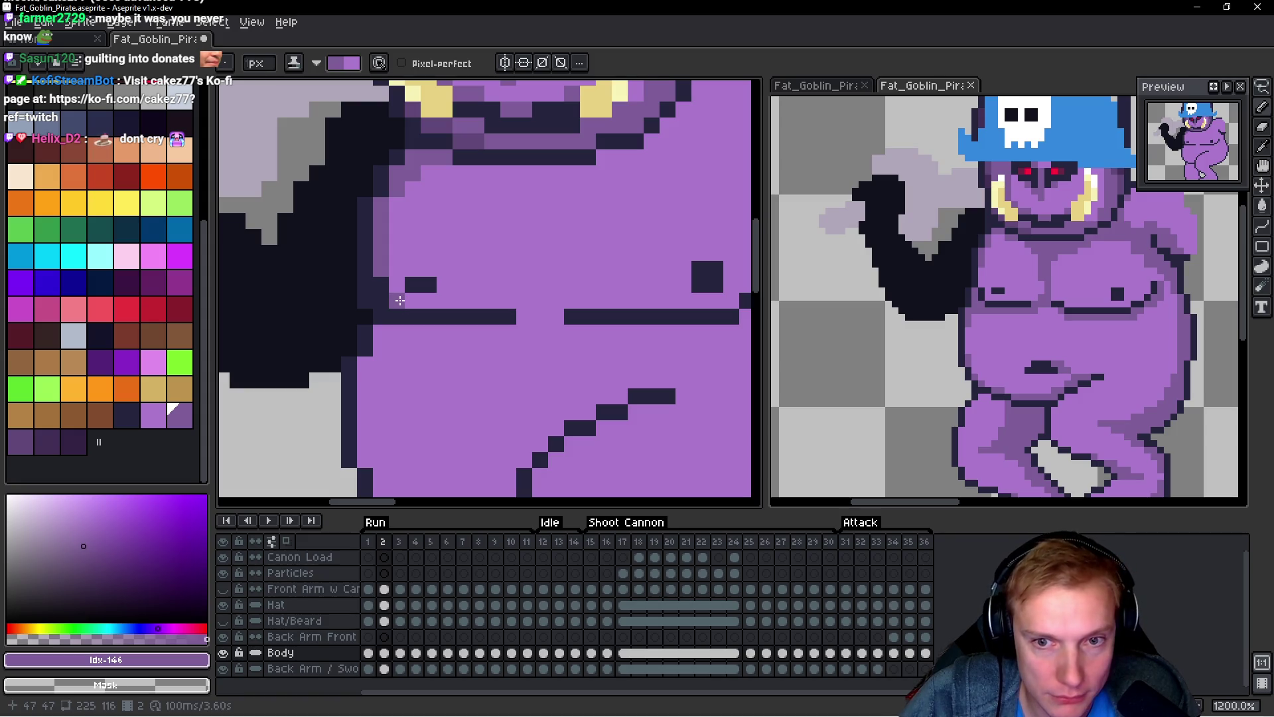
left_click_drag(380, 332, 379, 343)
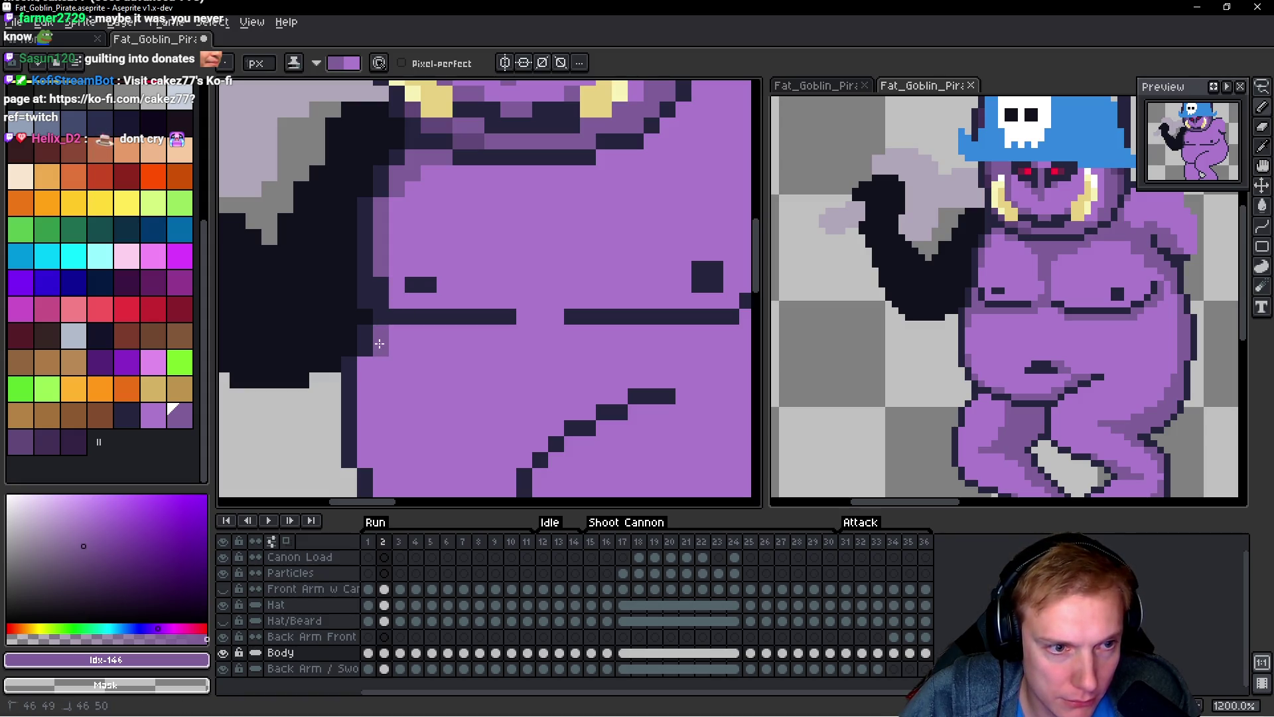
Step: Draw a vertical shading line splitting the chest into pecs, plus dark pixels along the top band
left_click(511, 335, "shift")
mouse_move(524, 316)
left_mouse_down()
mouse_move(557, 317)
mouse_move(558, 300)
left_mouse_up()
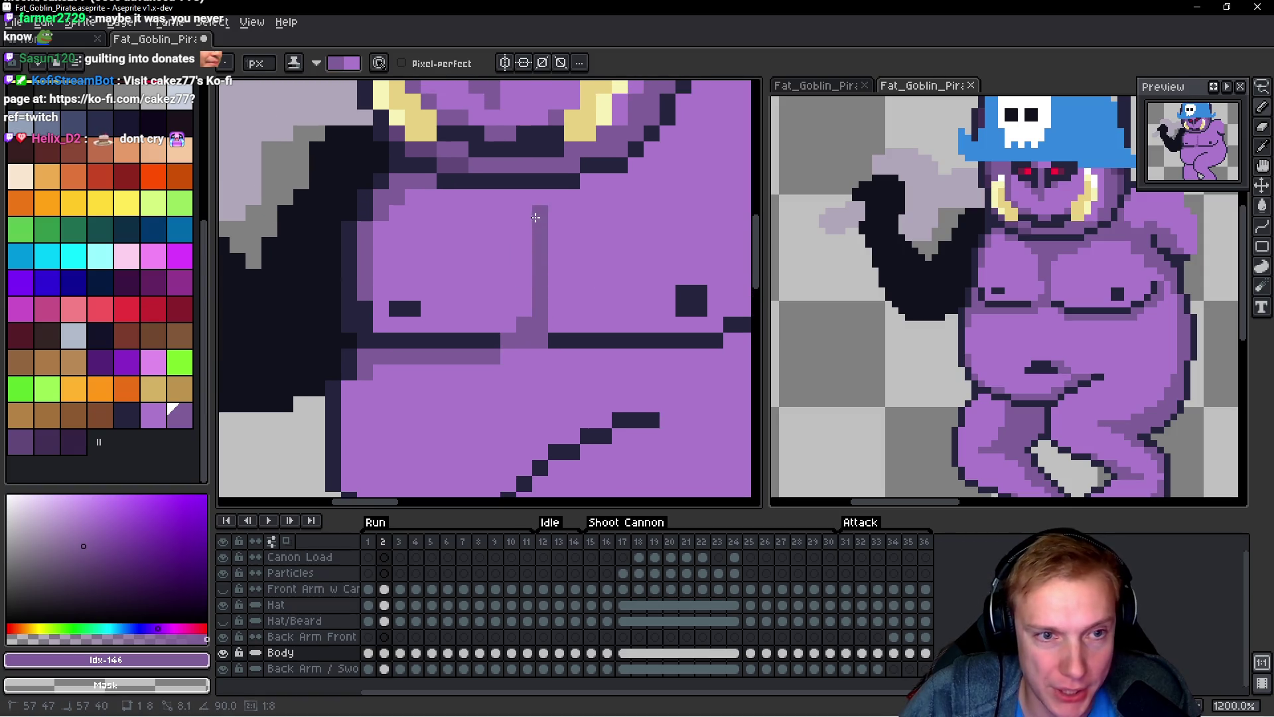
left_click(541, 201, "shift")
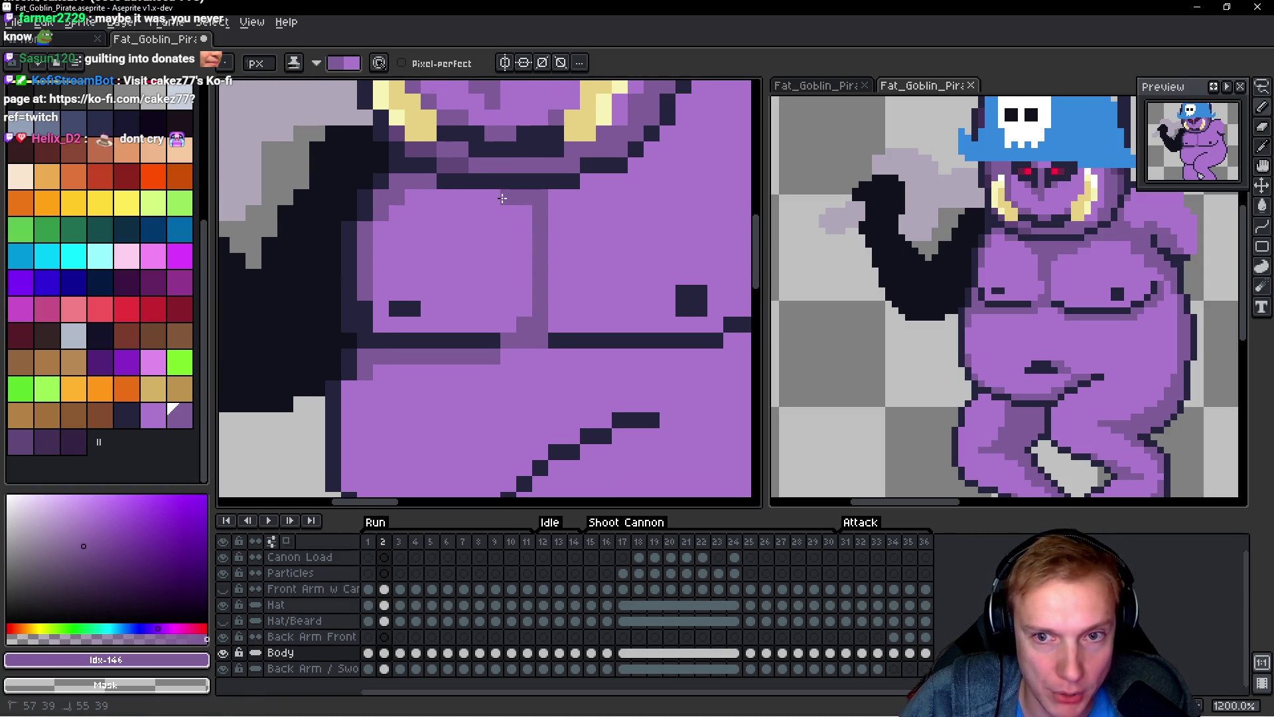
left_click(459, 198, "shift")
left_click_drag(507, 213, 524, 213)
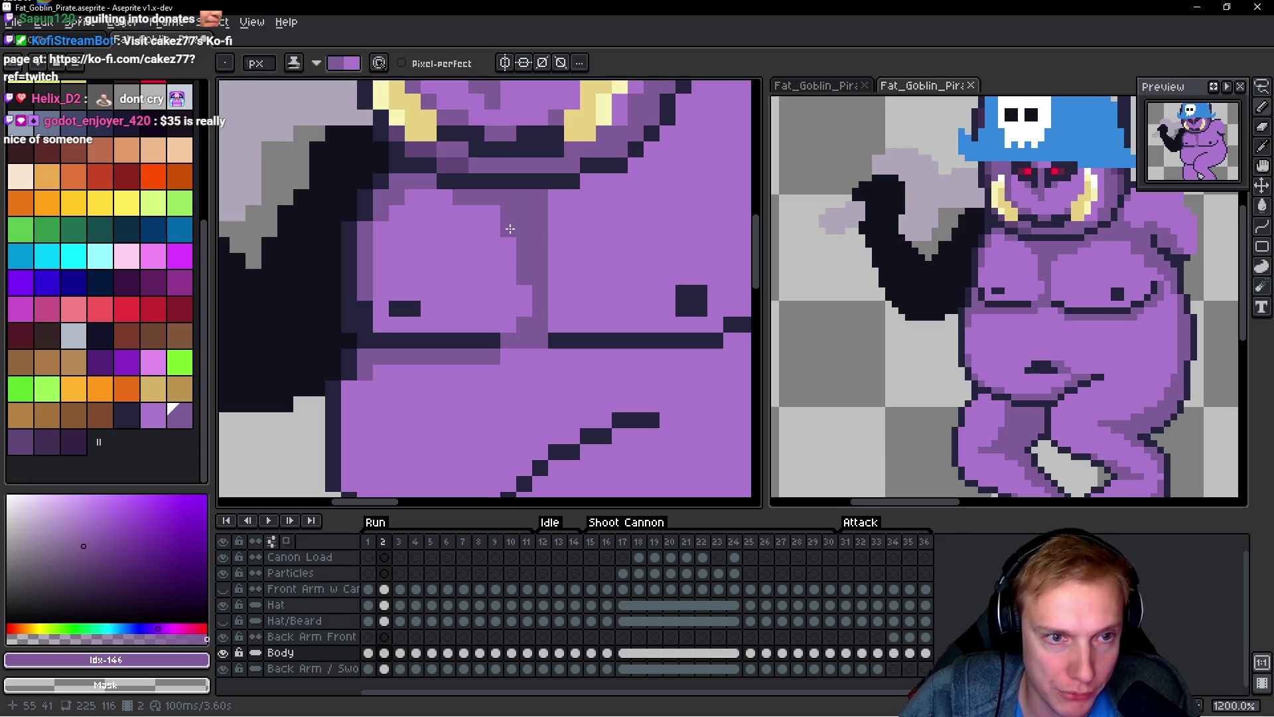
scroll(531, 272, "down", 5)
scroll(539, 292, "up", 1)
scroll(538, 292, "up", 2)
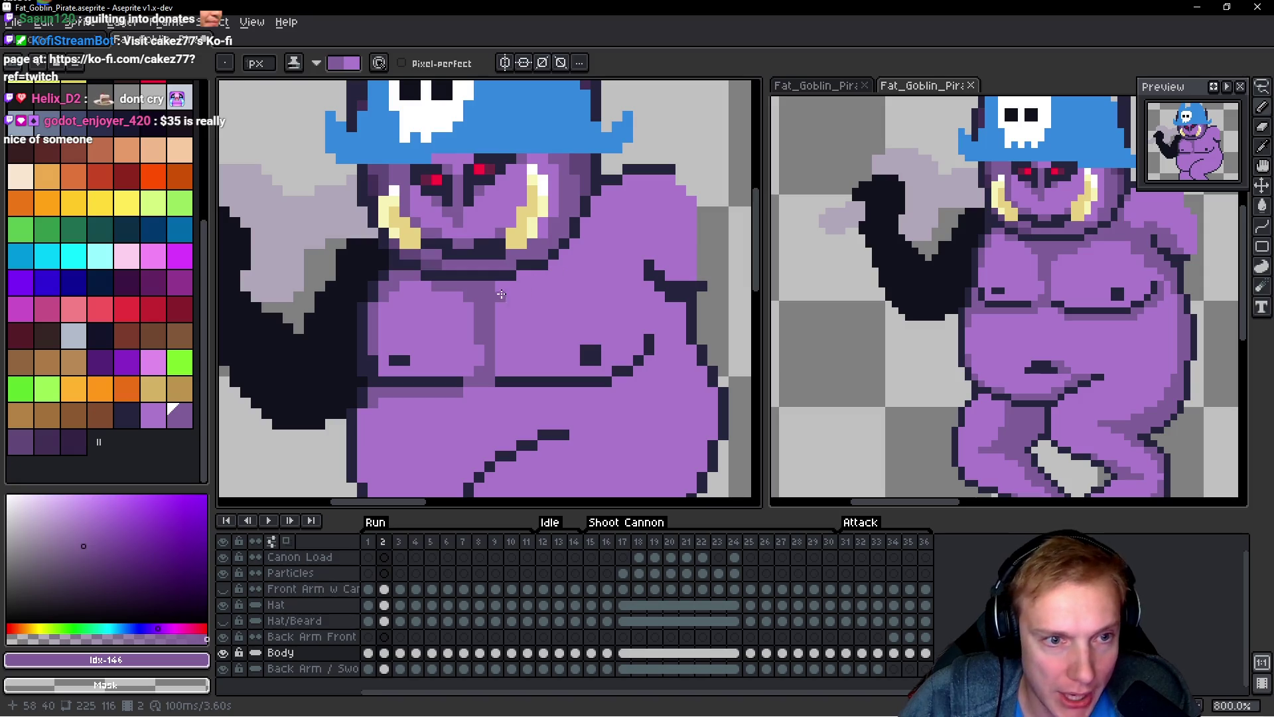
Step: Paint a short shading row under the neck and shading pixels toward the right shoulder
scroll(496, 300, "up", 5)
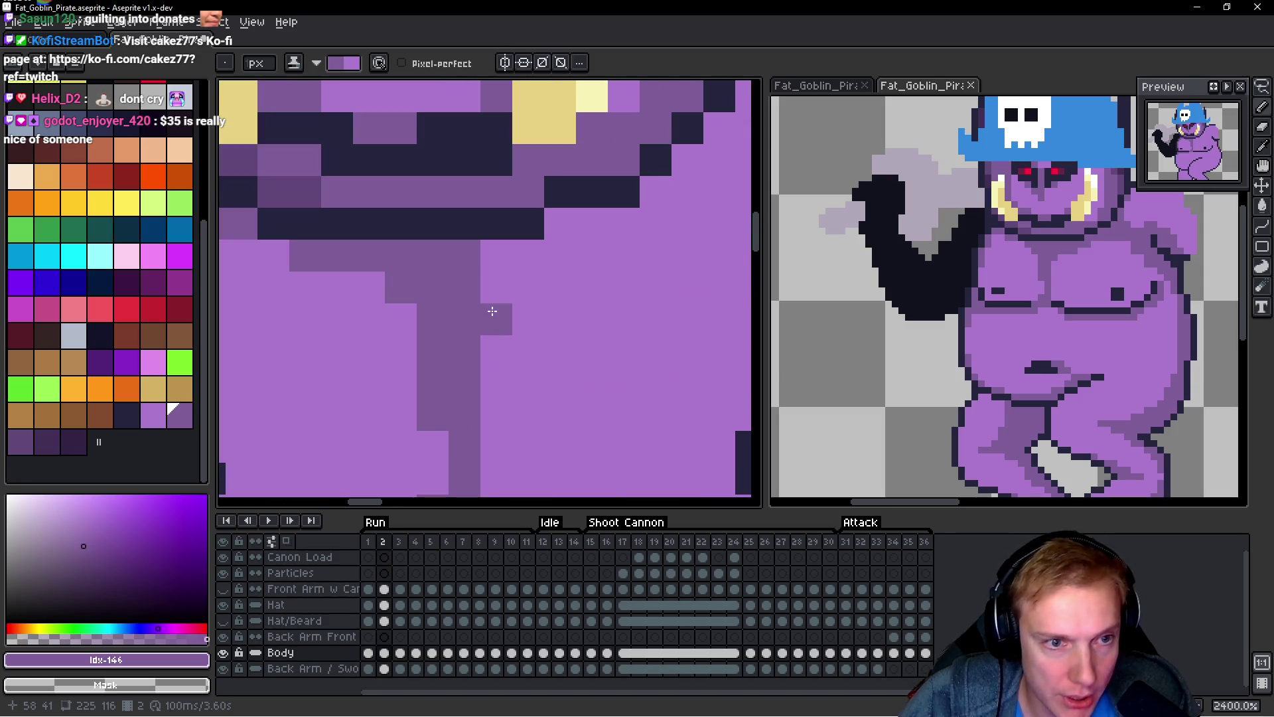
scroll(545, 297, "down", 2)
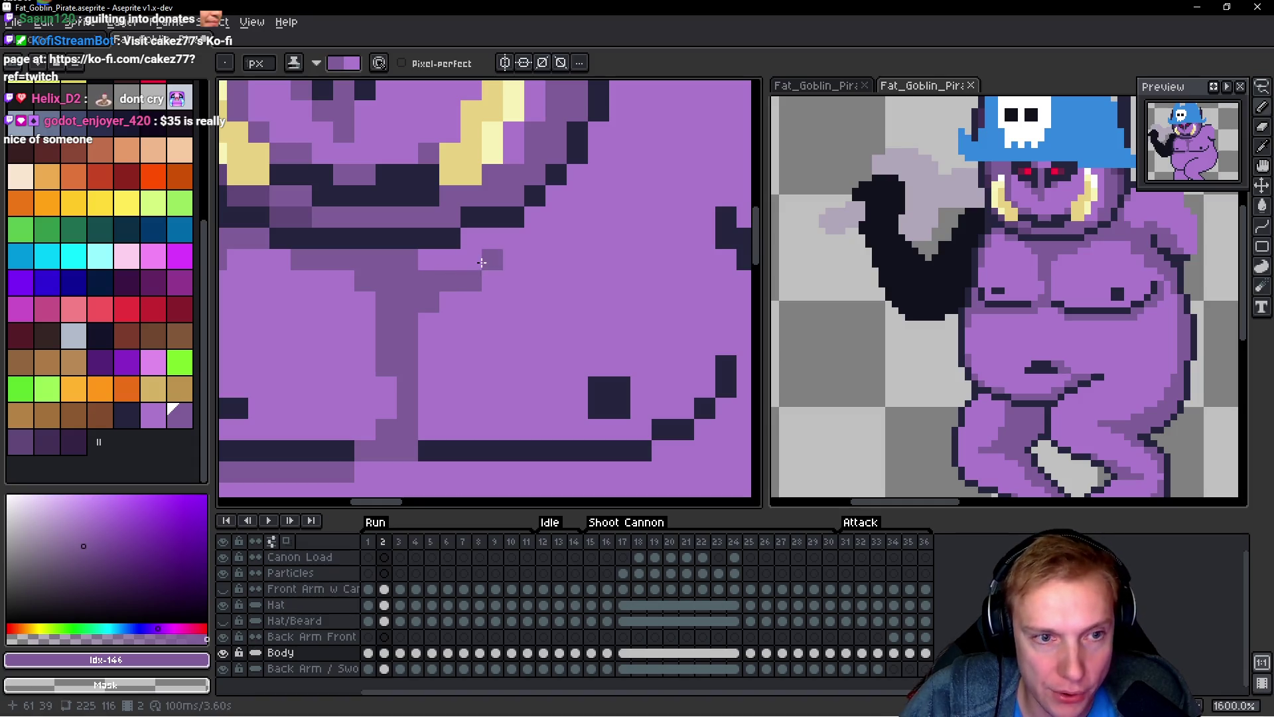
left_click_drag(491, 262, 531, 259)
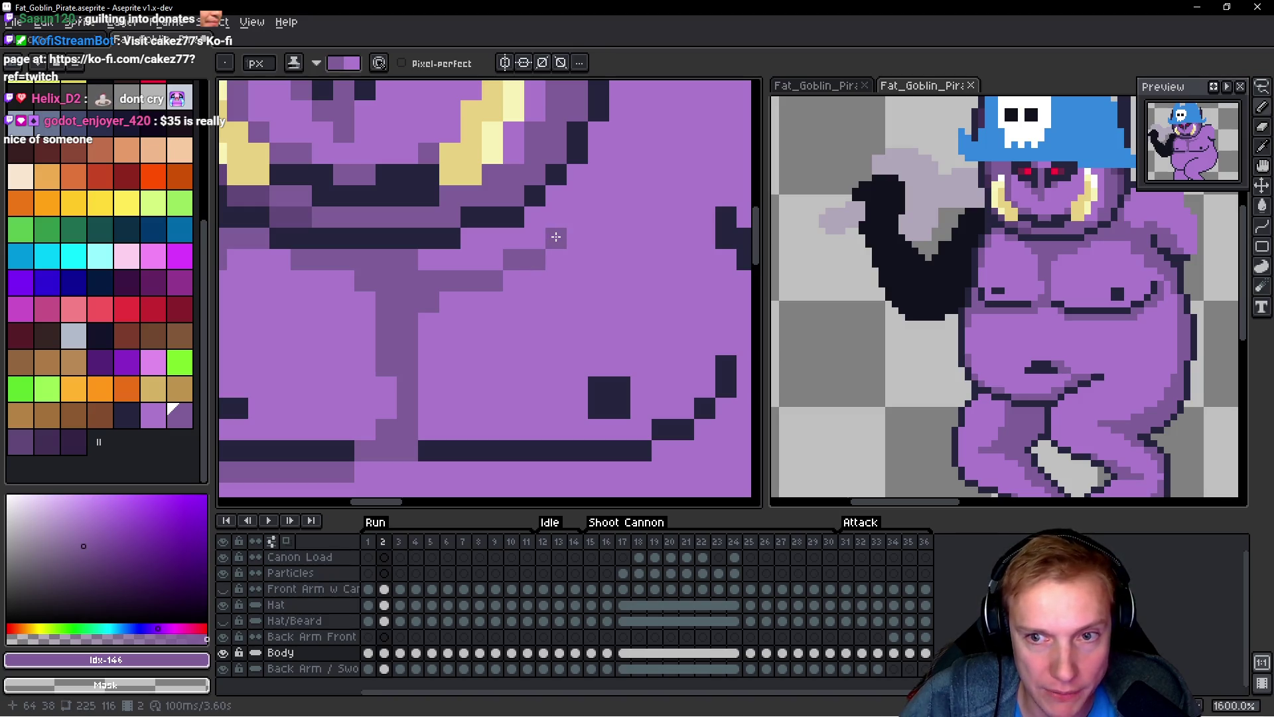
scroll(556, 237, "right", 3)
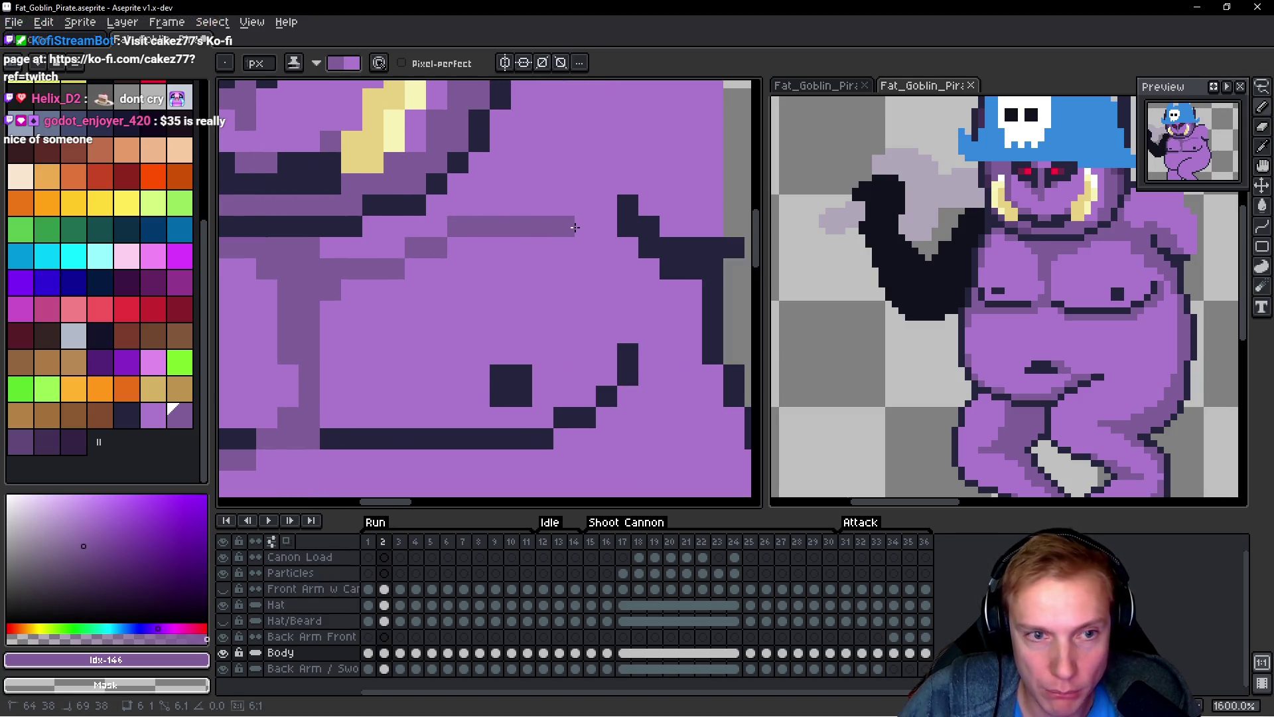
left_click(576, 227, "shift")
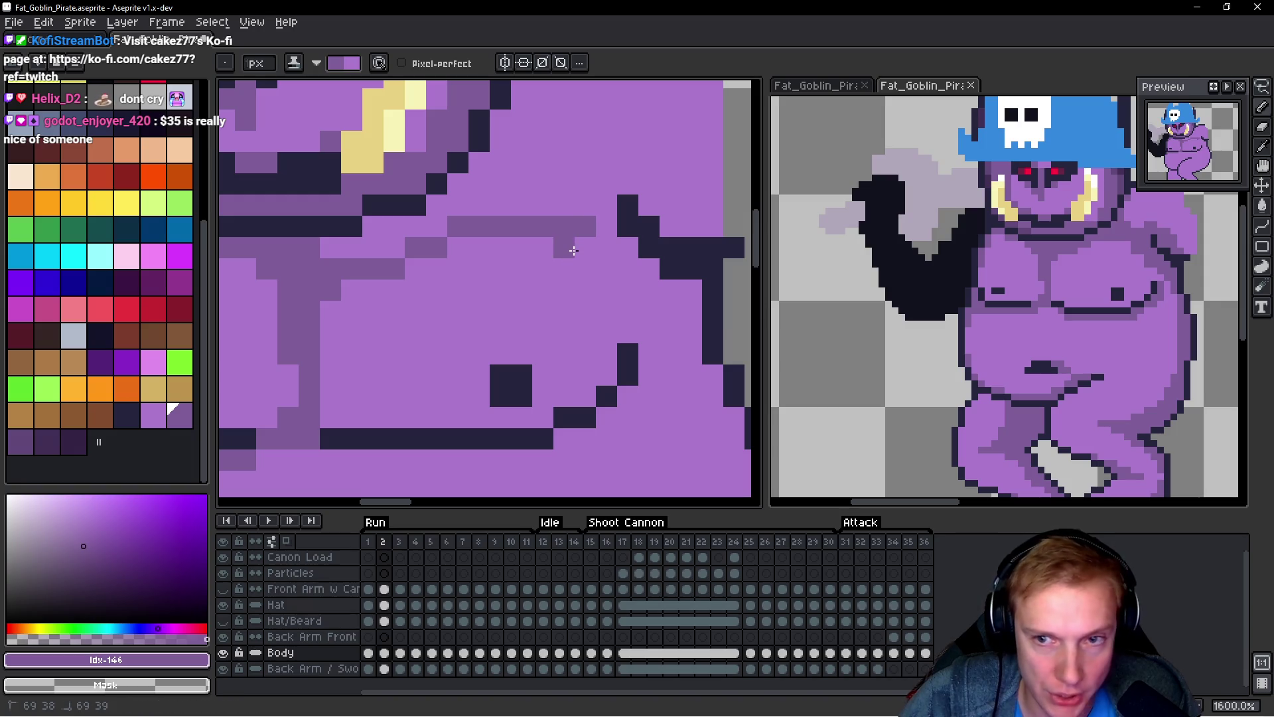
left_click(586, 268)
left_click(564, 248)
left_click(564, 269)
Step: Extend the mid-purple shading diagonally to the right outline and darken the pixels beside it
left_click(607, 269)
left_click(605, 247)
left_click(604, 233)
left_click(610, 292)
left_click(607, 311)
left_click(627, 311)
left_click(649, 311)
left_click(653, 331)
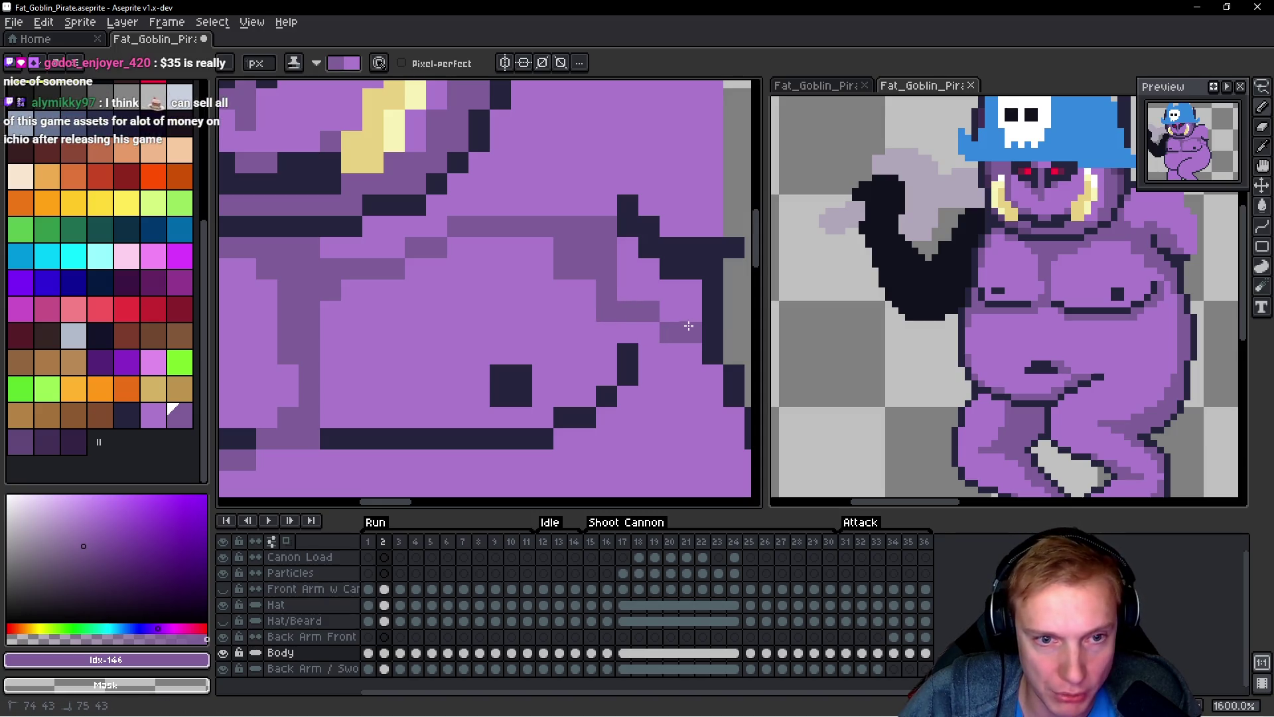
left_click_drag(689, 325, 678, 313)
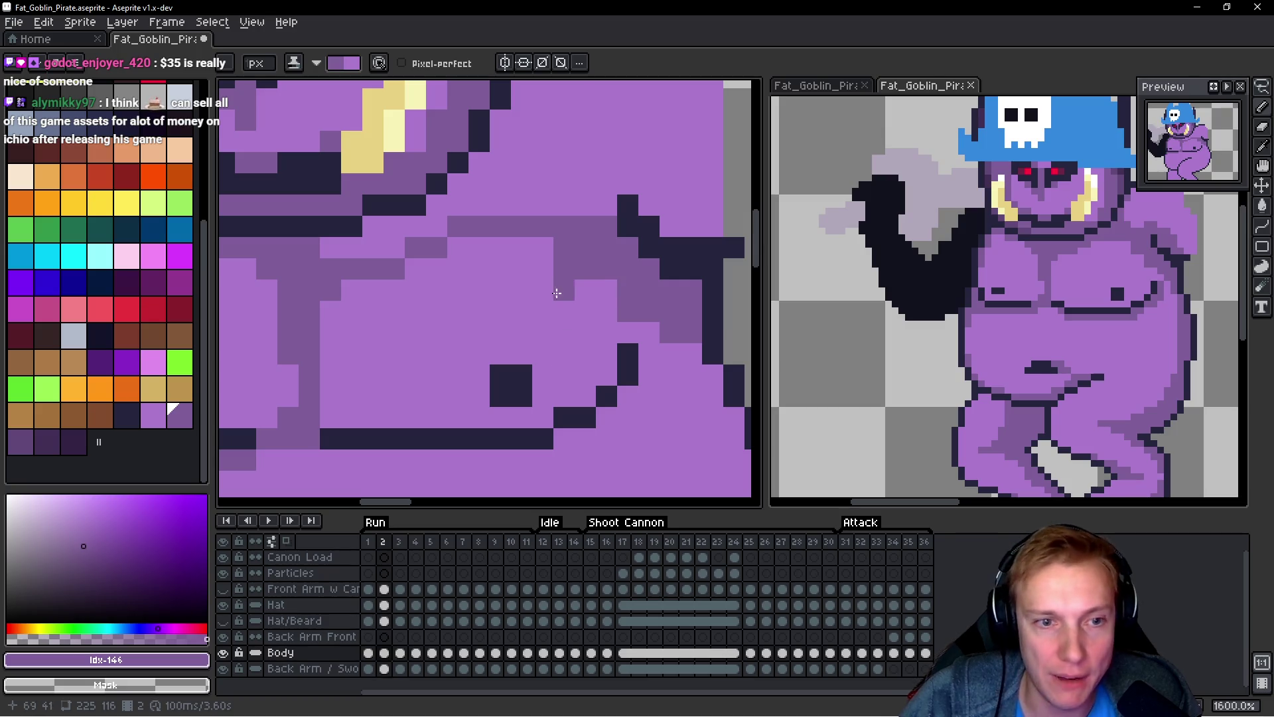
scroll(1010, 313, "up", 3)
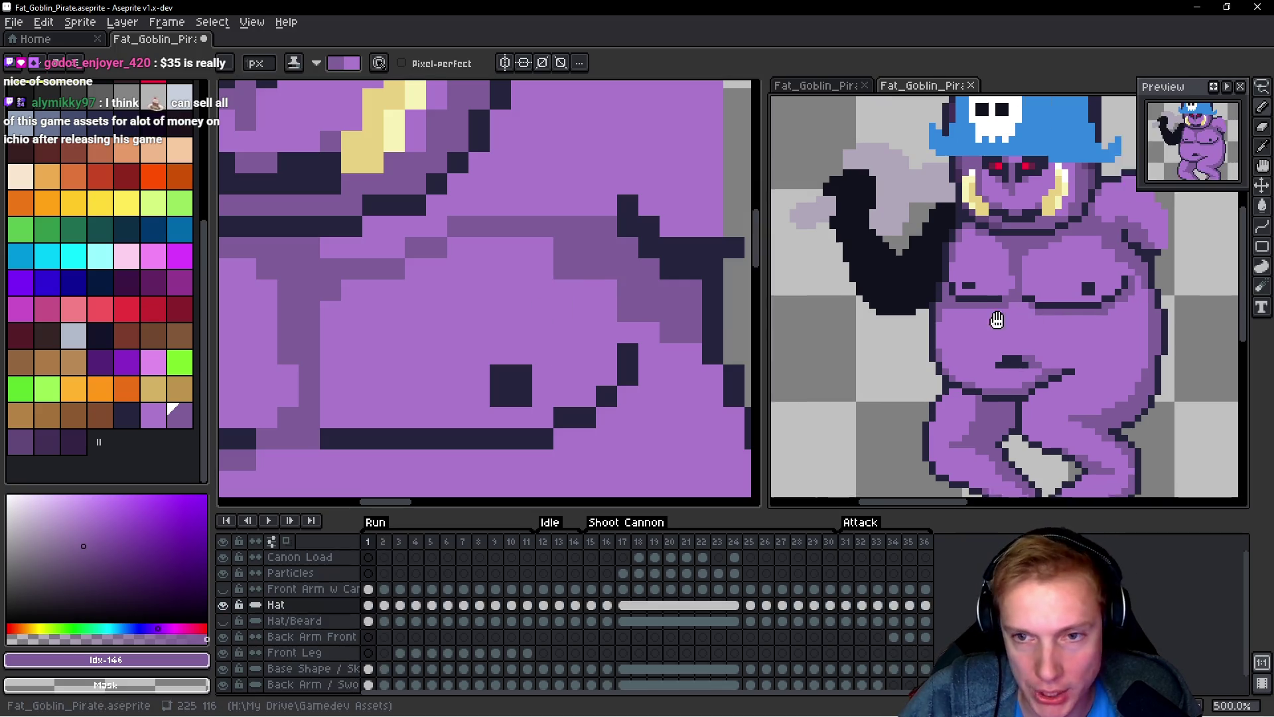
Step: Darken the shading pixels across the right chest near the outline on frame 2
scroll(1010, 312, "up", 1)
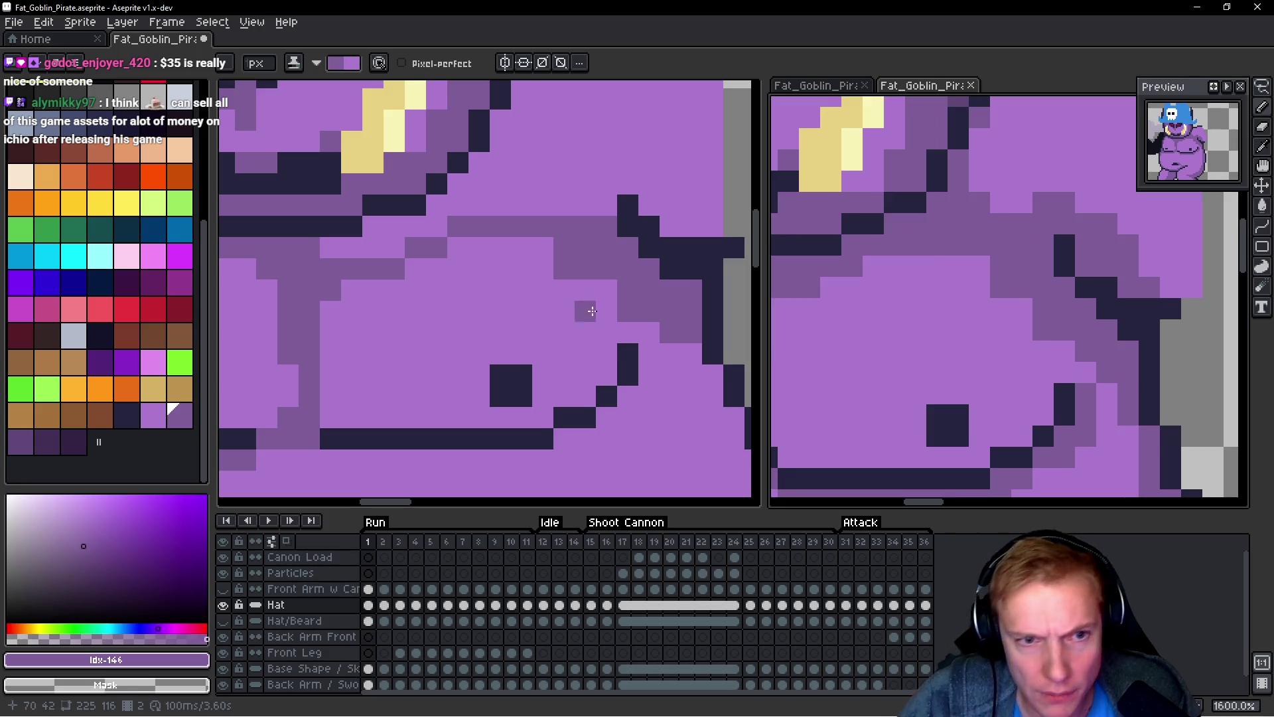
left_click(531, 277)
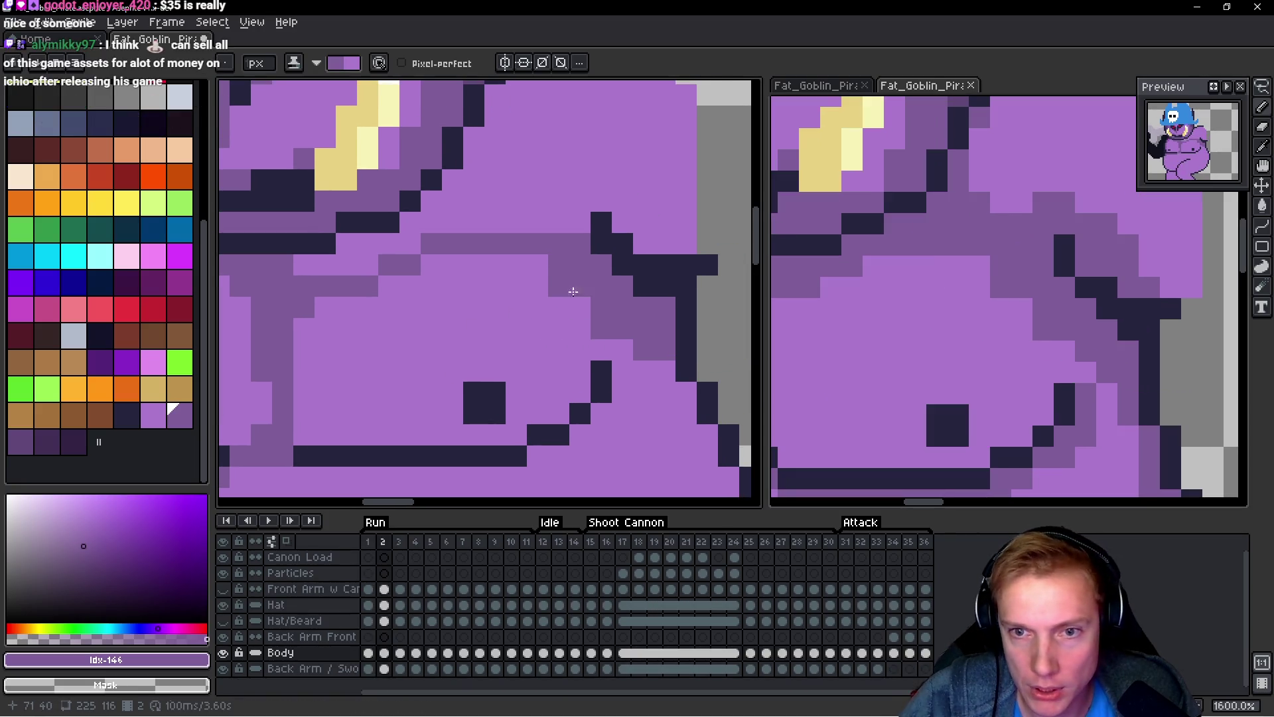
scroll(672, 271, "down", 4)
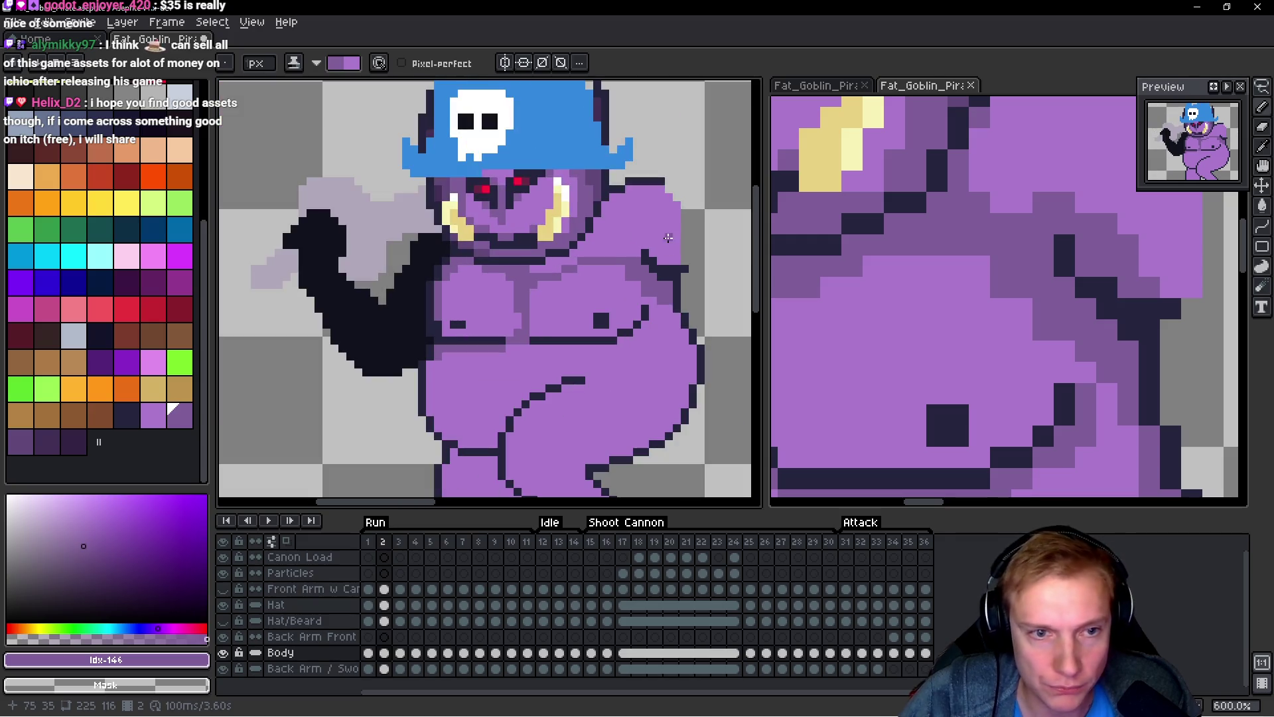
scroll(623, 249, "up", 4)
mouse_move(611, 301)
left_mouse_down()
mouse_move(617, 264)
mouse_move(662, 290)
left_mouse_up()
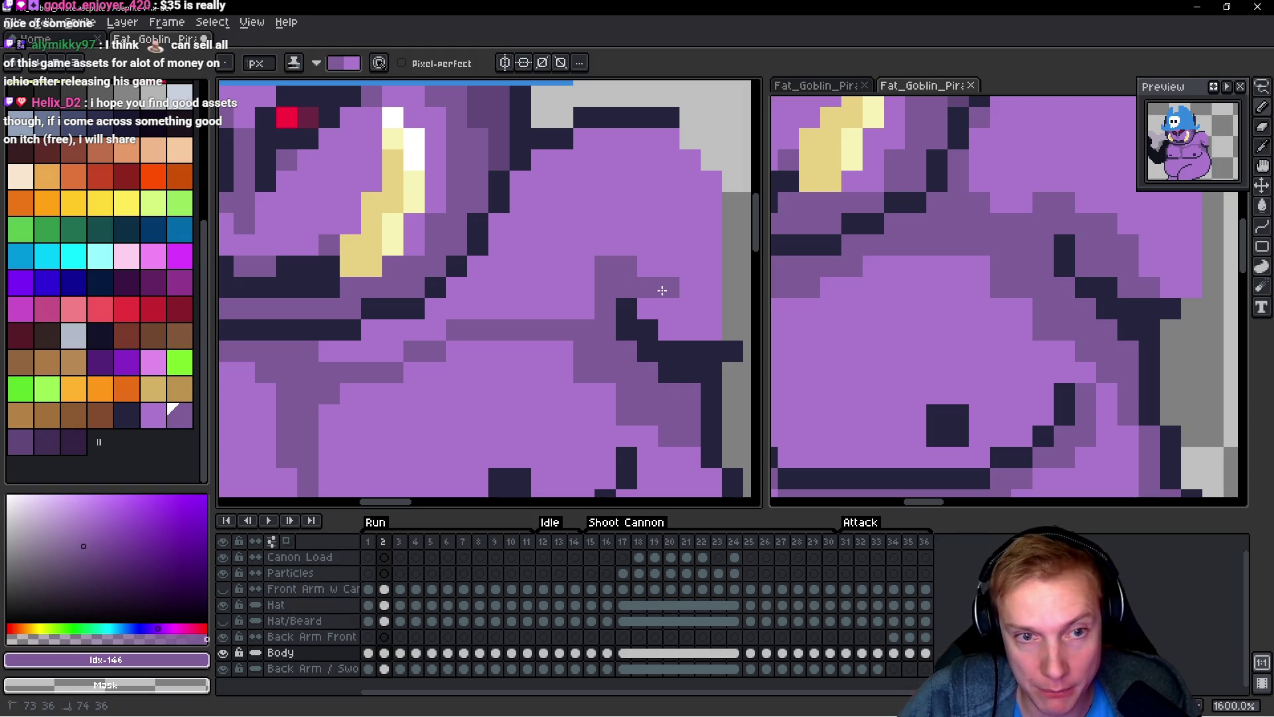
left_click(670, 325)
left_click_drag(584, 286, 552, 289)
left_click(540, 267)
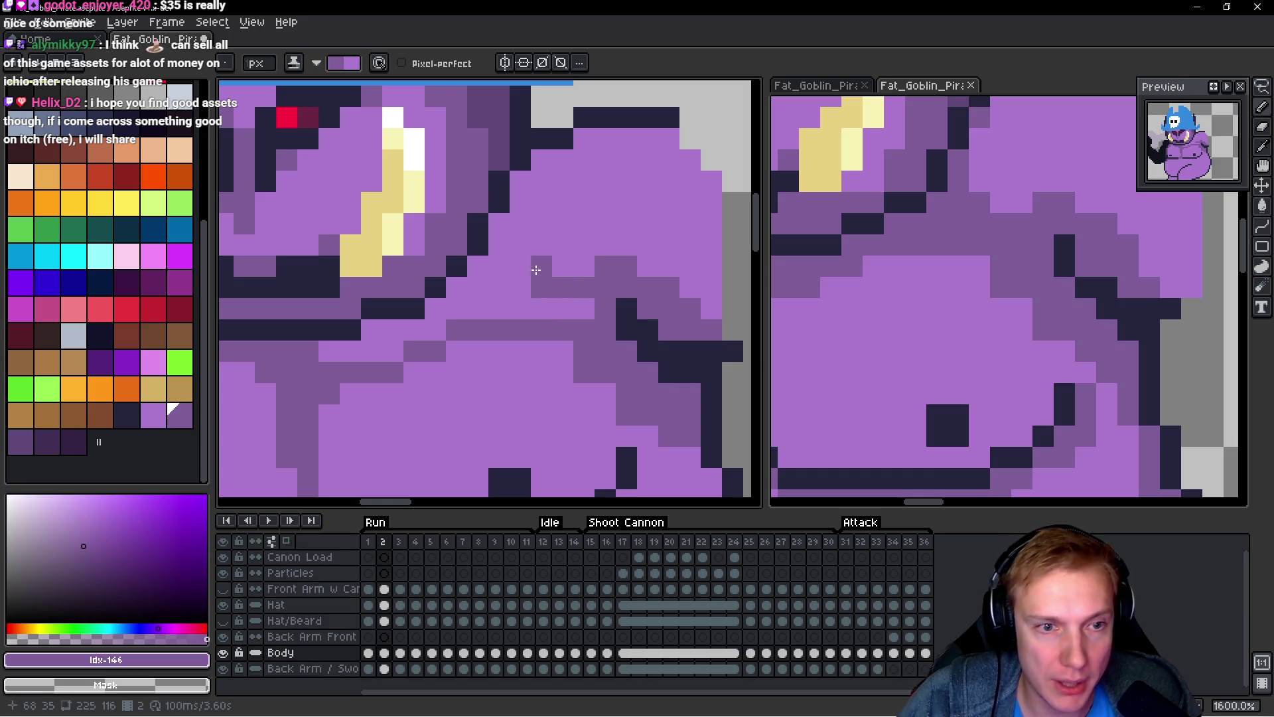
mouse_move(499, 246)
left_mouse_down()
mouse_move(499, 225)
mouse_move(545, 240)
left_mouse_up()
Step: Darken the shading strip under the jaw, then bring the belly and legs into view
scroll(521, 226, "up", 1)
scroll(544, 240, "down", 2)
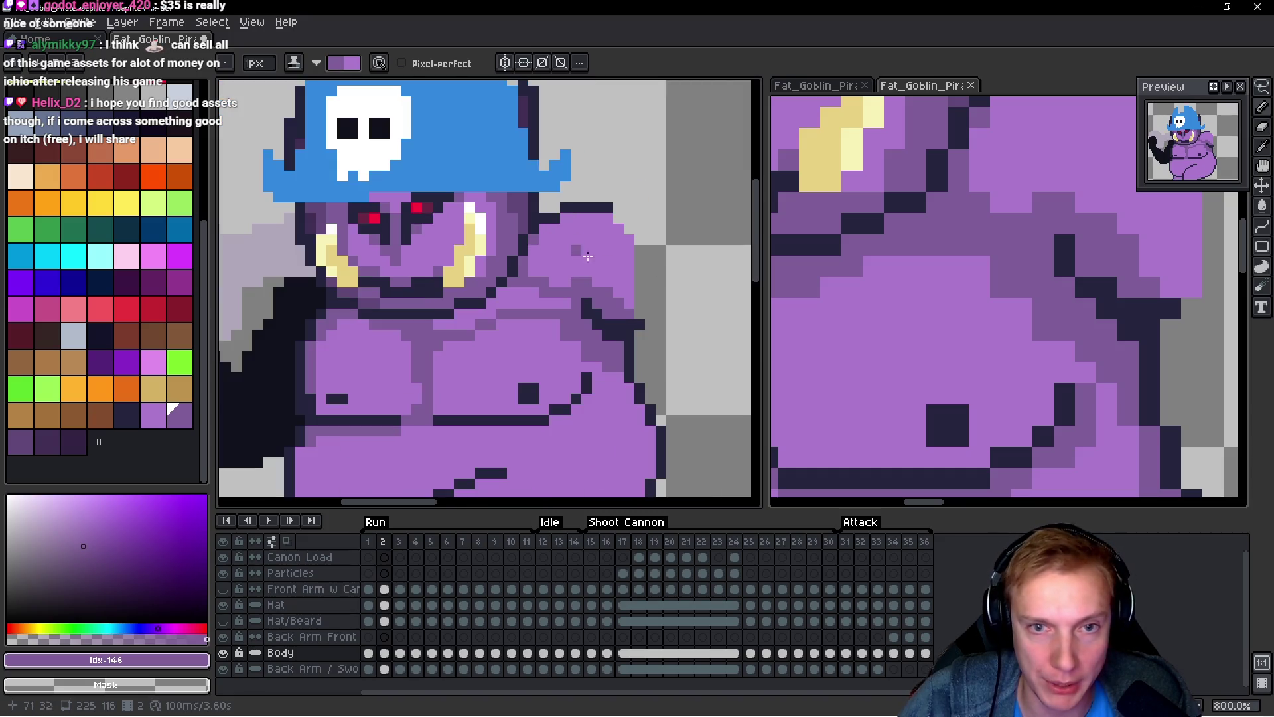
scroll(925, 369, "up", 3)
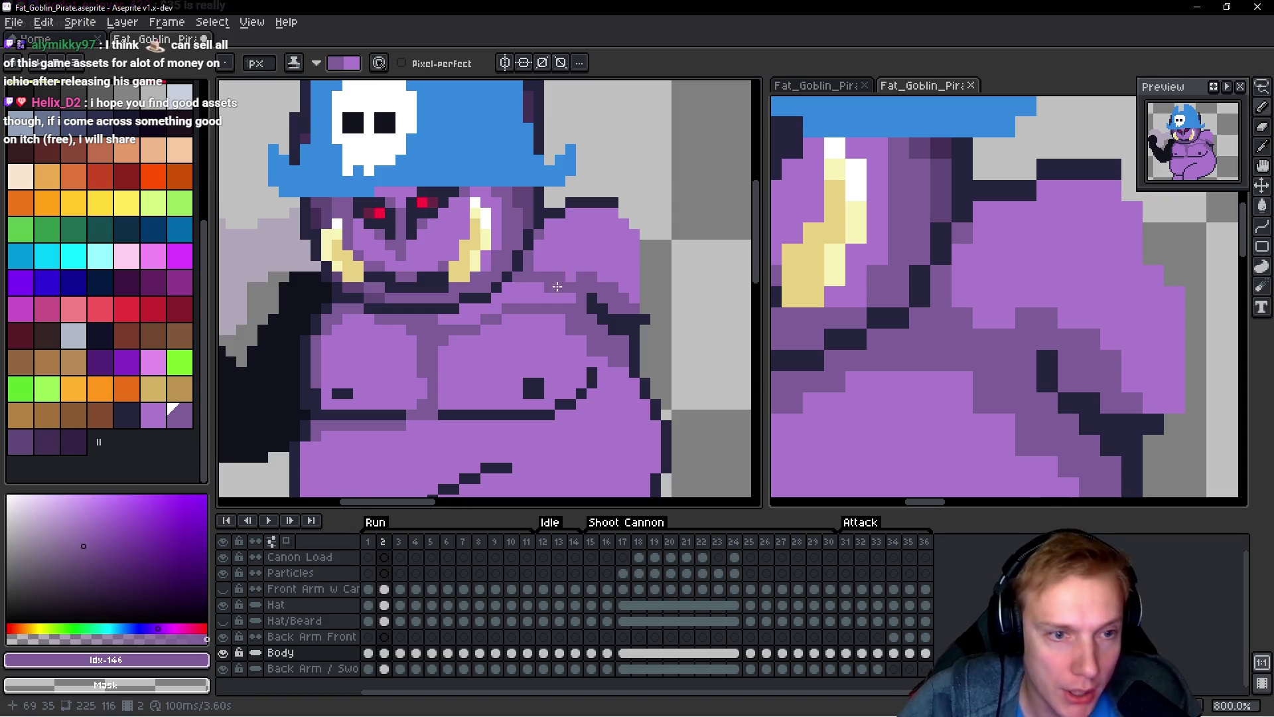
scroll(517, 280, "up", 2)
mouse_move(577, 295)
left_mouse_down()
mouse_move(501, 292)
mouse_move(461, 269)
mouse_move(325, 337)
left_mouse_up()
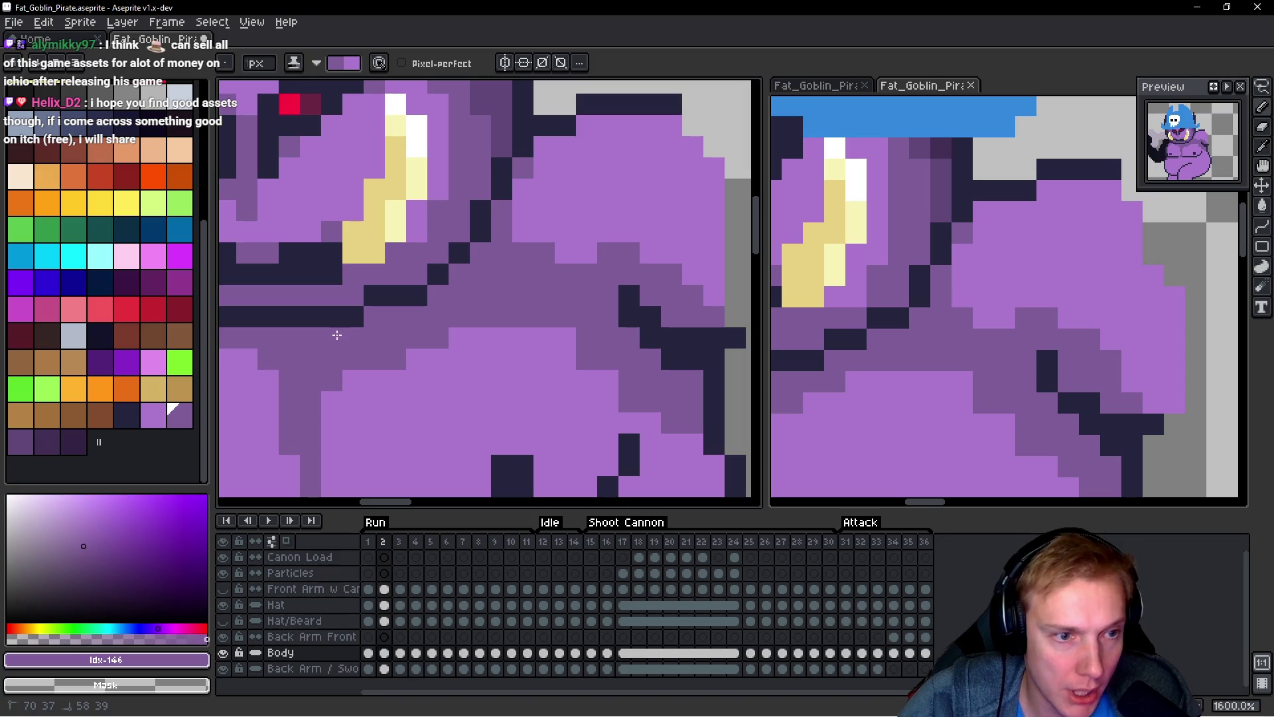
scroll(398, 332, "down", 2)
left_click_drag(465, 379, 537, 311)
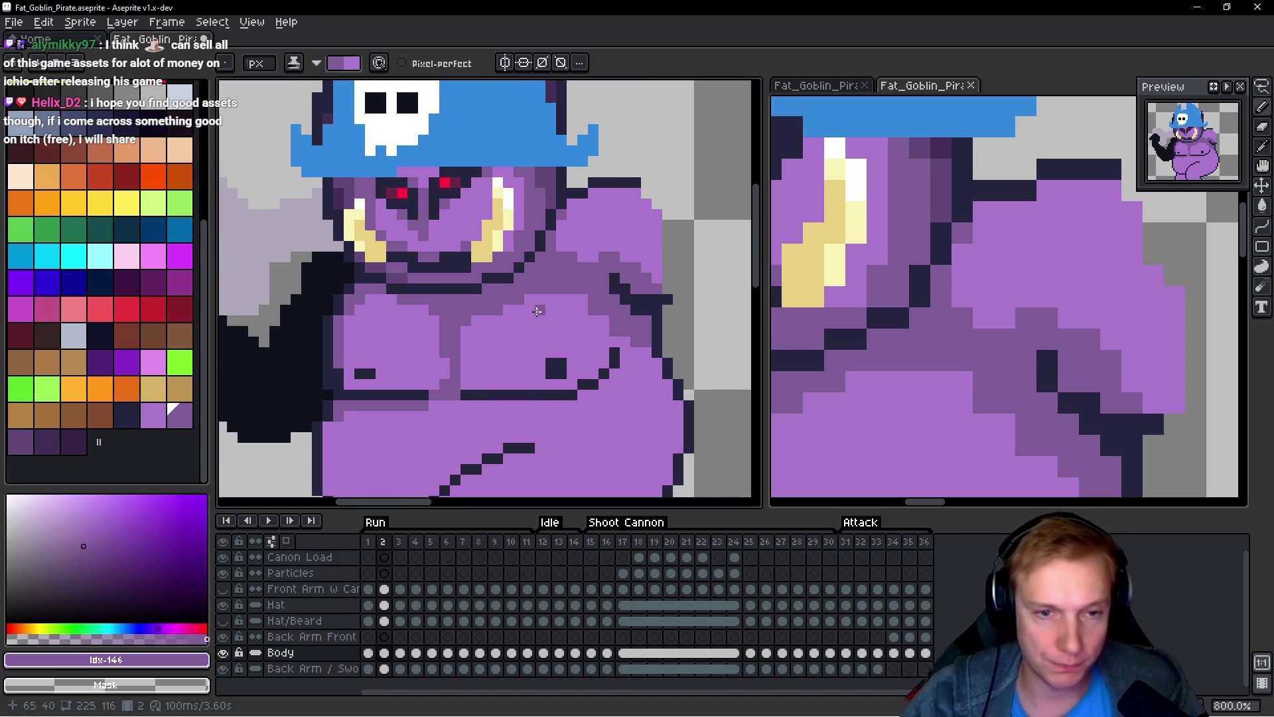
mouse_move(587, 405)
left_mouse_down()
mouse_move(607, 262)
mouse_move(549, 276)
left_mouse_up()
scroll(1047, 271, "up", 2)
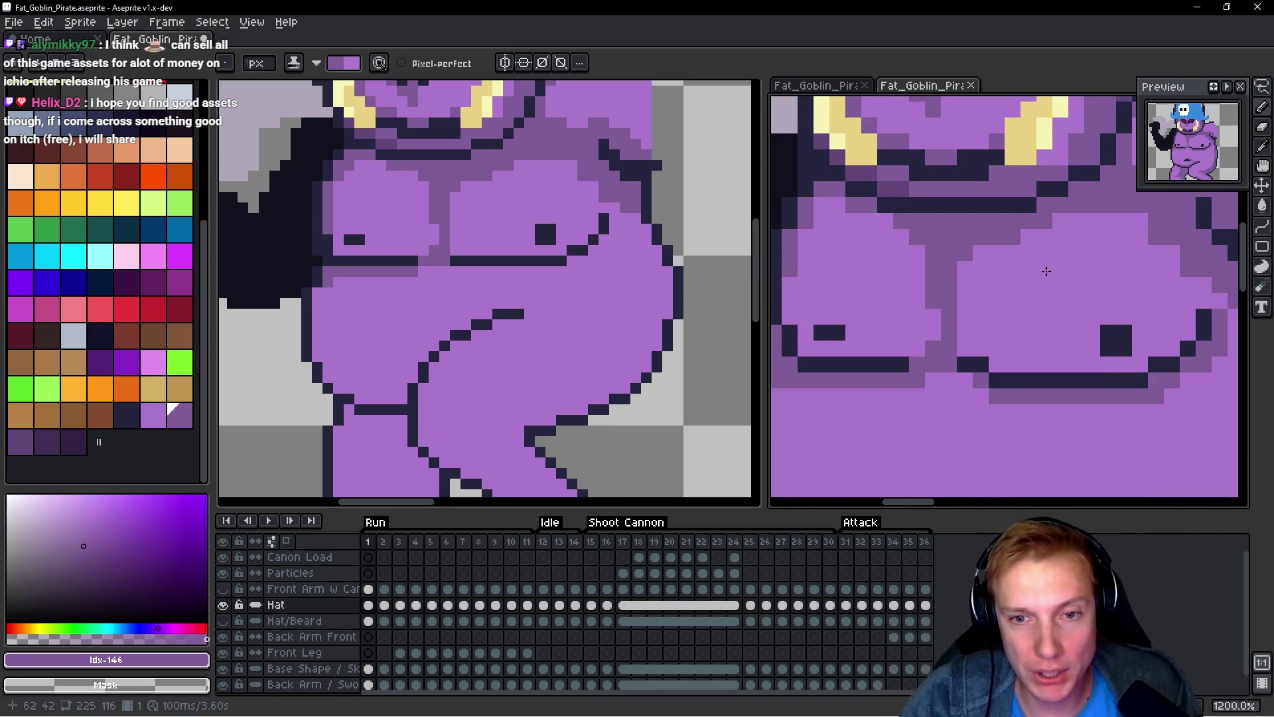
Step: Paint a row of shade pixels under the goblin's chest line
scroll(489, 261, "up", 3)
left_click(463, 279)
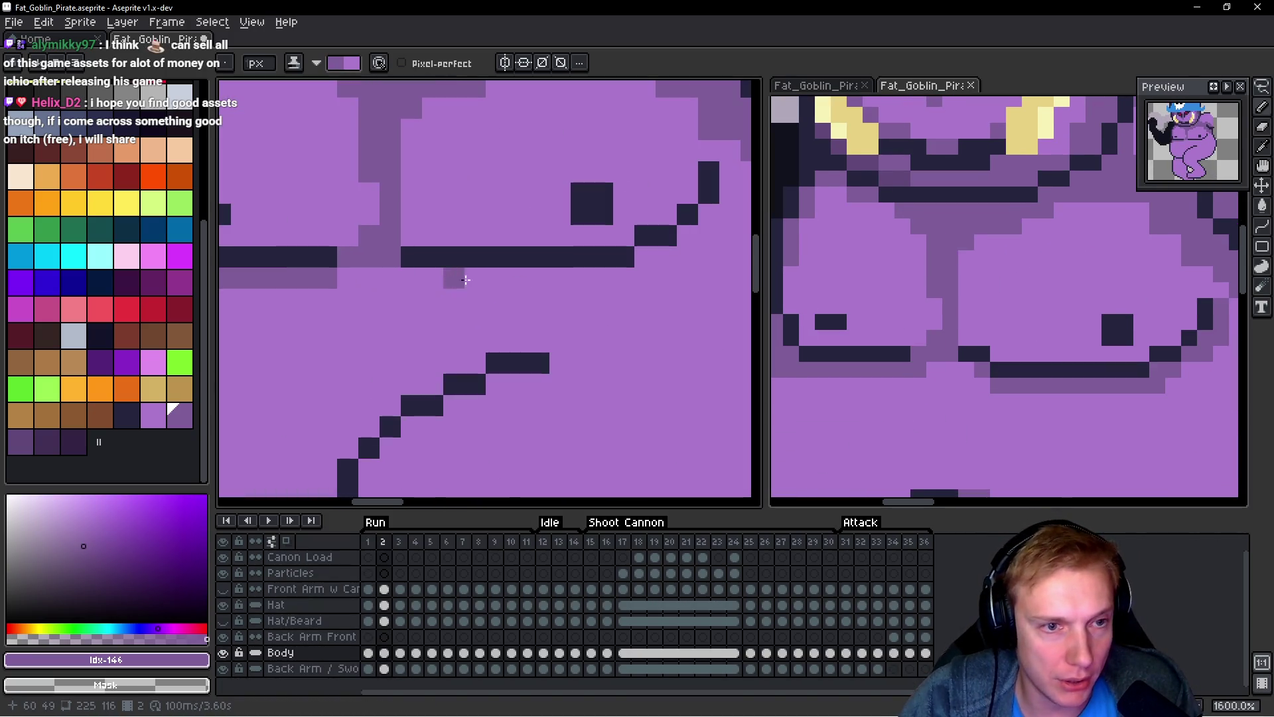
left_click_drag(489, 280, 442, 295)
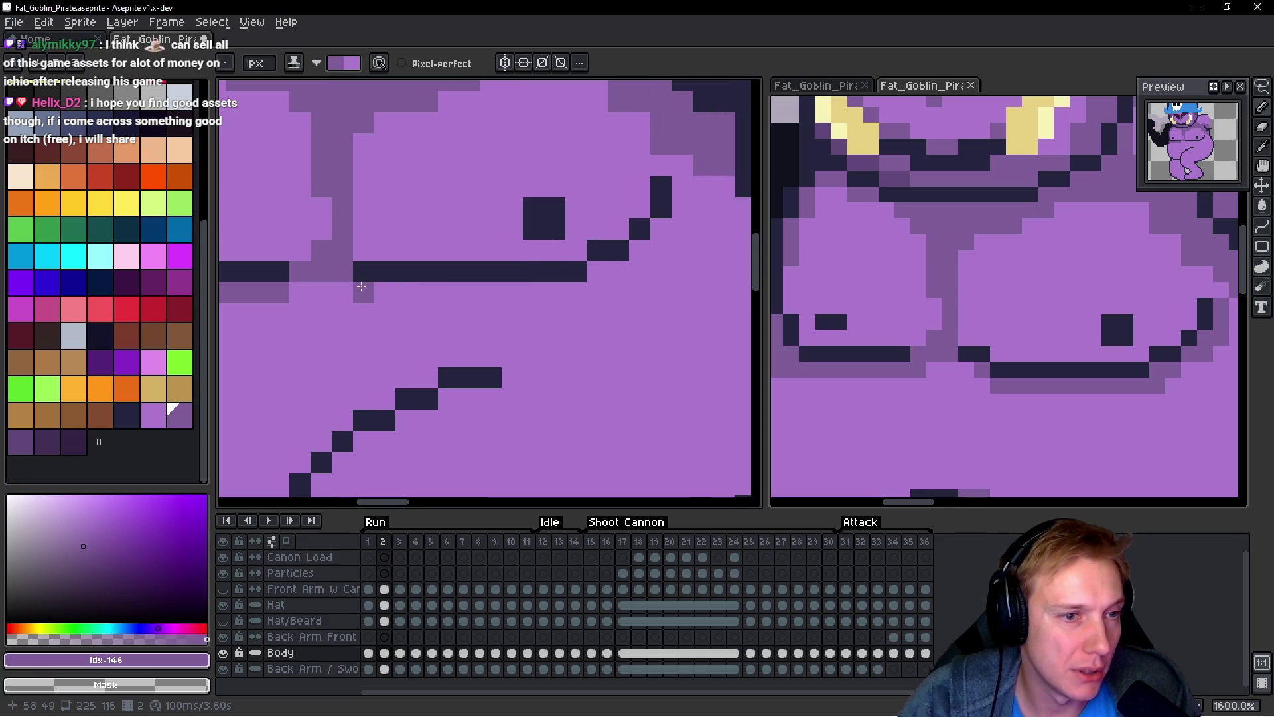
left_click_drag(358, 289, 571, 290)
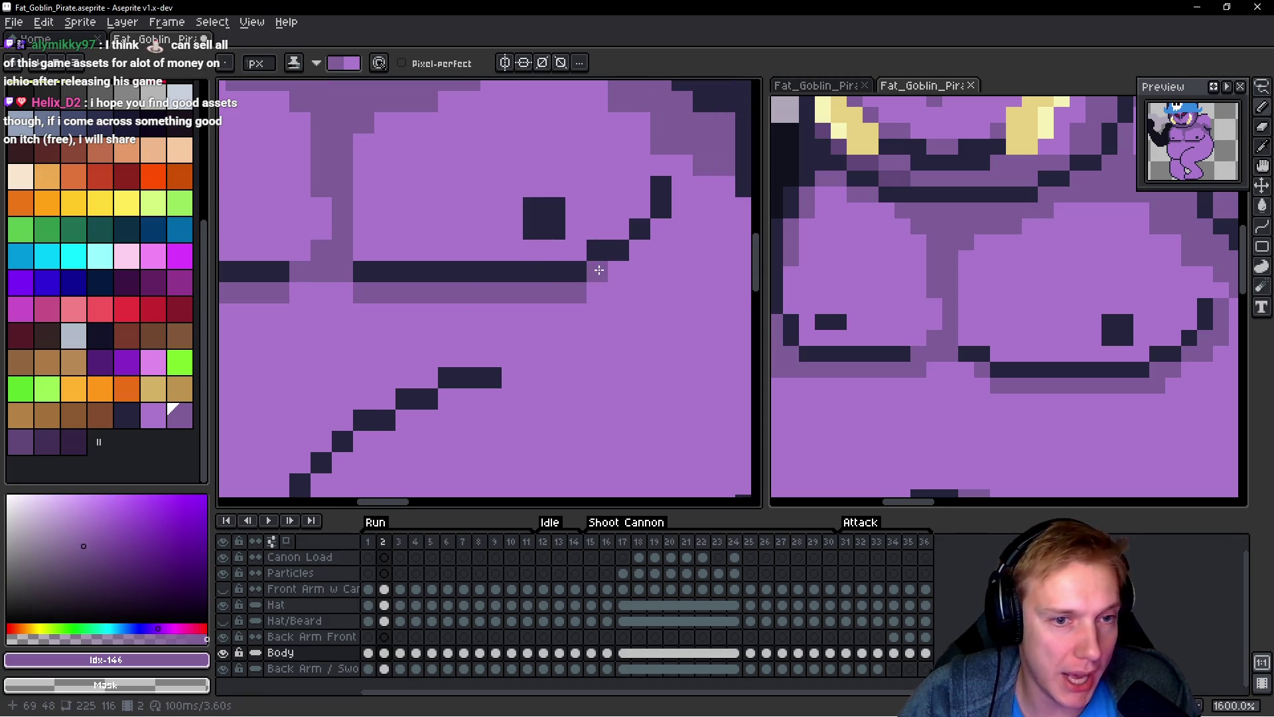
left_click(633, 256)
left_click(657, 228)
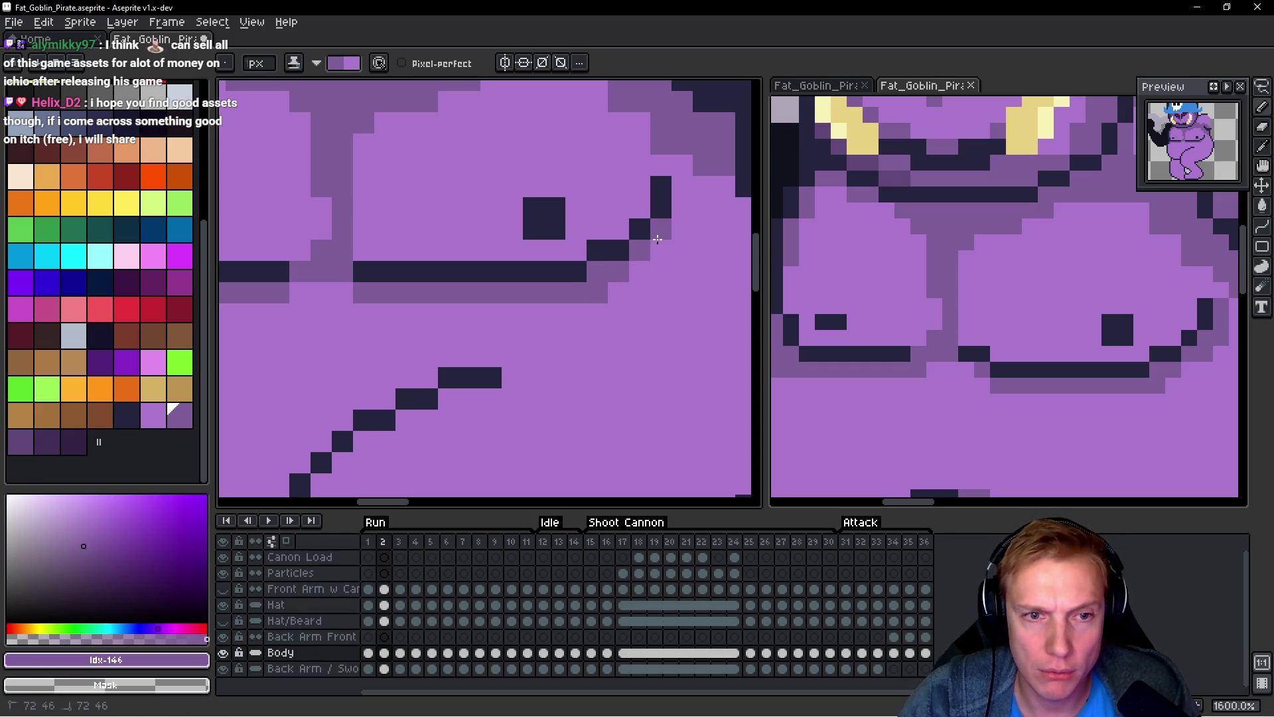
Step: Shade down the body's right edge beside the dark diagonal
mouse_move(670, 182)
left_mouse_down()
mouse_move(518, 328)
mouse_move(523, 252)
mouse_move(531, 277)
left_mouse_up()
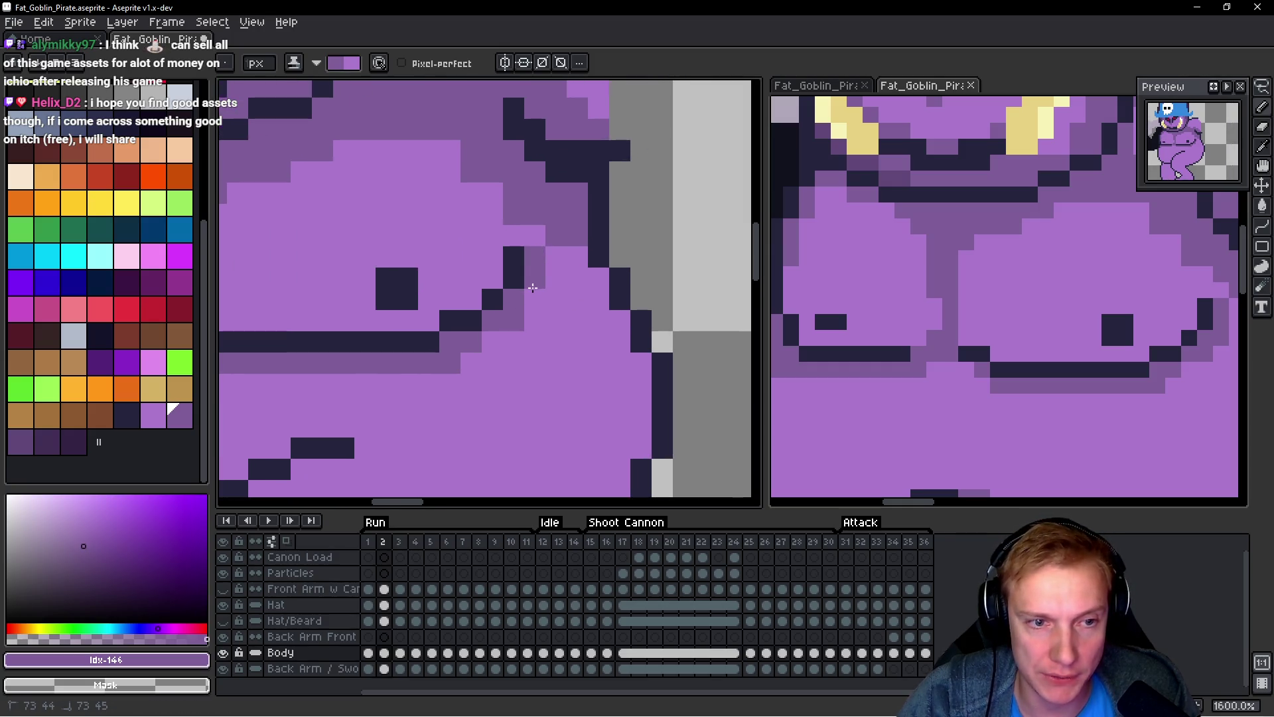
scroll(567, 315, "down", 4)
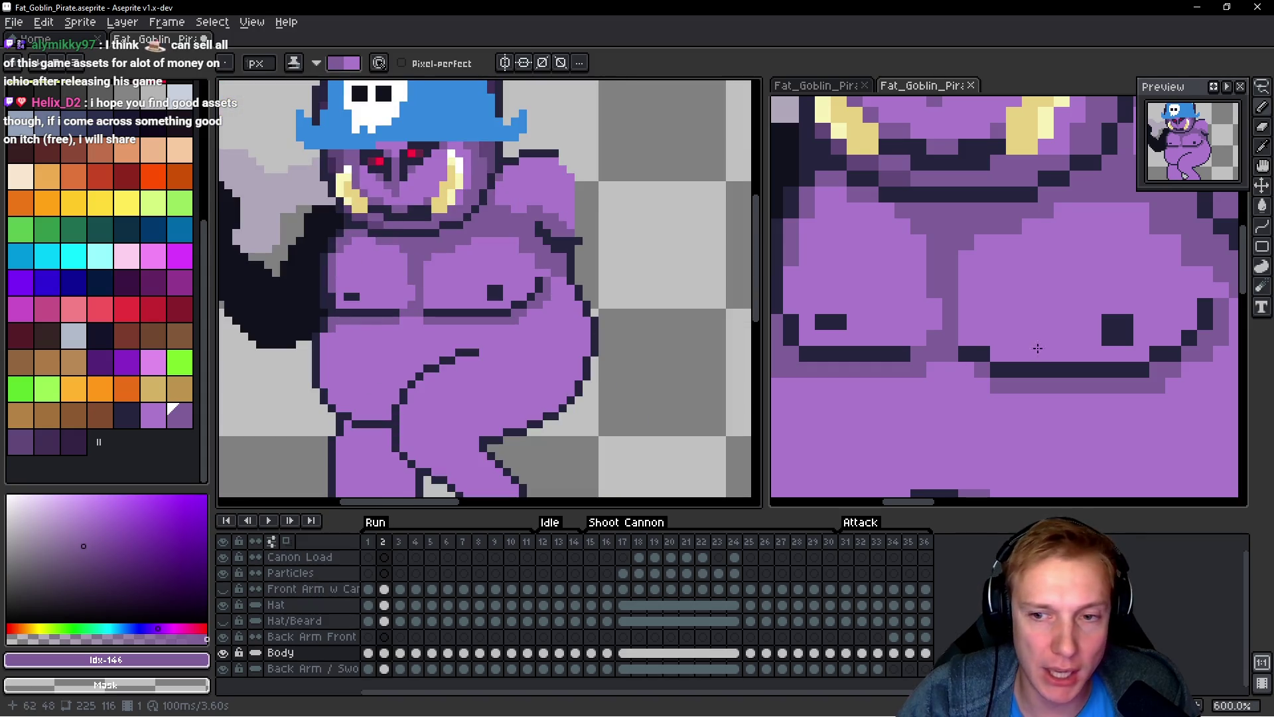
scroll(1039, 335, "right", 3)
scroll(559, 279, "up", 2)
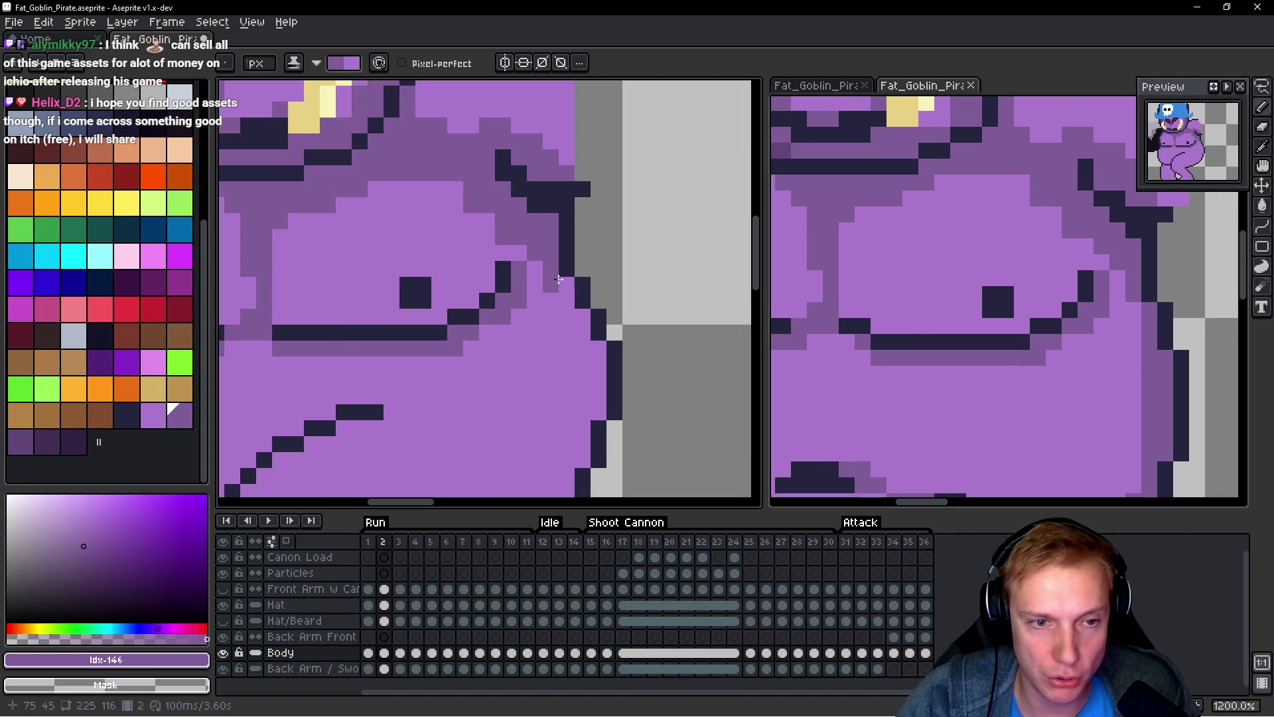
left_click(562, 282)
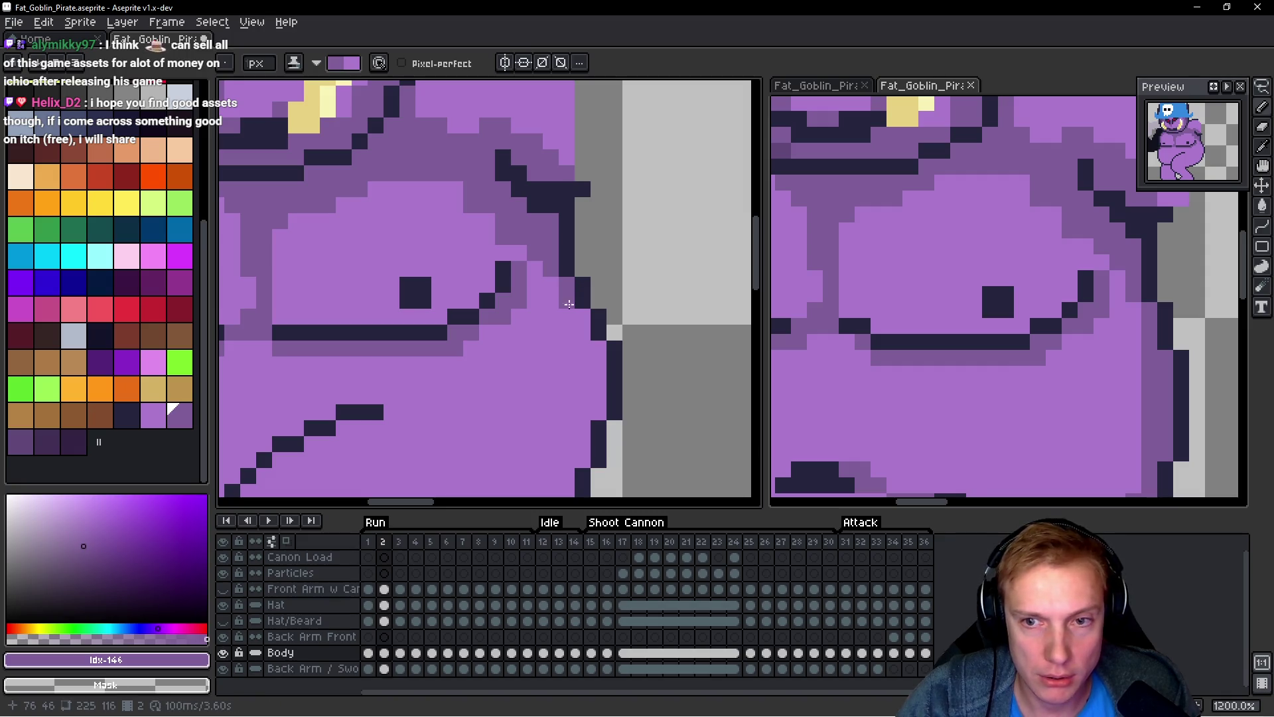
left_click(582, 365)
scroll(590, 305, "down", 3)
left_click_drag(593, 269, 594, 359)
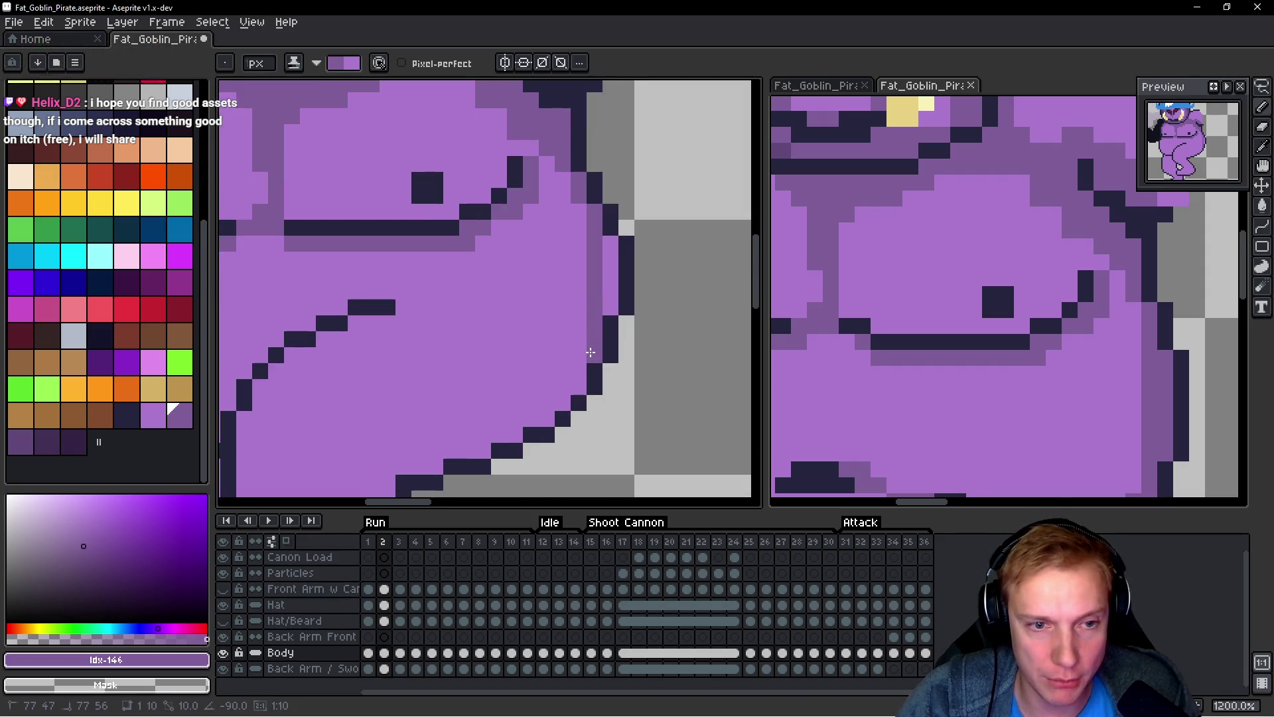
mouse_move(600, 247)
left_mouse_down()
mouse_move(605, 300)
mouse_move(580, 339)
mouse_move(574, 312)
left_mouse_up()
Step: Add a shade pixel on the belly edge of the Body layer on frame 2
scroll(580, 336, "down", 2)
scroll(580, 331, "down", 3)
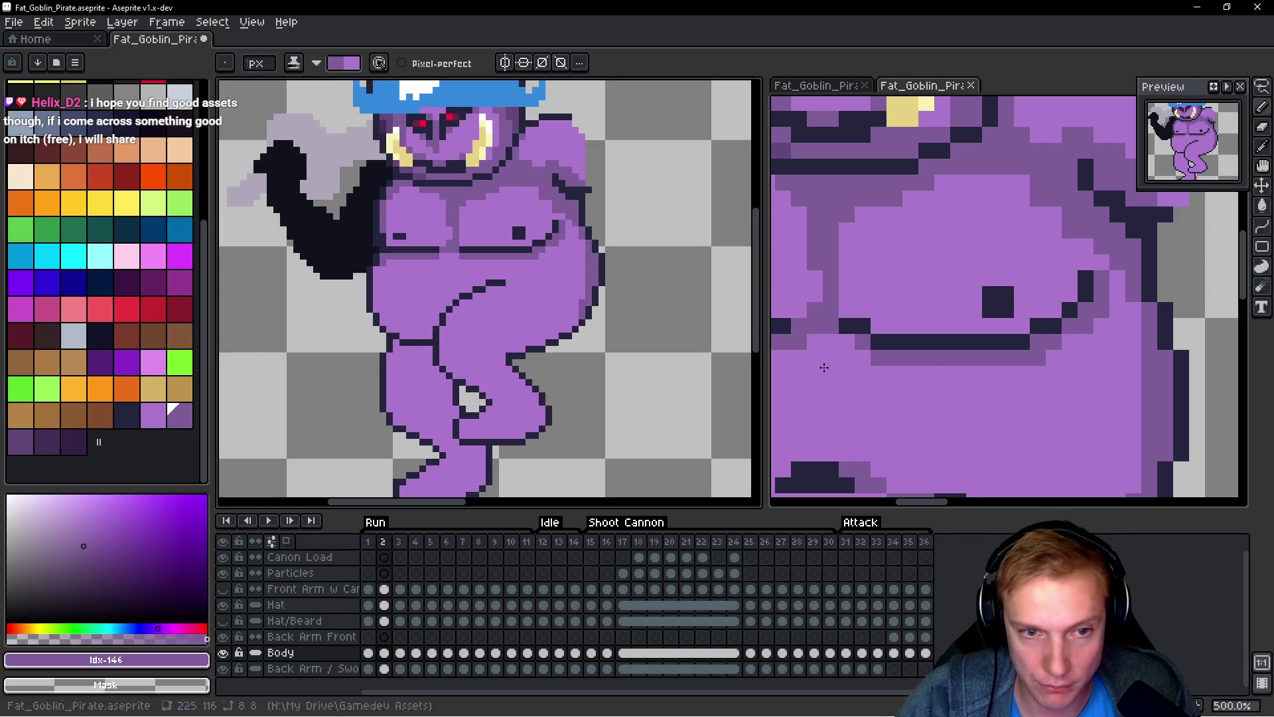
scroll(989, 322, "down", 2)
scroll(576, 315, "up", 3)
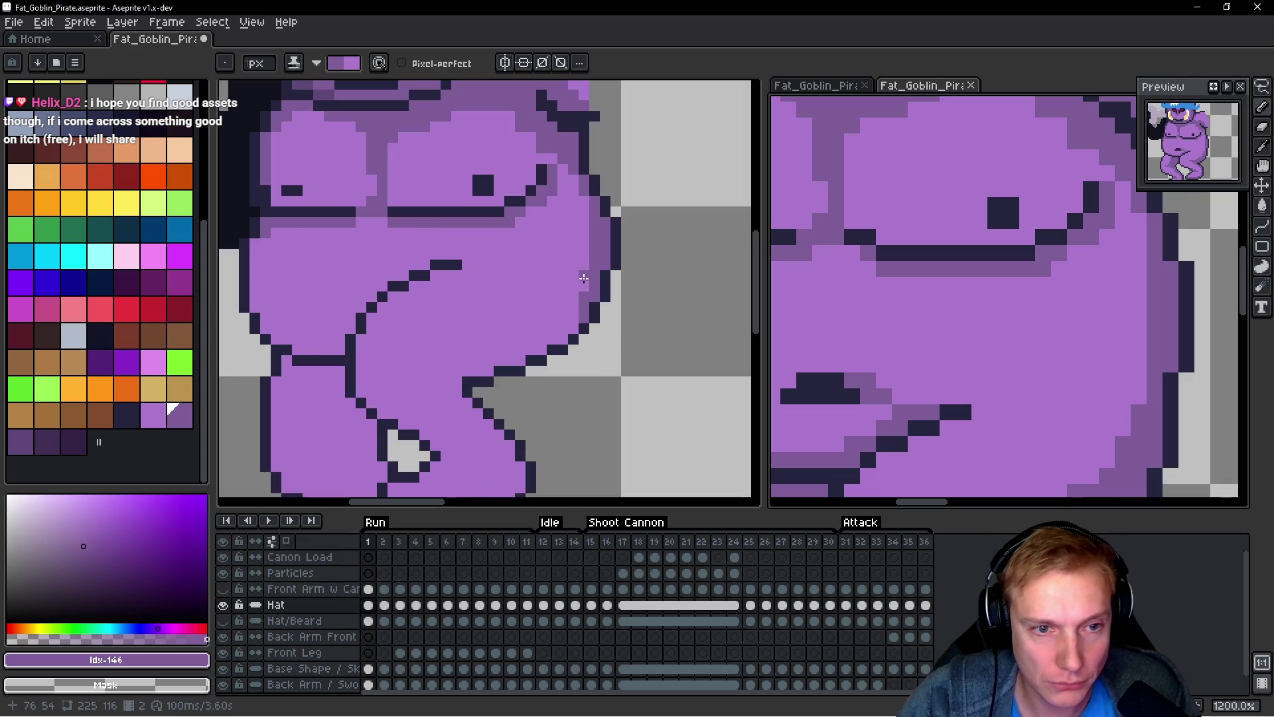
left_click(575, 314)
left_click_drag(550, 341, 544, 346)
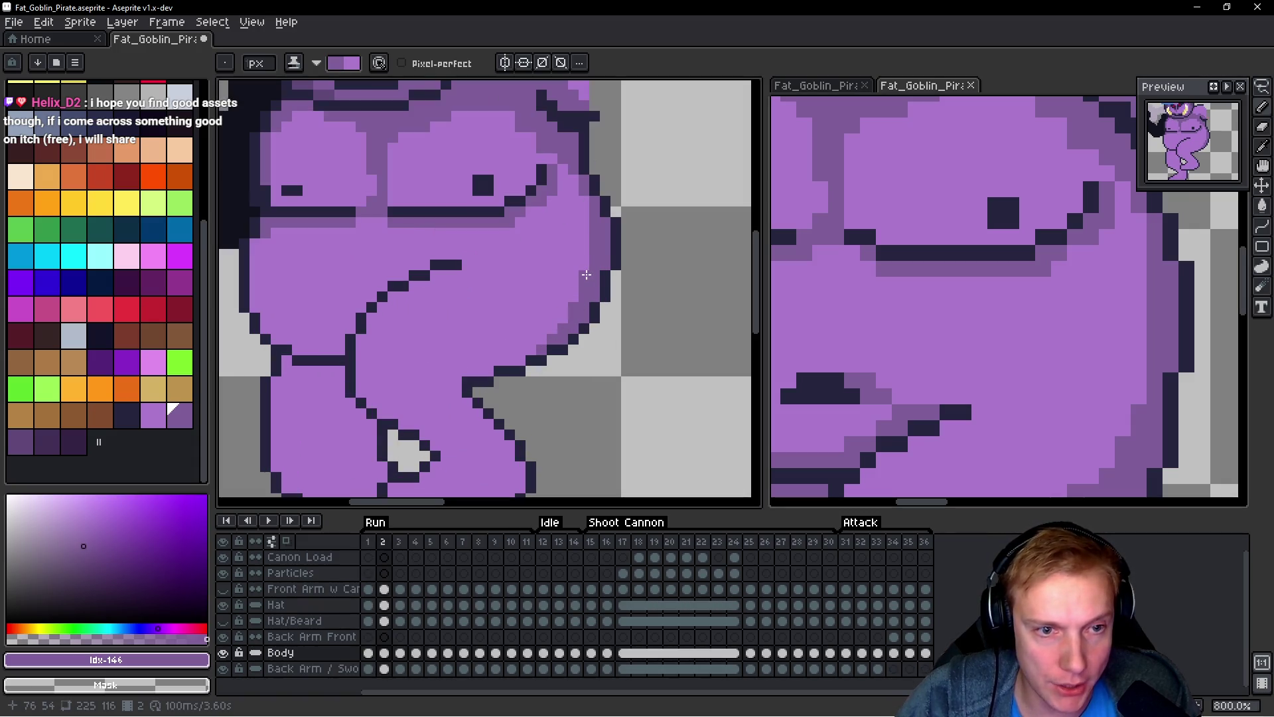
Step: Soften the belly line with a strip of lighter purple anti-alias pixels
scroll(608, 285, "down", 4)
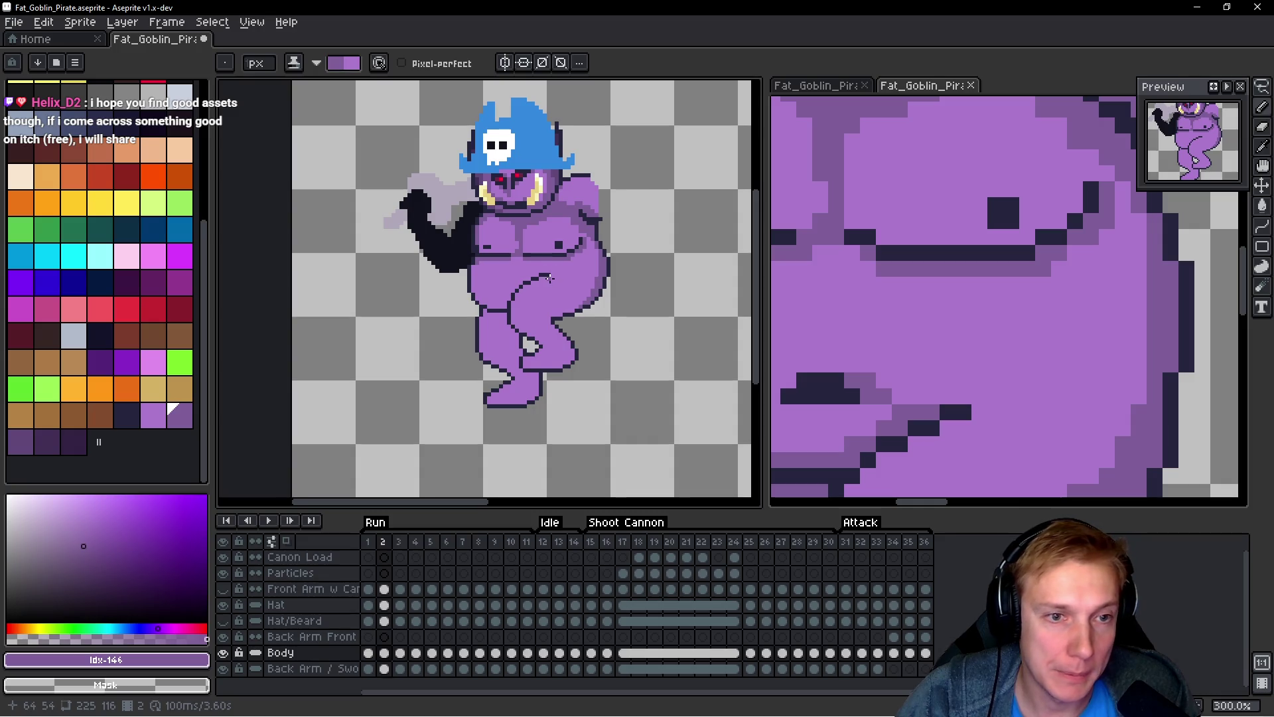
left_click_drag(549, 279, 561, 281)
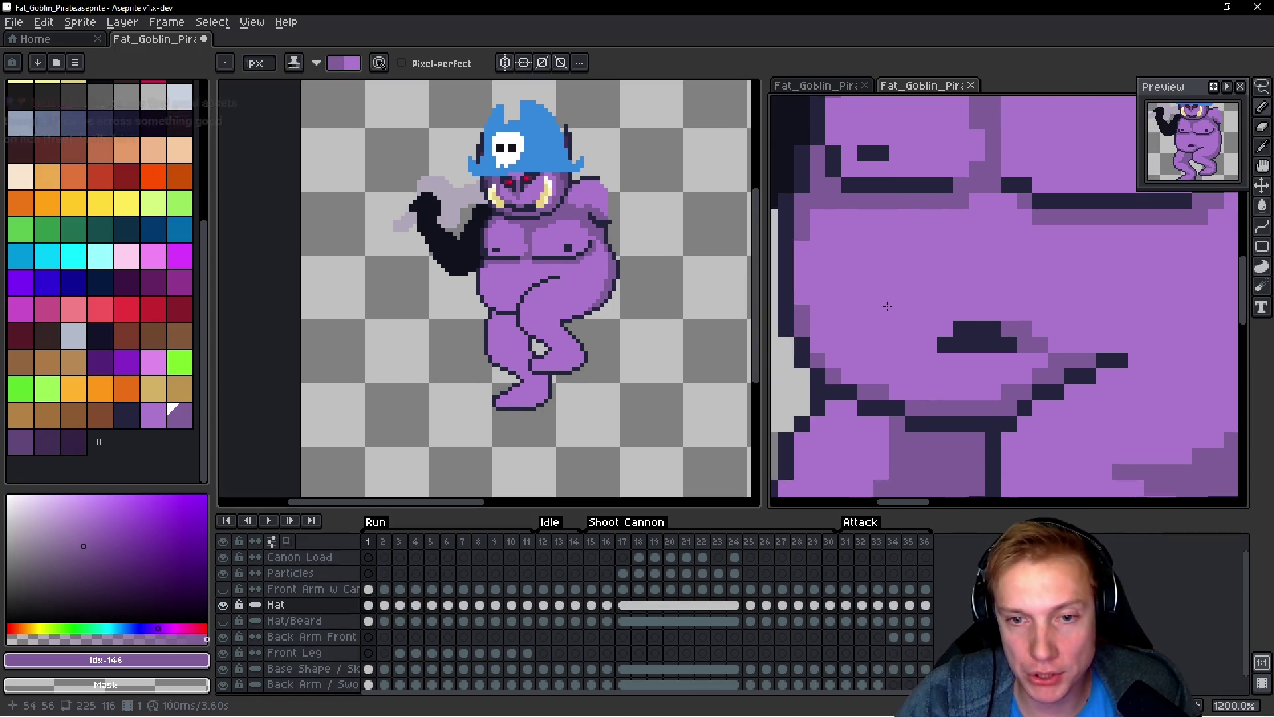
scroll(559, 316, "up", 6)
scroll(558, 312, "up", 3)
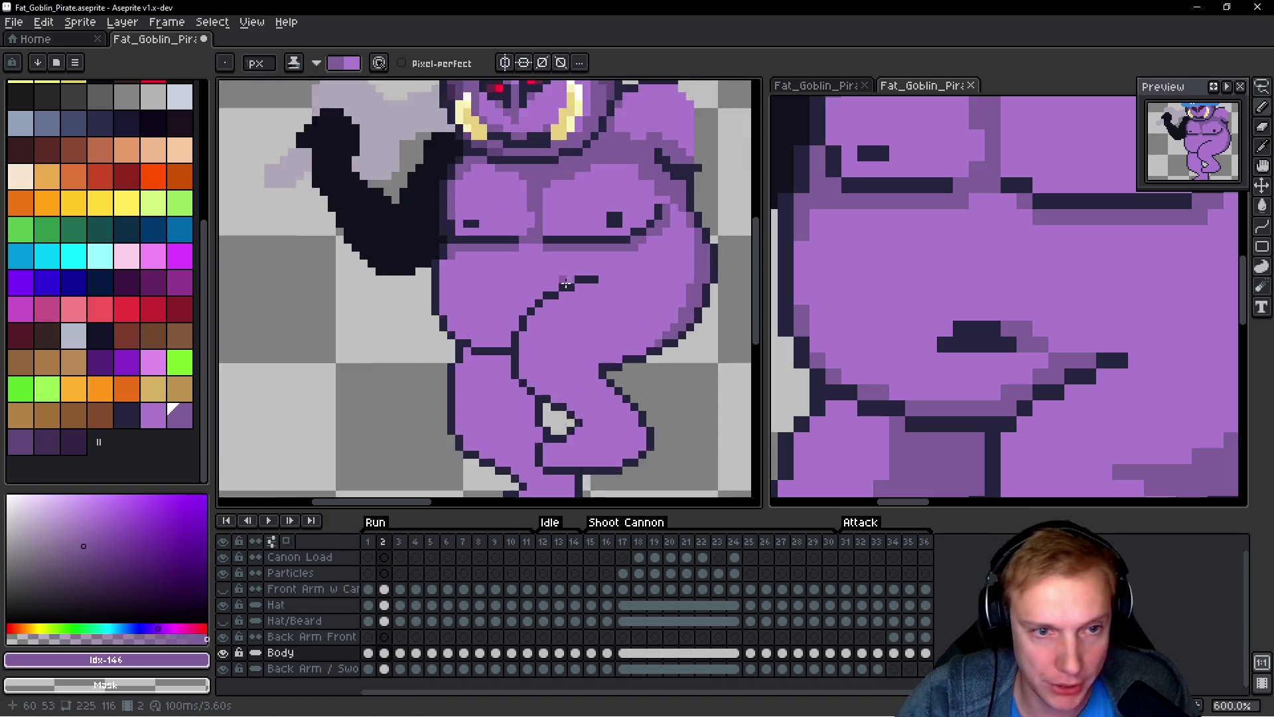
left_click(548, 283)
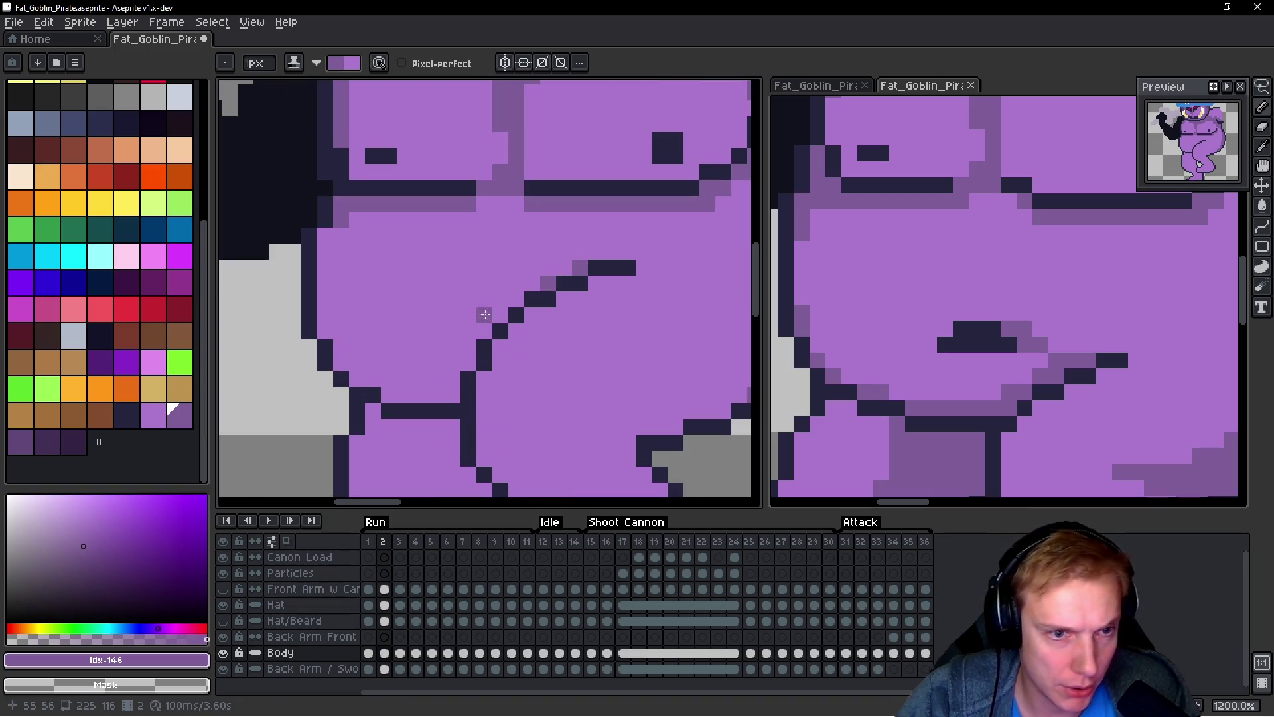
left_click(469, 363)
left_click(453, 378)
mouse_move(455, 394)
left_mouse_down()
mouse_move(385, 394)
mouse_move(359, 367)
left_mouse_up()
left_click(405, 384)
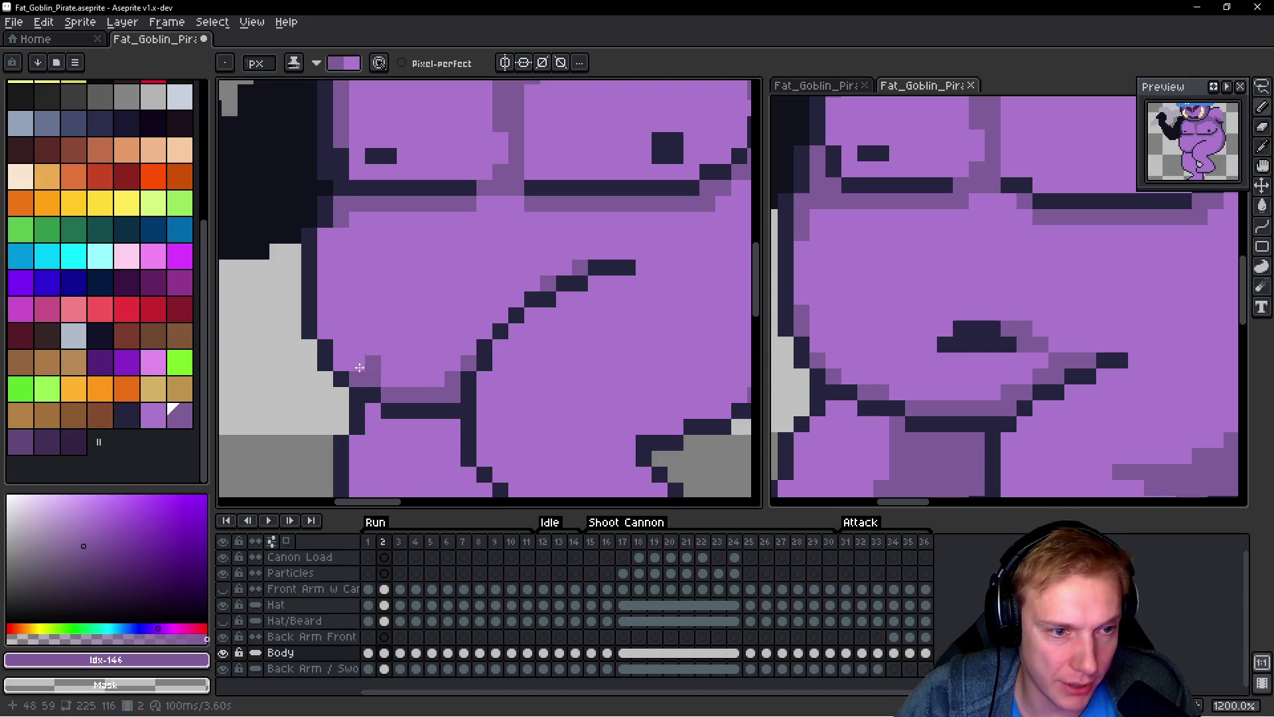
scroll(340, 348, "down", 5)
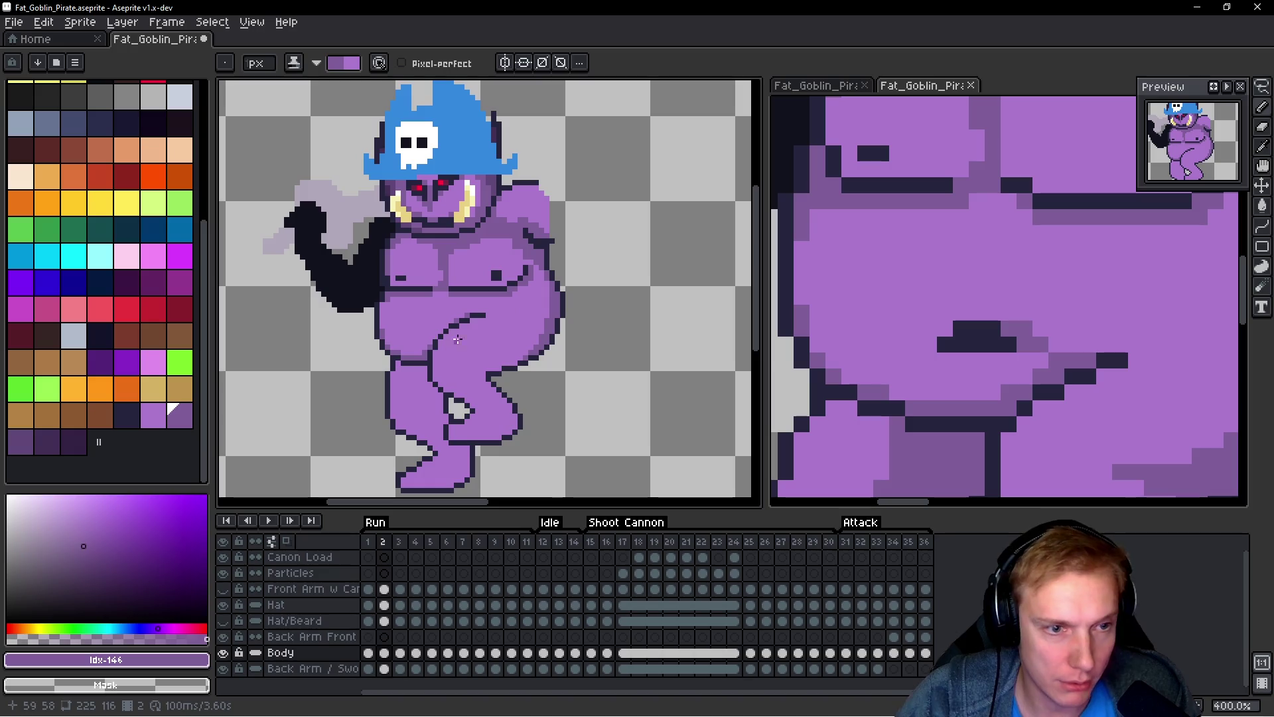
scroll(399, 309, "up", 1)
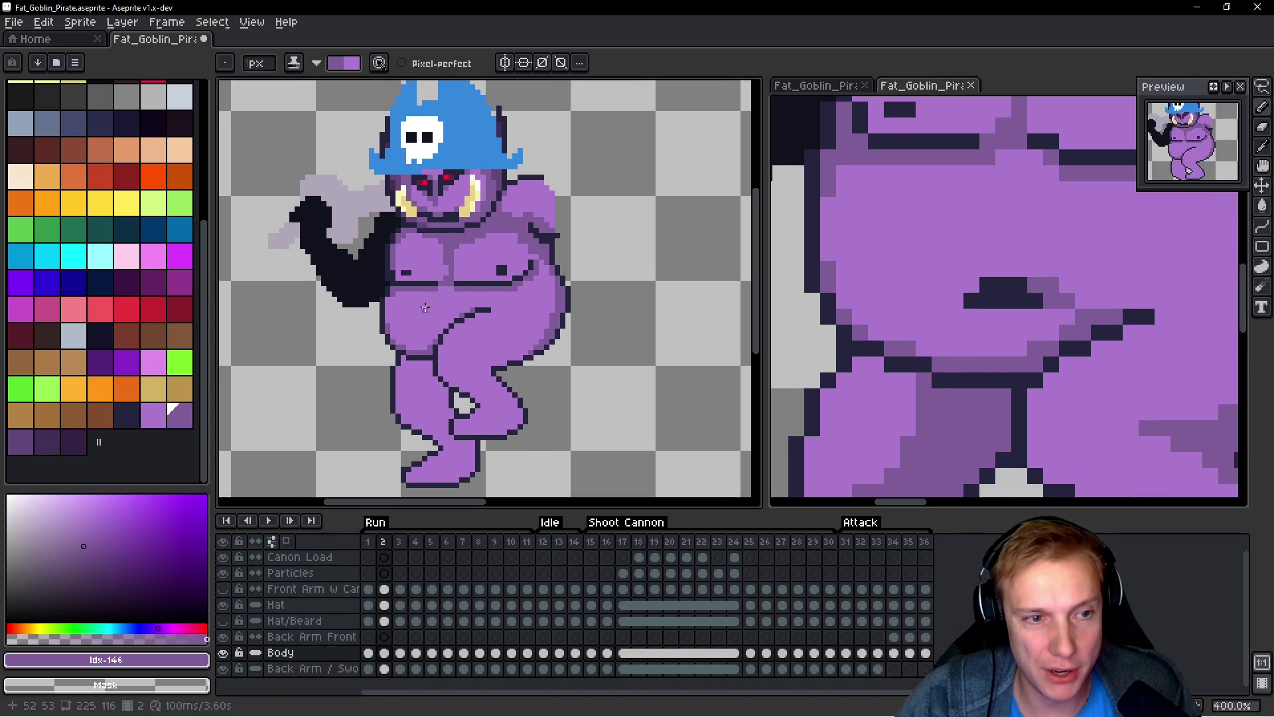
Step: Step to run frame 2, then switch to the browser and open a new tab
key("Right")
scroll(350, 296, "up", 1)
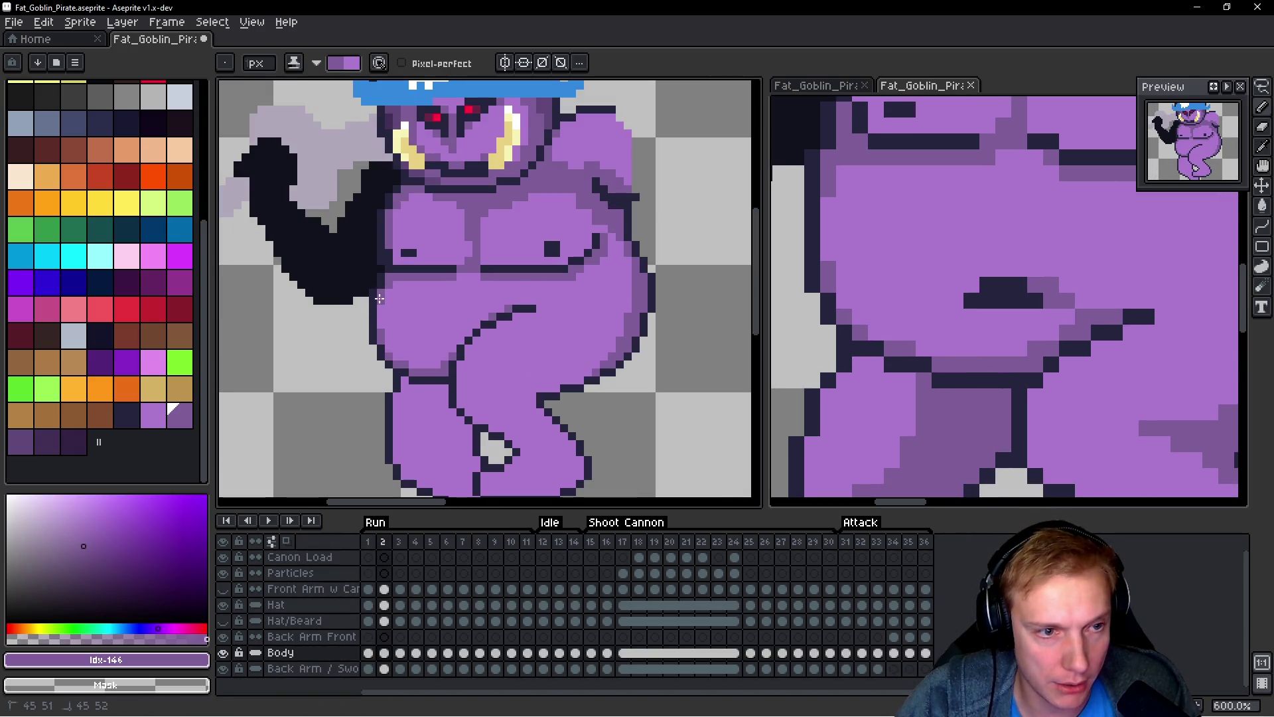
scroll(398, 288, "down", 1)
key("alt")
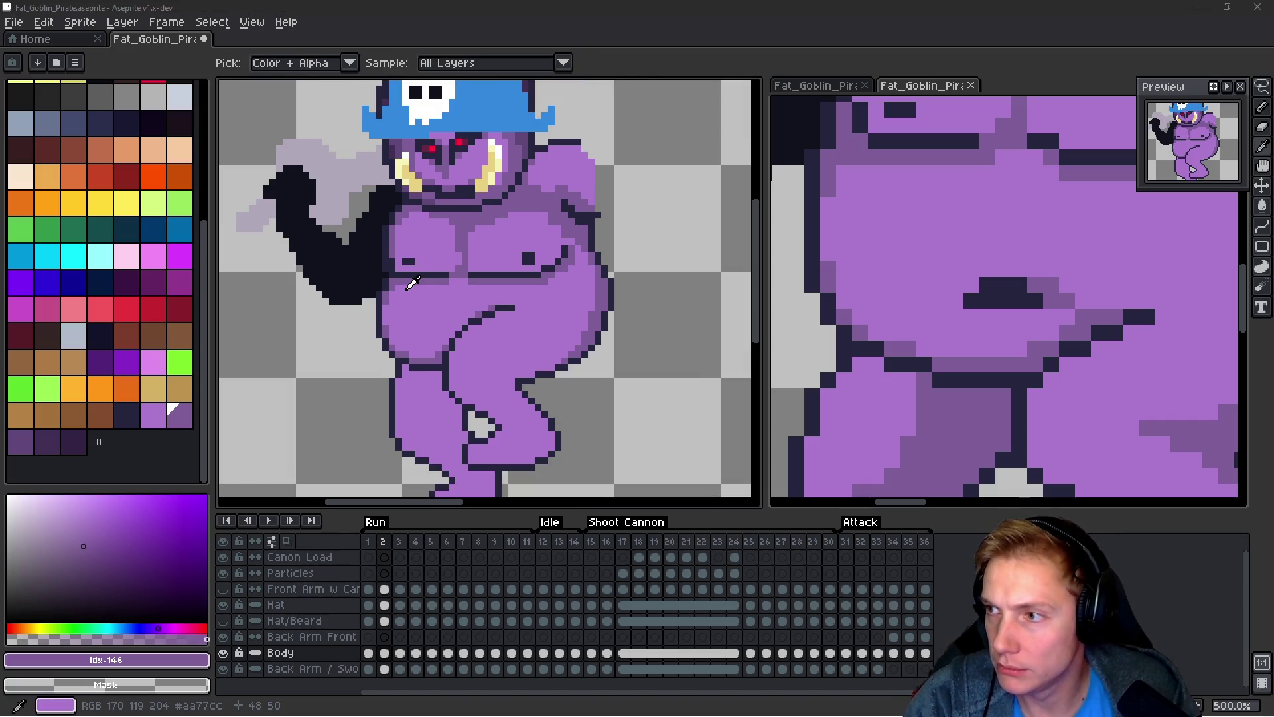
key("alt+Tab")
key("ctrl+t")
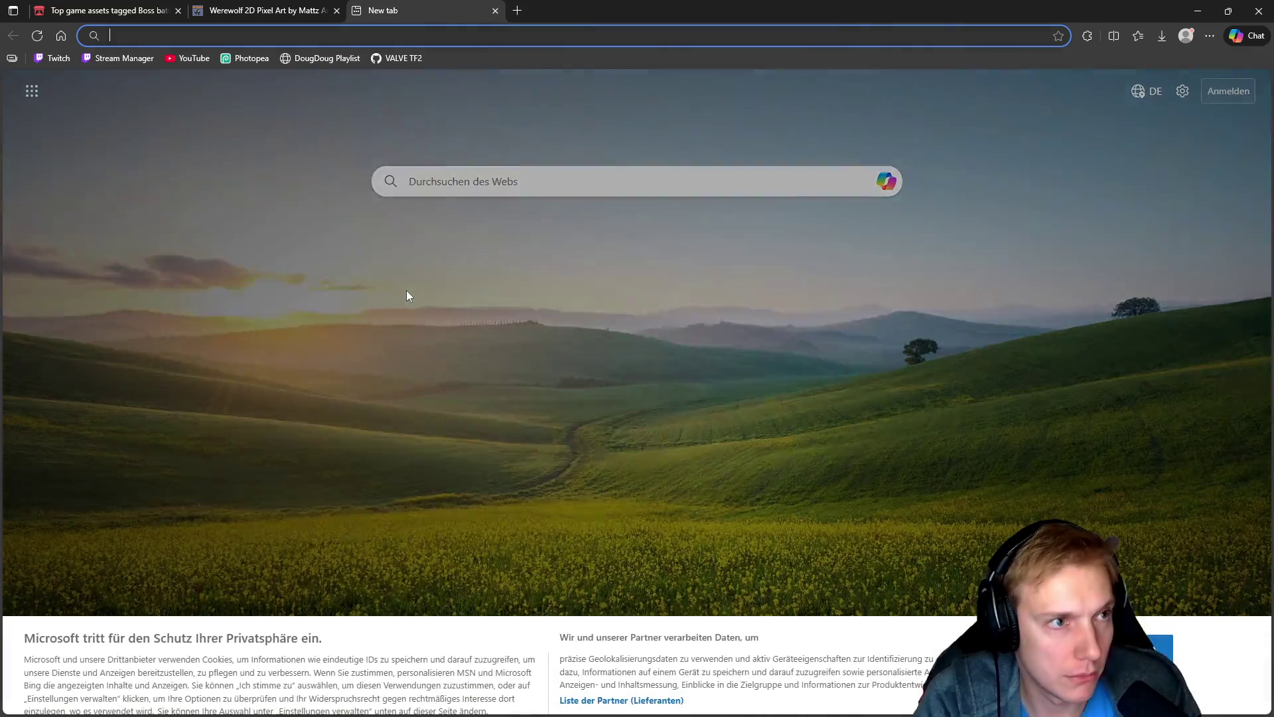
Step: Search 'gnomes steam db' and open the Gnomes price history page, dismissing the extension error
type("gnomes steam db")
key("Return")
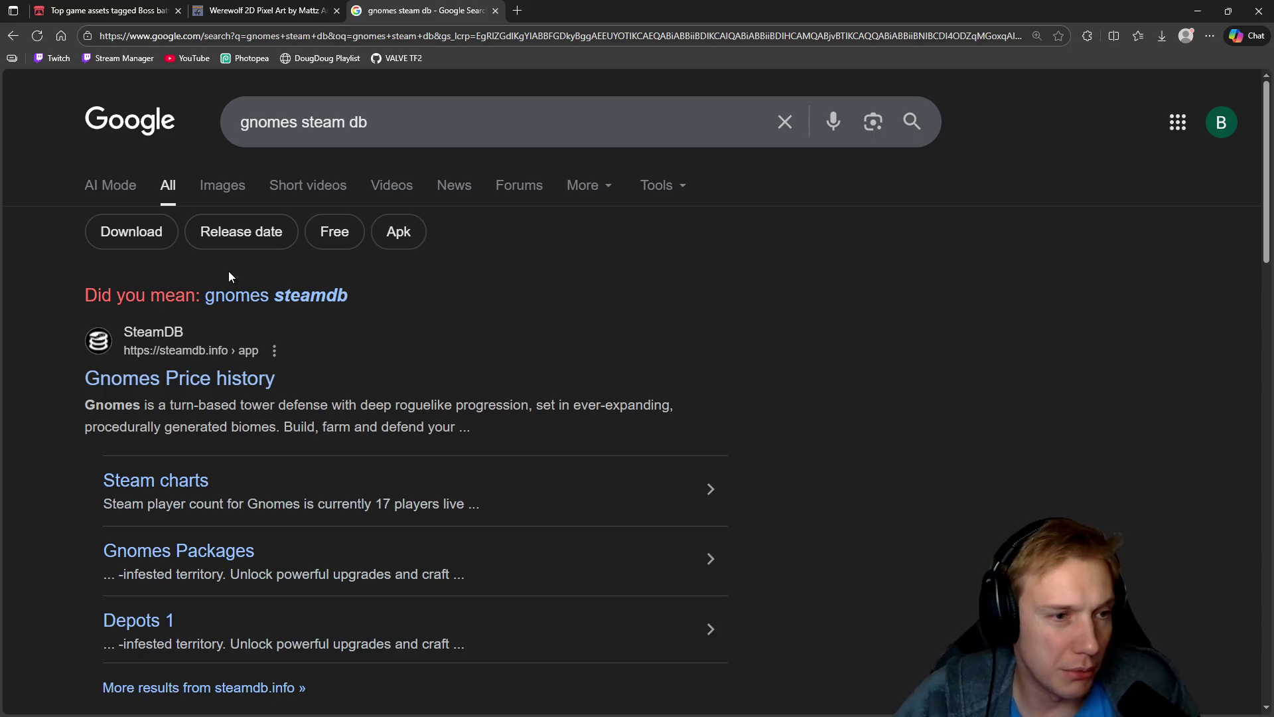
left_click(211, 378)
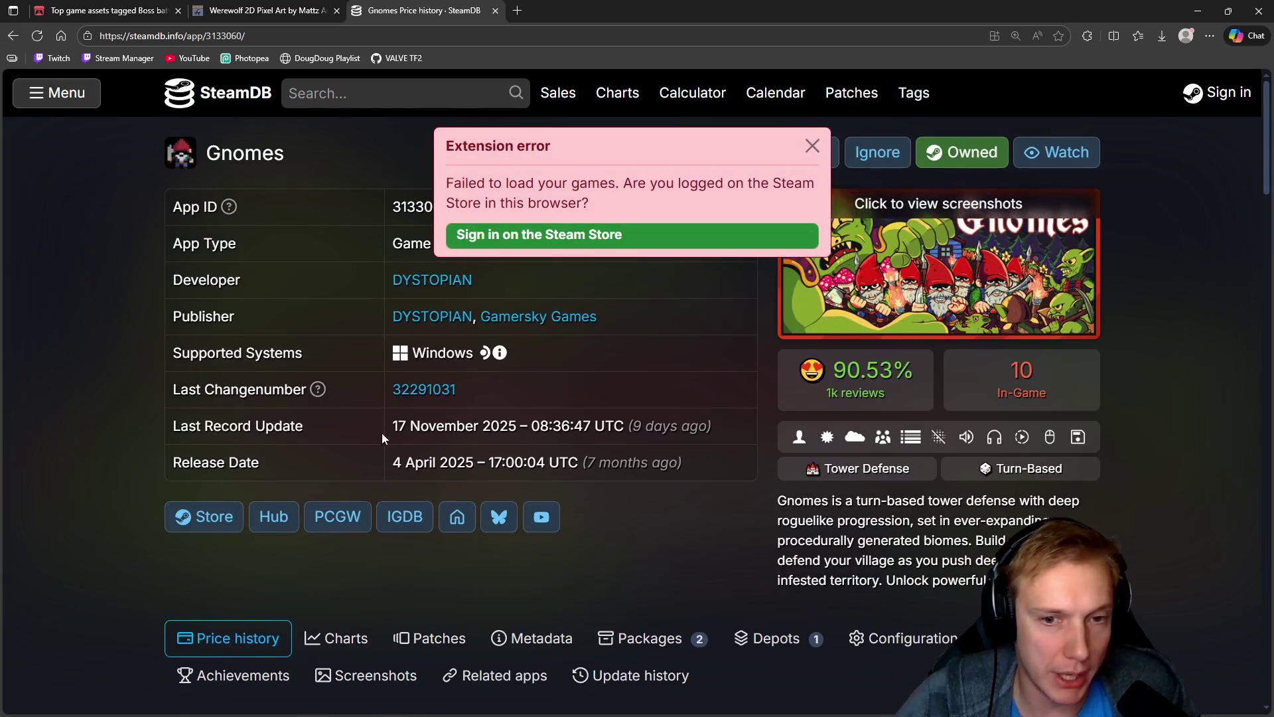
scroll(382, 435, "down", 2)
left_click(813, 146)
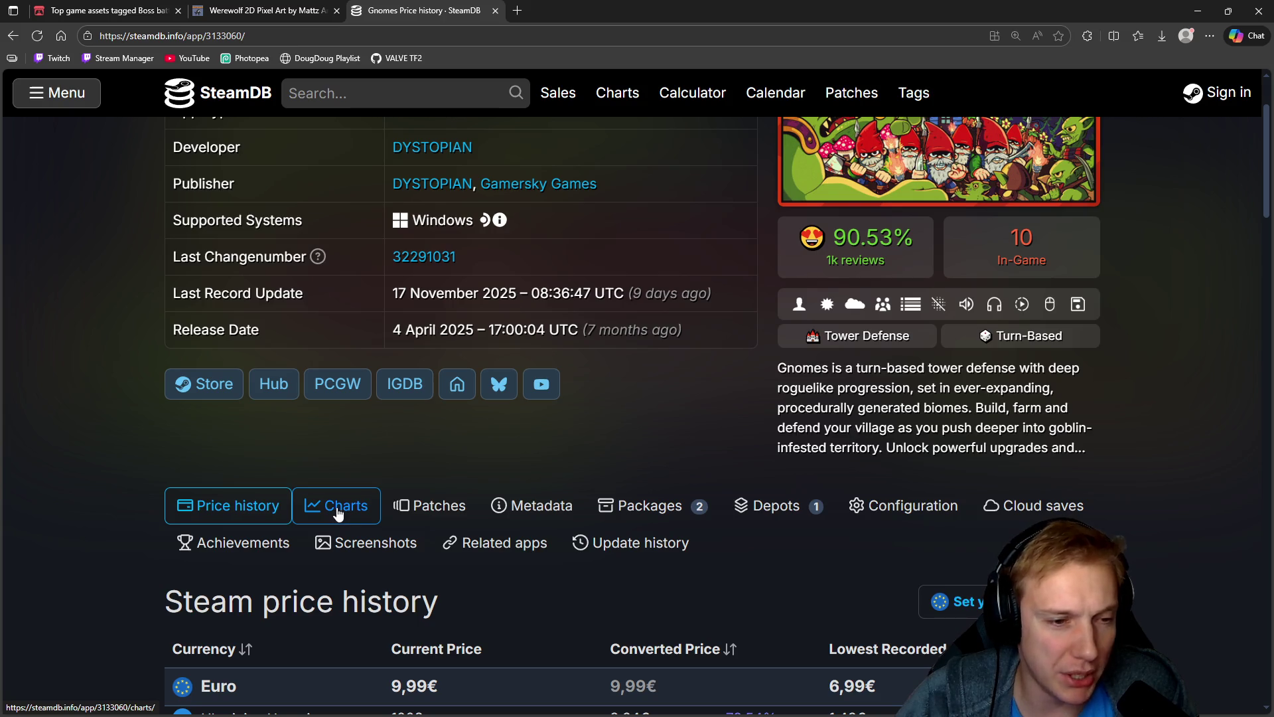
Step: Browse the Gnomes Patches builds from November 2025 down to March 2025 and back up
scroll(460, 436, "down", 2)
left_click(450, 364)
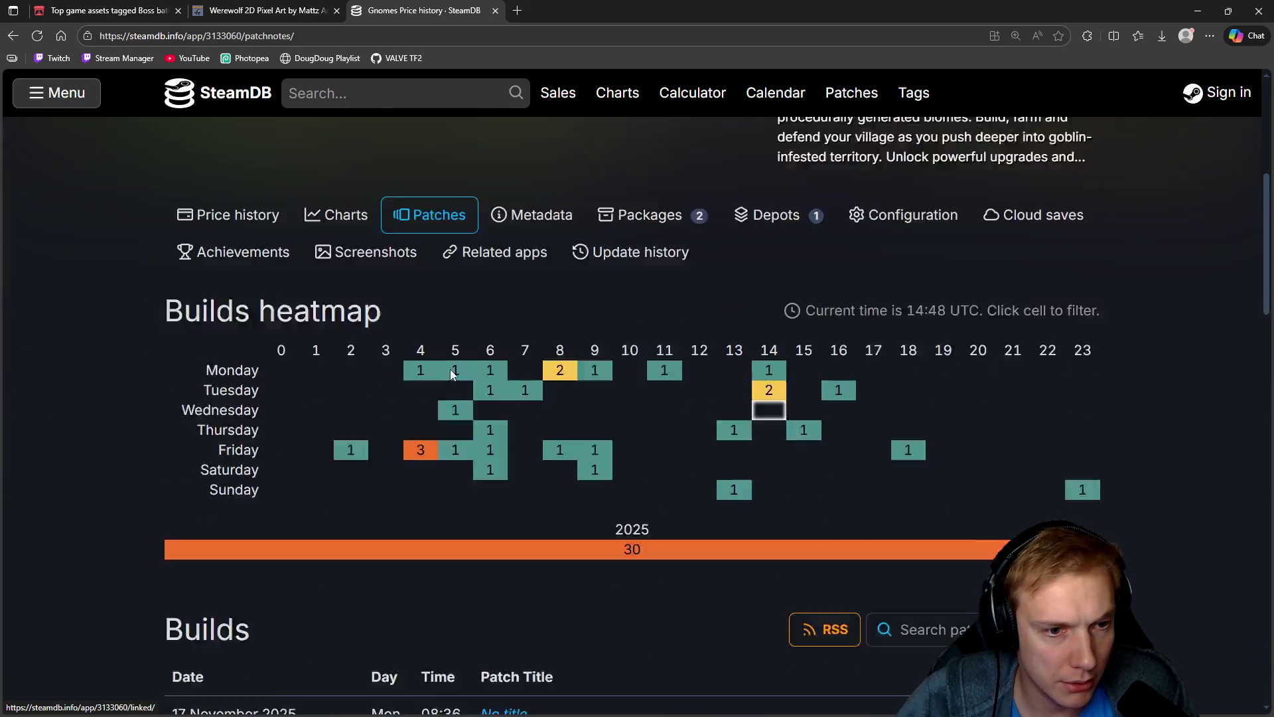
scroll(488, 380, "down", 3)
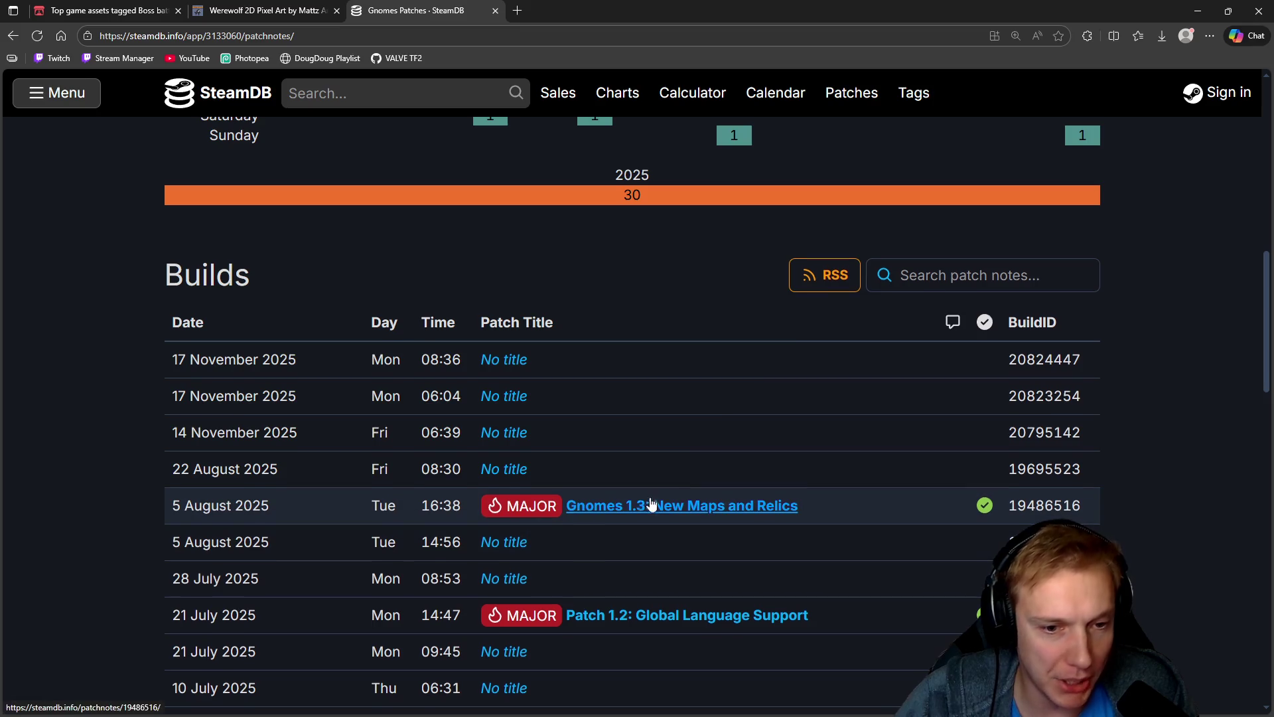
scroll(651, 506, "down", 2)
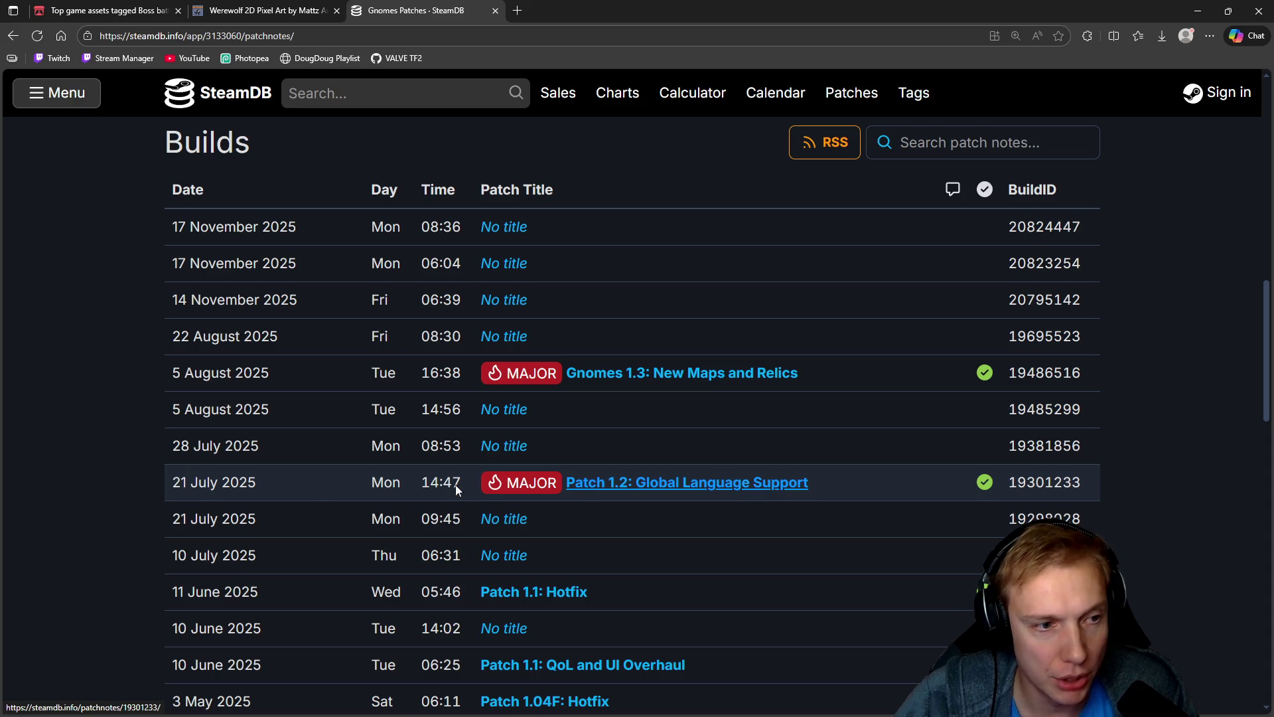
scroll(736, 476, "down", 5)
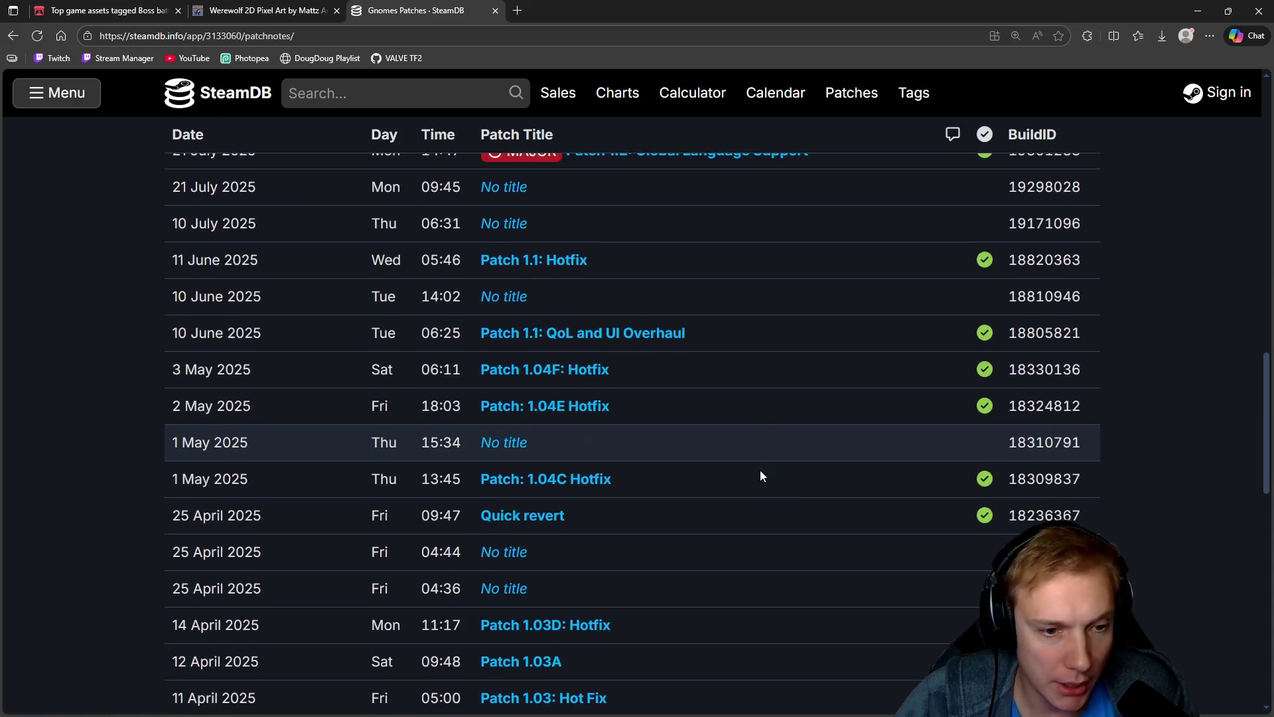
scroll(761, 471, "down", 7)
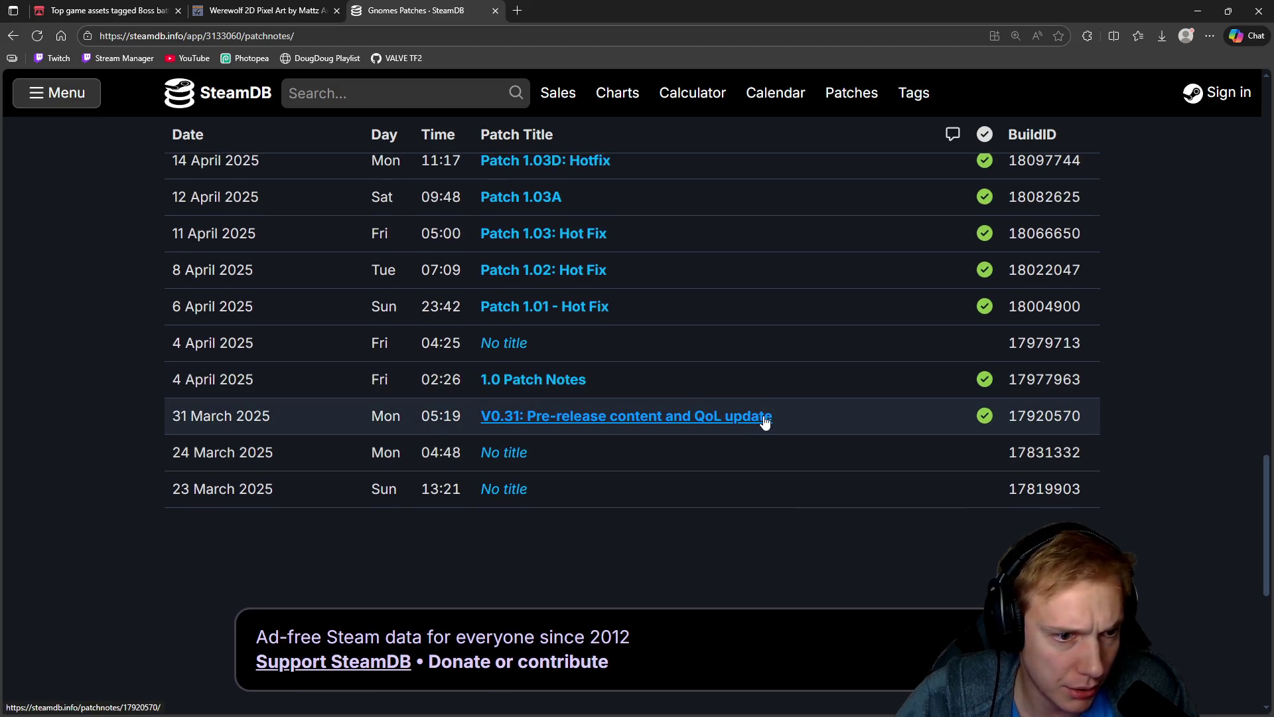
scroll(688, 430, "up", 1)
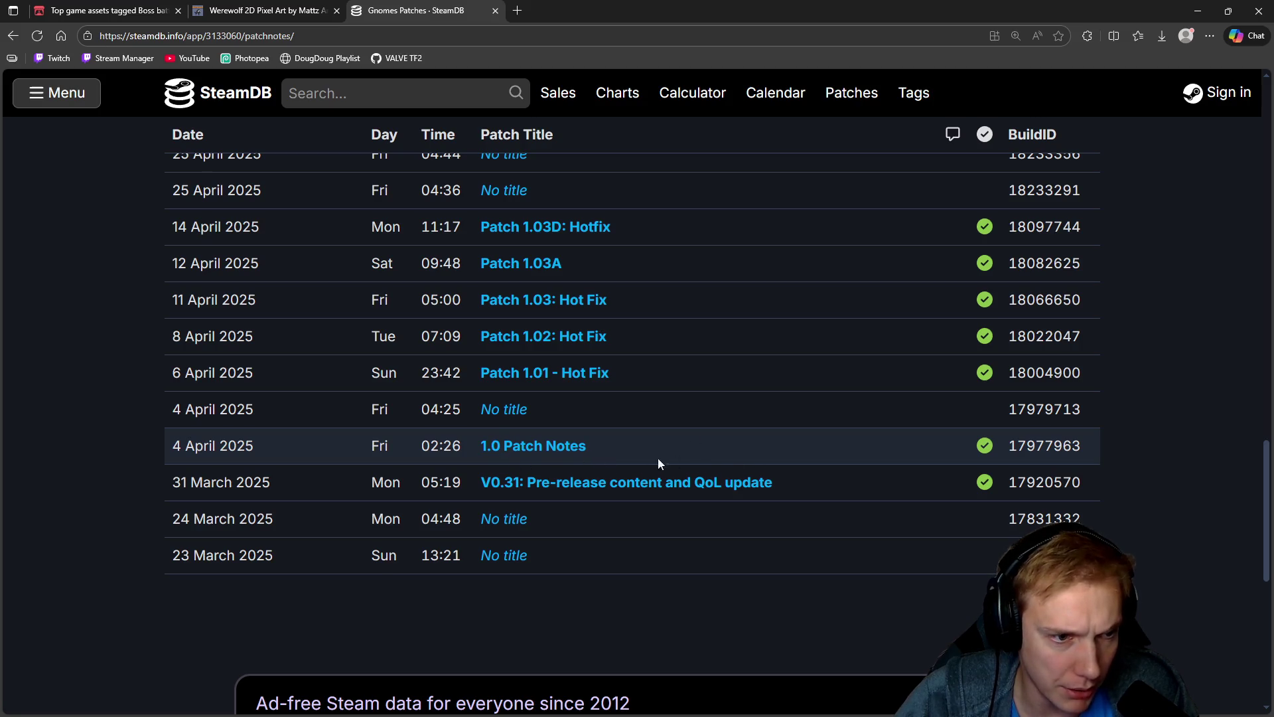
scroll(710, 458, "down", 5)
scroll(612, 505, "up", 10)
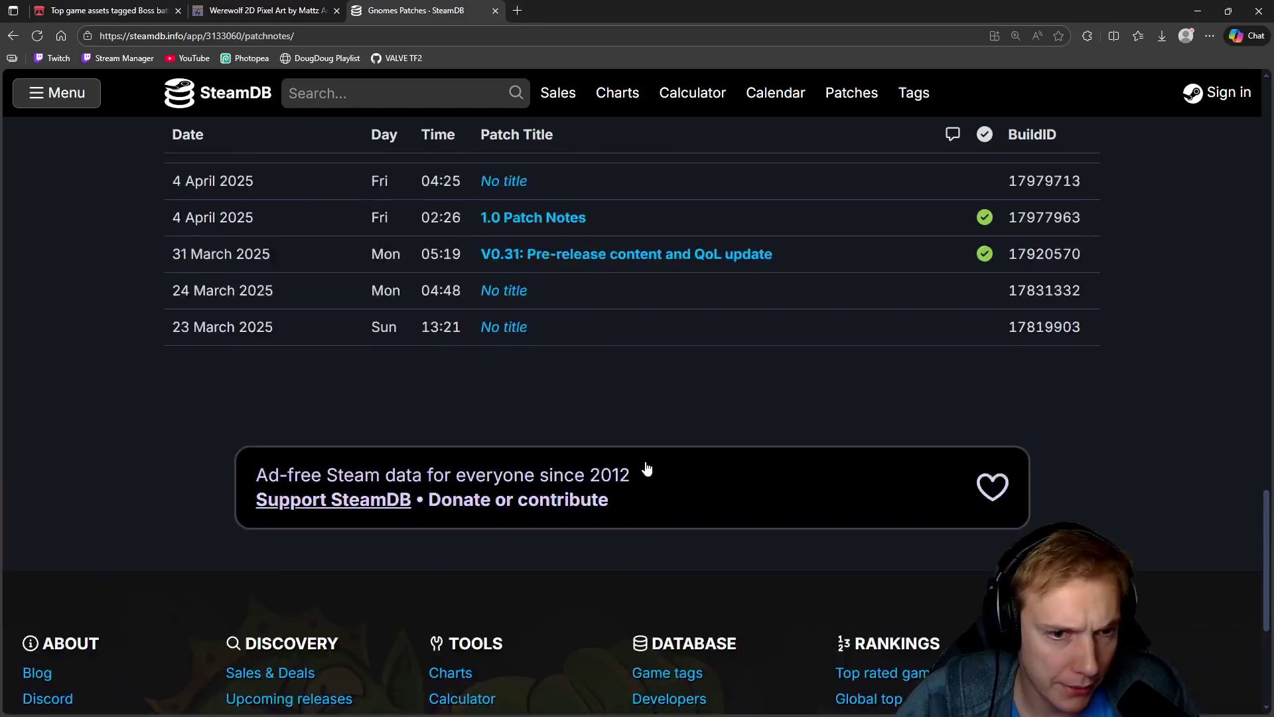
scroll(668, 469, "up", 15)
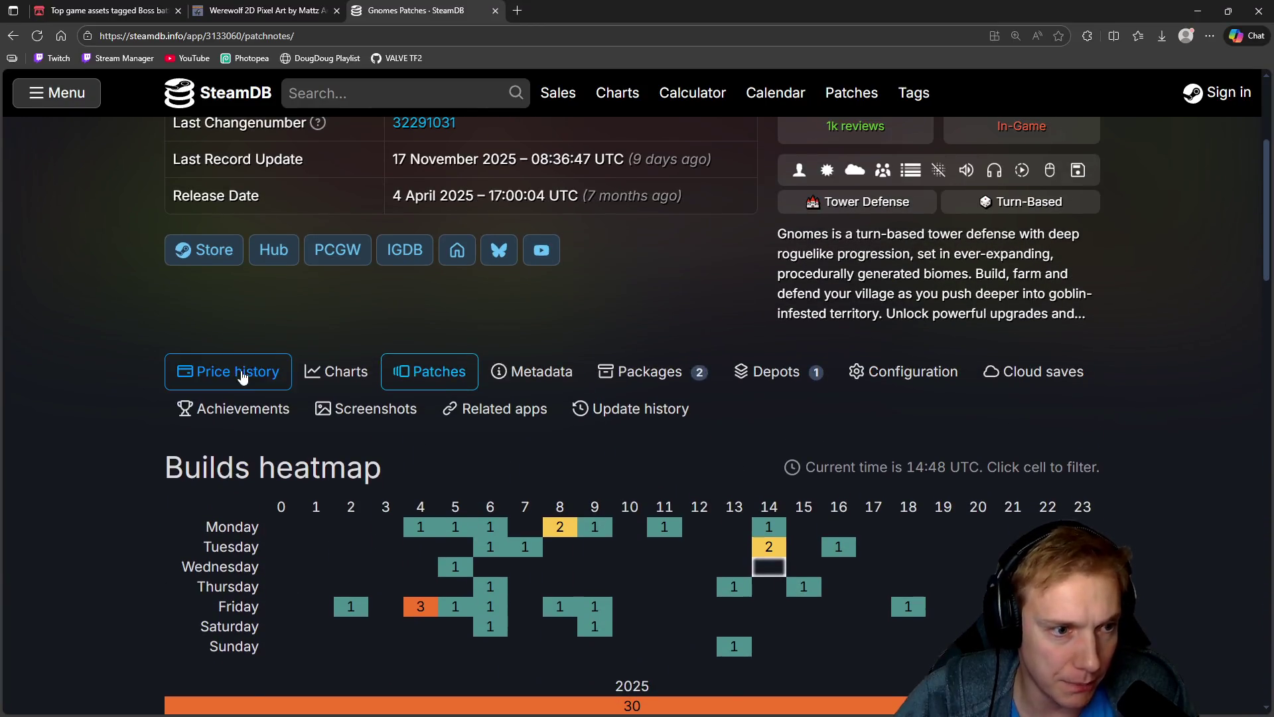
left_click(327, 375)
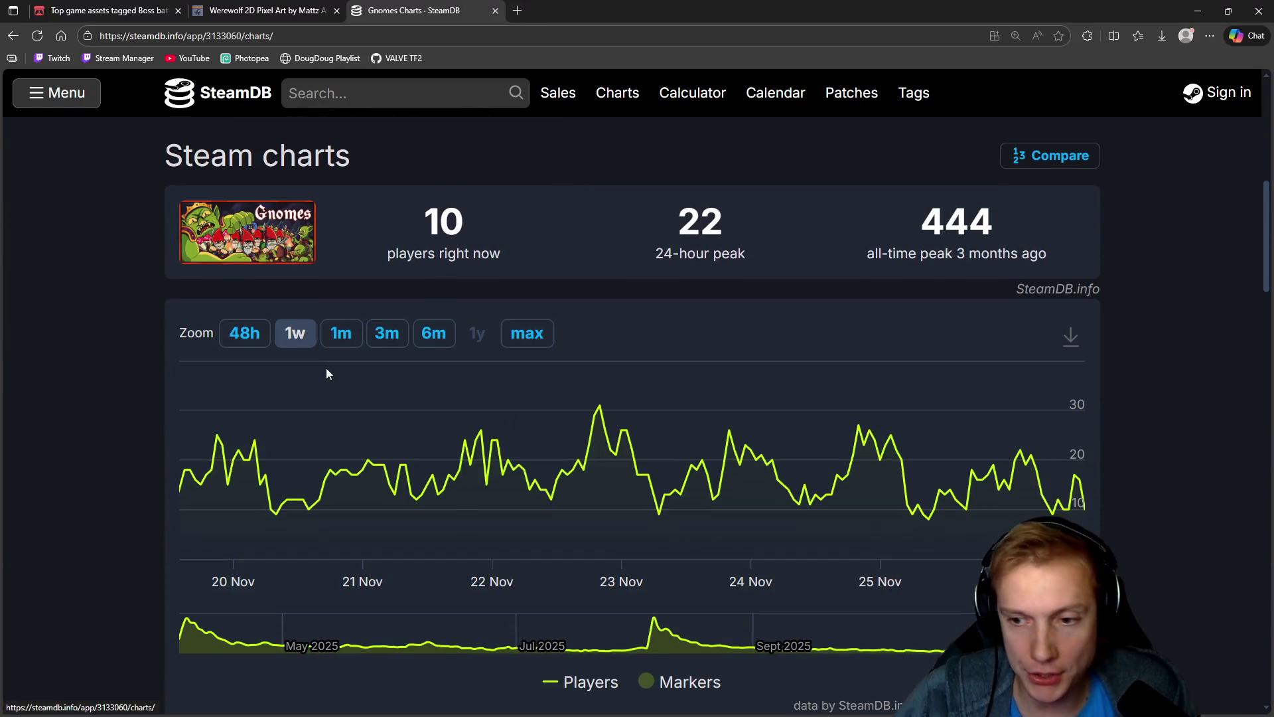
Step: View the Gnomes player chart at max zoom, then return to the Patches tab
left_click(536, 334)
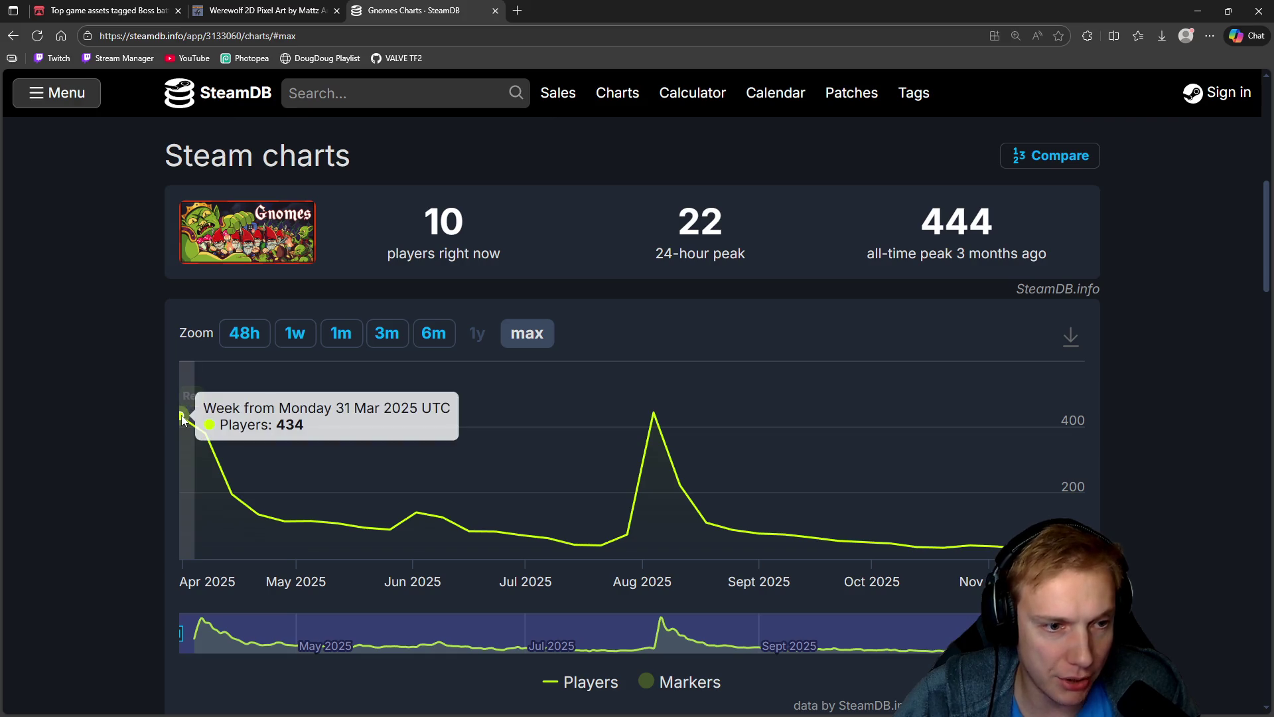
scroll(503, 374, "up", 3)
scroll(501, 369, "up", 4)
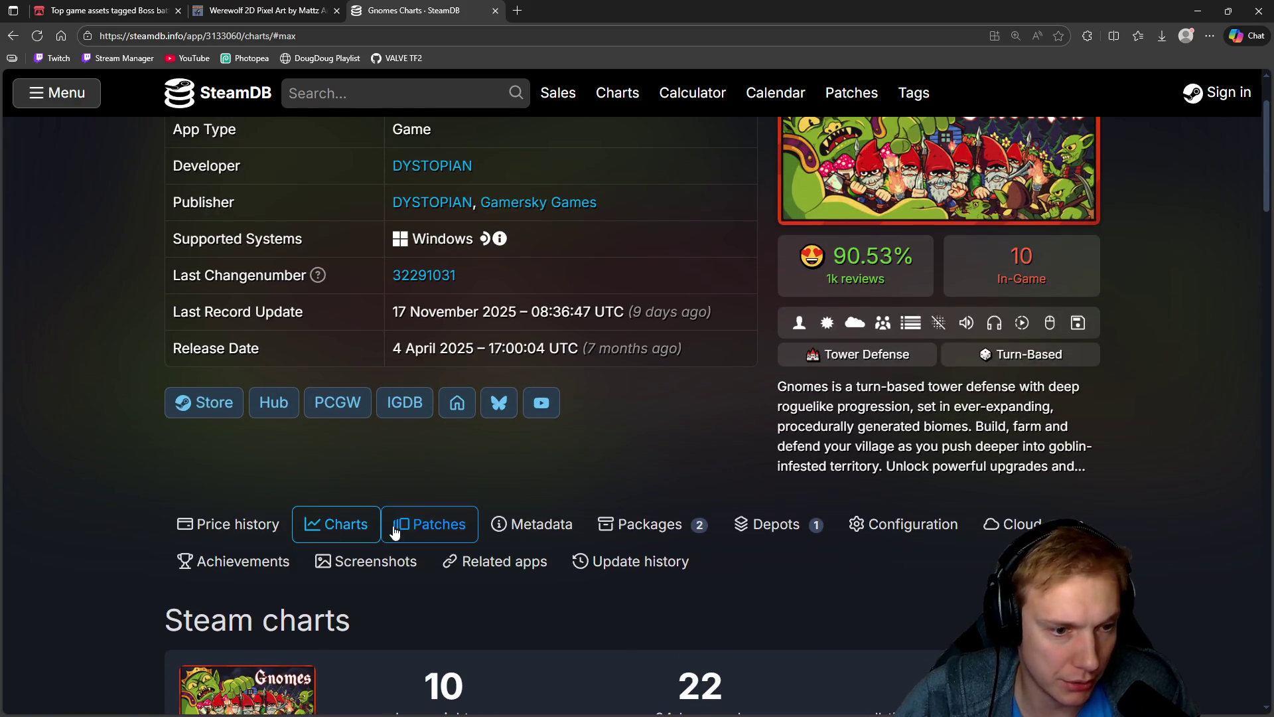
left_click(428, 523)
Step: Skim the patch notes, switch to the Werewolf 2D Pixel Art tab, and minimize Edge
scroll(511, 474, "down", 3)
scroll(629, 441, "down", 15)
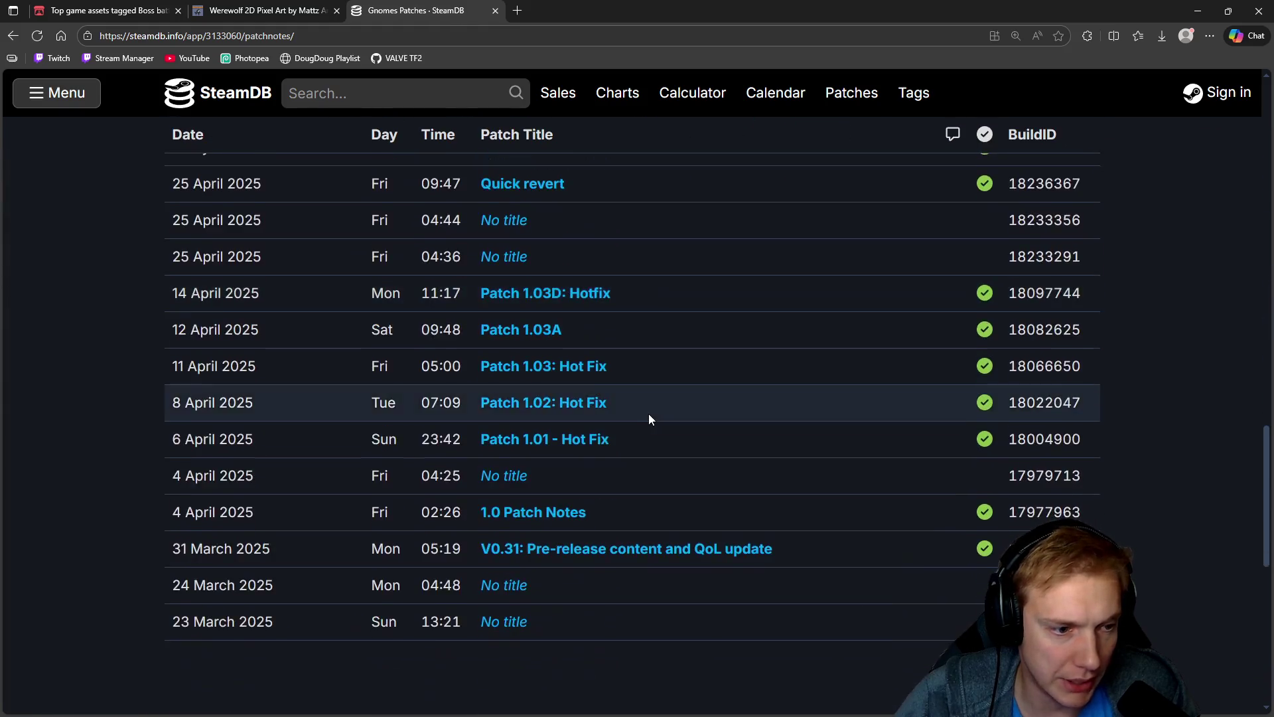
scroll(304, 419, "up", 1)
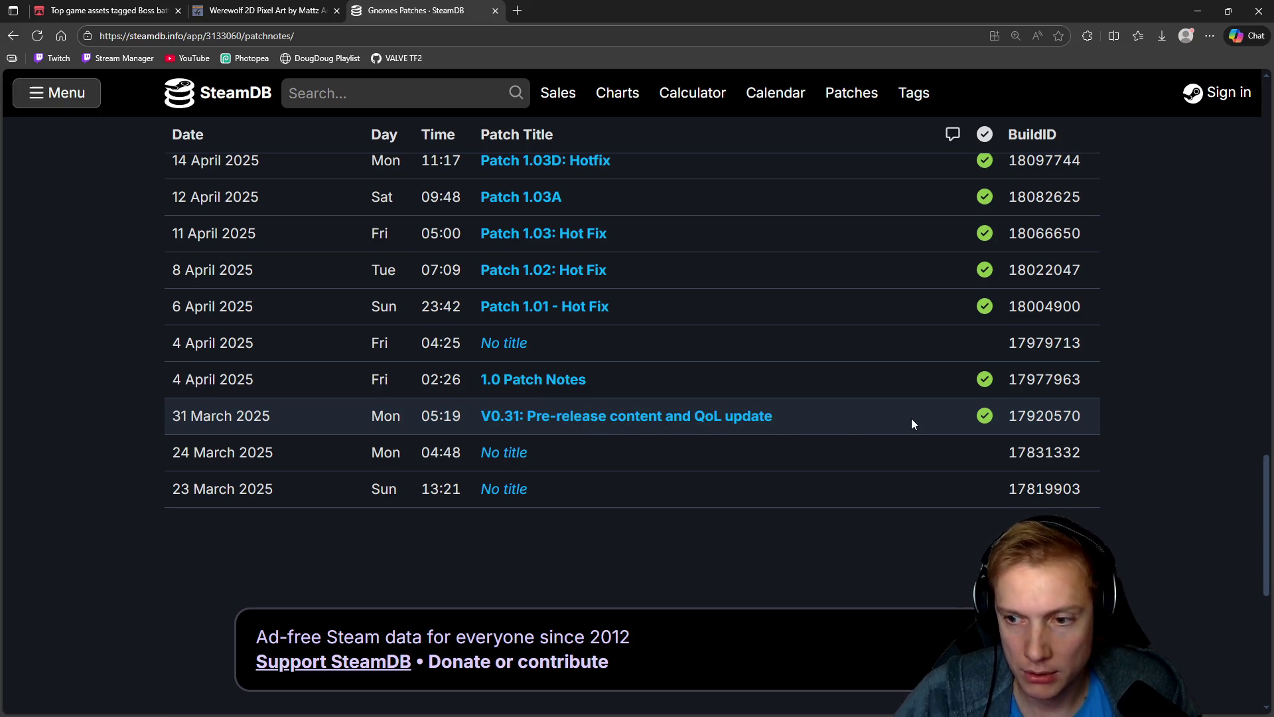
scroll(720, 467, "up", 20)
scroll(707, 477, "down", 5)
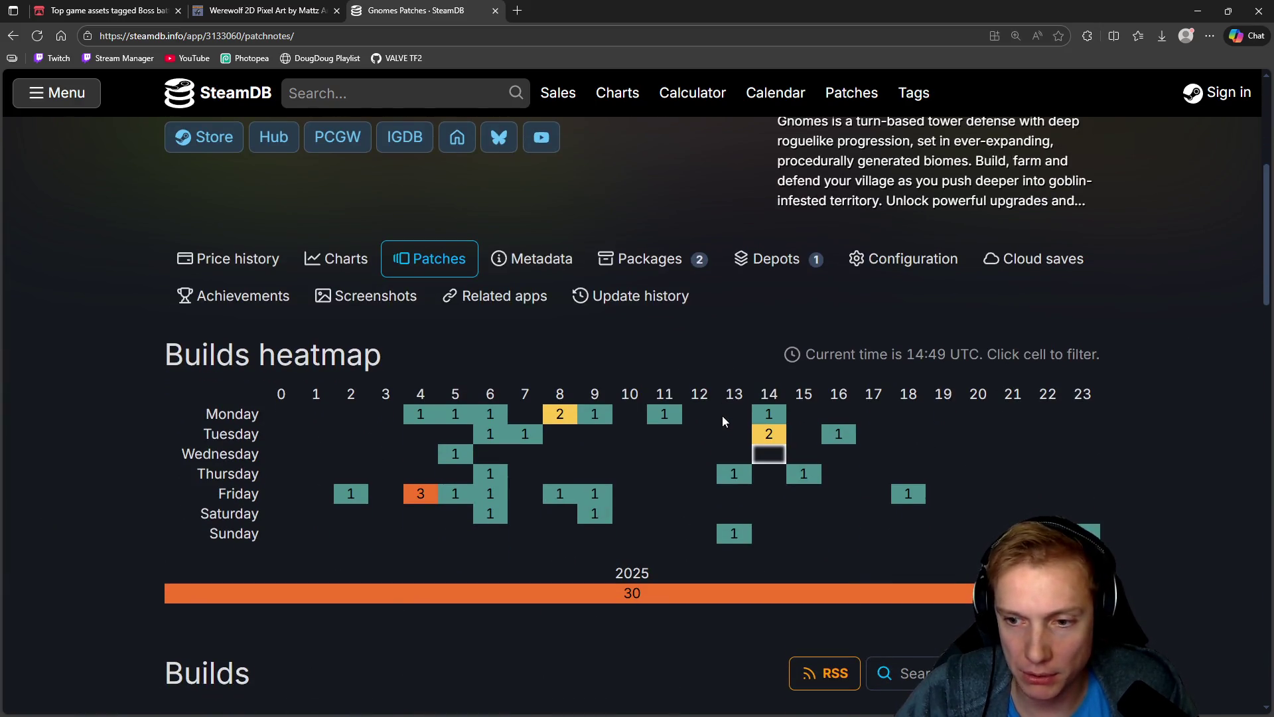
scroll(484, 372, "up", 6)
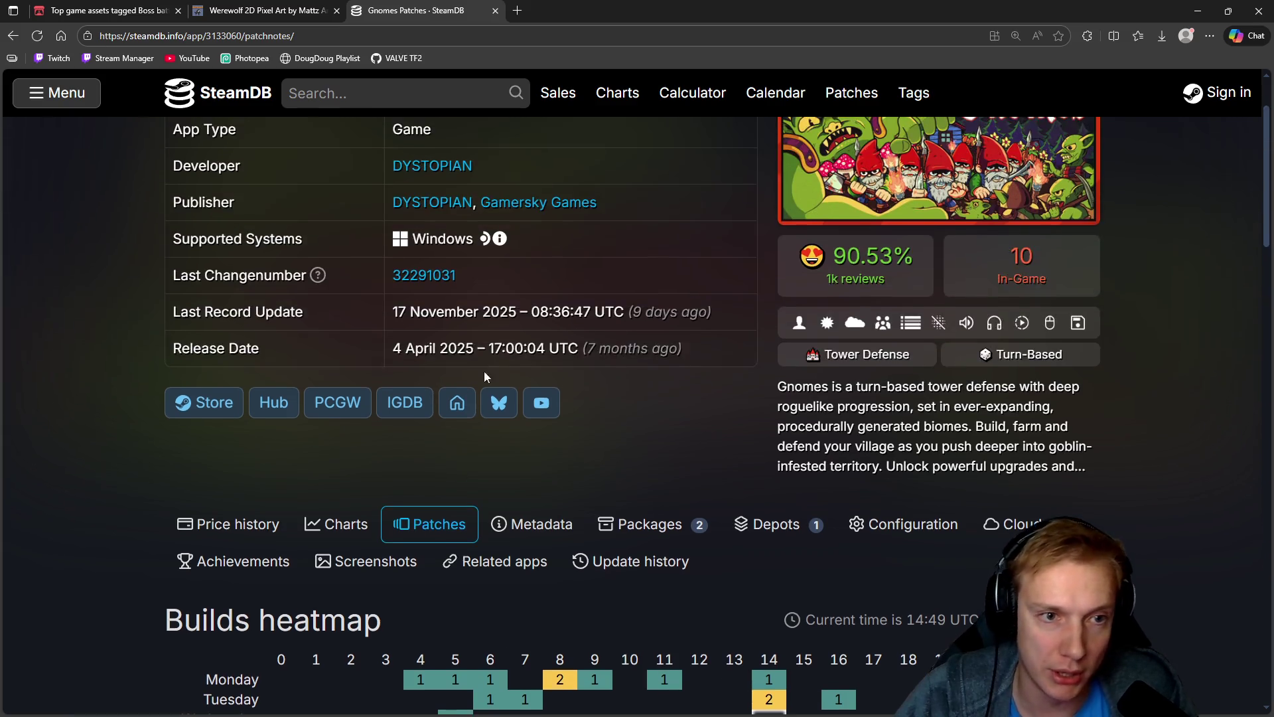
left_click(276, 12)
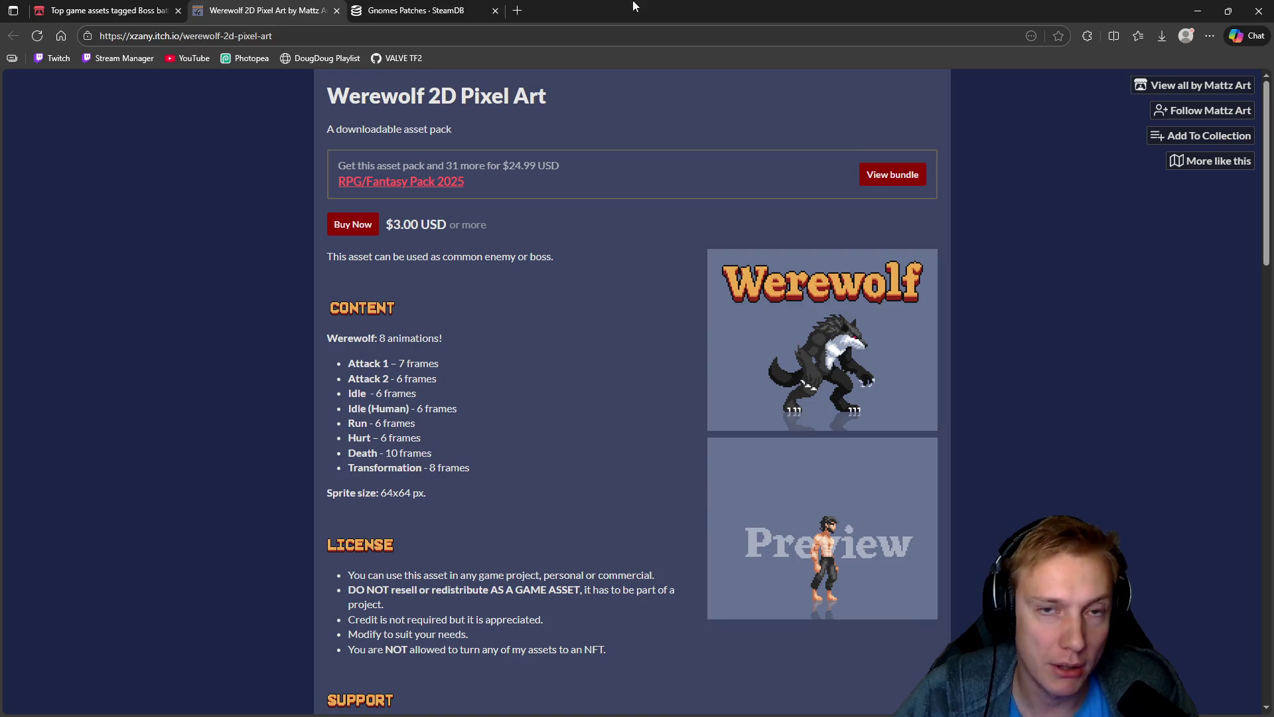
left_click(1198, 11)
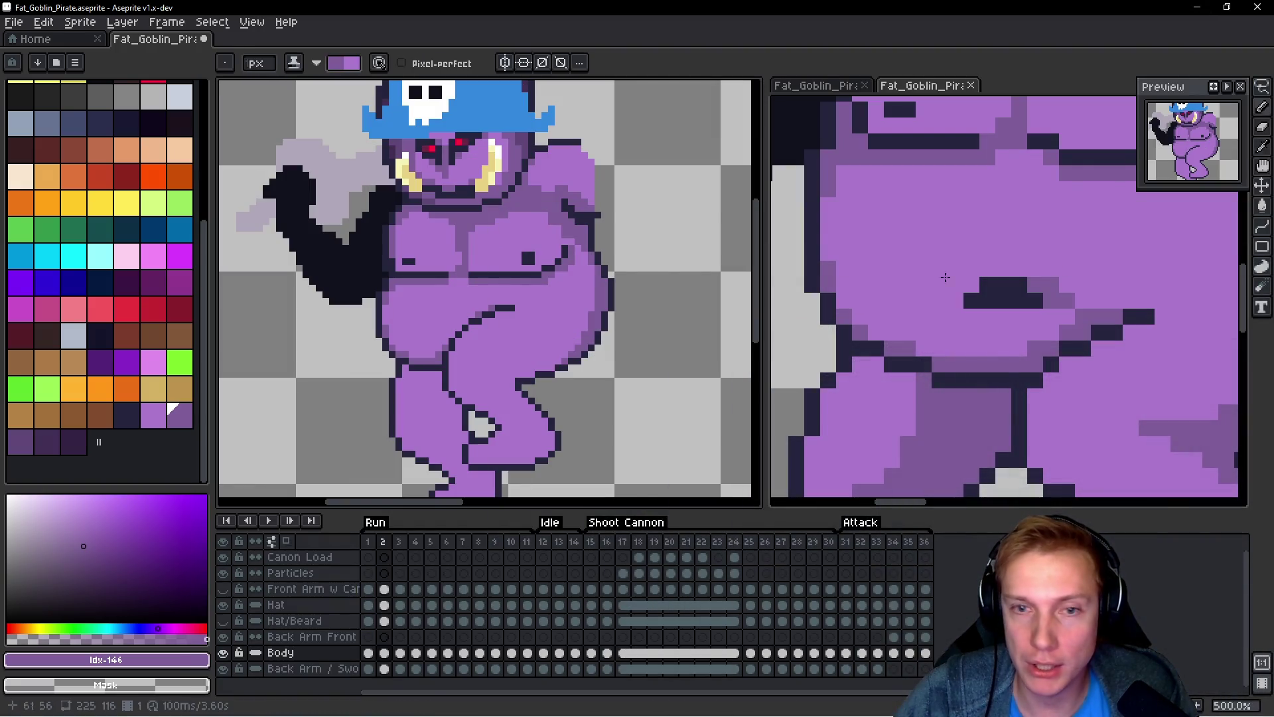
Step: Paint darker purple pixels at the crotch and down the inner thighs on frame 2's Body layer
mouse_move(625, 264)
left_mouse_down()
mouse_move(640, 221)
mouse_move(632, 244)
left_mouse_up()
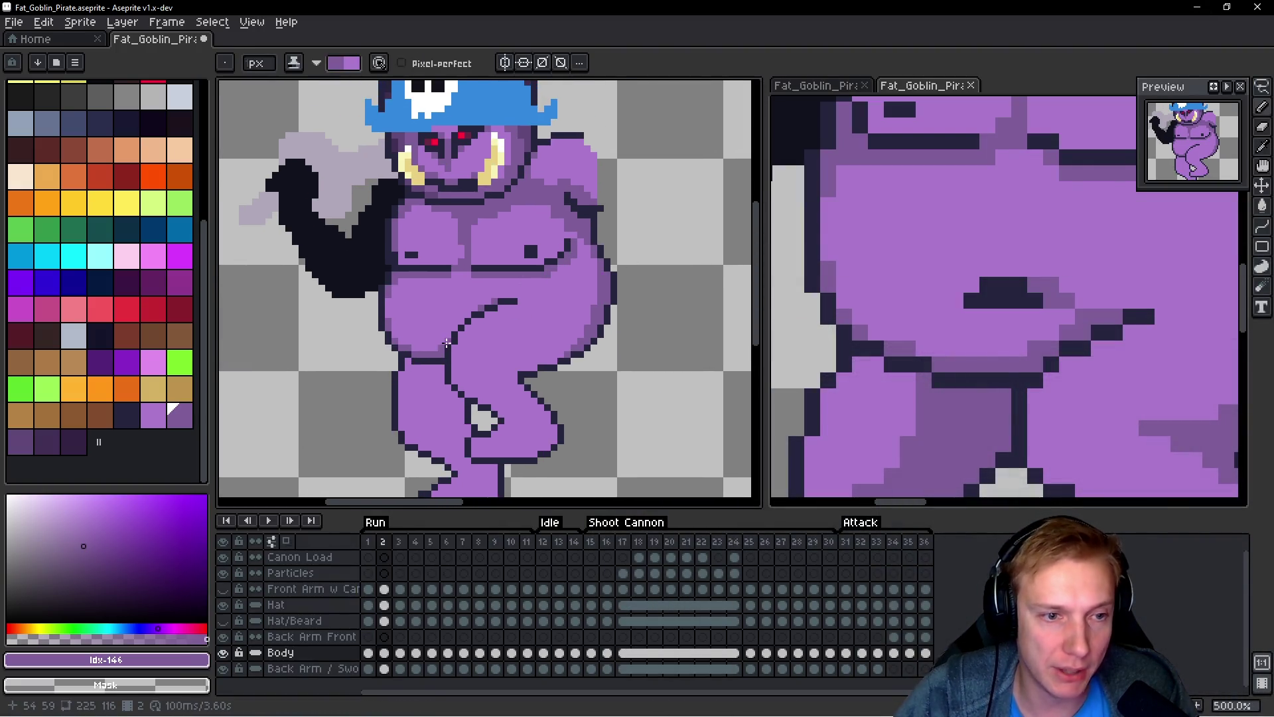
scroll(447, 342, "up", 2)
scroll(460, 343, "down", 5)
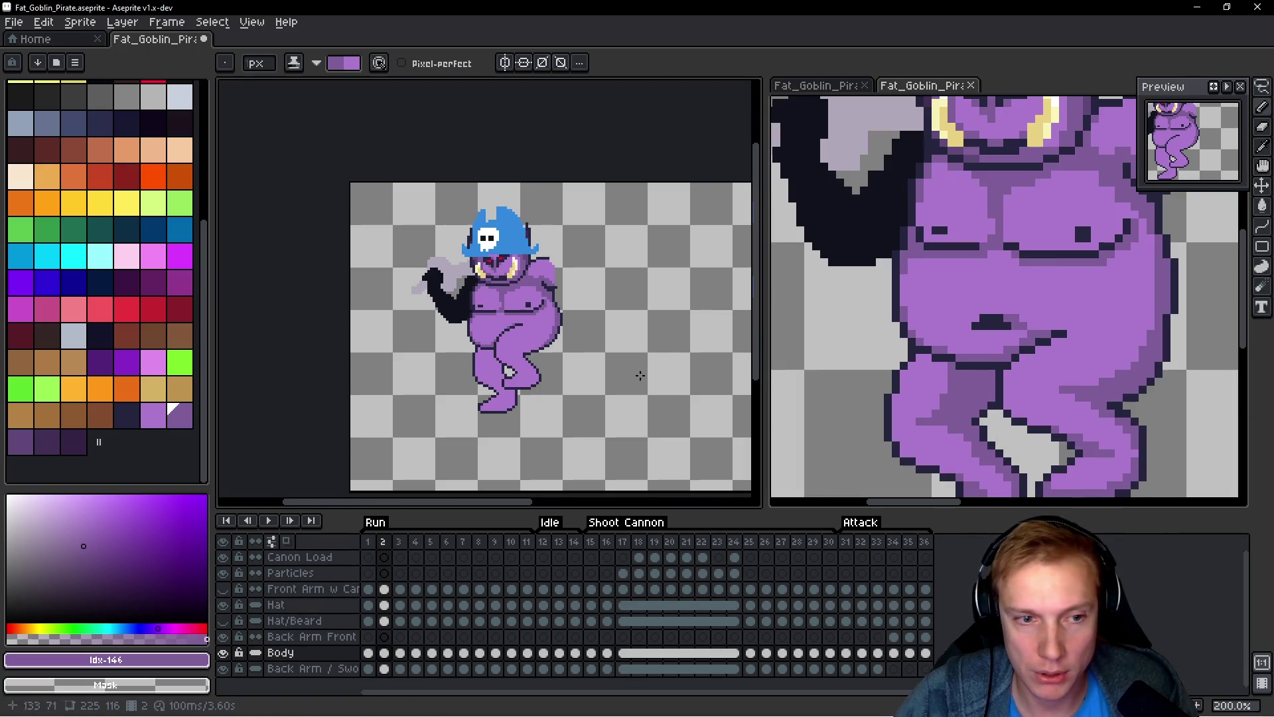
scroll(507, 343, "up", 1)
scroll(507, 343, "up", 6)
left_click(468, 308)
left_click_drag(467, 323, 467, 357)
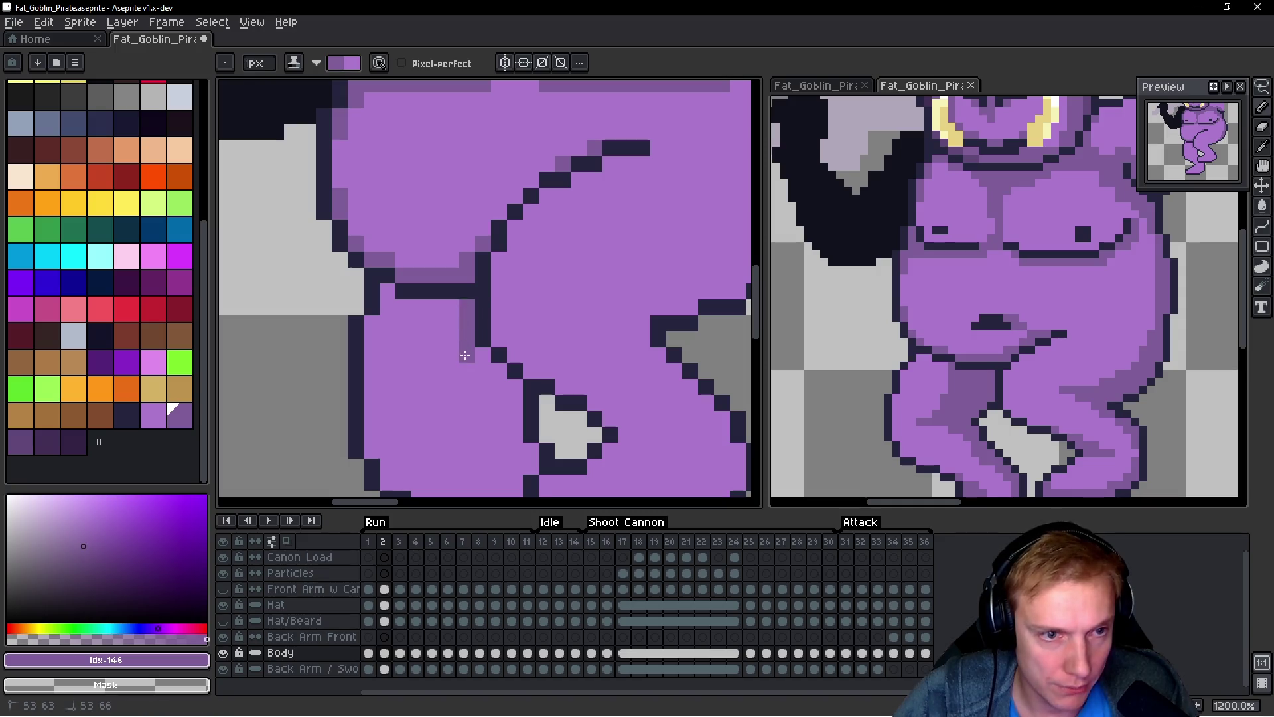
left_click_drag(435, 309, 449, 324)
left_click(429, 354)
mouse_move(494, 372)
left_mouse_down()
mouse_move(478, 276)
mouse_move(482, 336)
mouse_move(507, 372)
mouse_move(480, 305)
mouse_move(532, 369)
left_mouse_up()
left_click(480, 284)
Step: Undo and redo the last shading change, then paint darker purple shading down the back leg
scroll(518, 312, "down", 3)
key("ctrl+z")
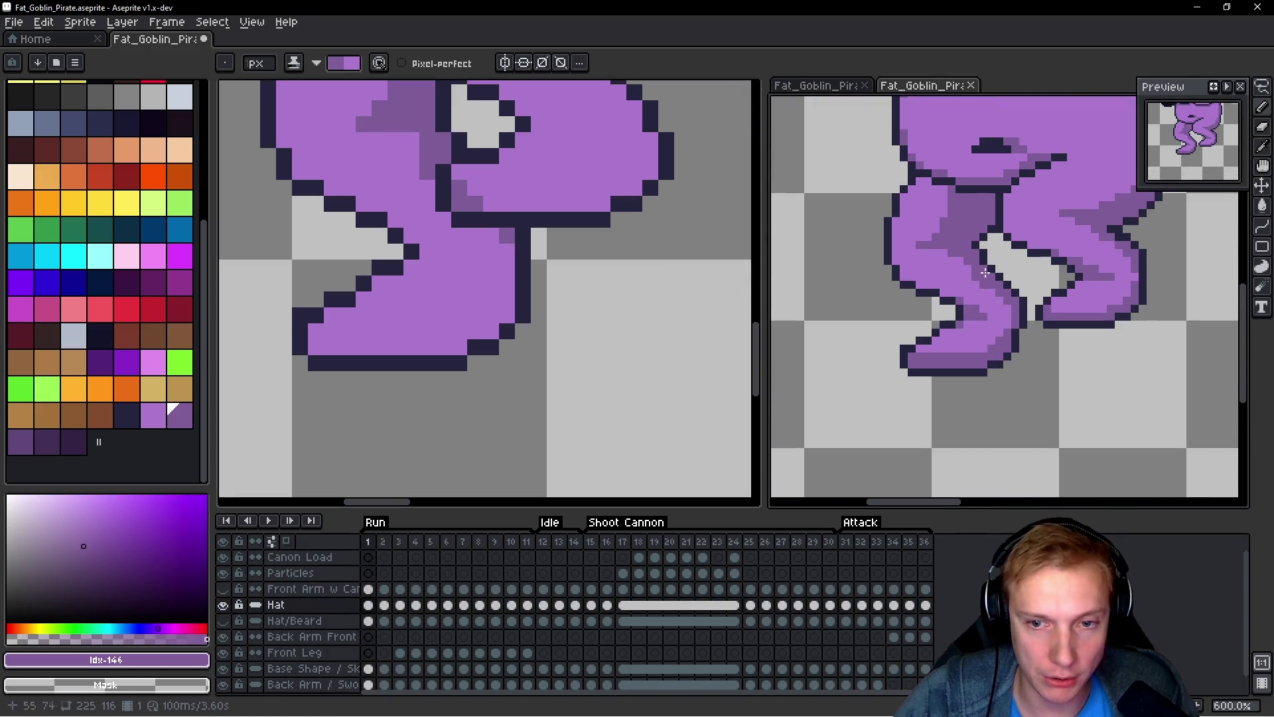
key("ctrl+y")
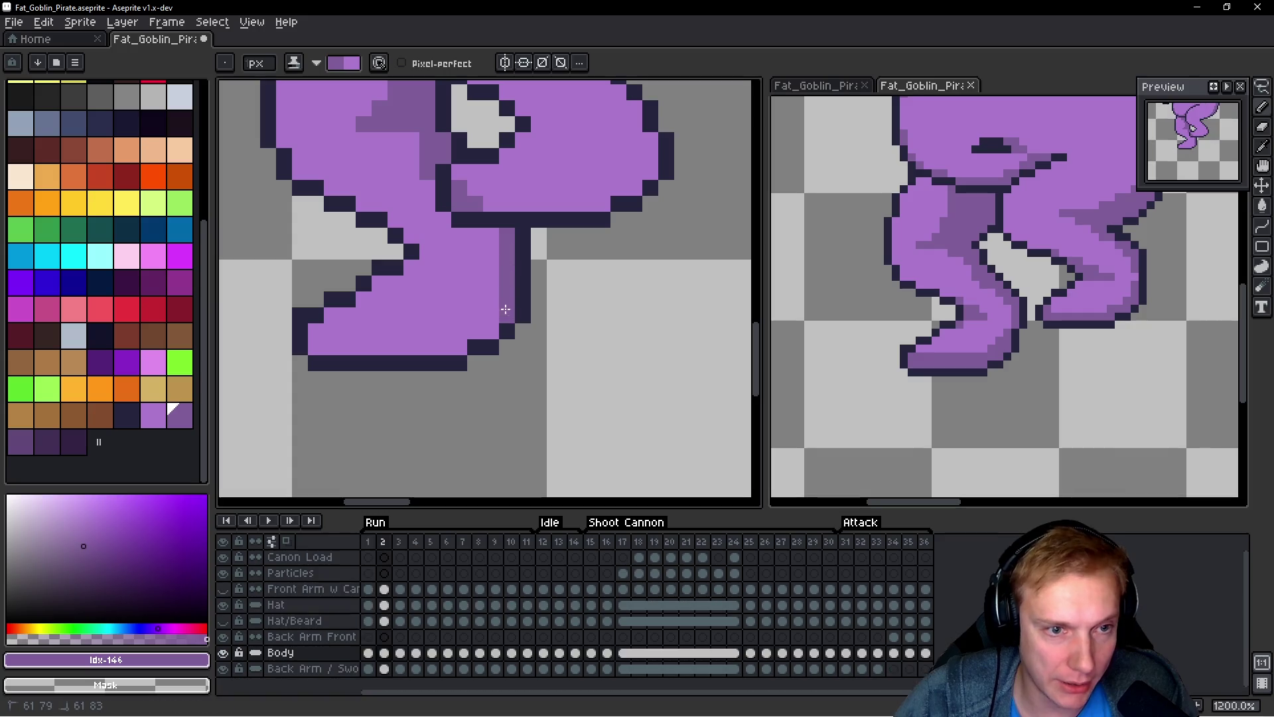
mouse_move(460, 344)
left_mouse_down()
mouse_move(554, 401)
mouse_move(386, 365)
left_mouse_up()
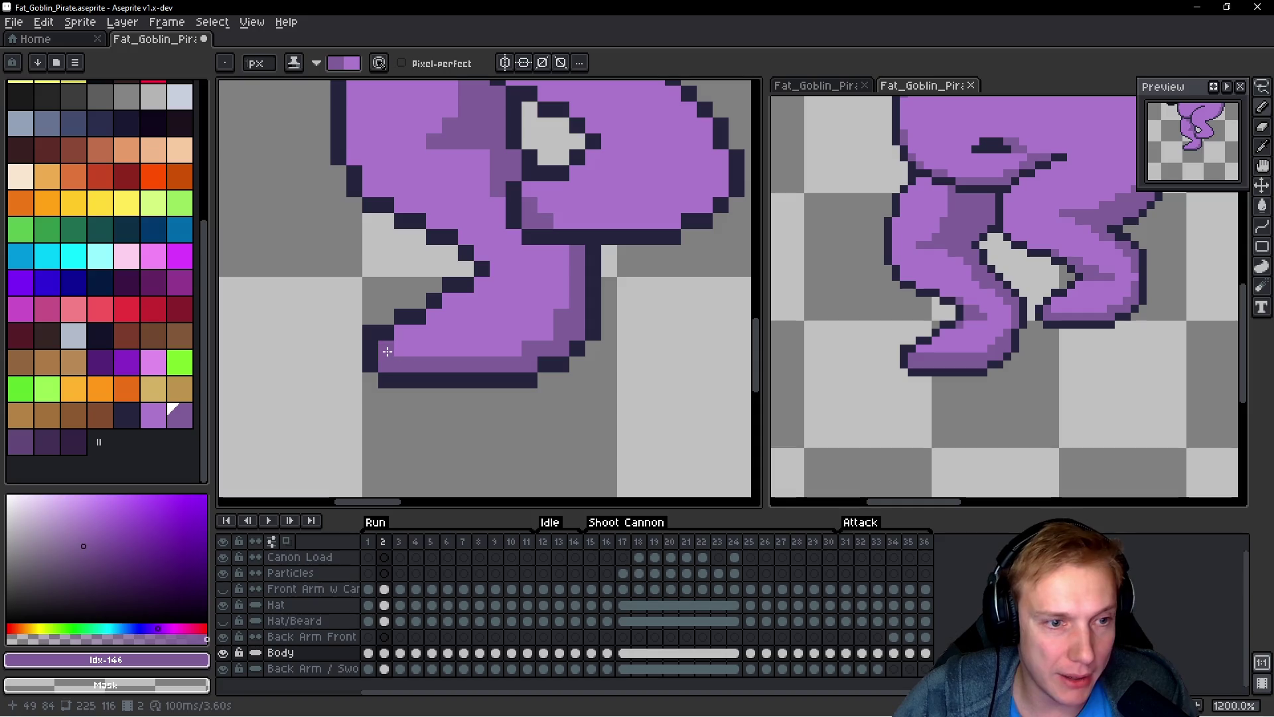
mouse_move(491, 317)
left_mouse_down()
mouse_move(498, 369)
mouse_move(491, 335)
mouse_move(521, 320)
left_mouse_up()
left_click(505, 307)
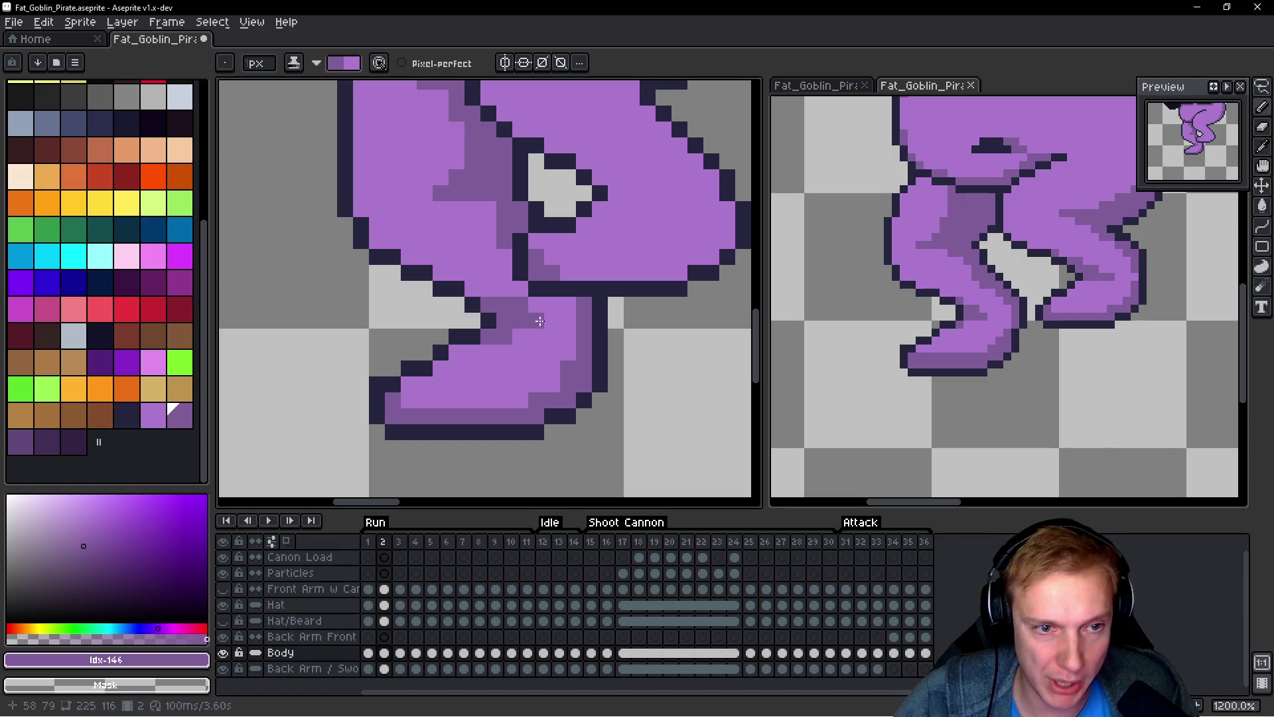
Step: Darken the front leg's bottom edge and its corner pixel with darker purple
scroll(469, 294, "down", 6)
scroll(472, 382, "up", 9)
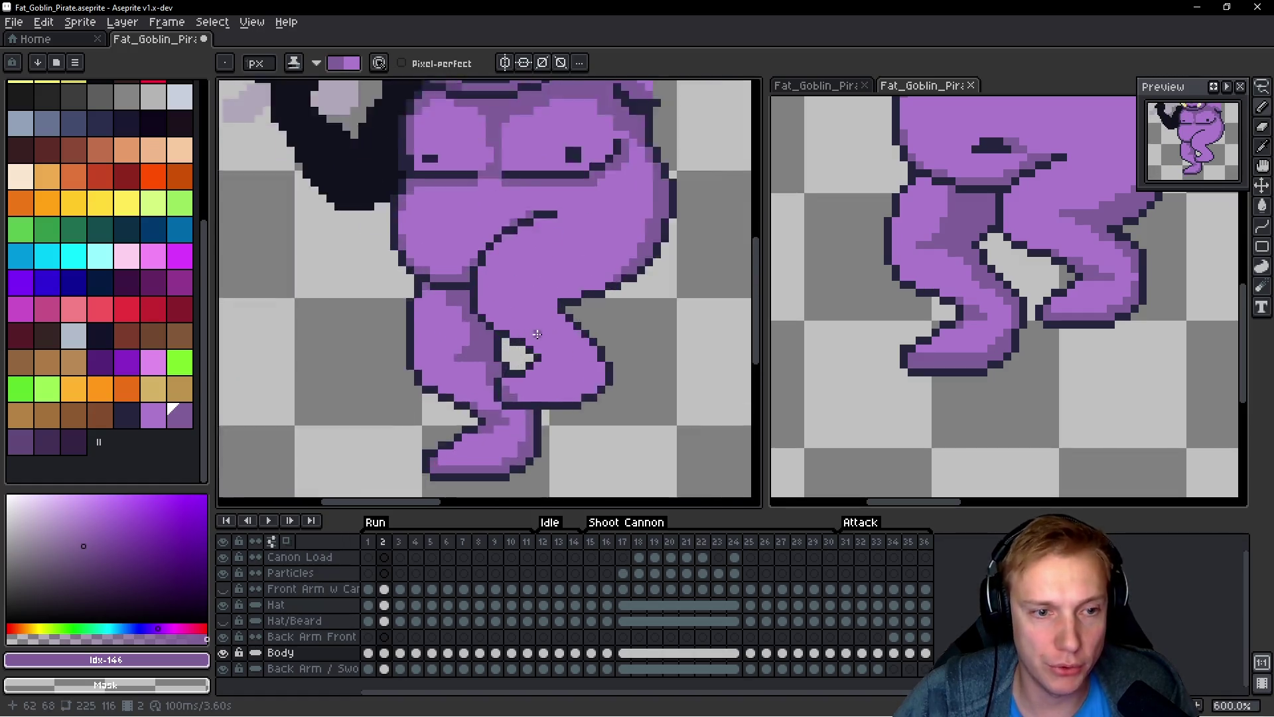
scroll(569, 295, "down", 8)
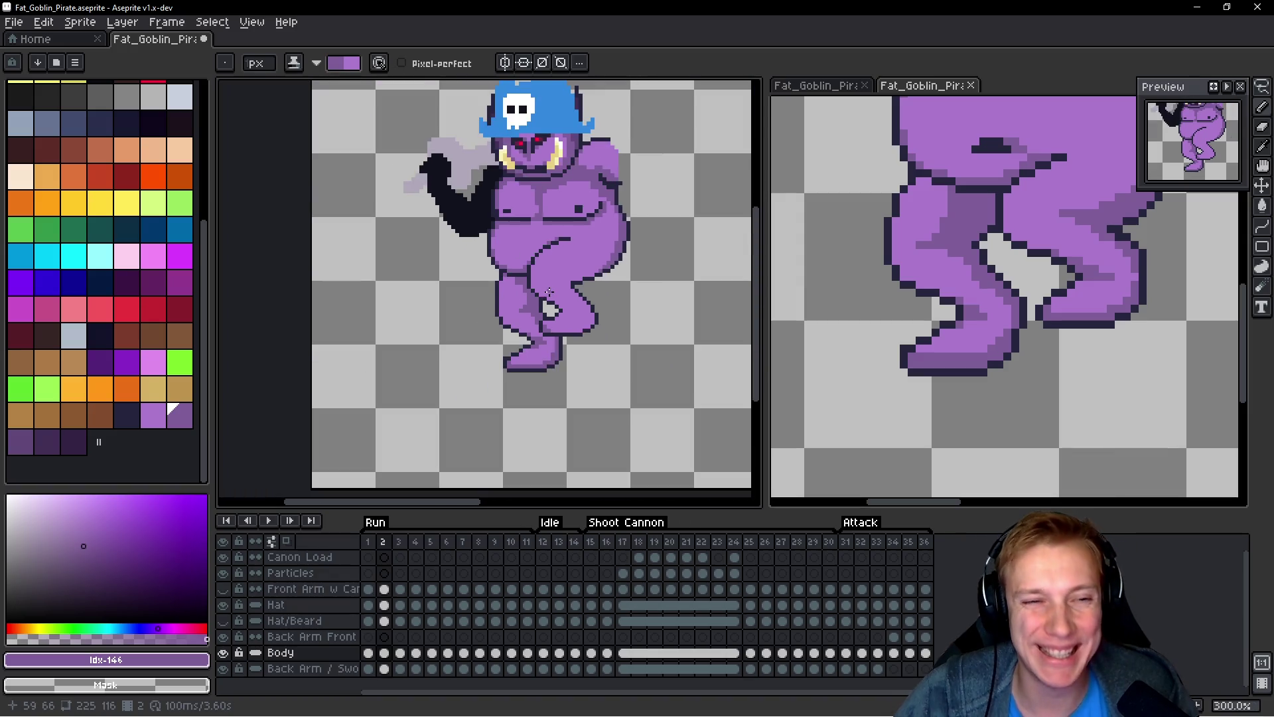
scroll(569, 296, "up", 5)
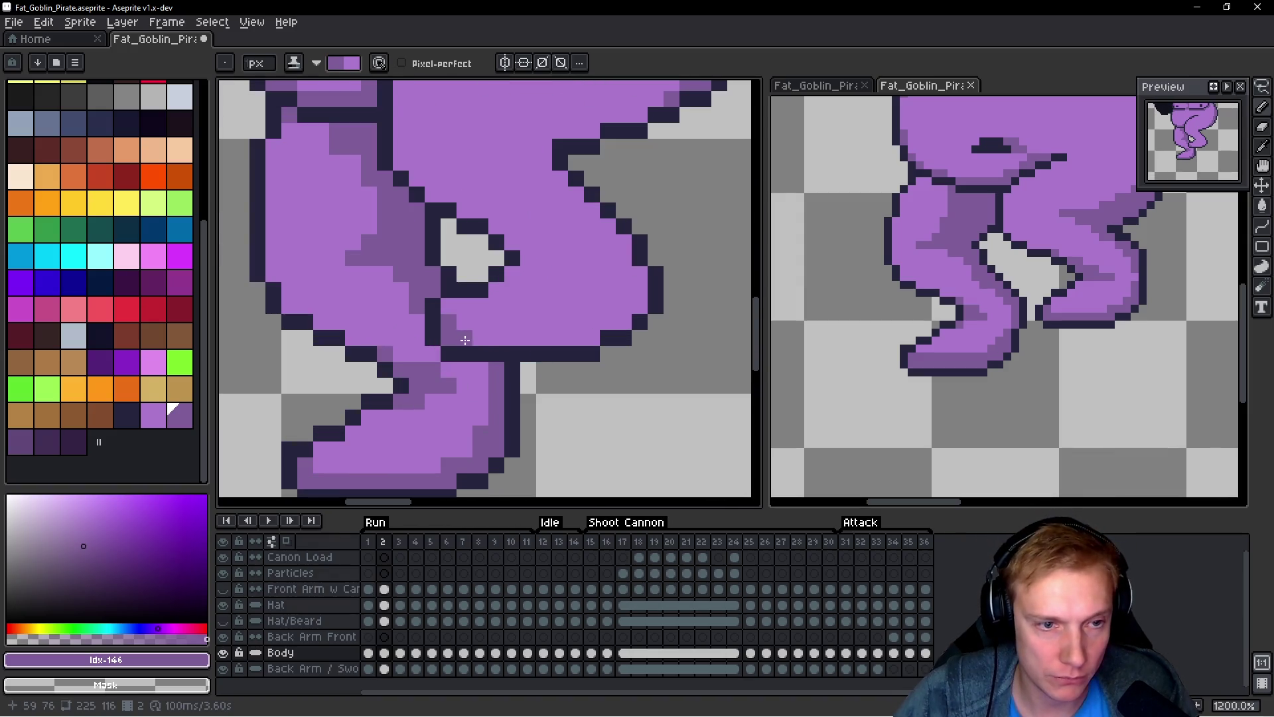
left_click_drag(464, 340, 566, 347)
left_click(608, 325)
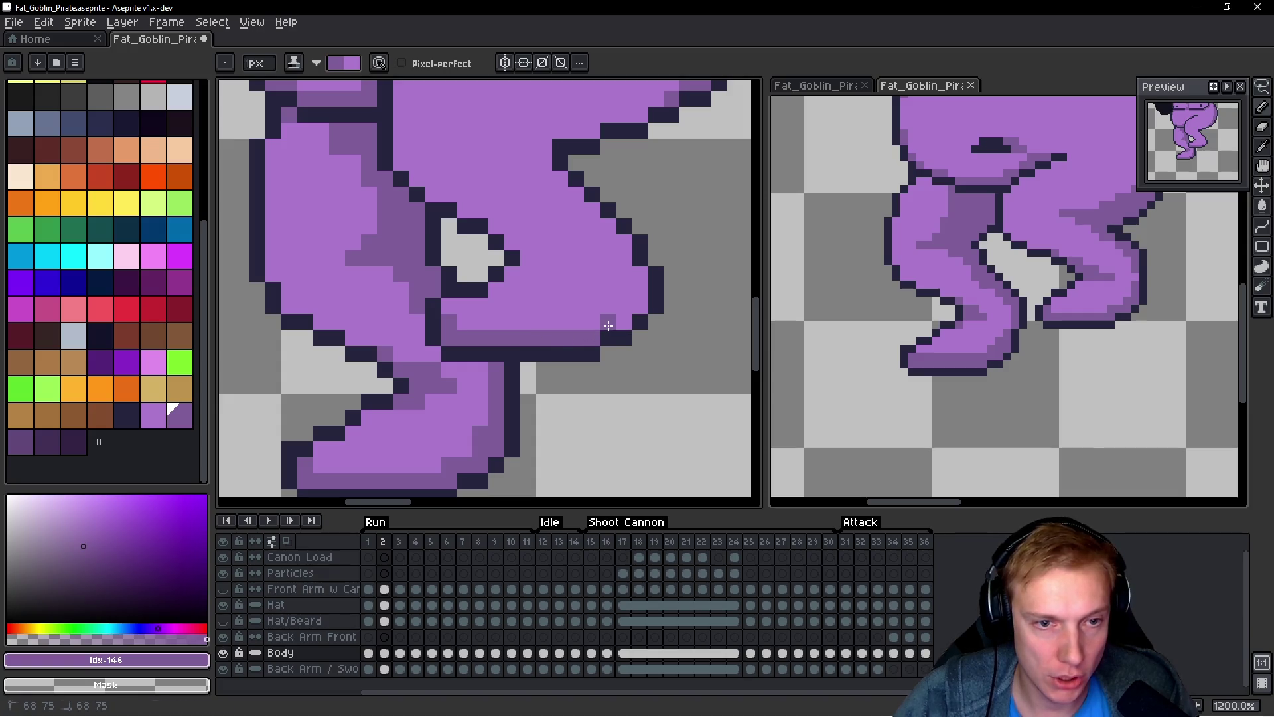
scroll(587, 246, "down", 4)
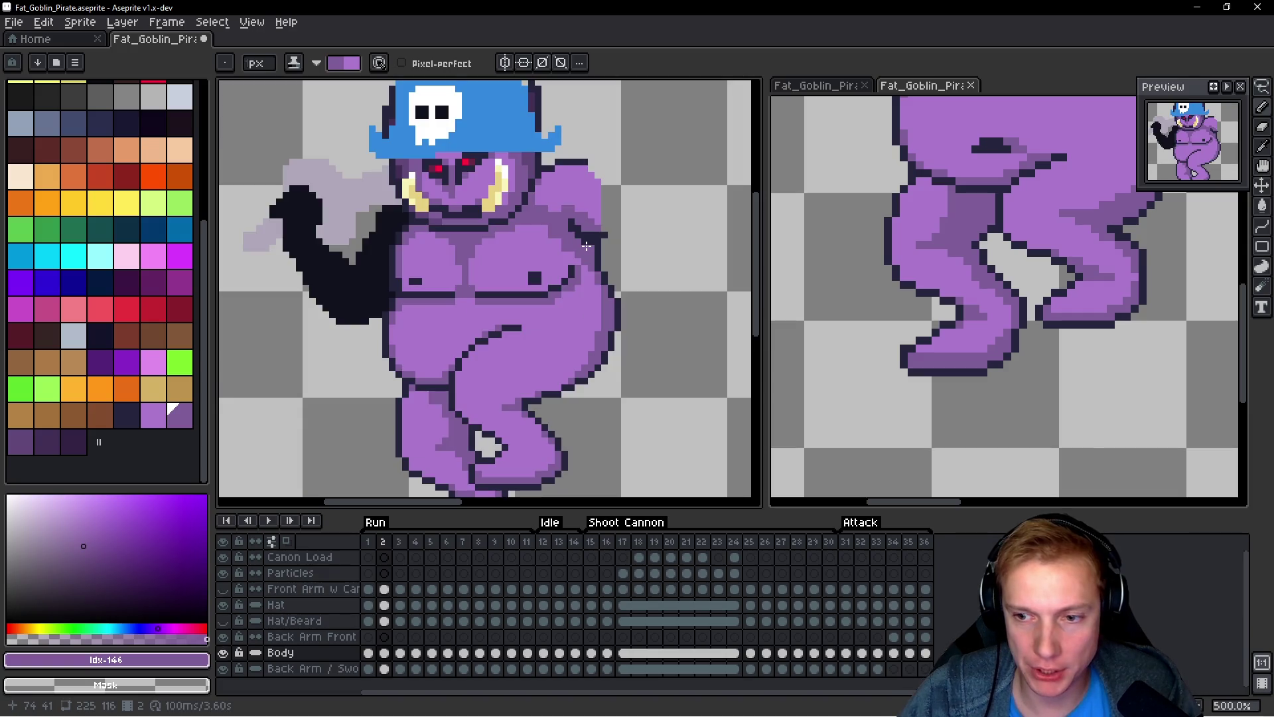
left_click_drag(643, 251, 577, 209)
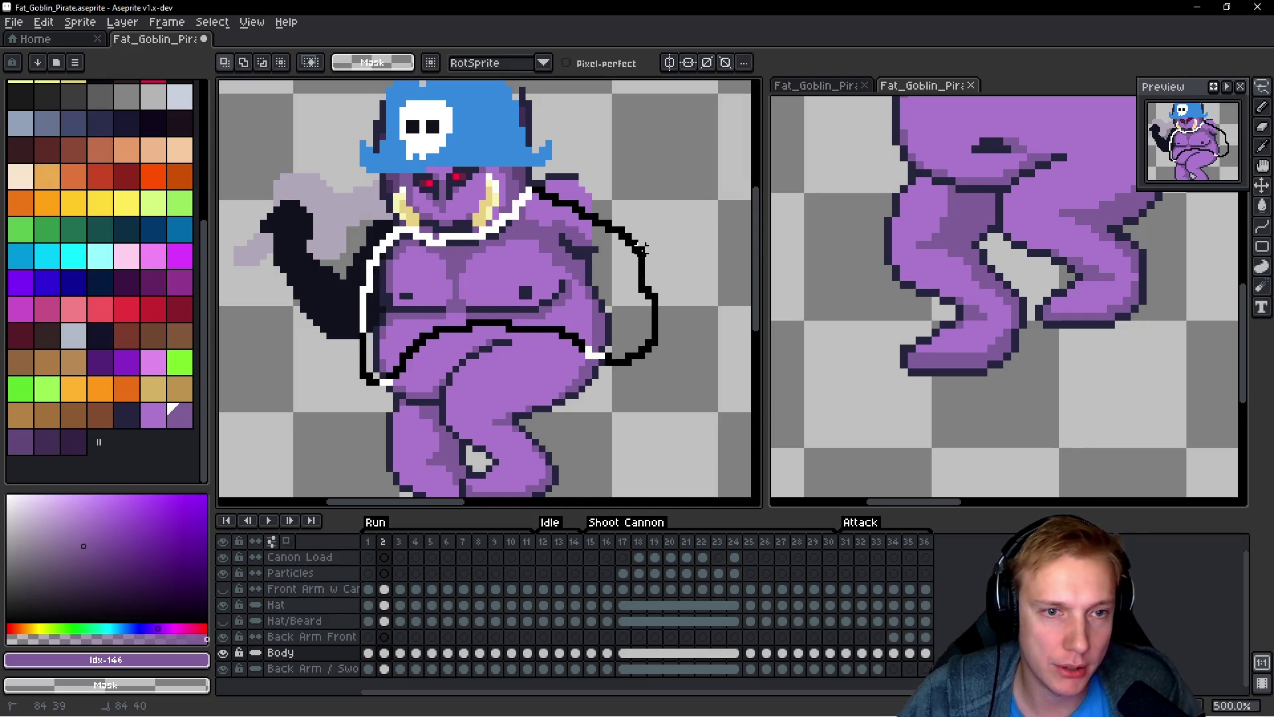
Step: Copy the goblin's torso and belly and paste them onto run frame 3, moved down into place
left_click_drag(641, 249, 643, 251)
key("ctrl+c")
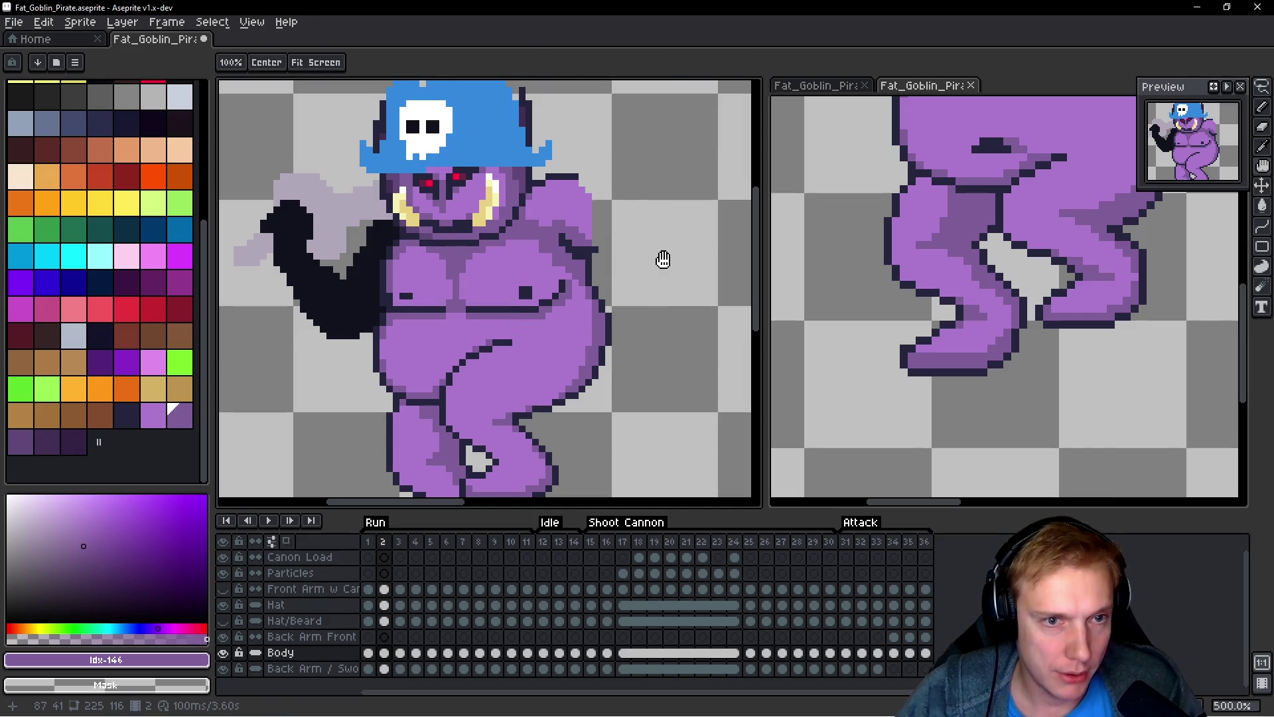
key("Right")
key("ctrl+v")
left_click_drag(543, 312, 537, 329)
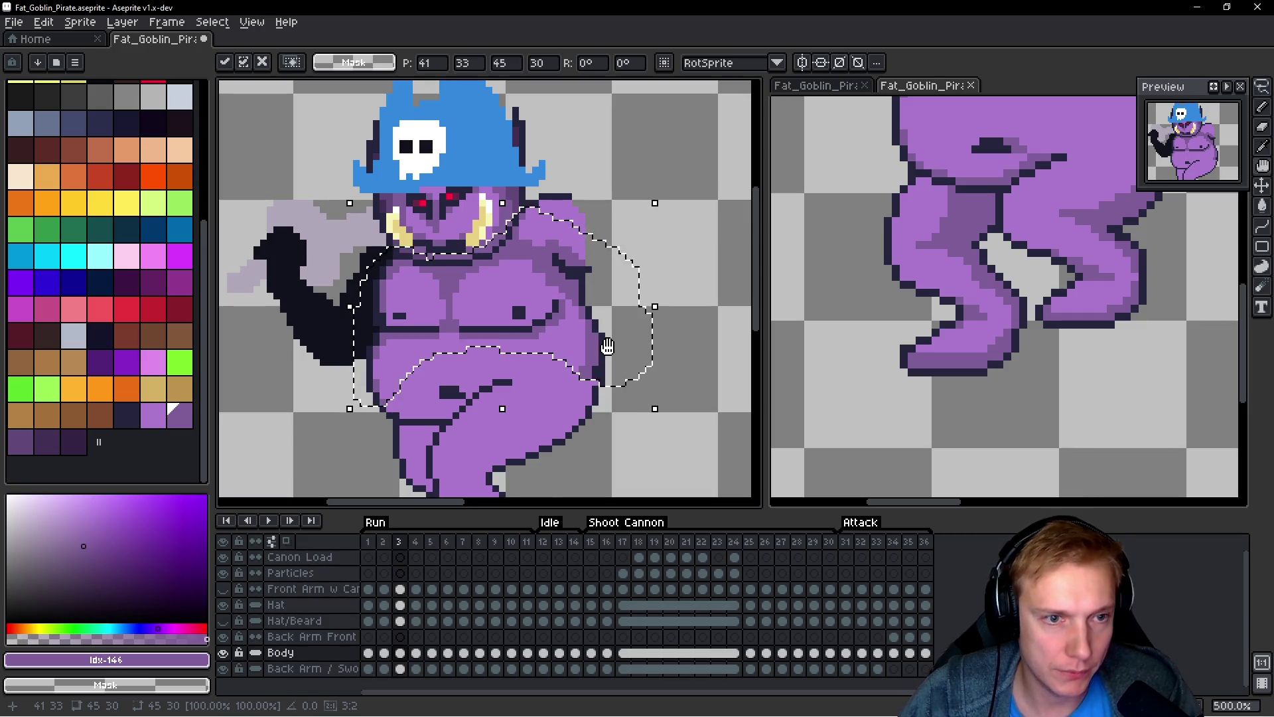
key("h")
key("period")
key("m")
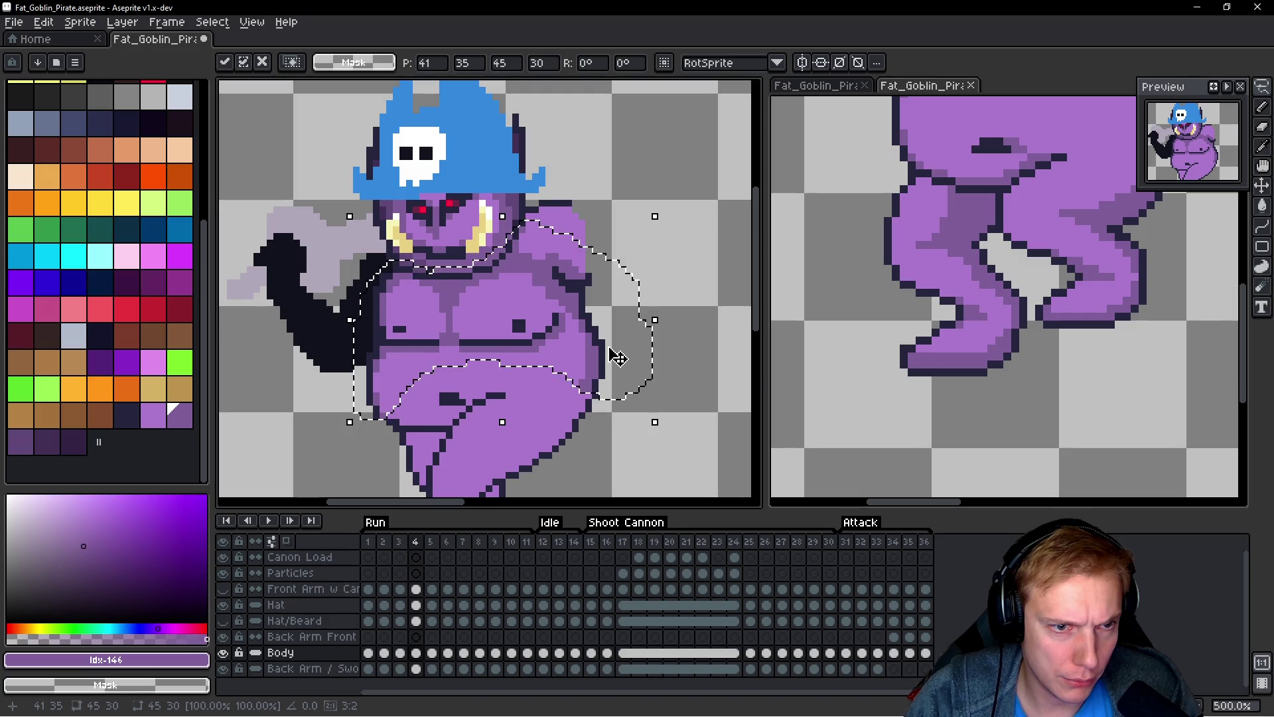
Step: Nudge the body into position on run frame 5 and commit it
key("period")
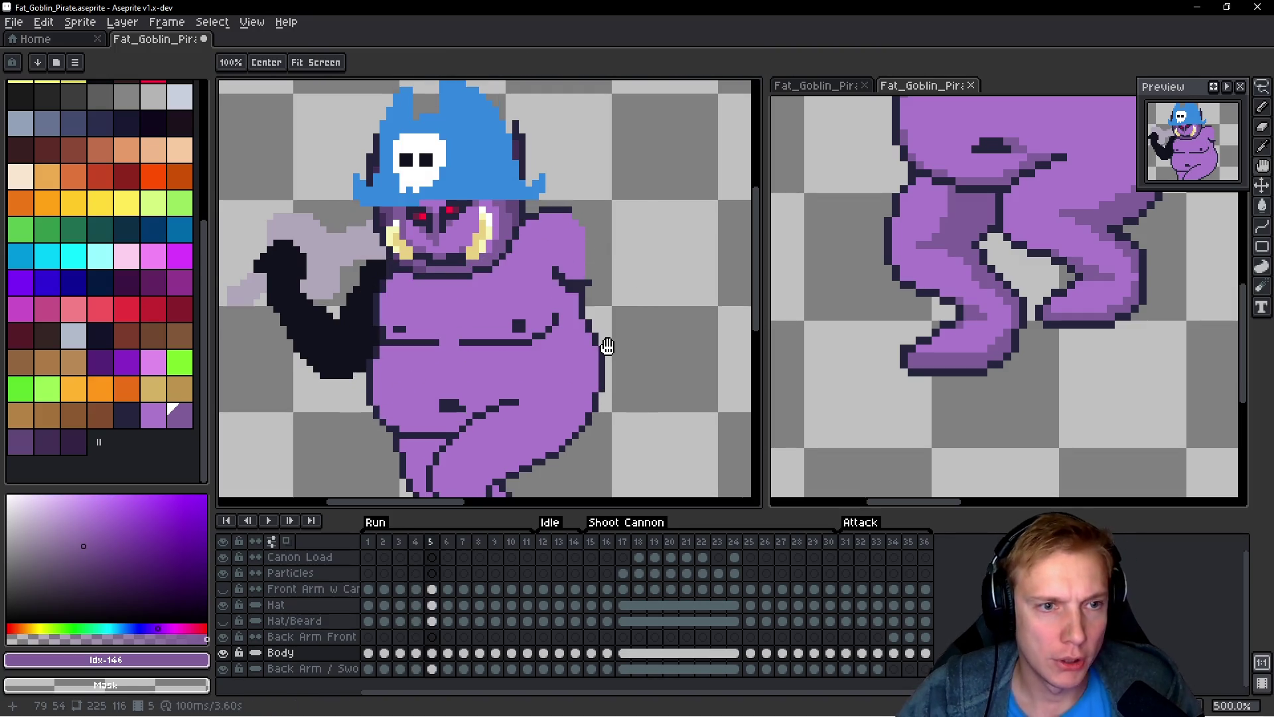
key("Down")
key("Down")
key("Down")
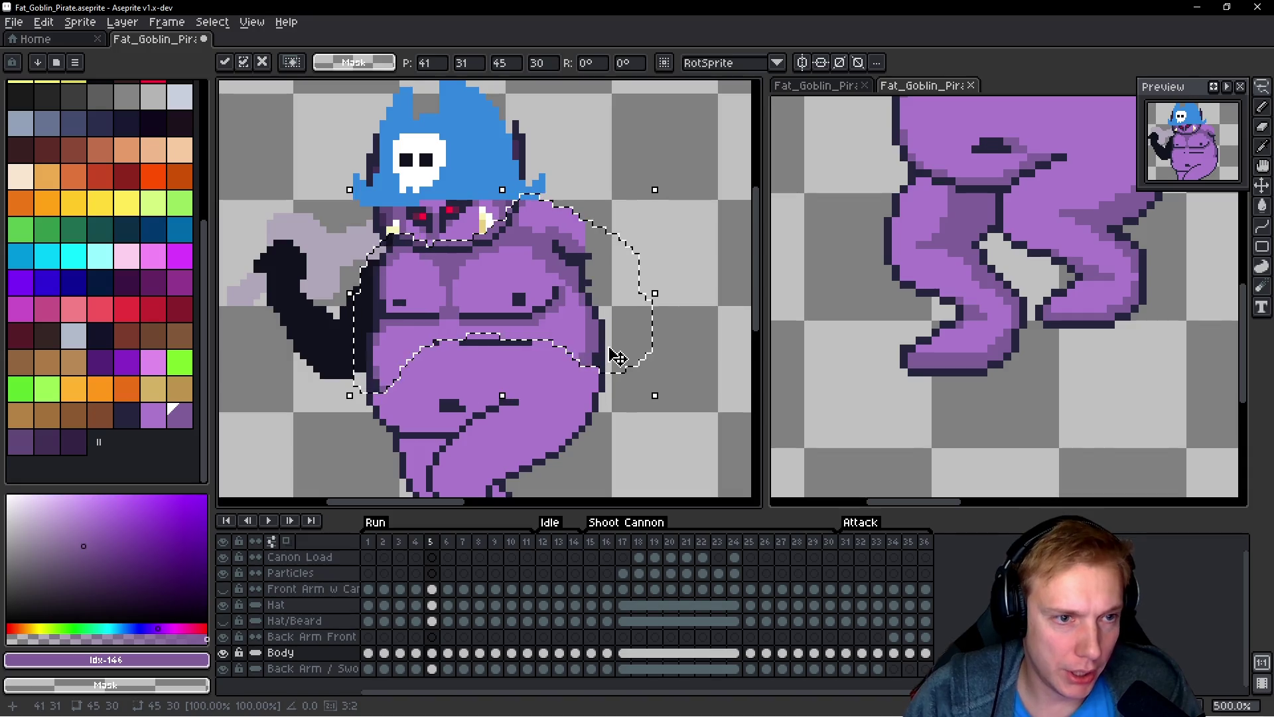
key("Left")
key("Left")
key("Up")
key("Up")
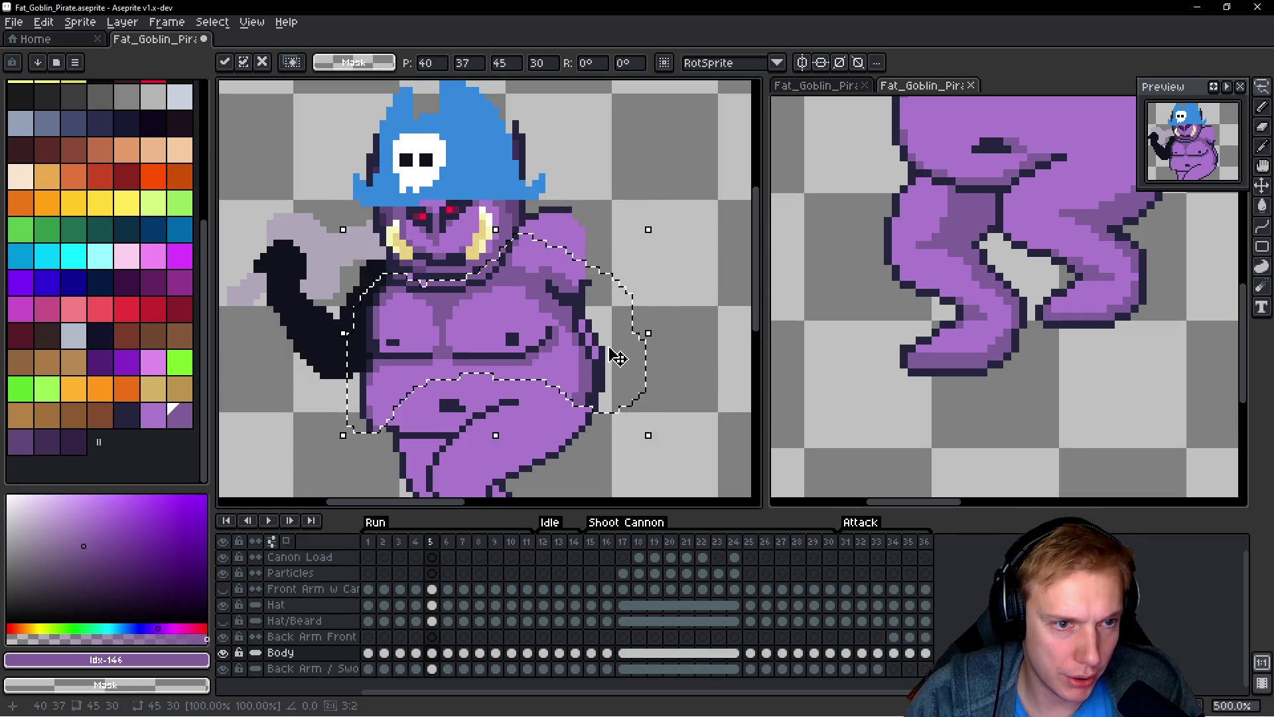
key("Right")
key("Up")
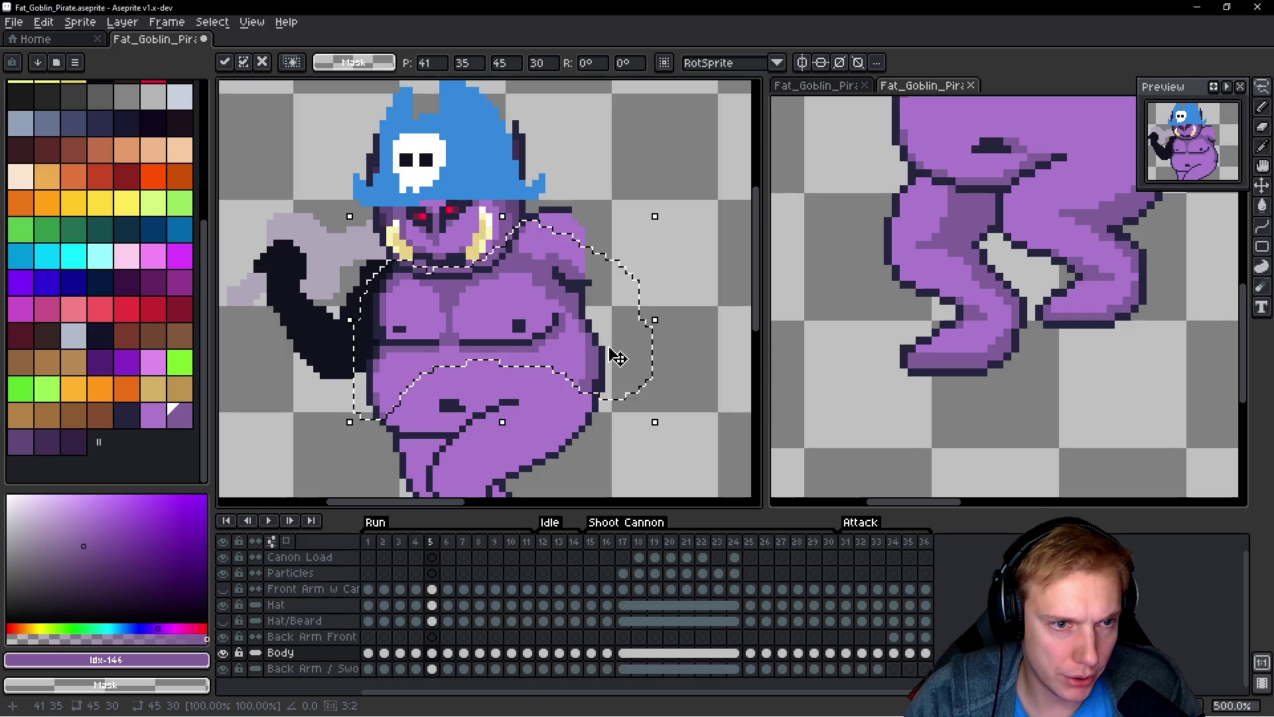
key("period")
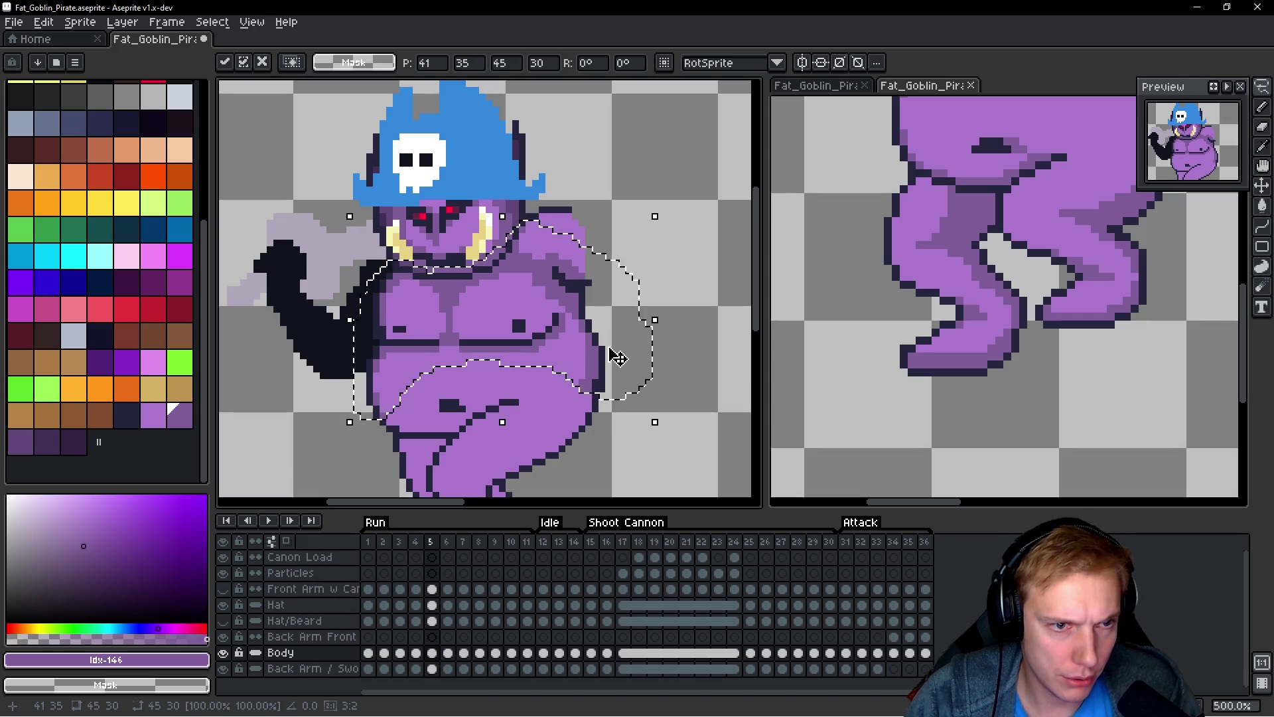
key("Return")
Step: Paste the body onto frame 6, nudge it down-left, and play the run animation to check
key("ctrl+v")
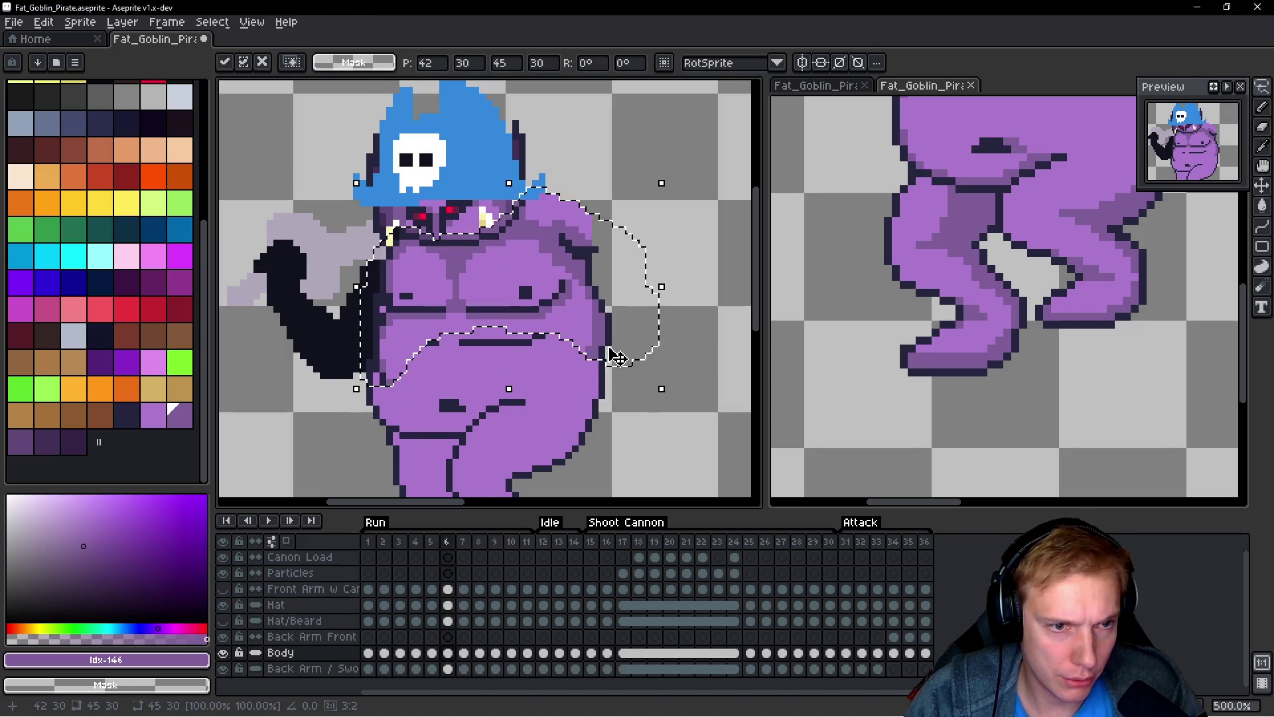
key("Down")
key("Down")
key("Down")
key("Left")
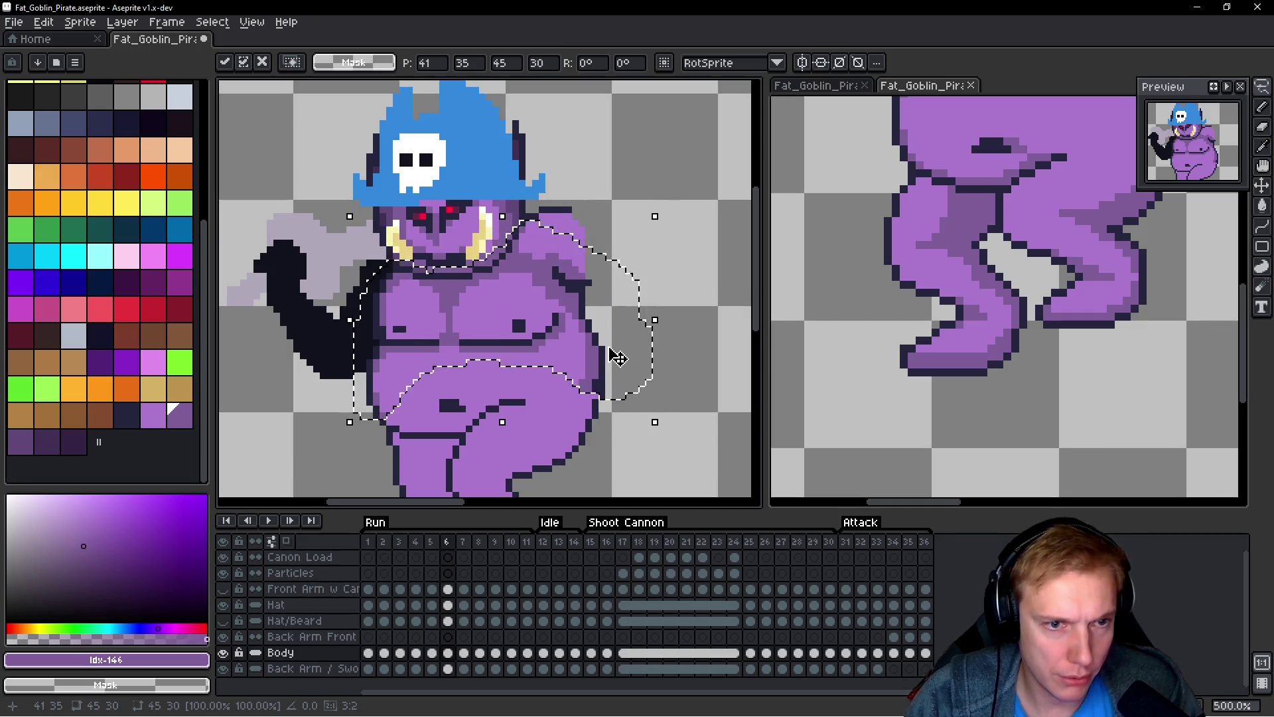
key("ctrl+d")
key("space")
key("Right")
key("Right")
key("Right")
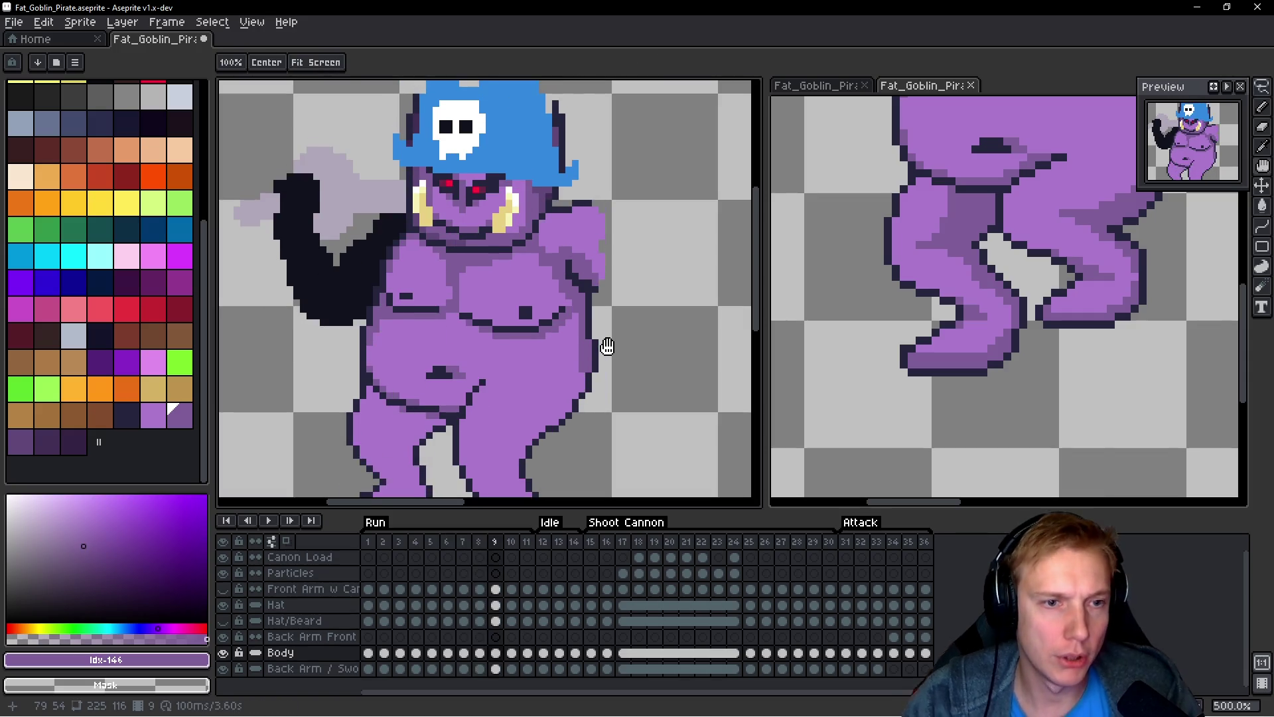
key("Return")
scroll(608, 349, "down", 3)
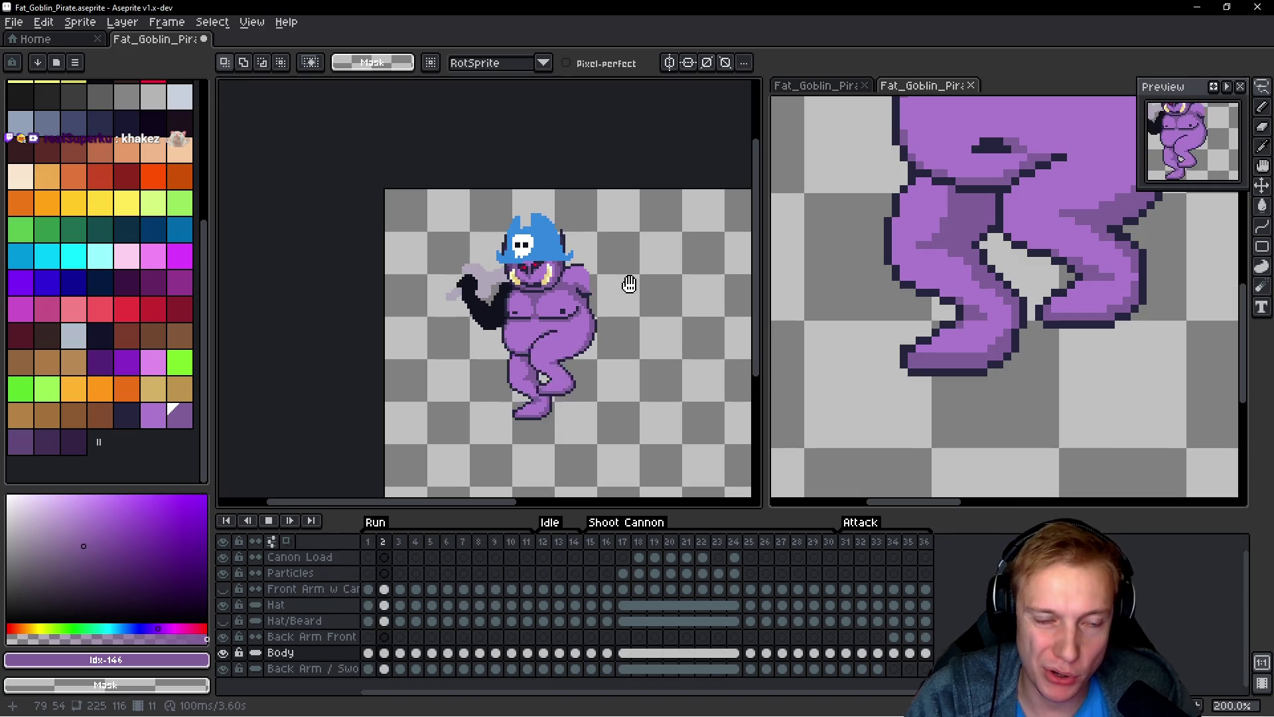
Step: Save the goblin file and export the sprite sheet as Fat_Goblin_Pirate.png
key("Return")
key("ctrl+s")
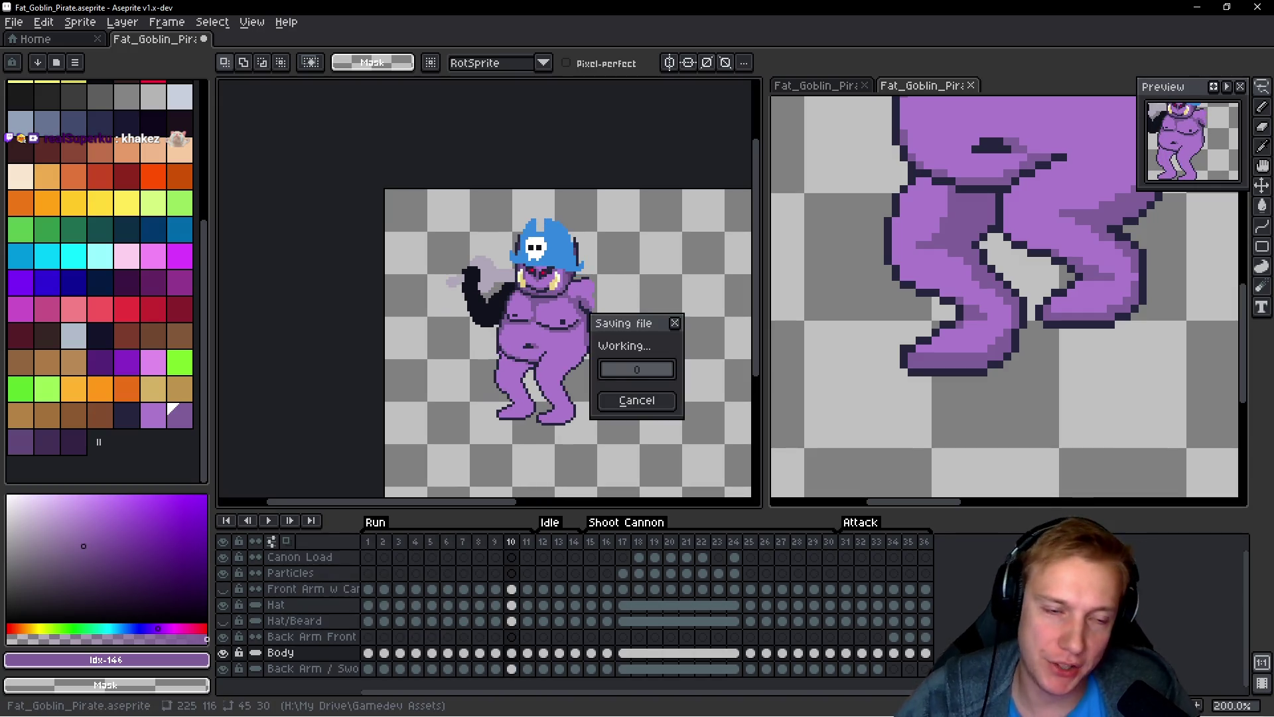
key("ctrl+e")
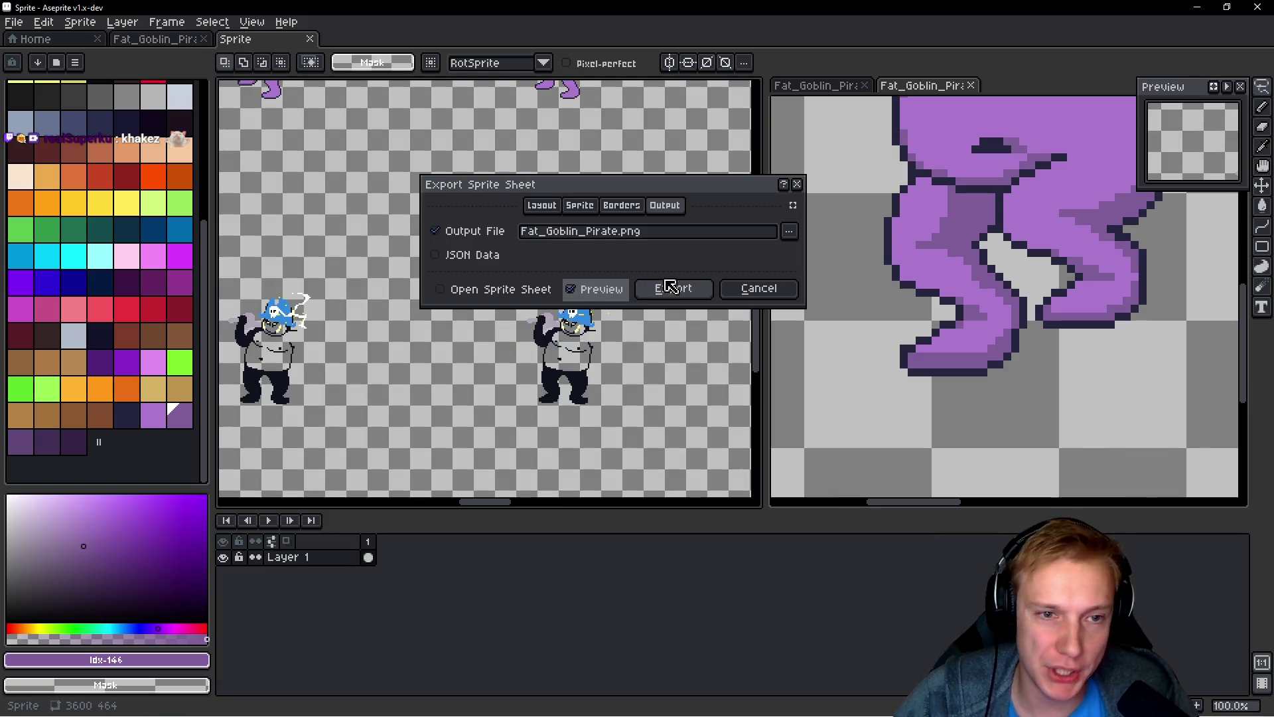
left_click(680, 287)
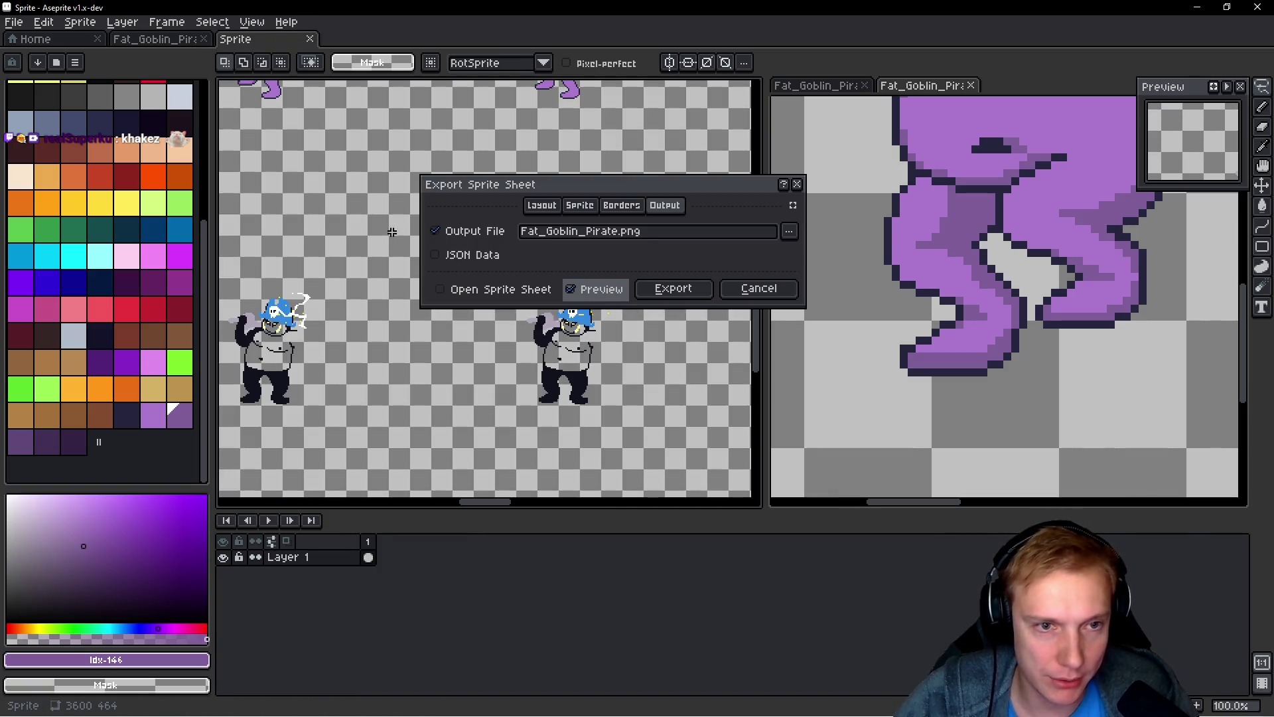
Step: Look over the generated sprite sheet rows, then close the Sprite preview
scroll(392, 232, "down", 1)
mouse_move(526, 322)
left_mouse_down()
mouse_move(649, 359)
mouse_move(530, 378)
mouse_move(447, 224)
mouse_move(747, 193)
mouse_move(286, 143)
mouse_move(447, 134)
mouse_move(379, 148)
mouse_move(609, 152)
left_mouse_up()
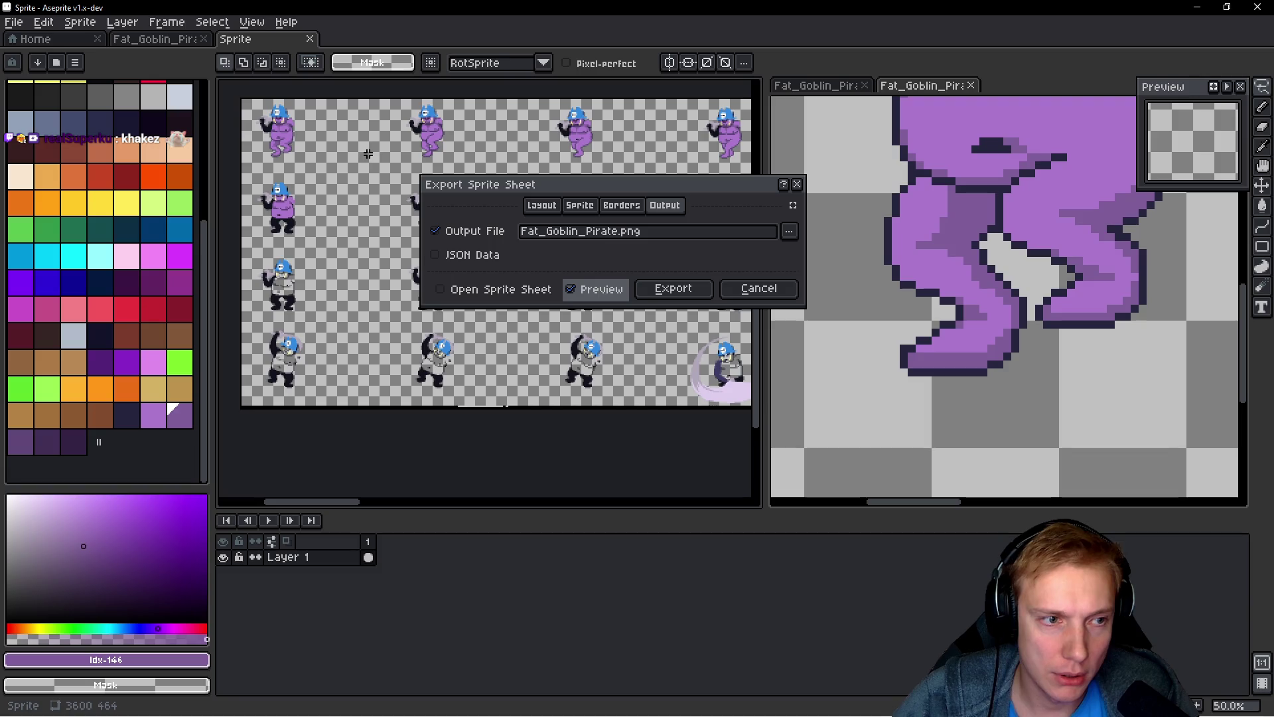
left_click(798, 184)
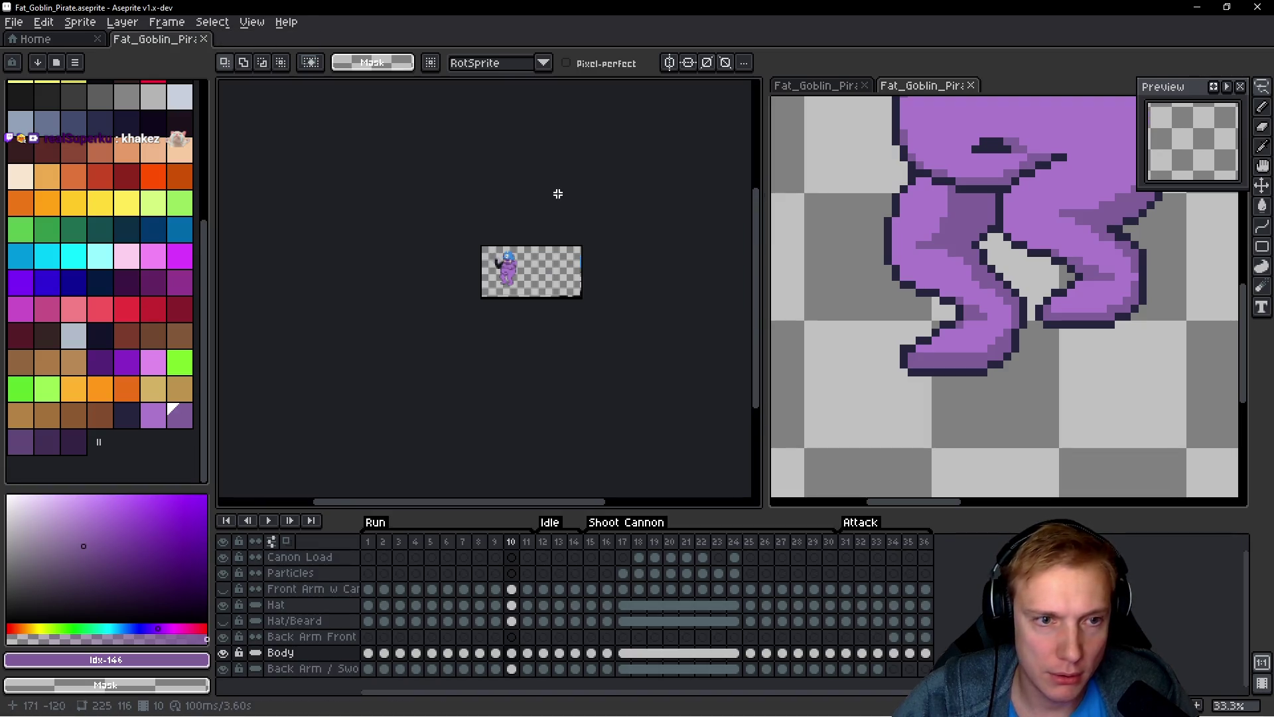
scroll(518, 234, "up", 4)
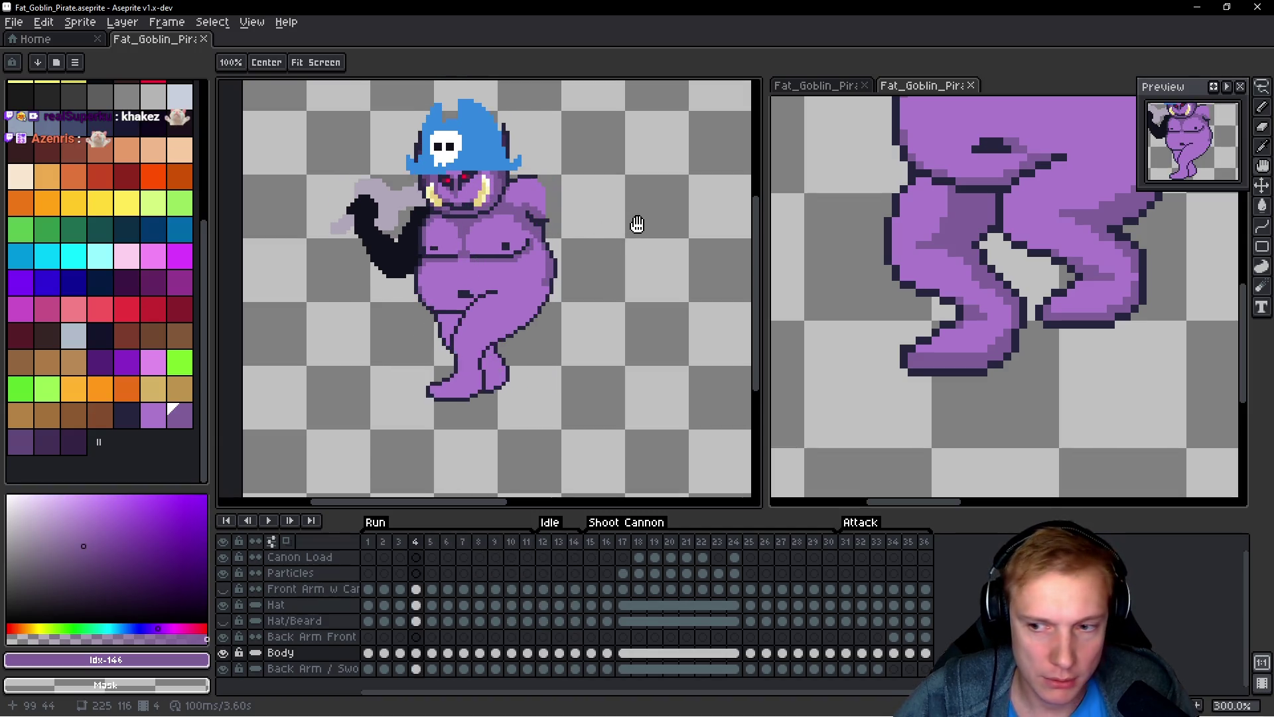
Step: Stop playback and erase stray outline pixels along the belly's right edge
key("Return")
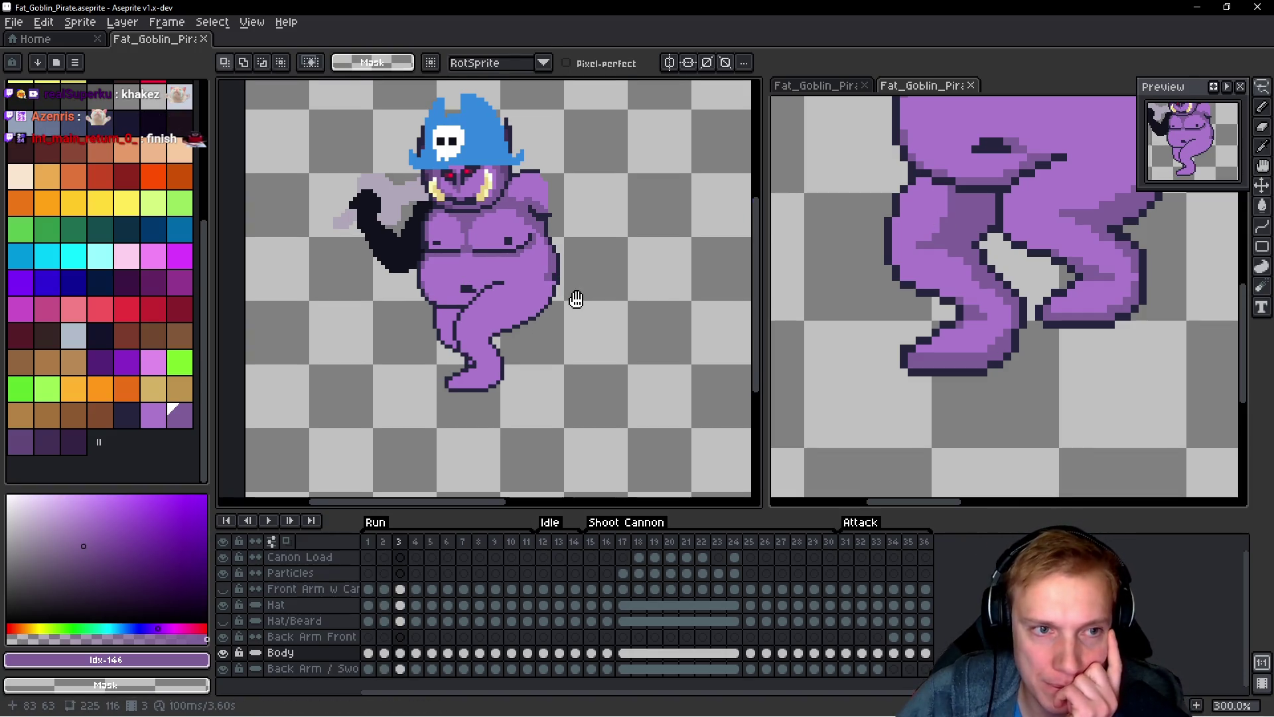
scroll(561, 283, "up", 4)
left_click_drag(584, 304, 584, 312)
scroll(523, 288, "up", 3)
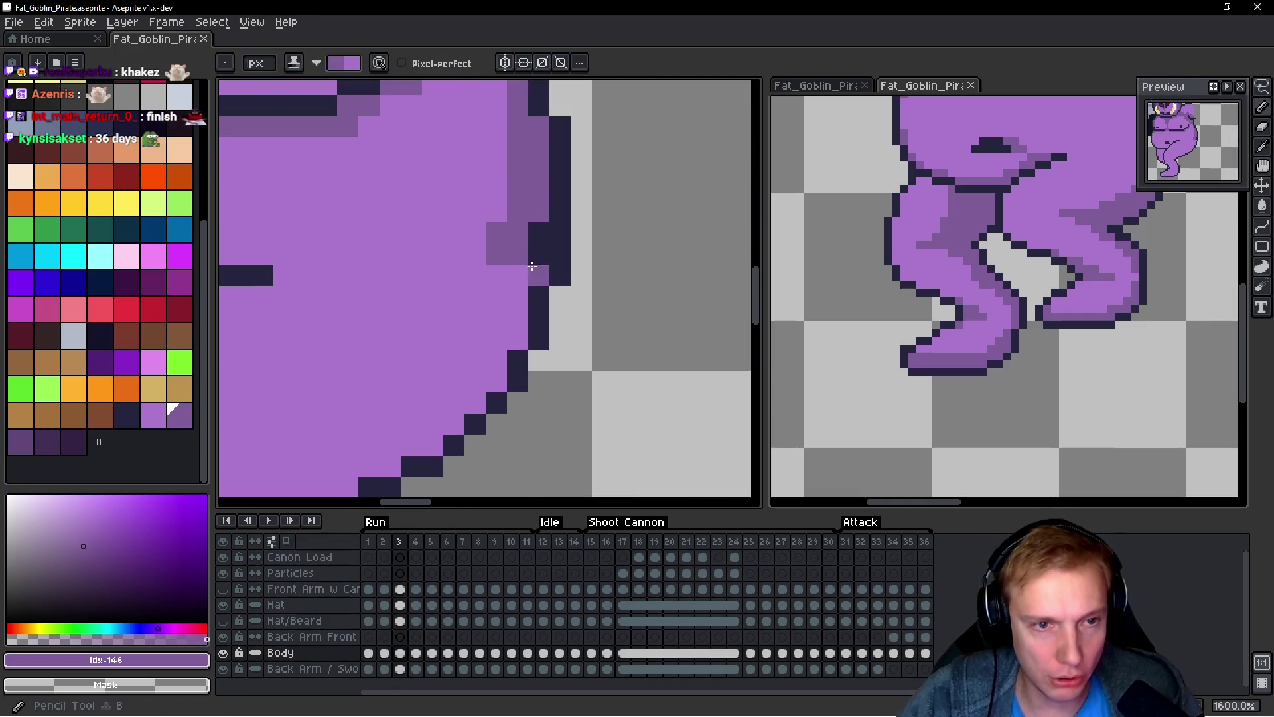
key("e")
left_click(538, 244)
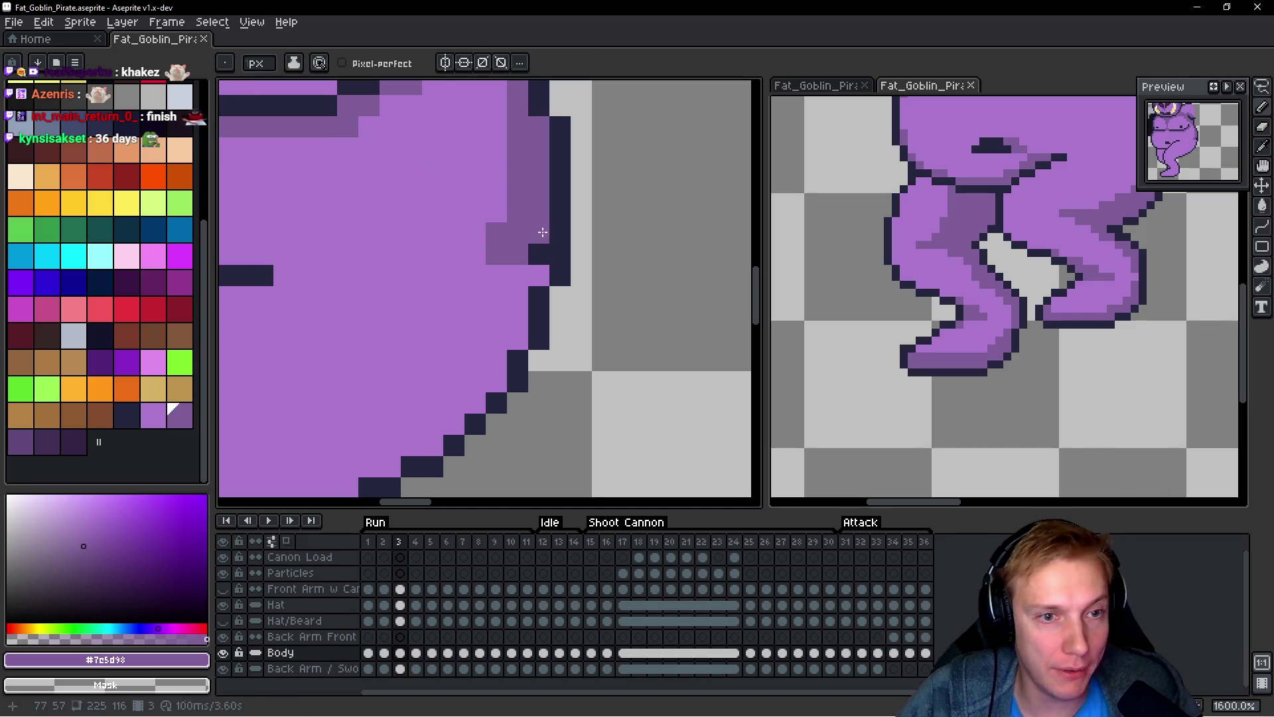
left_click(539, 275)
left_click(539, 270)
scroll(543, 260, "down", 1)
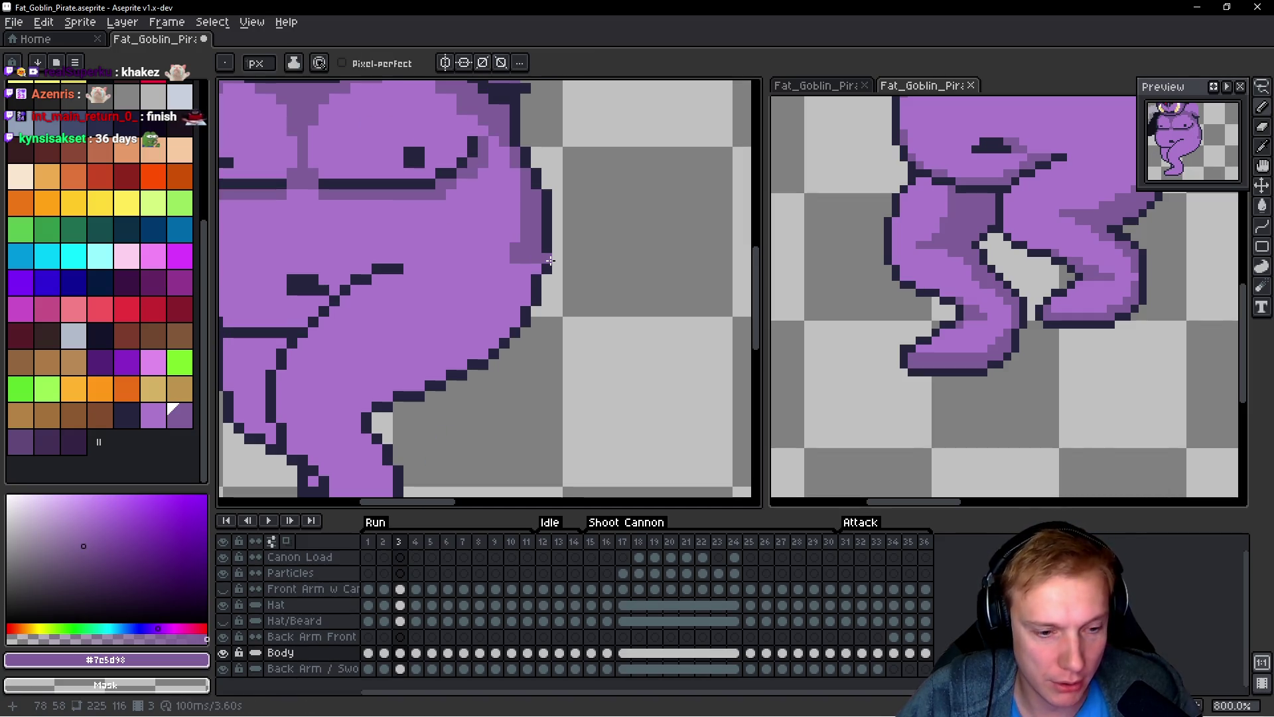
key("b")
Step: Paint dark purple shading pixels beside the belly outline on run frame 3
key("comma")
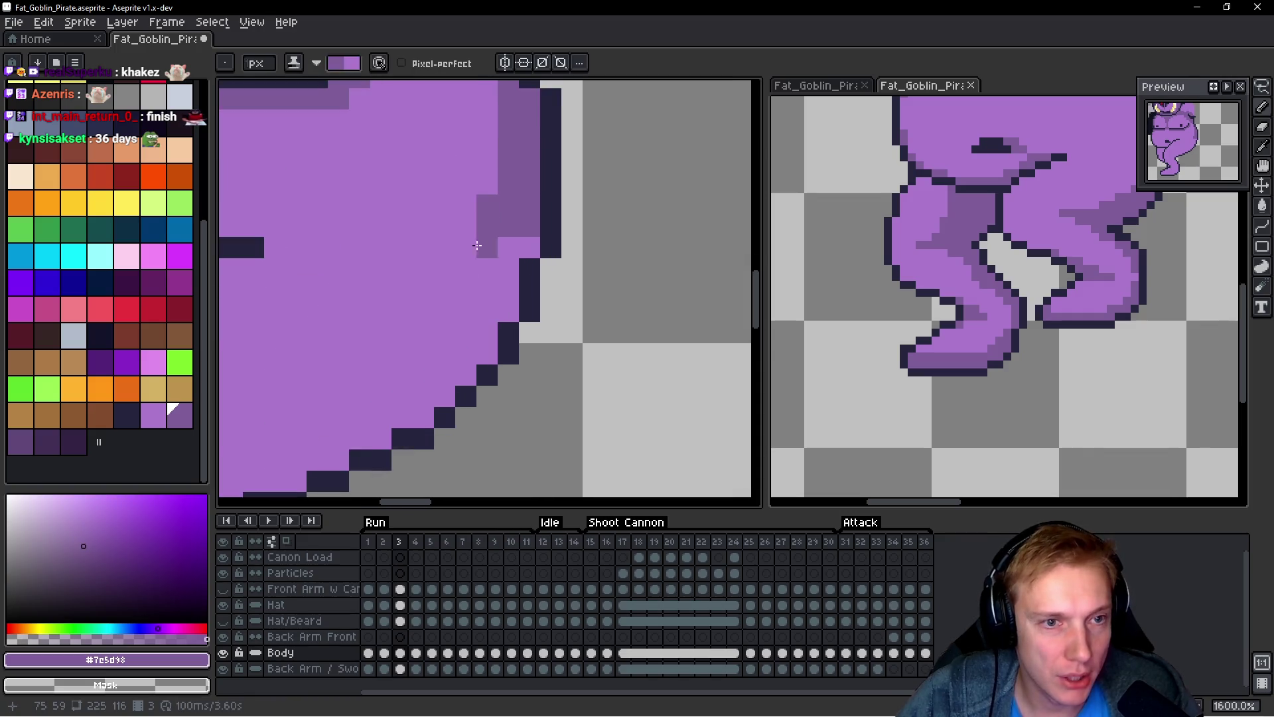
left_click_drag(573, 281, 557, 261)
key("period")
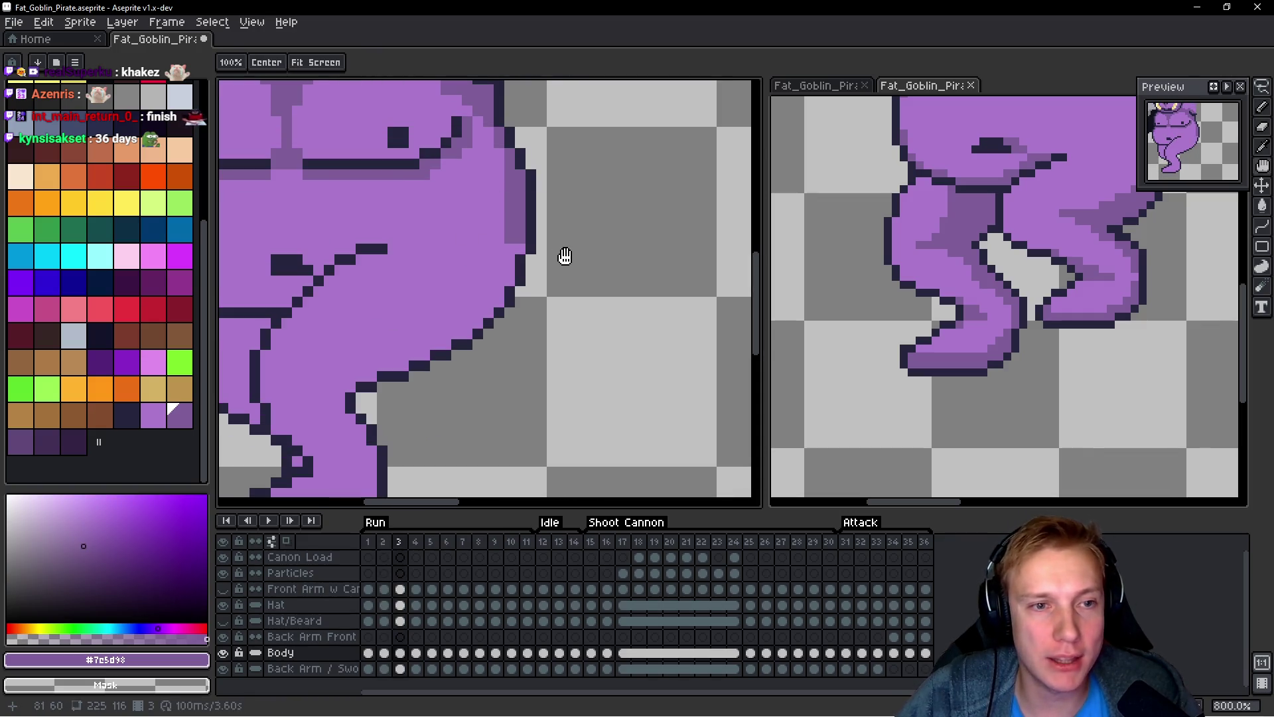
key("b")
scroll(564, 256, "up", 1)
mouse_move(493, 229)
left_mouse_down()
mouse_move(445, 274)
mouse_move(390, 388)
mouse_move(315, 439)
left_mouse_up()
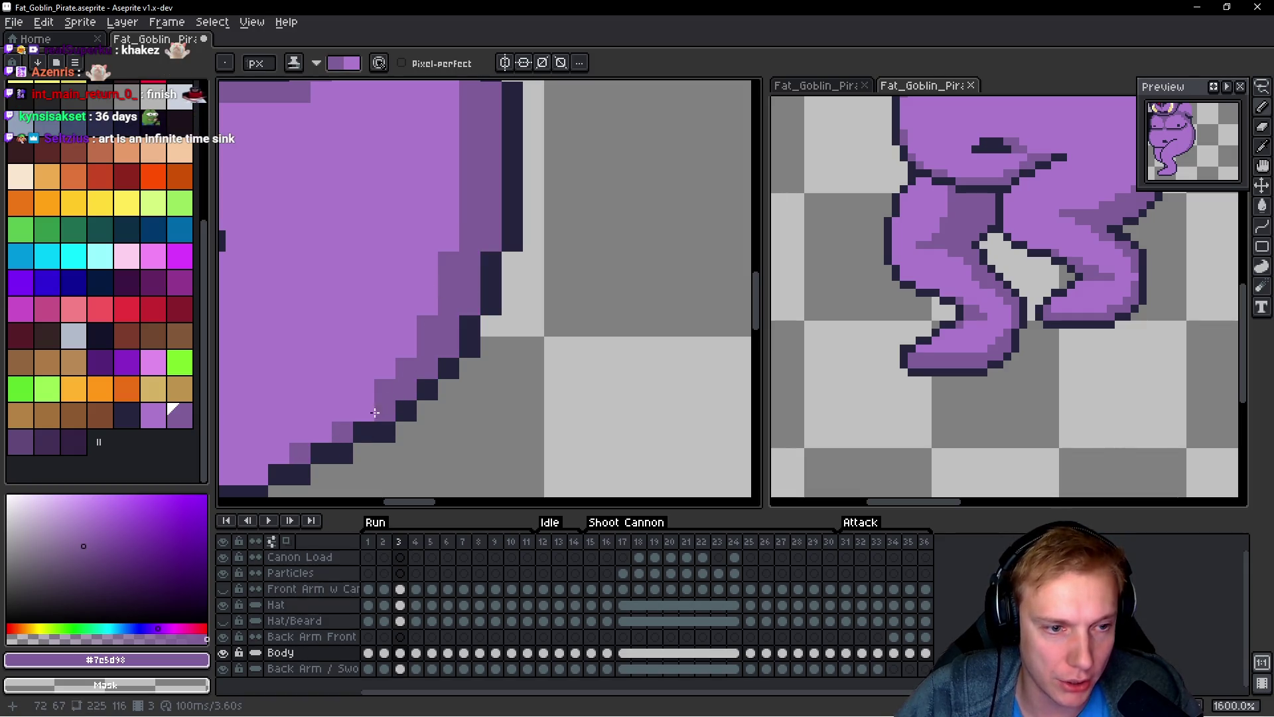
scroll(374, 412, "down", 3)
left_click_drag(407, 306, 549, 319)
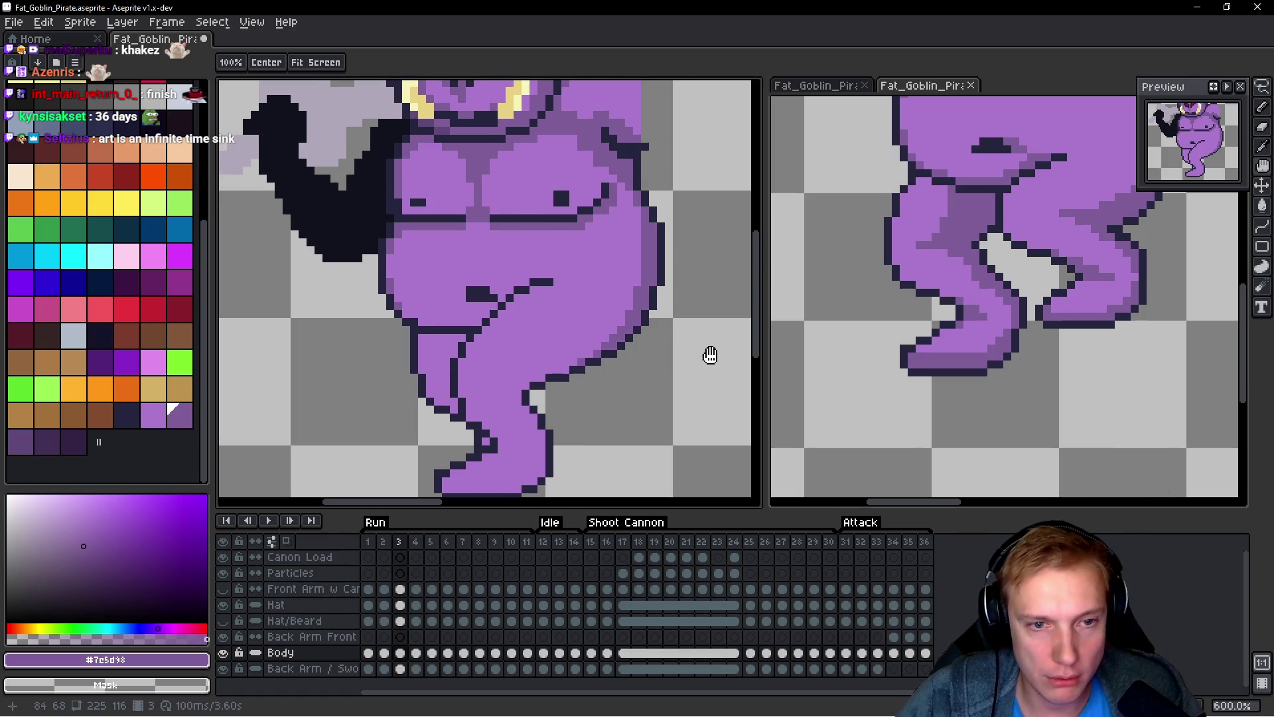
Step: Flip between neighbouring run frames to compare the belly shading, ending on frame 4
key("comma")
key("period")
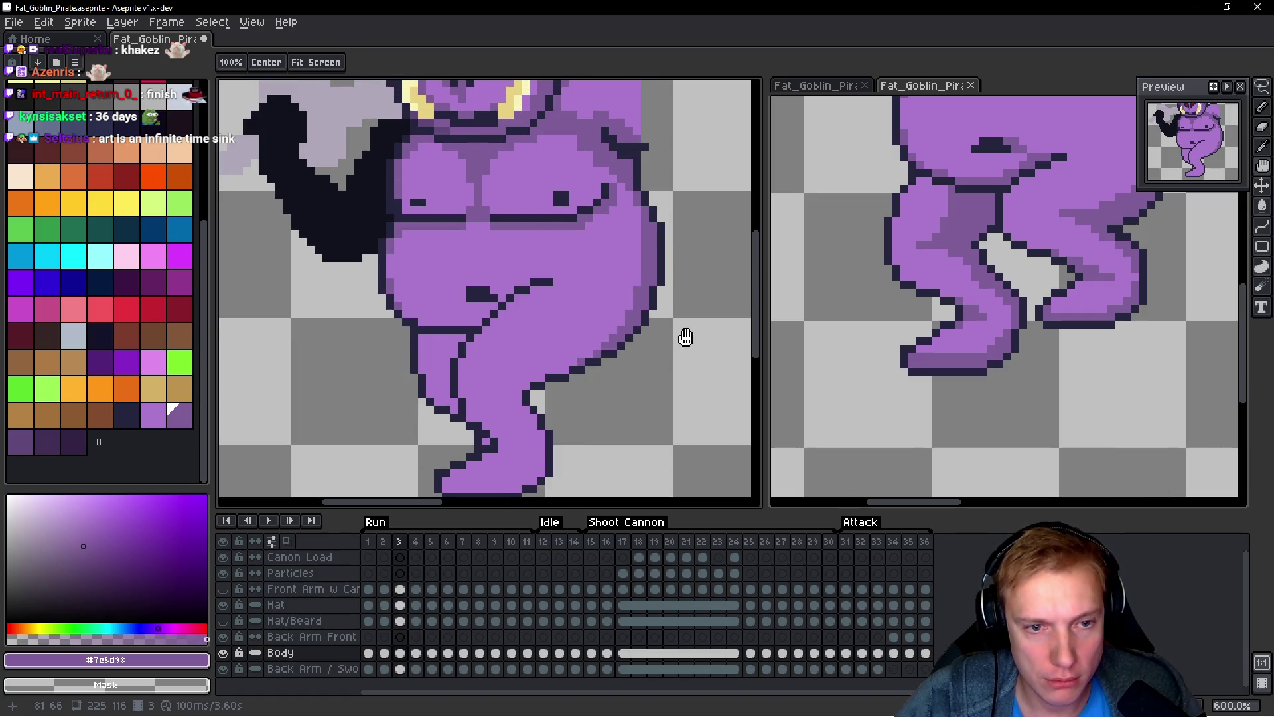
key("period")
key("comma")
key("period")
key("comma")
key("space")
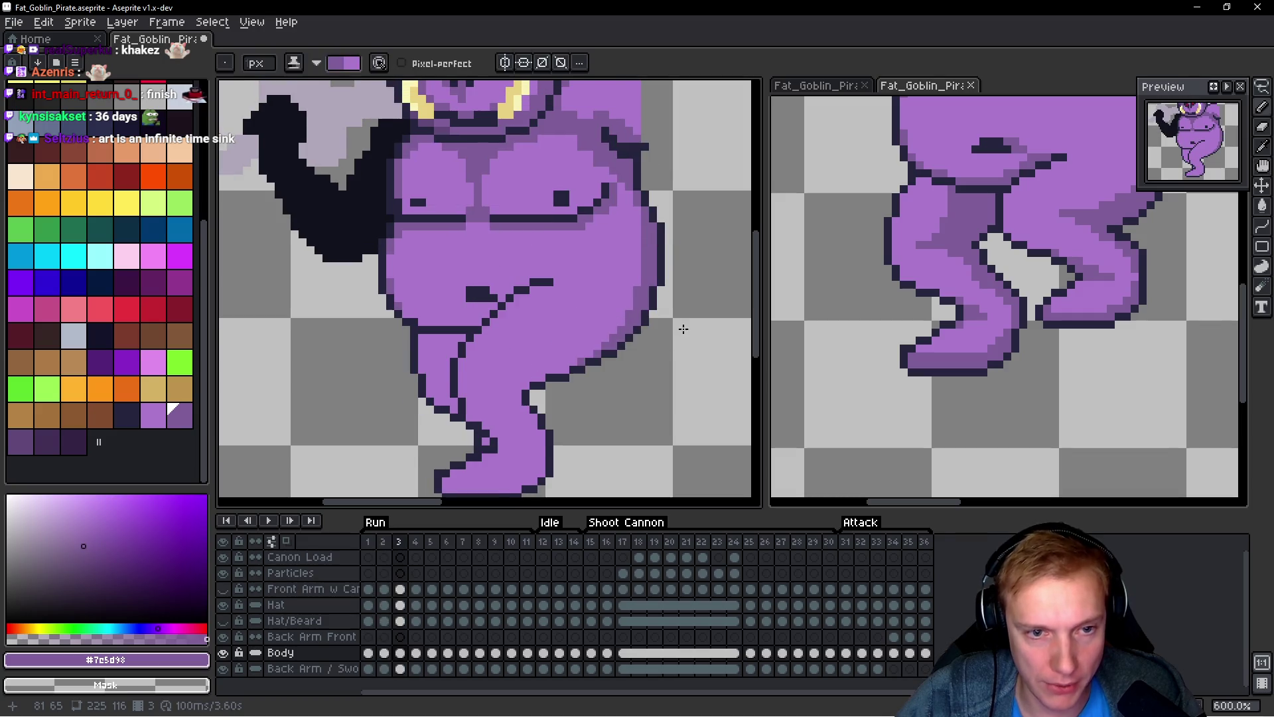
key("period")
scroll(681, 332, "up", 3)
Step: On frame 4, darken the belly edge and add a lighter purple line along the diagonal outline
left_click_drag(588, 244, 601, 254)
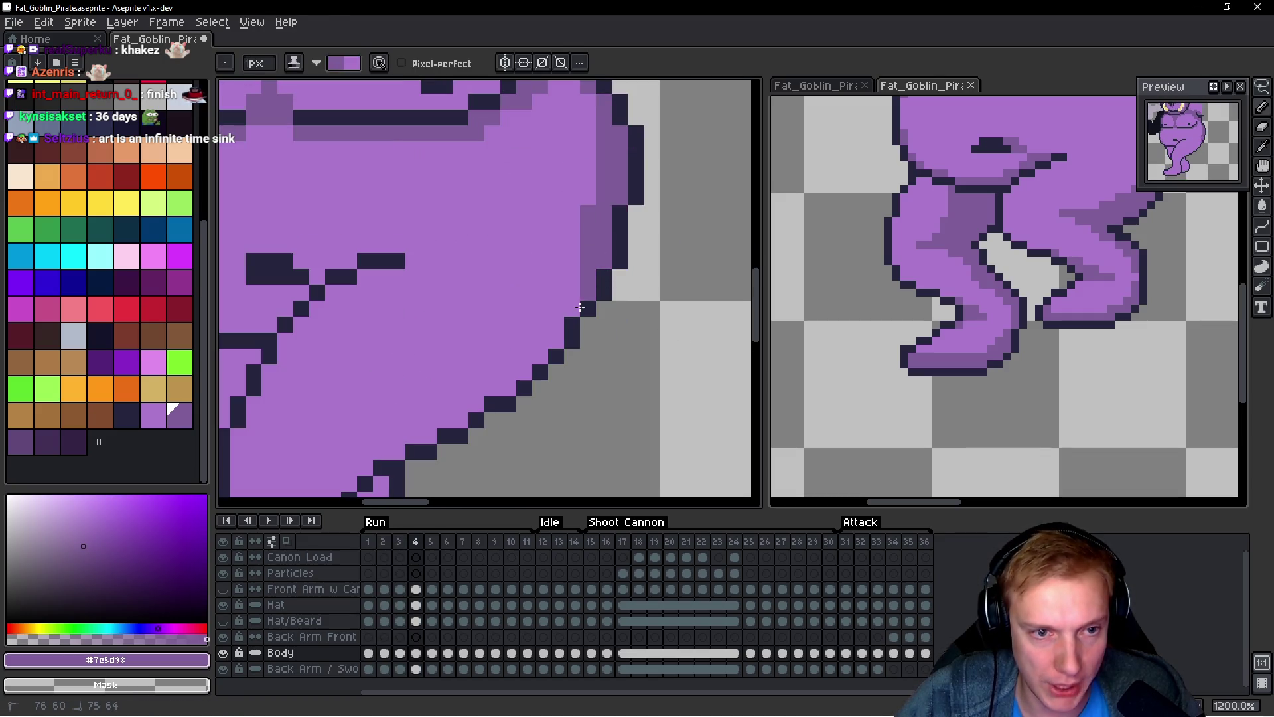
left_click_drag(544, 346, 431, 433)
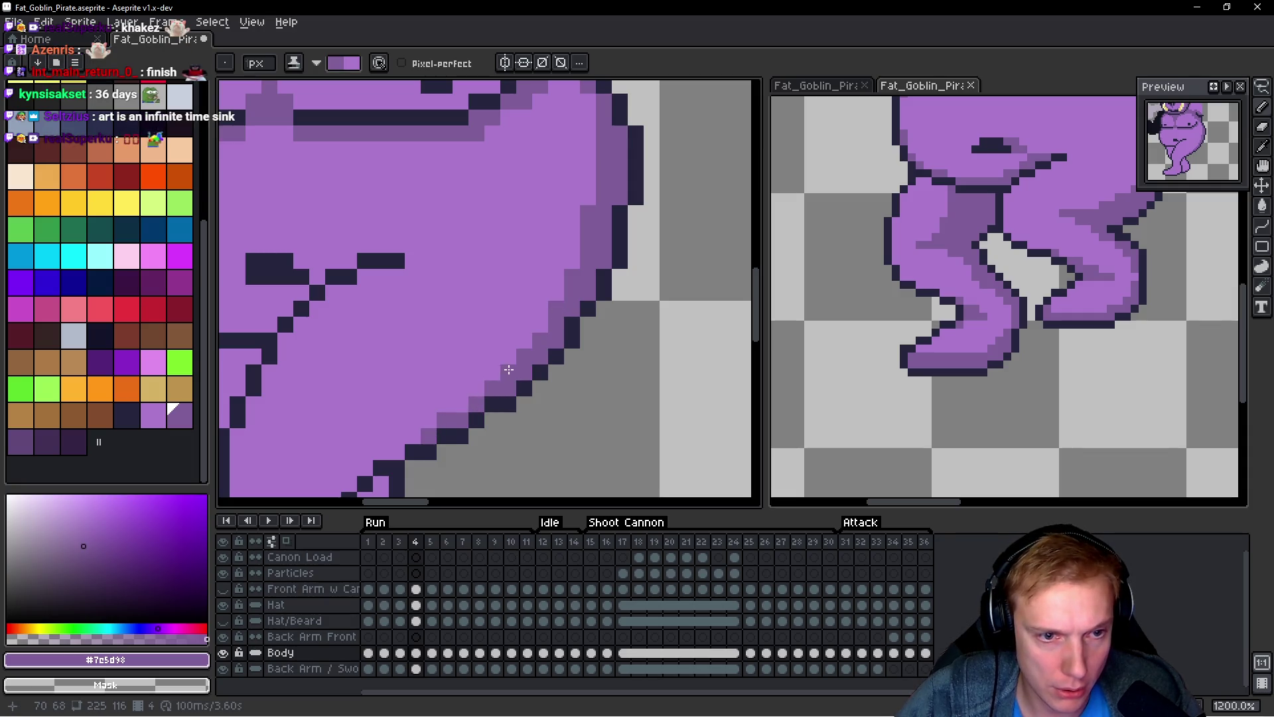
scroll(508, 370, "down", 2)
scroll(622, 322, "down", 2)
key("comma")
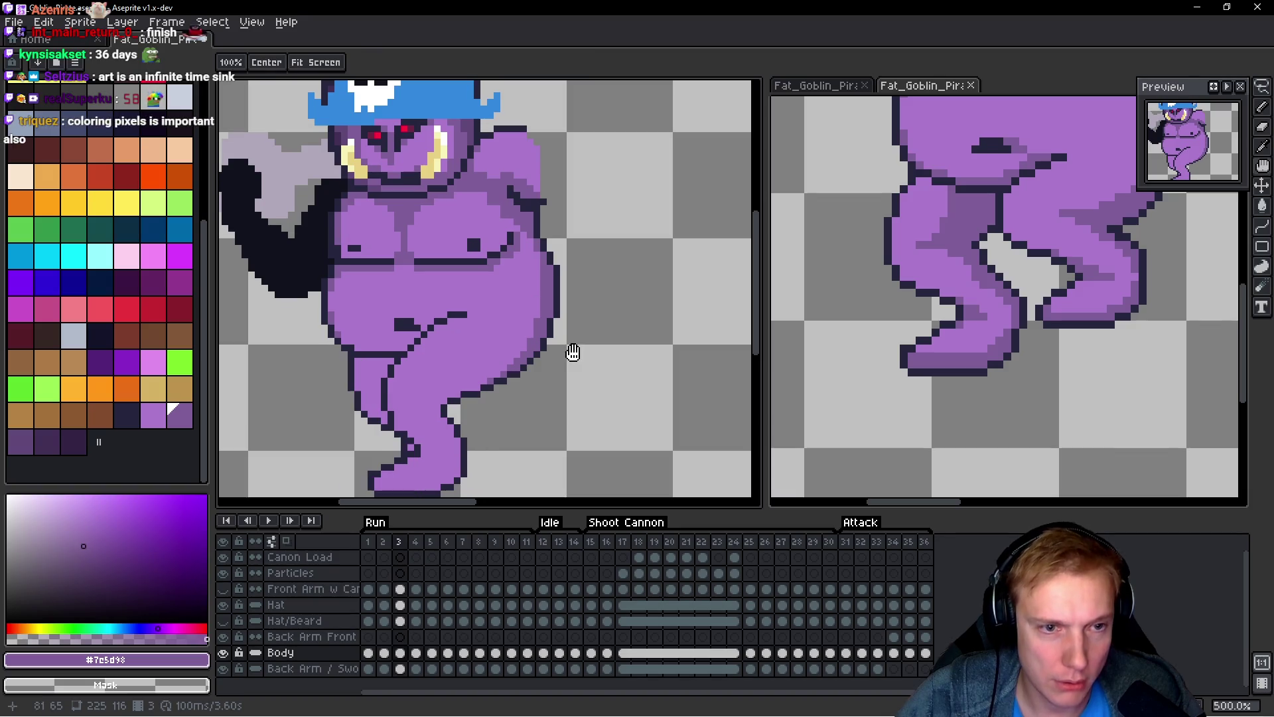
key("period")
key("comma")
key("period")
key("b")
key("period")
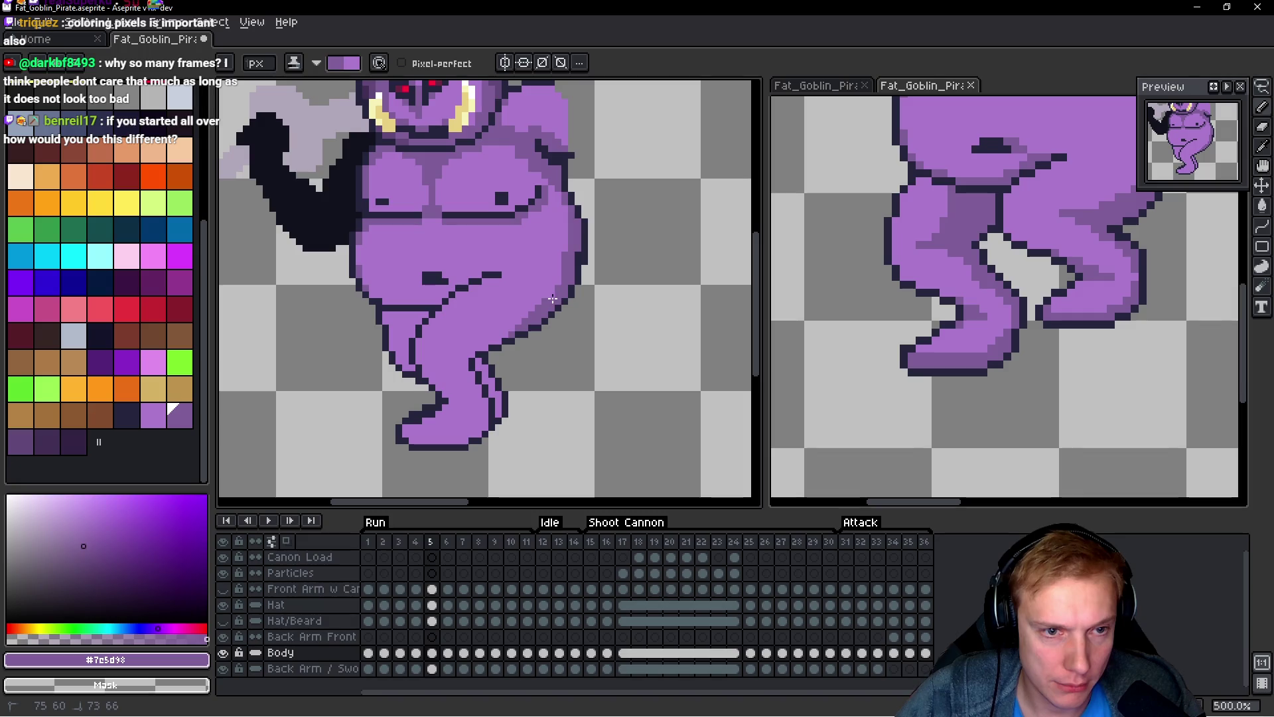
Step: Touch up the lower belly outline on run frame 5, comparing it with frame 4
scroll(537, 300, "up", 3)
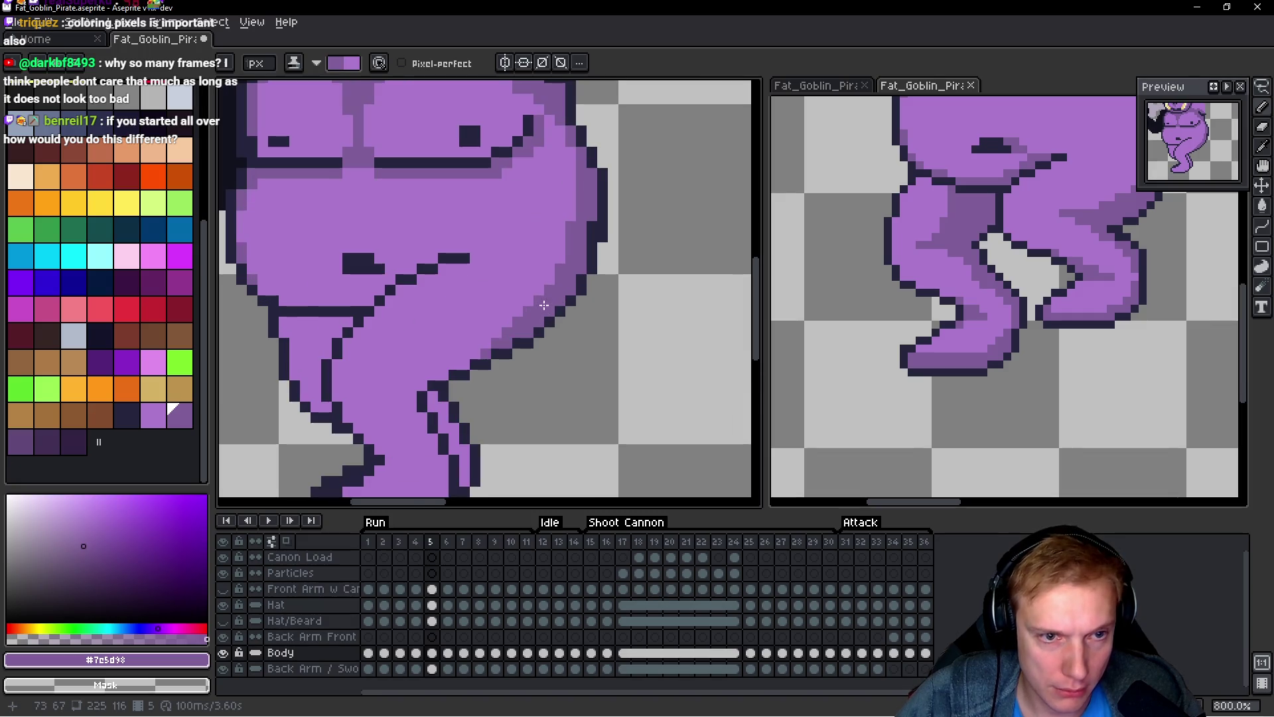
left_click_drag(527, 308, 512, 321)
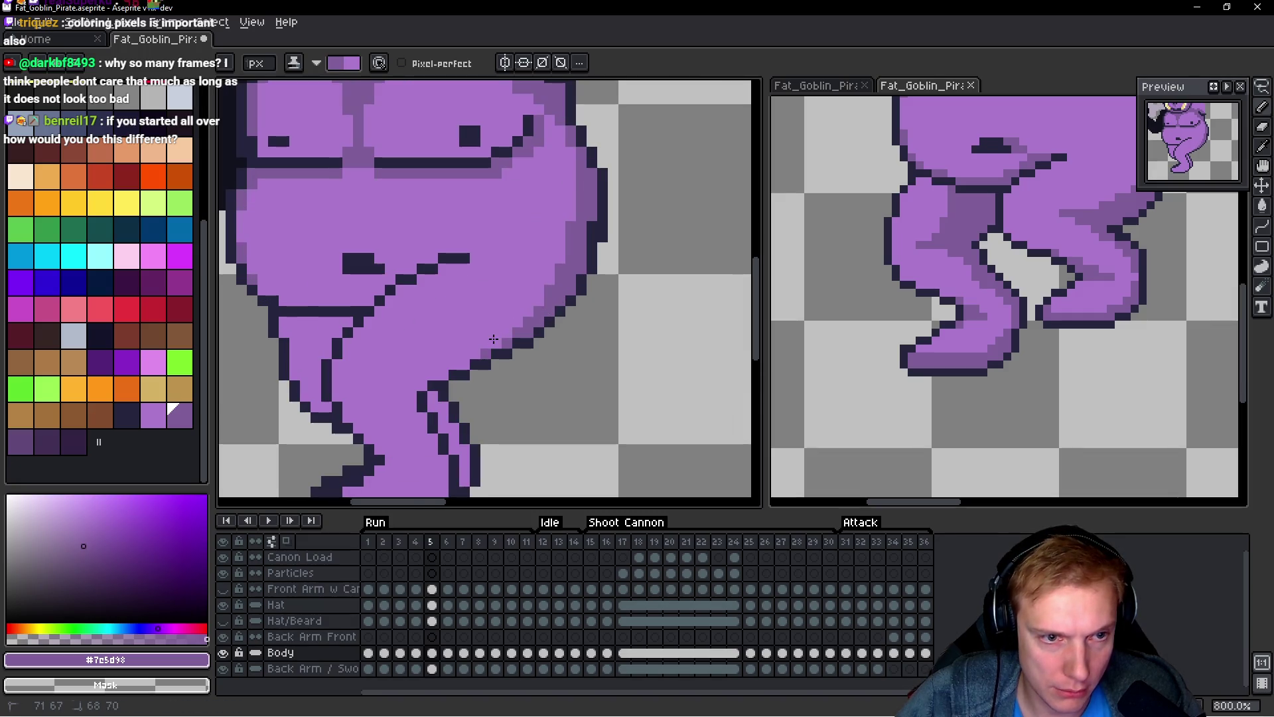
scroll(598, 331, "down", 2)
key("comma")
key("period")
key("comma")
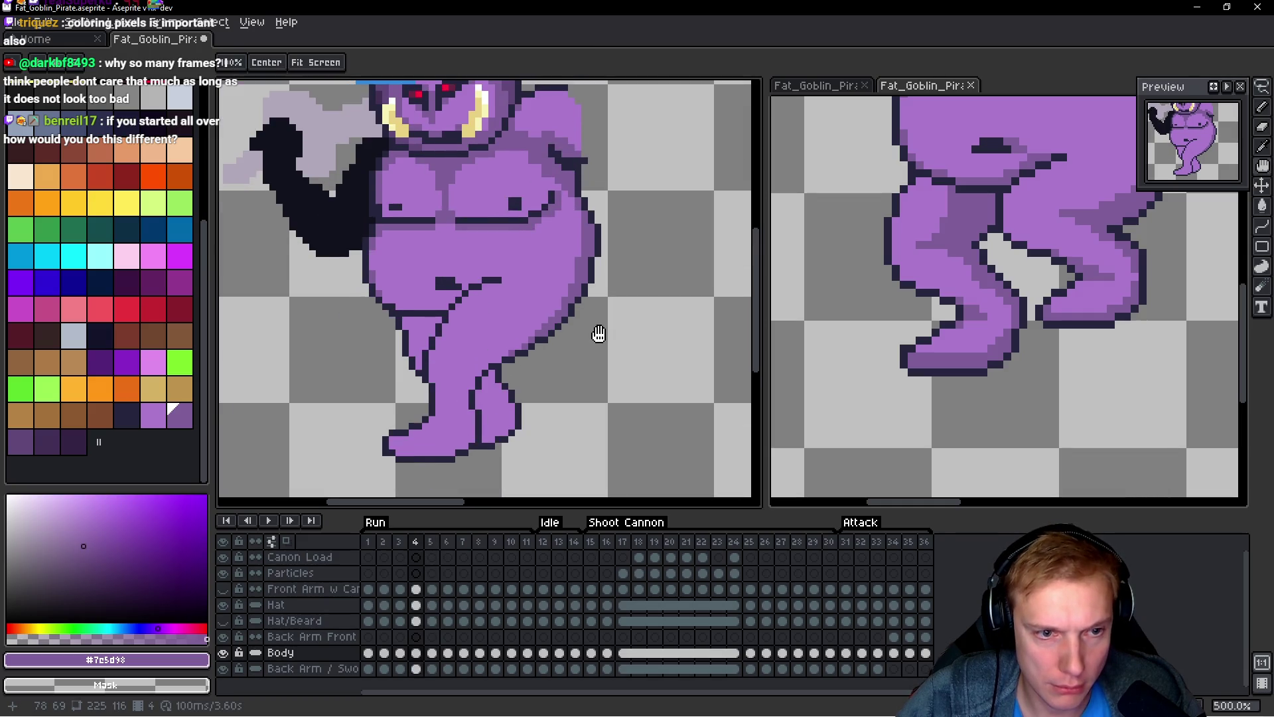
key("period")
key("period")
scroll(598, 333, "up", 2)
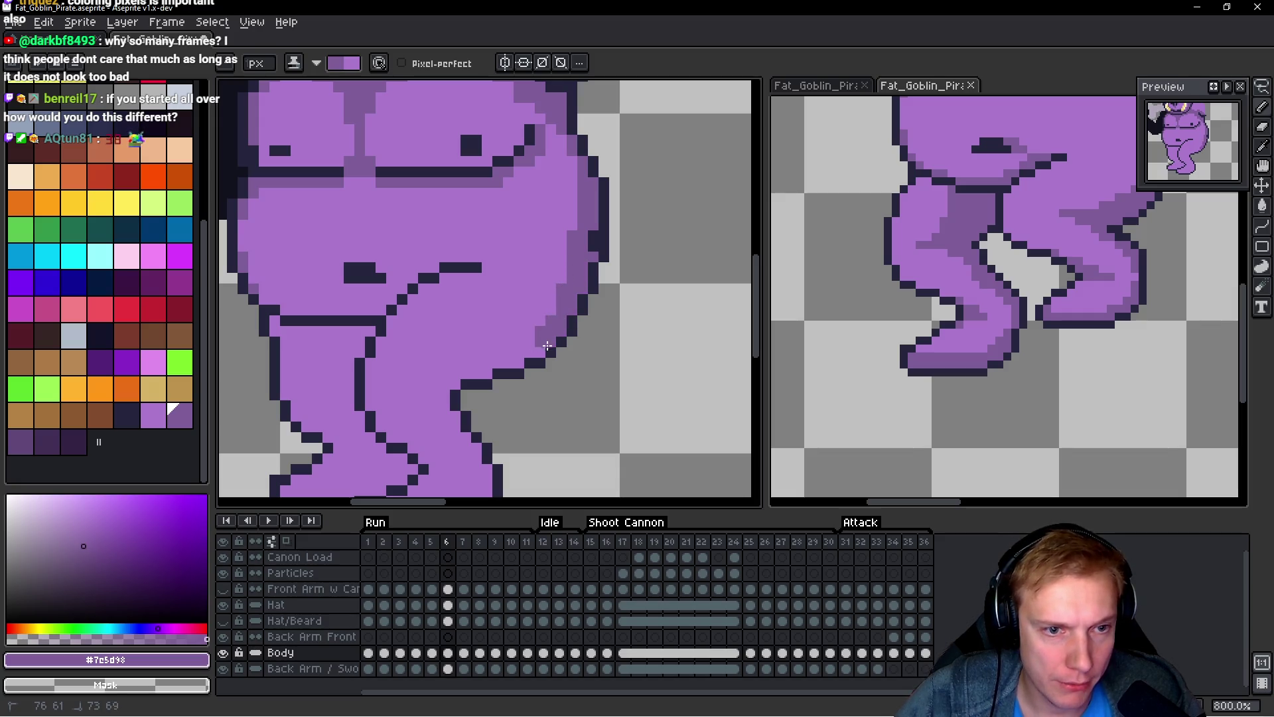
Step: Add two darker shading pixels along the belly outline and view the whole goblin
left_click(502, 369)
left_click(486, 374)
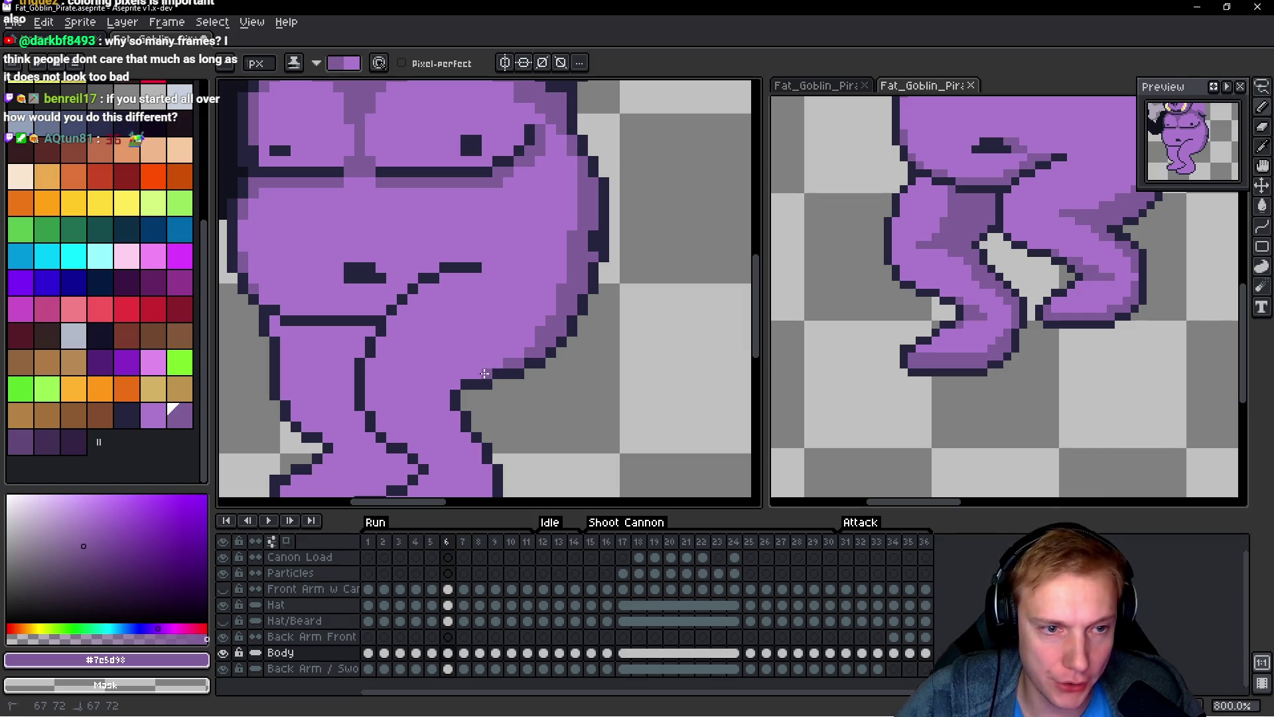
scroll(539, 329, "down", 3)
key("space")
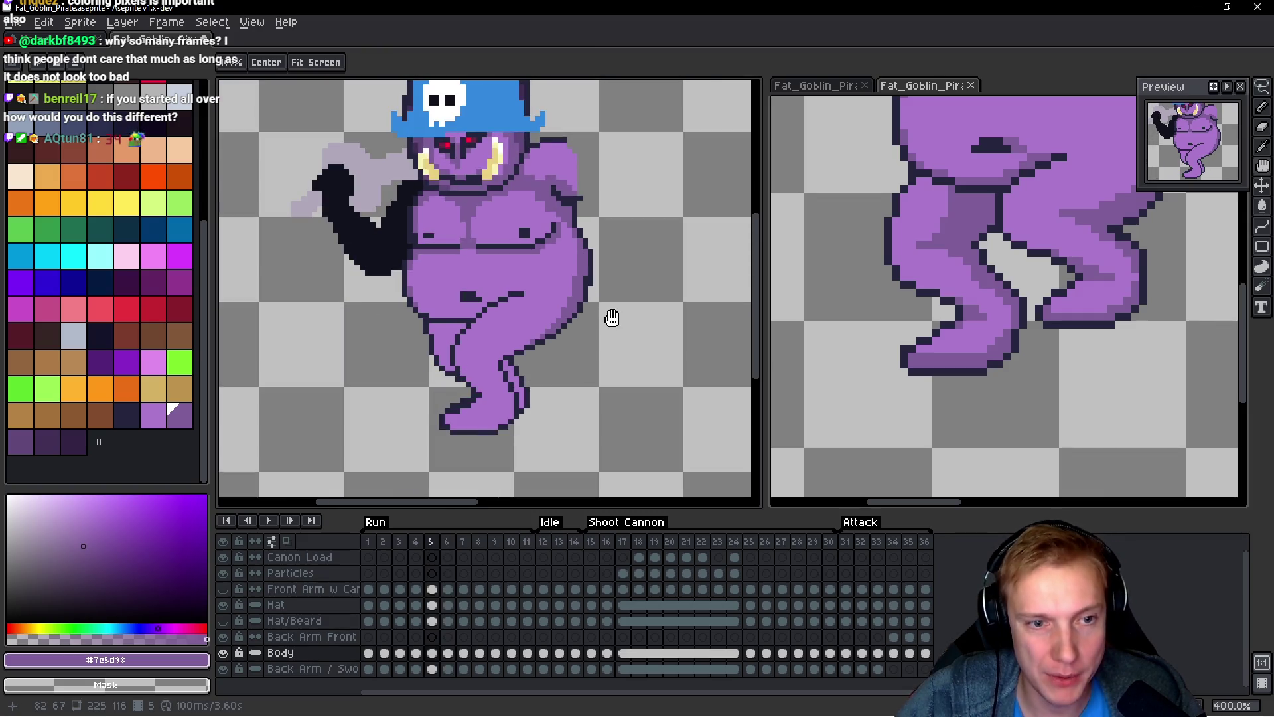
Step: Paint a dark outline down the body's right edge on run frame 7
key("period")
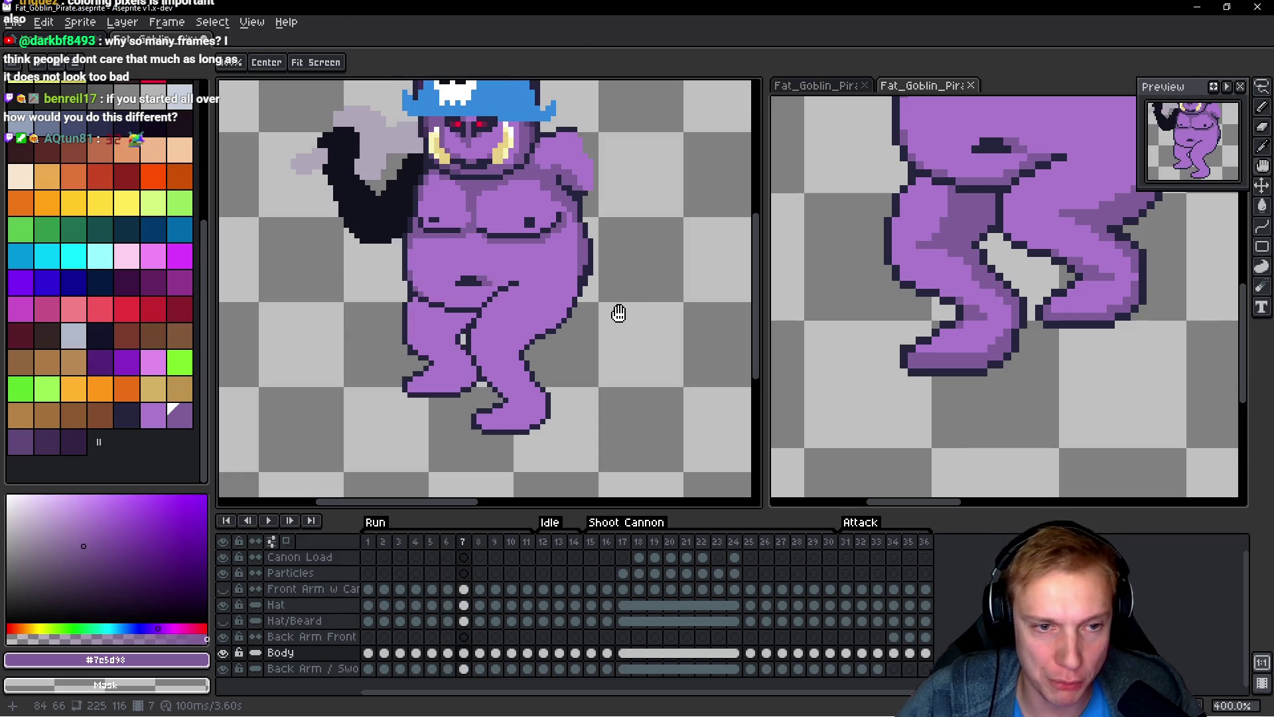
scroll(553, 283, "up", 2)
left_click_drag(561, 257, 563, 300)
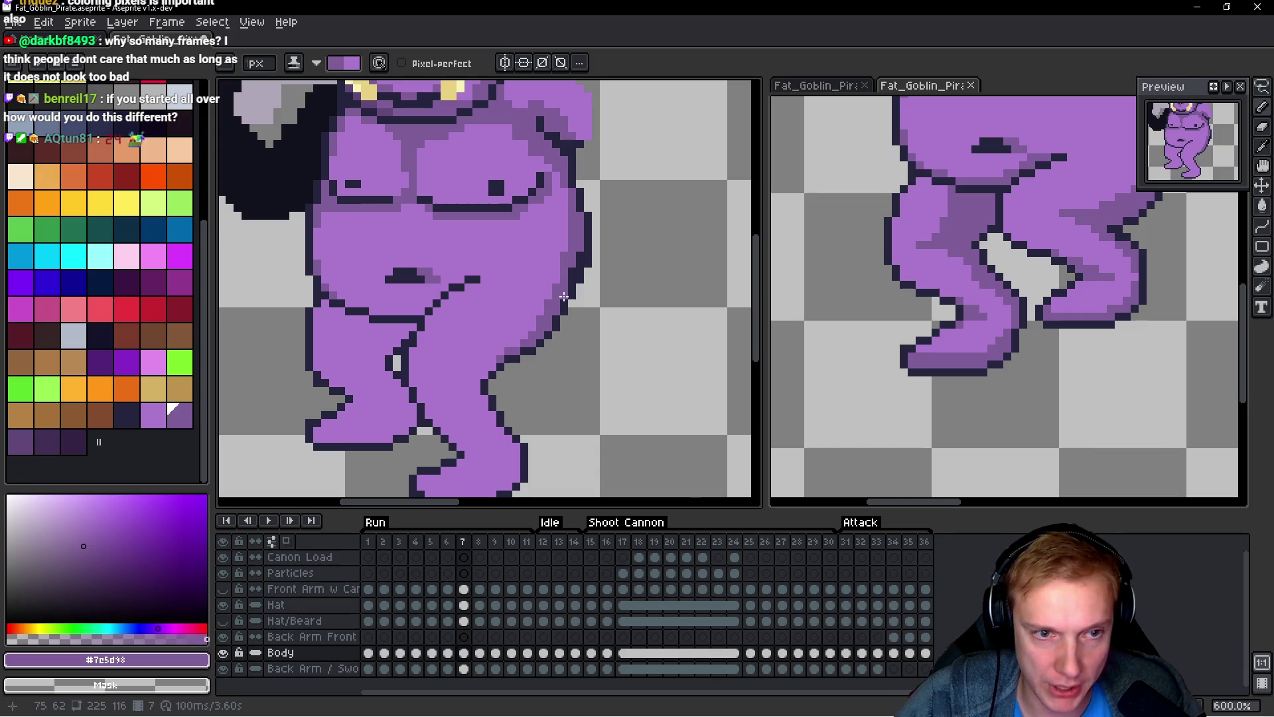
scroll(584, 294, "down", 2)
Step: Redraw the right leg's outline on run frame 8
key("Right")
key("Right")
key("Left")
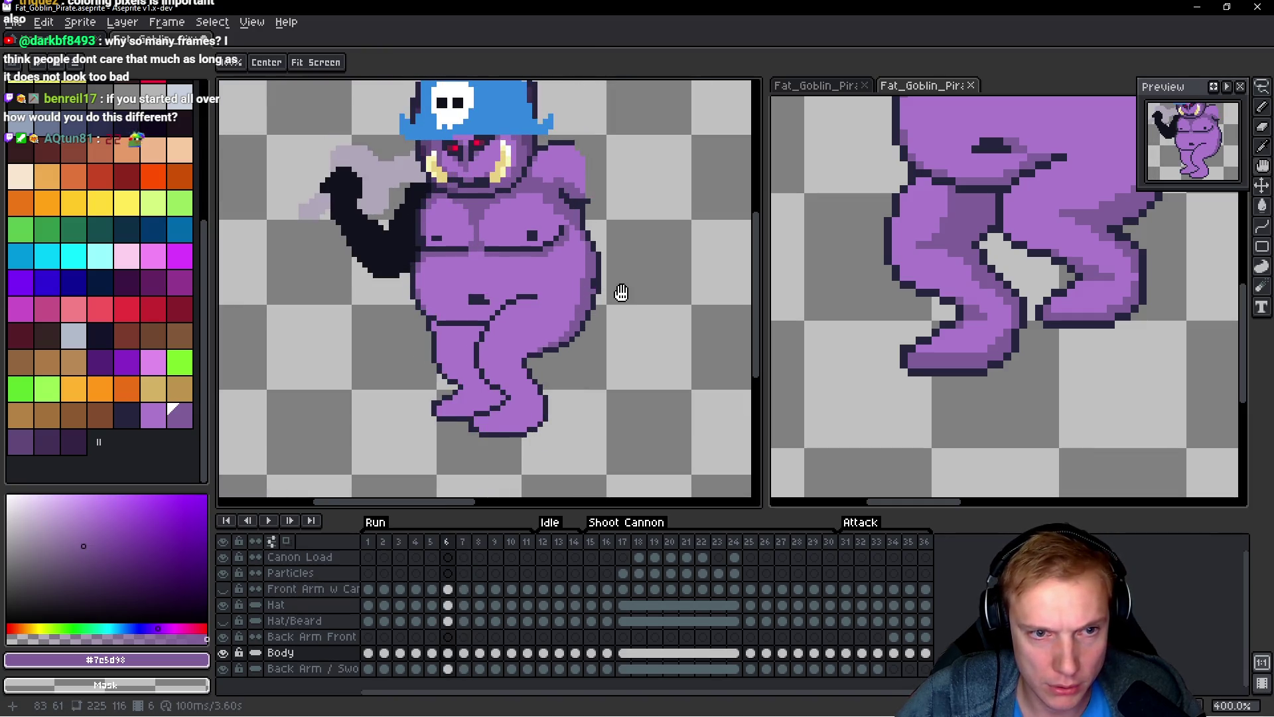
scroll(593, 300, "up", 2)
left_click_drag(573, 248, 573, 253)
left_click_drag(536, 337, 533, 329)
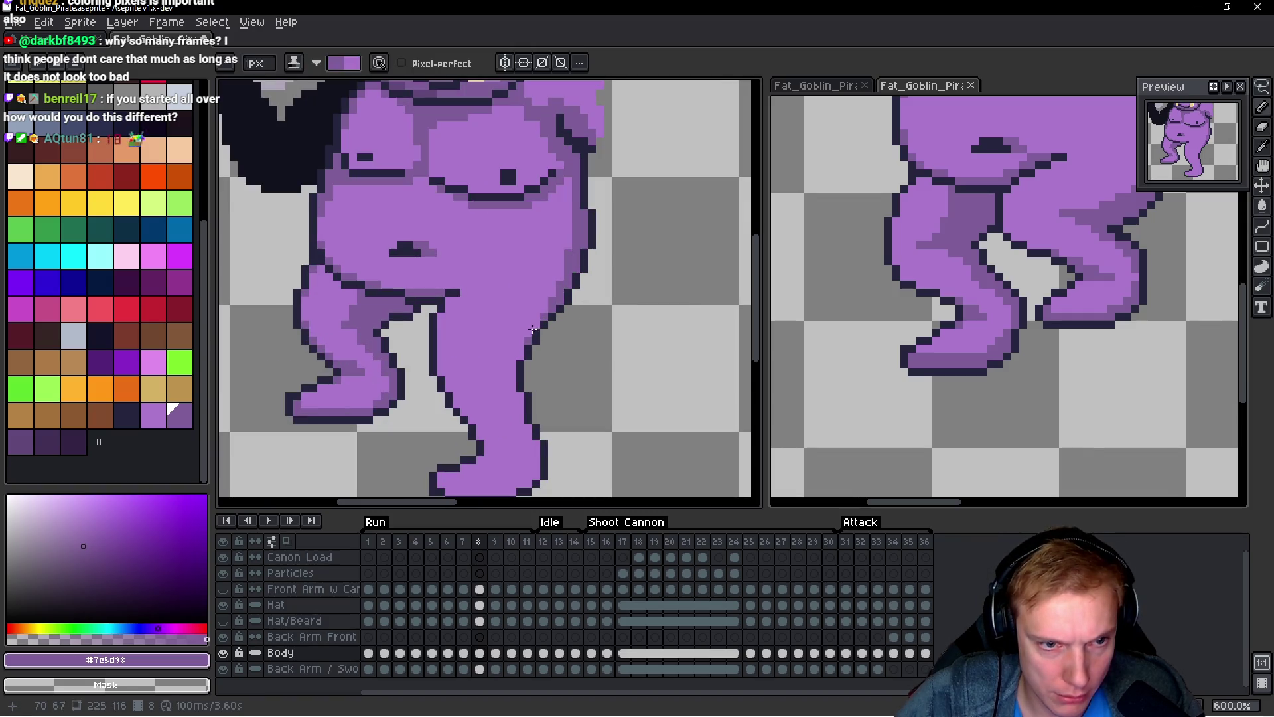
scroll(620, 261, "down", 3)
Step: Compare frames 7 and 8, then extend the lighter shading edge at the crotch
key("Left")
key("Right")
key("Left")
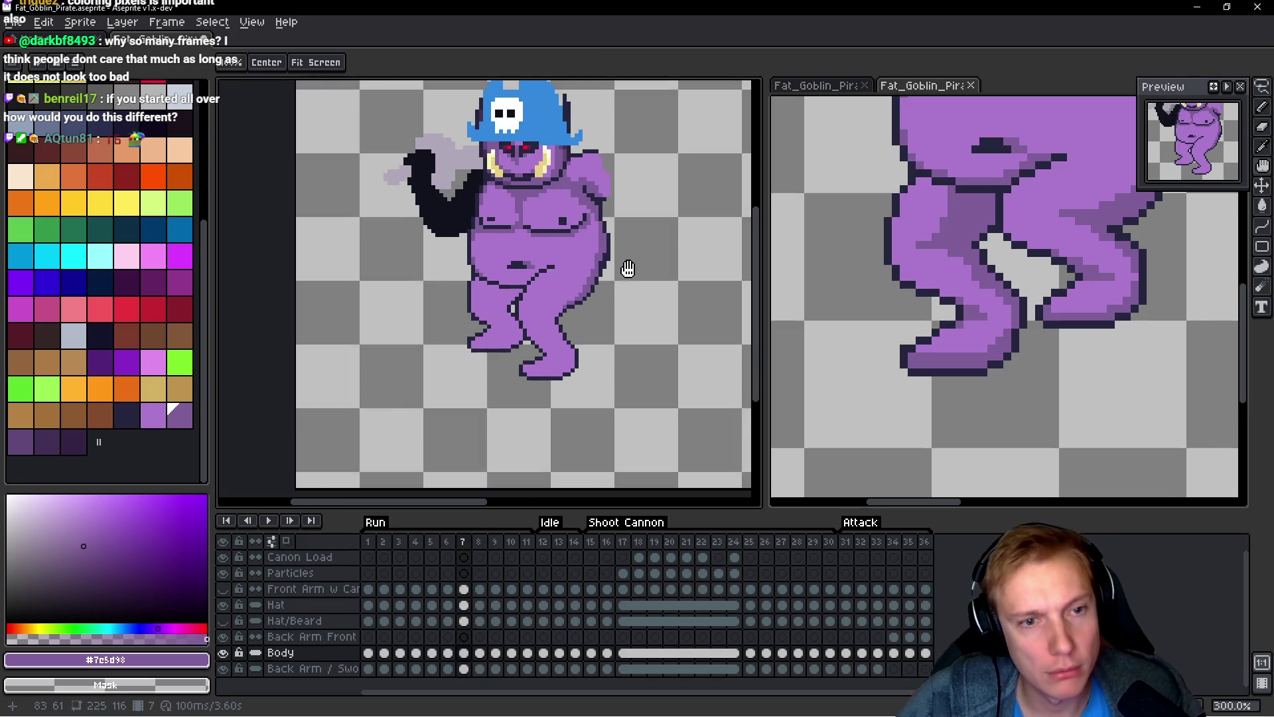
key("Right")
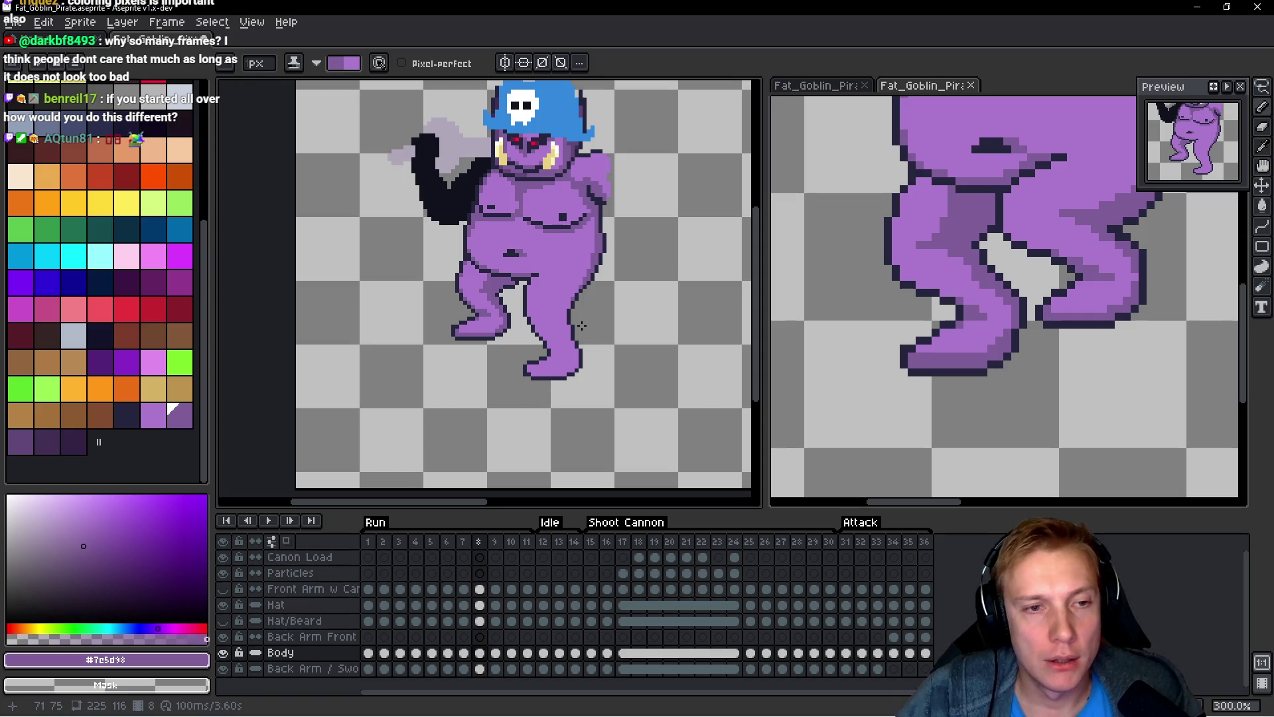
key("space")
key("Left")
key("Right")
key("Left")
key("Right")
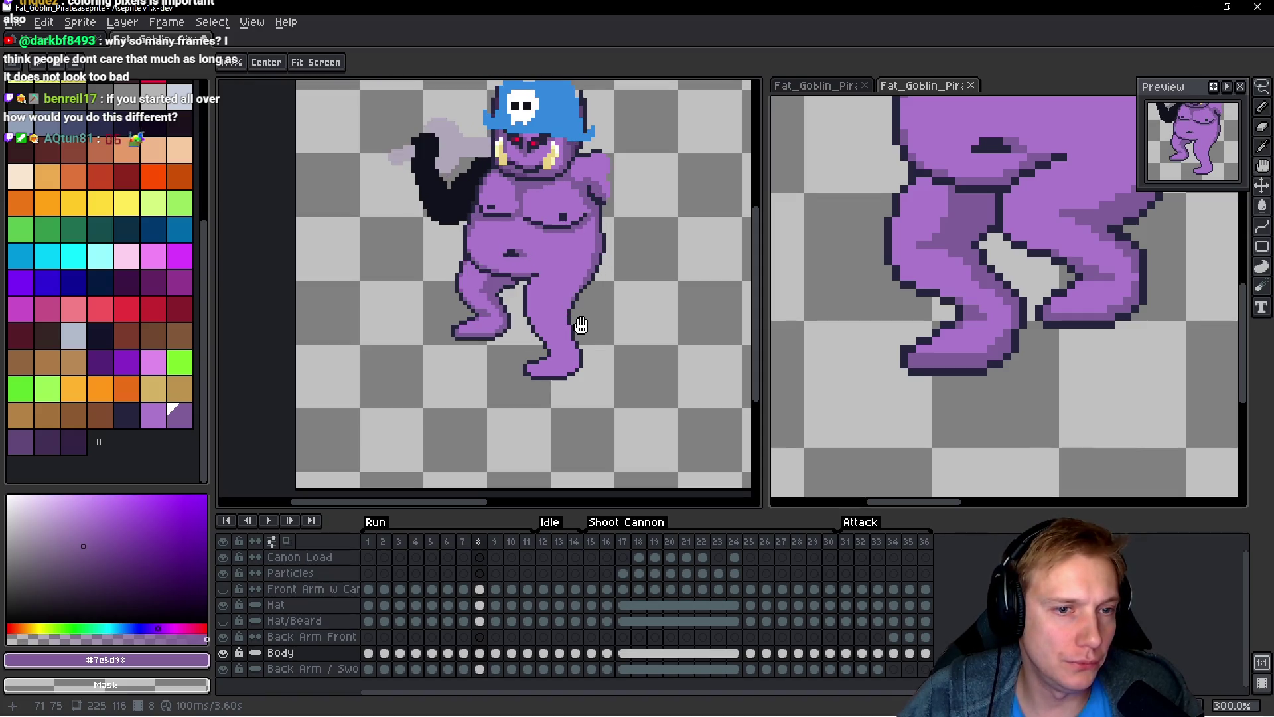
scroll(525, 285, "up", 5)
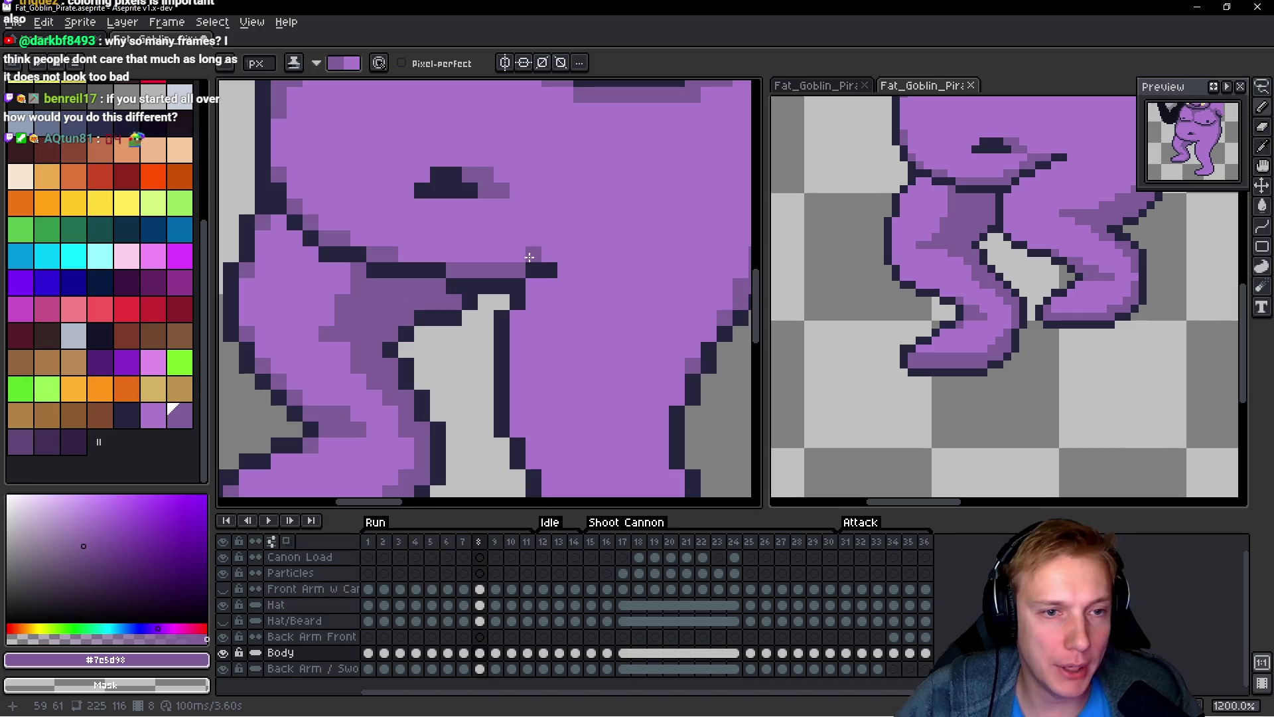
mouse_move(560, 245)
left_mouse_down()
mouse_move(573, 229)
mouse_move(705, 221)
left_mouse_up()
scroll(567, 249, "down", 6)
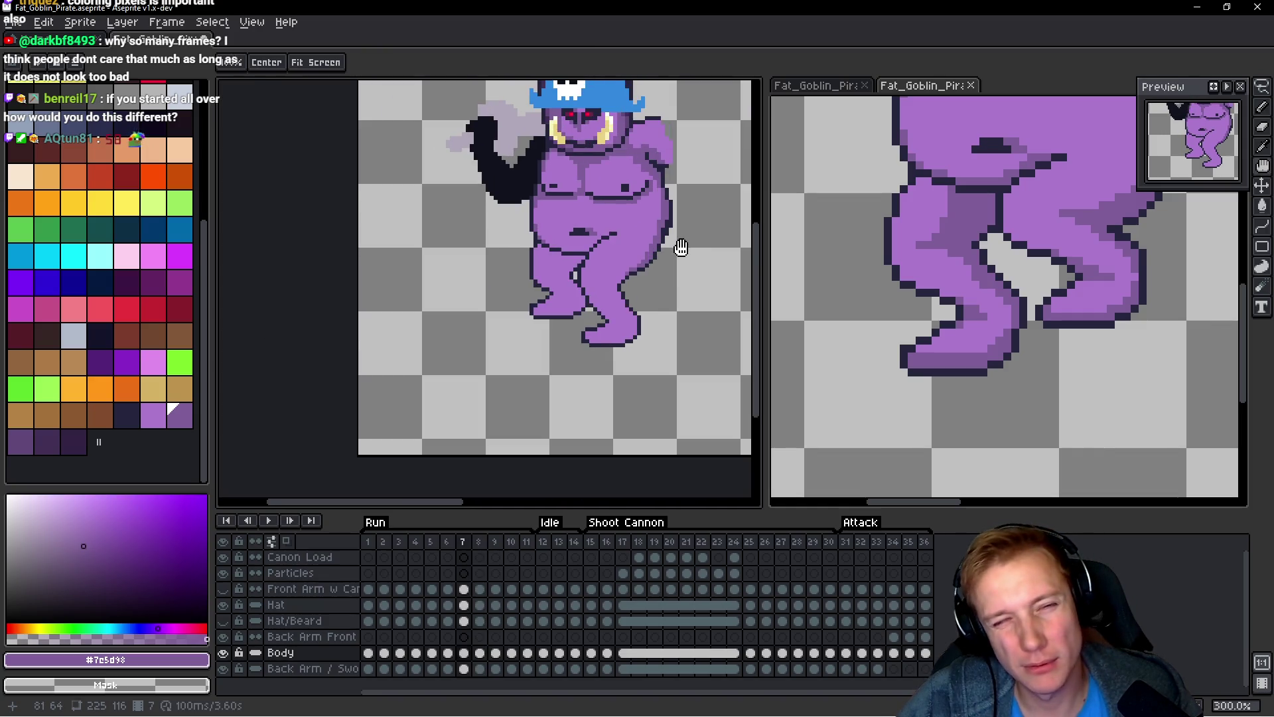
Step: Paint a dark outline at the leg joint on run frame 9
key("period")
scroll(619, 233, "up", 3)
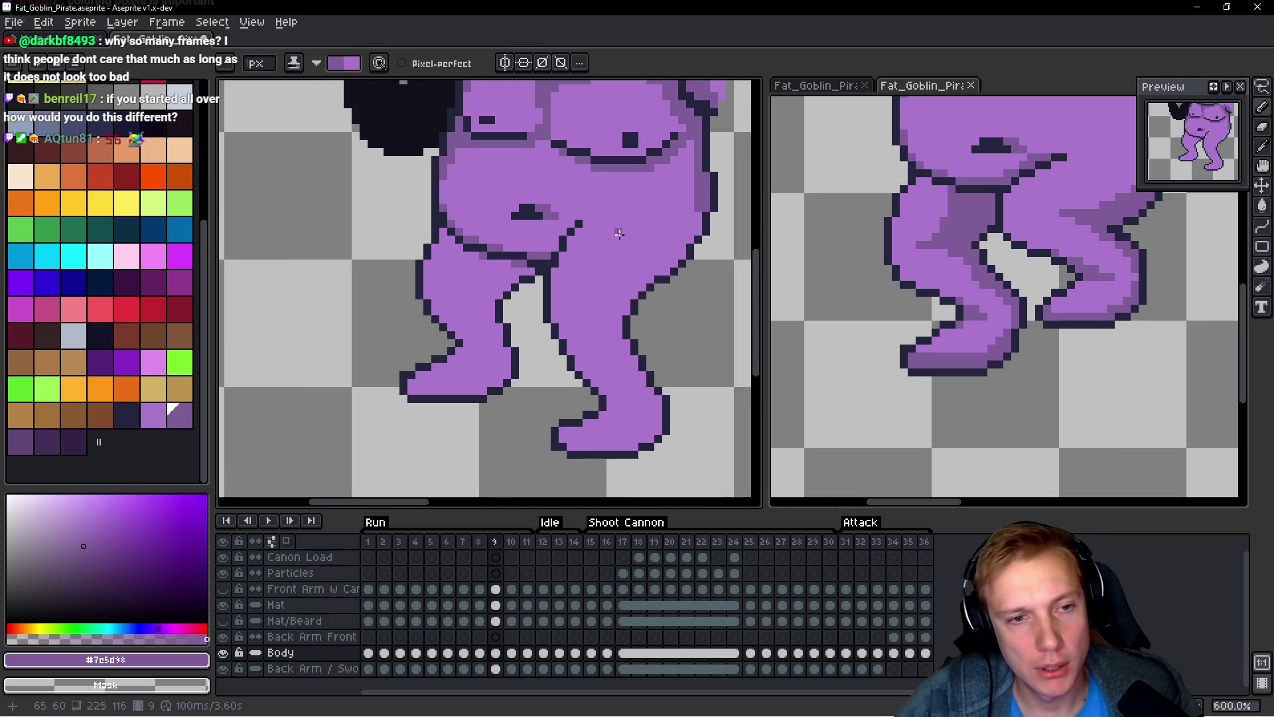
left_click_drag(544, 252, 561, 238)
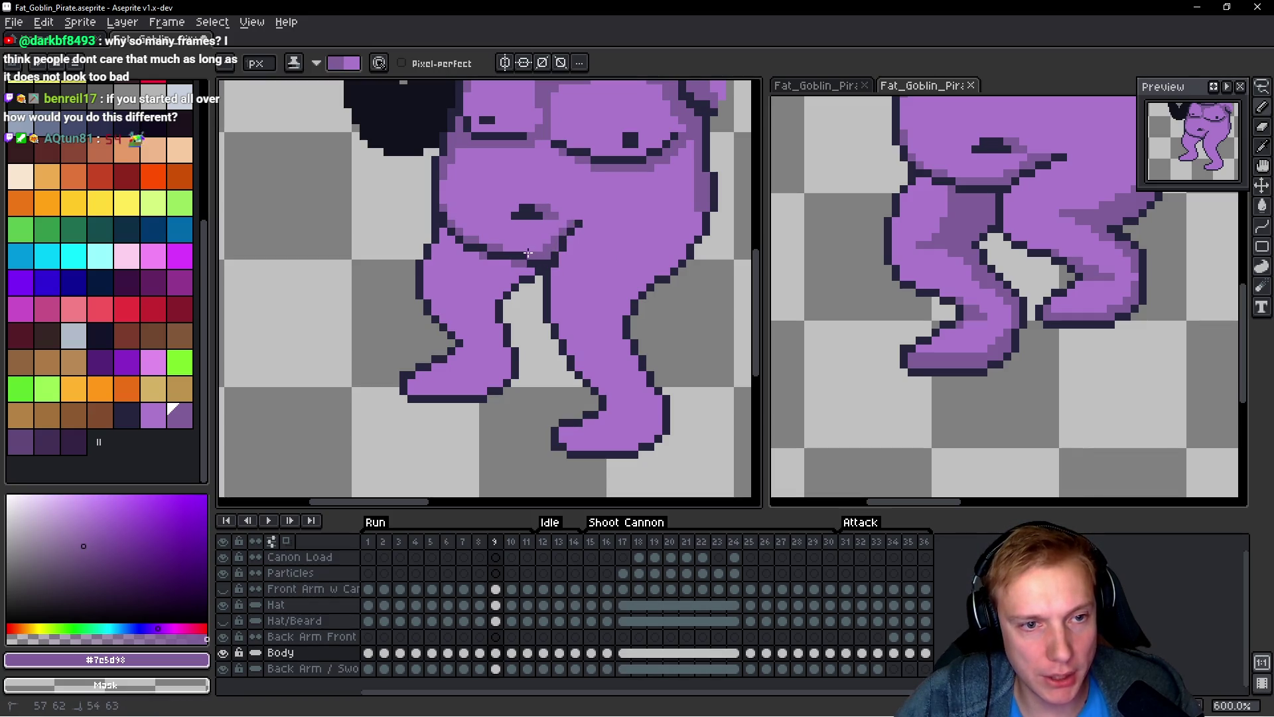
scroll(504, 249, "down", 2)
Step: Touch up a few more leg pixels on run frame 9 with the pencil
scroll(624, 231, "up", 5)
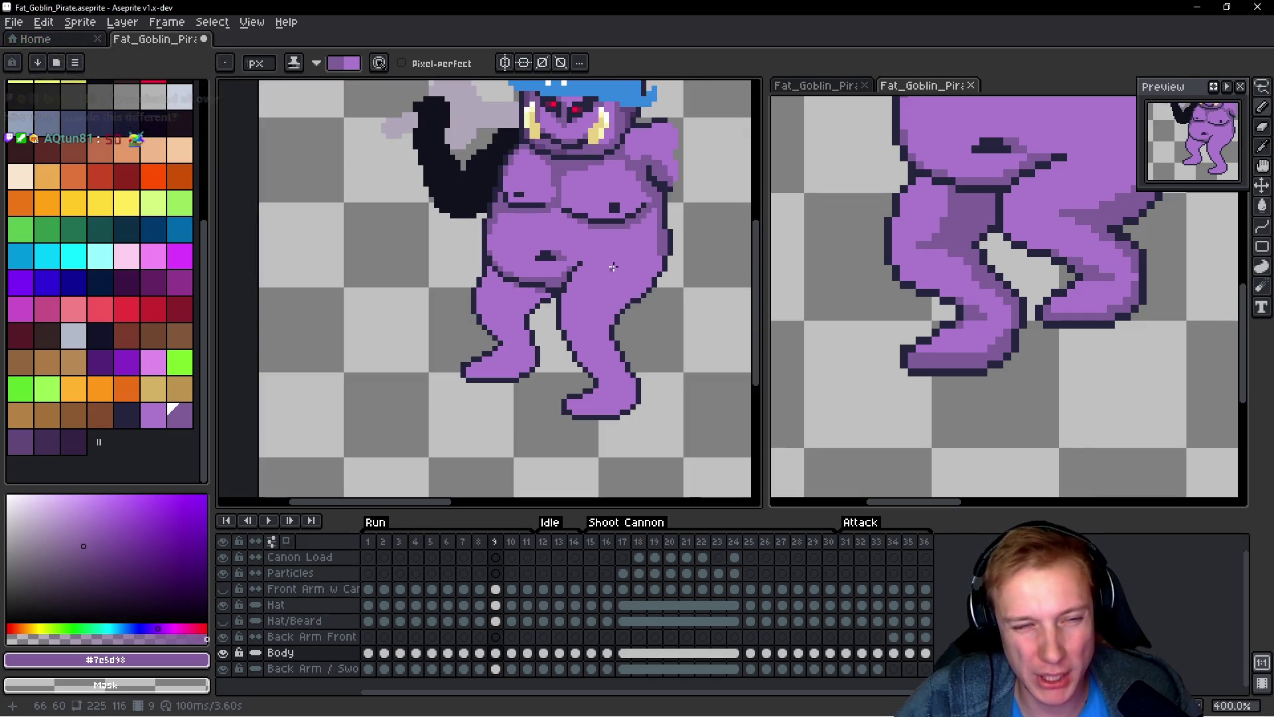
scroll(617, 266, "down", 3)
scroll(617, 266, "down", 1)
scroll(637, 276, "up", 3)
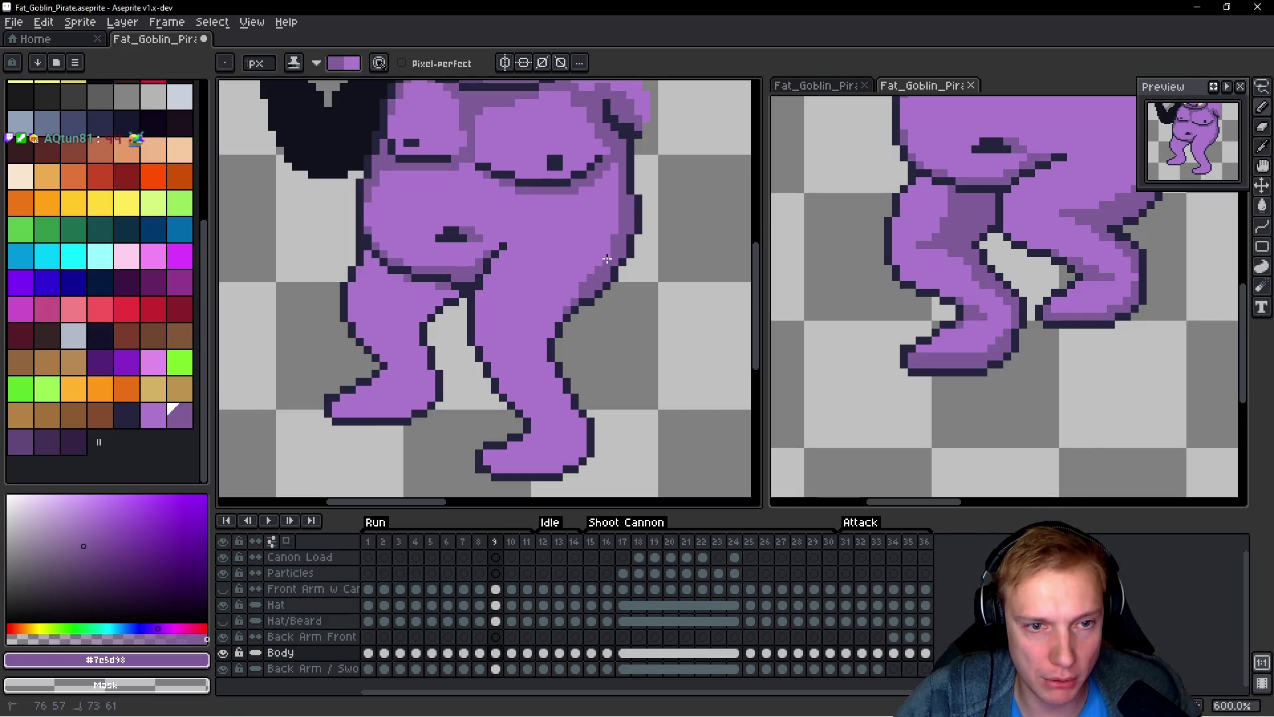
left_click(585, 283)
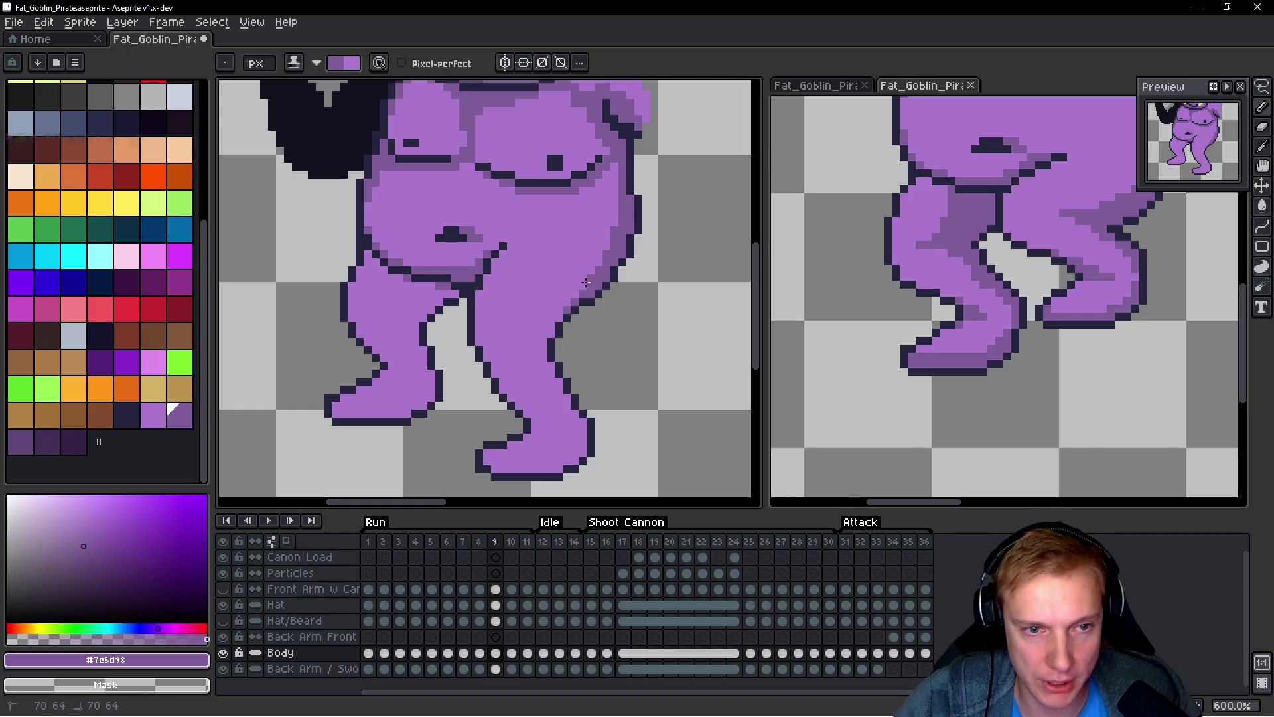
left_click_drag(589, 274, 597, 270)
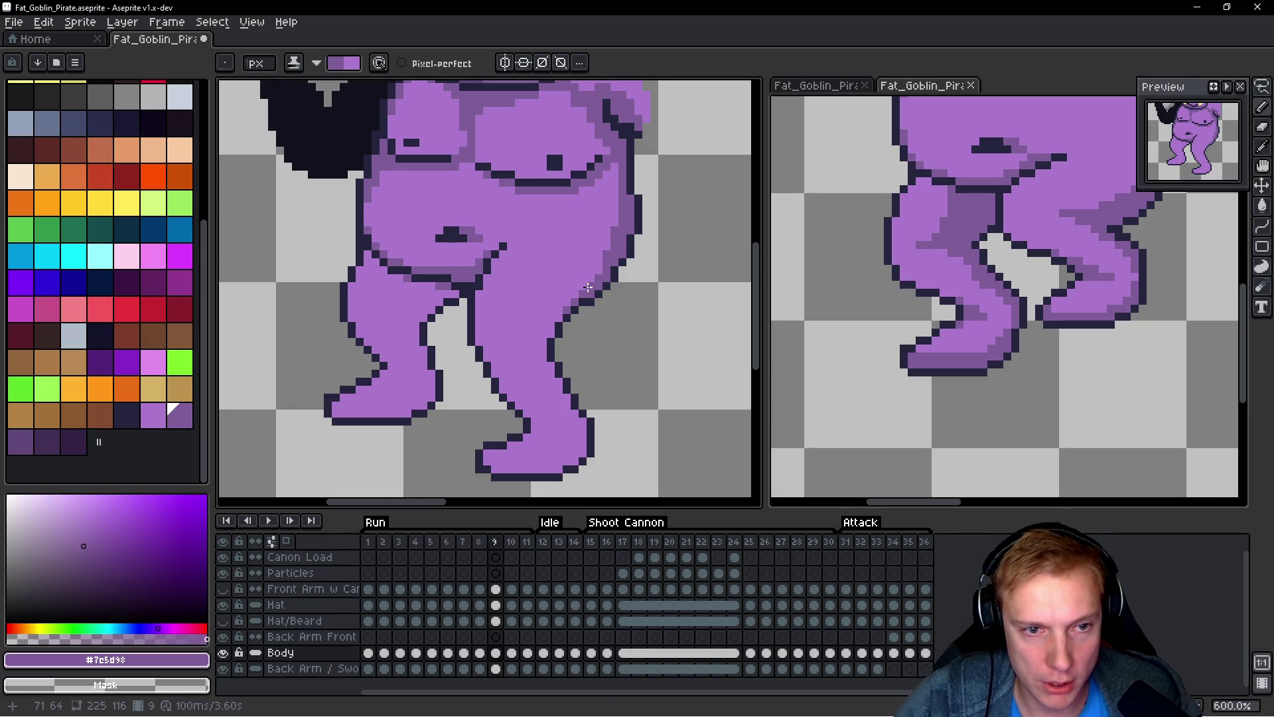
scroll(607, 294, "down", 4)
scroll(594, 262, "up", 5)
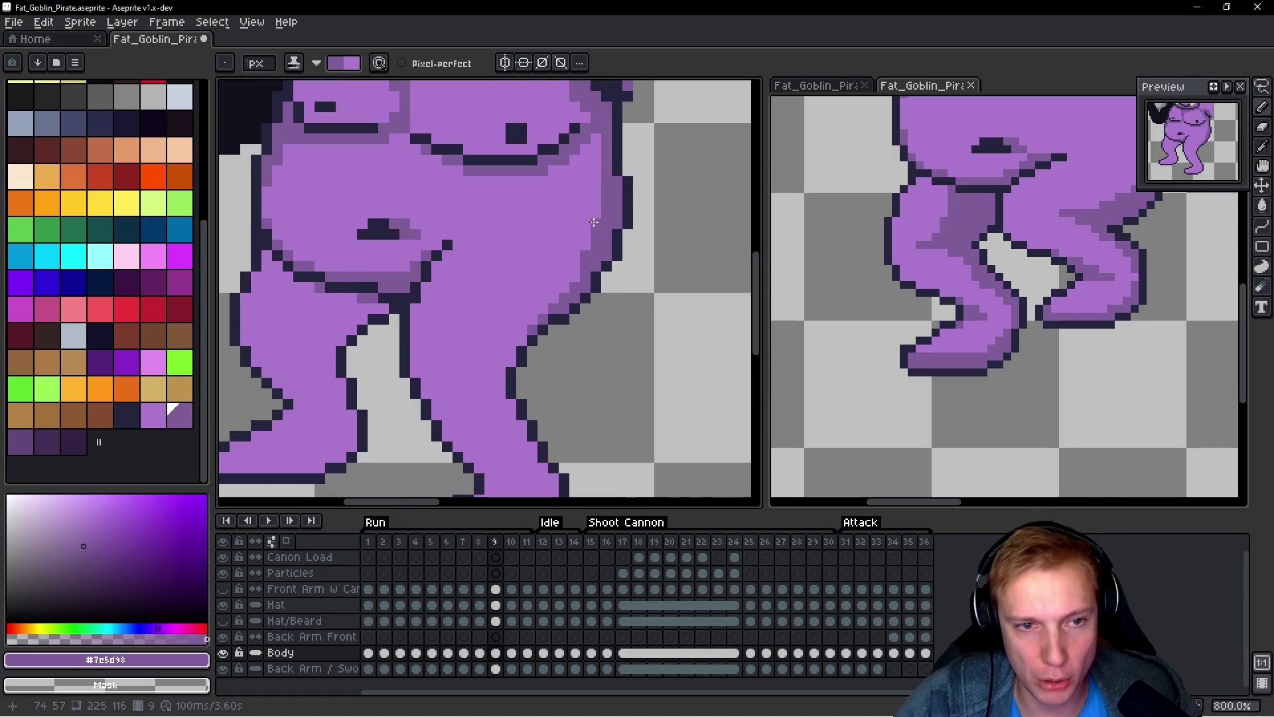
scroll(584, 251, "down", 4)
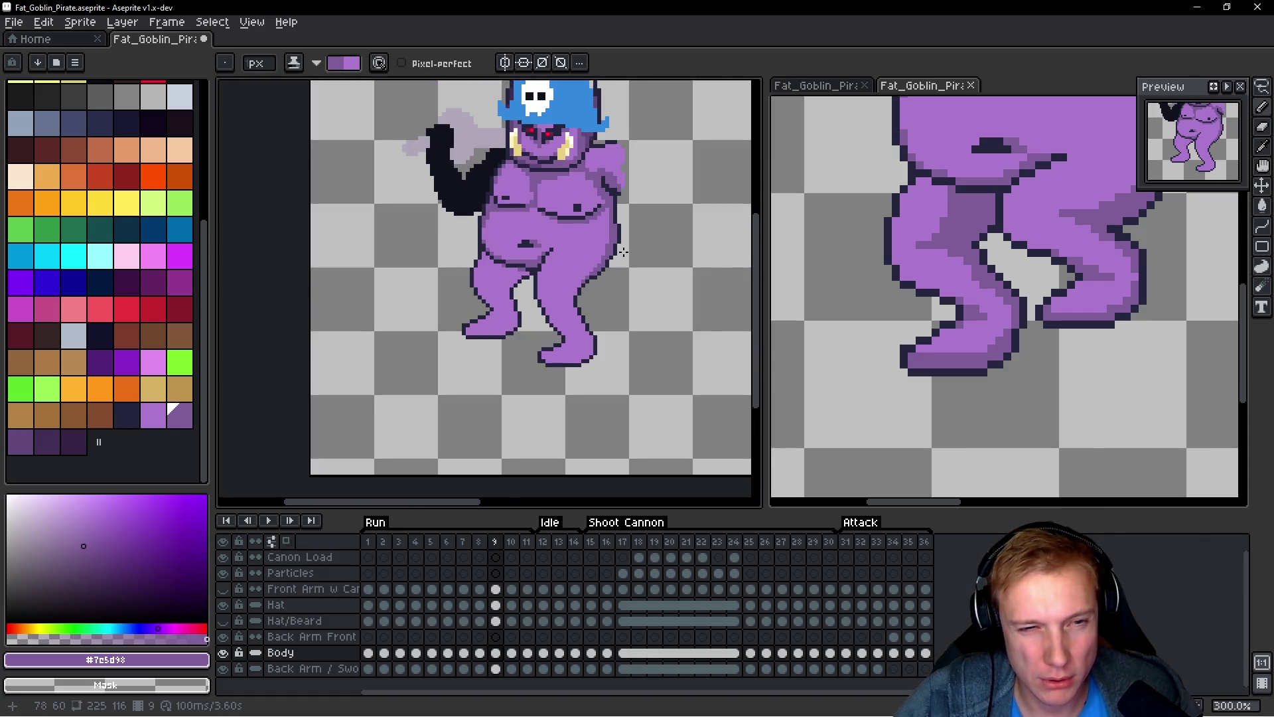
scroll(623, 260, "up", 3)
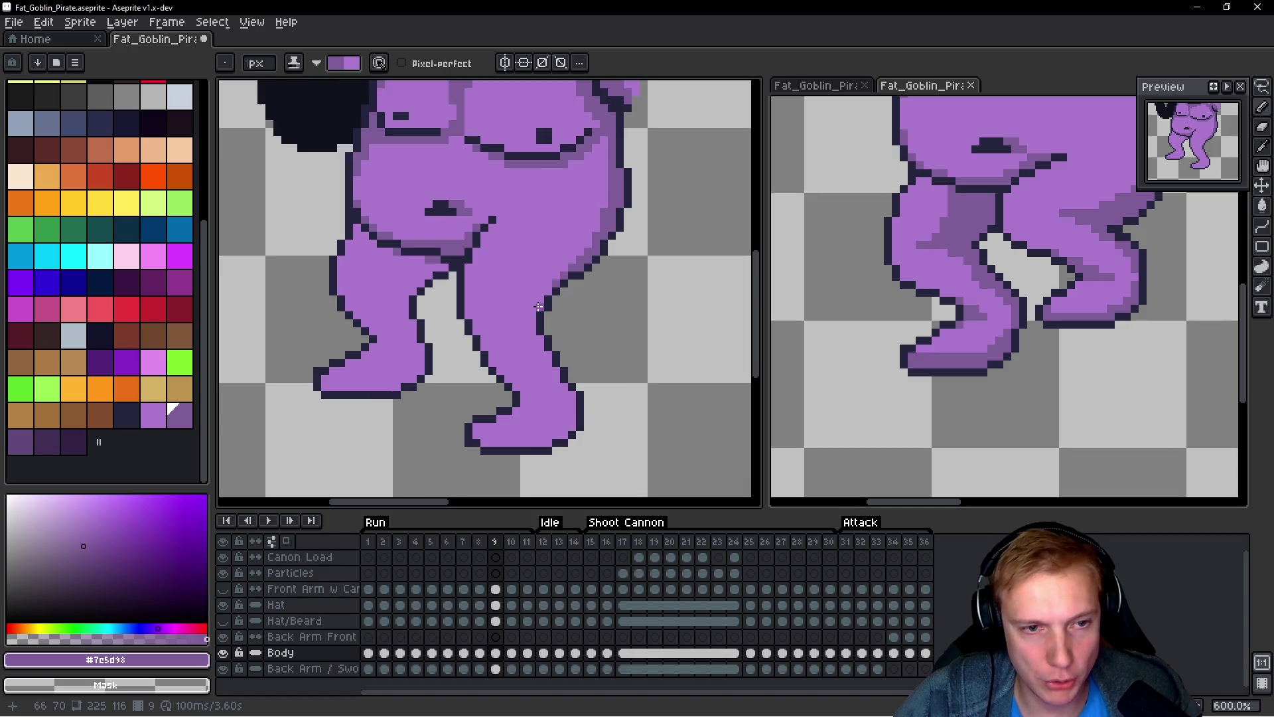
scroll(591, 299, "down", 3)
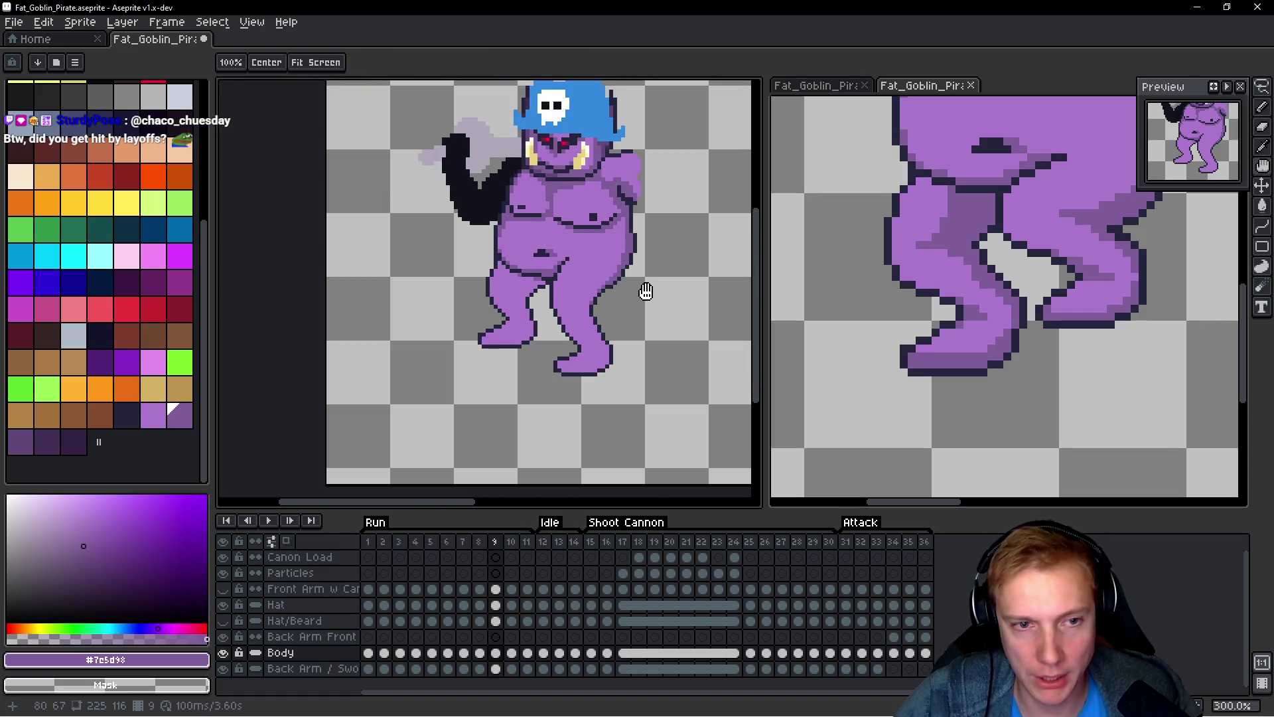
key("period")
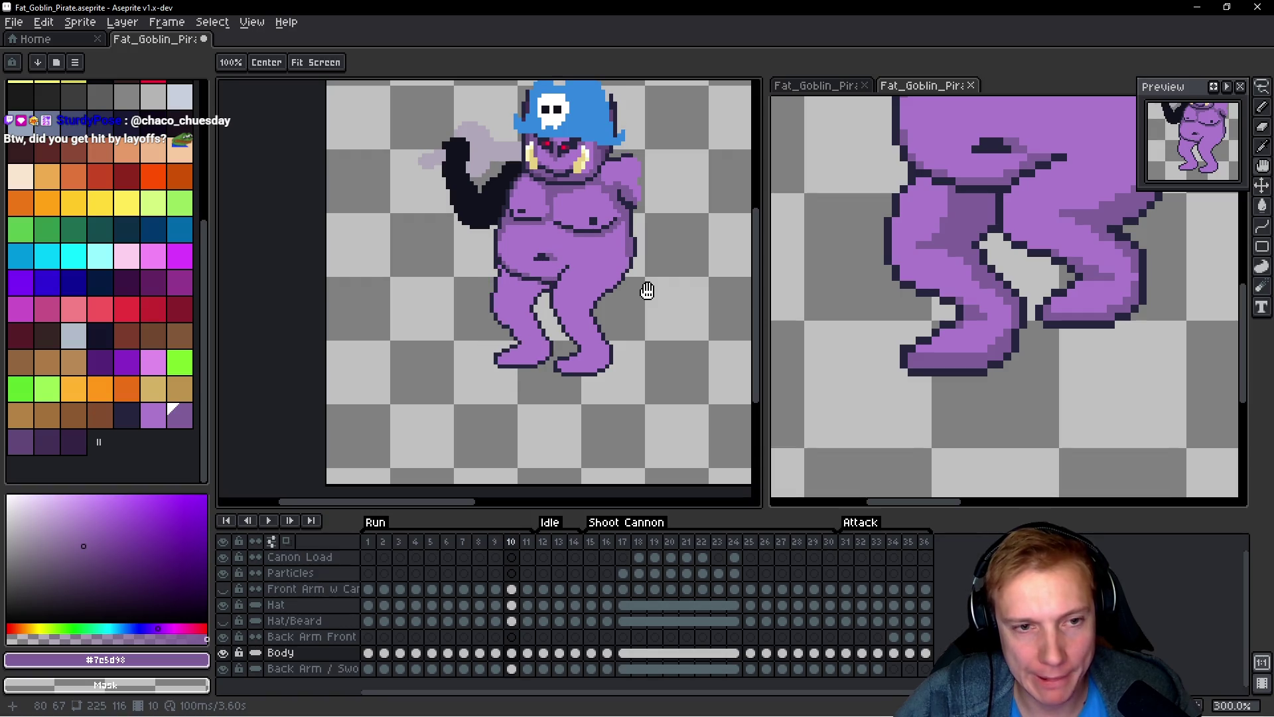
Step: Paint medium-purple shading beside the goblin's leg outline
scroll(629, 281, "up", 2)
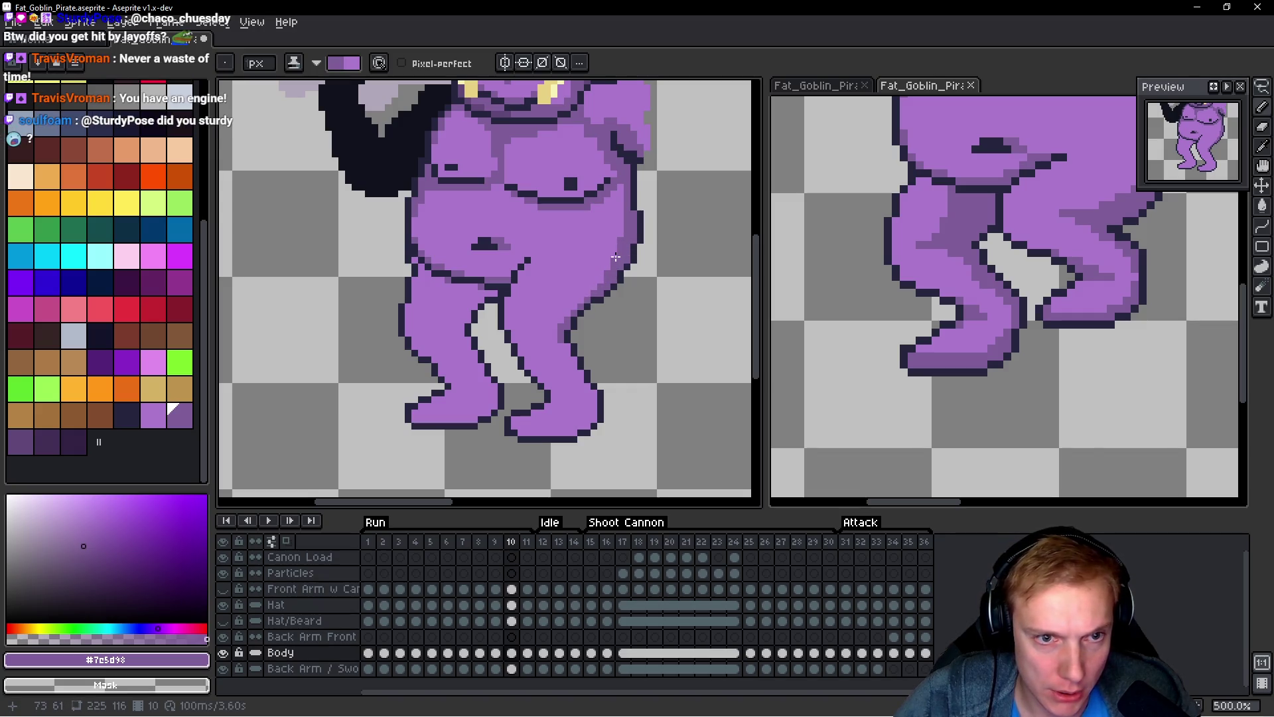
scroll(609, 259, "up", 4)
scroll(610, 260, "down", 5)
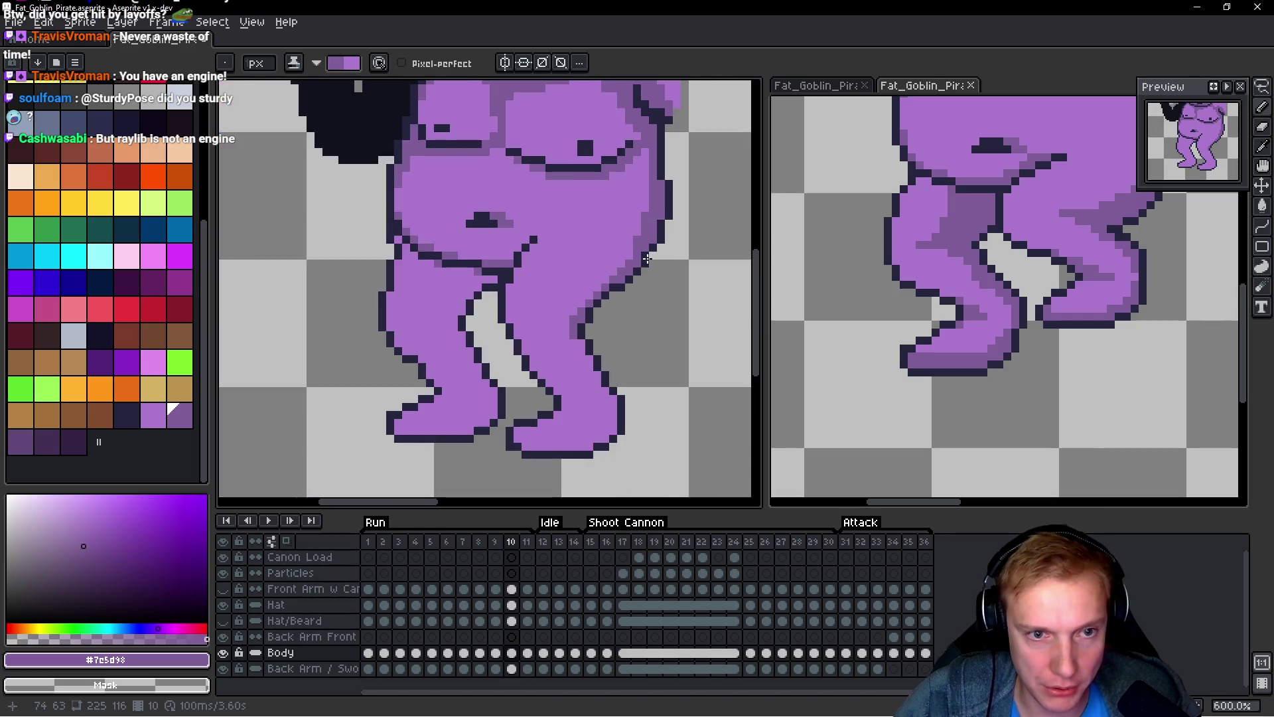
scroll(627, 299, "up", 3)
scroll(628, 298, "up", 2)
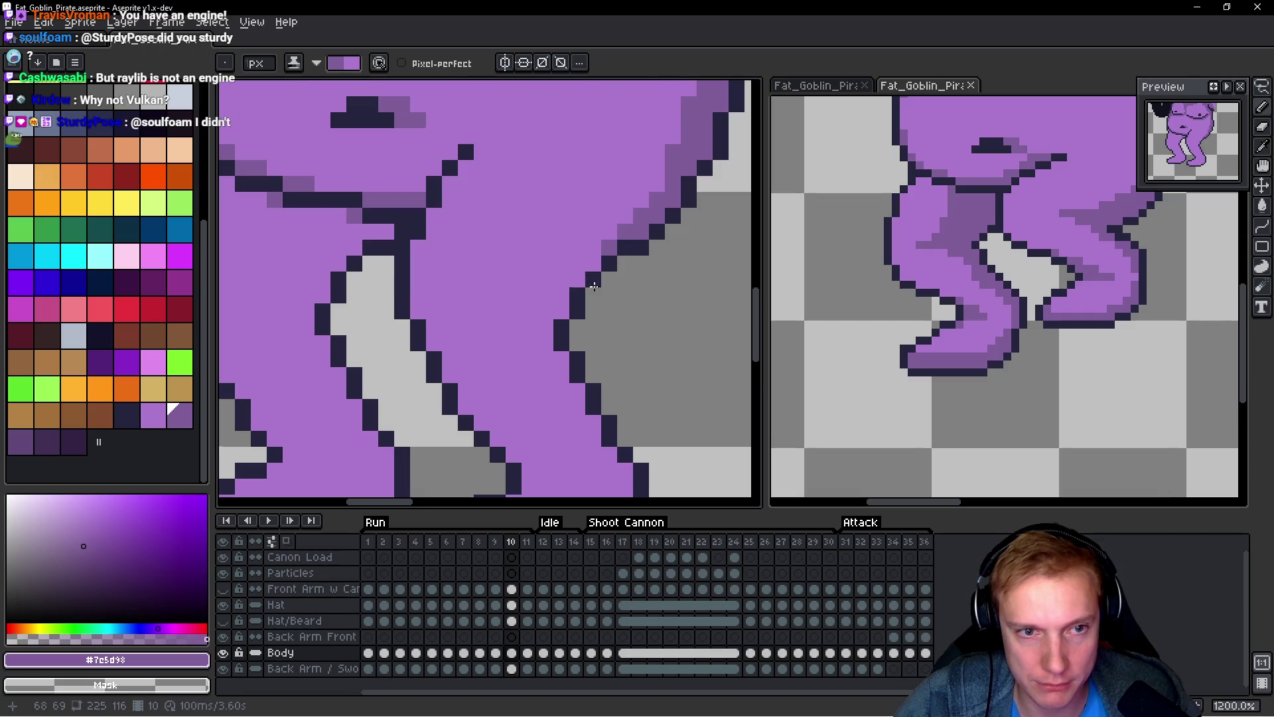
scroll(564, 292, "down", 1)
scroll(557, 298, "up", 1)
mouse_move(548, 306)
left_mouse_down()
mouse_move(521, 307)
mouse_move(554, 292)
left_mouse_up()
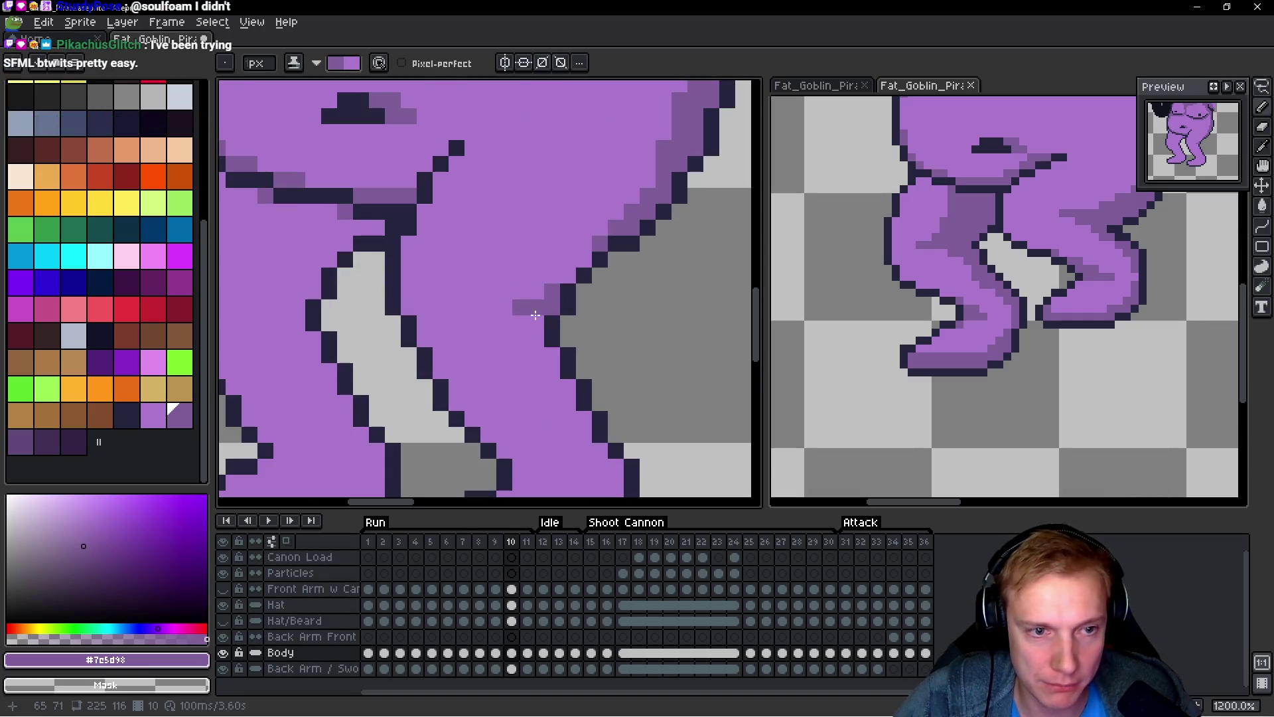
scroll(572, 273, "down", 8)
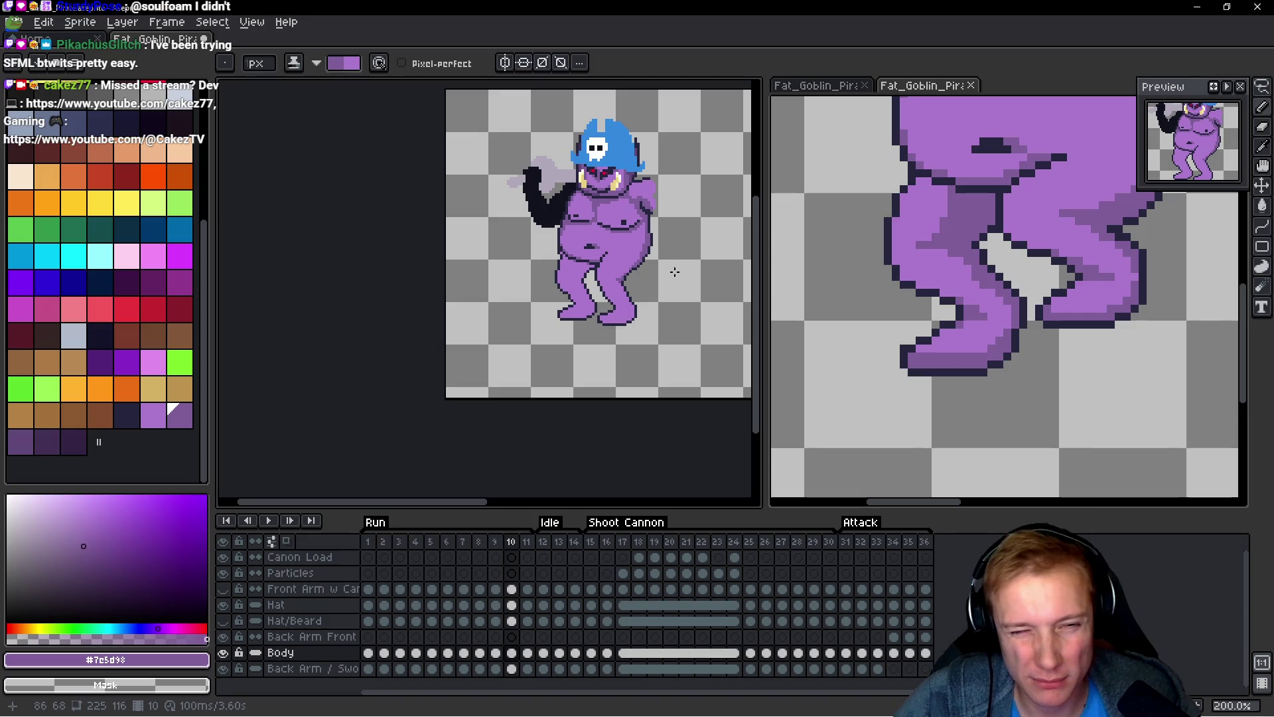
scroll(670, 274, "up", 7)
Step: Add darker shading inside the leg and along its inner outline, and repaint the lower band in base purple
left_click(511, 244)
left_click_drag(550, 251, 593, 337)
mouse_move(506, 365)
left_mouse_down()
mouse_move(430, 256)
mouse_move(516, 346)
left_mouse_up()
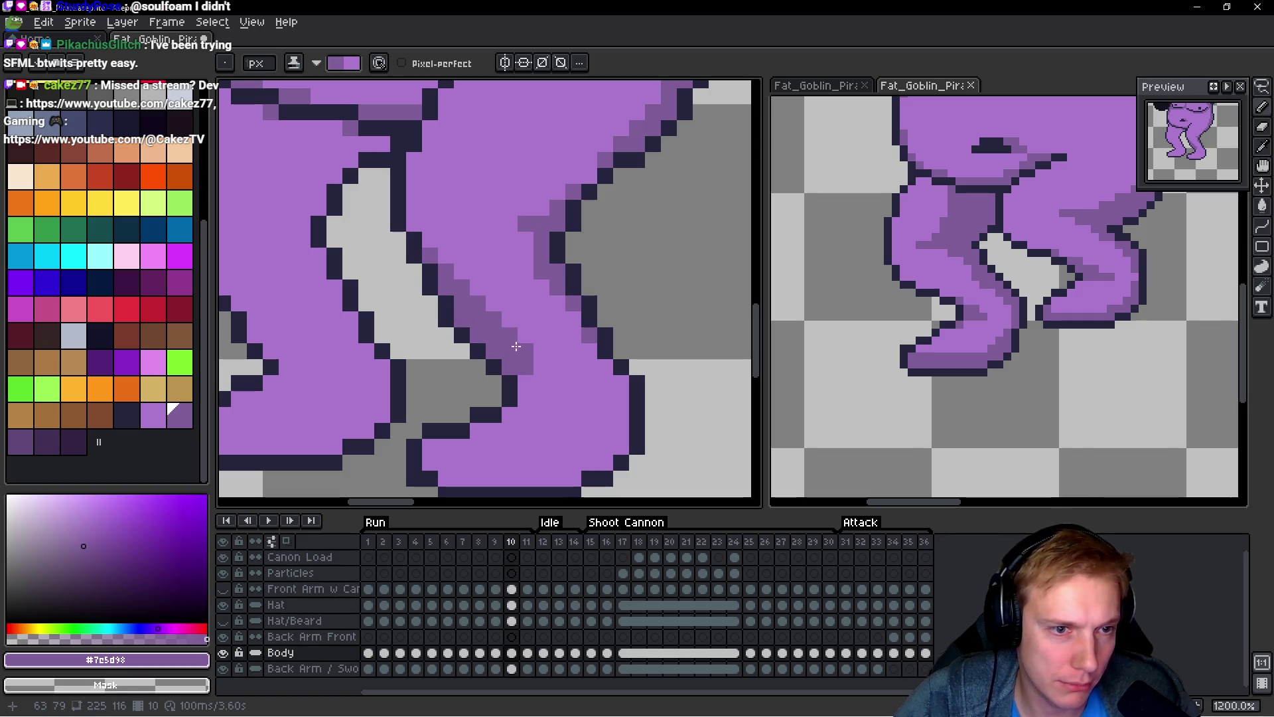
mouse_move(494, 268)
left_mouse_down()
mouse_move(484, 259)
mouse_move(531, 350)
left_mouse_up()
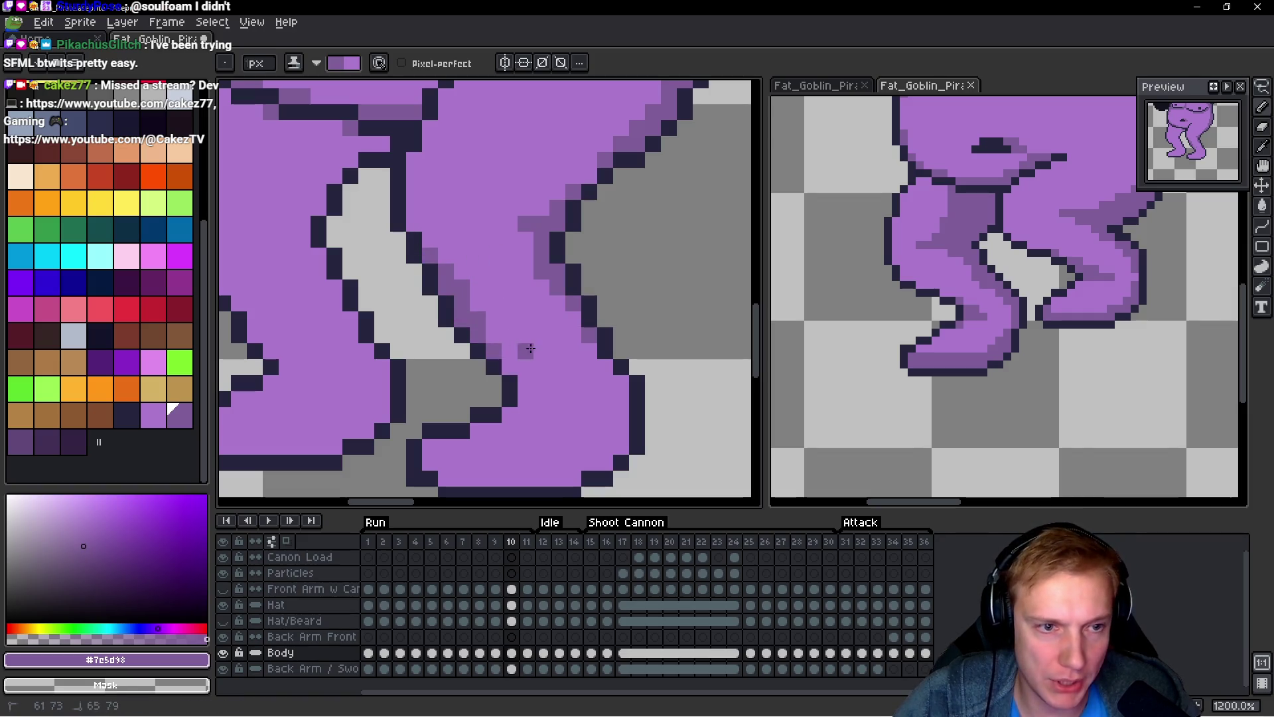
scroll(464, 298, "down", 3)
scroll(407, 255, "up", 2)
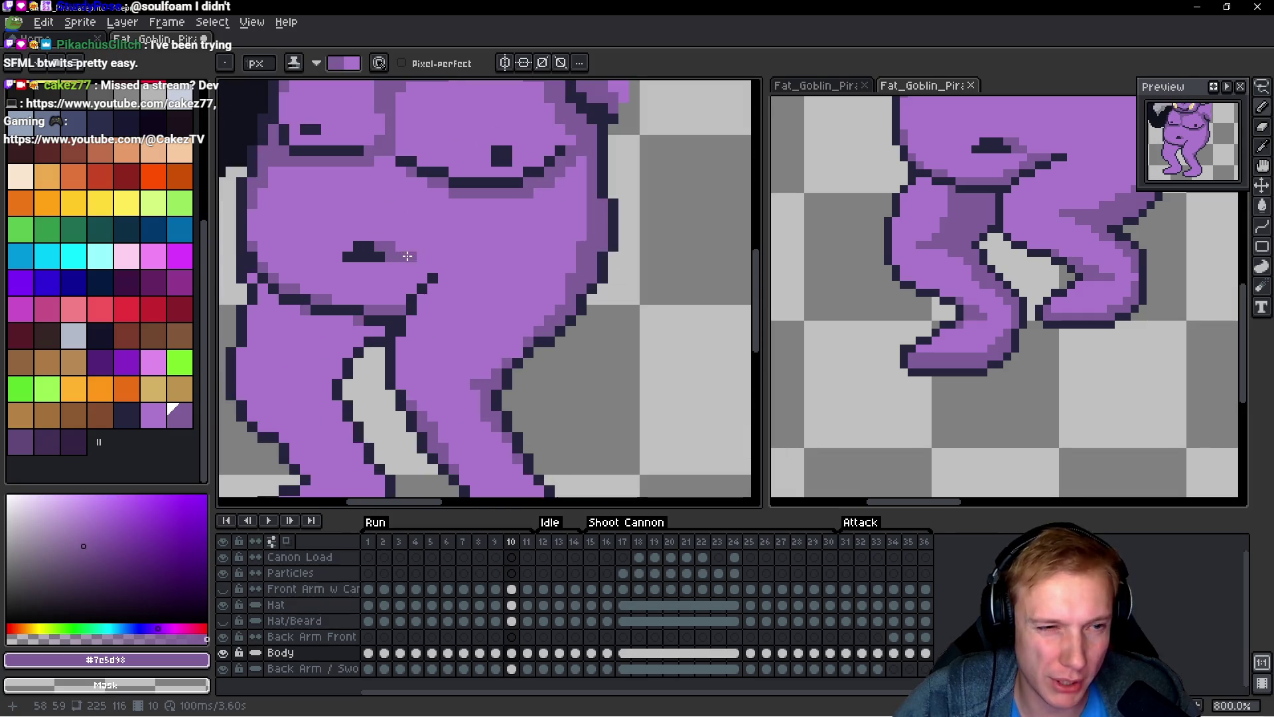
Step: Extend the dark outline under the goblin's belly
left_click_drag(399, 303, 423, 278)
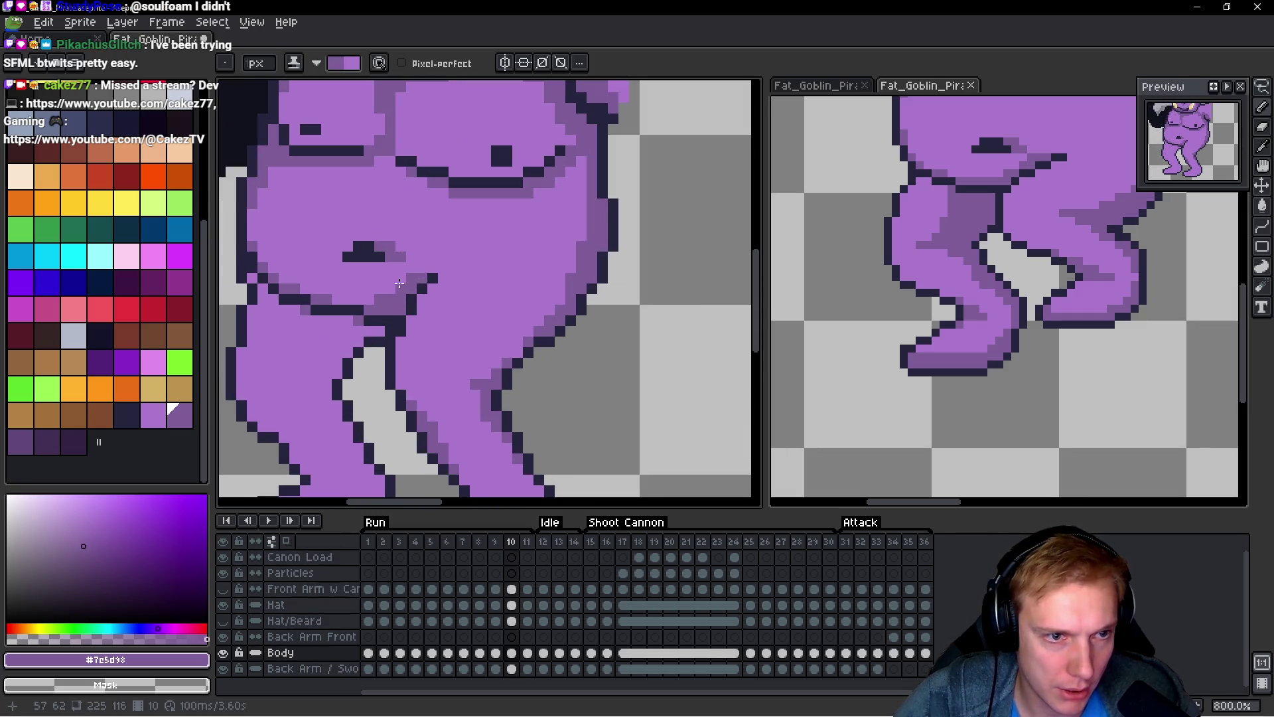
scroll(416, 283, "down", 3)
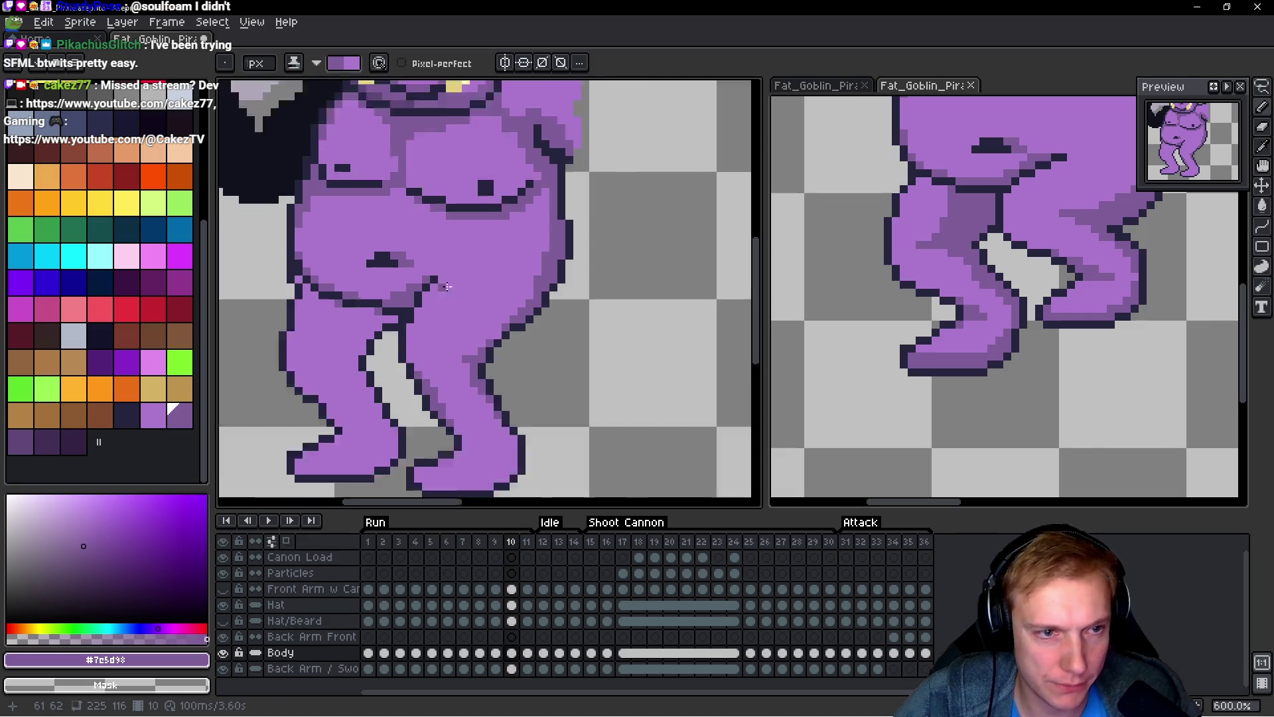
scroll(430, 292, "up", 3)
scroll(430, 291, "down", 2)
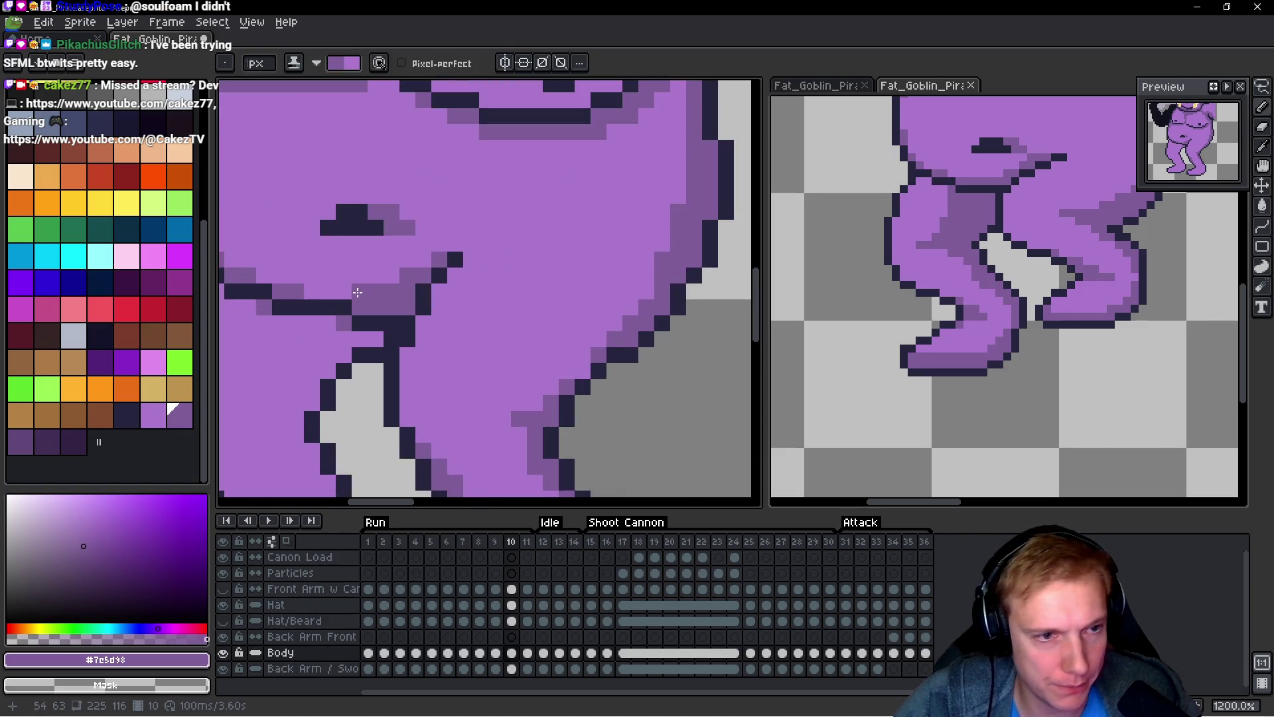
Step: Back on frame 10, shade along the belly's underside line
key("Left")
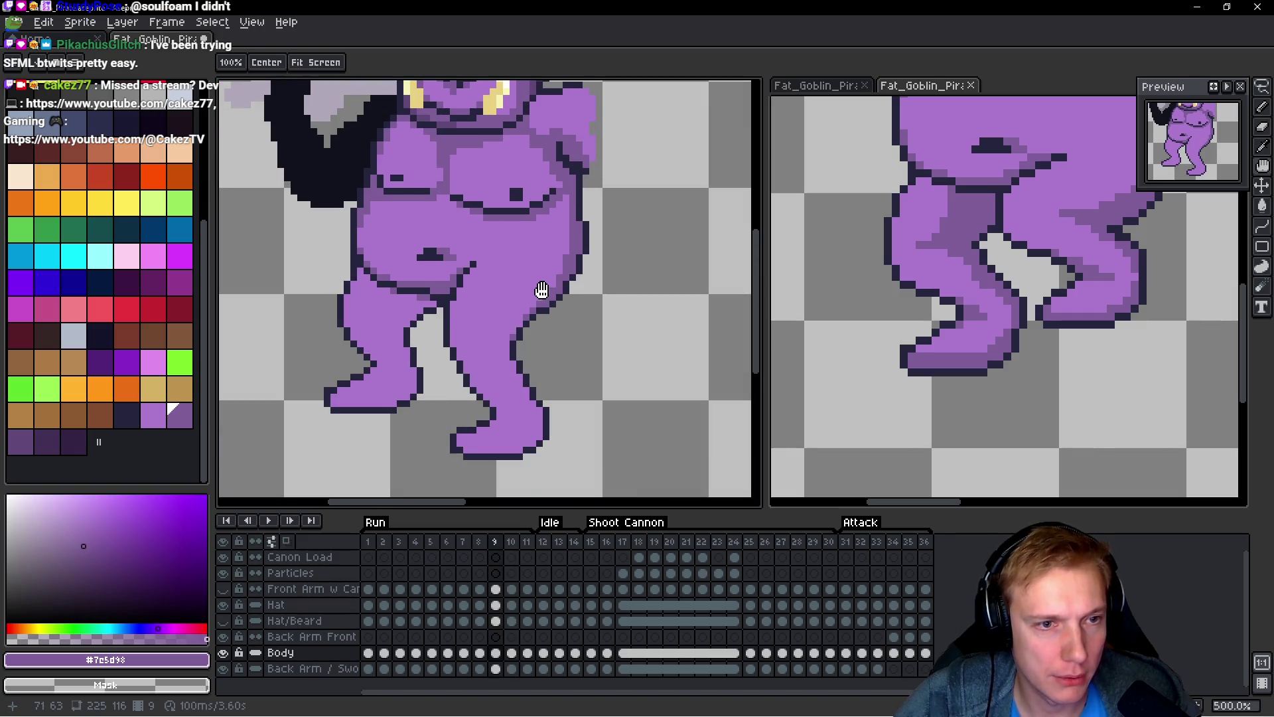
key("Right")
key("Right")
scroll(485, 291, "up", 3)
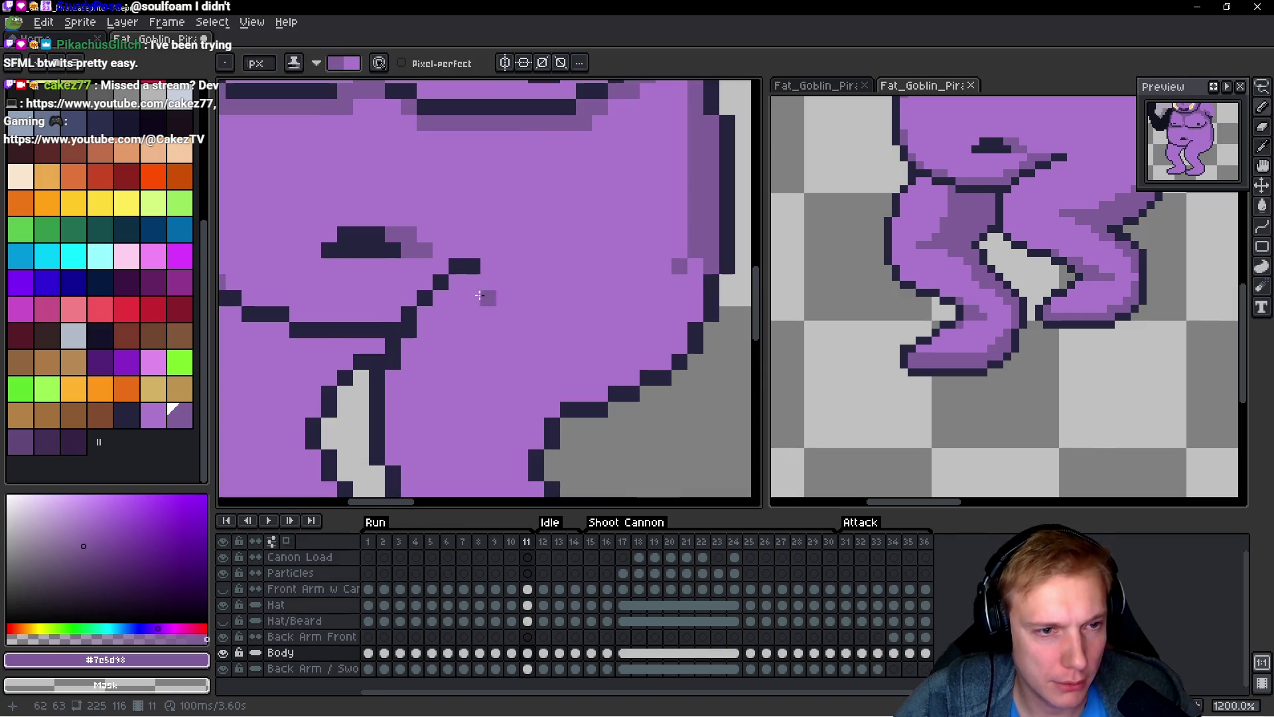
left_click_drag(267, 296, 250, 293)
mouse_move(408, 298)
left_mouse_down()
mouse_move(362, 298)
mouse_move(409, 288)
left_mouse_up()
scroll(410, 287, "down", 4)
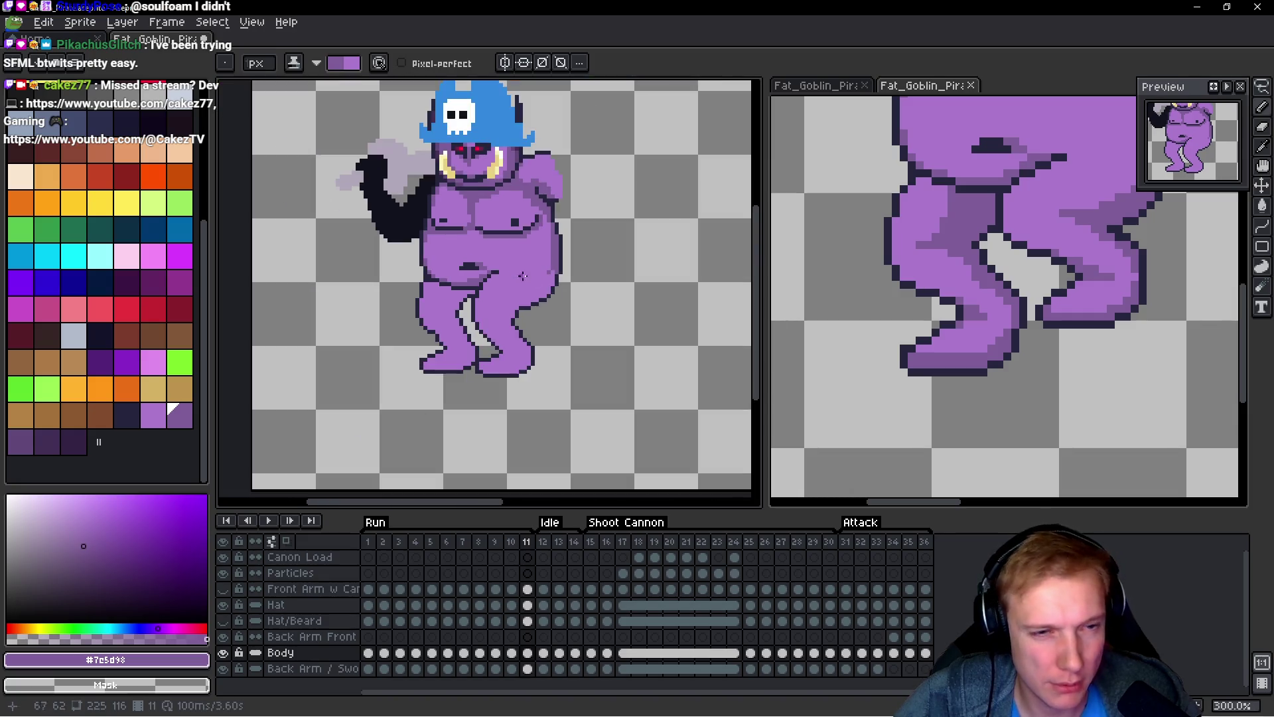
scroll(520, 271, "up", 4)
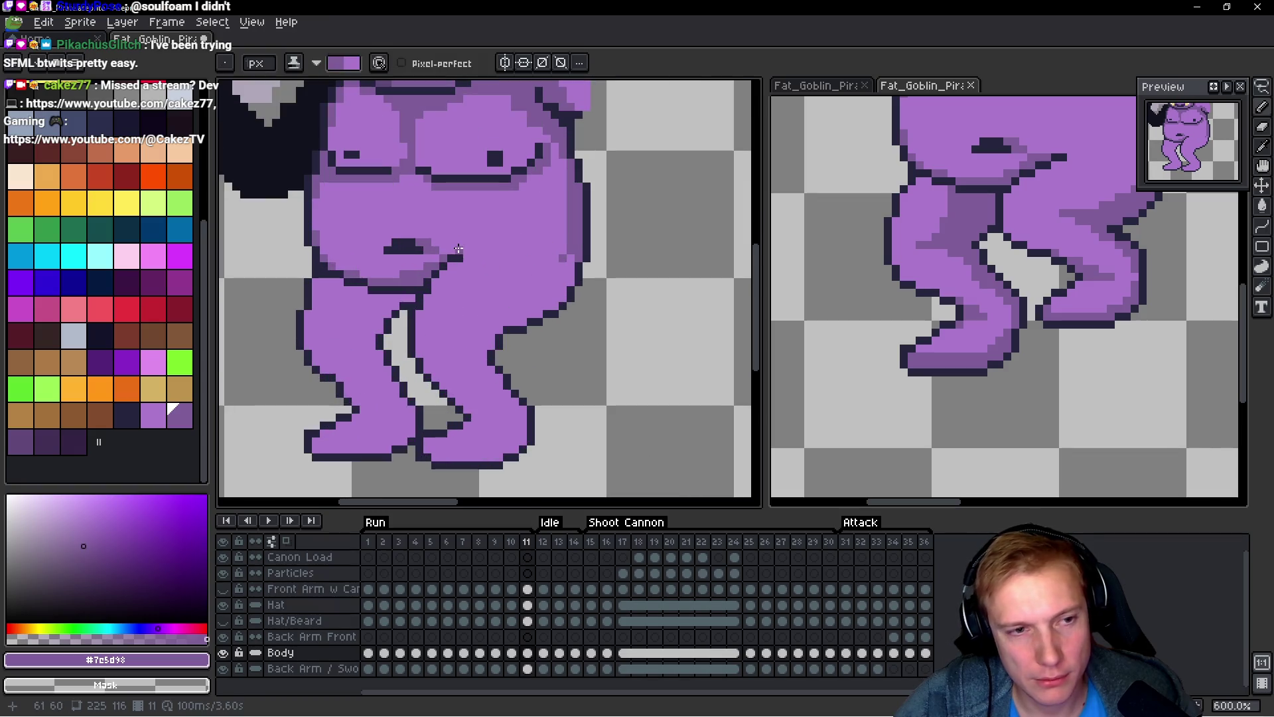
scroll(464, 244, "up", 3)
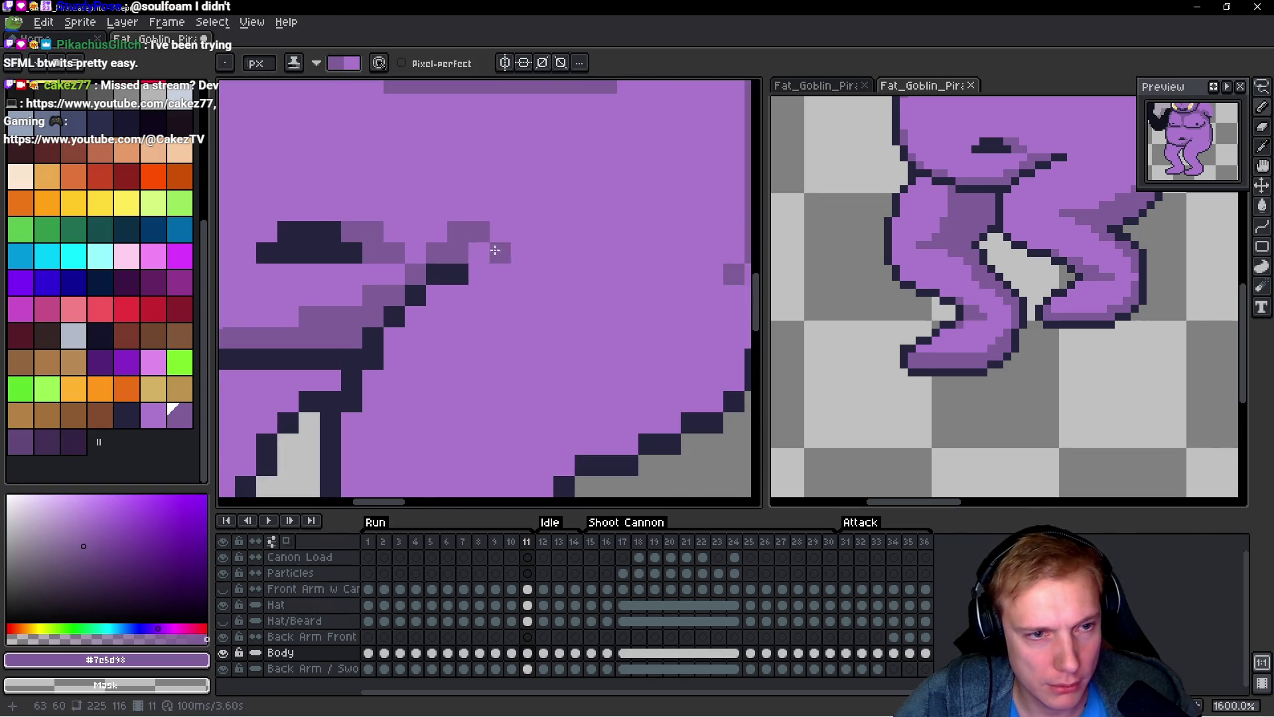
scroll(539, 260, "down", 5)
Step: Pan and zoom the view around the goblin's belly and legs
key("space")
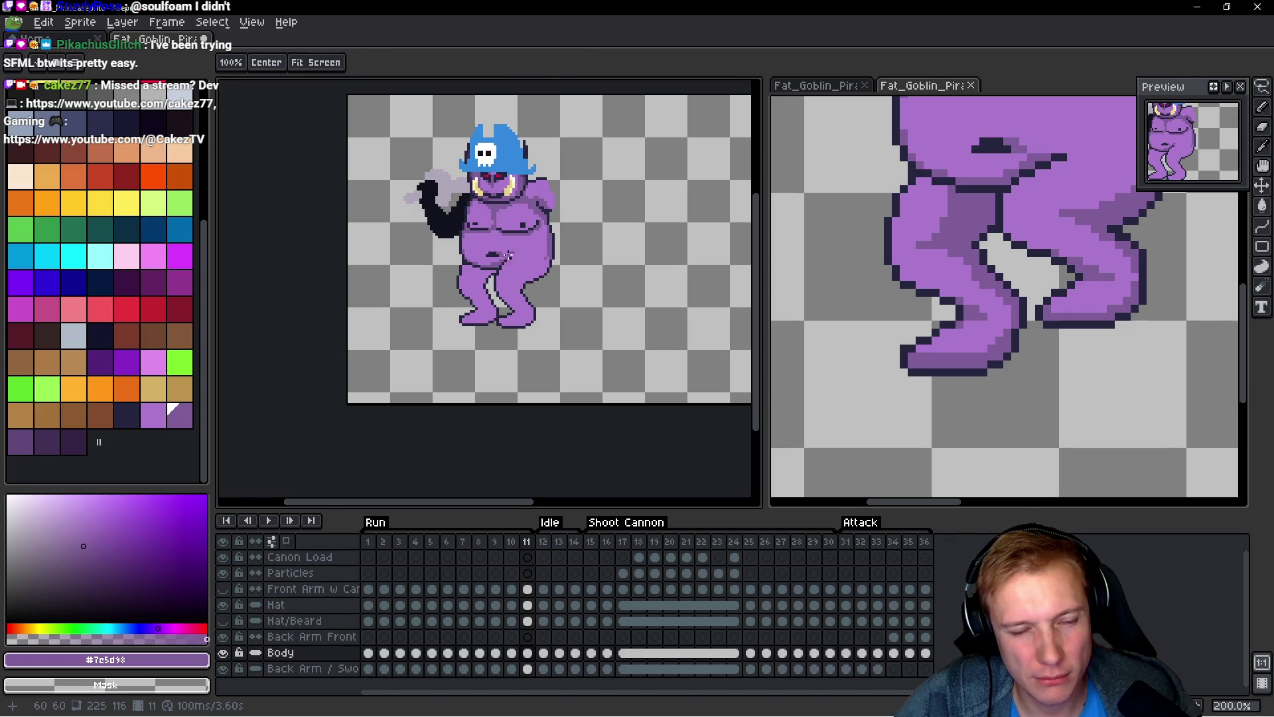
scroll(508, 255, "up", 4)
scroll(591, 251, "down", 4)
scroll(601, 255, "up", 1)
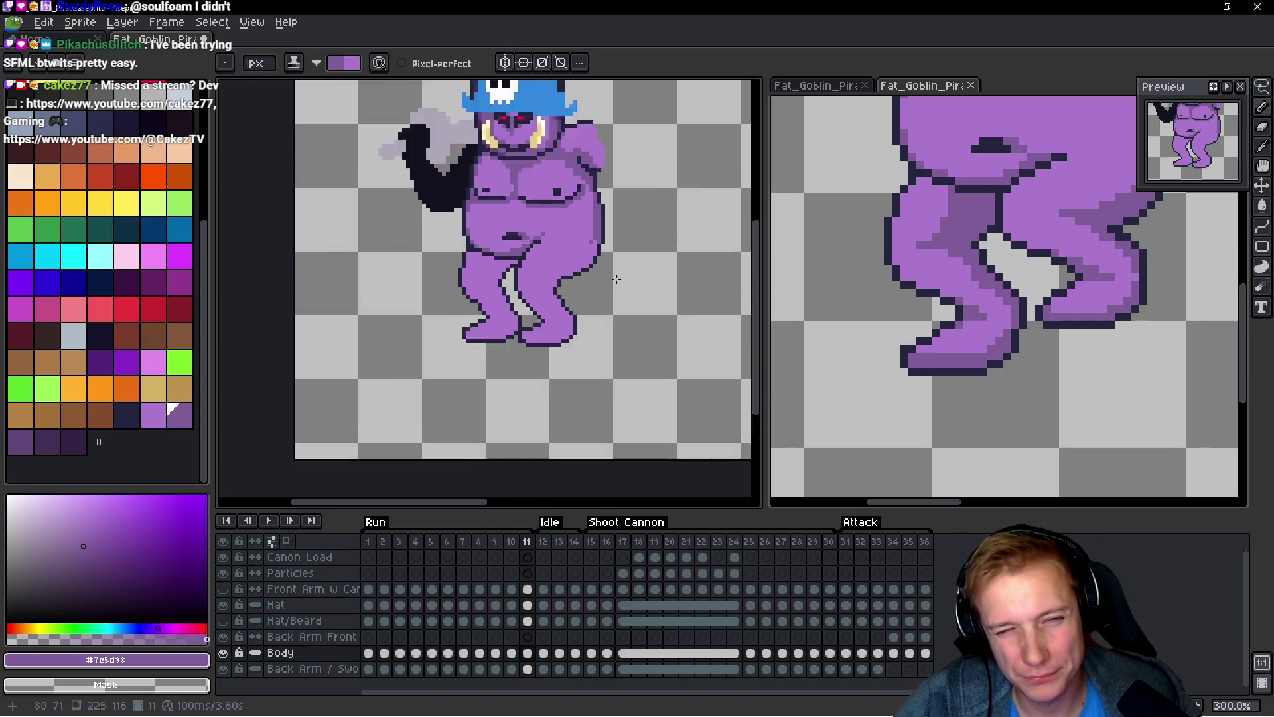
scroll(617, 279, "up", 2)
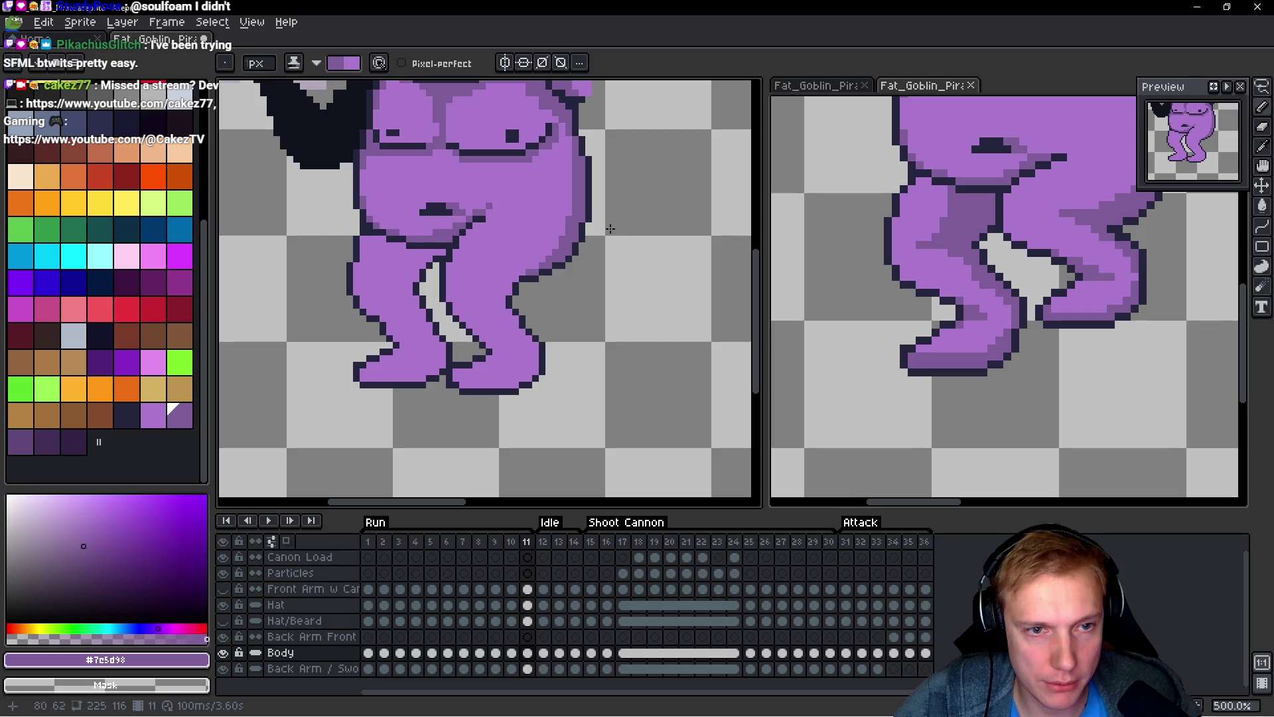
scroll(554, 301, "up", 4)
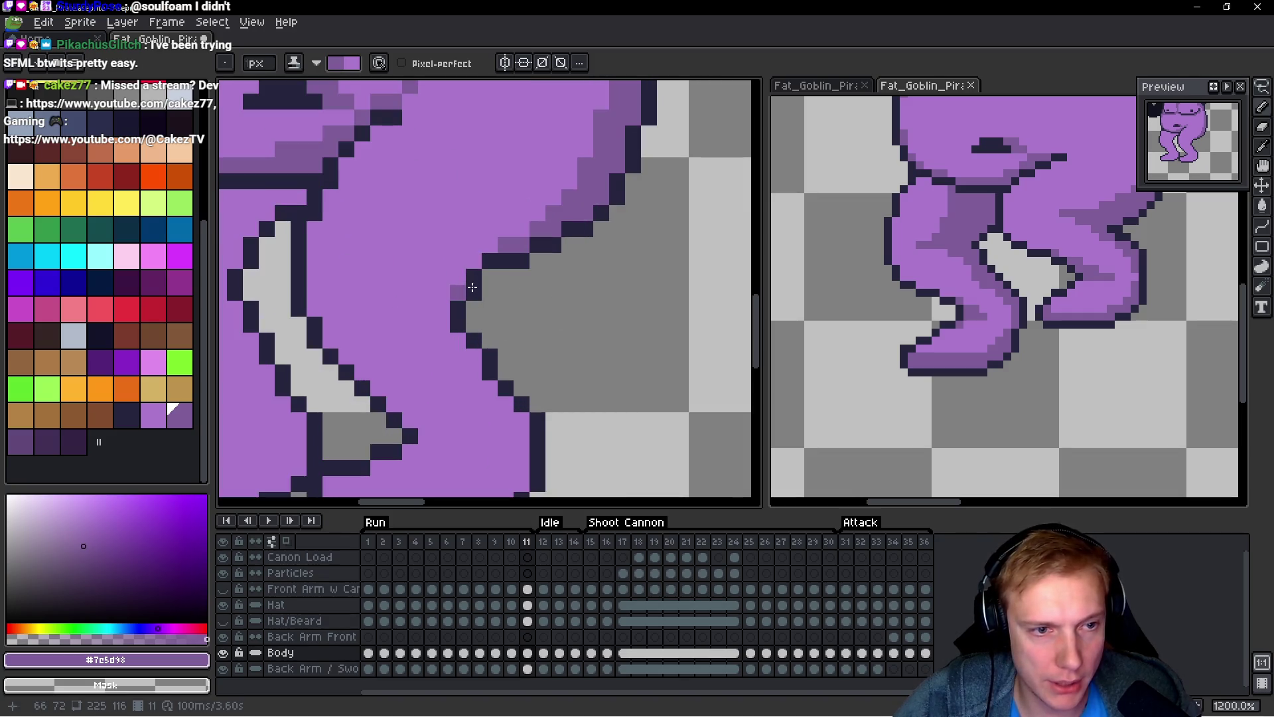
scroll(529, 290, "down", 5)
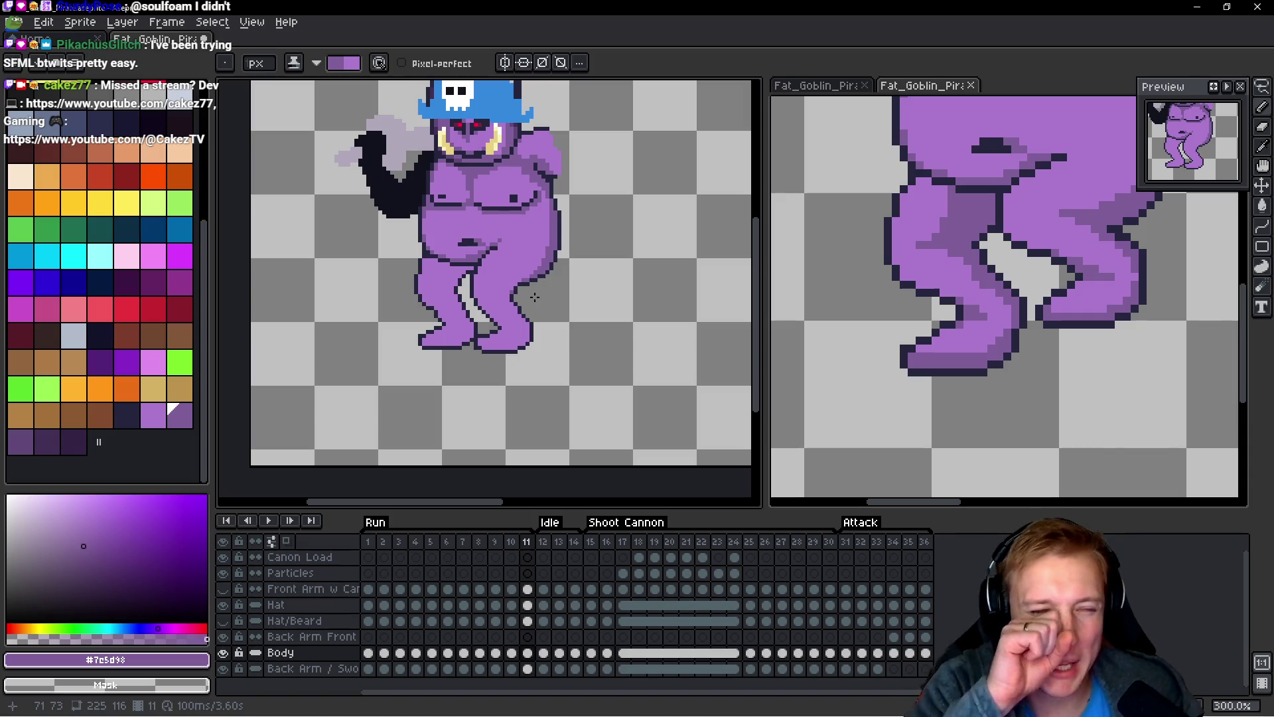
key("space")
Step: On frame 7, add lighter shading above the crotch line and along its upper edge
key("Left")
key("Left")
key("Left")
key("Left")
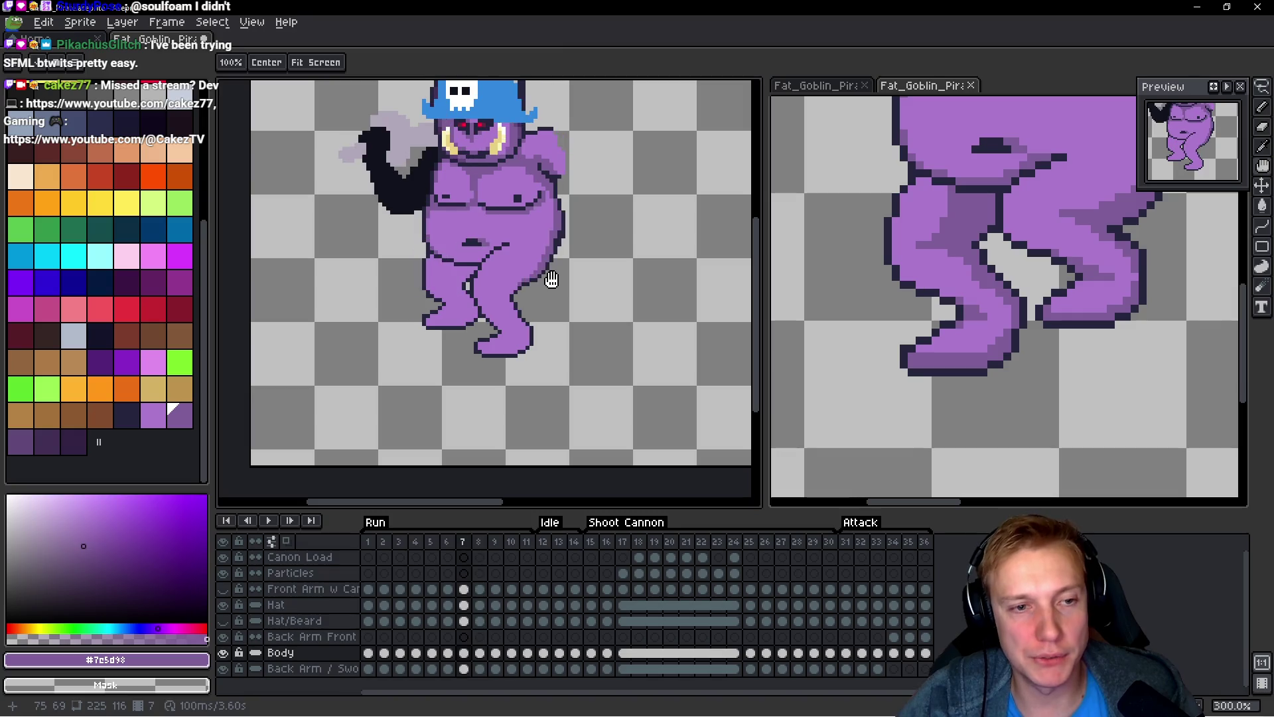
key("Left")
key("space")
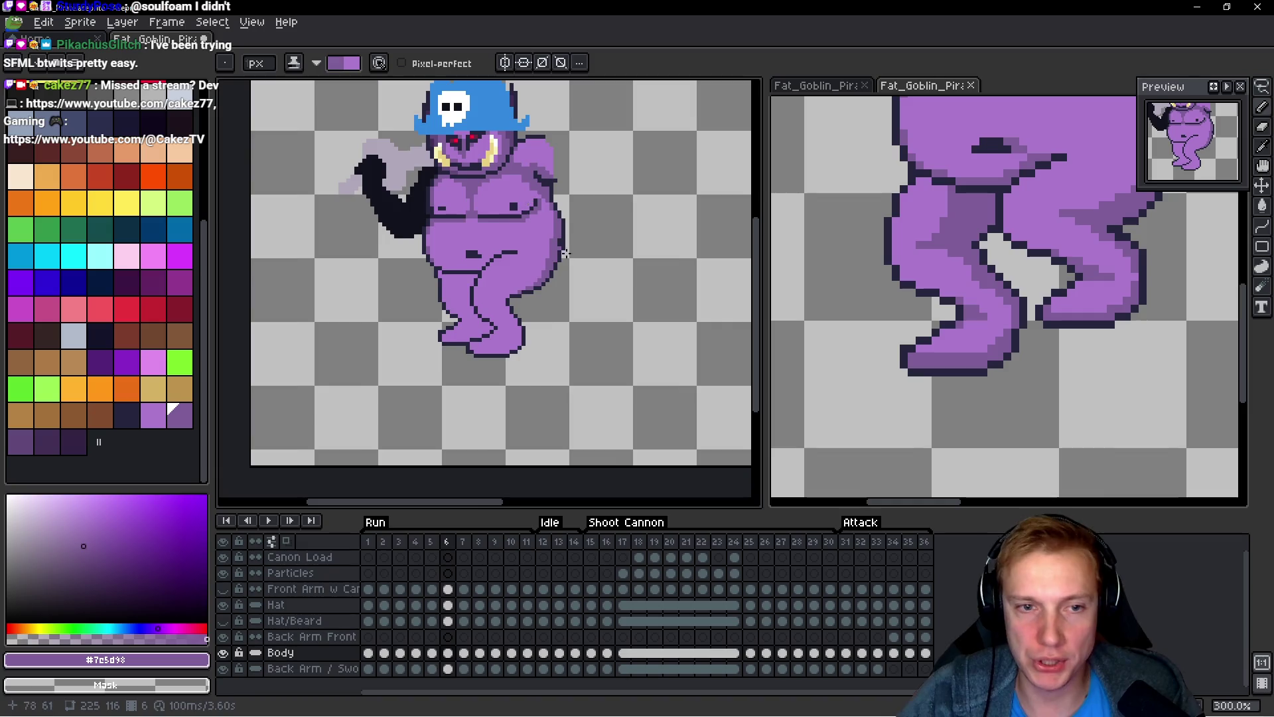
scroll(589, 288, "up", 4)
scroll(590, 288, "up", 1)
mouse_move(485, 263)
left_mouse_down()
mouse_move(384, 262)
mouse_move(519, 217)
left_mouse_up()
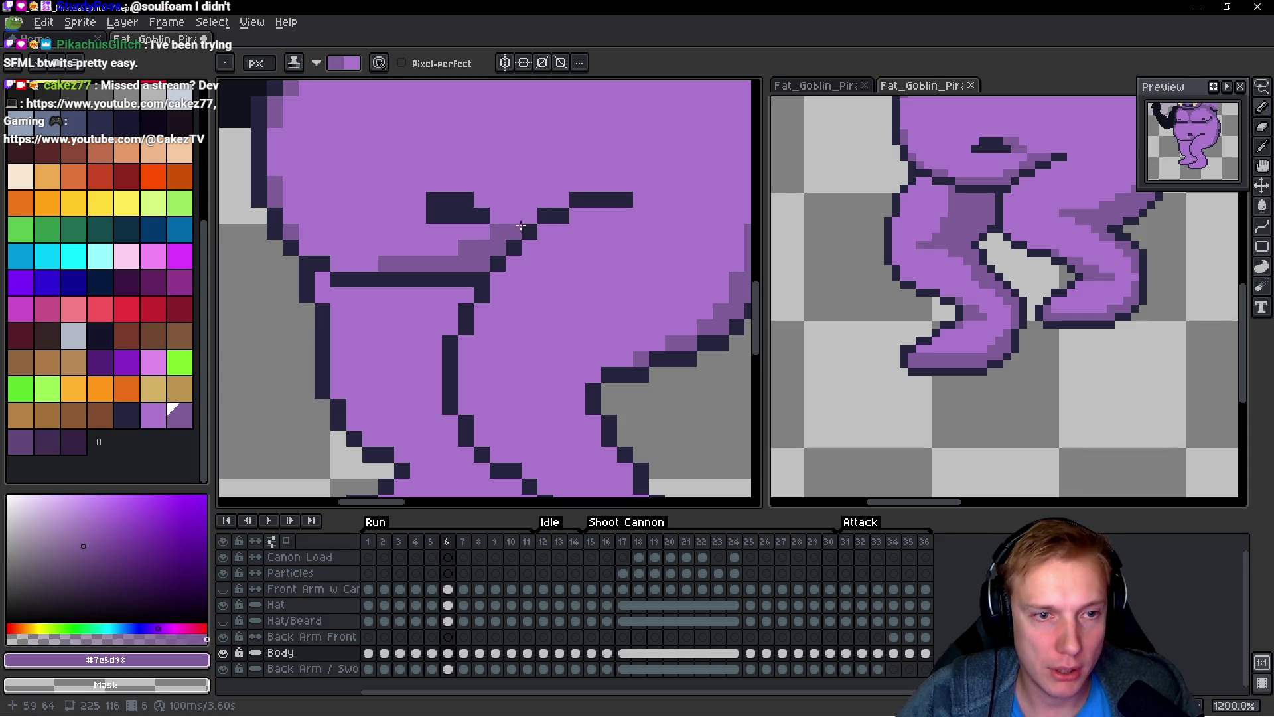
scroll(524, 219, "down", 3)
scroll(502, 237, "up", 2)
scroll(503, 237, "up", 2)
left_click_drag(417, 233, 463, 233)
left_click_drag(374, 211, 396, 211)
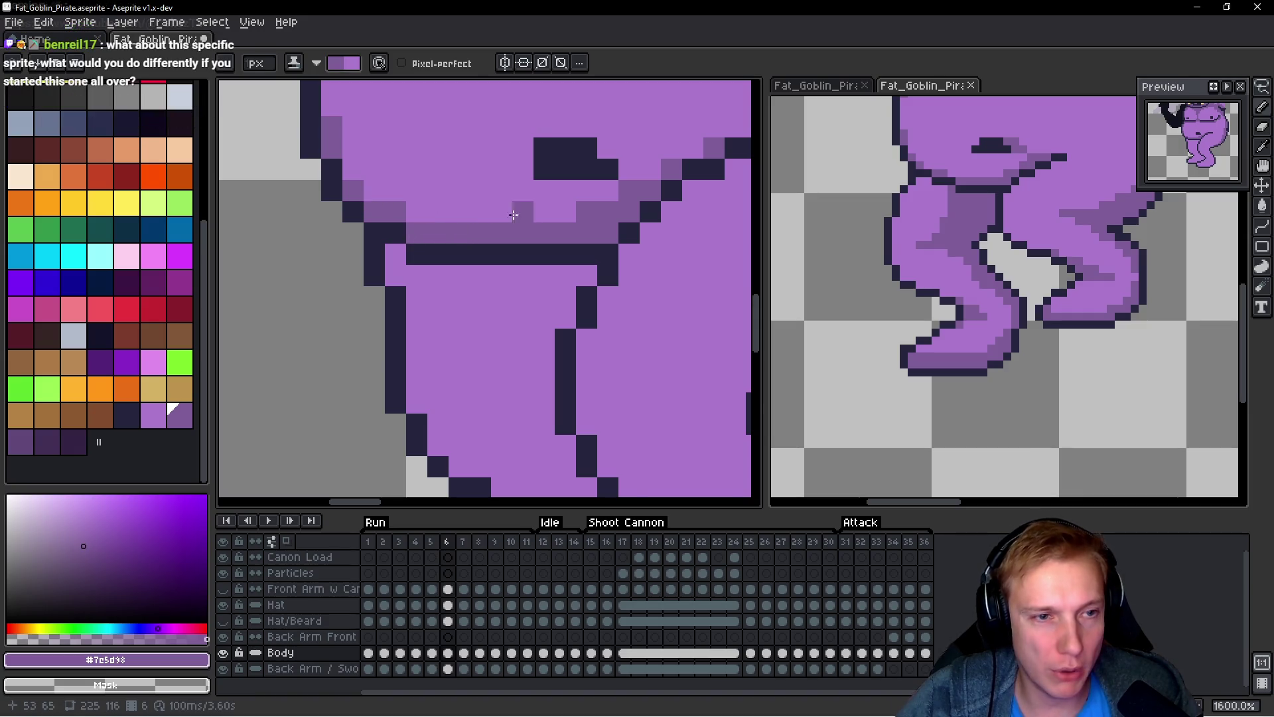
scroll(513, 214, "down", 4)
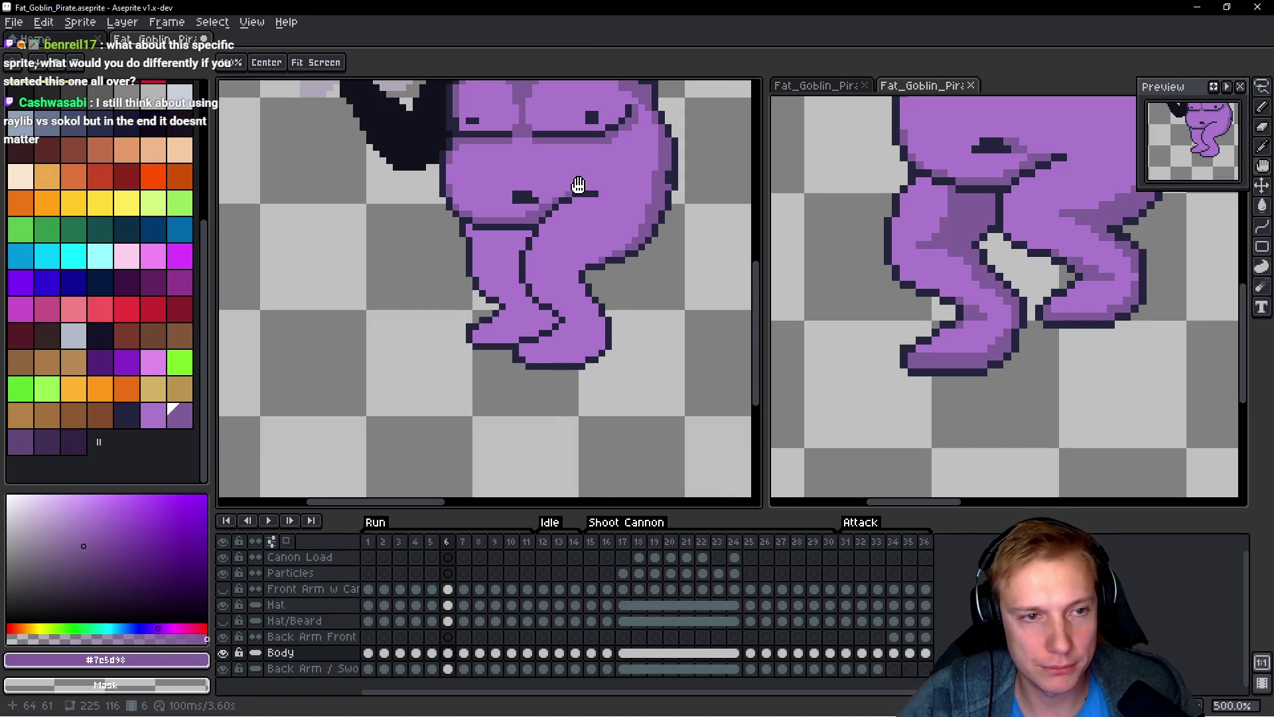
scroll(515, 189, "up", 4)
Step: Shade beneath the belly line on frames 5 and 4, adding pixels along the lower outline
key("Left")
mouse_move(428, 269)
left_mouse_down()
mouse_move(550, 269)
mouse_move(581, 237)
left_mouse_up()
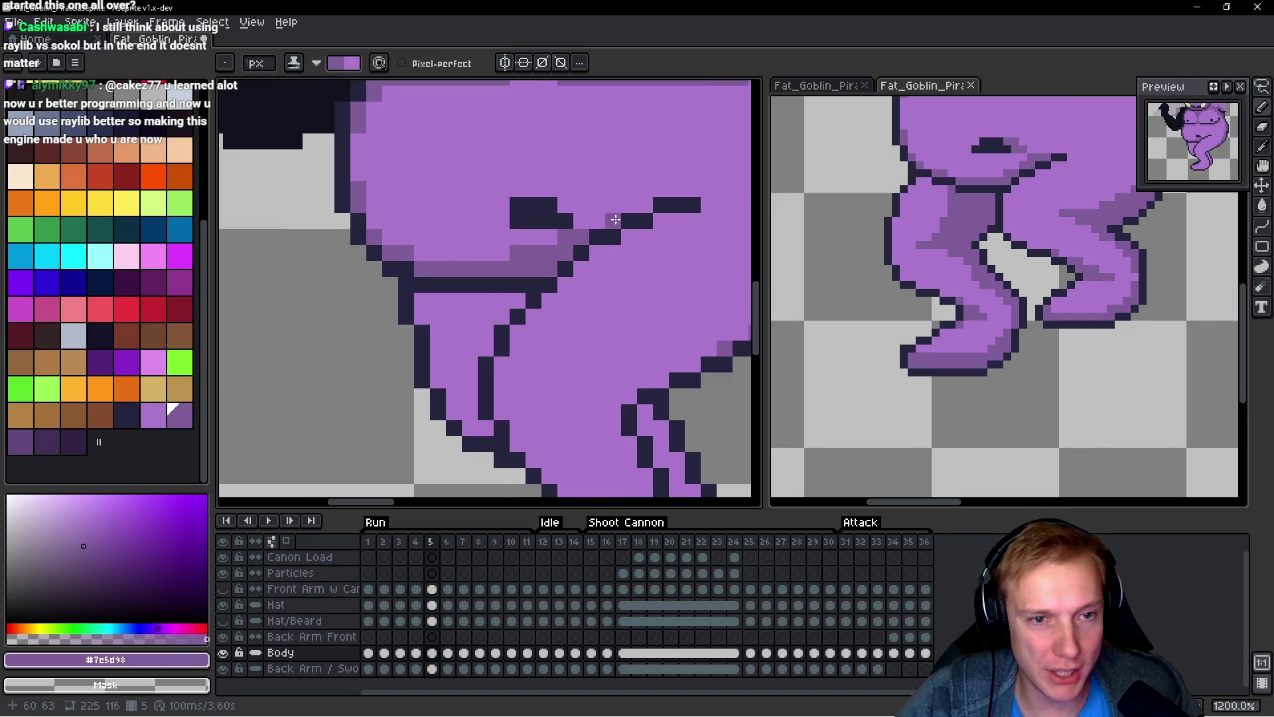
scroll(687, 233, "down", 5)
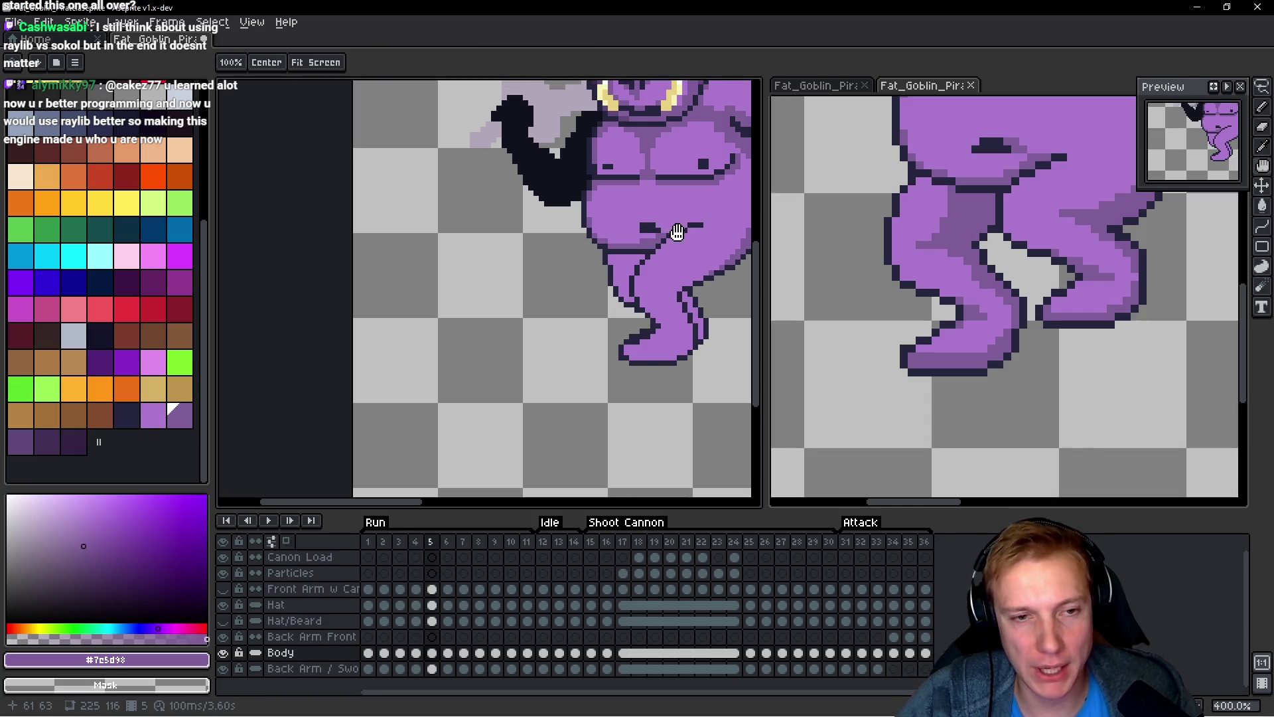
key("Left")
scroll(674, 234, "up", 3)
left_click(618, 248)
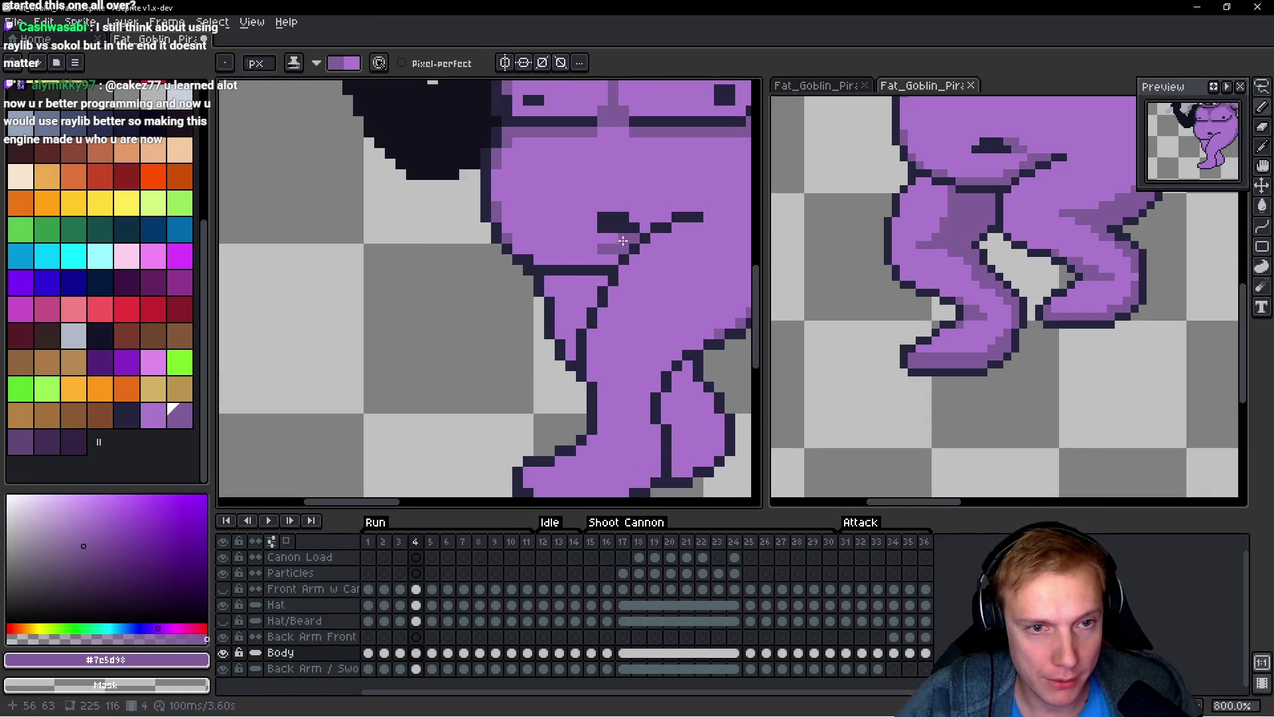
mouse_move(602, 259)
left_mouse_down()
mouse_move(533, 246)
mouse_move(386, 286)
left_mouse_up()
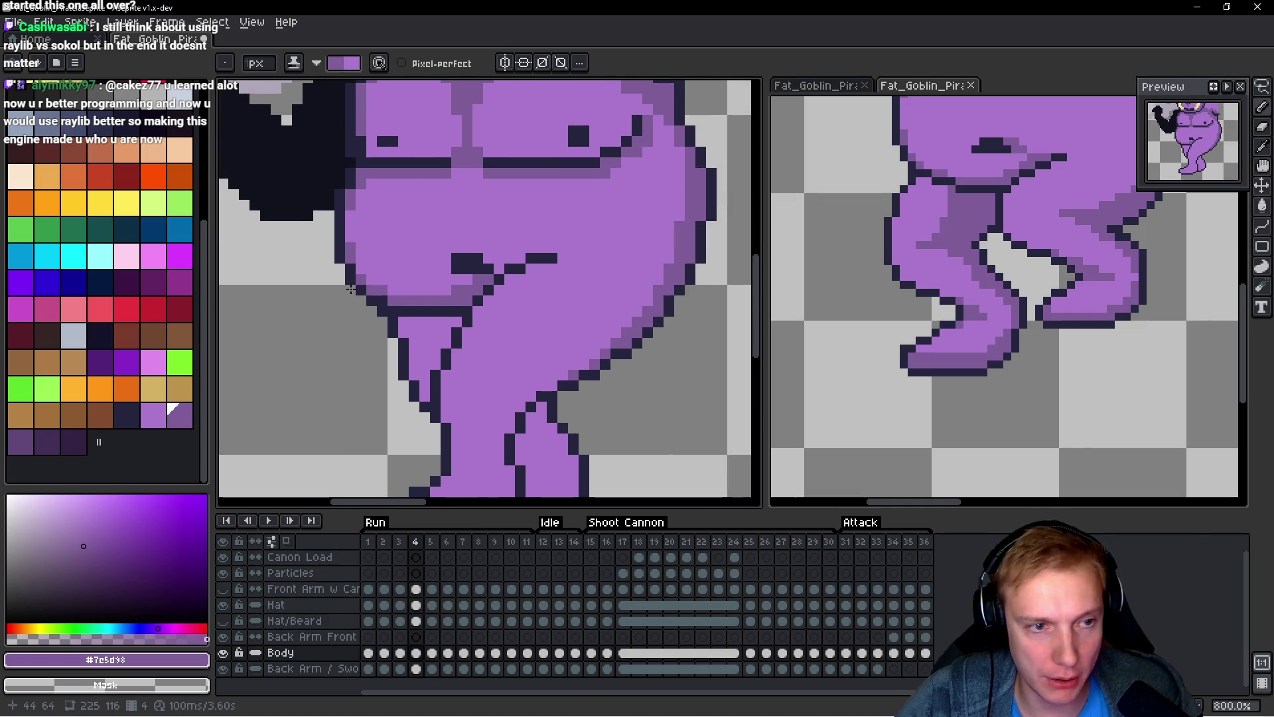
left_click(468, 279)
left_click(500, 278)
left_click(540, 263)
scroll(592, 282, "down", 2)
Step: Shade along and under the belly line on frame 3, then go to frame 2
key("Left")
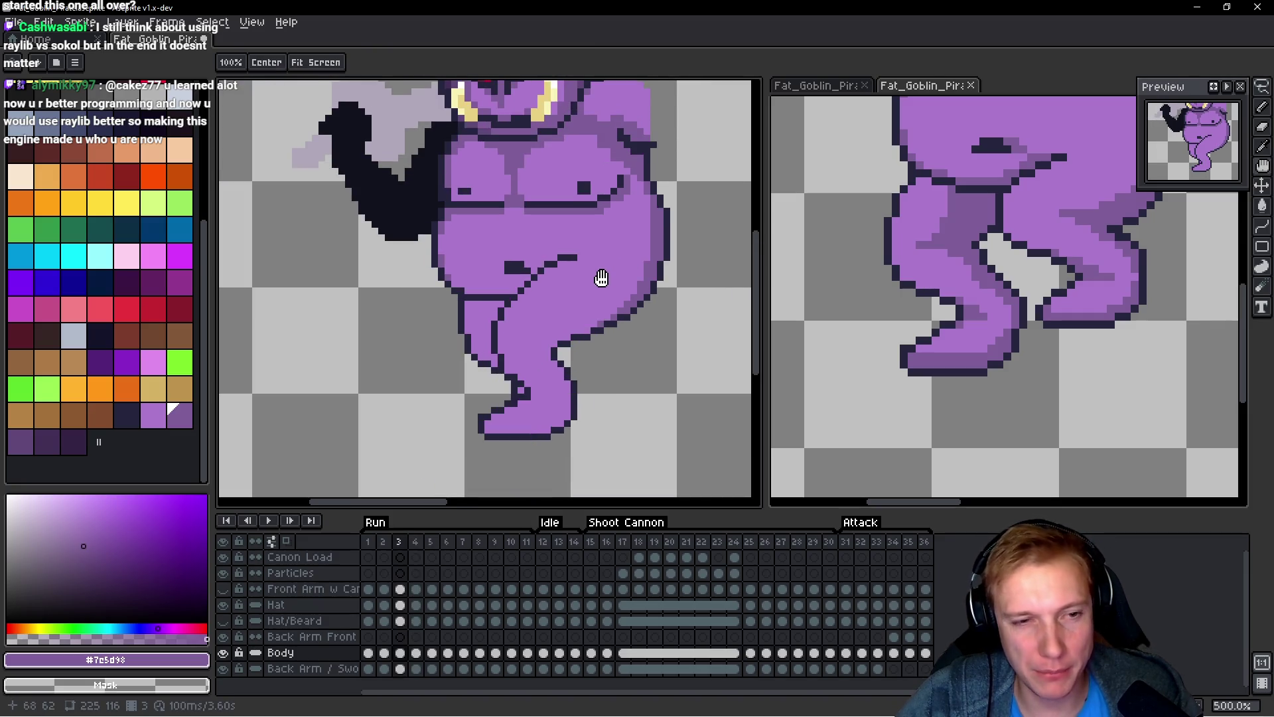
scroll(577, 286, "up", 4)
left_click_drag(537, 266, 492, 290)
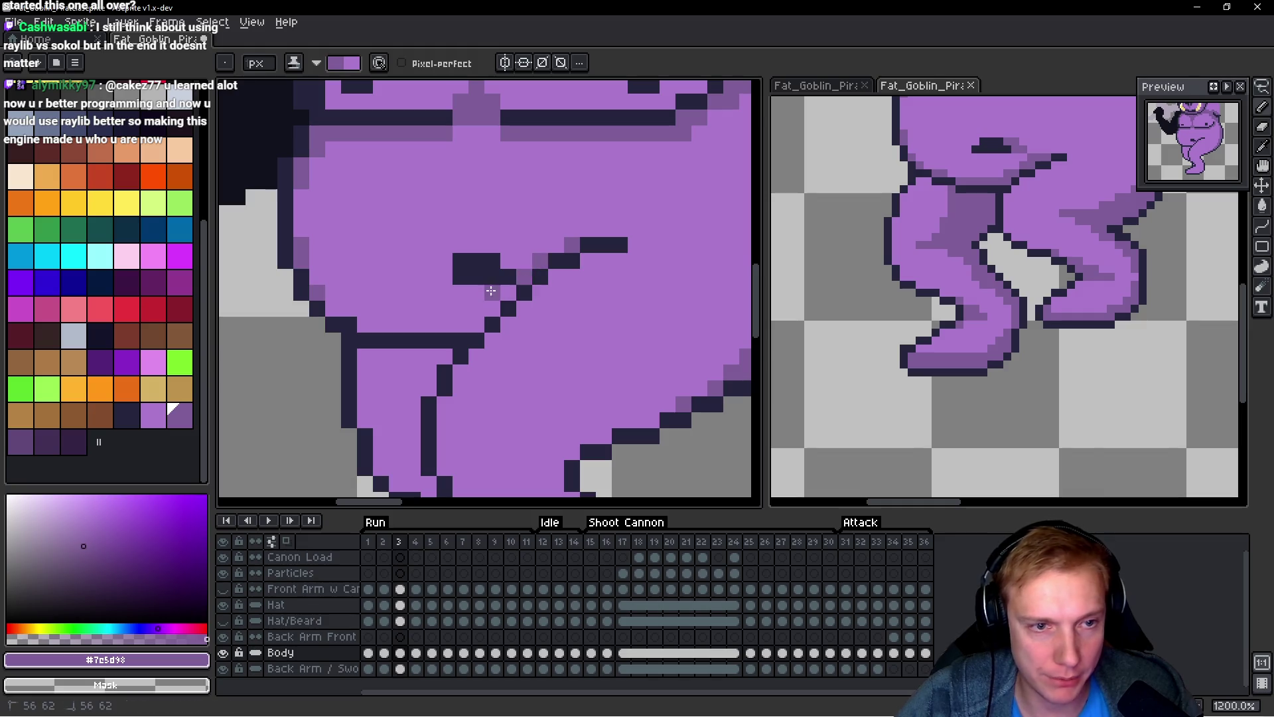
left_click(508, 262)
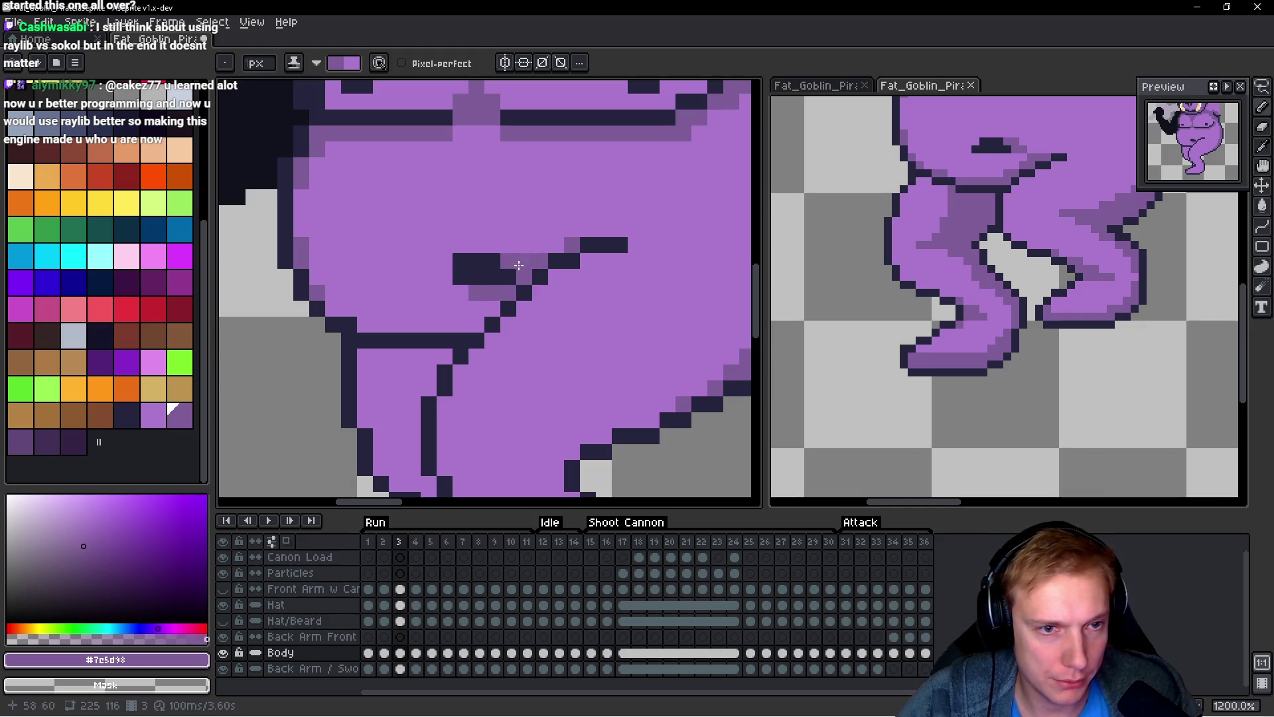
left_click_drag(488, 309, 374, 319)
left_click(445, 309)
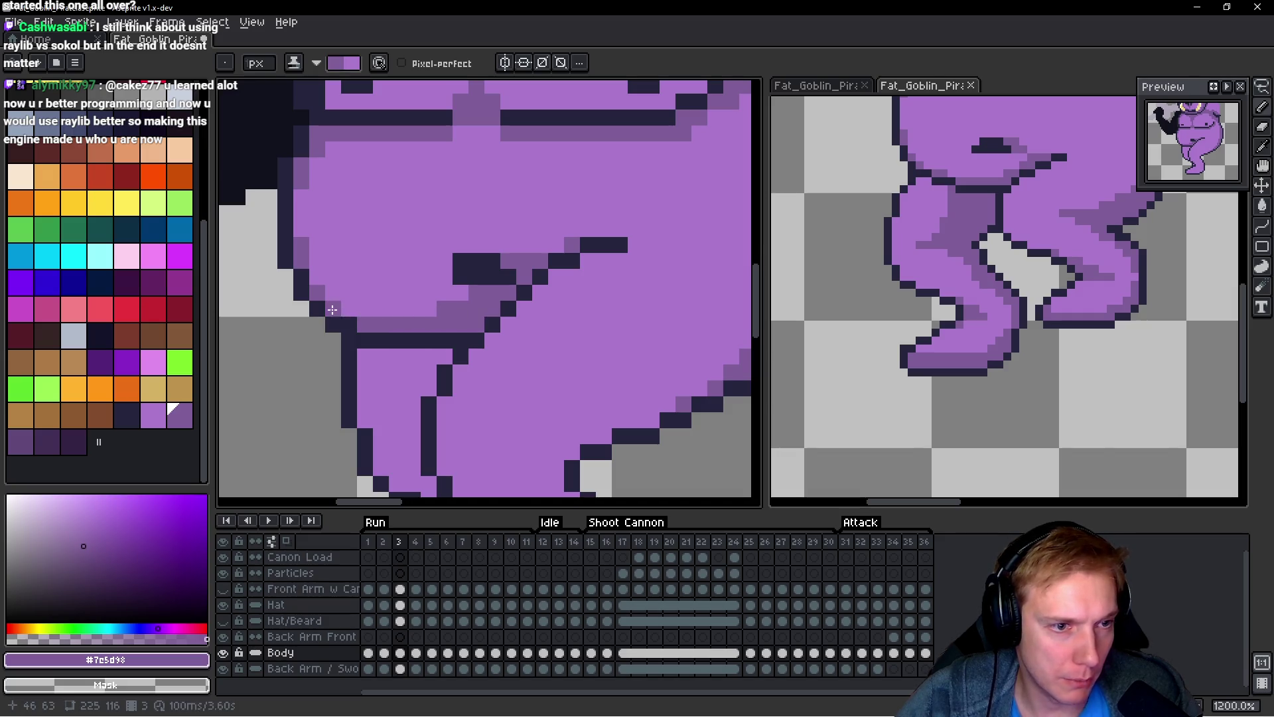
scroll(514, 312, "down", 2)
key("comma")
left_click_drag(515, 312, 505, 310)
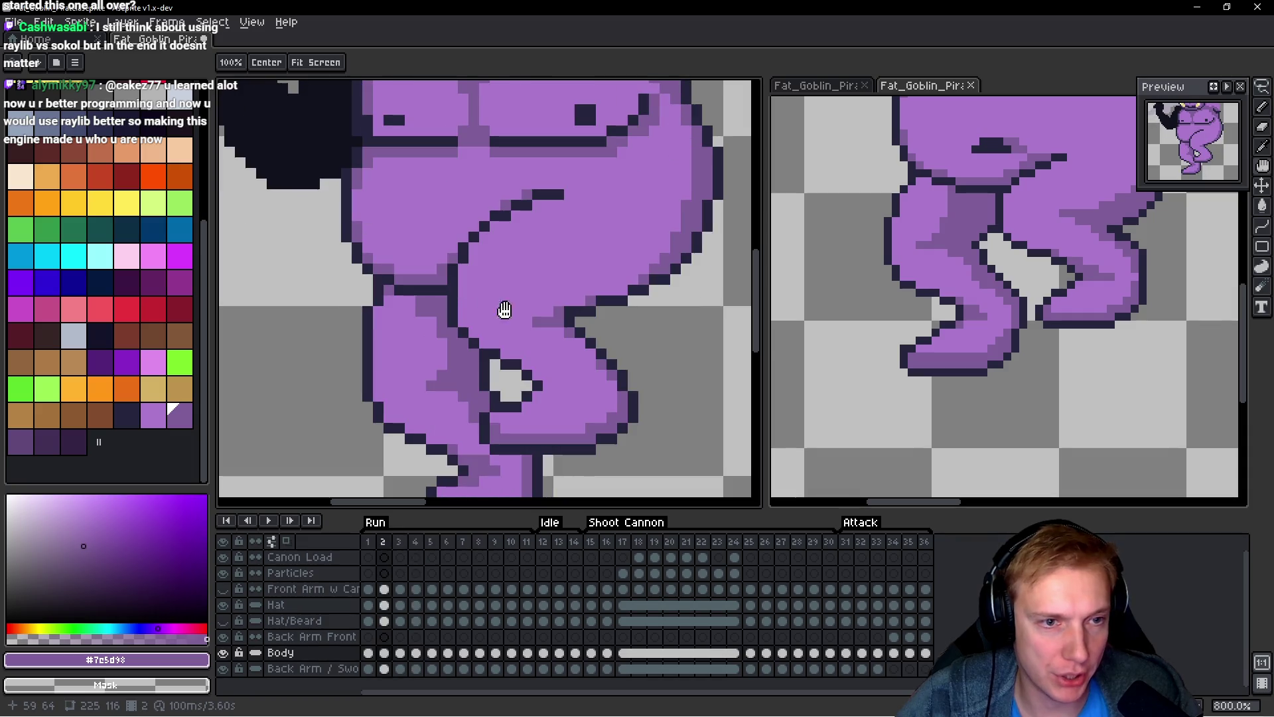
Step: Repaint stray shading on frame 2's diagonal leg outline with body purple
key("space")
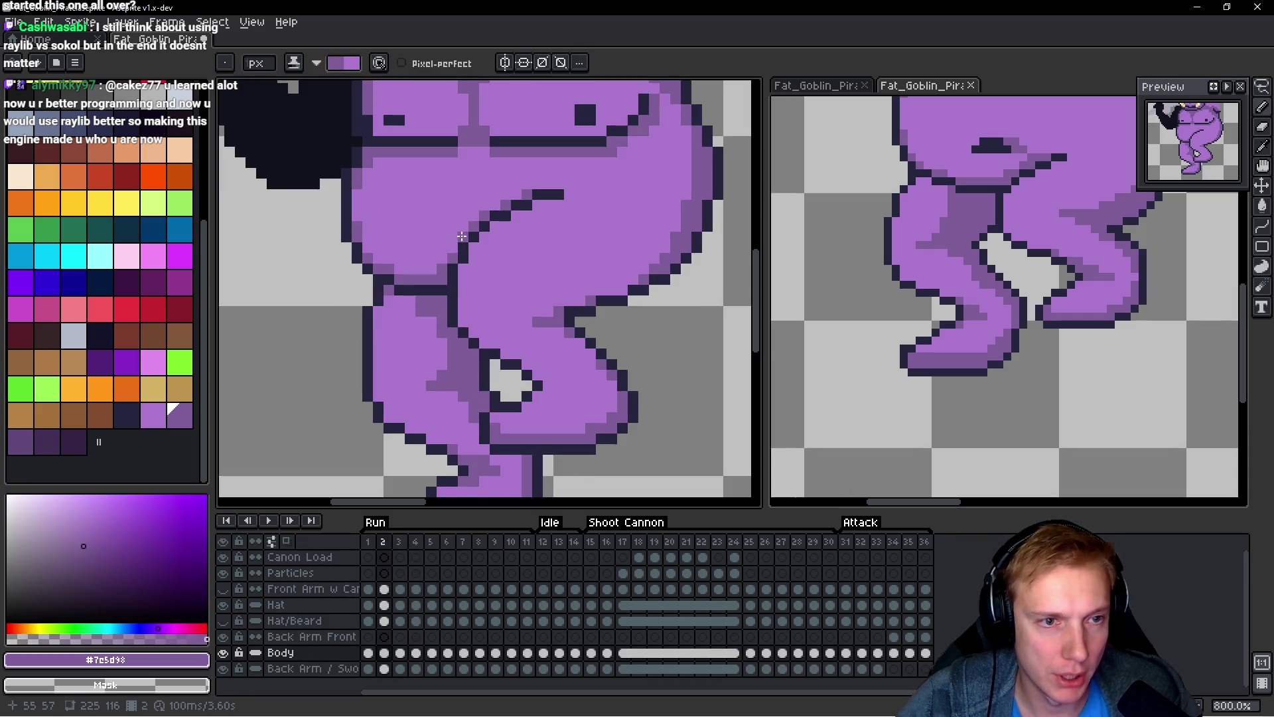
scroll(557, 246, "down", 4)
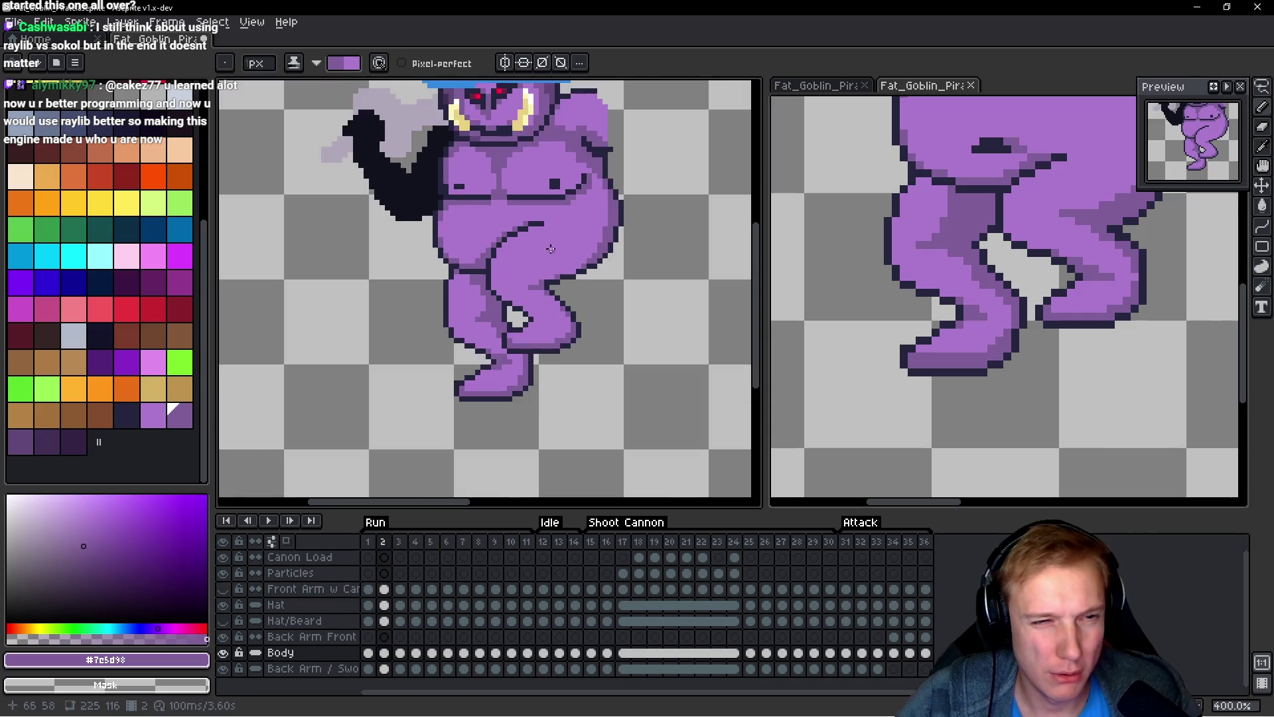
scroll(557, 246, "down", 1)
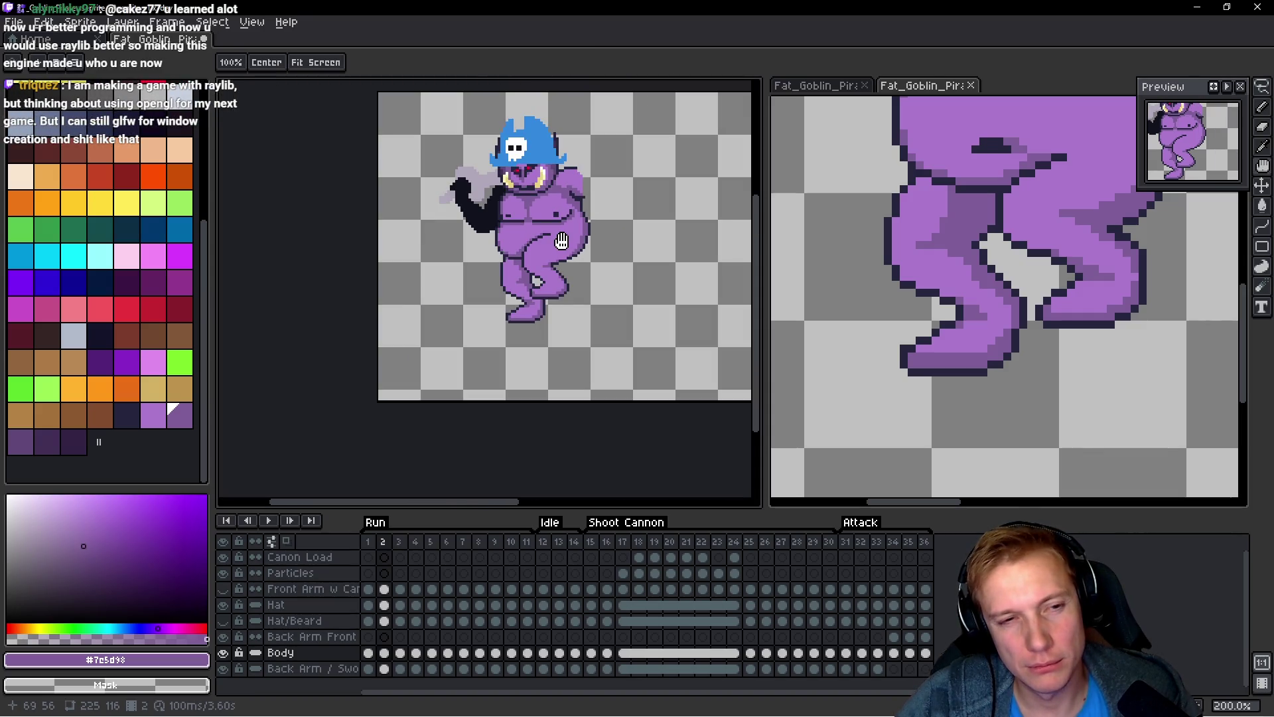
scroll(578, 239, "up", 5)
left_click_drag(592, 232, 520, 284)
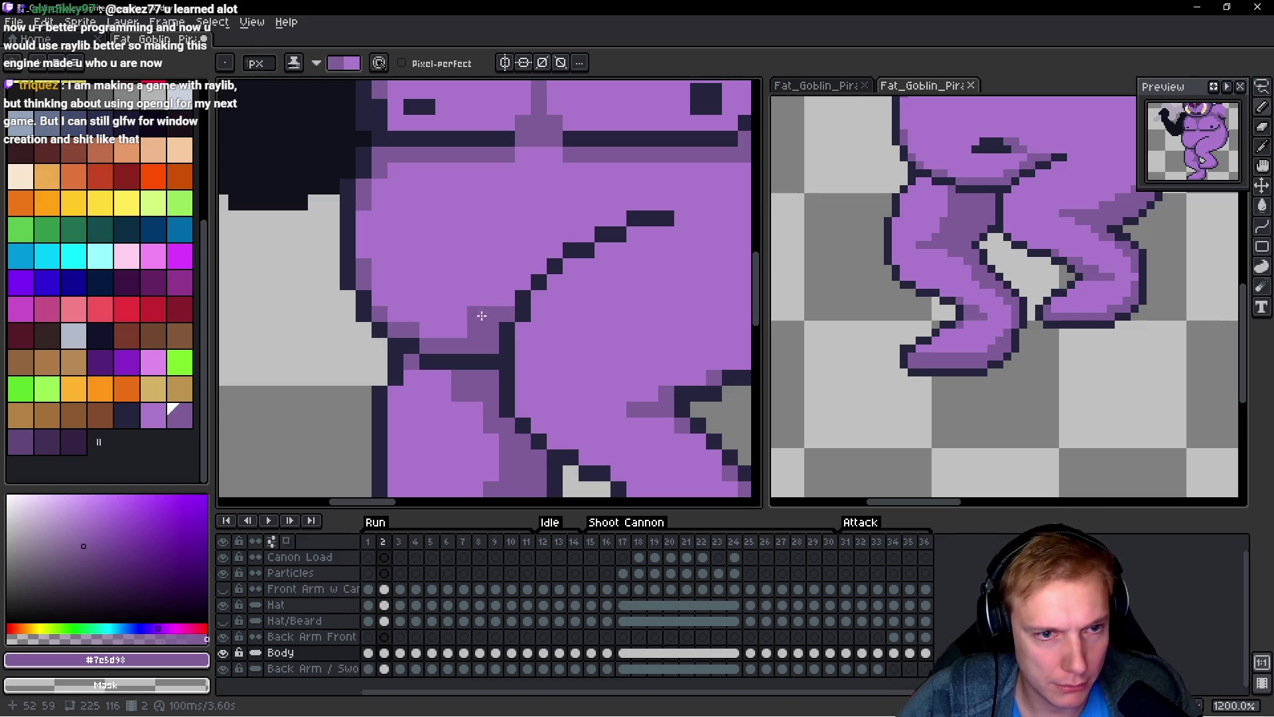
scroll(597, 282, "down", 5)
scroll(563, 322, "up", 4)
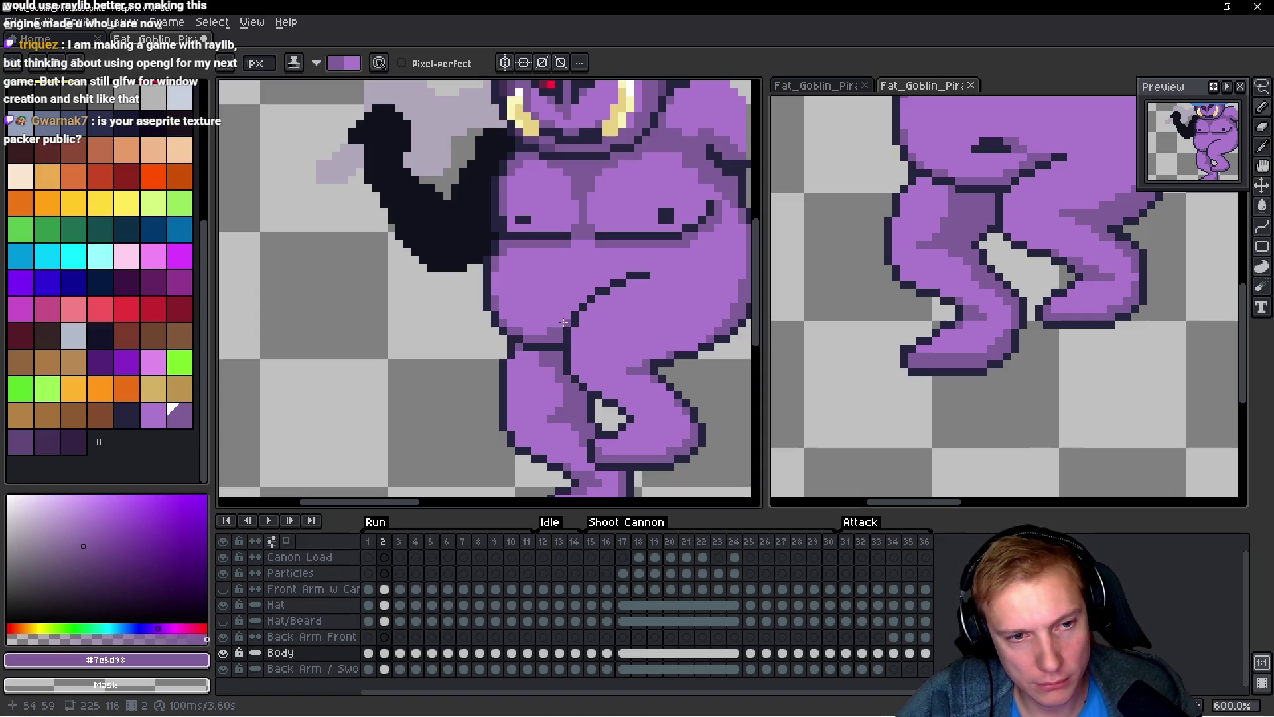
scroll(553, 325, "down", 4)
left_click_drag(593, 212, 642, 298)
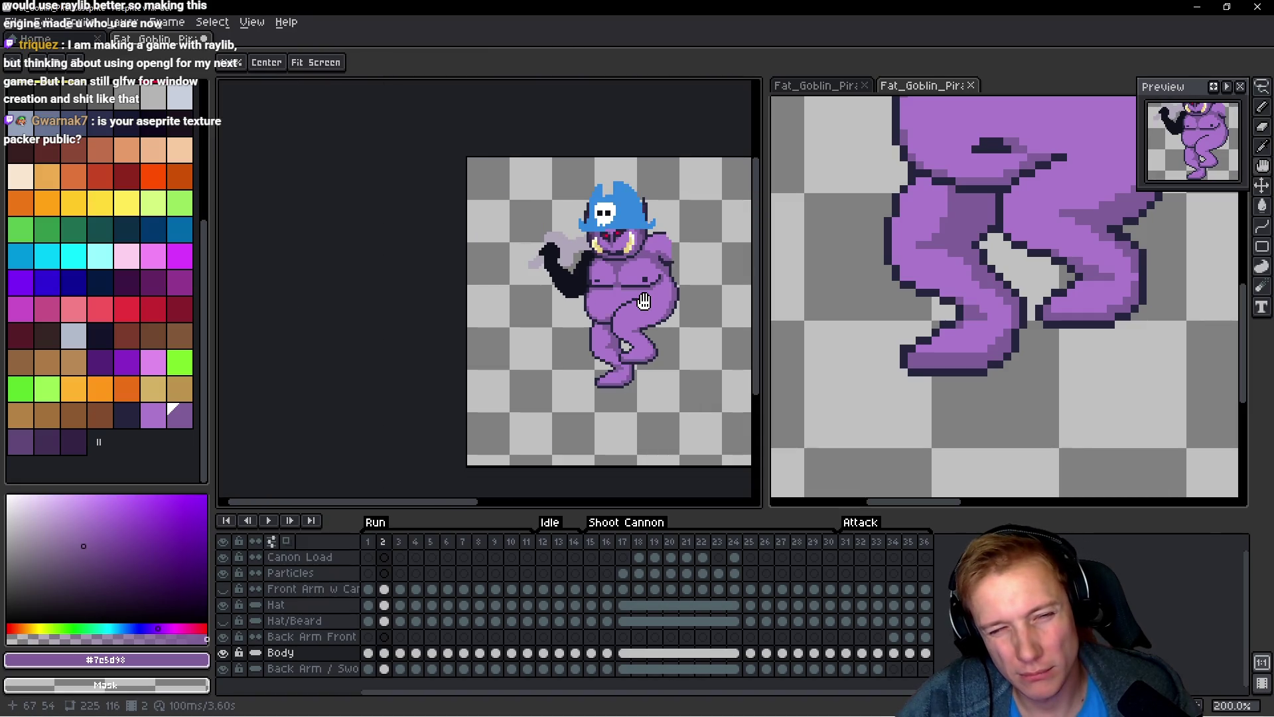
scroll(647, 306, "up", 3)
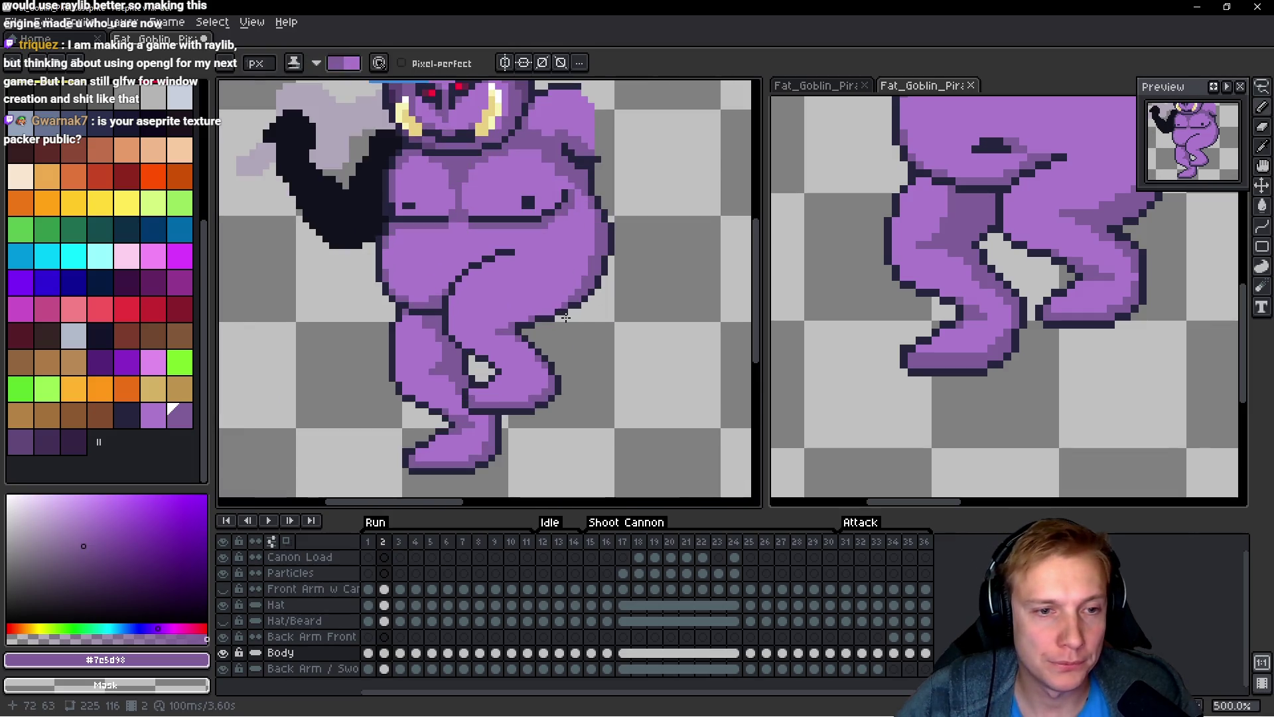
Step: On frame 3, add mid-purple shade pixels and dark outline pixels along the leg edge
key("Right")
scroll(472, 382, "up", 5)
left_click_drag(457, 402, 436, 401)
left_click(478, 381)
left_click(499, 359)
left_click(584, 338)
scroll(610, 355, "down", 3)
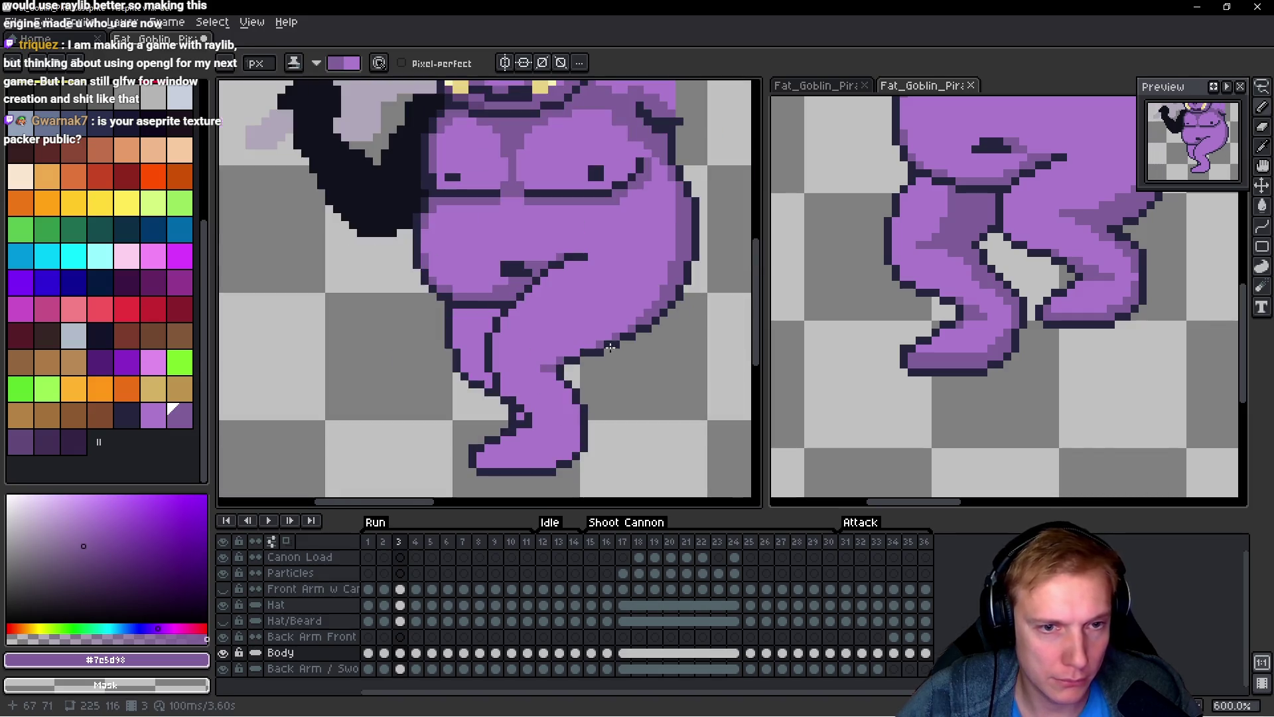
key("h")
key("Right")
scroll(606, 370, "up", 2)
scroll(557, 354, "down", 2)
key("b")
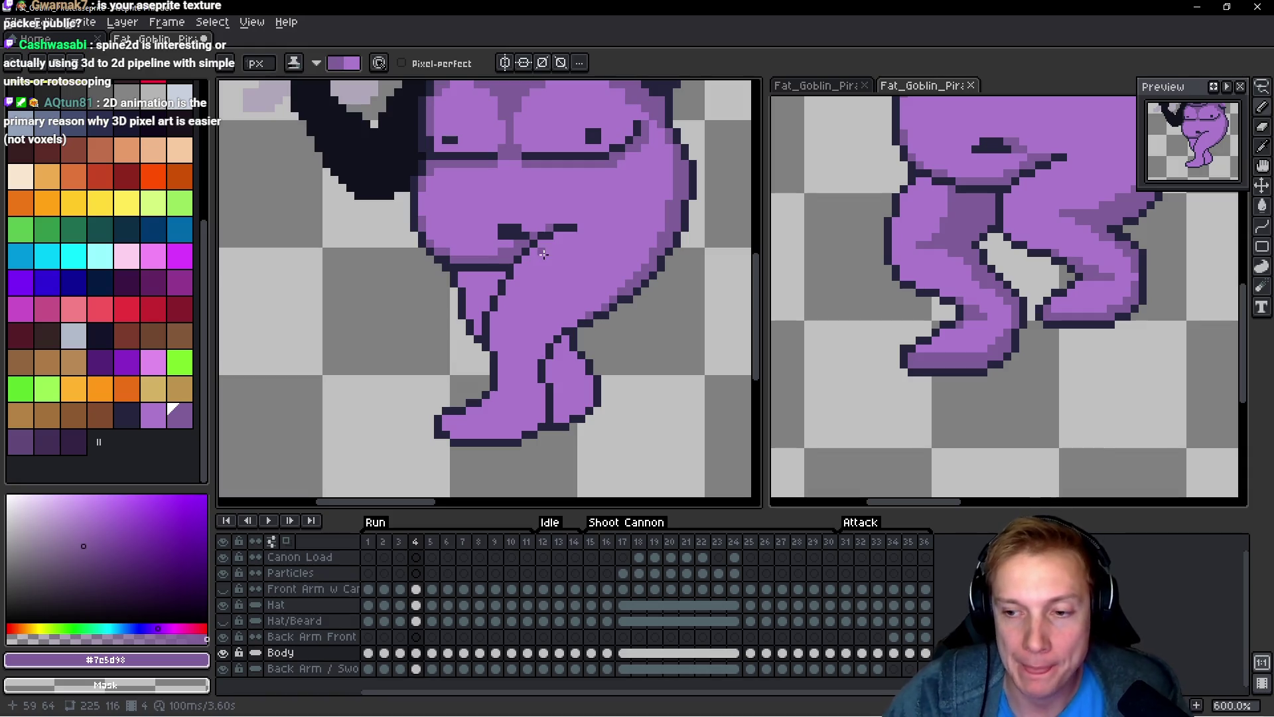
Step: Move to frame 6 and paint a mid-purple strip under the belly's dark line
scroll(433, 205, "down", 3)
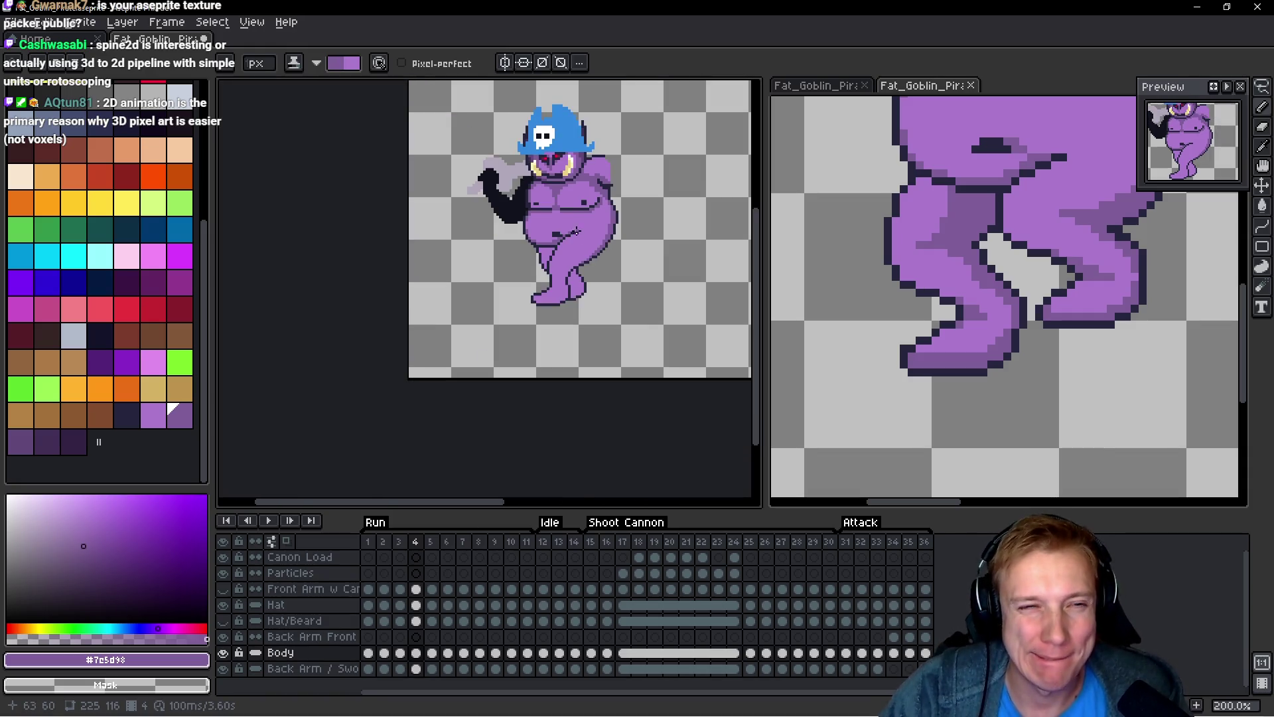
scroll(605, 225, "up", 2)
scroll(605, 225, "up", 1)
key("h")
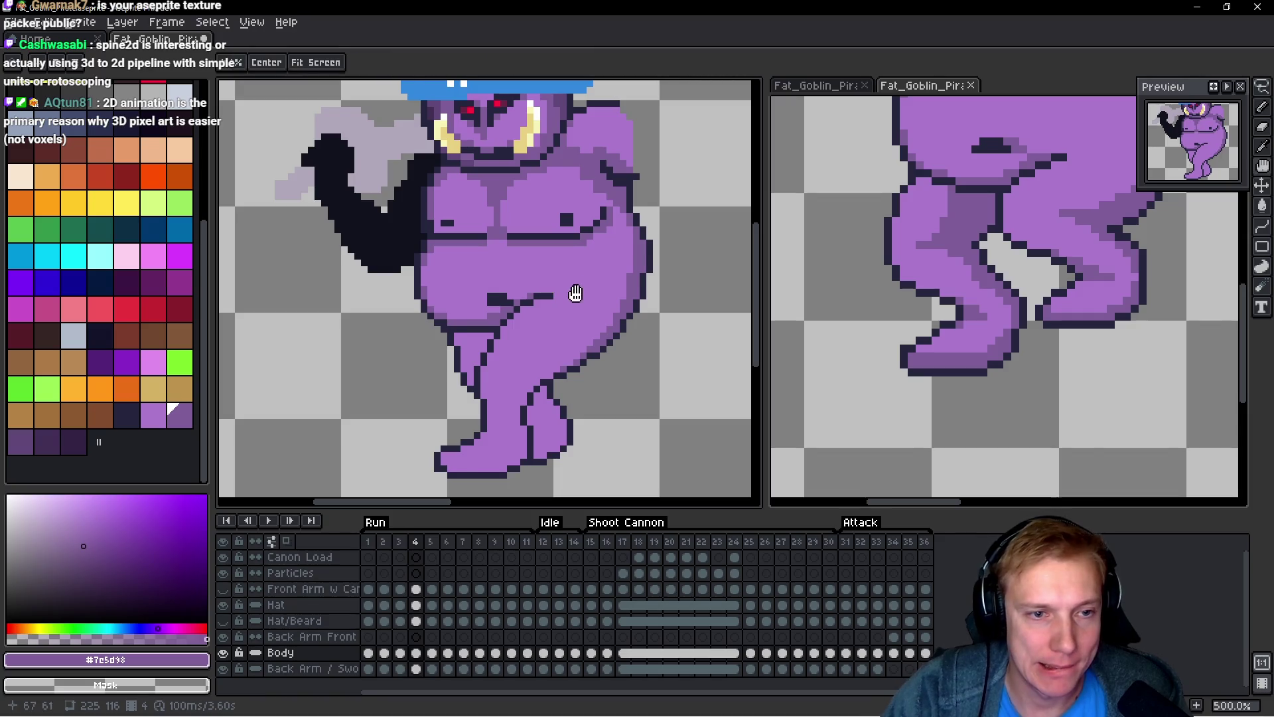
key("Right")
key("Right")
key("b")
scroll(543, 296, "up", 4)
left_click_drag(498, 321, 434, 321)
mouse_move(361, 308)
left_mouse_down()
mouse_move(371, 323)
mouse_move(426, 322)
mouse_move(491, 349)
left_mouse_up()
left_click_drag(464, 393, 466, 402)
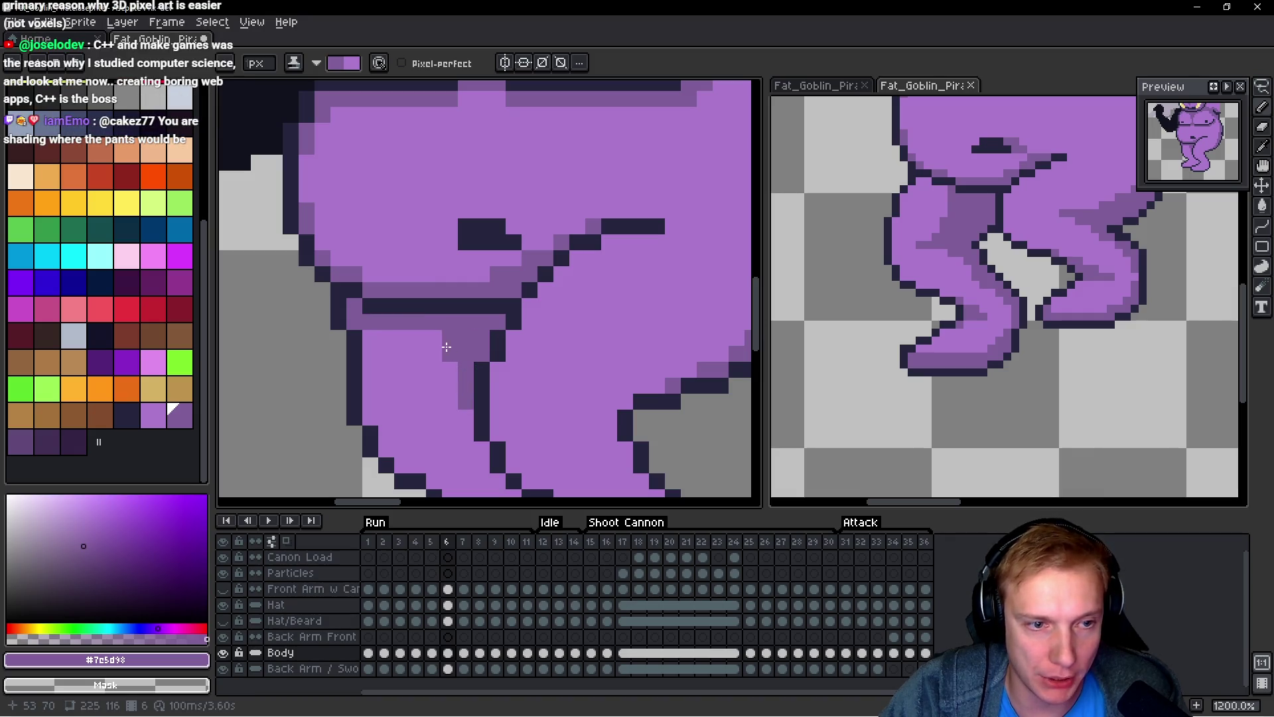
Step: Add shade pixels down the inner leg outline, undoing one misplaced pixel
scroll(478, 385, "down", 2)
left_click_drag(442, 300, 457, 352)
left_click(489, 355)
left_click(491, 382)
key("ctrl+z")
mouse_move(520, 403)
left_mouse_down()
mouse_move(497, 415)
mouse_move(503, 383)
mouse_move(422, 408)
mouse_move(342, 406)
mouse_move(357, 388)
left_mouse_up()
scroll(498, 404, "down", 2)
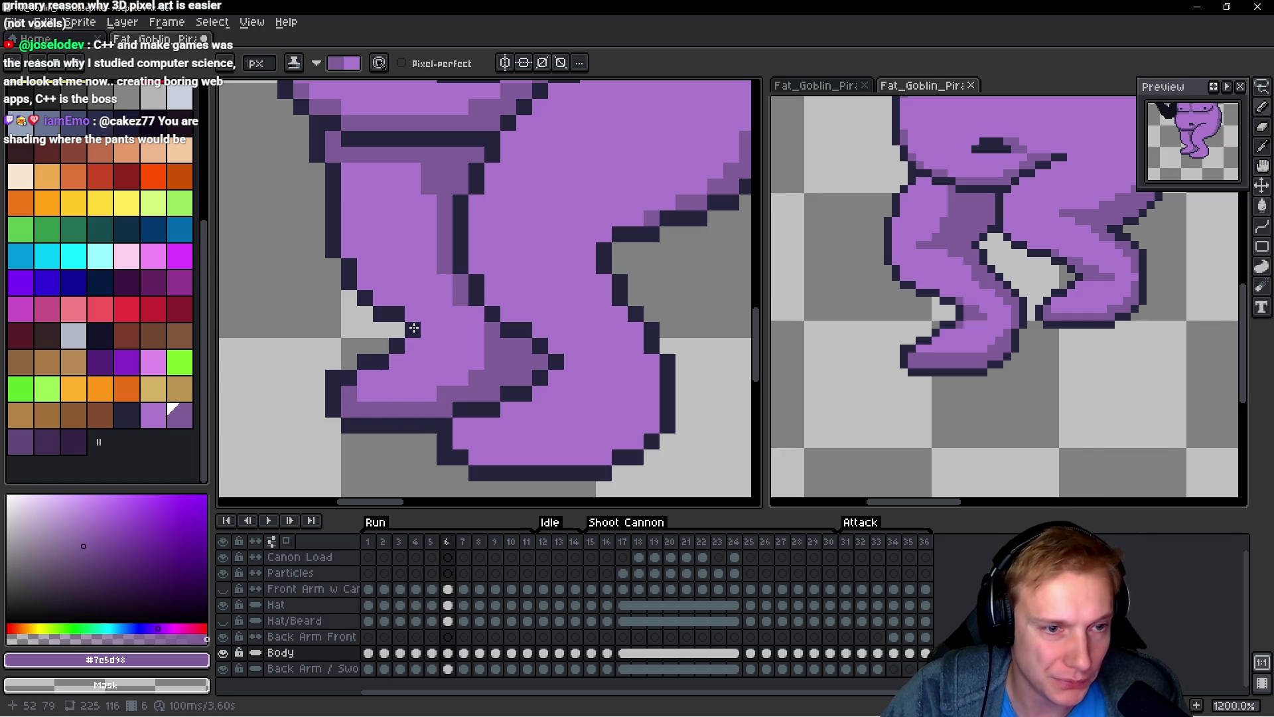
Step: Shade around the inner outline of the leg
mouse_move(432, 332)
left_mouse_down()
mouse_move(412, 335)
mouse_move(441, 341)
mouse_move(449, 325)
left_mouse_up()
scroll(449, 325, "down", 3)
scroll(426, 388, "up", 2)
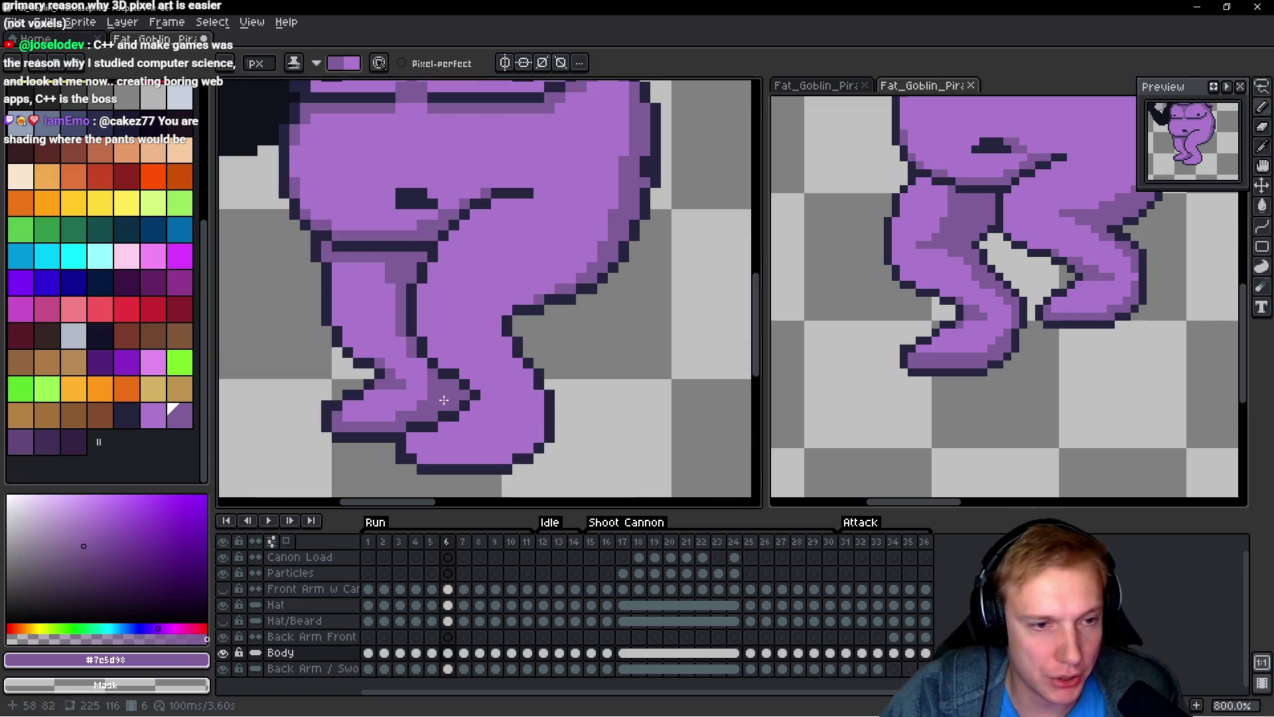
scroll(432, 396, "down", 3)
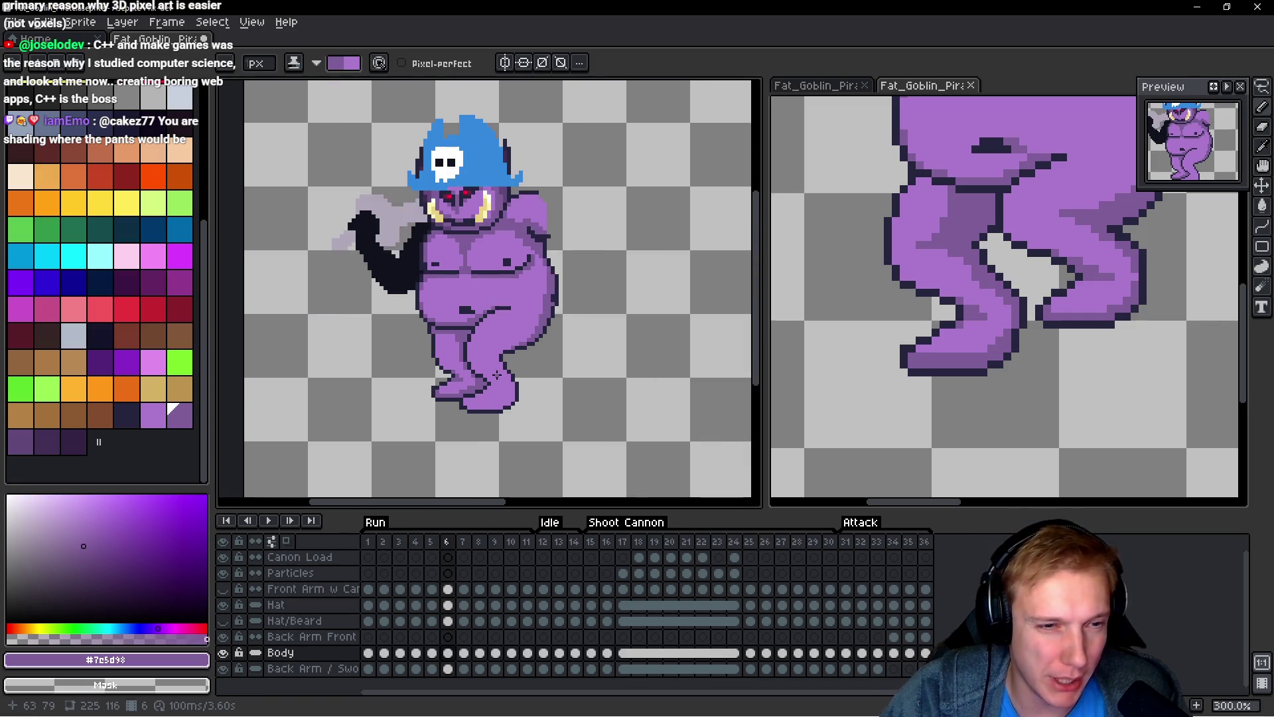
scroll(361, 360, "up", 4)
scroll(361, 360, "down", 4)
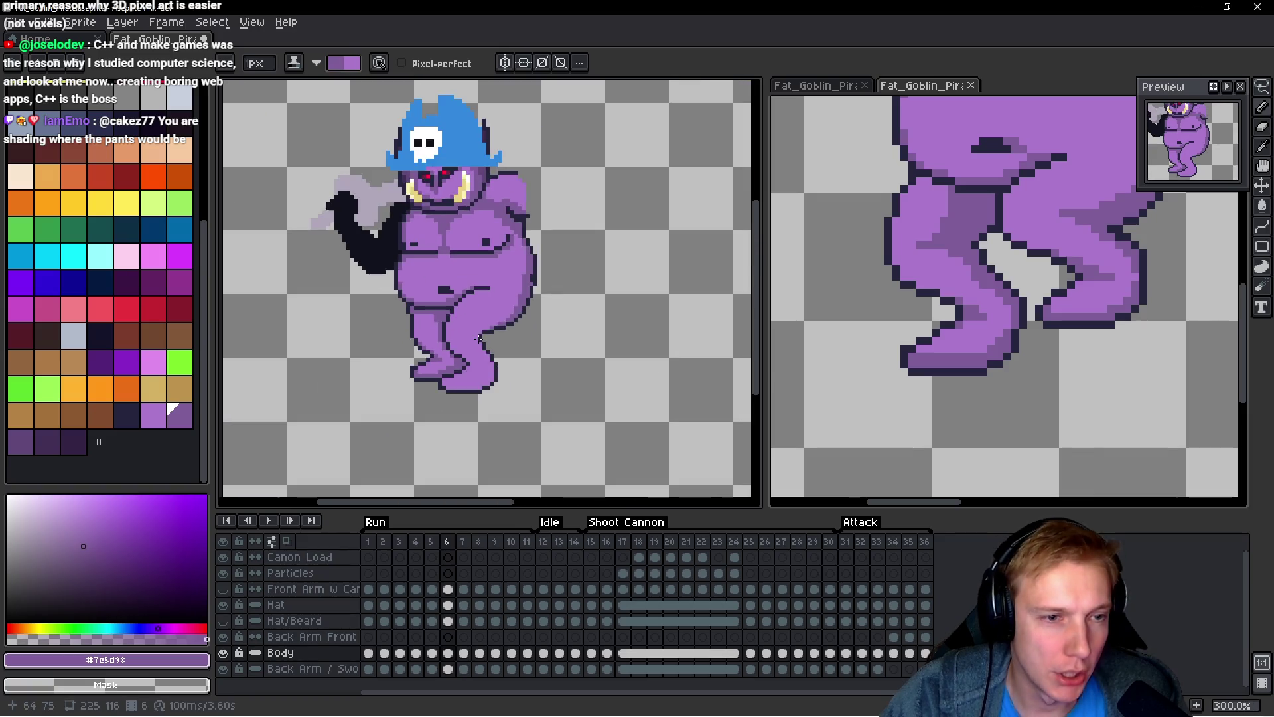
scroll(458, 325, "up", 3)
Step: Paint a darker shade column down the inner left leg and sample outline colour #25253d
left_click_drag(420, 338, 432, 378)
left_click(415, 330)
scroll(488, 349, "down", 5)
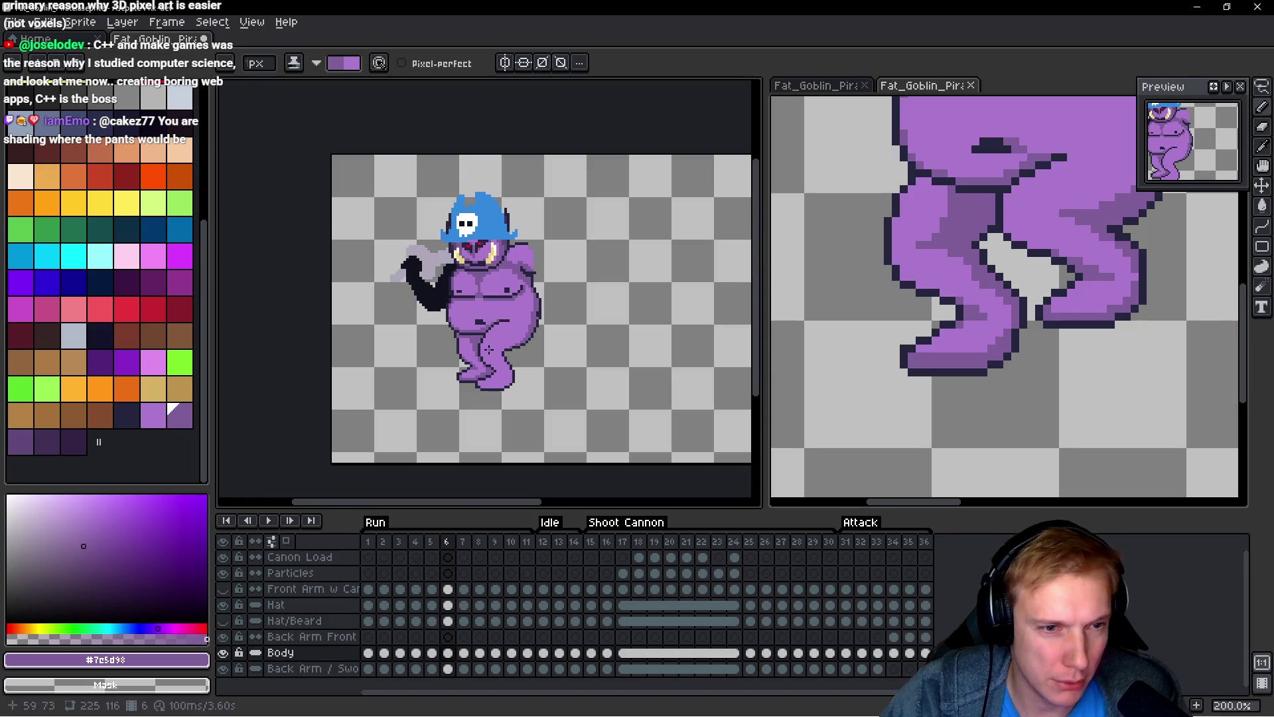
scroll(449, 296, "up", 7)
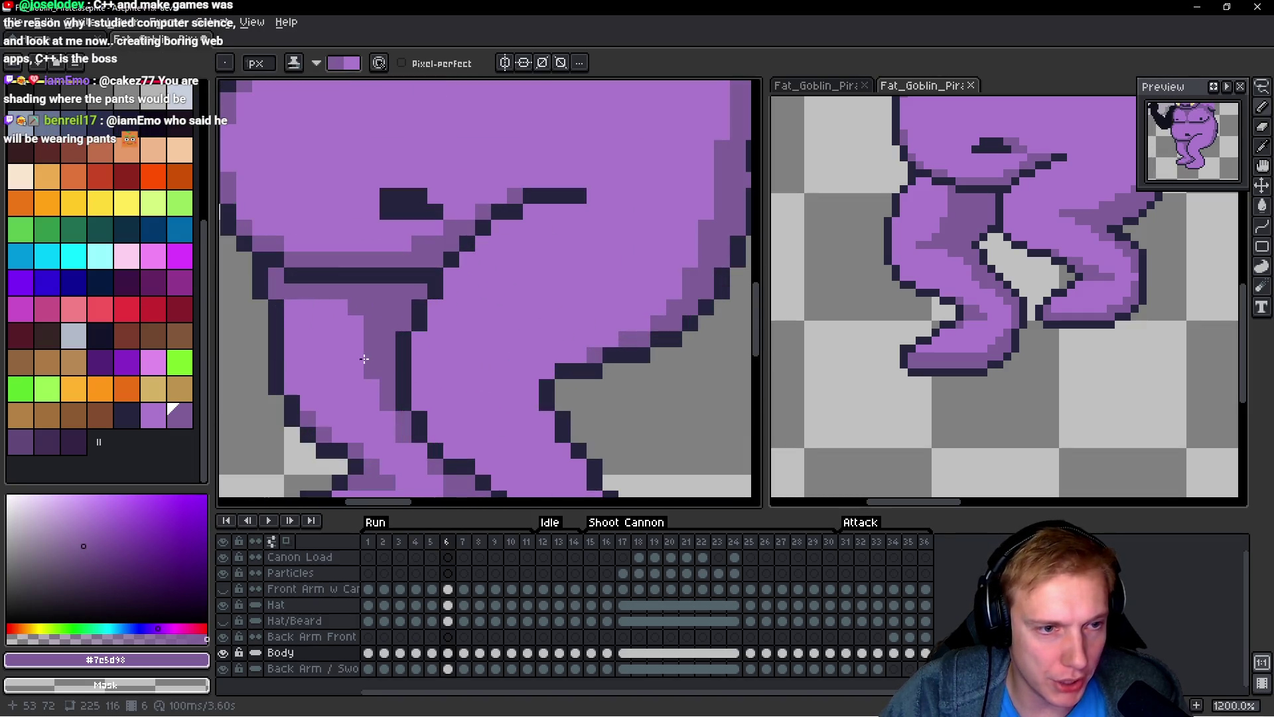
scroll(367, 373, "down", 6)
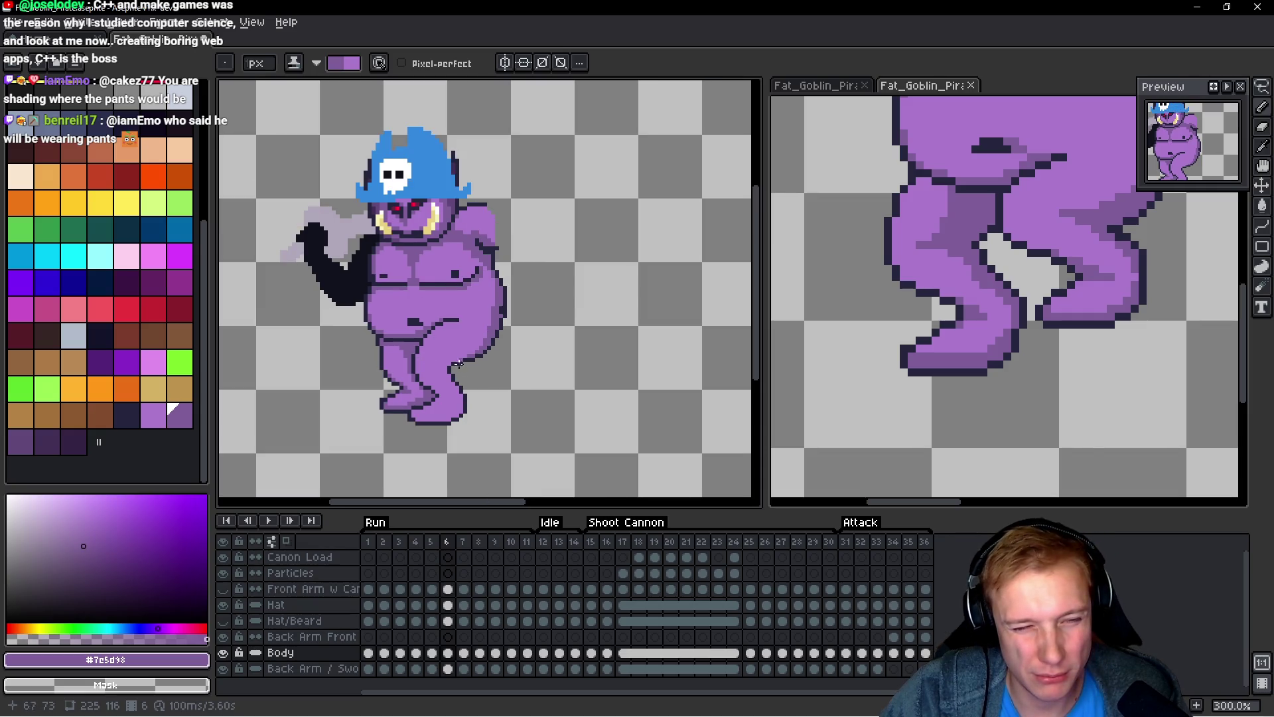
scroll(458, 363, "up", 4)
scroll(360, 325, "down", 5)
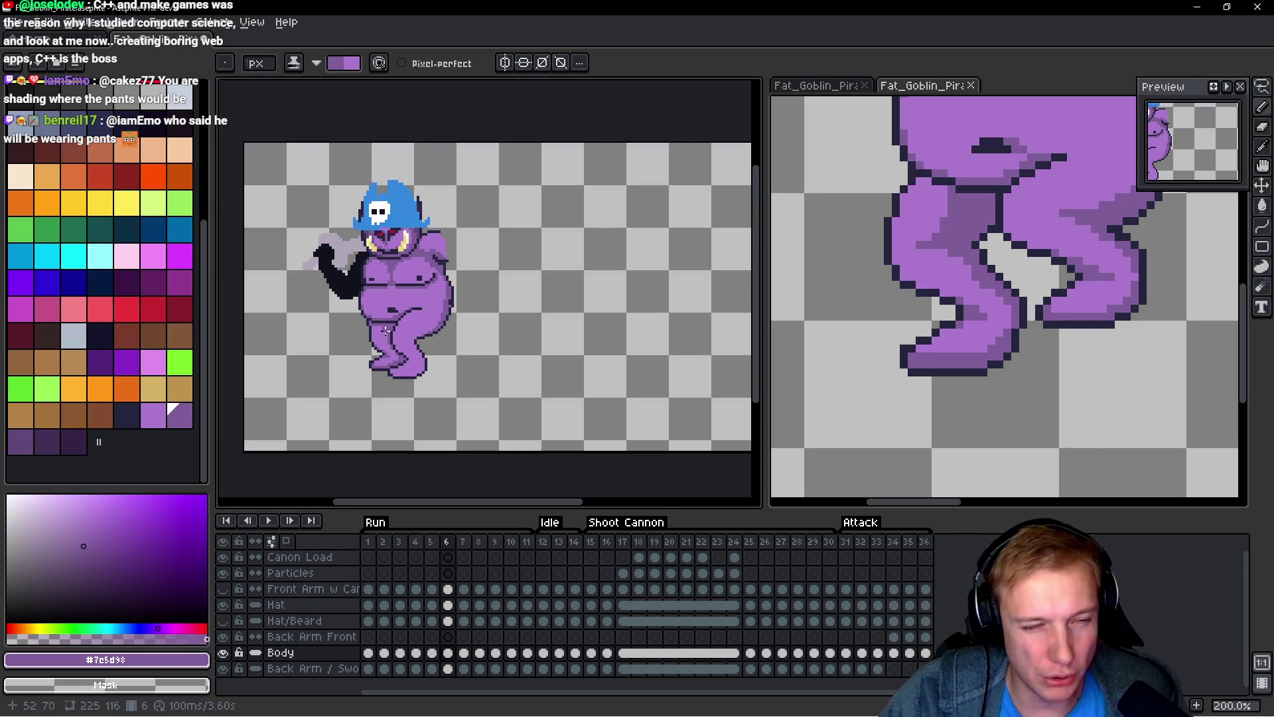
scroll(389, 335, "up", 4)
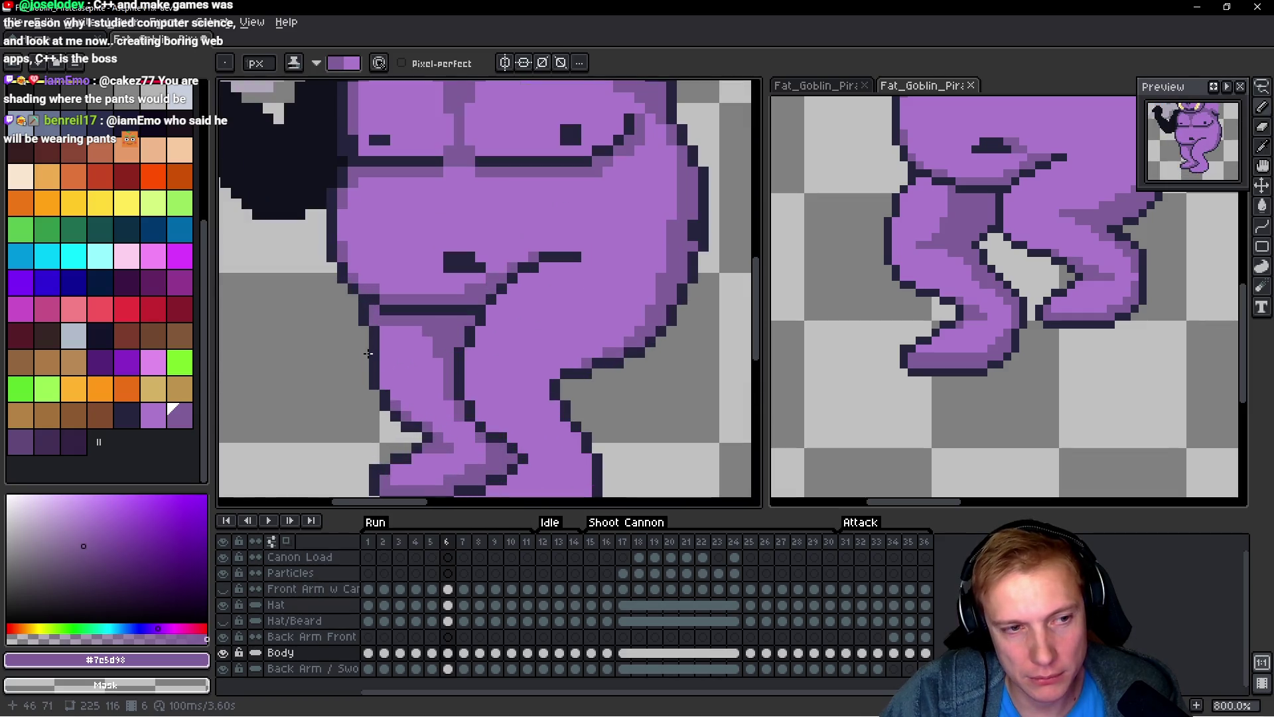
left_click(375, 332, "alt")
Step: Place a dark pixel at the belly-leg corner, darken the foot's bottom edge, then go to frame 5
left_click(372, 319)
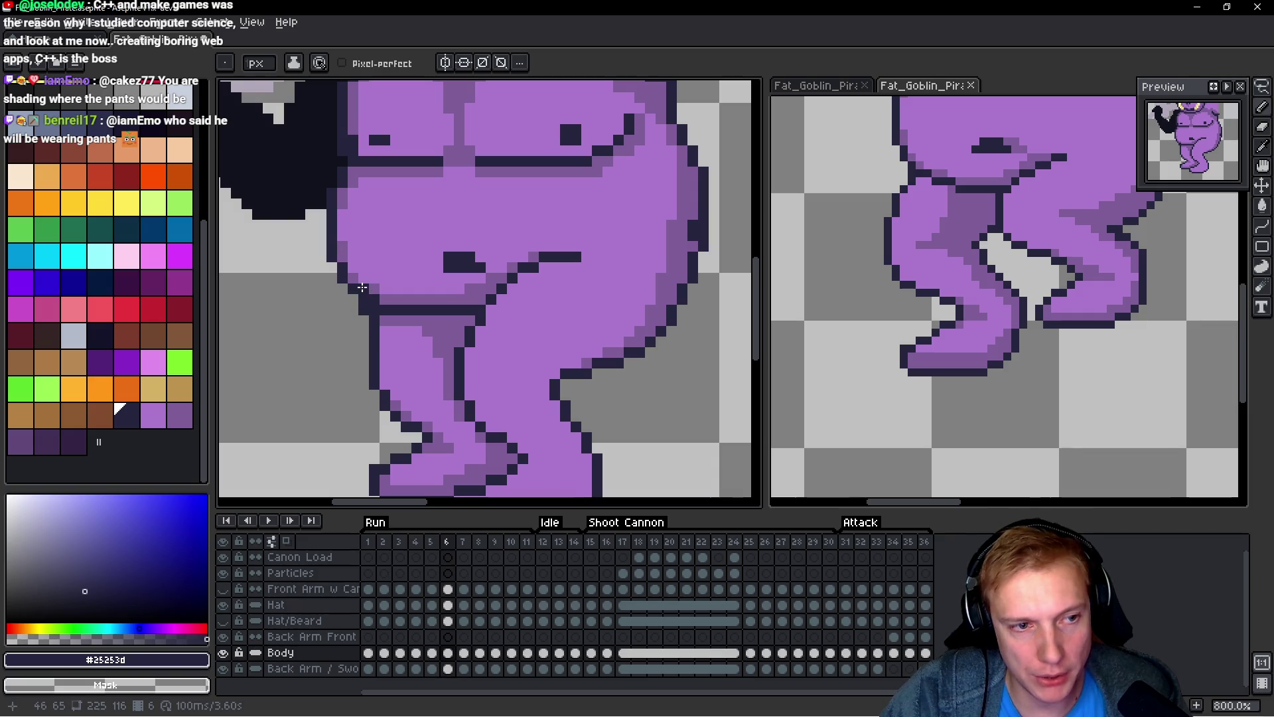
scroll(362, 287, "down", 4)
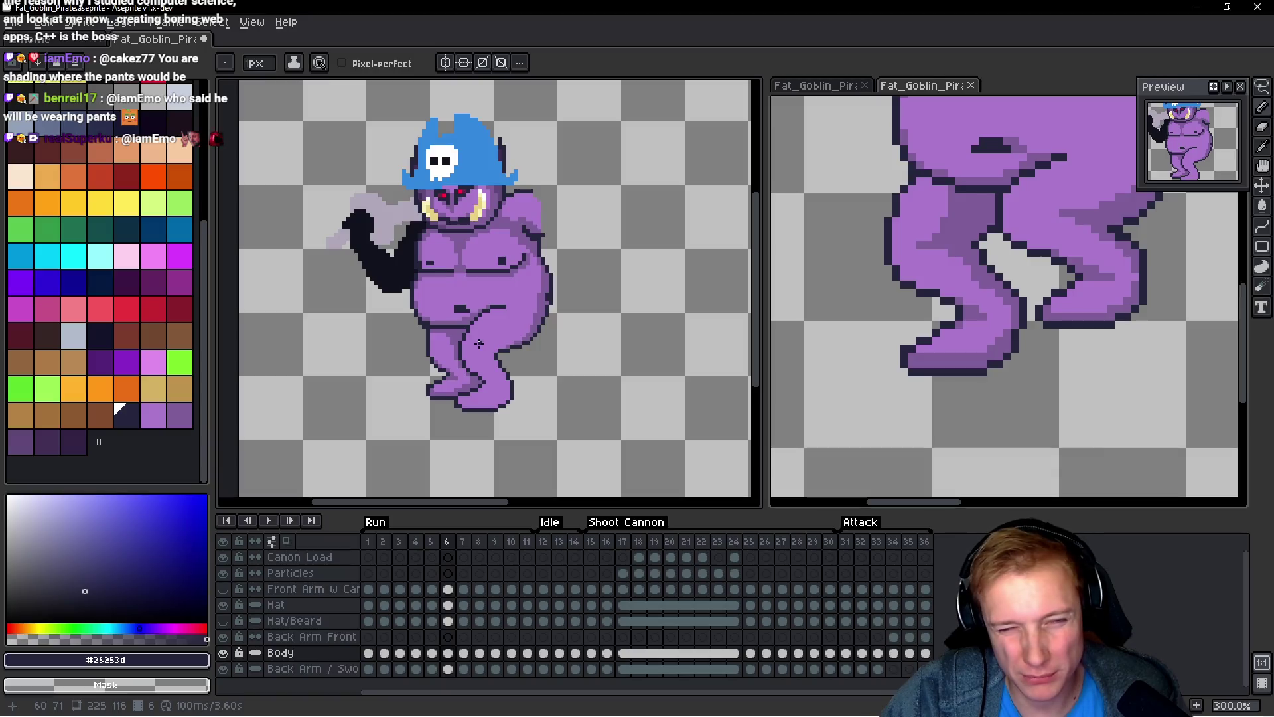
scroll(466, 351, "up", 3)
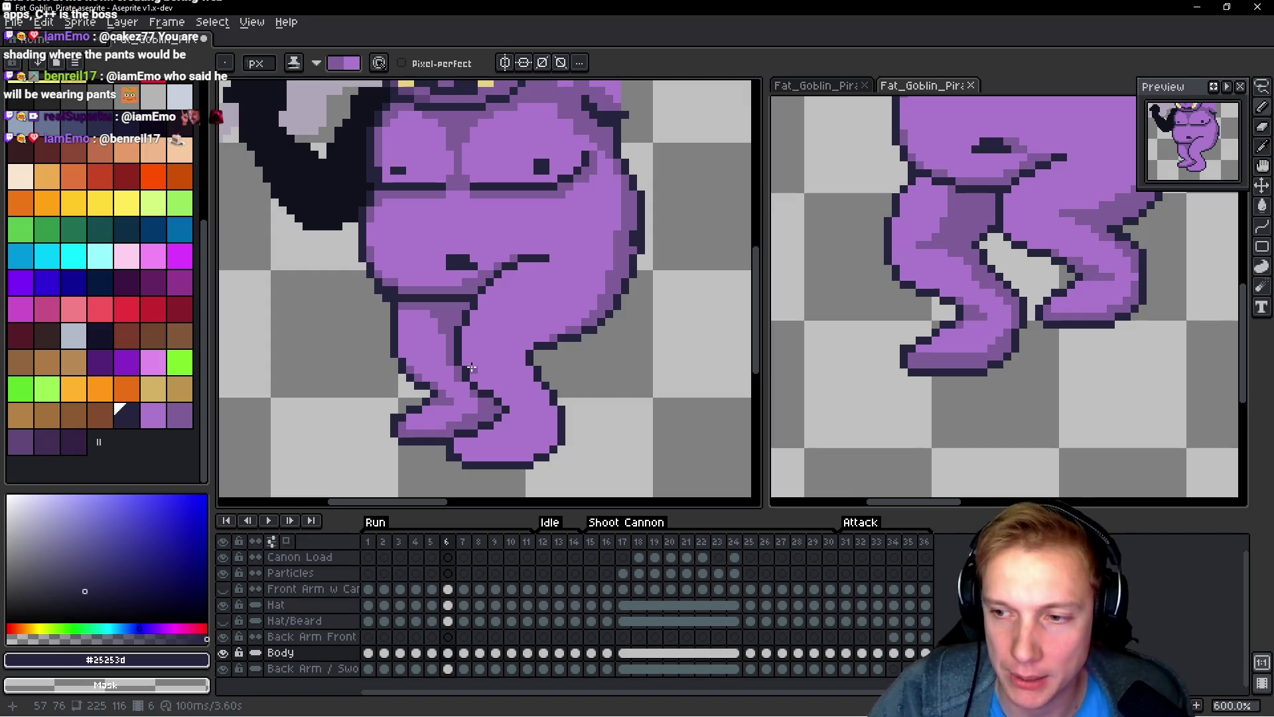
scroll(472, 367, "down", 3)
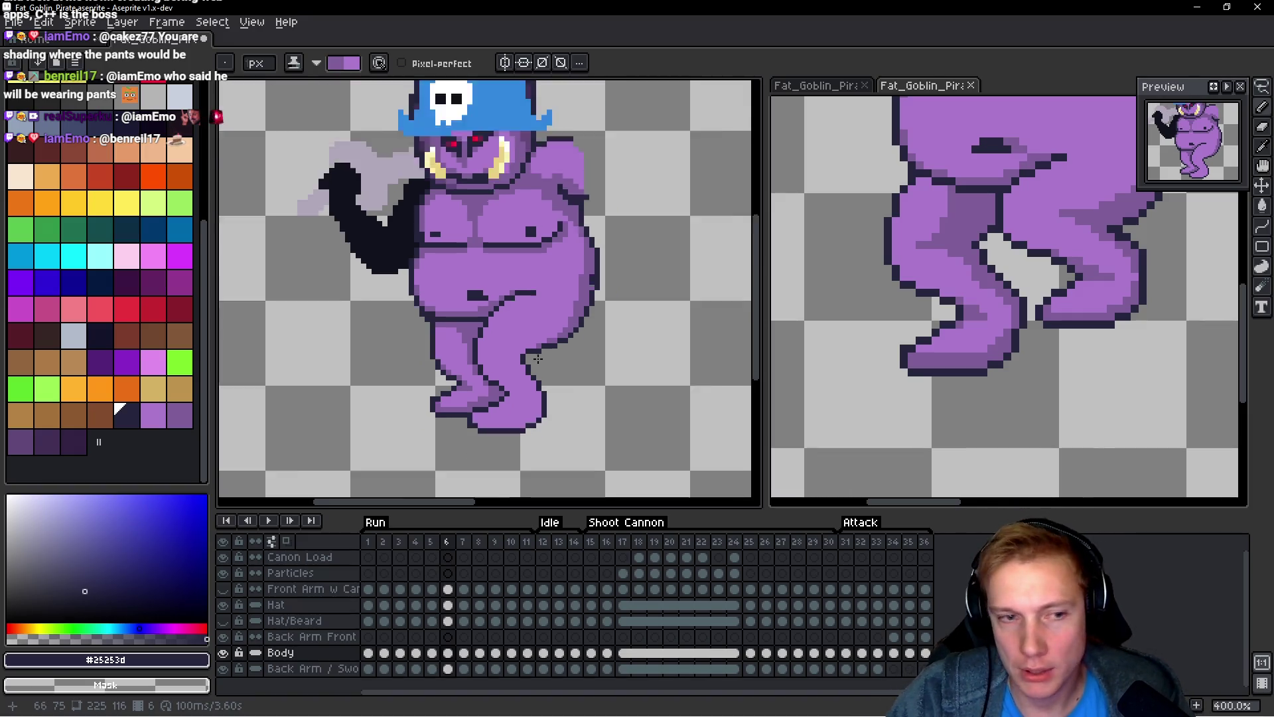
scroll(545, 353, "up", 1)
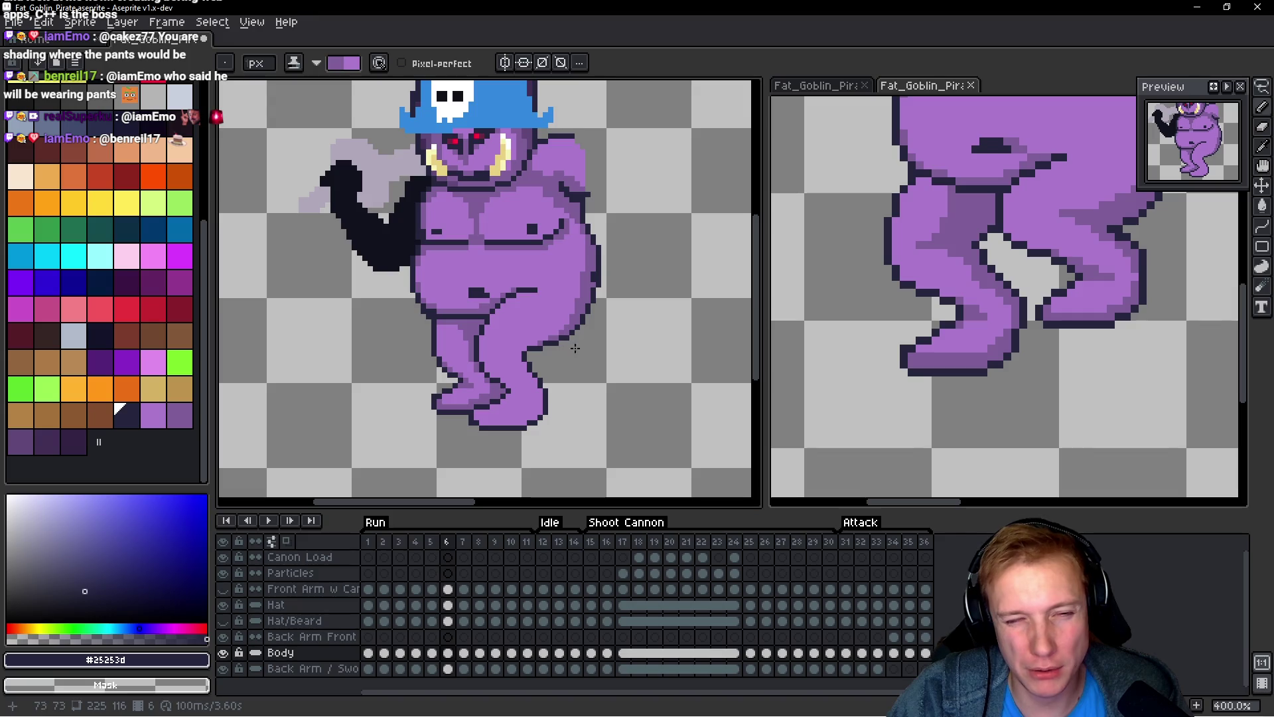
scroll(528, 348, "up", 2)
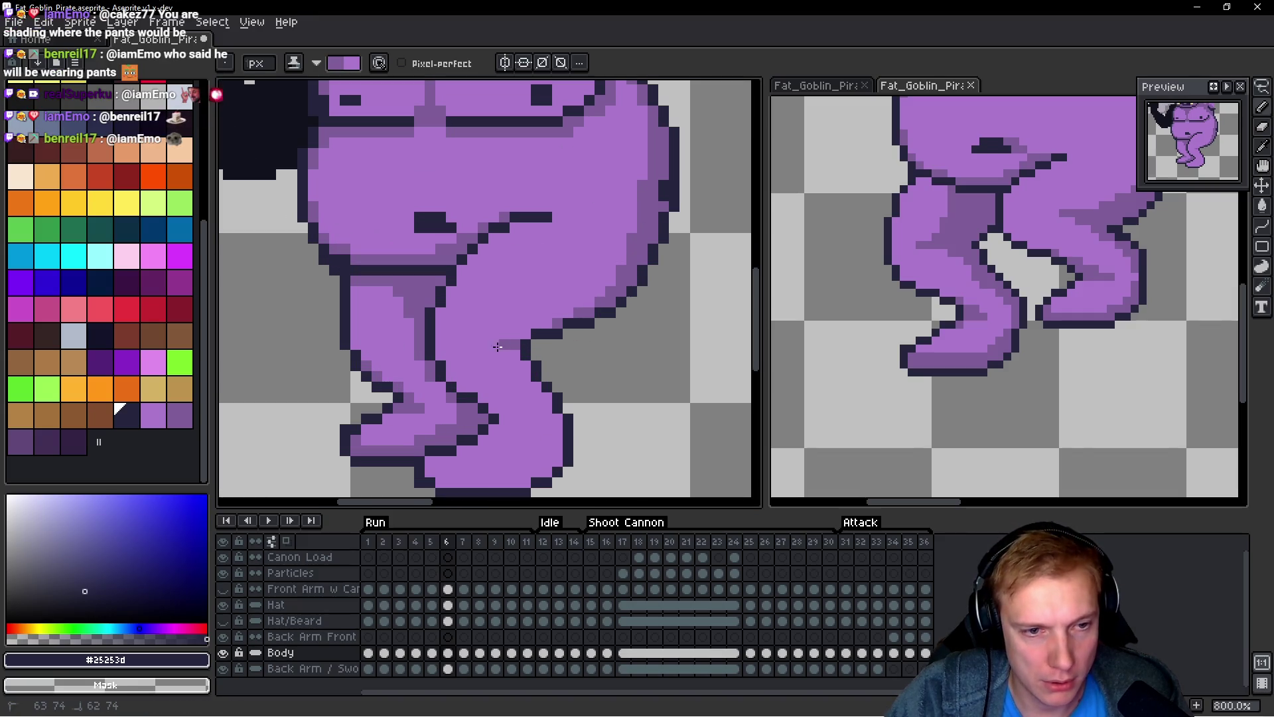
scroll(589, 356, "down", 4)
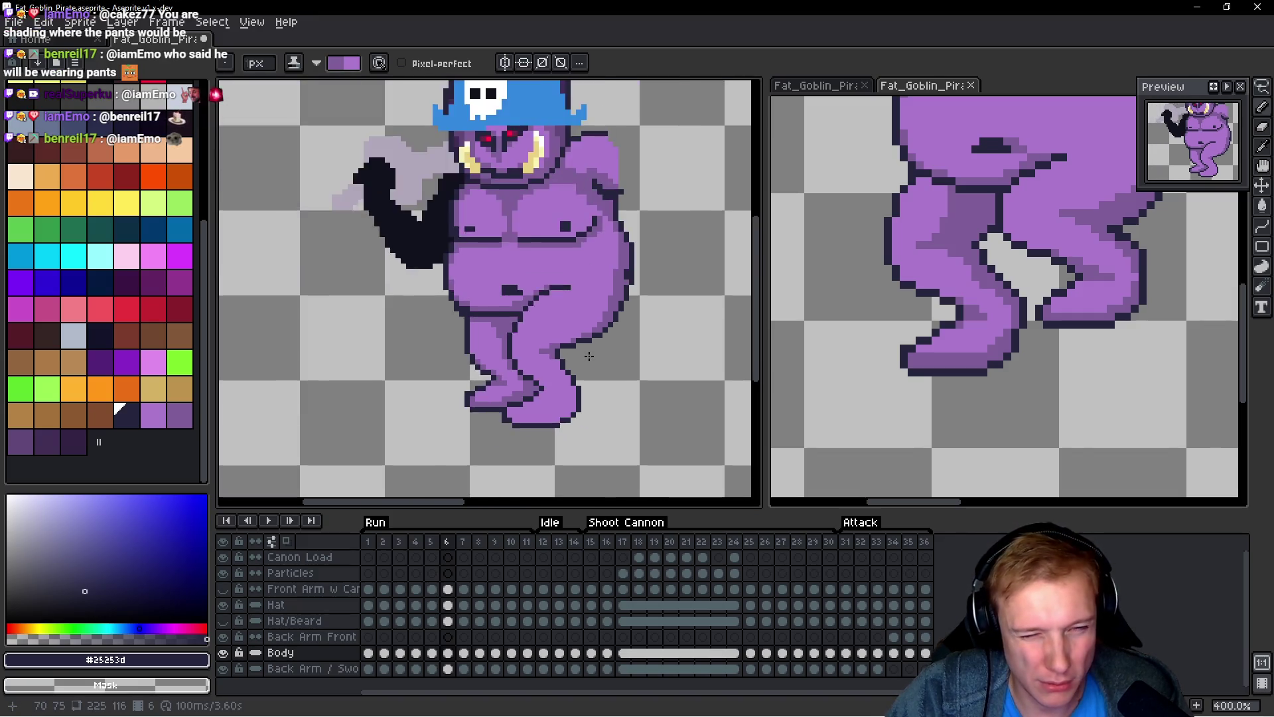
scroll(641, 345, "up", 2)
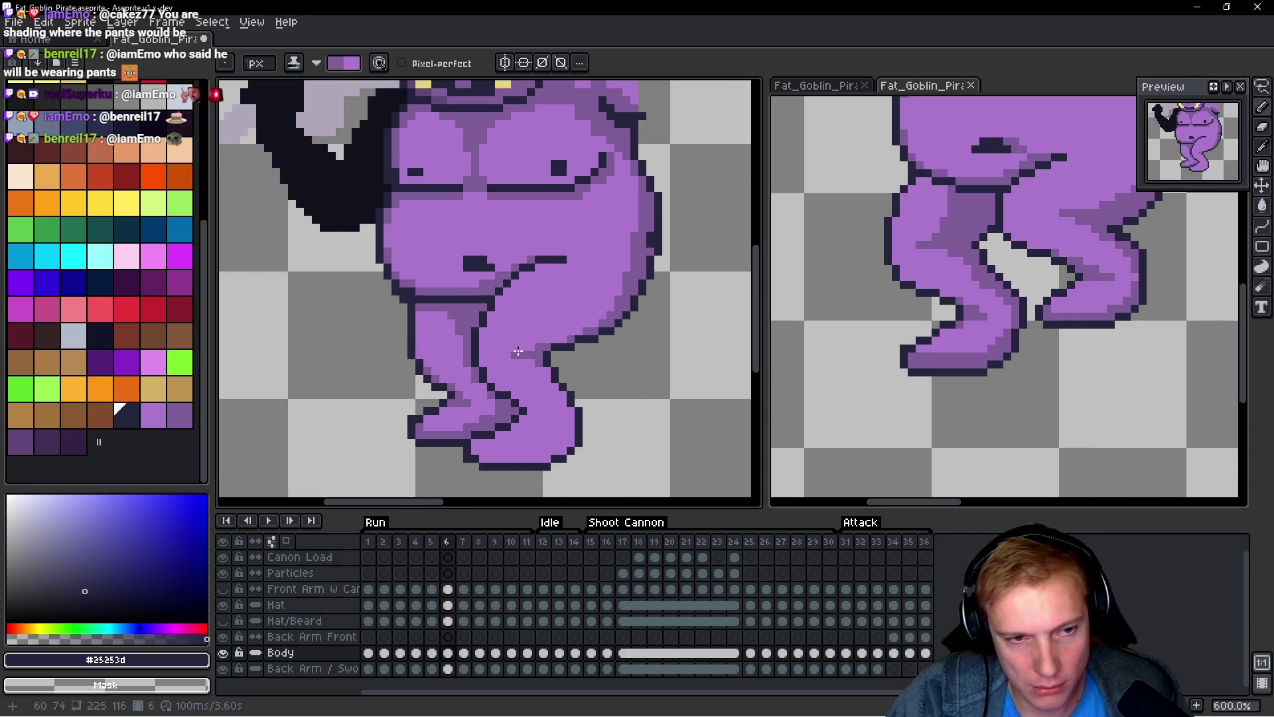
scroll(572, 376, "down", 1)
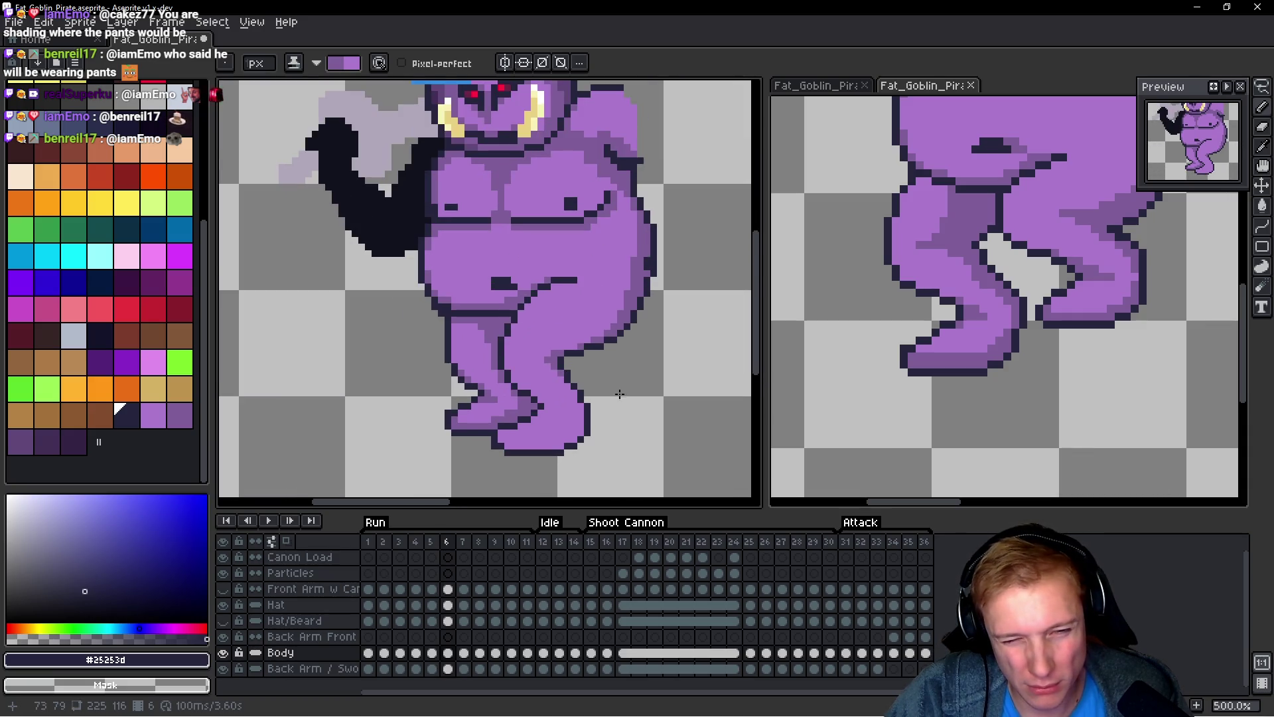
scroll(574, 361, "up", 4)
scroll(575, 347, "down", 1)
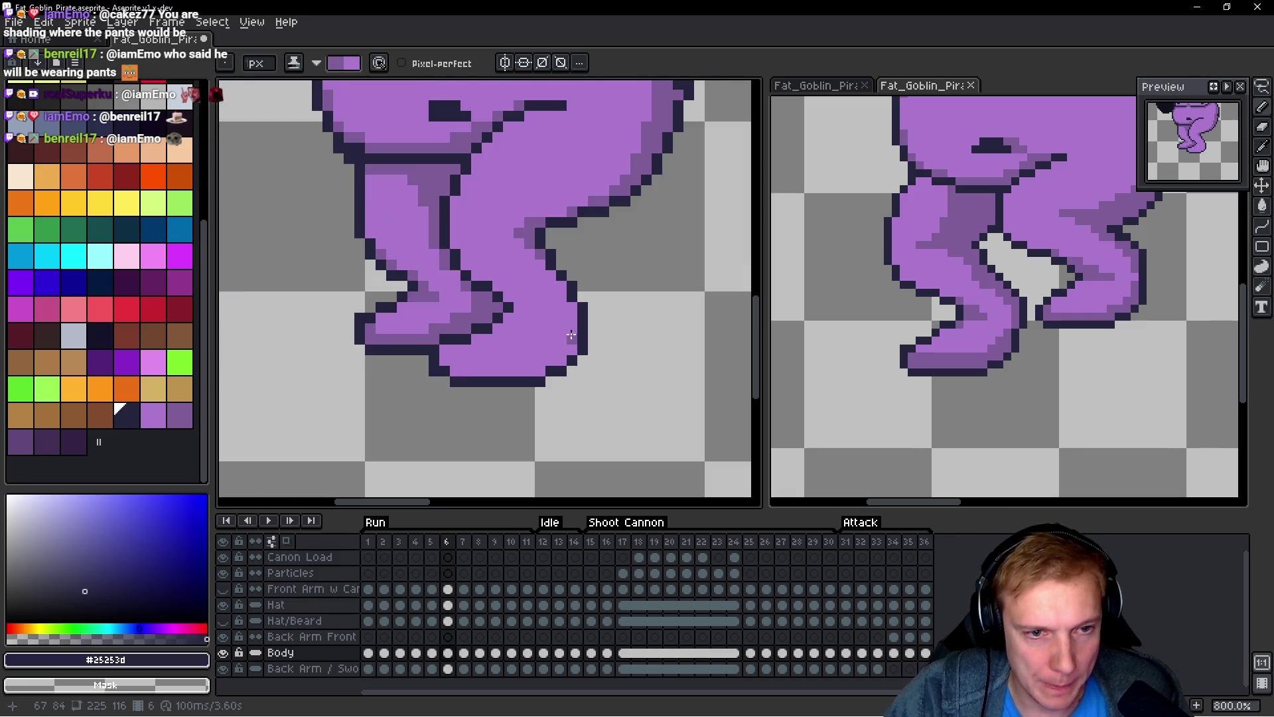
left_click_drag(539, 372, 451, 369)
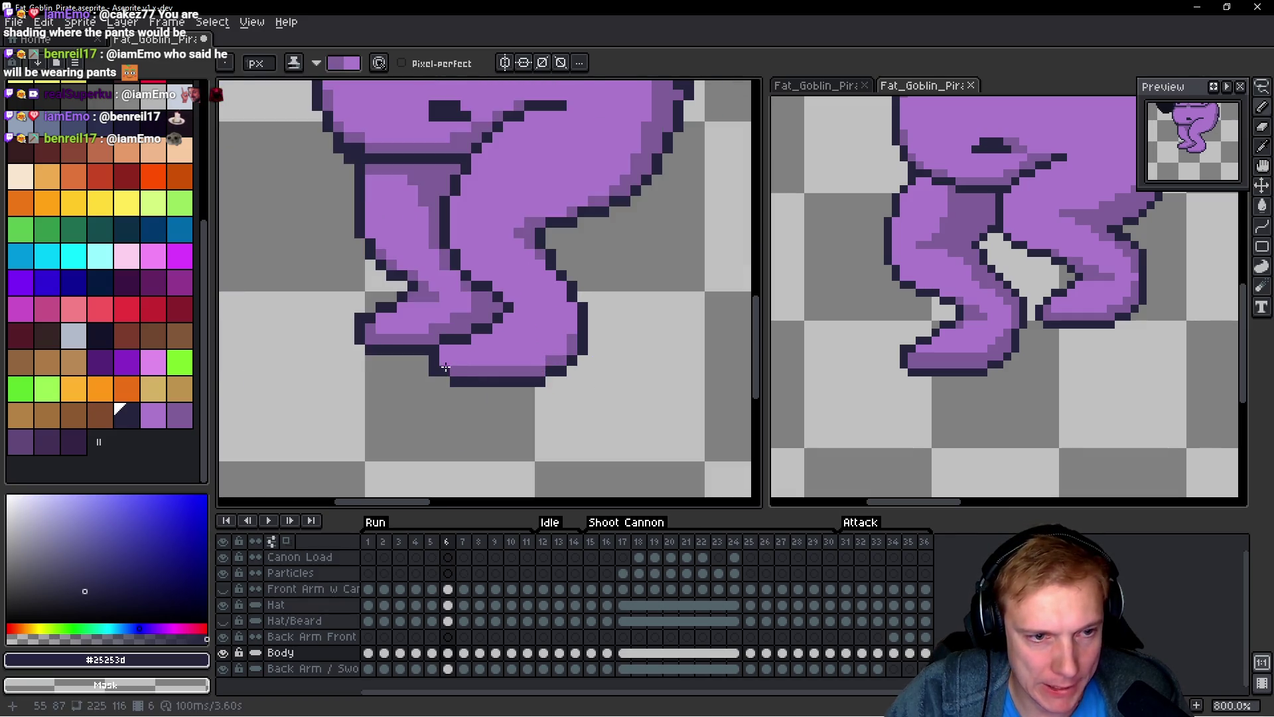
key("comma")
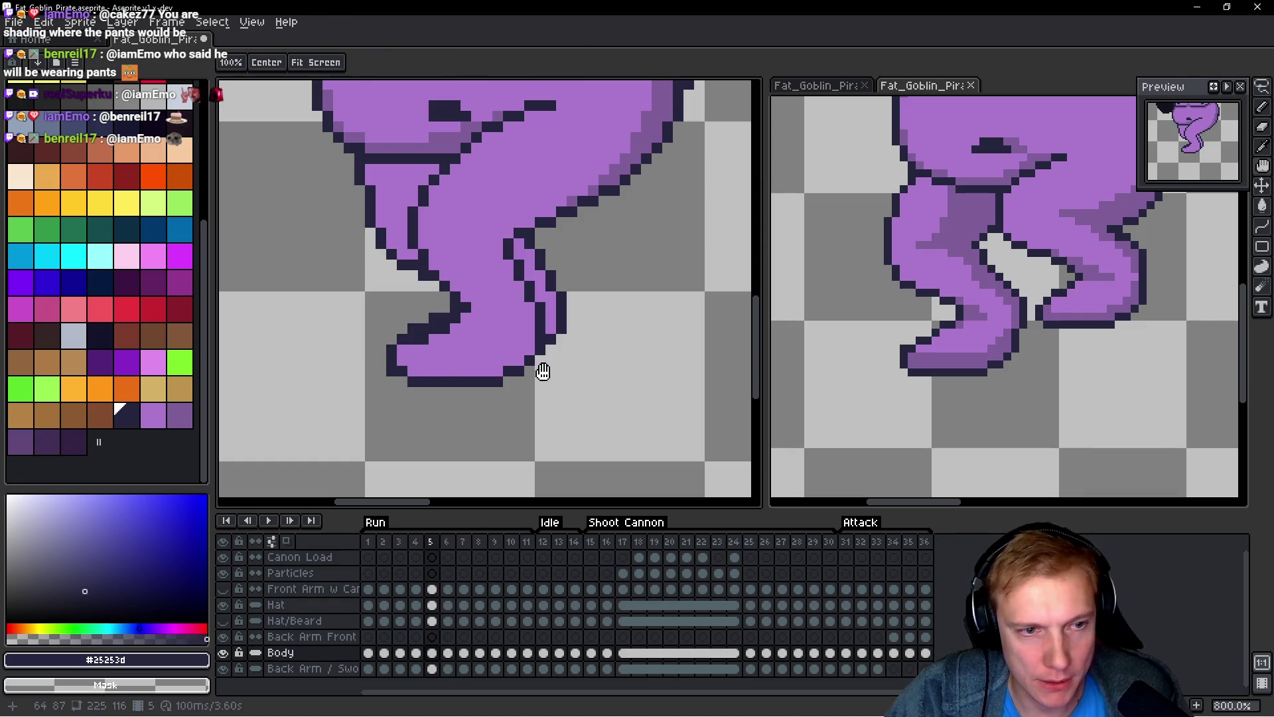
Step: Shade the foot's left edge and bottom in medium purple, plus two pixels on the leg
scroll(391, 361, "up", 1)
mouse_move(406, 343)
left_mouse_down()
mouse_move(425, 375)
mouse_move(550, 380)
mouse_move(598, 342)
left_mouse_up()
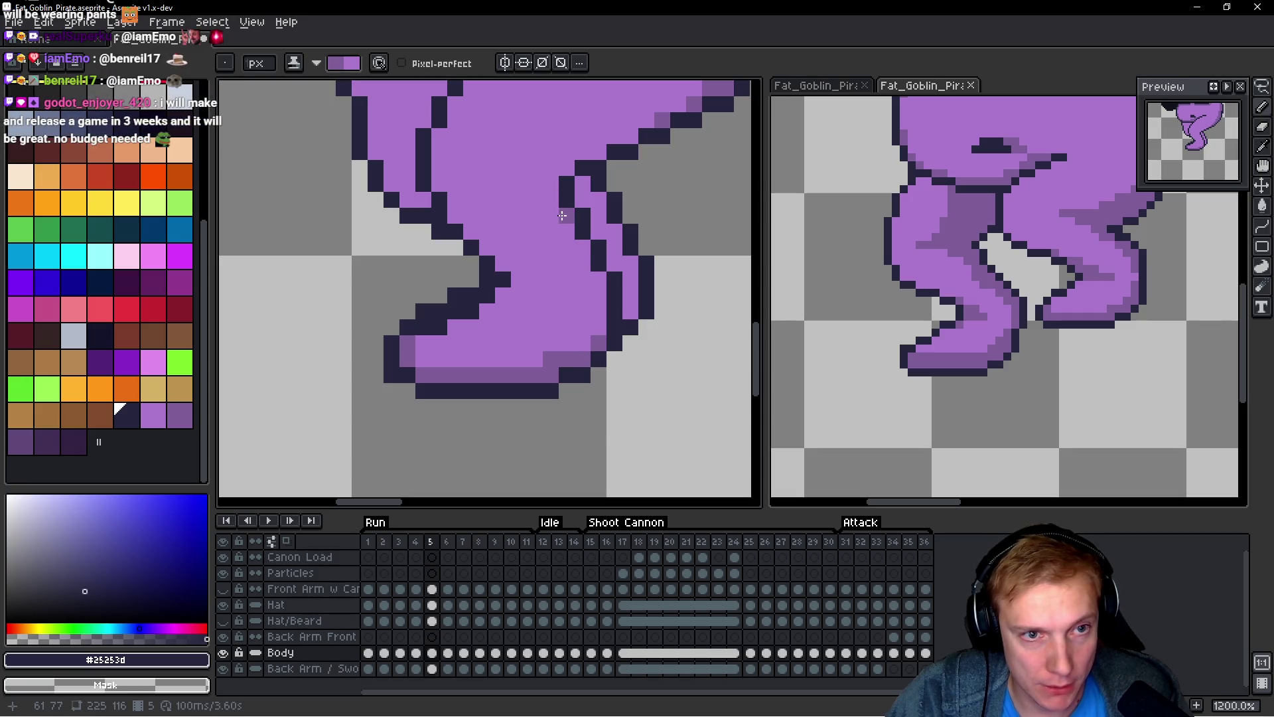
left_click(535, 199)
left_click(551, 184)
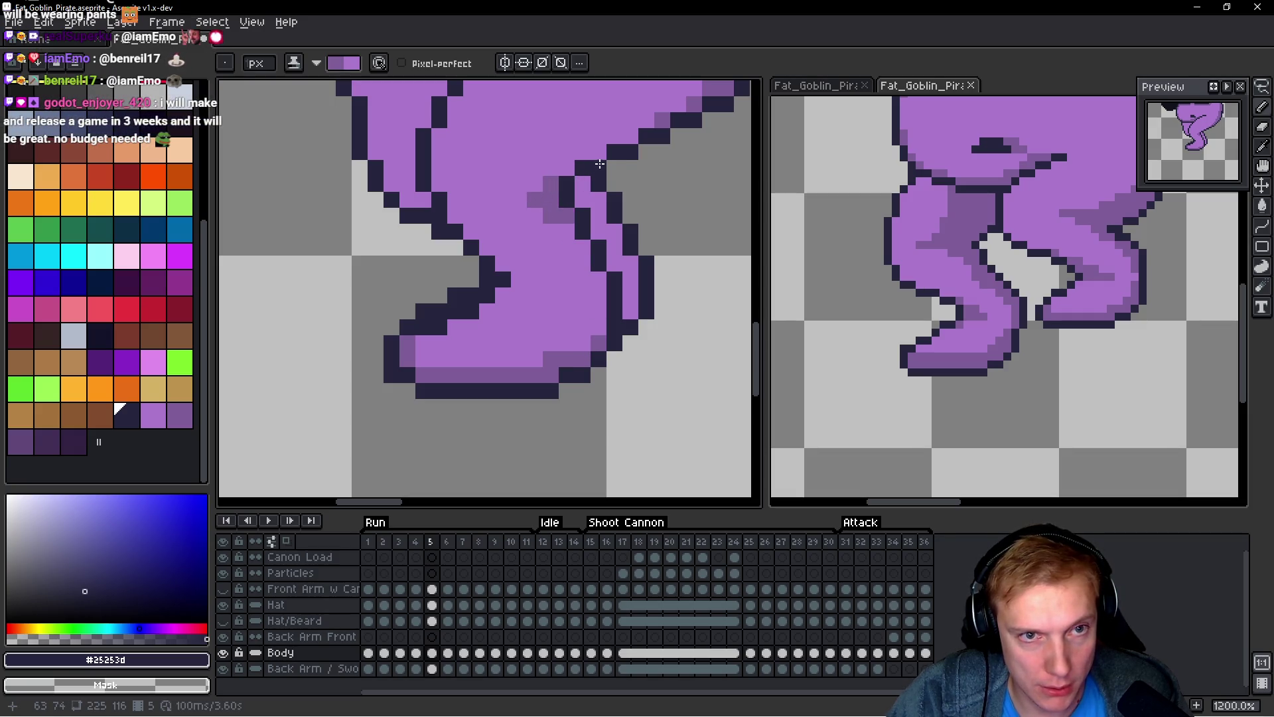
Step: Shade the leg's inner and lower edges, the inner thigh, and under the belly at the crotch
scroll(643, 199, "down", 3)
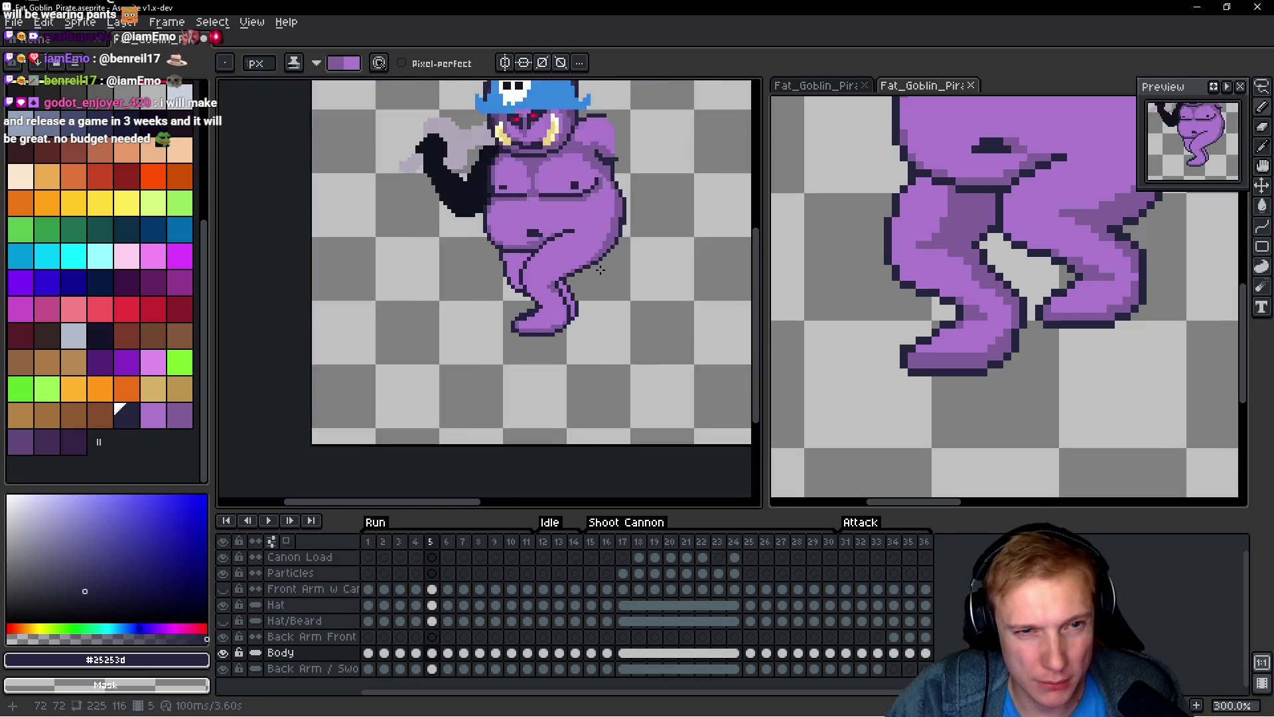
scroll(525, 272, "up", 3)
mouse_move(524, 272)
left_mouse_down()
mouse_move(553, 270)
mouse_move(488, 246)
left_mouse_up()
left_click(560, 321)
scroll(531, 278, "up", 3)
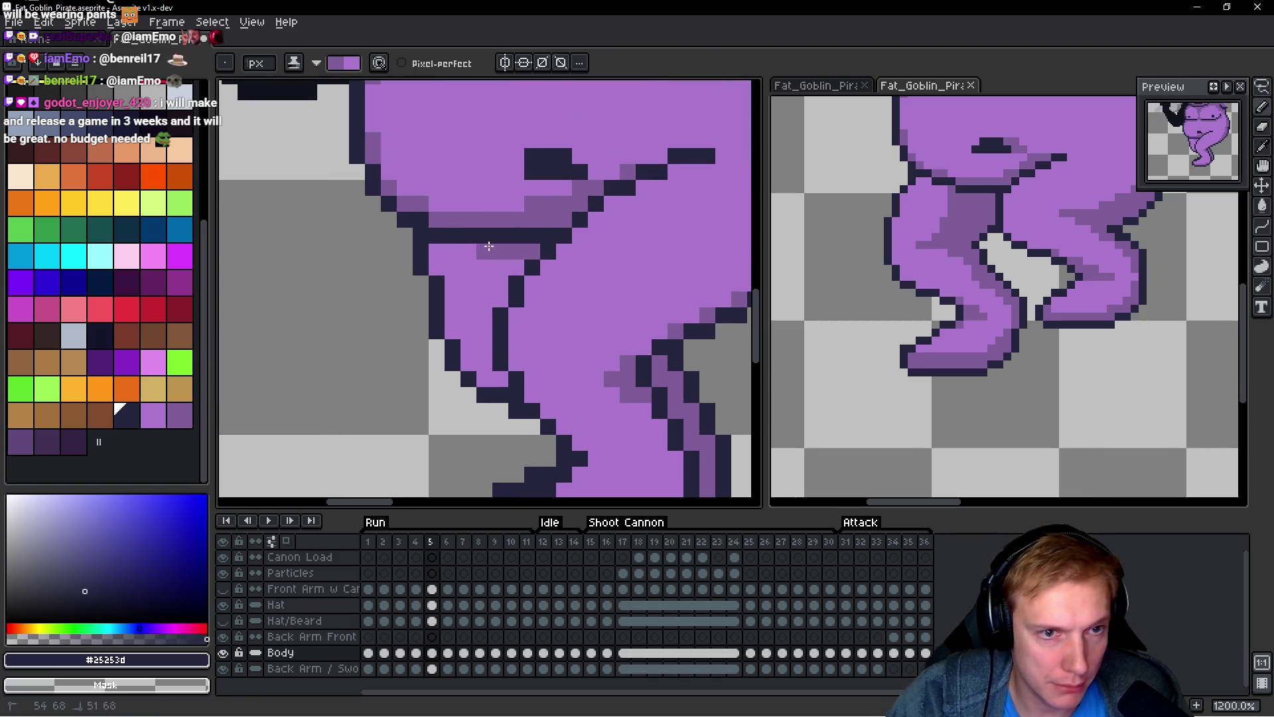
left_click(500, 300)
mouse_move(502, 378)
left_mouse_down()
mouse_move(474, 382)
mouse_move(485, 310)
left_mouse_up()
left_click_drag(501, 255, 505, 290)
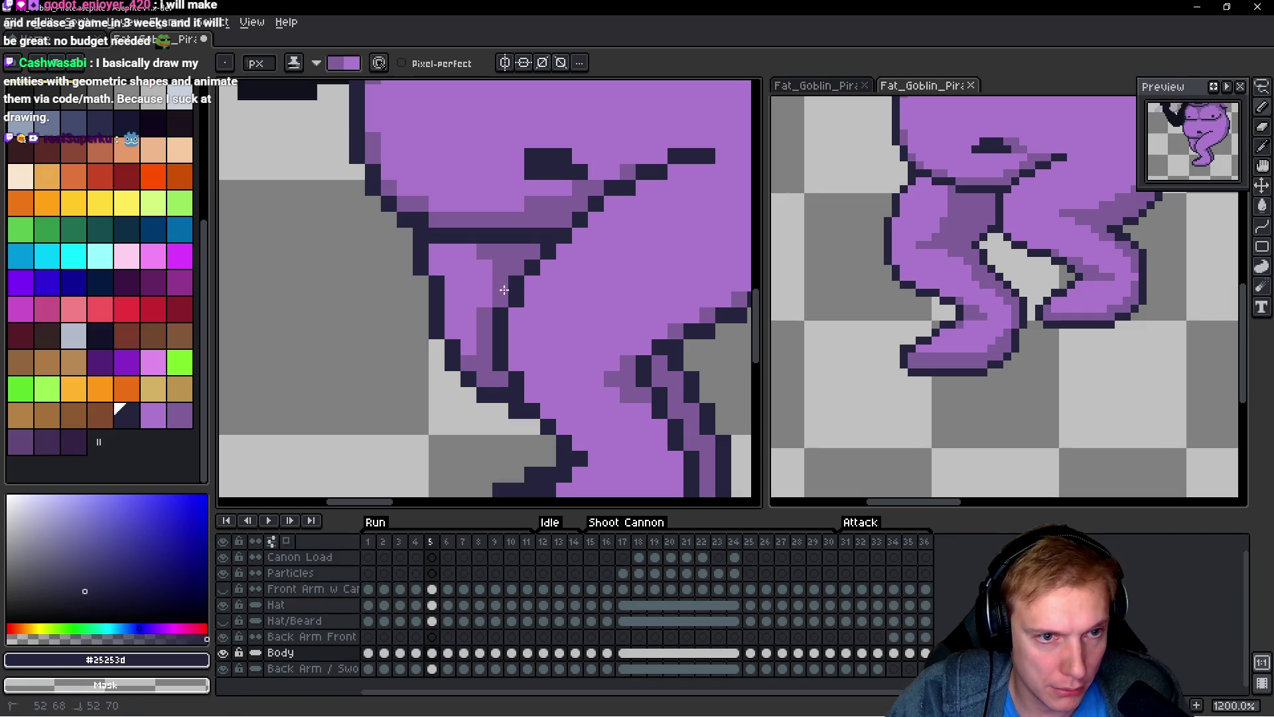
scroll(596, 332, "down", 1)
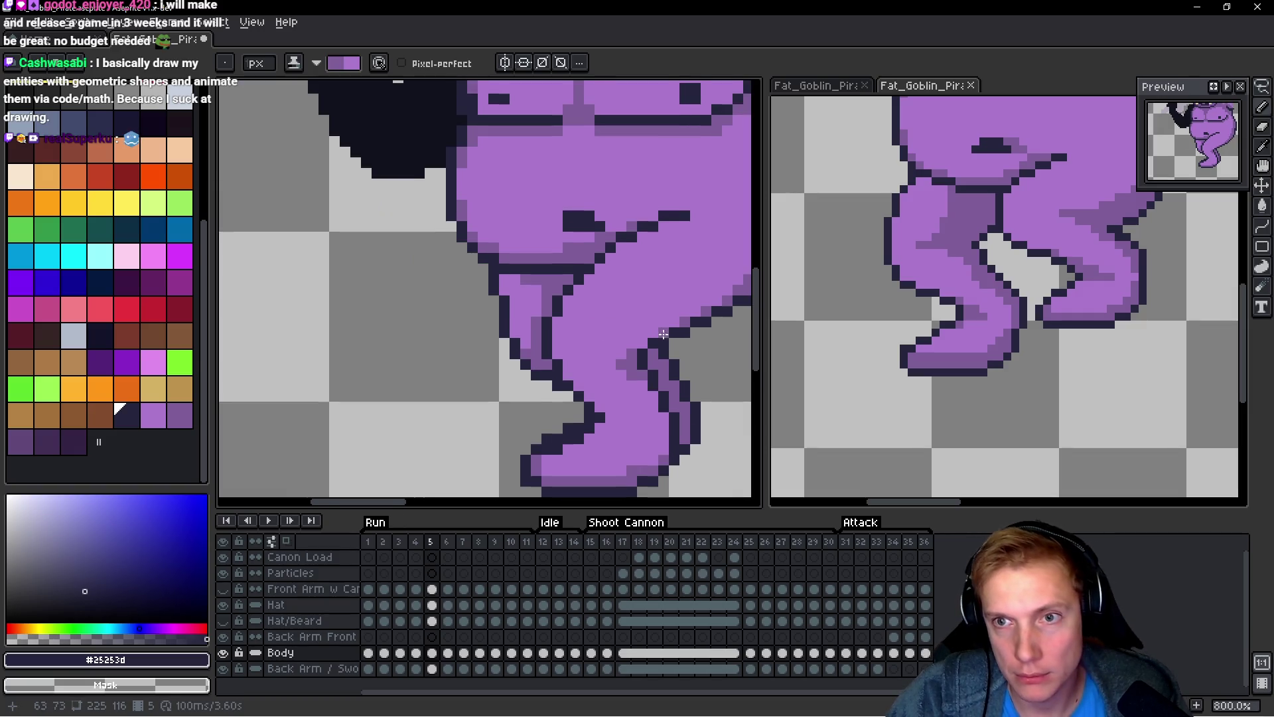
Step: On run frame 7, shade along the inner leg outline and inside the crotch outline
key("Right")
key("Right")
scroll(547, 253, "up", 2)
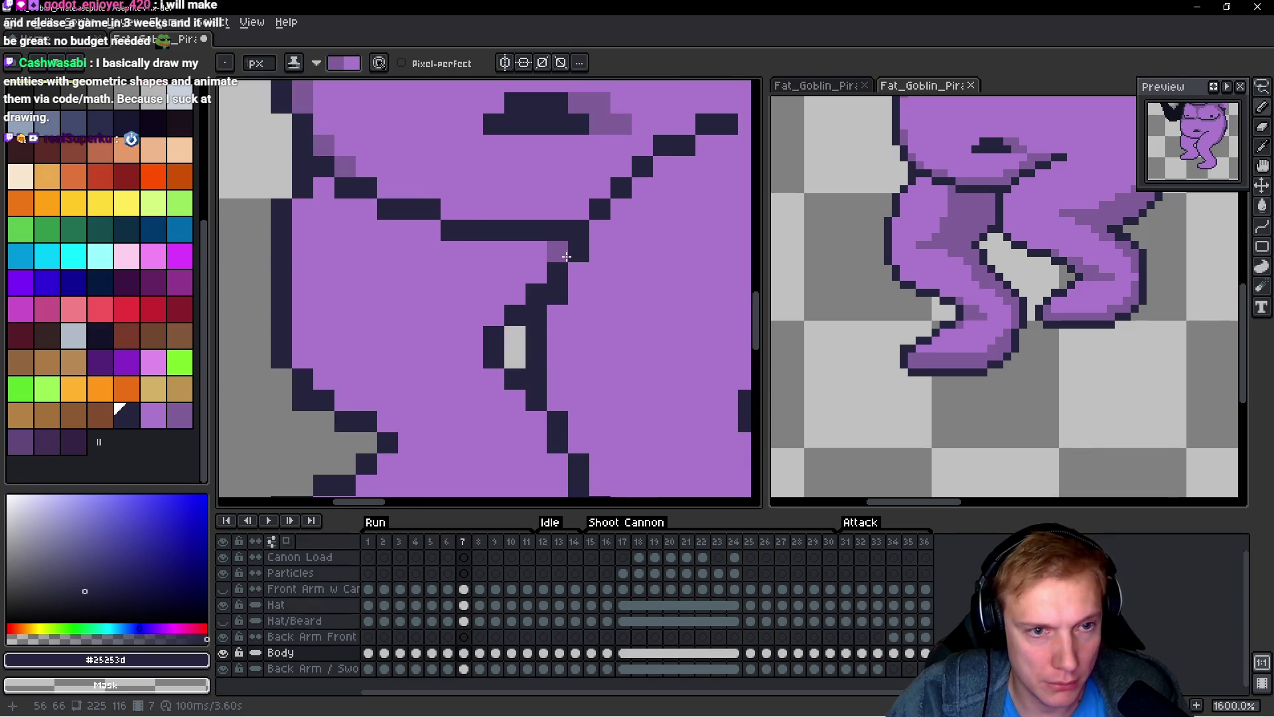
left_click_drag(544, 252, 445, 252)
left_click_drag(514, 272, 522, 292)
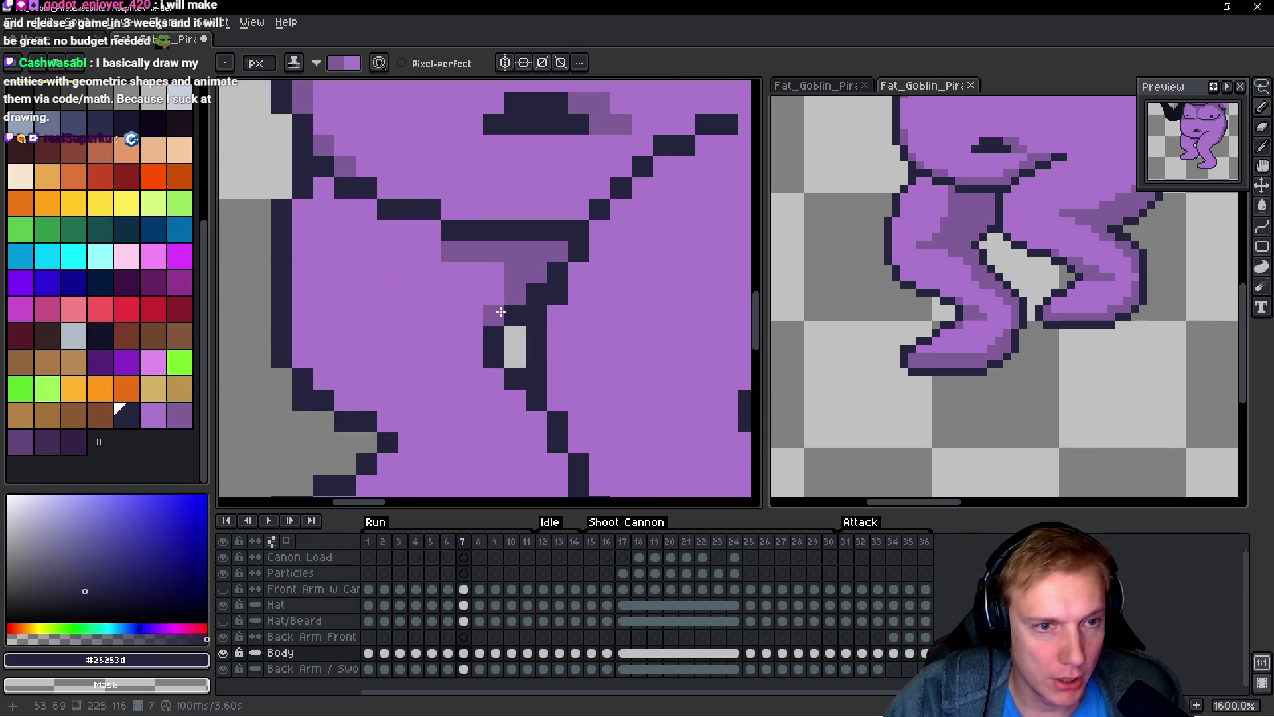
left_click_drag(445, 230, 338, 230)
left_click_drag(438, 252, 422, 252)
left_click_drag(367, 209, 309, 203)
Step: Add shading strokes and pixels beside the leg outline, undoing one reverted pixel
scroll(430, 274, "down", 2)
scroll(486, 317, "down", 1)
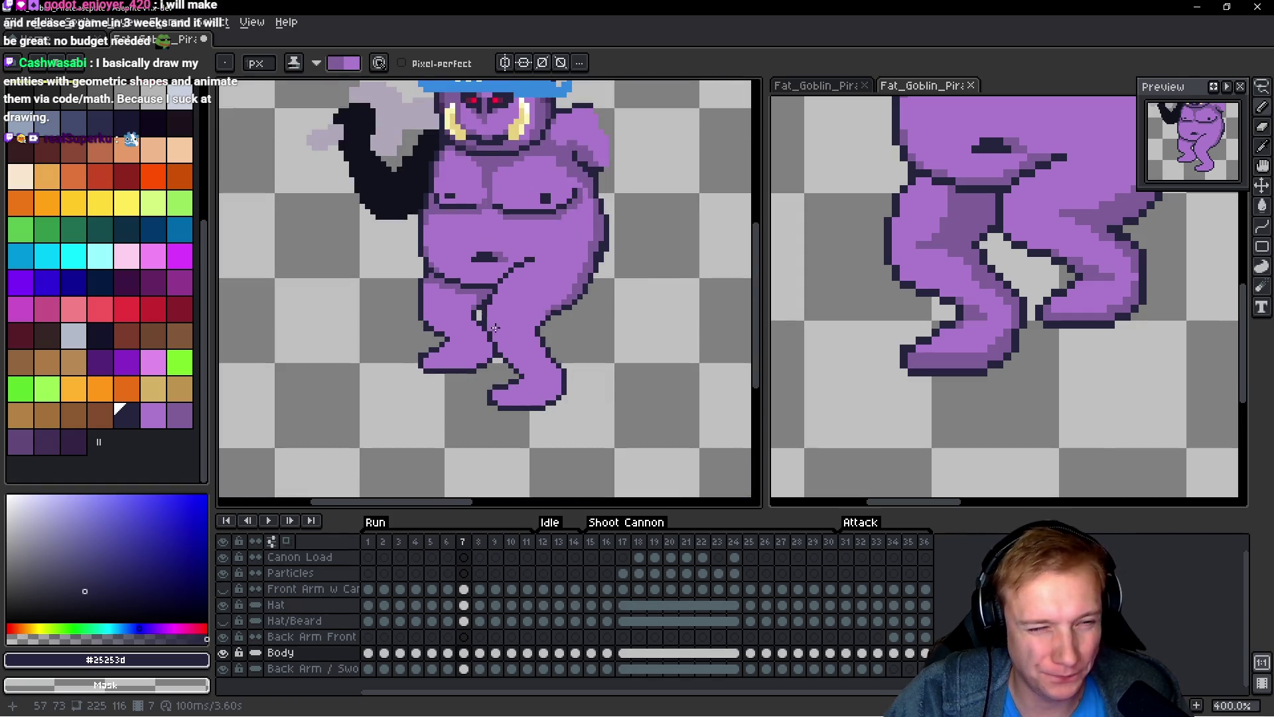
scroll(418, 314, "up", 2)
mouse_move(410, 276)
left_mouse_down()
mouse_move(398, 273)
mouse_move(464, 343)
left_mouse_up()
left_click(405, 263)
left_click(474, 387)
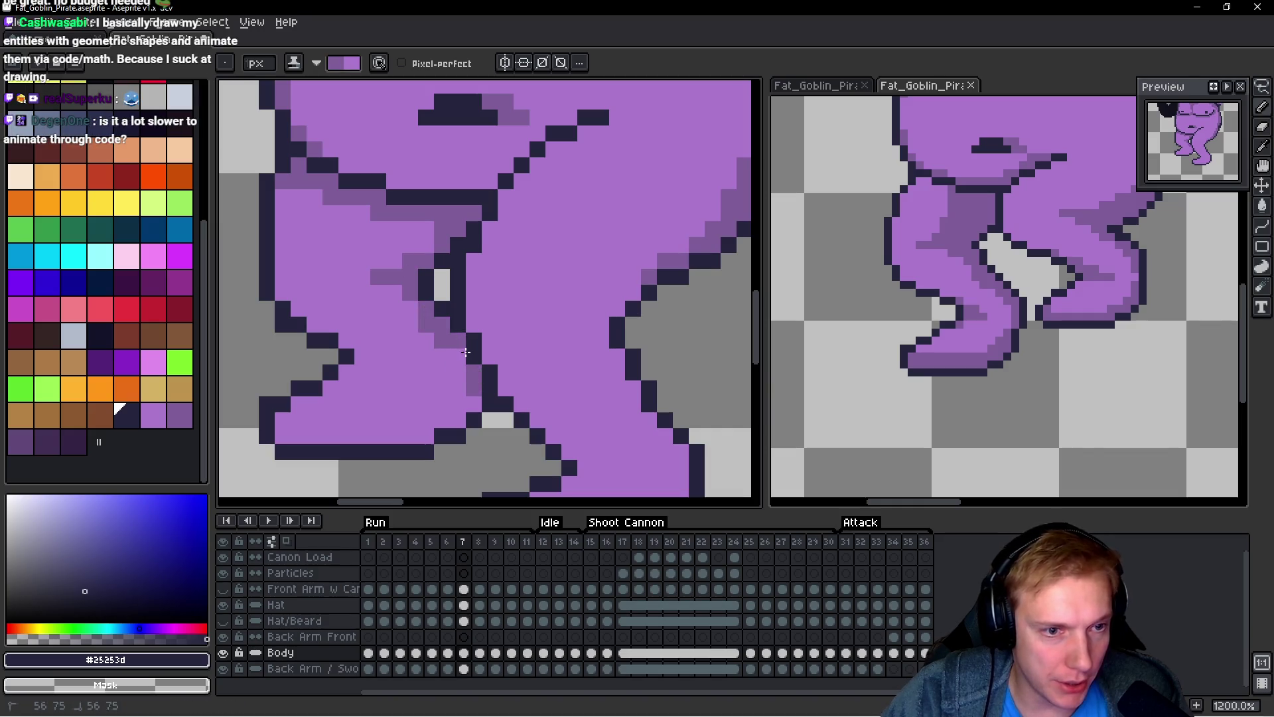
right_click(442, 342)
key("ctrl+z")
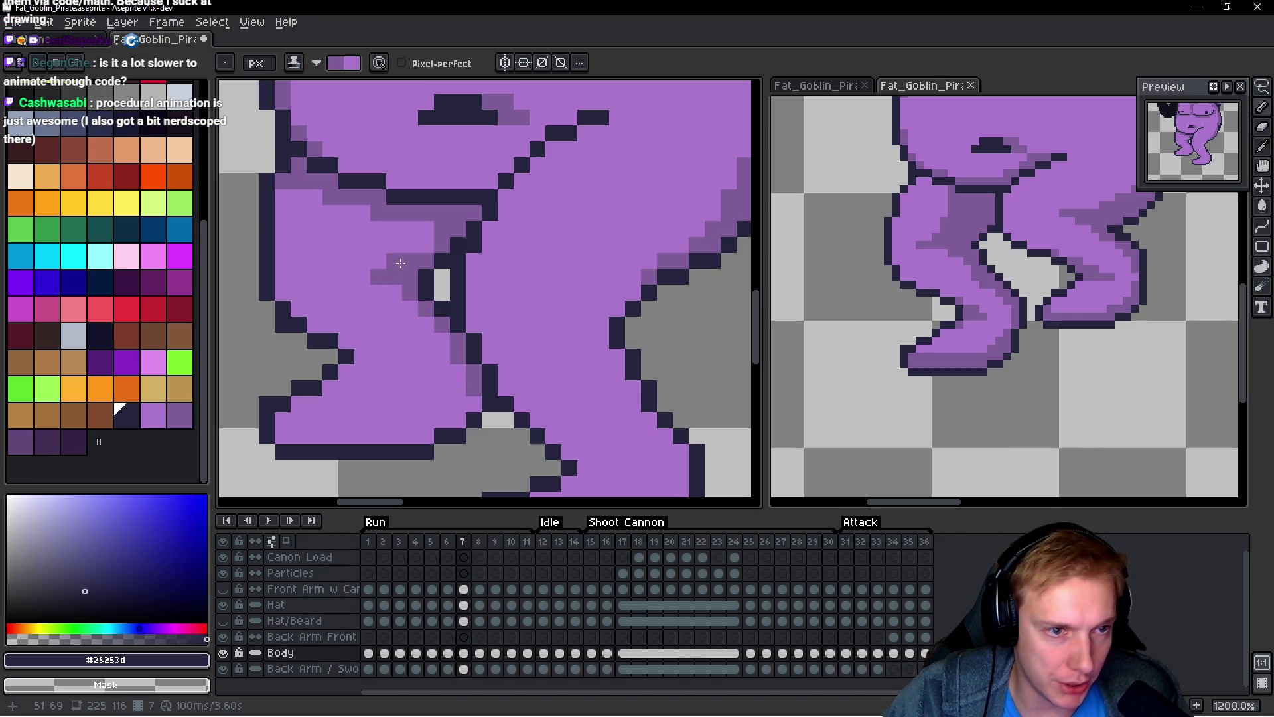
Step: Shade along the foot's bottom outline and add shading pixels on the leg
scroll(432, 305, "down", 1)
mouse_move(463, 402)
left_mouse_down()
mouse_move(338, 415)
mouse_move(430, 397)
left_mouse_up()
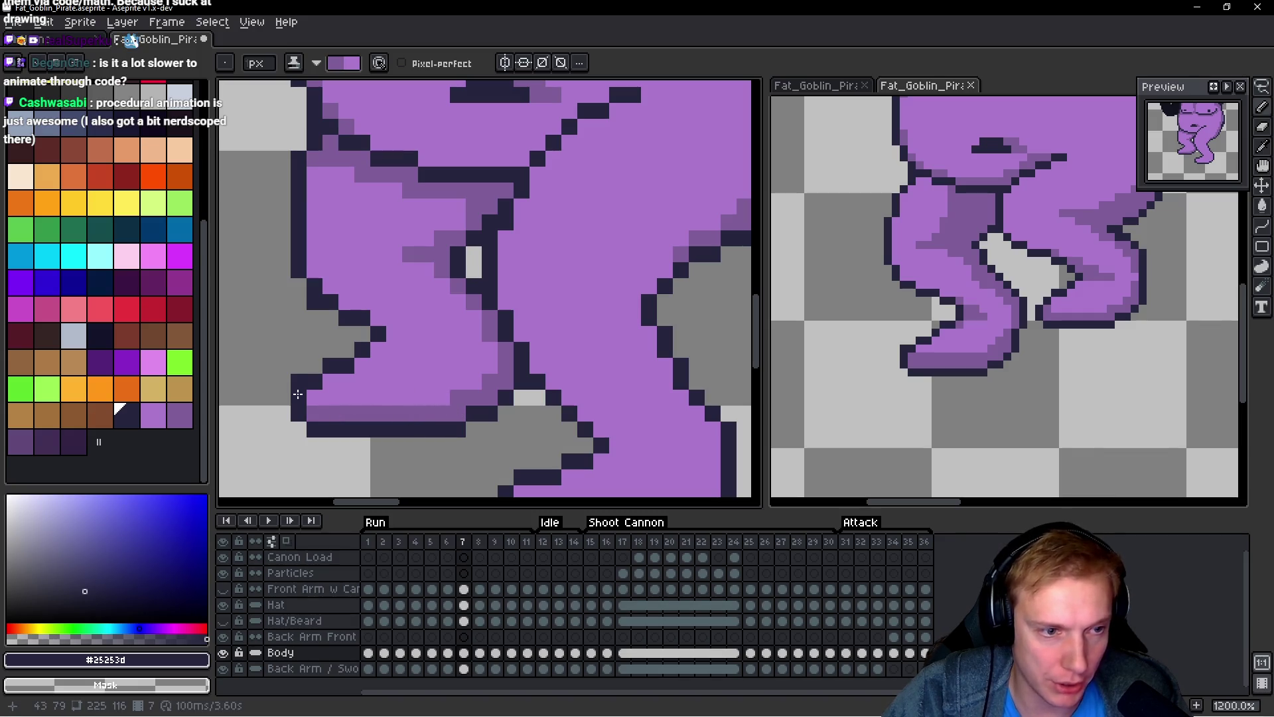
scroll(376, 380, "down", 3)
scroll(358, 372, "up", 3)
mouse_move(459, 352)
left_mouse_down()
mouse_move(475, 352)
mouse_move(444, 369)
left_mouse_up()
scroll(500, 366, "down", 3)
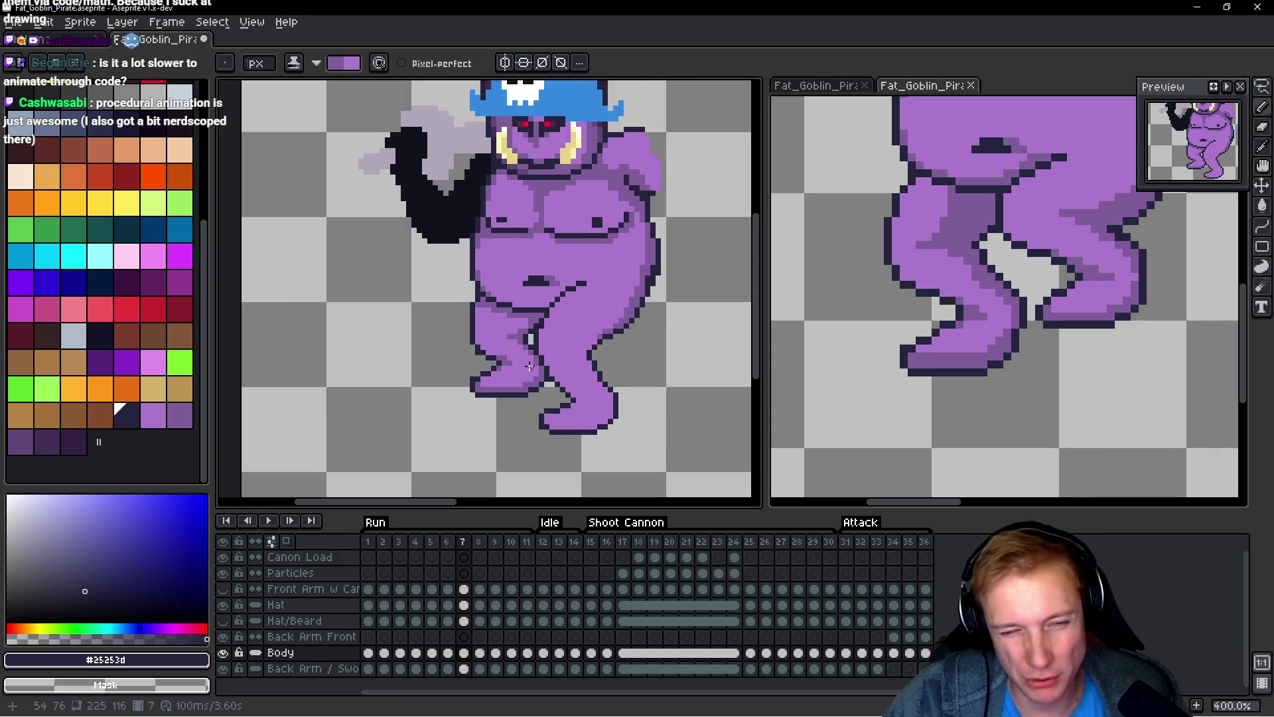
scroll(496, 358, "up", 3)
scroll(493, 346, "down", 3)
scroll(494, 346, "down", 2)
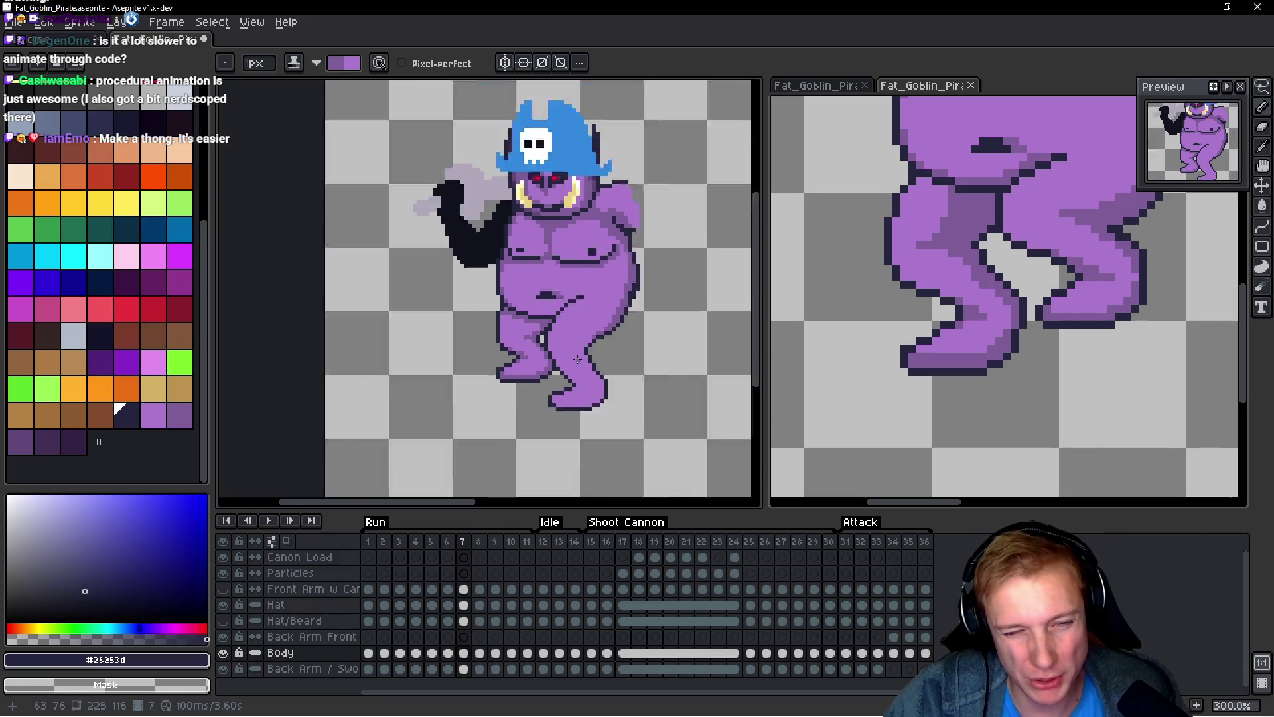
scroll(461, 319, "up", 4)
scroll(488, 369, "up", 4)
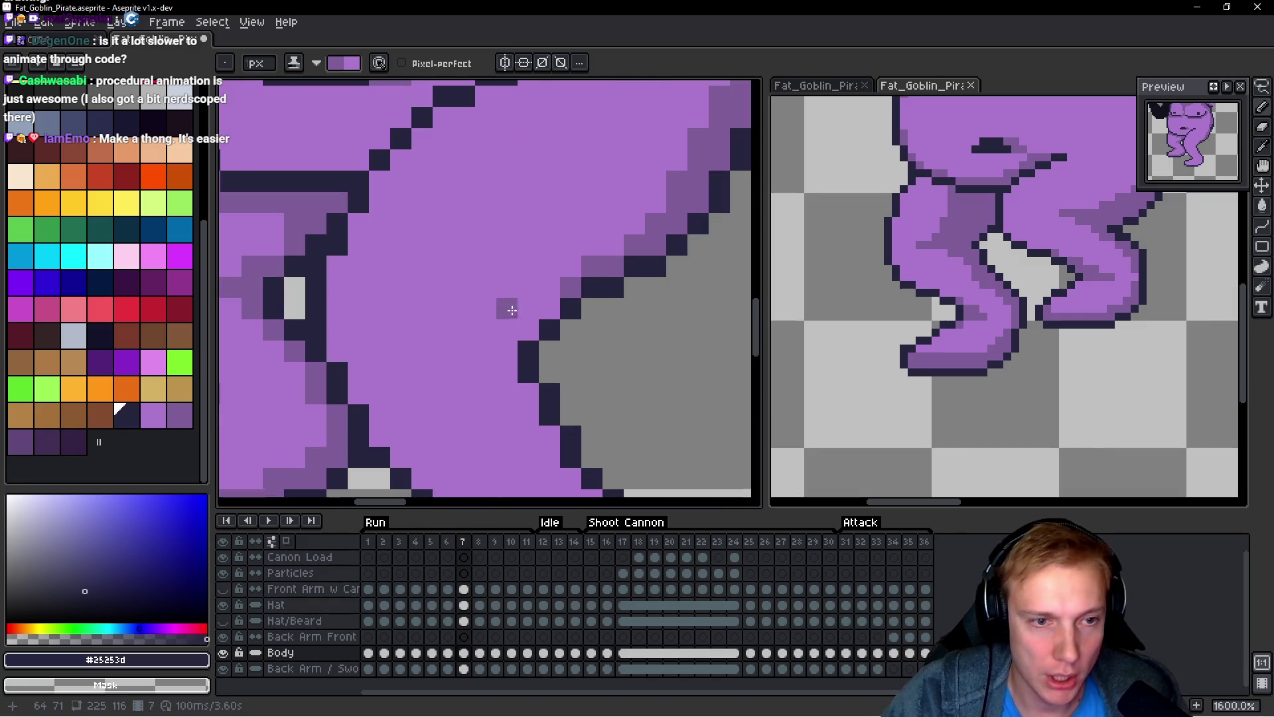
Step: Add light-purple pixels along the belly outline, and shade and darken pixels on the leg's right edge
mouse_move(508, 350)
left_mouse_down()
mouse_move(485, 351)
mouse_move(551, 313)
left_mouse_up()
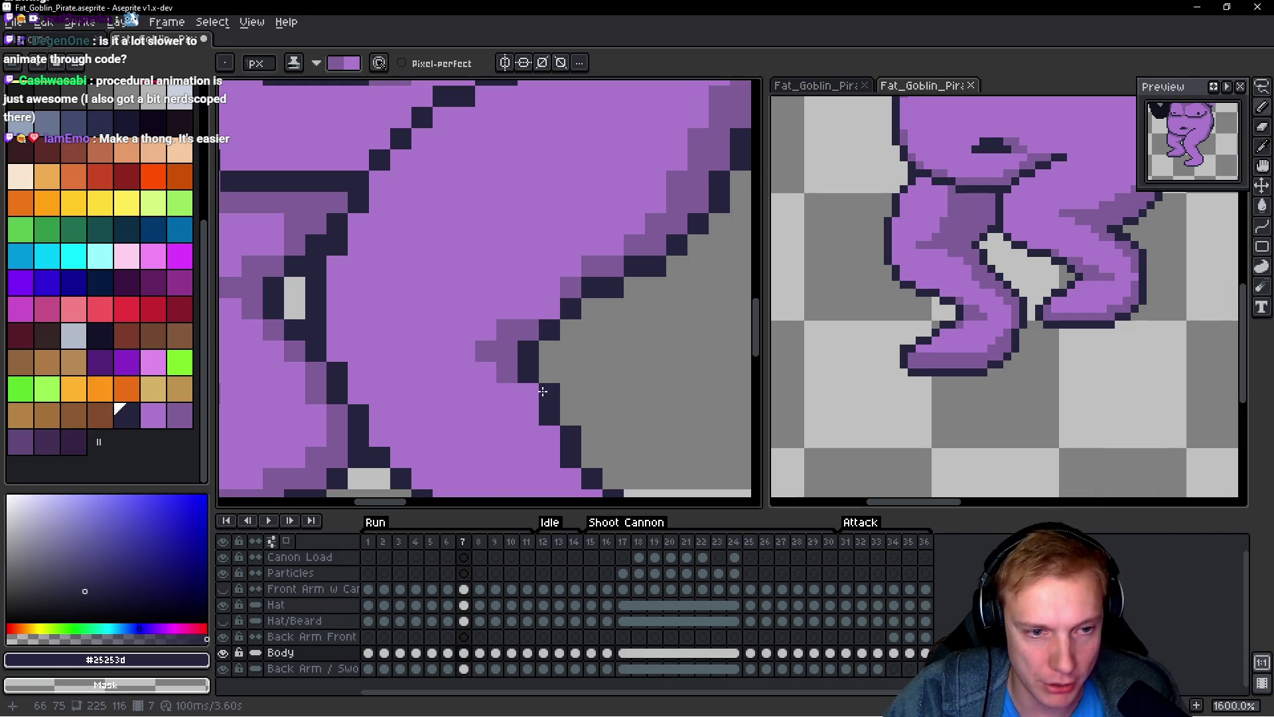
scroll(584, 384, "down", 8)
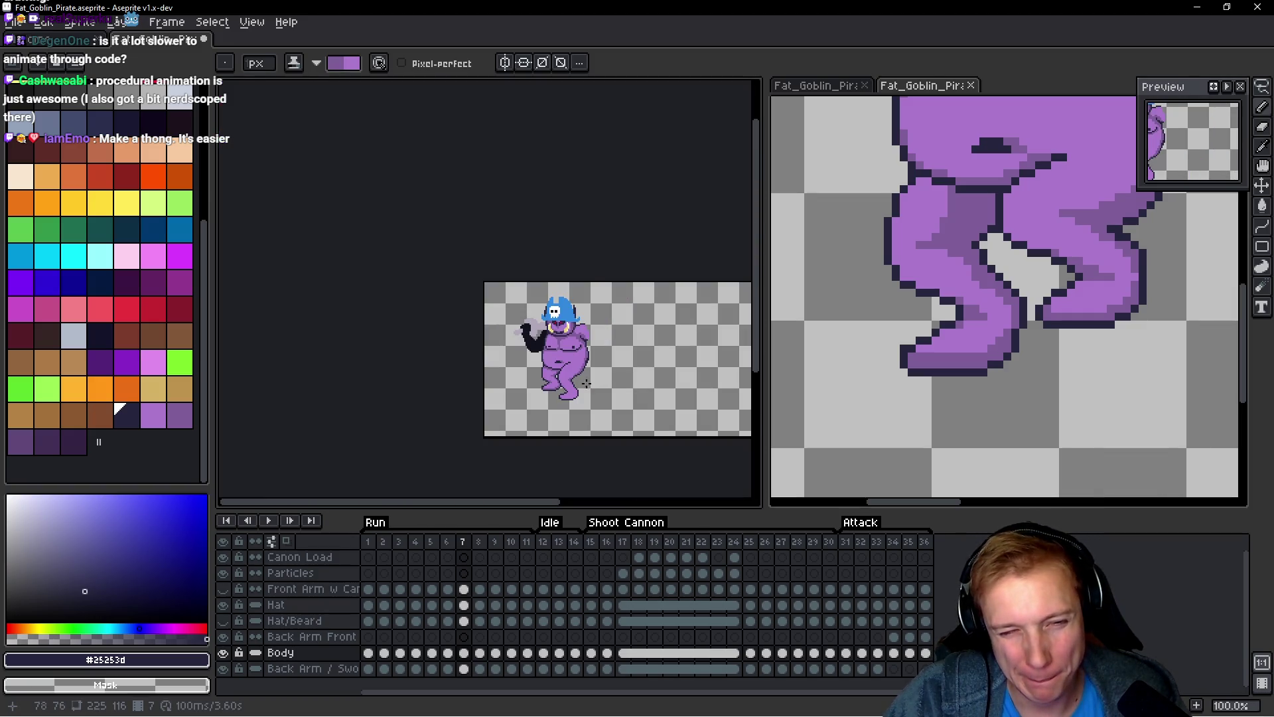
scroll(586, 383, "up", 8)
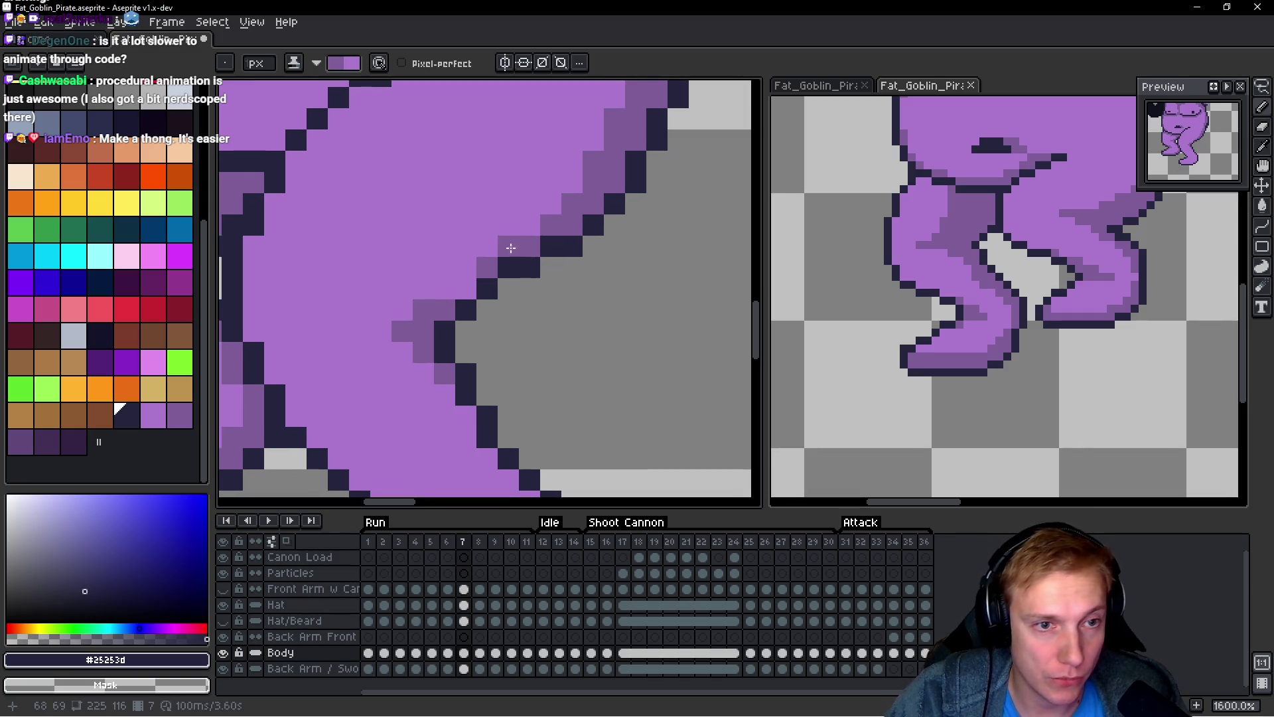
scroll(510, 247, "down", 3)
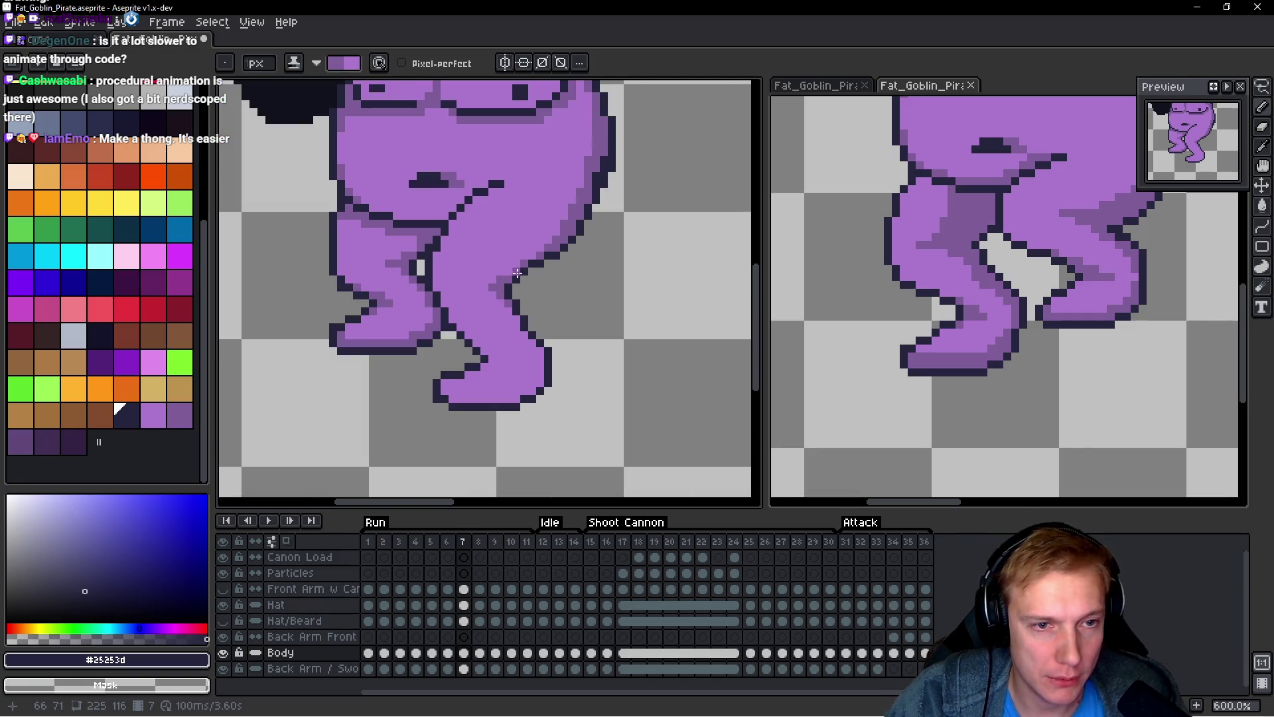
scroll(596, 292, "down", 5)
scroll(596, 292, "up", 5)
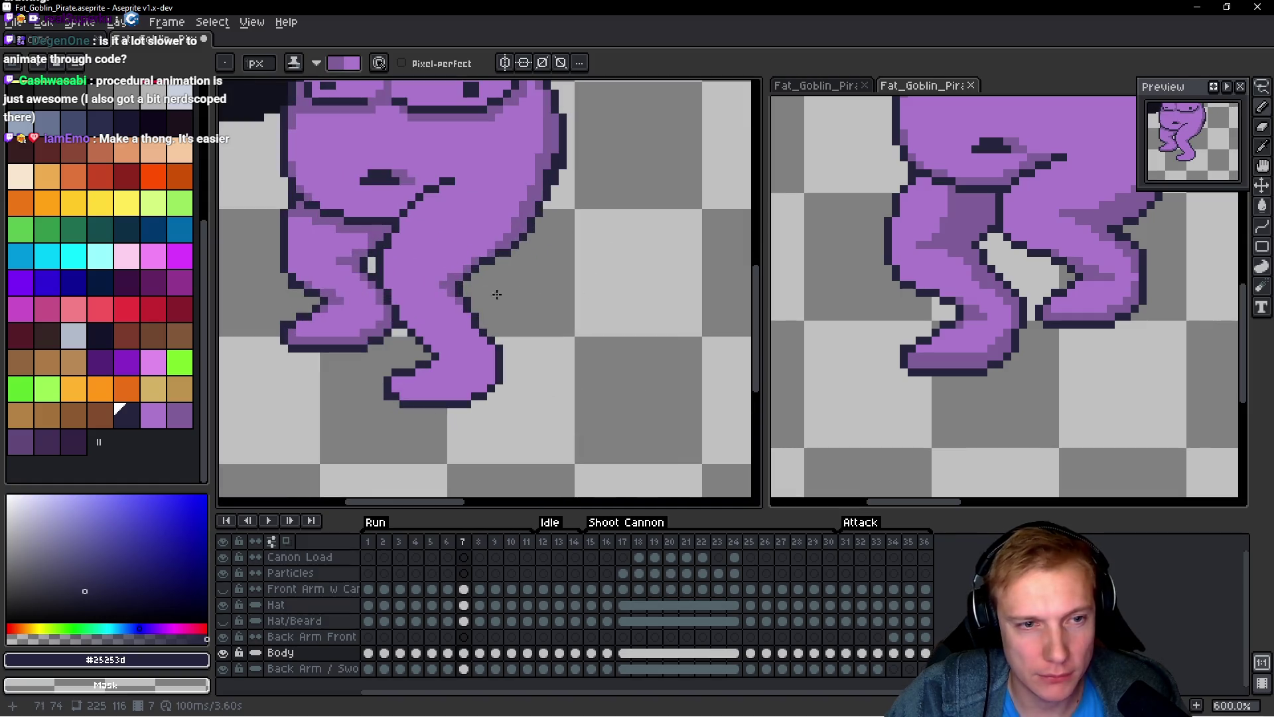
scroll(512, 278, "up", 3)
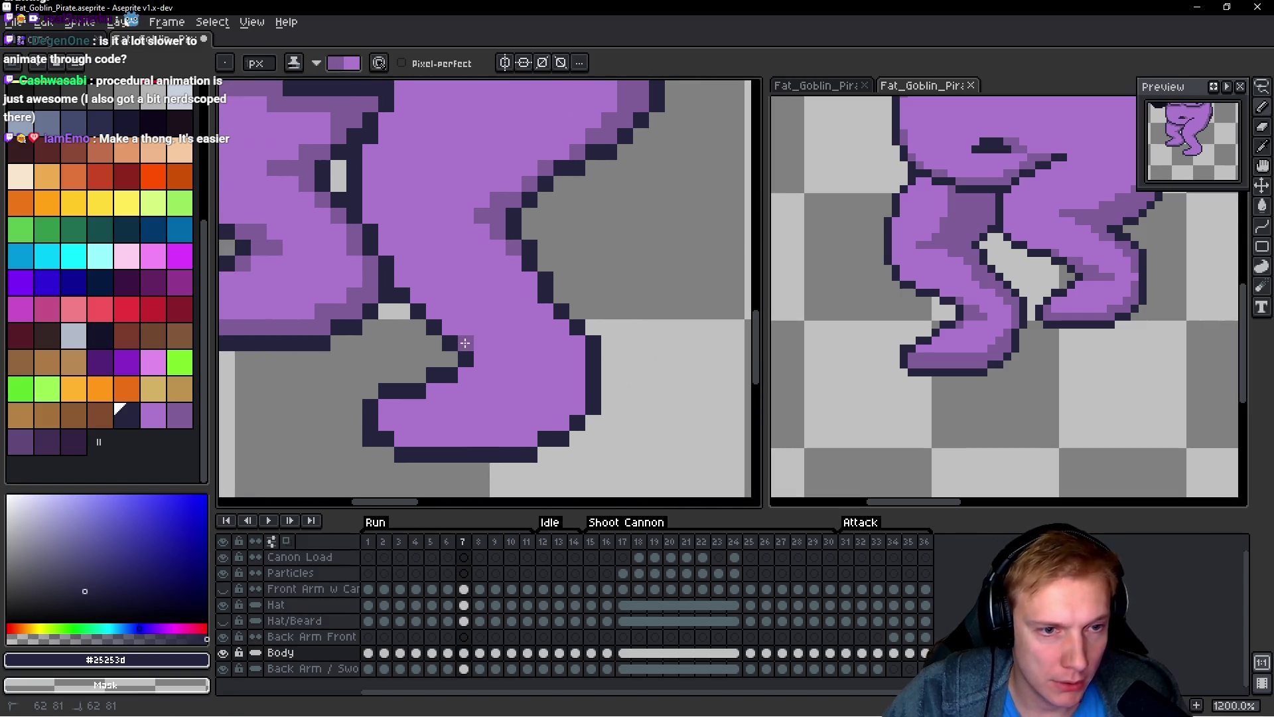
left_click_drag(492, 347, 466, 375)
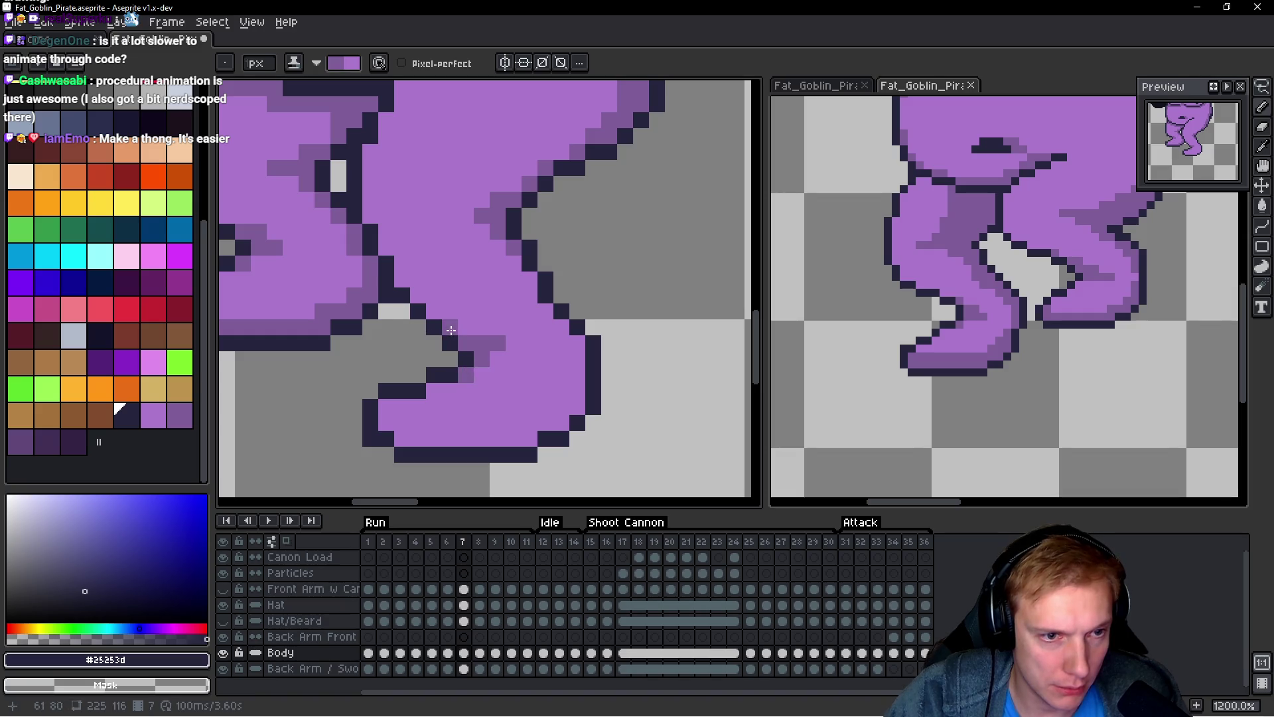
scroll(451, 325, "down", 6)
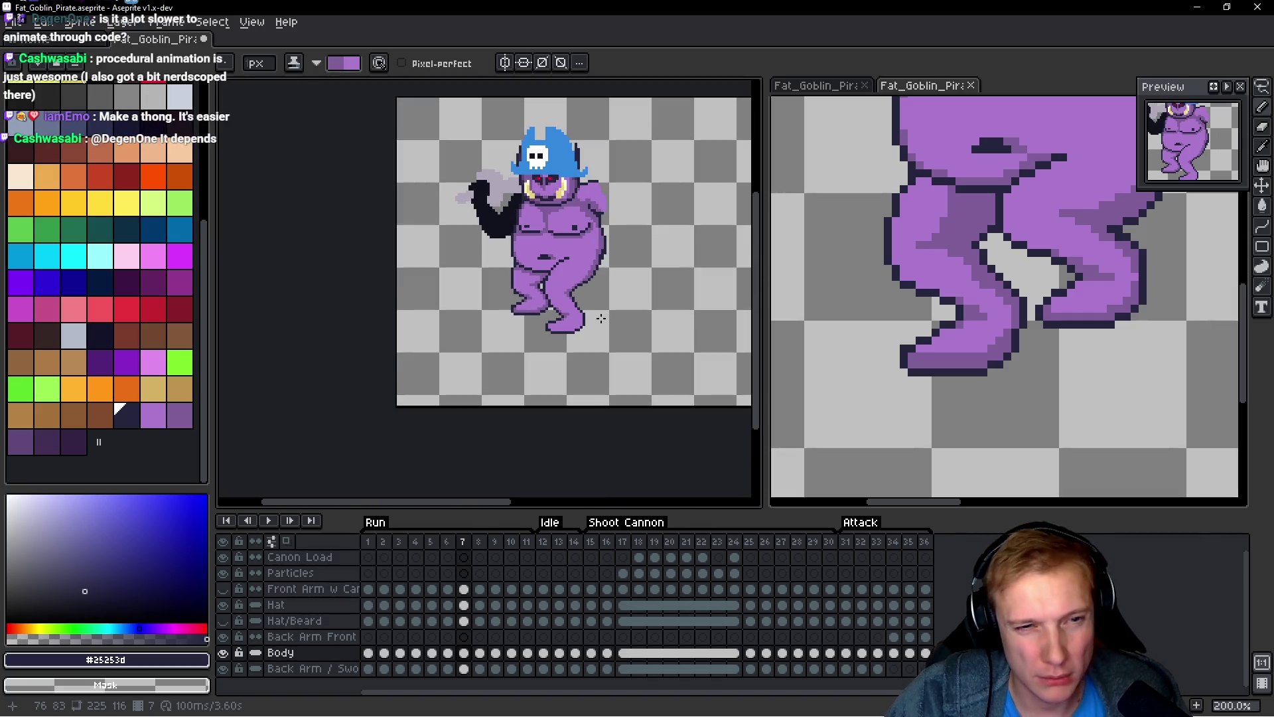
scroll(532, 311, "up", 5)
left_click_drag(554, 325, 553, 336)
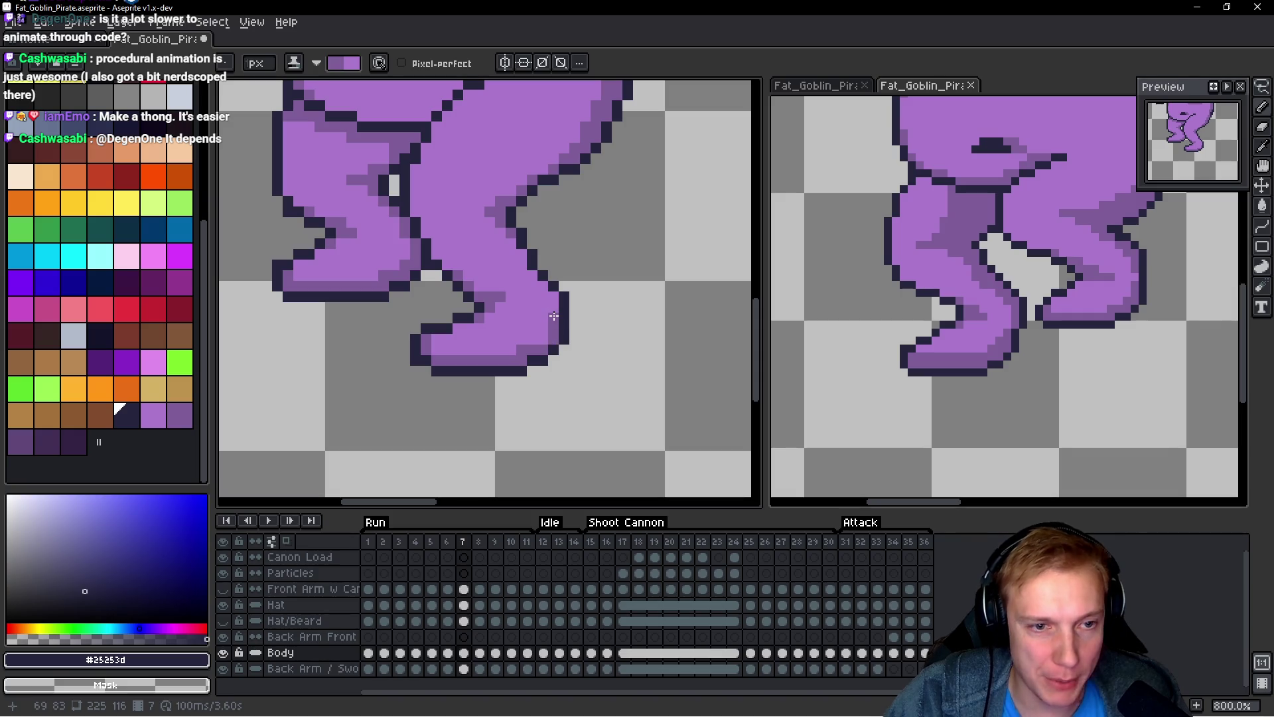
Step: Draw a dark outline row along the belly line and a pixel on the crotch diagonal
scroll(552, 317, "down", 4)
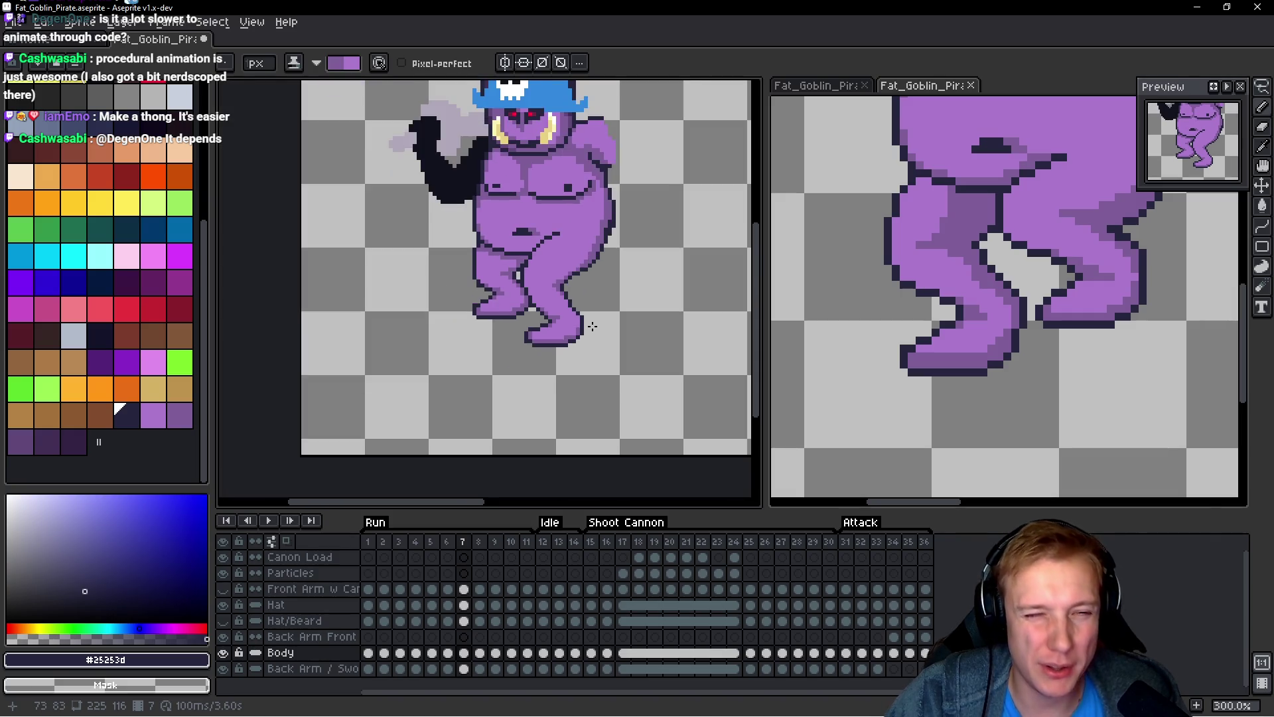
scroll(518, 272, "up", 3)
scroll(515, 270, "down", 1)
scroll(515, 270, "up", 2)
left_click_drag(481, 319, 411, 318)
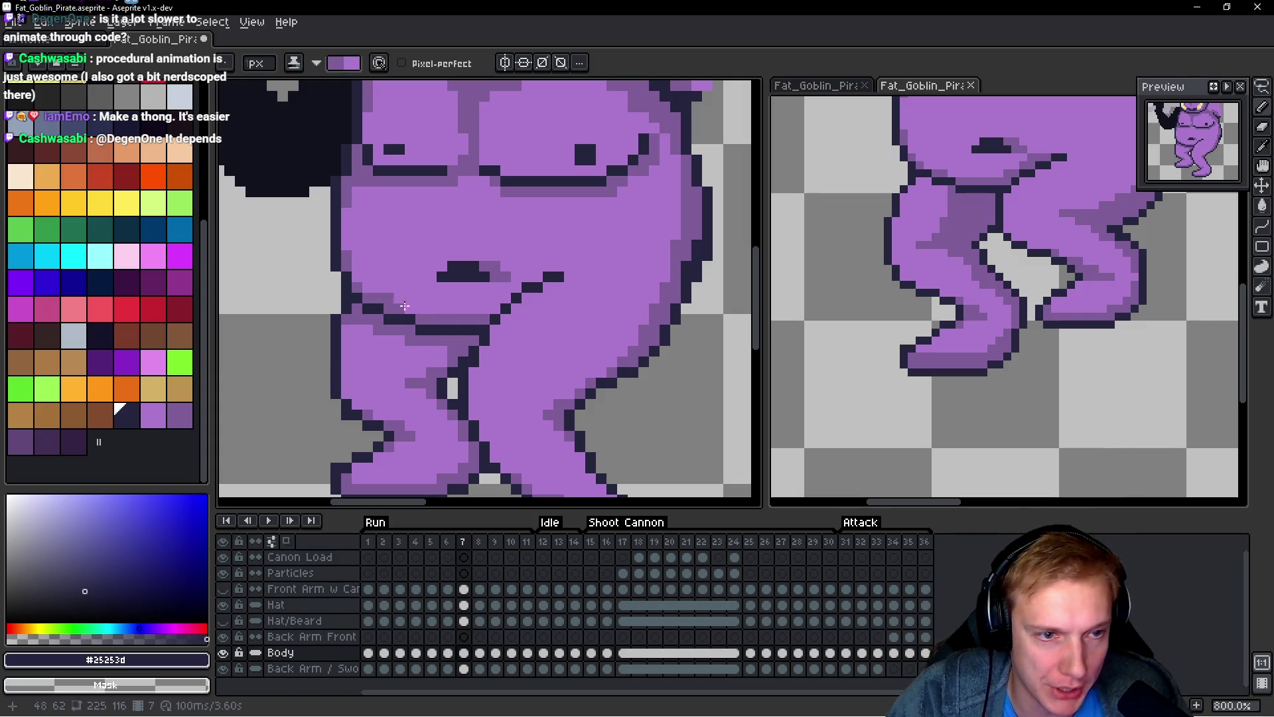
left_click(483, 308)
left_click(506, 296)
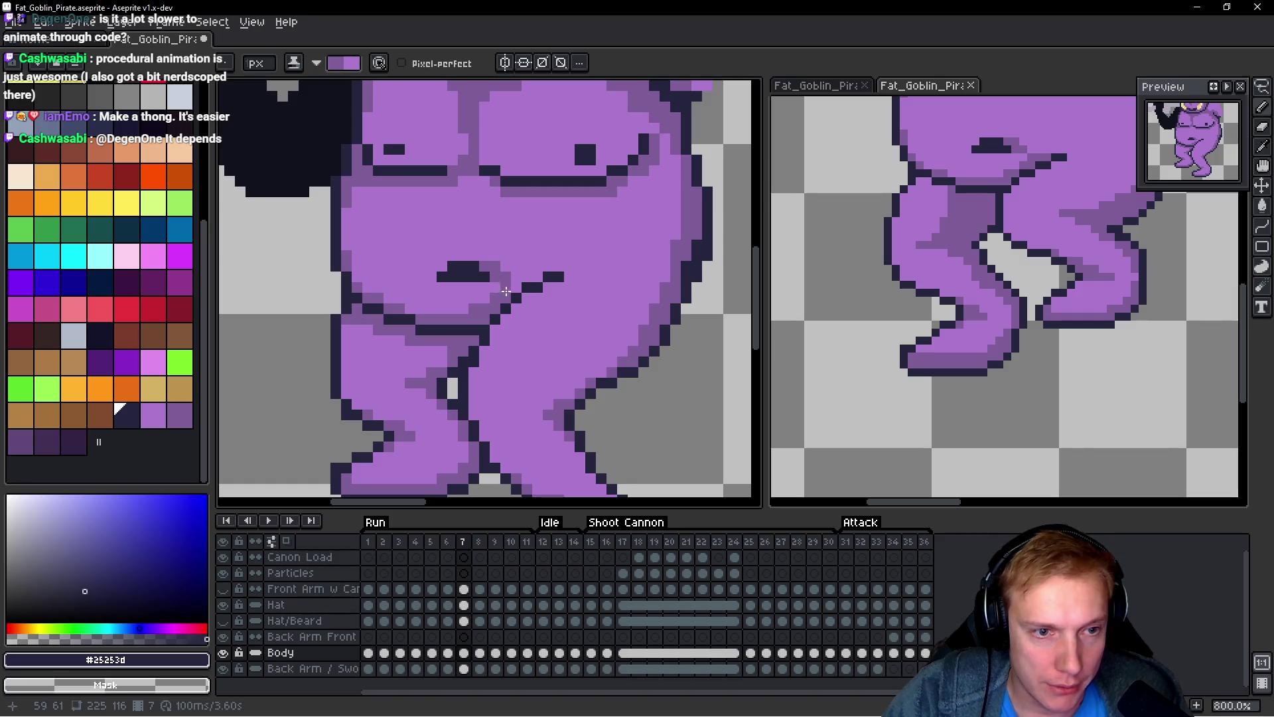
scroll(515, 289, "down", 5)
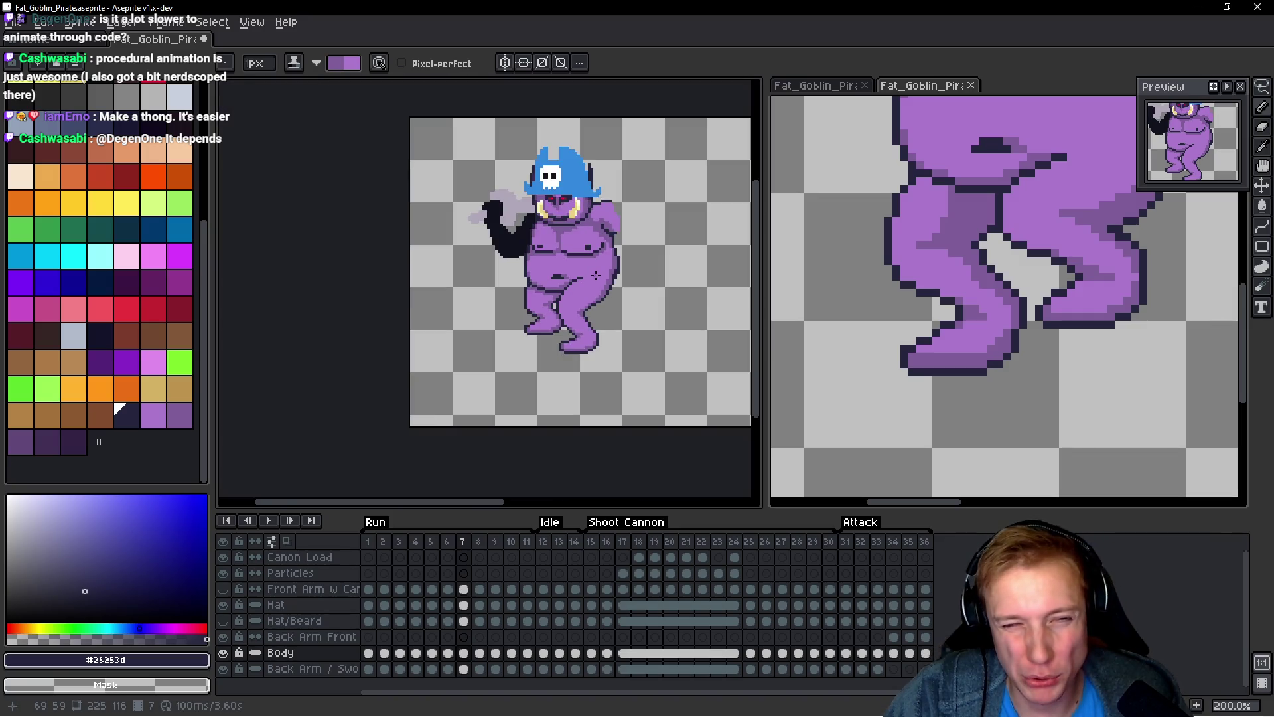
Step: Advance to the next run frame and play the animation to check the motion
key("Right")
scroll(596, 275, "up", 2)
key("Return")
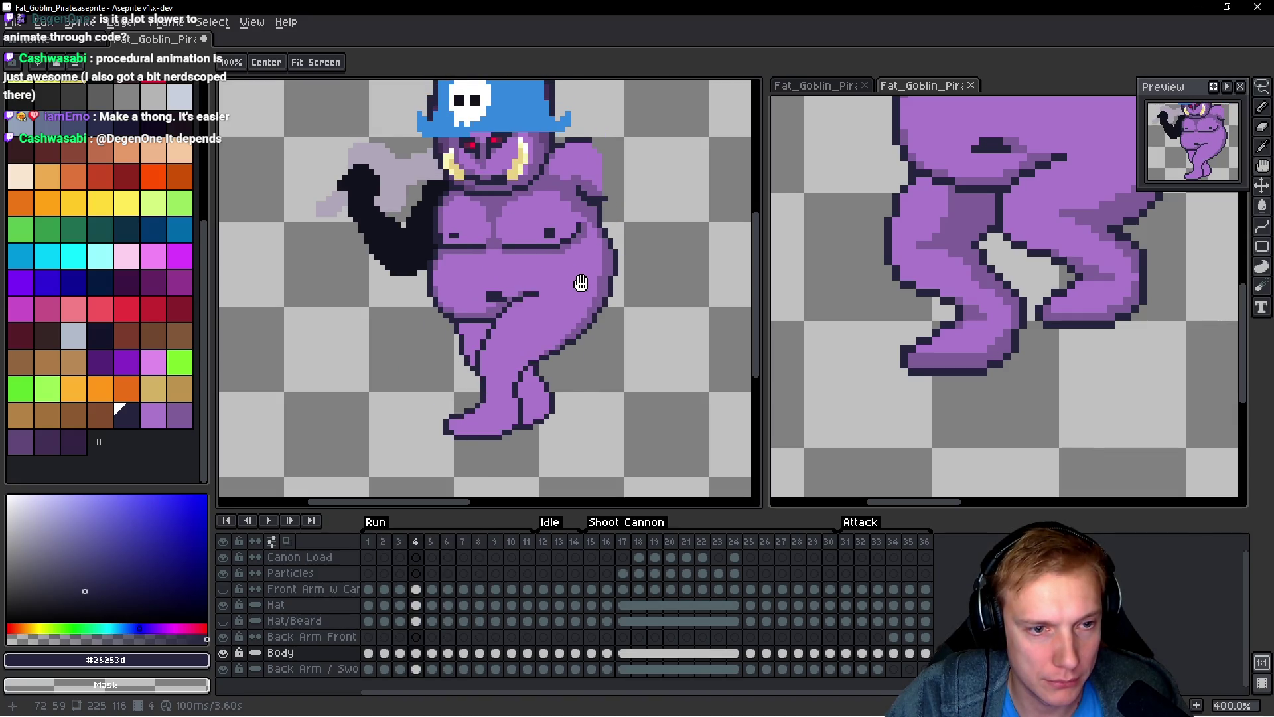
Step: Stop playback on frame 3 and shade the back leg's lower part and top in darker purple
key("Return")
scroll(533, 359, "up", 1)
scroll(533, 359, "up", 2)
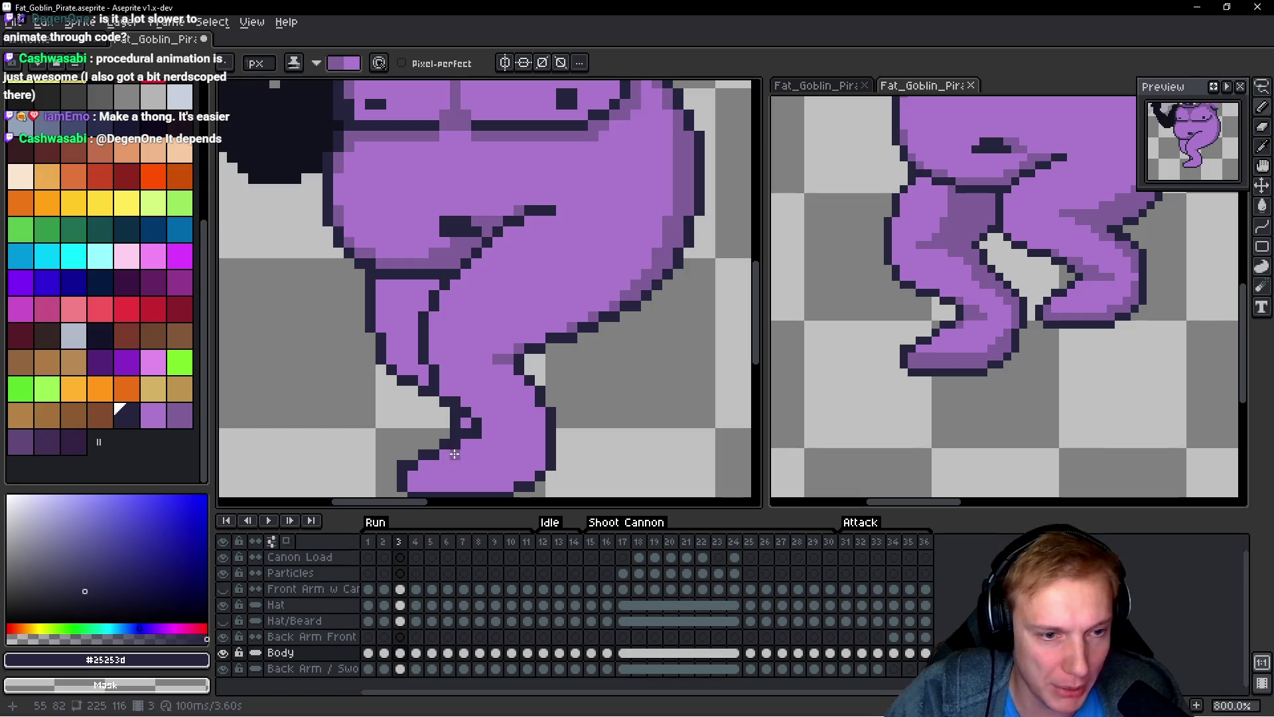
left_click_drag(411, 339, 405, 364)
mouse_move(430, 298)
left_mouse_down()
mouse_move(435, 280)
mouse_move(409, 305)
left_mouse_up()
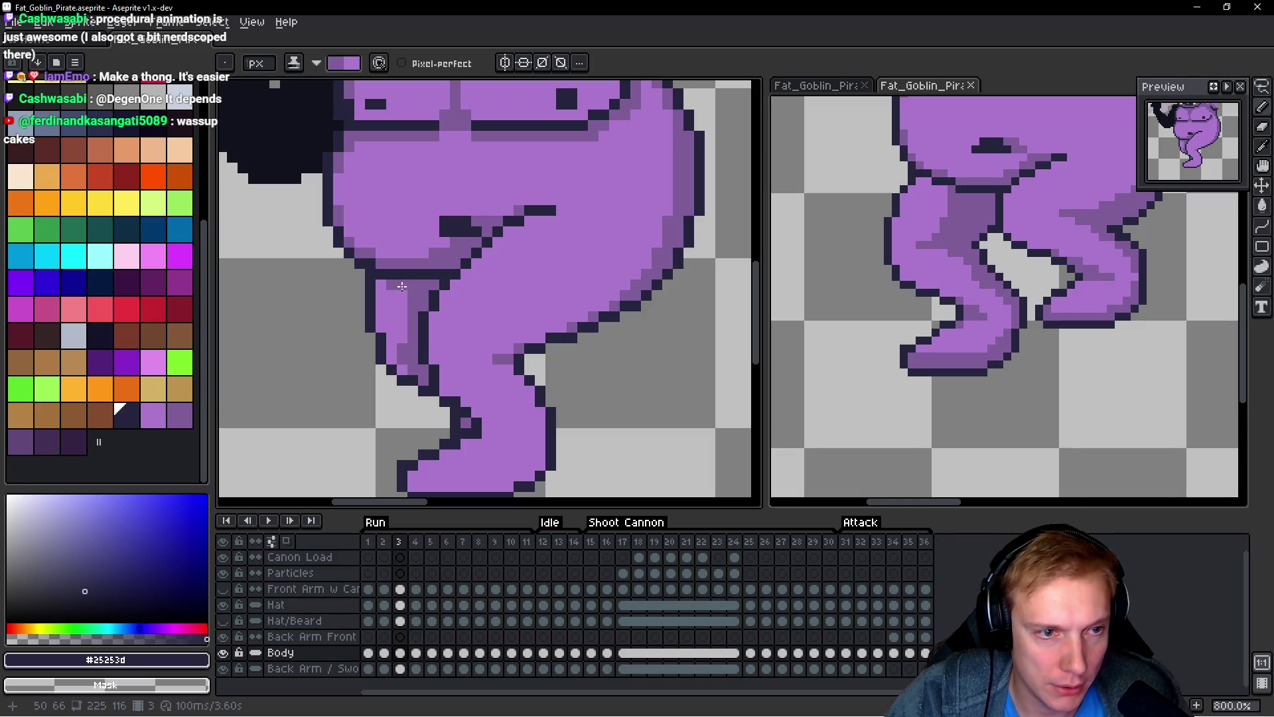
left_click(524, 403)
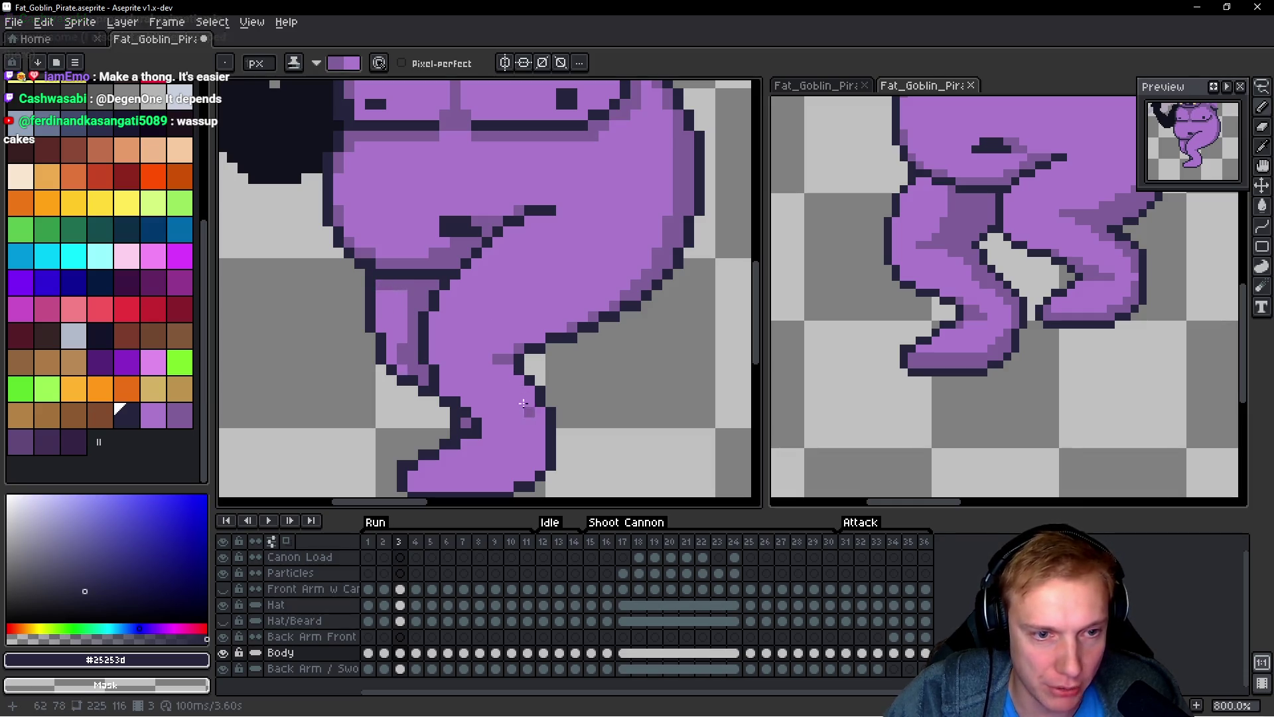
Step: Add lighter purple pixels on the leg and recolour one dark outline pixel purple
left_click(499, 423)
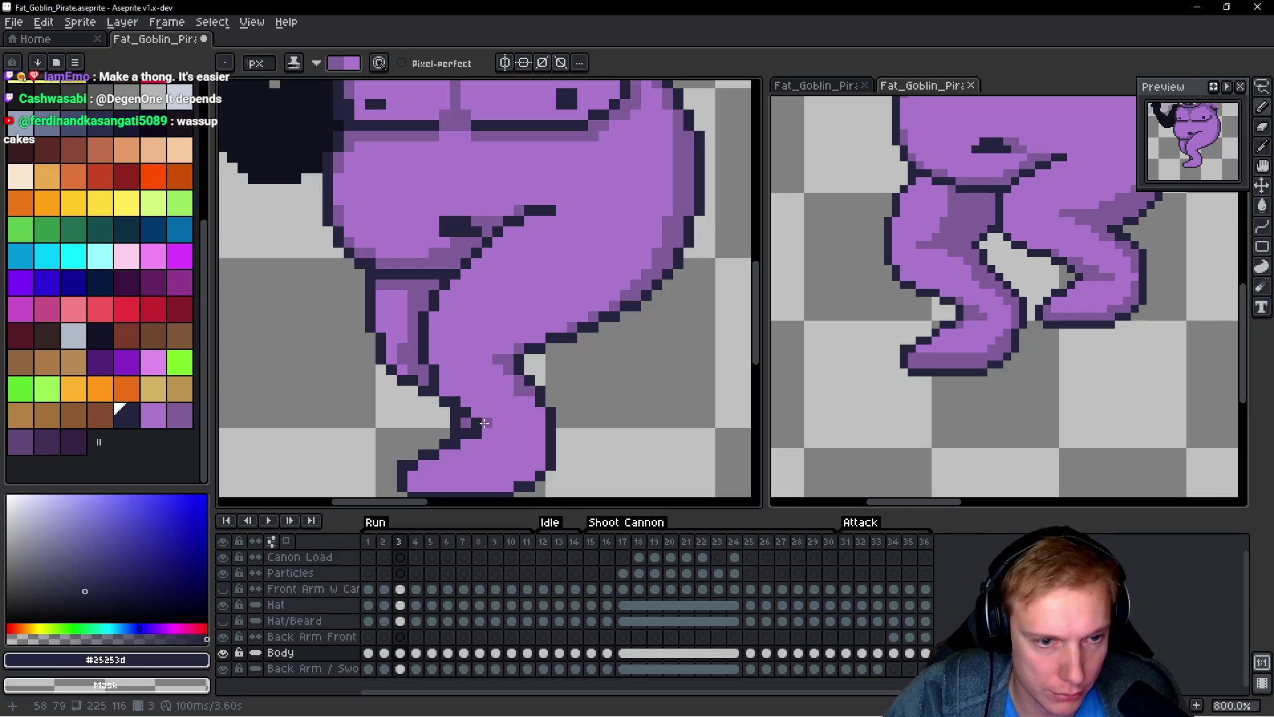
left_click(478, 425)
left_click_drag(478, 427, 510, 368)
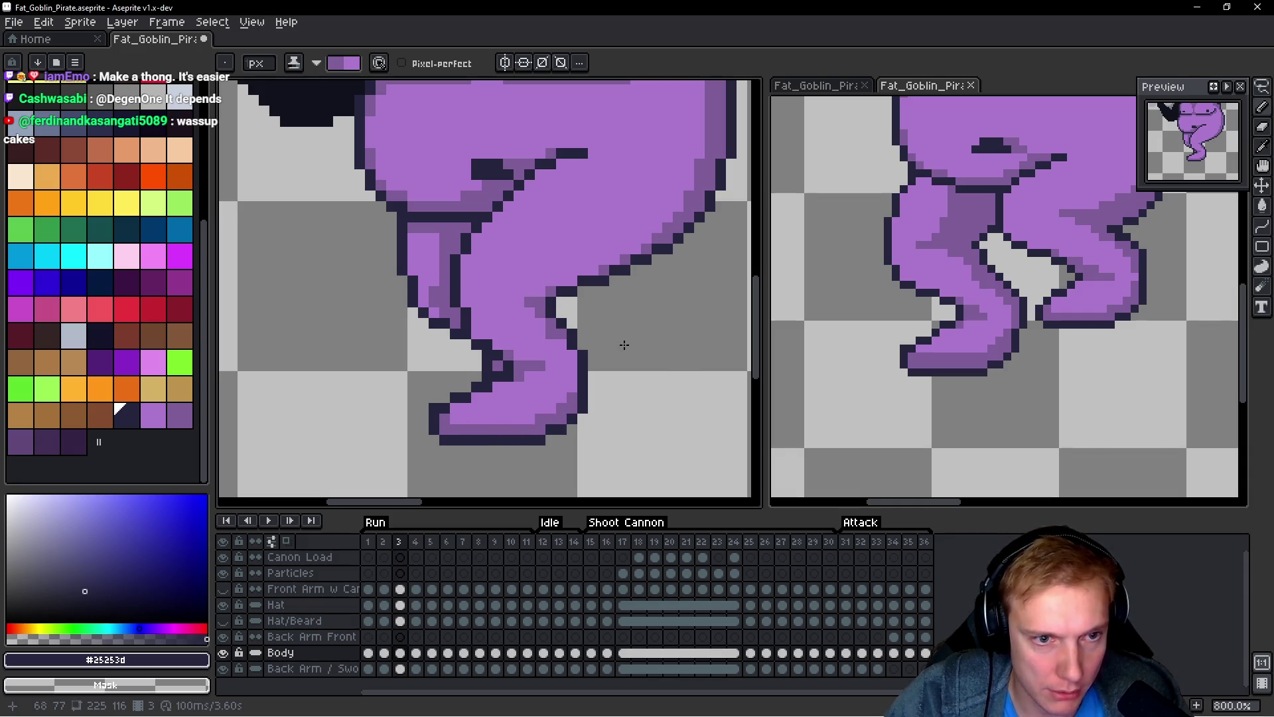
left_click_drag(624, 344, 602, 369)
key("period")
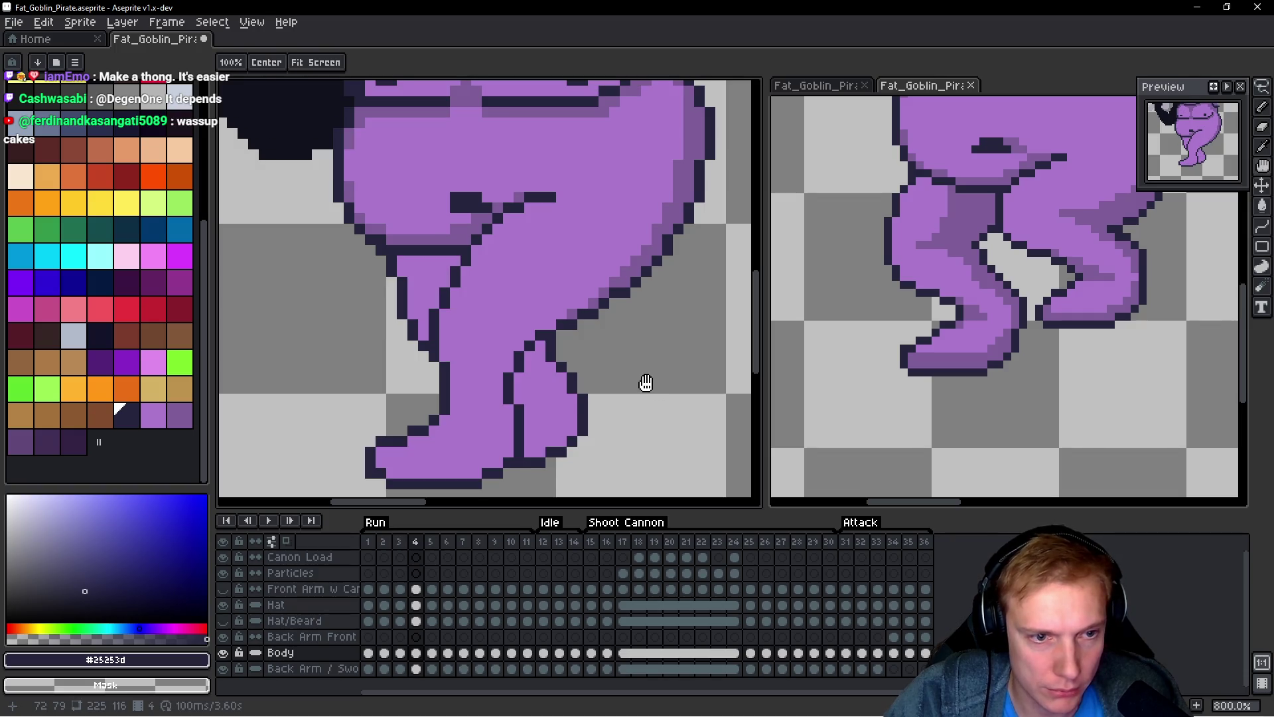
Step: Outline the shoe's bottom edge in the dark colour
mouse_move(473, 415)
left_mouse_down()
mouse_move(477, 359)
mouse_move(489, 408)
left_mouse_up()
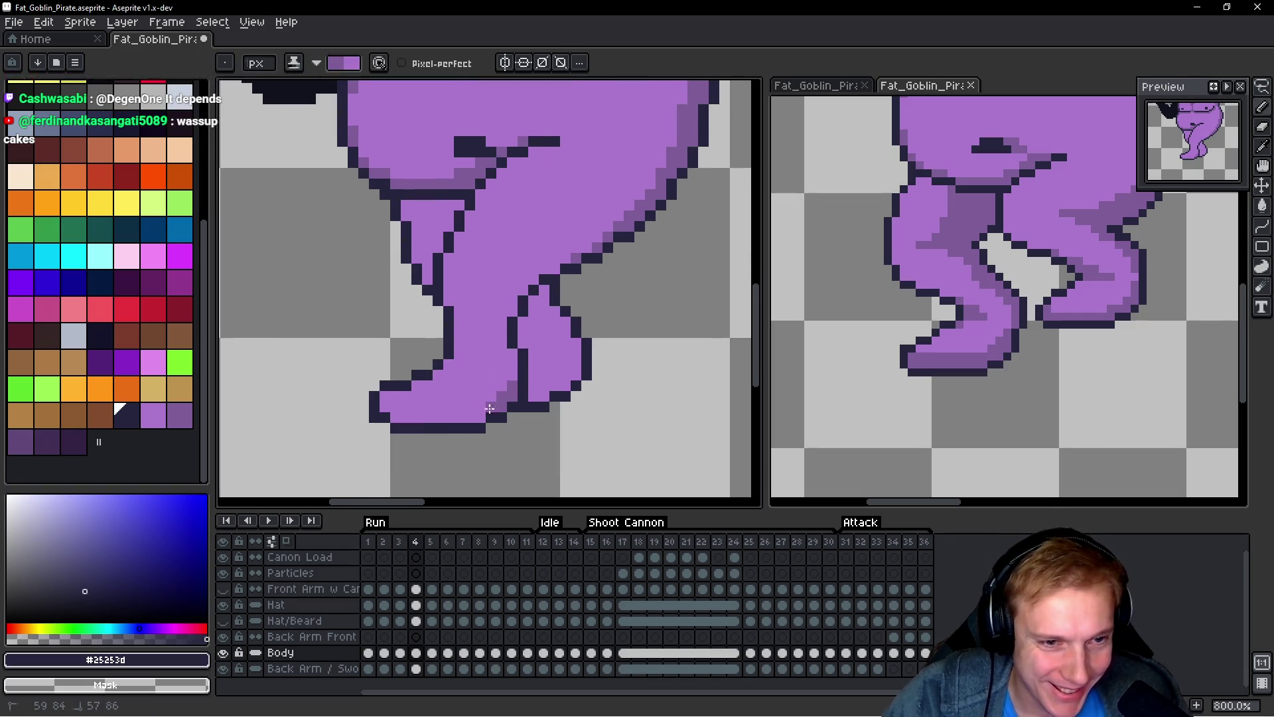
left_click_drag(411, 415, 381, 405)
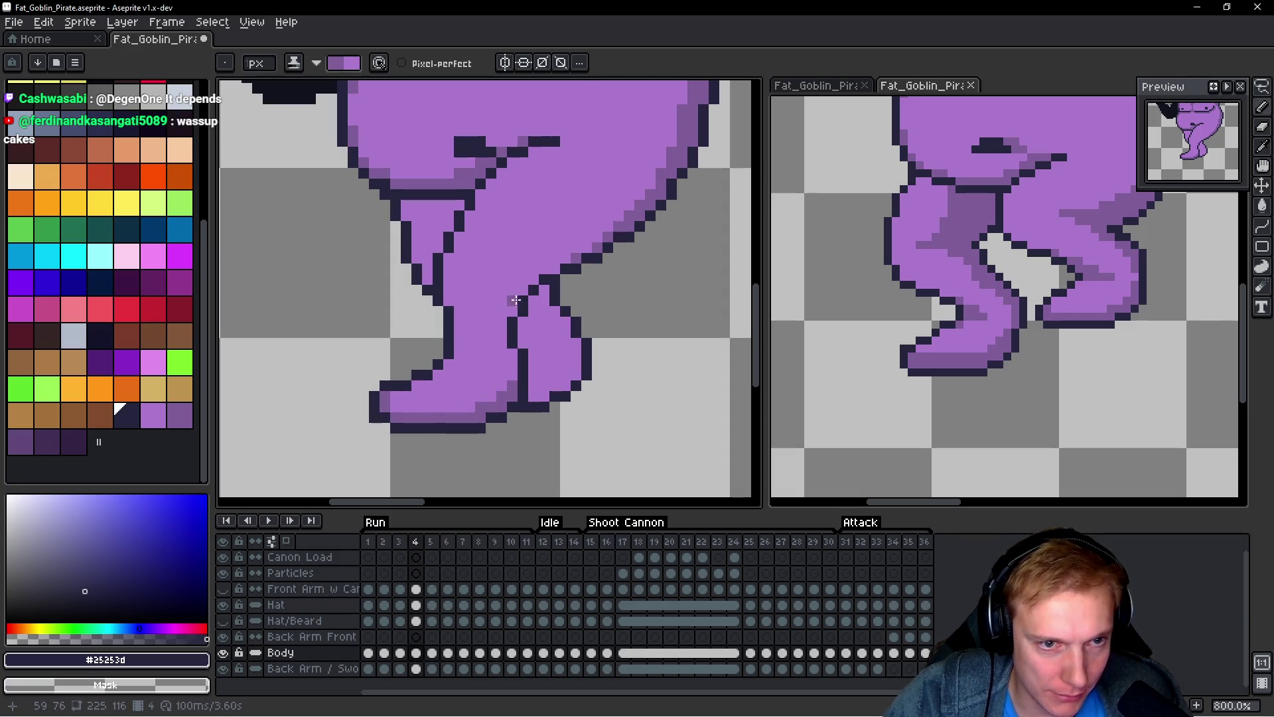
scroll(490, 274, "down", 4)
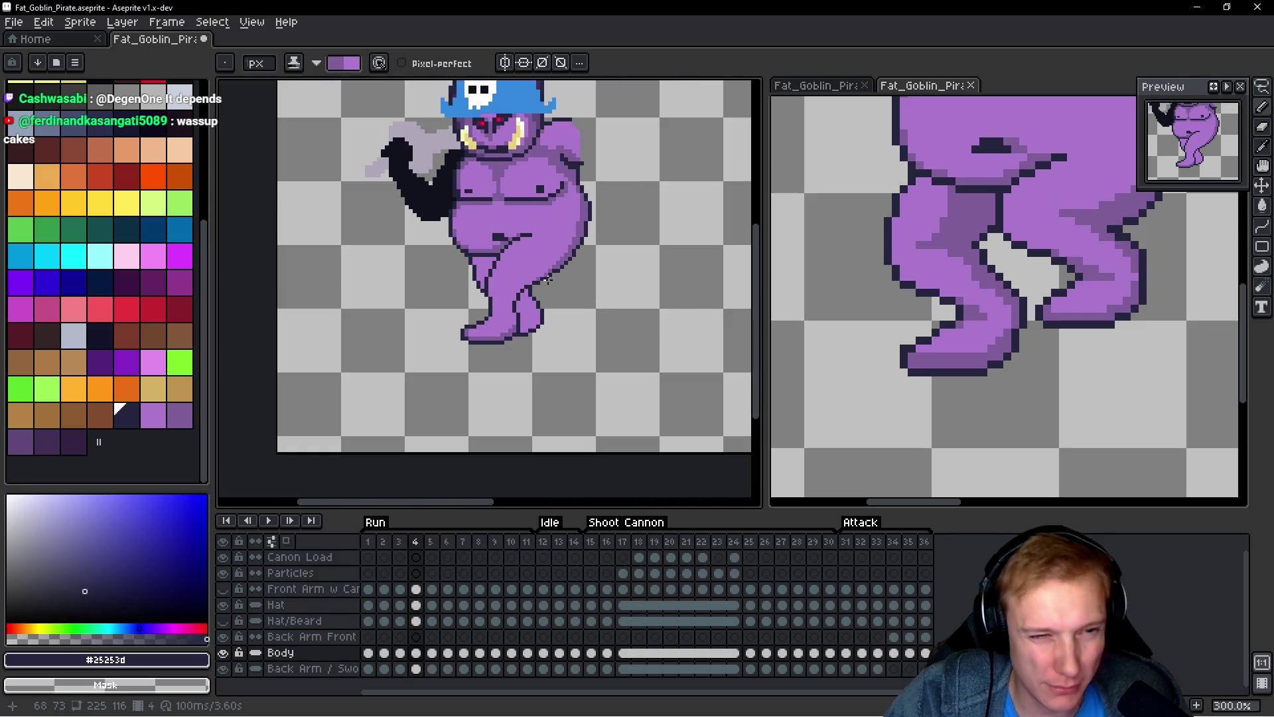
scroll(562, 304, "up", 3)
Step: Draw dark outline pixels near the knee and along the inner upper edge of the left leg
left_click_drag(504, 307, 485, 322)
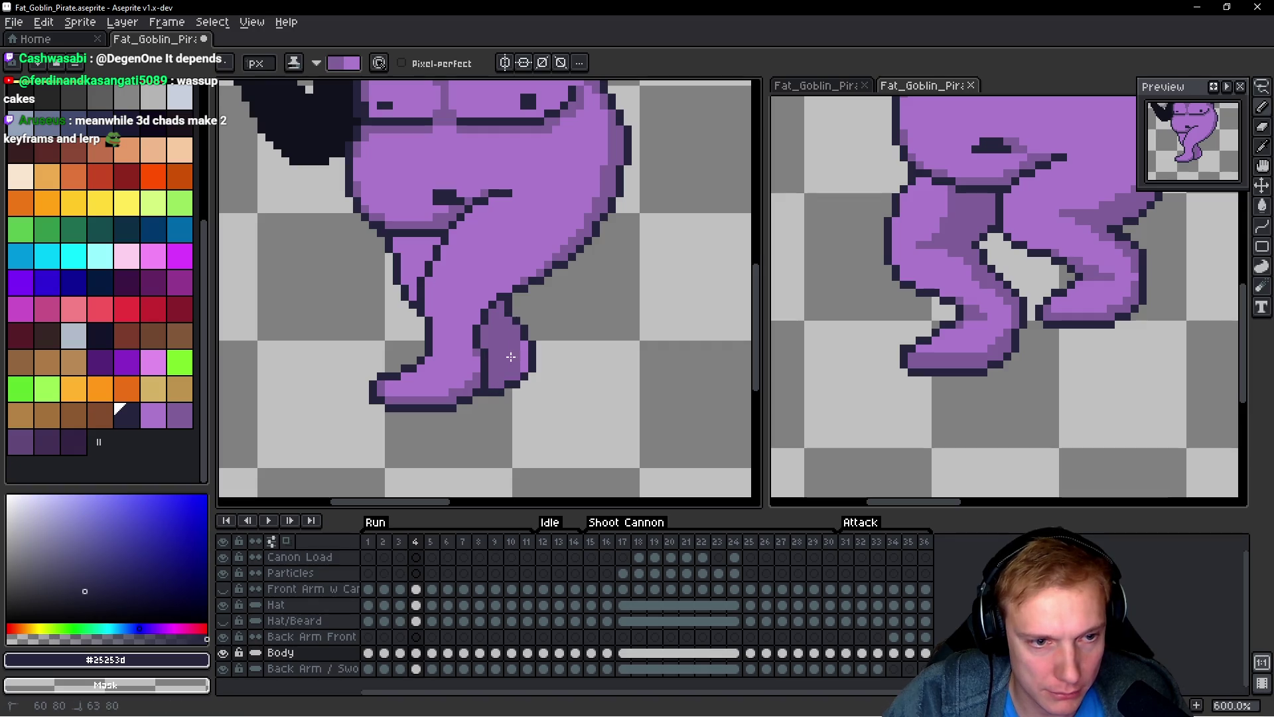
left_click_drag(408, 295, 420, 256)
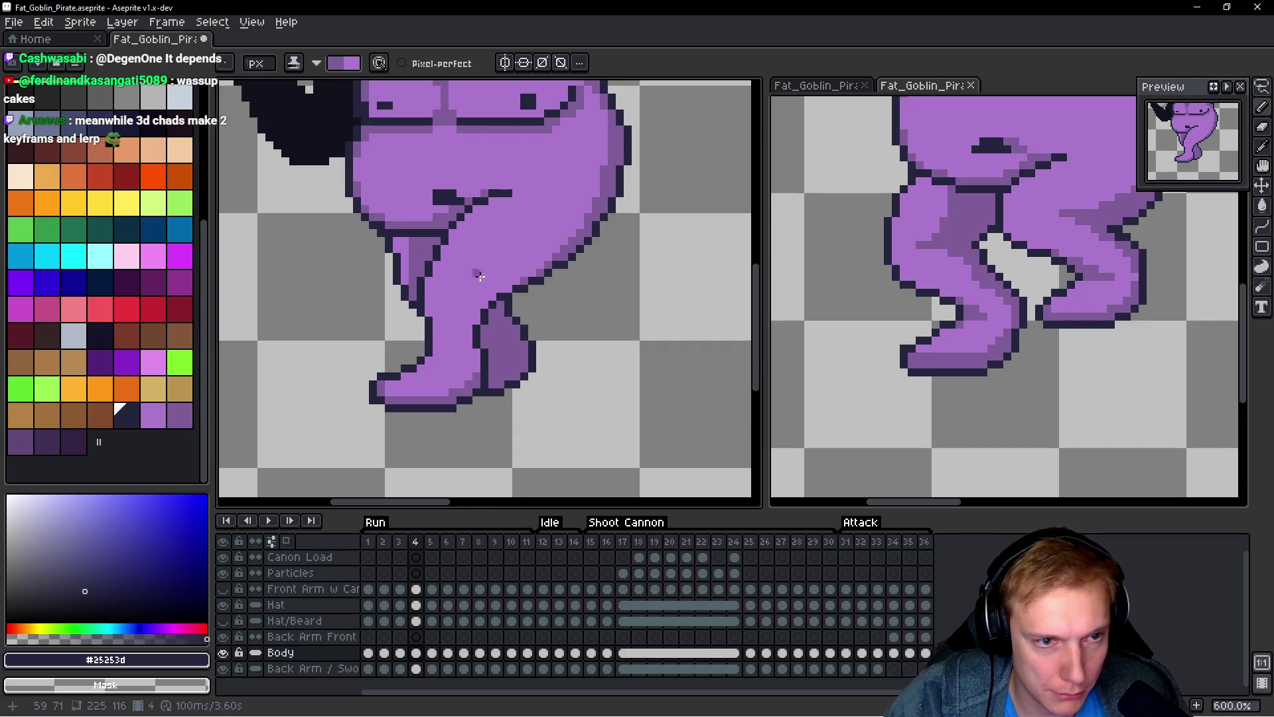
scroll(480, 276, "down", 4)
scroll(420, 275, "up", 4)
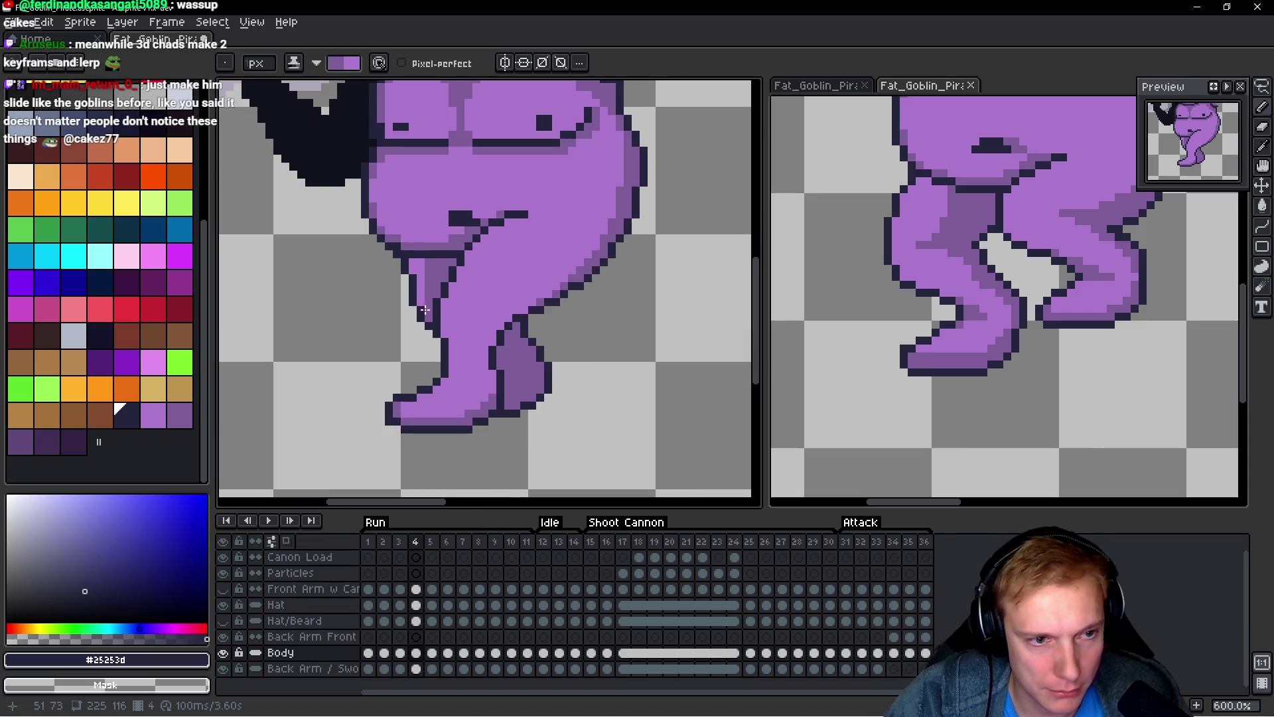
left_click(428, 312)
scroll(428, 313, "down", 4)
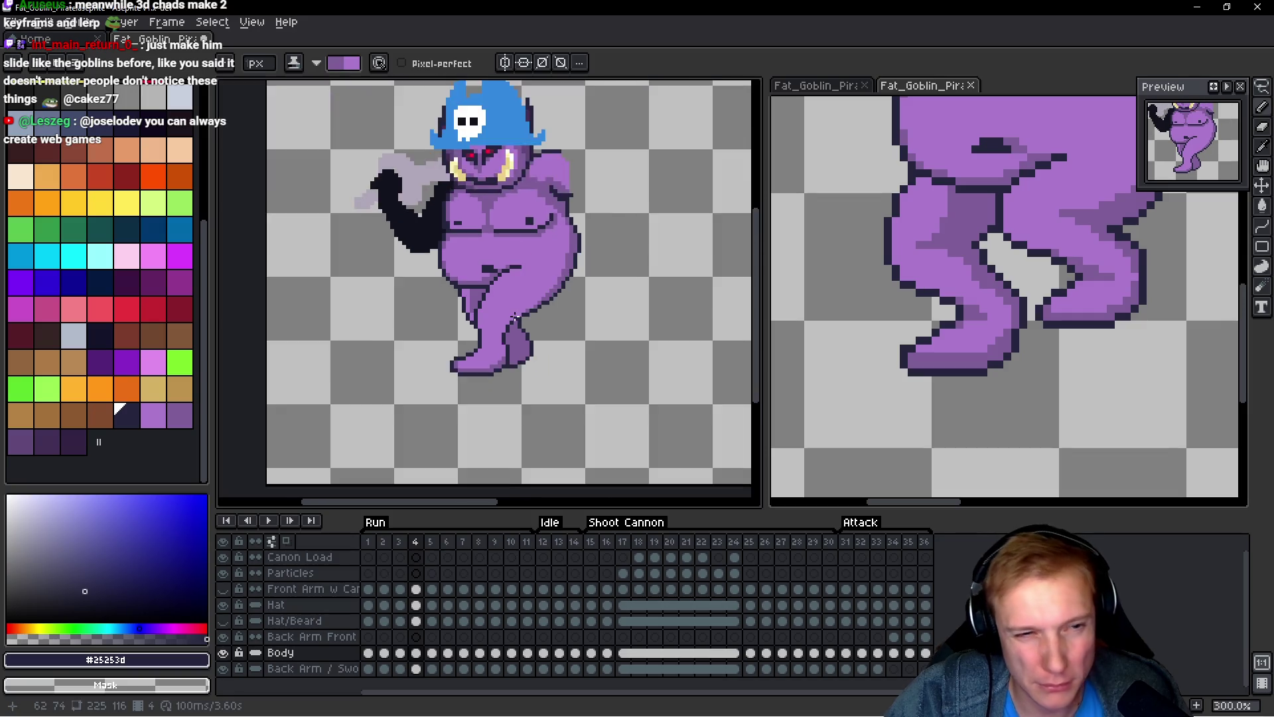
scroll(517, 336, "up", 5)
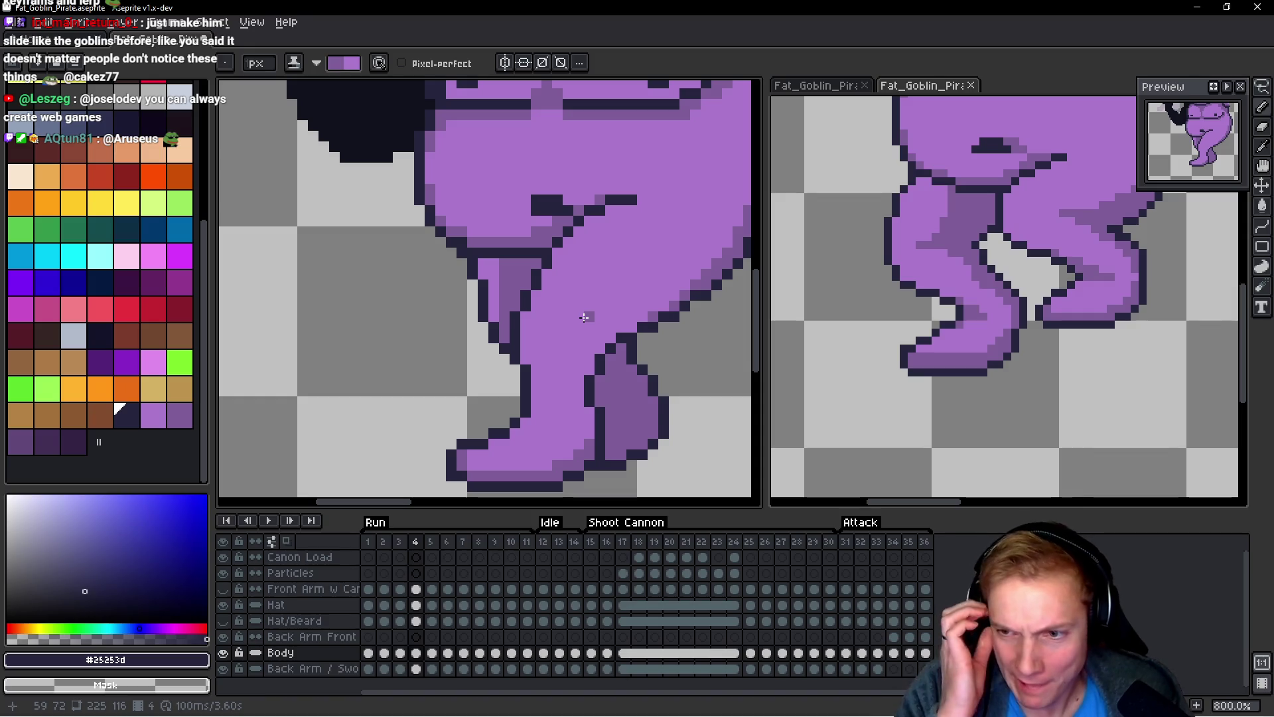
key("space")
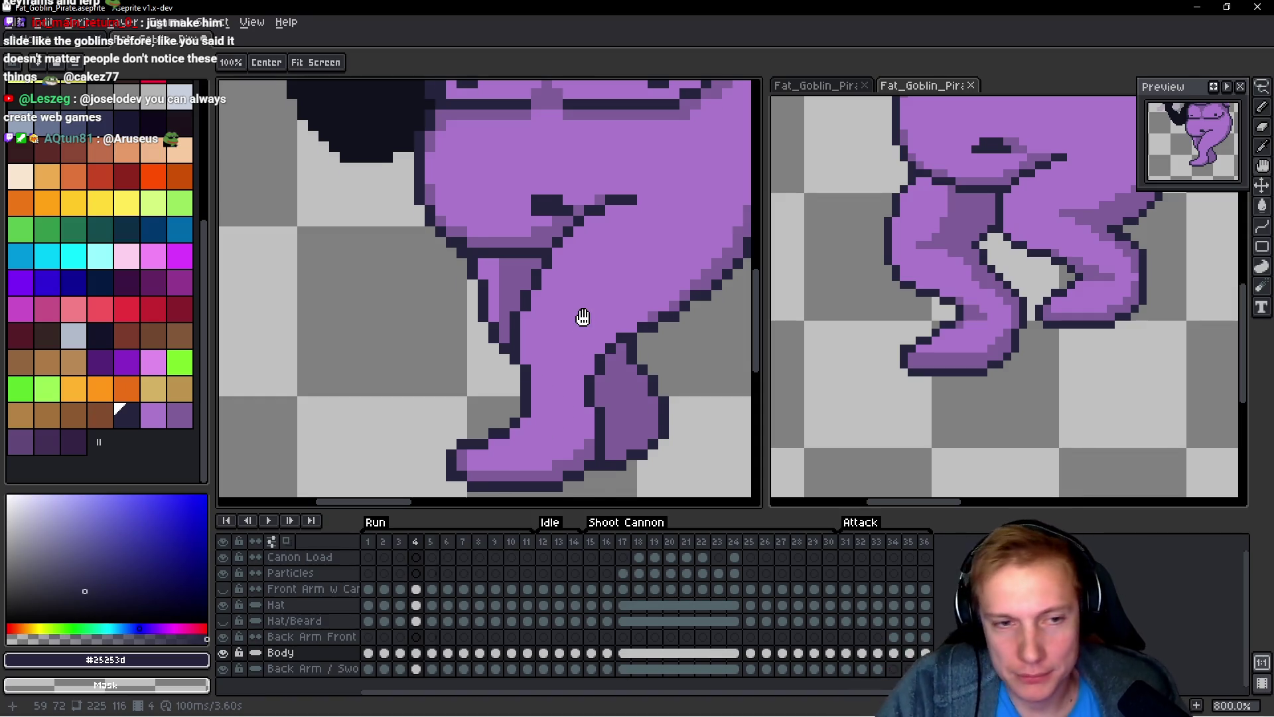
Step: Step between run frames 5 and 7, zoom out, and play the run animation
key("Right")
key("Right")
key("Right")
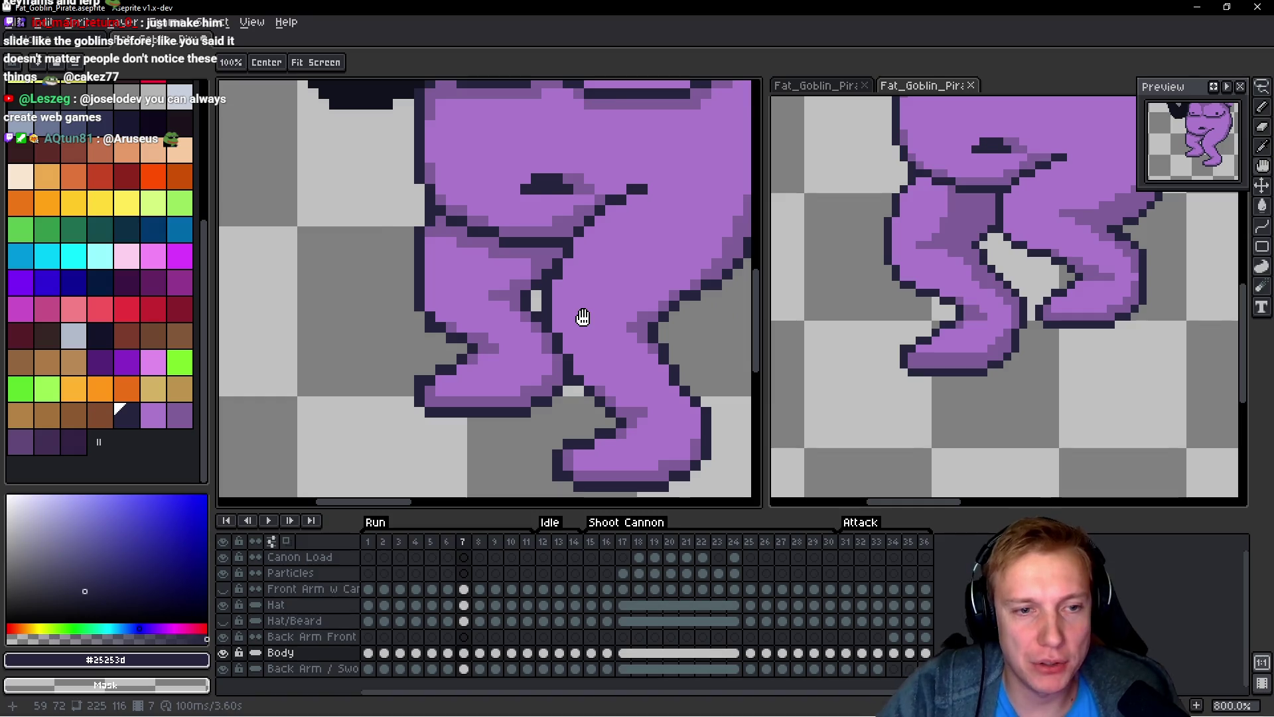
key("Right")
key("Right")
key("Left")
key("Left")
key("Left")
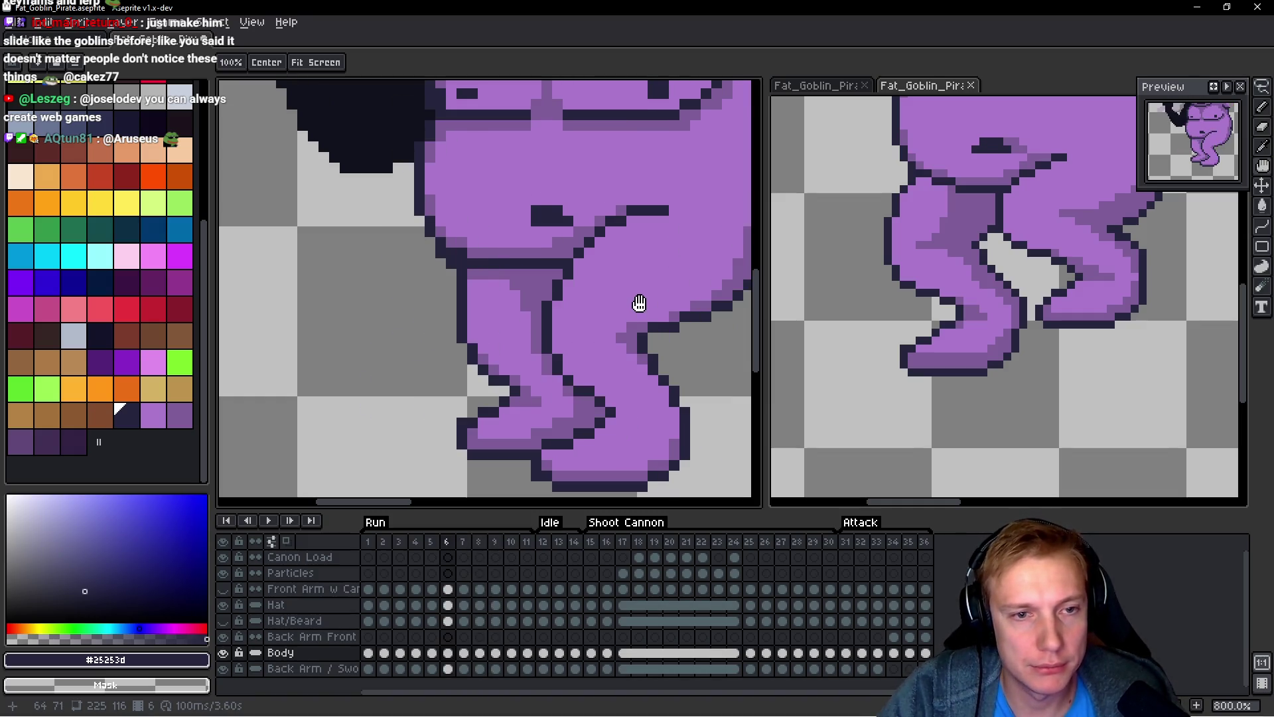
key("Left")
scroll(643, 298, "down", 4)
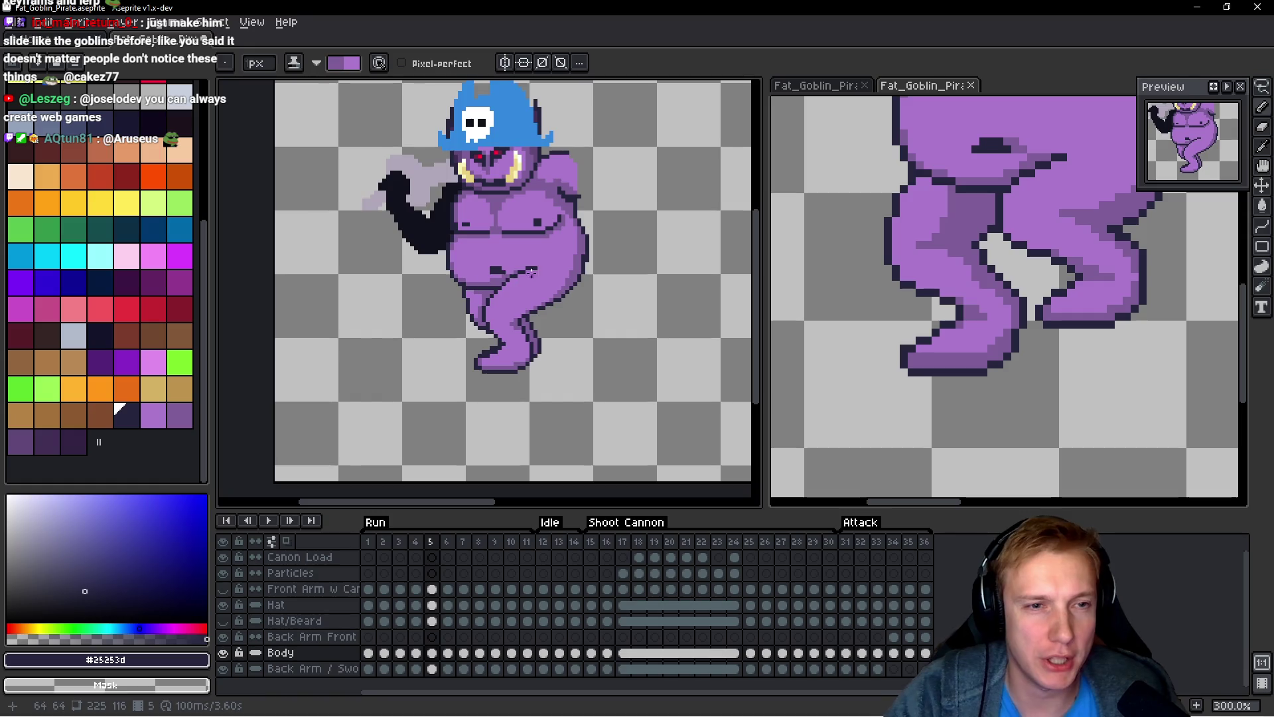
key("Return")
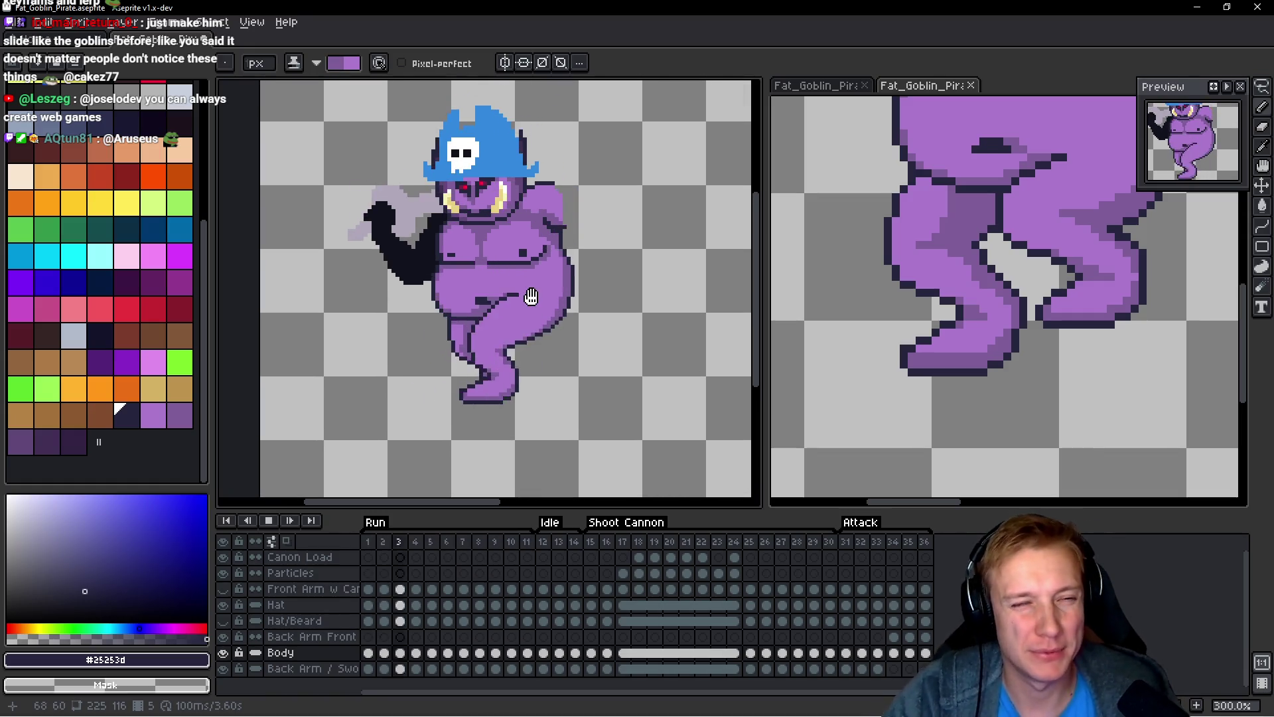
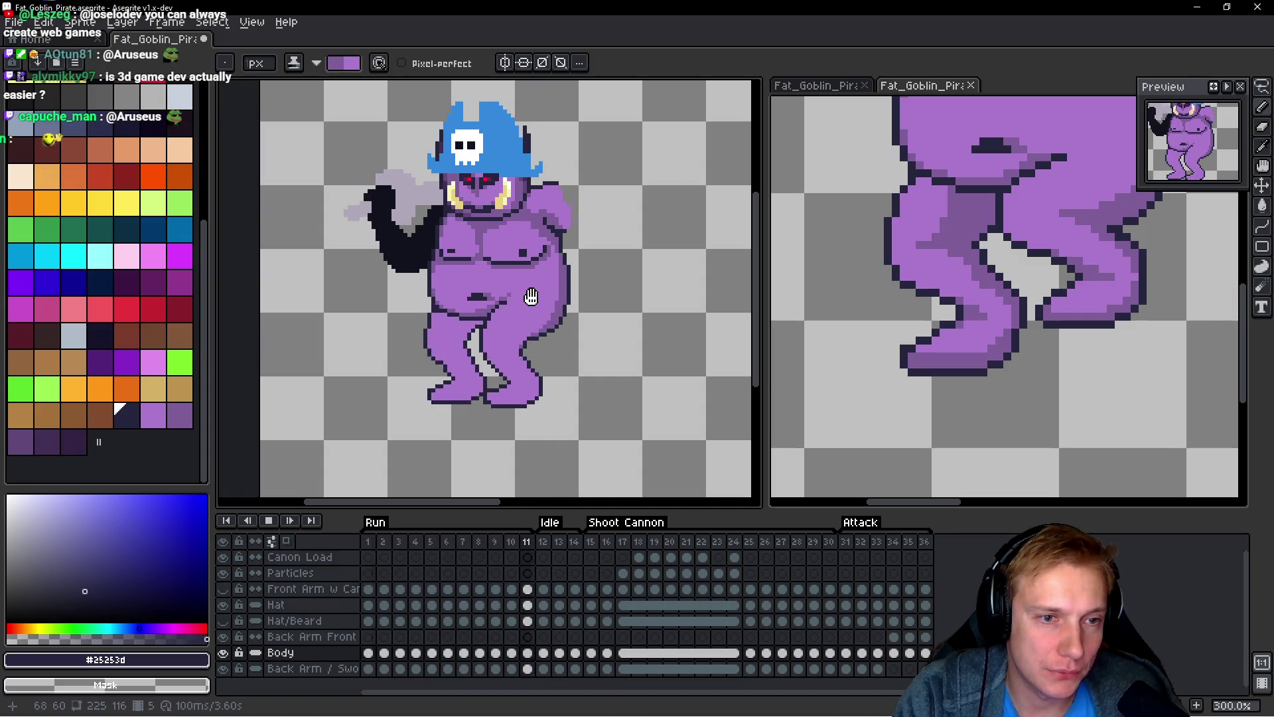
Step: Stop playback on frame 5, select the Hat layer, and zoom in on the hat
key("Return")
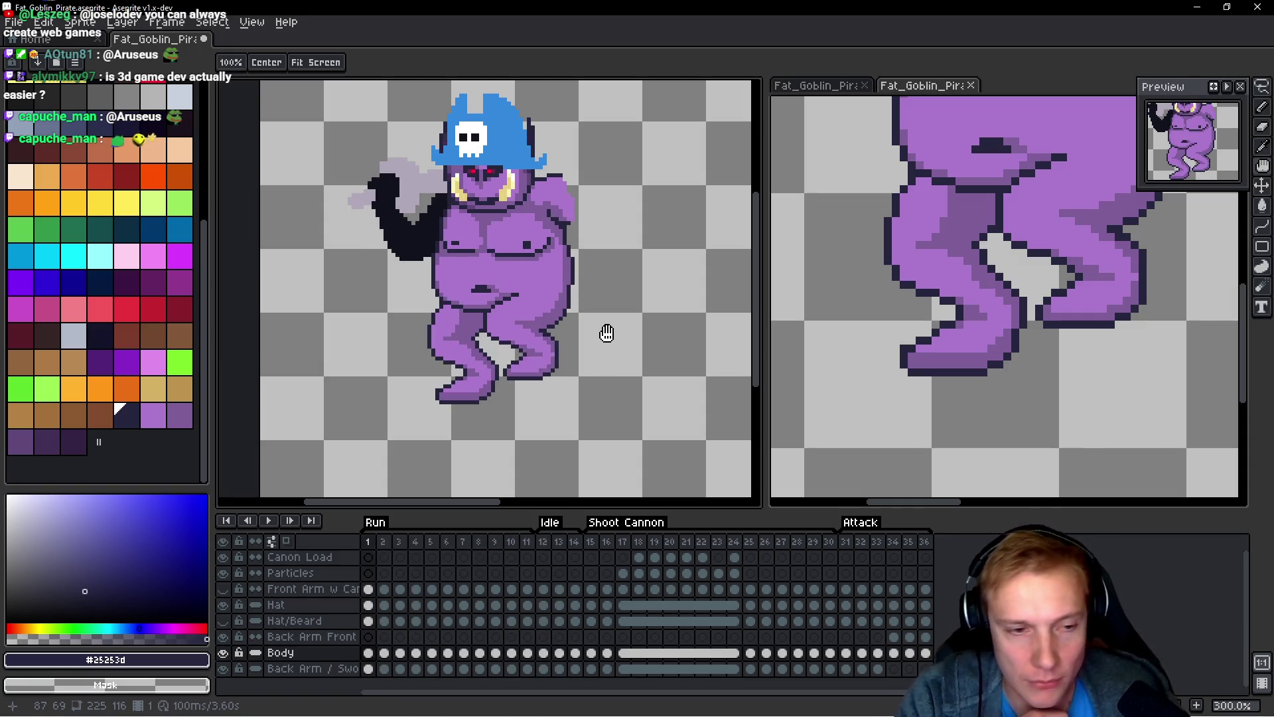
key("Return")
key("b")
left_click_drag(574, 274, 627, 377)
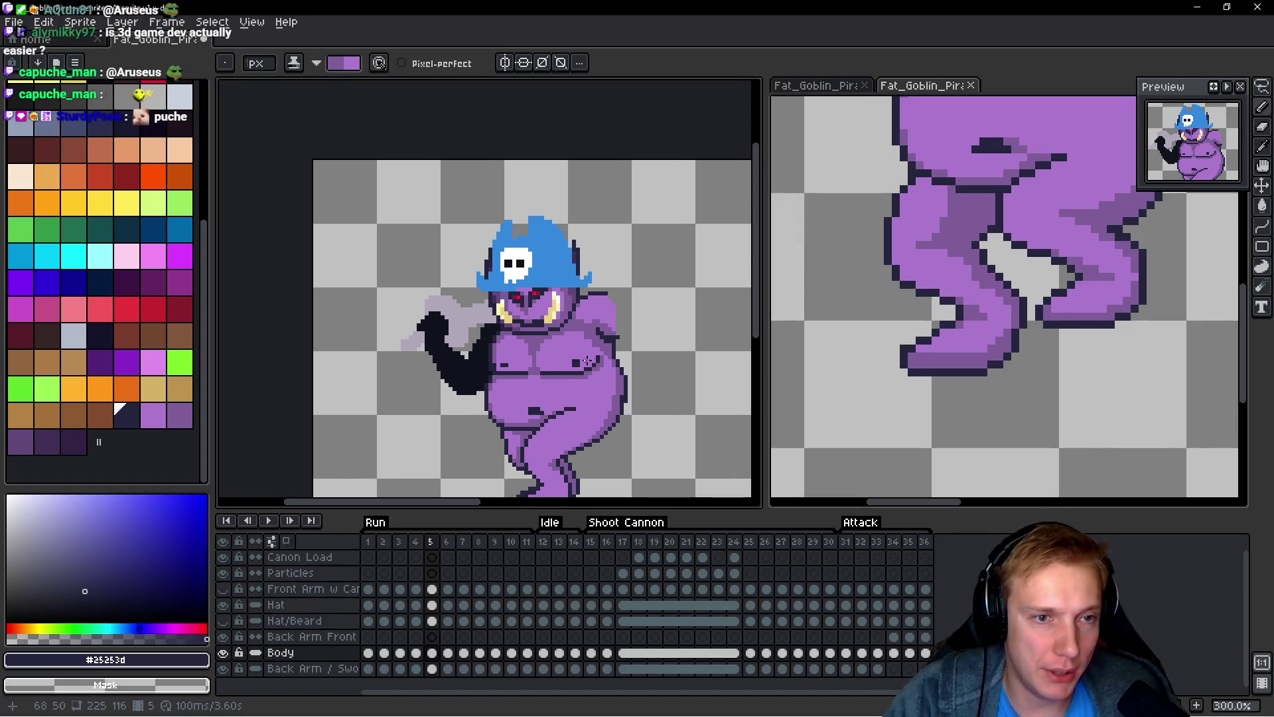
key("h")
left_click(610, 324, "ctrl")
key("b")
scroll(611, 324, "up", 2)
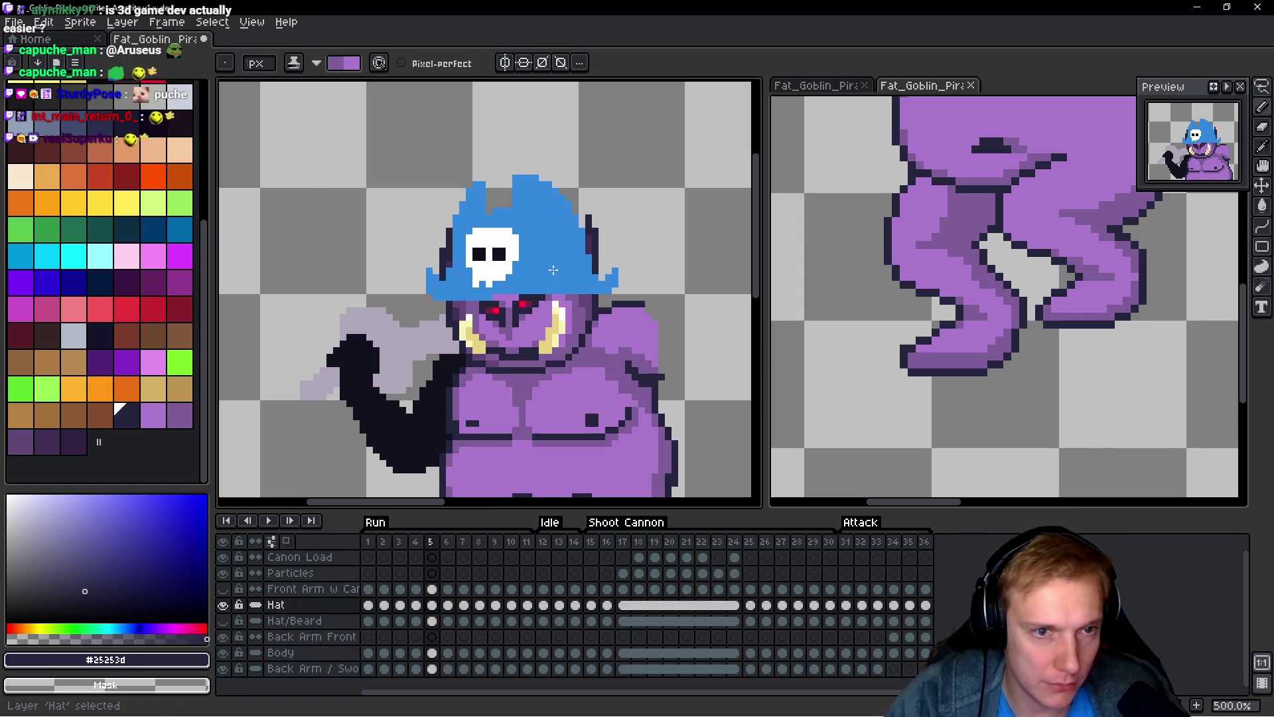
Step: Eyedrop the hat blue, pick a darker blue, and draw a line up the hat's fold
scroll(527, 241, "up", 1)
left_click_drag(527, 241, 515, 278)
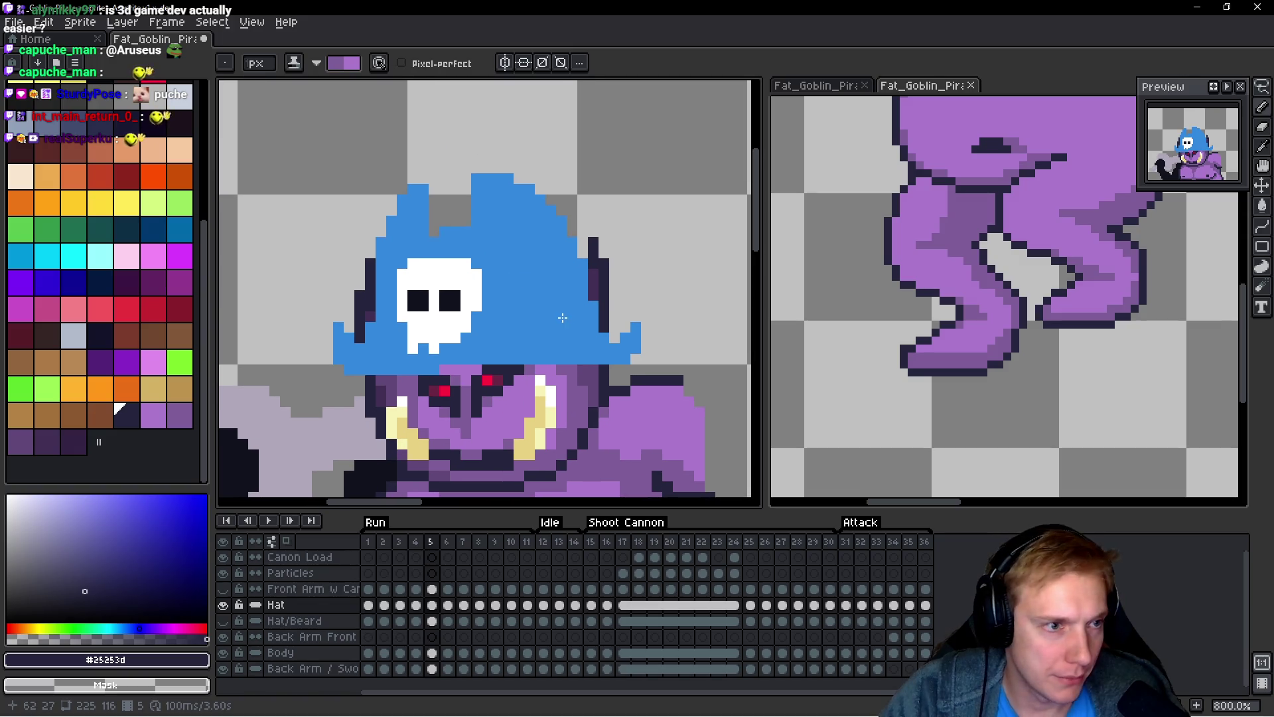
left_click(519, 284, "alt")
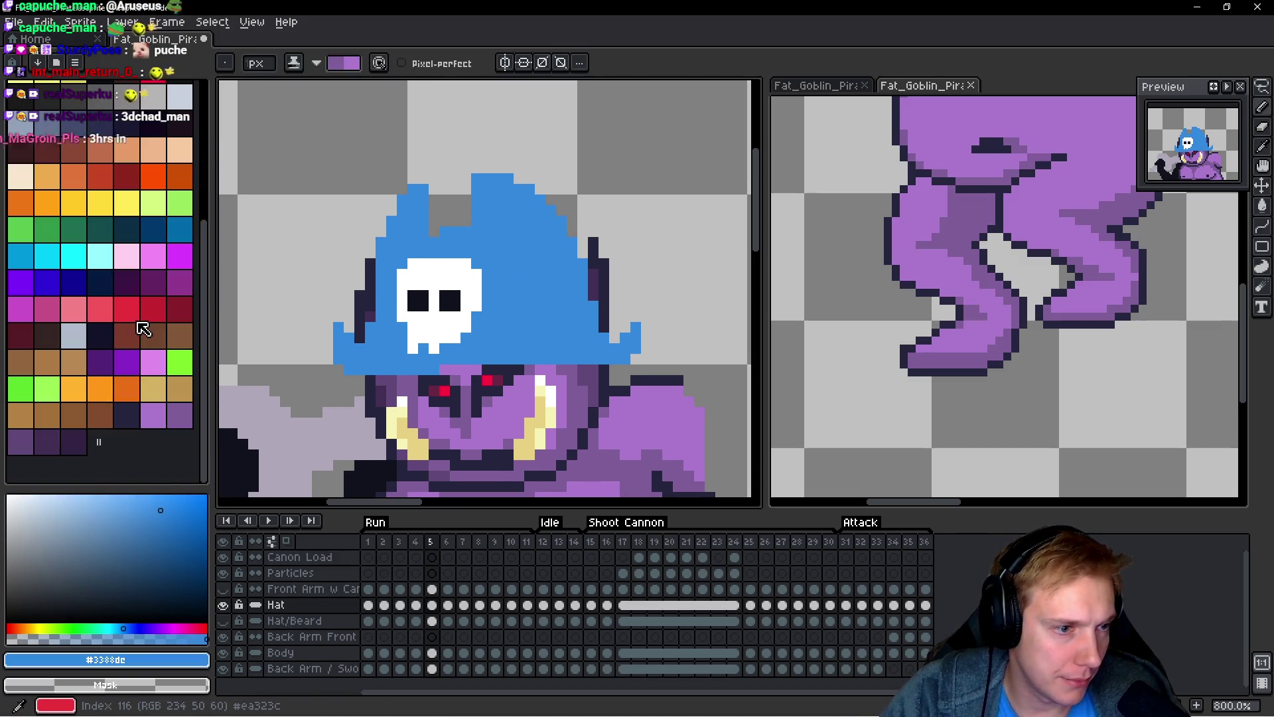
scroll(144, 267, "up", 2)
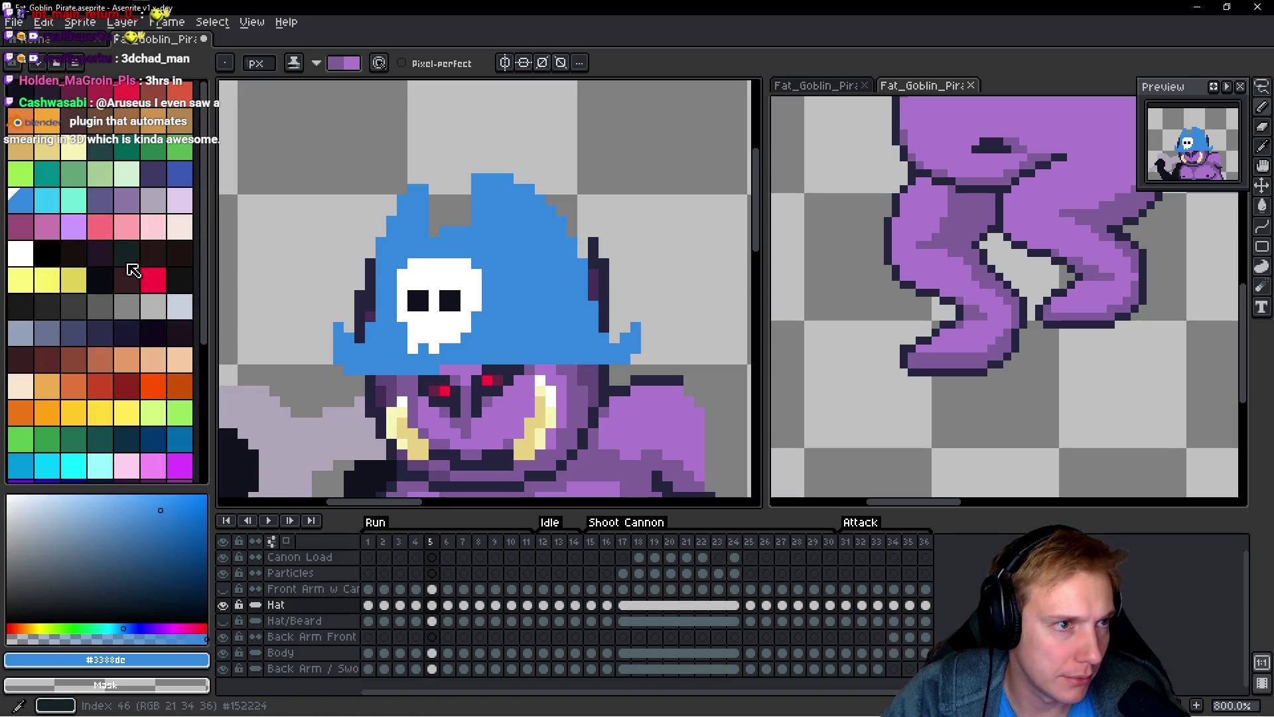
scroll(144, 268, "up", 5)
left_click(180, 174)
left_click_drag(551, 362, 578, 274)
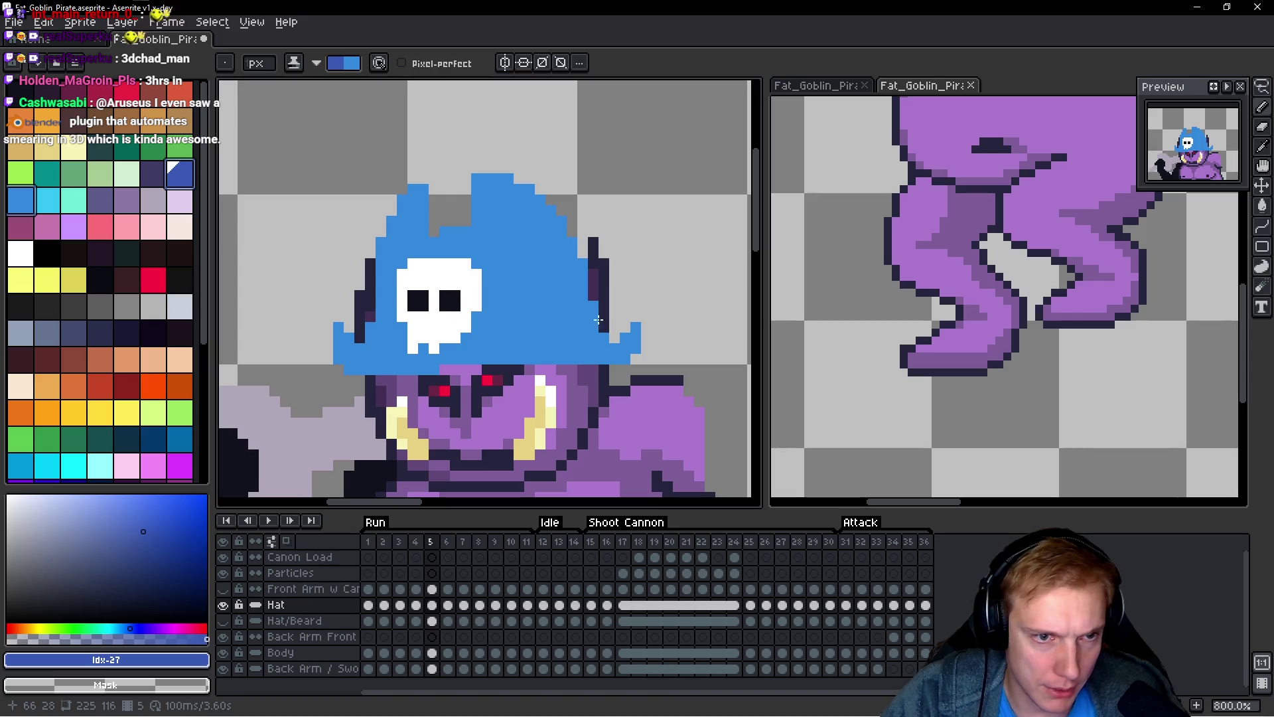
left_click(424, 244, "shift")
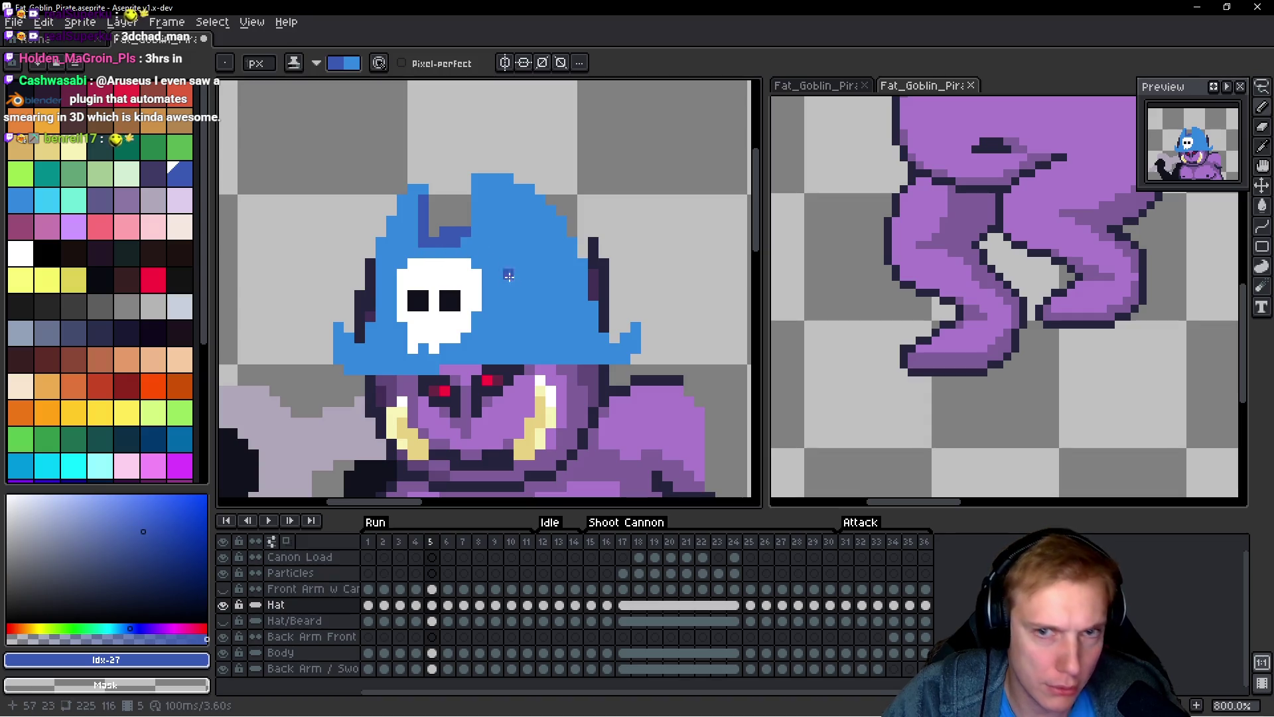
mouse_move(519, 289)
left_mouse_down()
mouse_move(525, 274)
mouse_move(528, 284)
left_mouse_up()
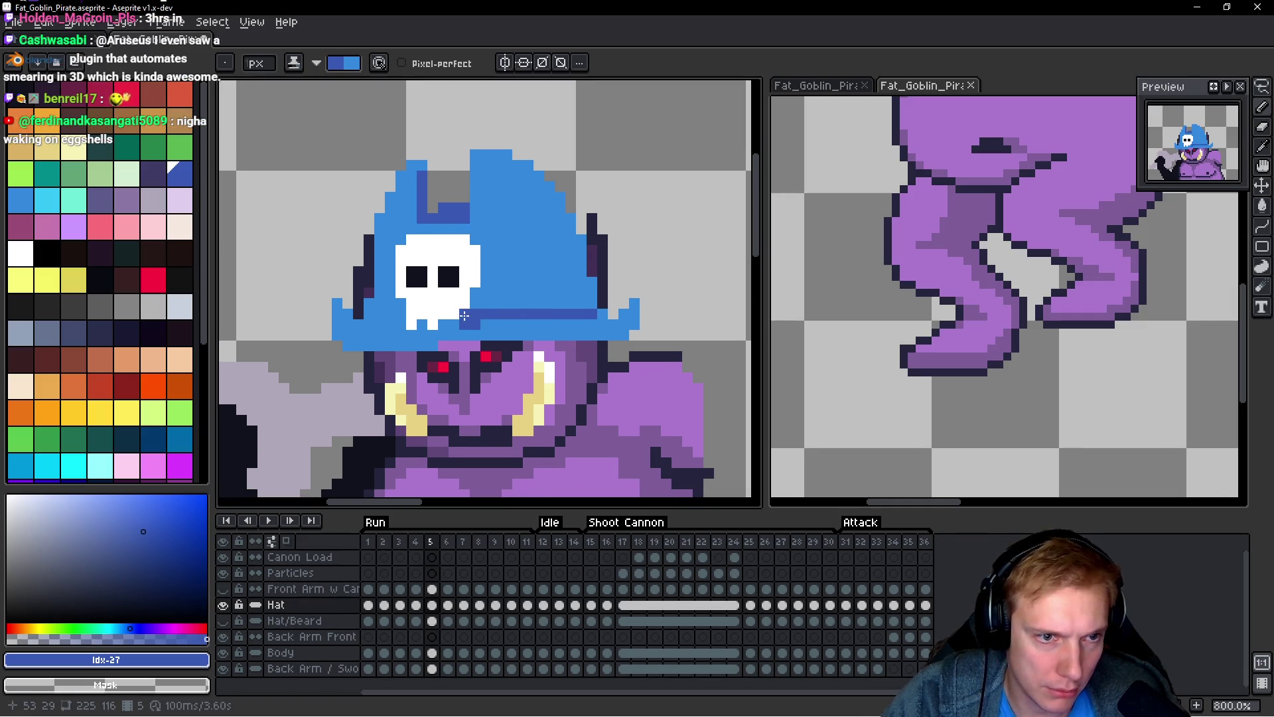
Step: Shade the brim and the hat's left and right edges with the darker blue
left_click_drag(437, 324, 627, 313)
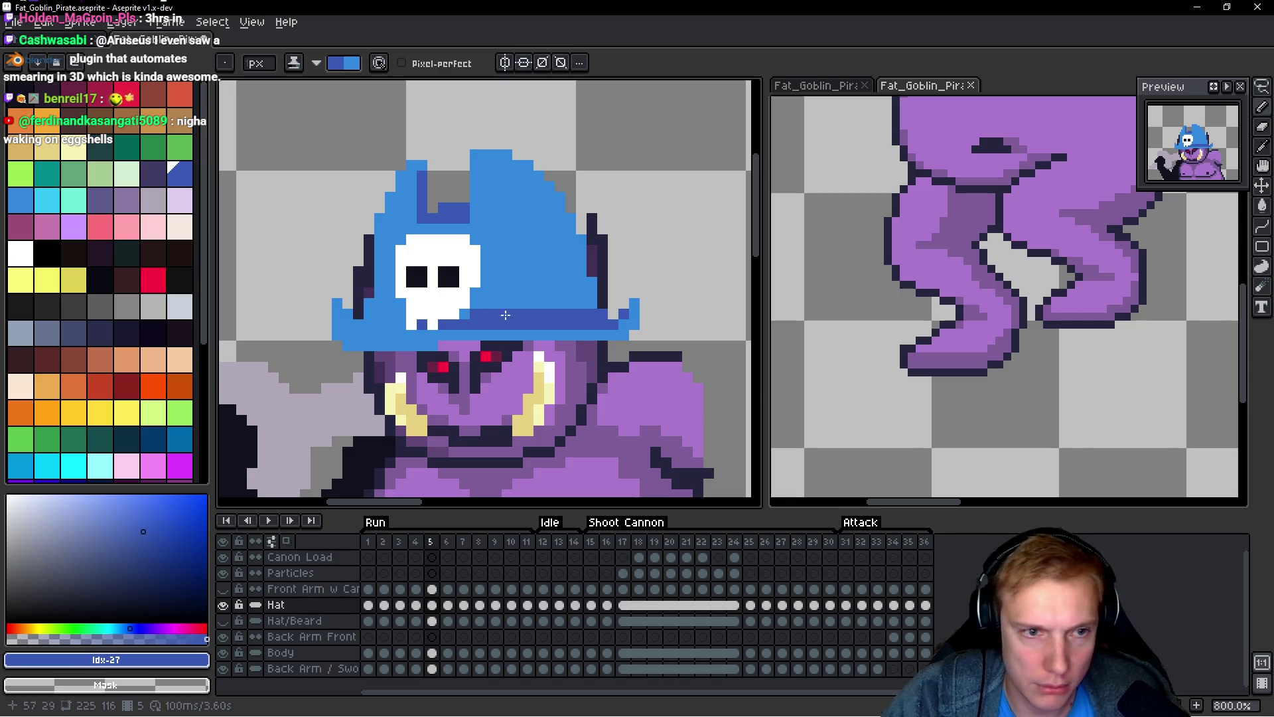
left_click_drag(371, 304, 377, 272)
left_click_drag(378, 219, 376, 310)
left_click(359, 333)
left_click_drag(388, 189, 389, 210)
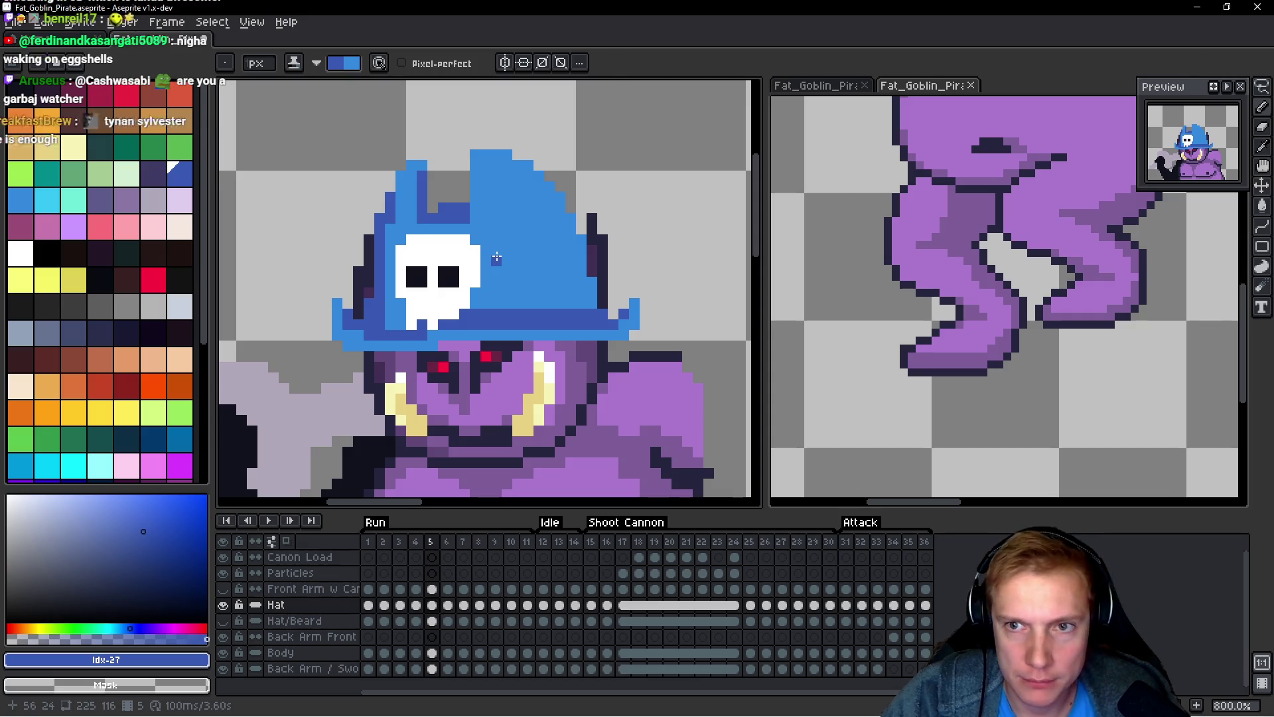
left_click_drag(581, 245, 579, 295)
left_click_drag(570, 211, 572, 297)
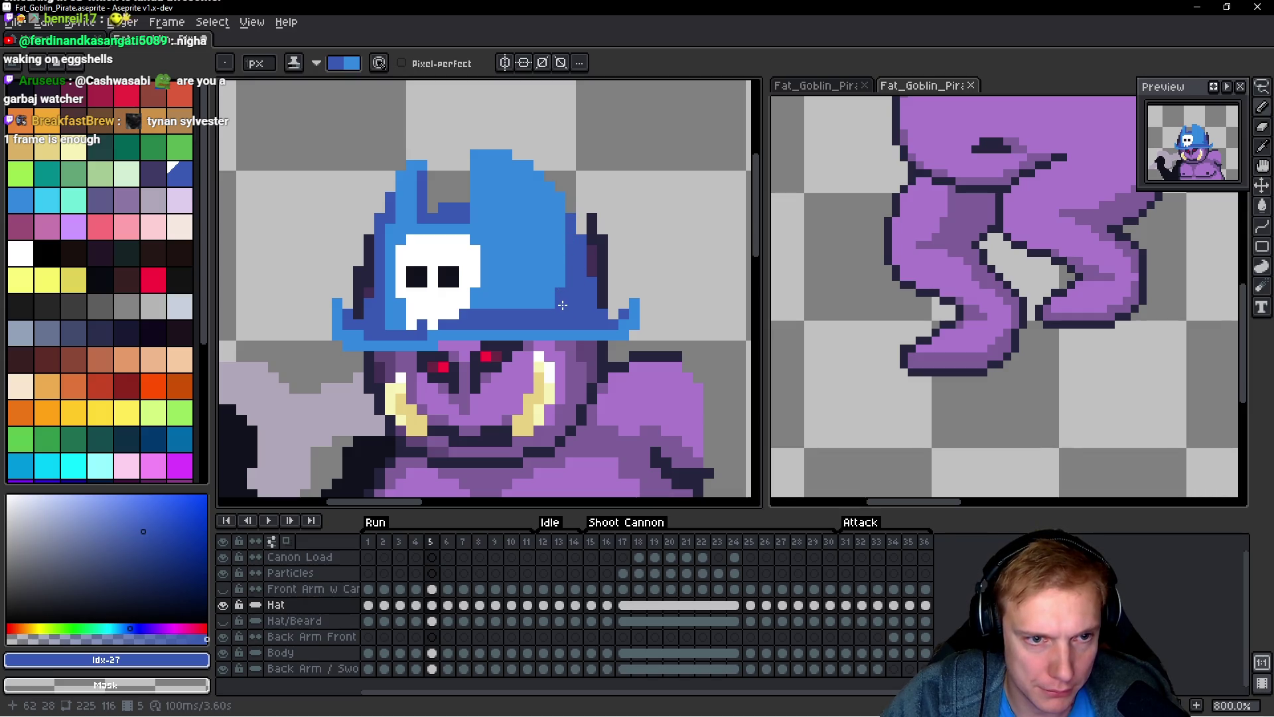
scroll(582, 290, "down", 5)
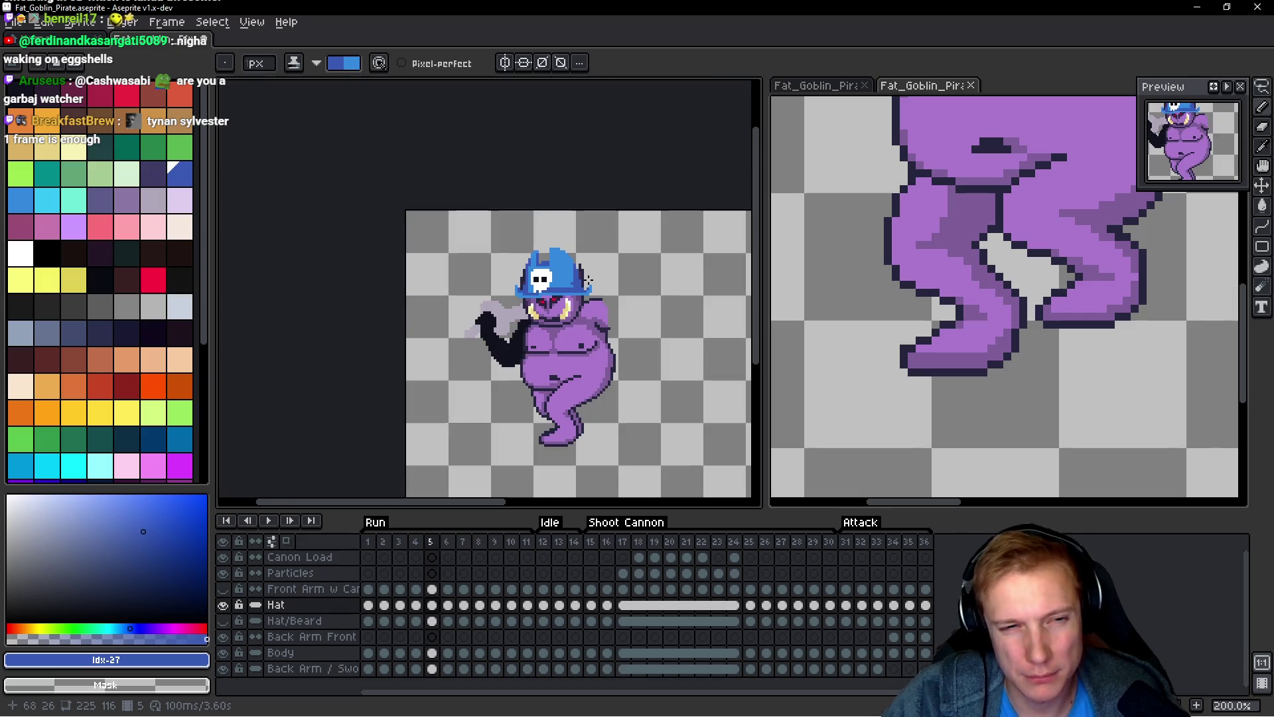
Step: Draw a light-blue highlight row across the hat band
scroll(570, 281, "up", 5)
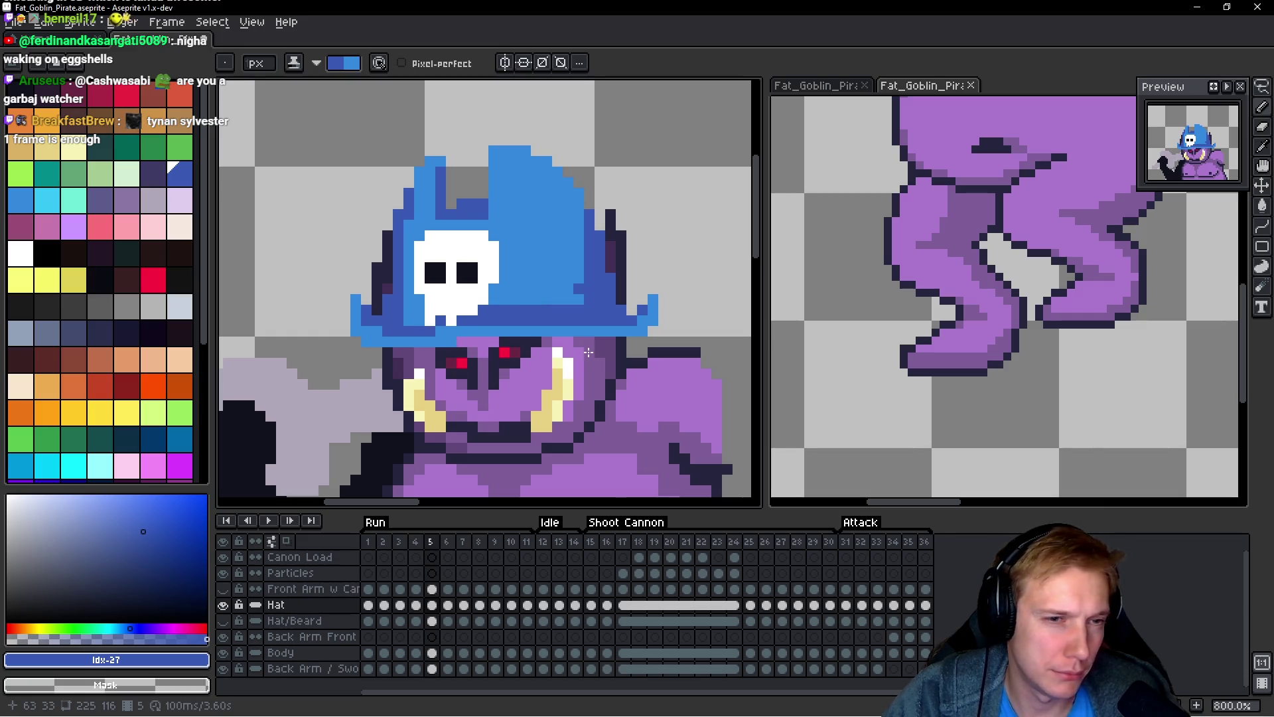
scroll(588, 352, "down", 5)
scroll(531, 348, "up", 5)
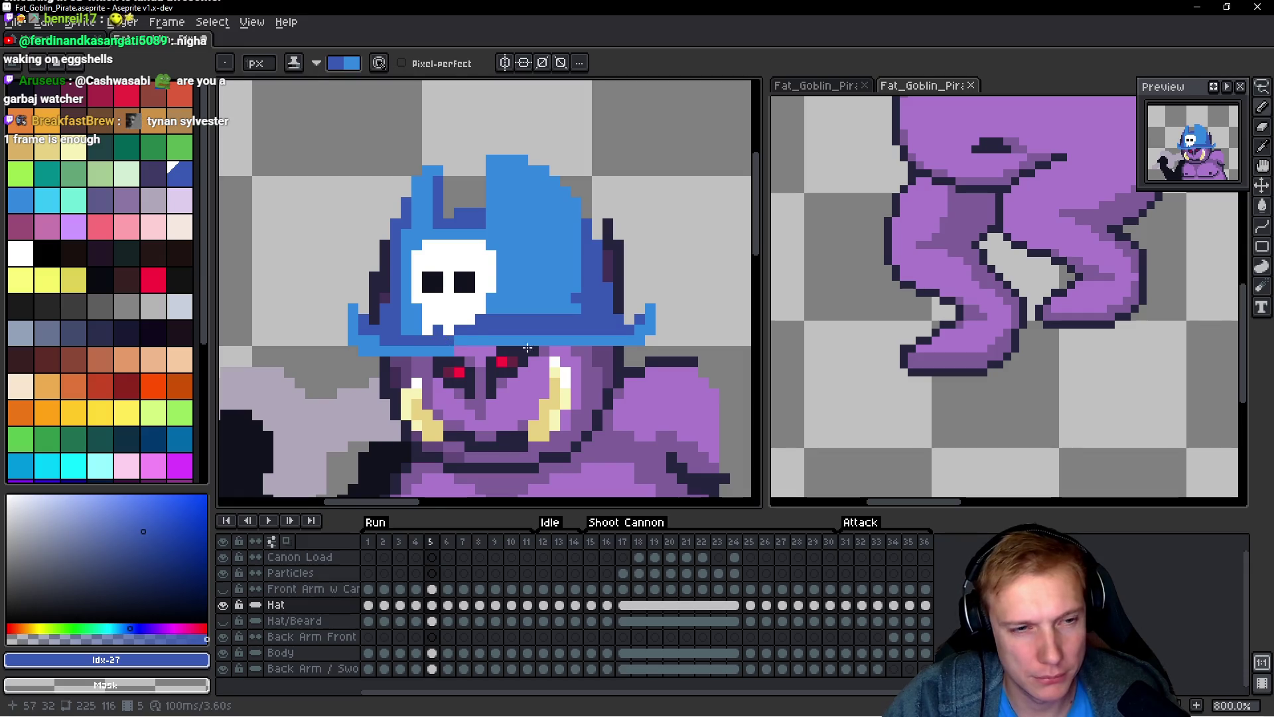
scroll(527, 347, "down", 5)
scroll(555, 363, "up", 4)
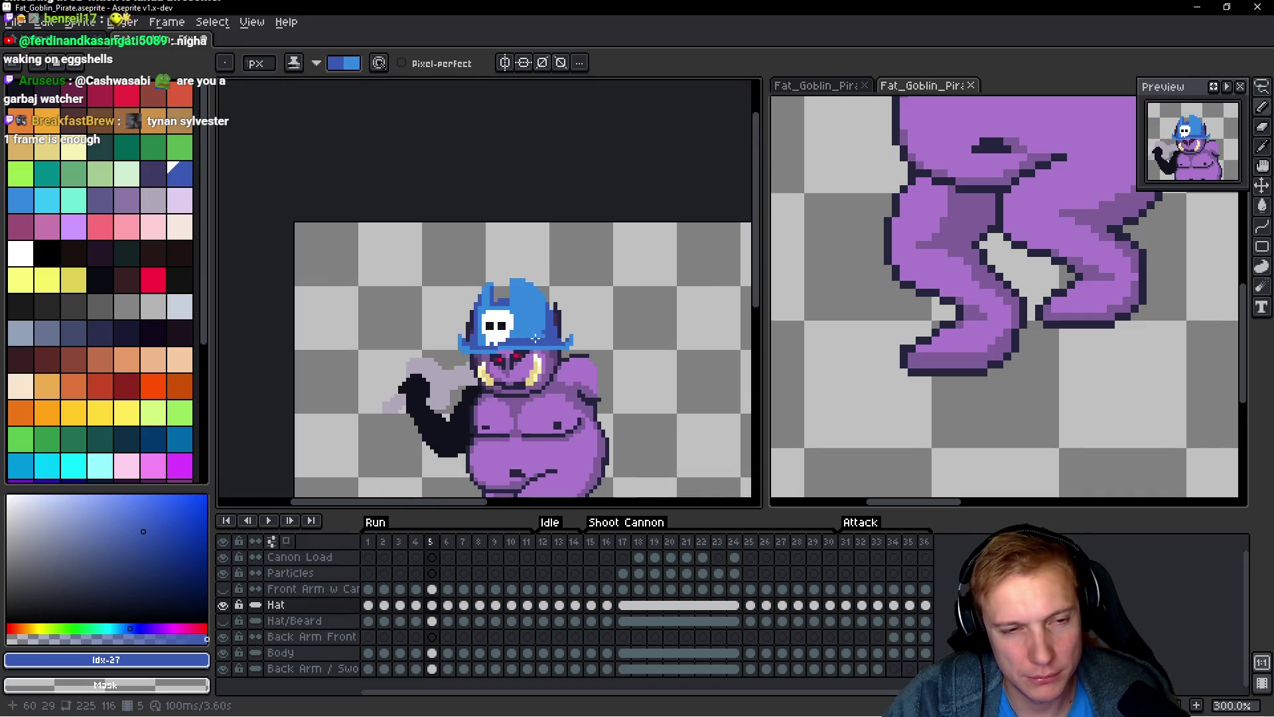
scroll(500, 334, "down", 2)
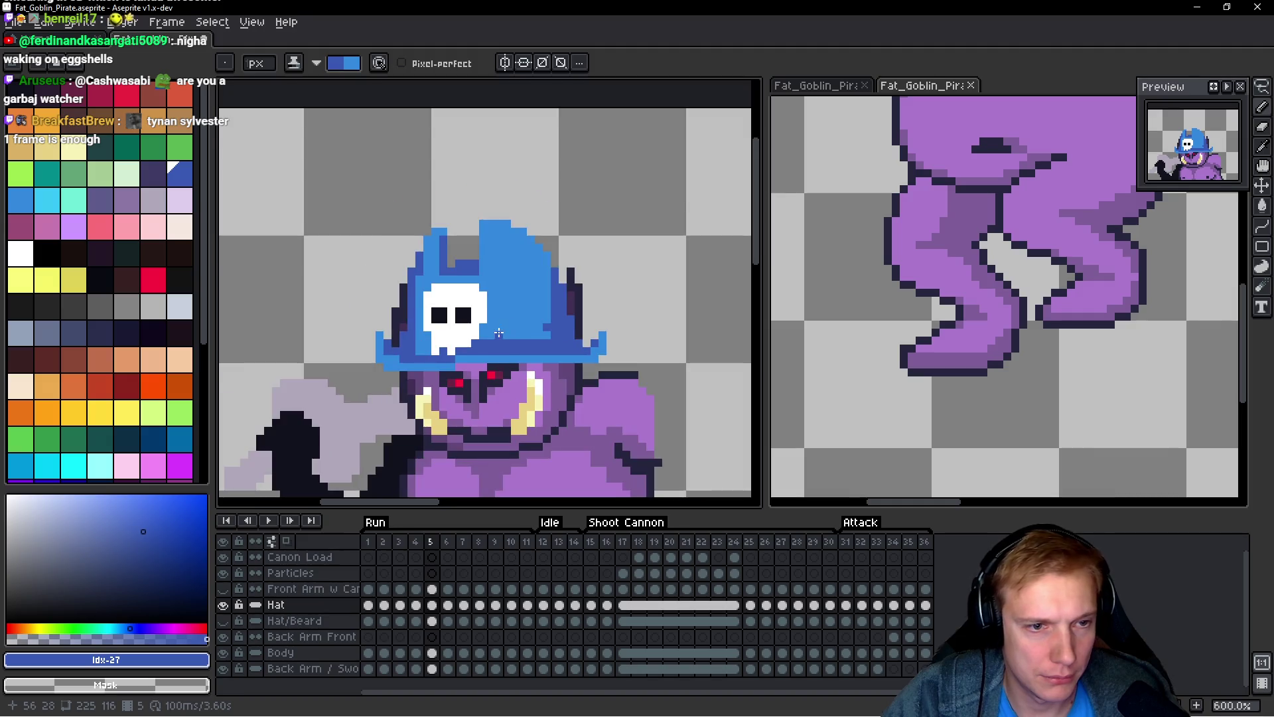
scroll(427, 363, "up", 4)
left_click_drag(451, 353, 594, 352)
Step: Zoom out to view the whole goblin and advance to frame 6
scroll(597, 350, "down", 7)
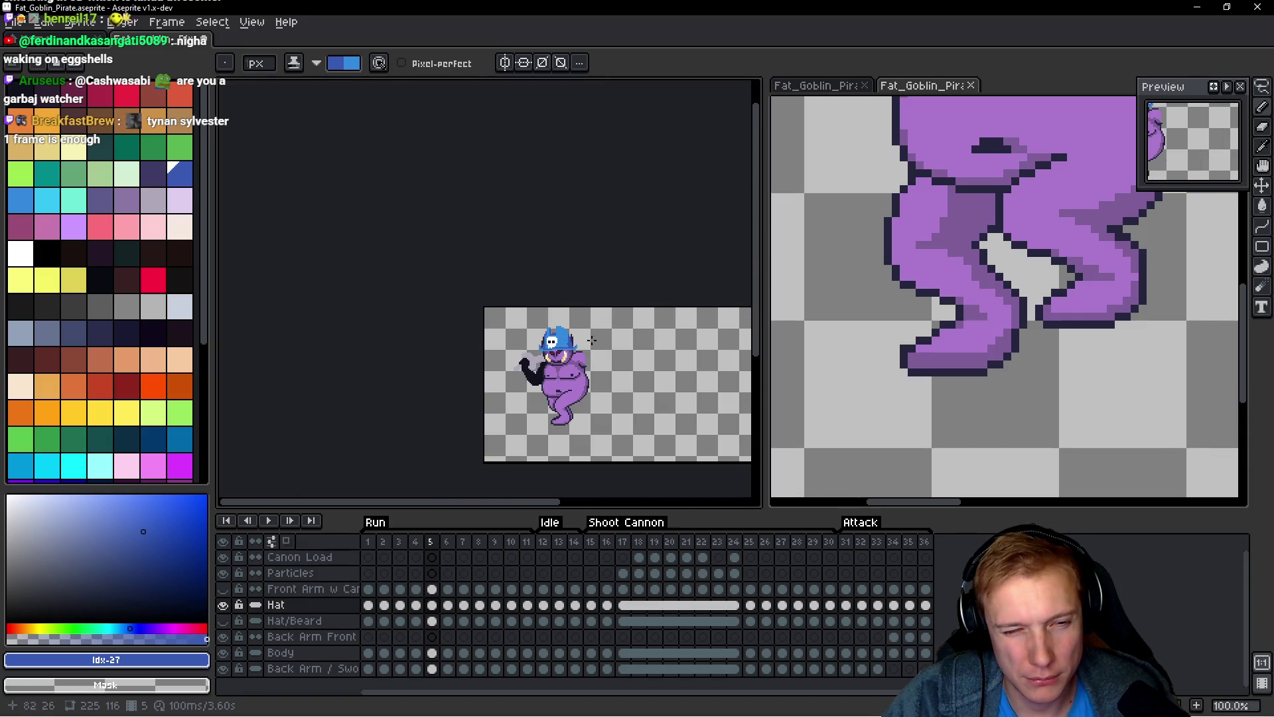
scroll(591, 340, "up", 5)
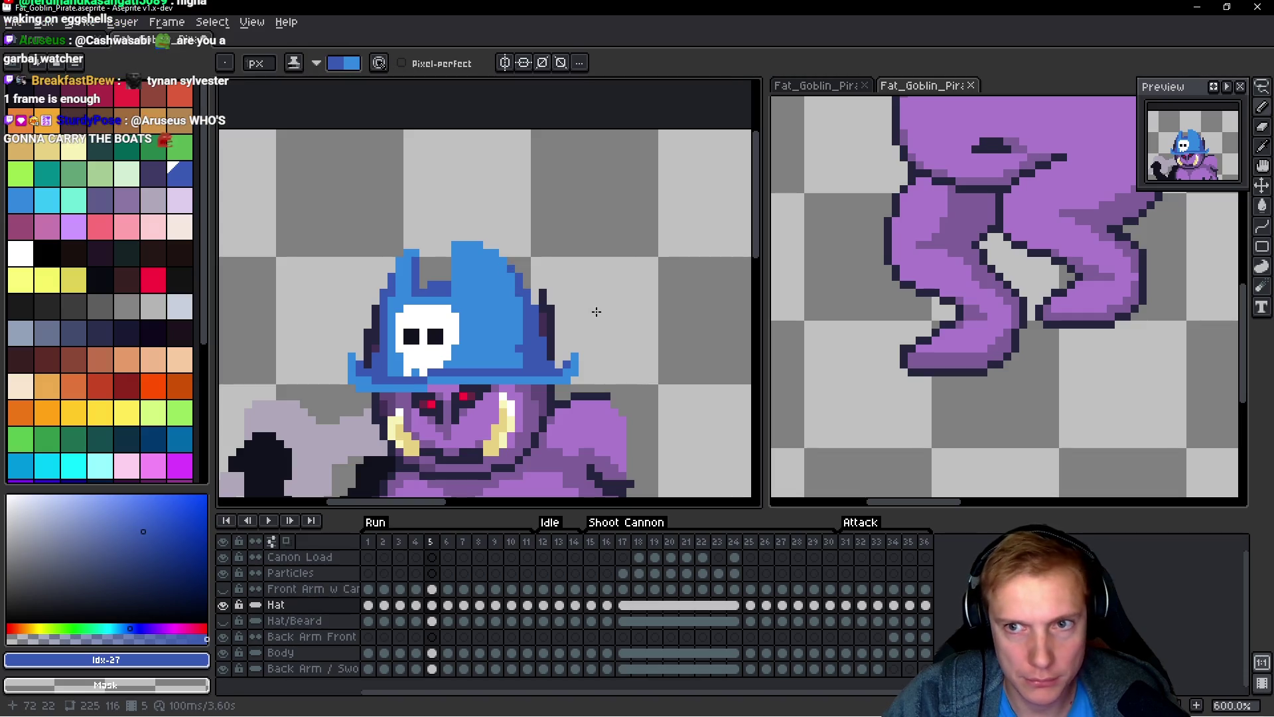
scroll(579, 317, "up", 3)
scroll(556, 350, "down", 6)
scroll(590, 350, "down", 2)
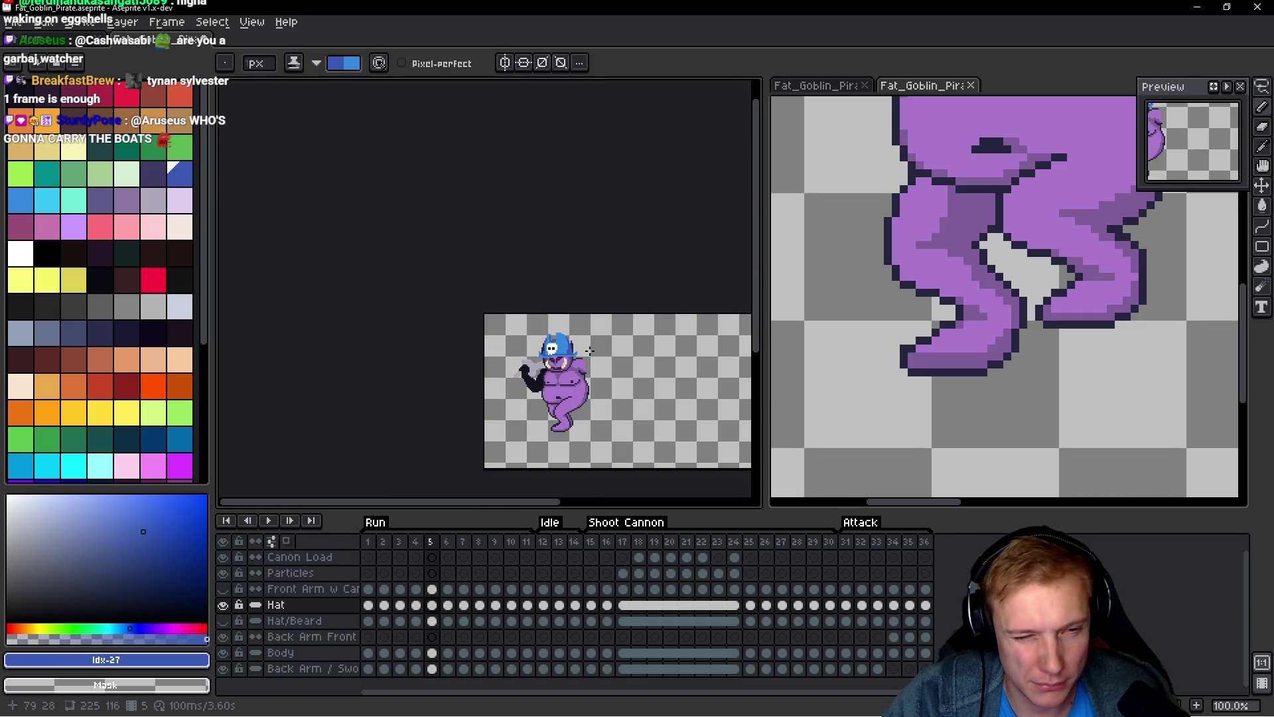
scroll(587, 350, "up", 3)
left_click_drag(564, 362, 491, 282)
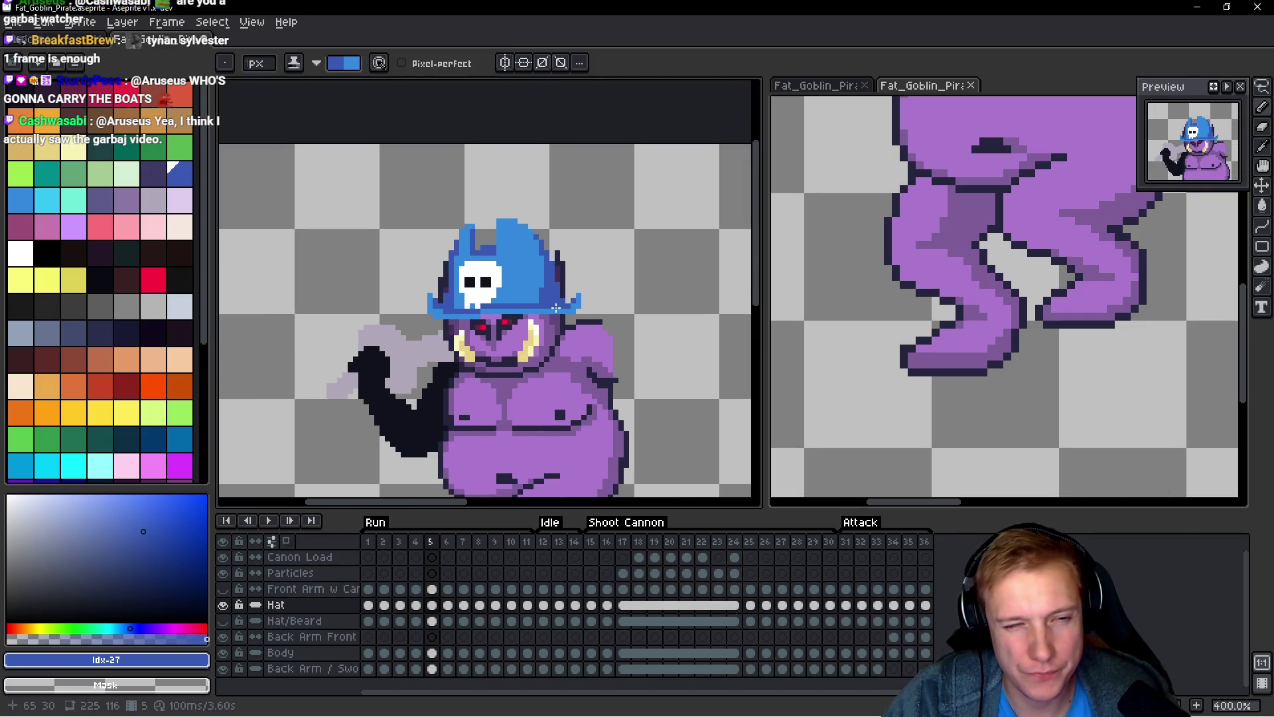
key("Right")
key("space")
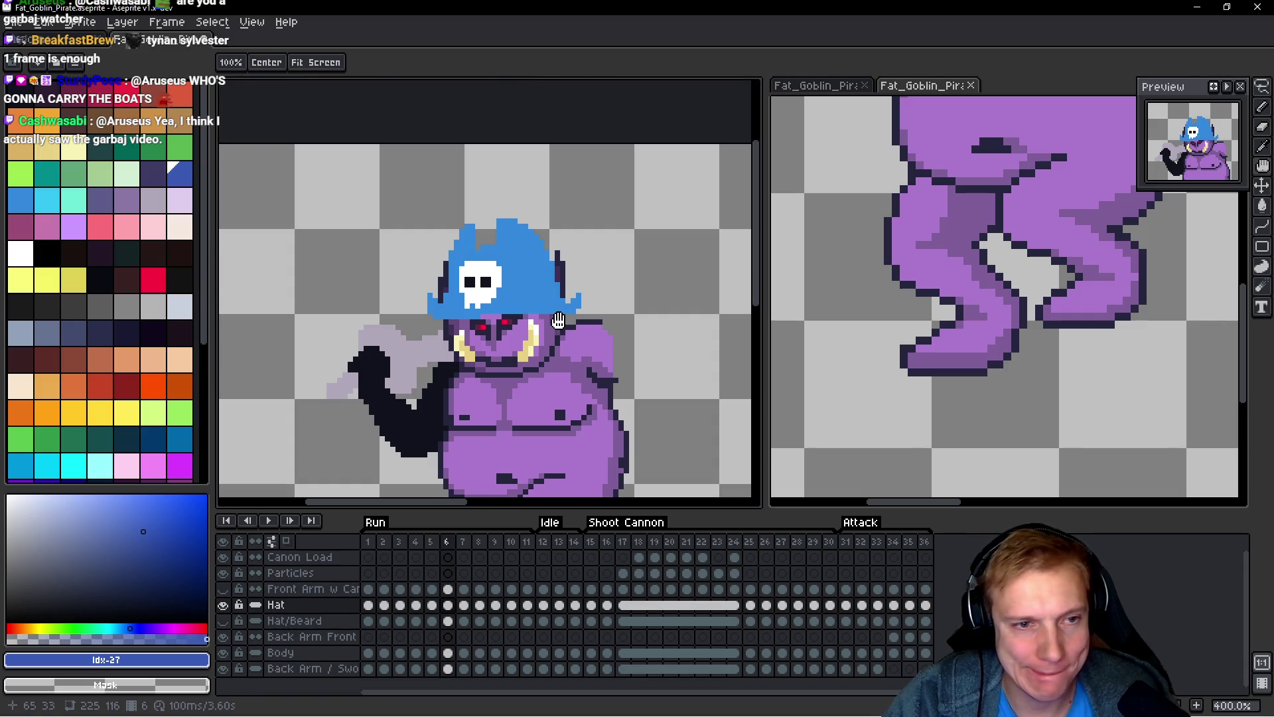
Step: Return to frame 5, lasso the hat area, and step through neighbouring frames
key("Left")
mouse_move(464, 344)
left_mouse_down()
mouse_move(589, 186)
mouse_move(584, 294)
left_mouse_up()
key("space")
key("Right")
key("Right")
key("space")
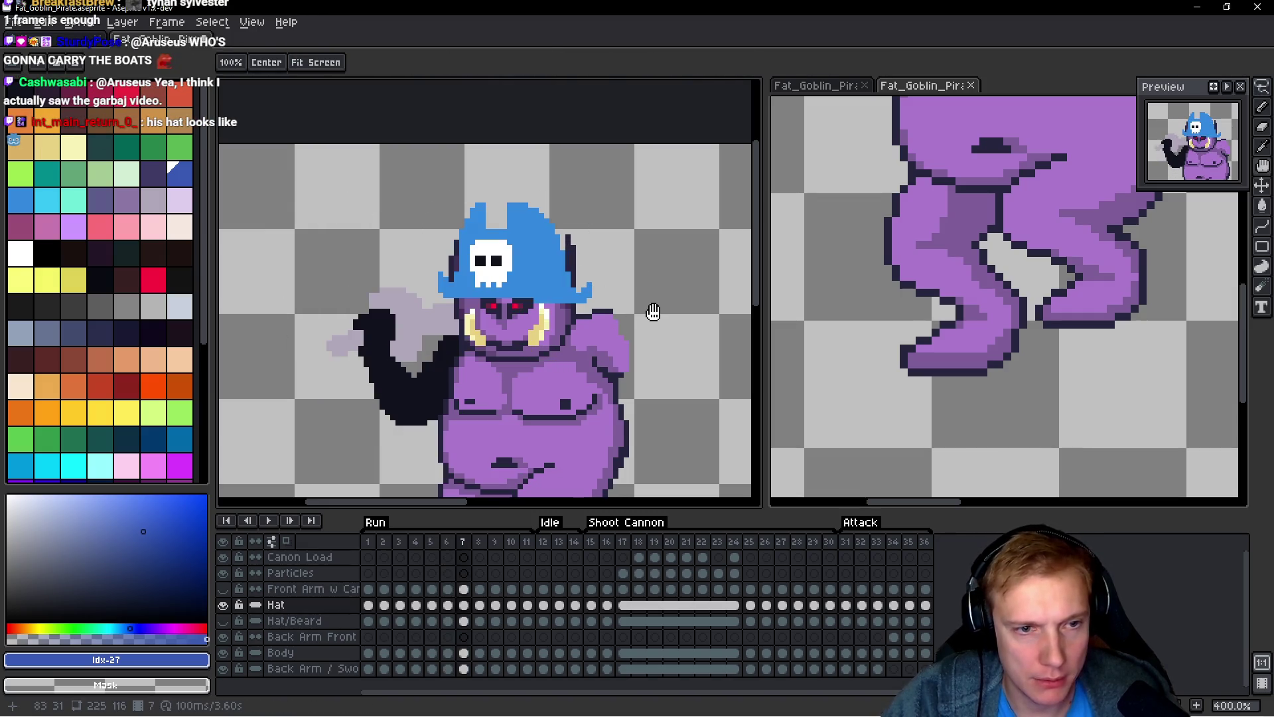
key("space")
key("Left")
key("Left")
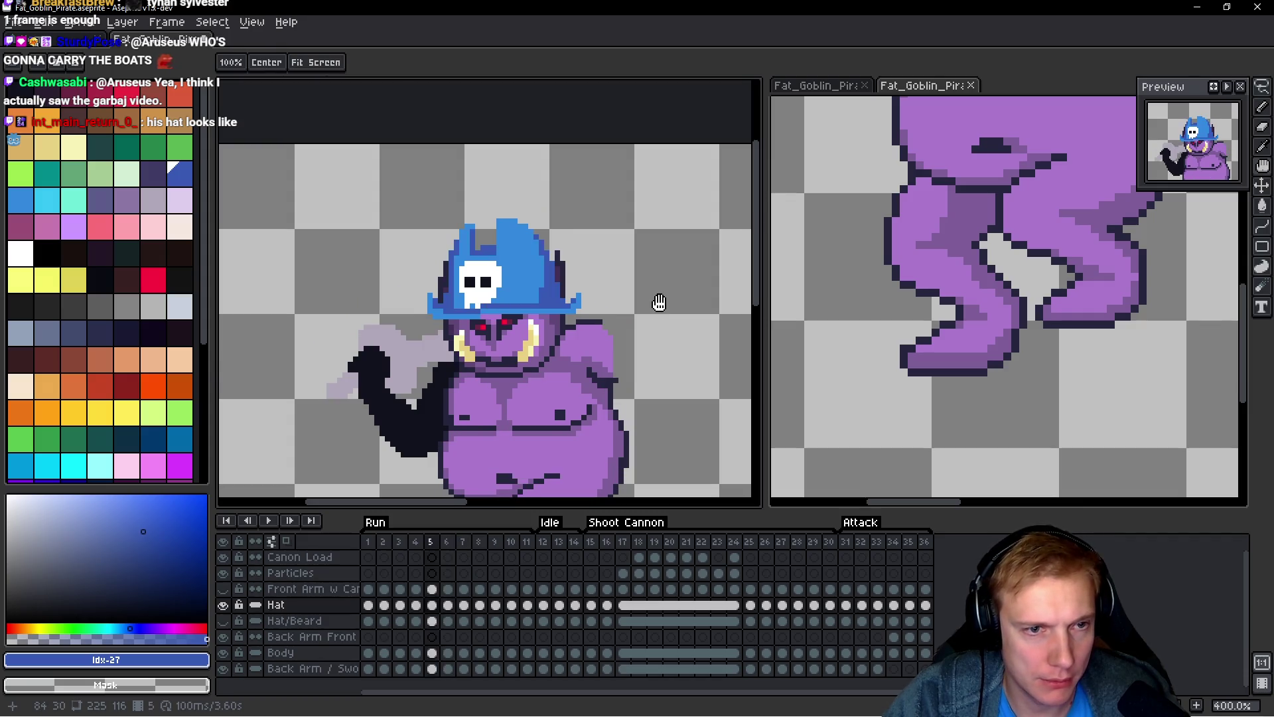
key("Left")
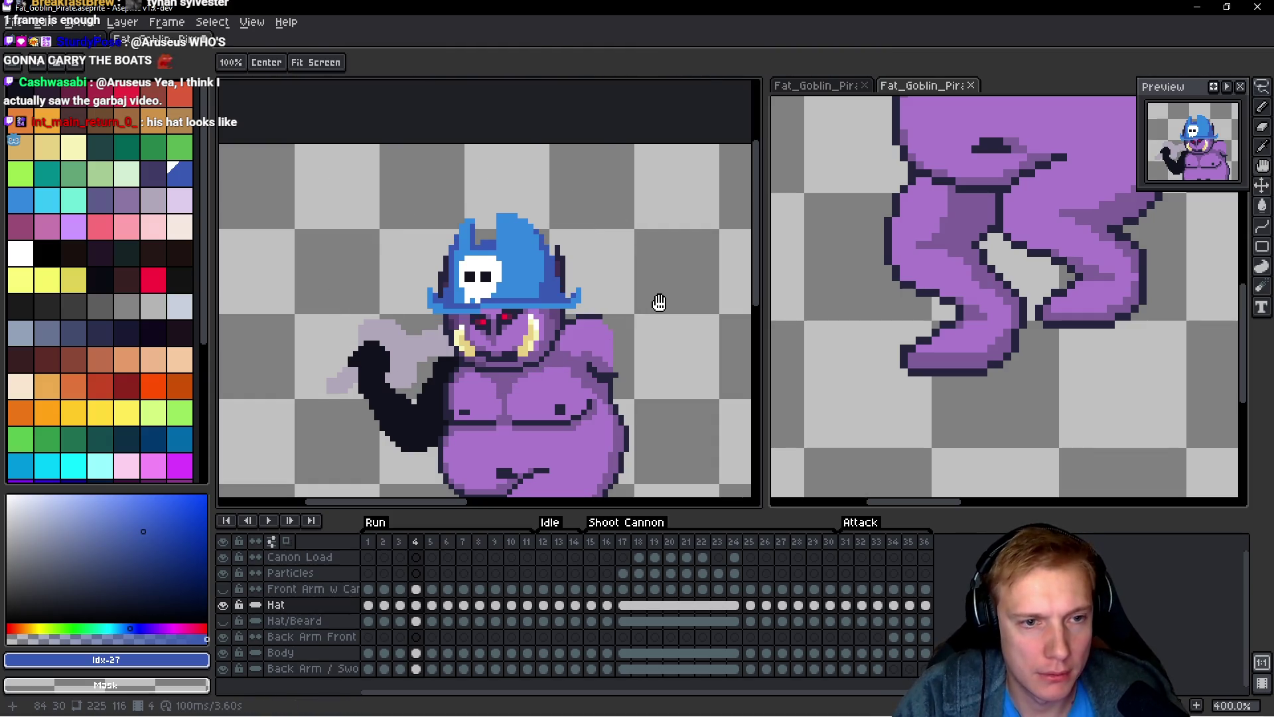
Step: Nudge the selected hat up two pixels and one pixel right, then apply it
key("Left")
key("Up")
key("Up")
key("Left")
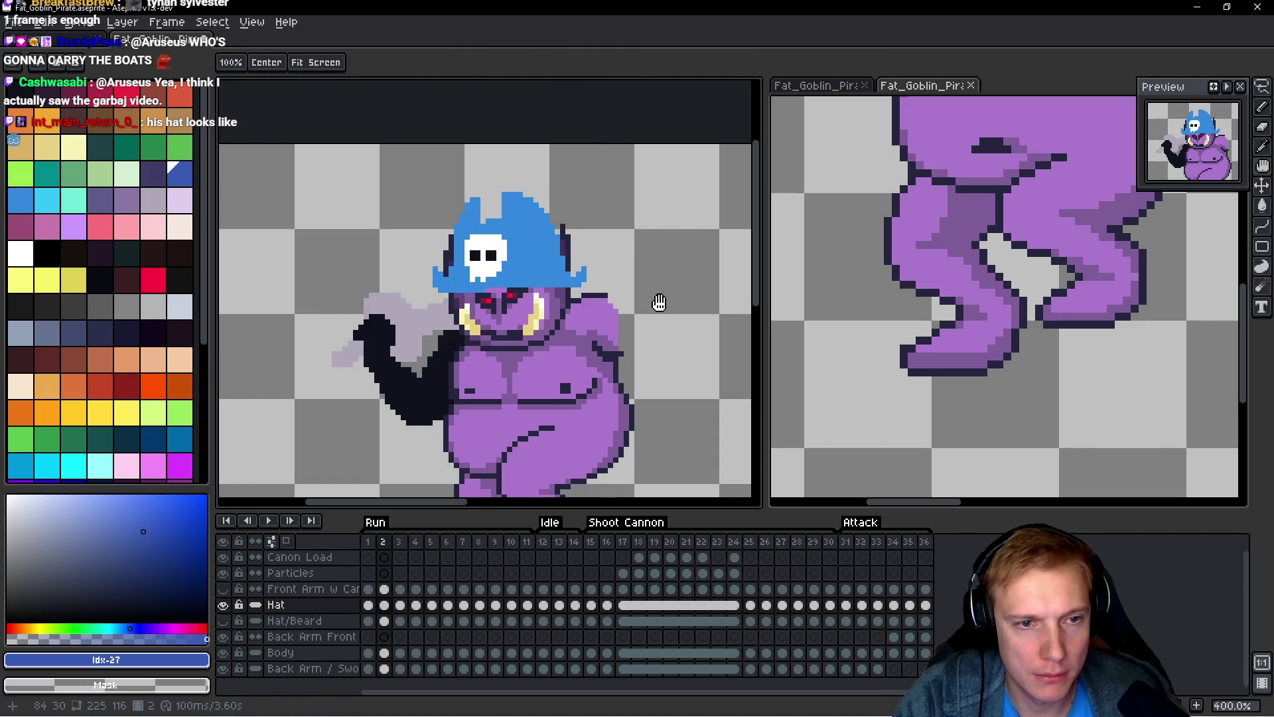
key("Up")
key("Up")
key("Up")
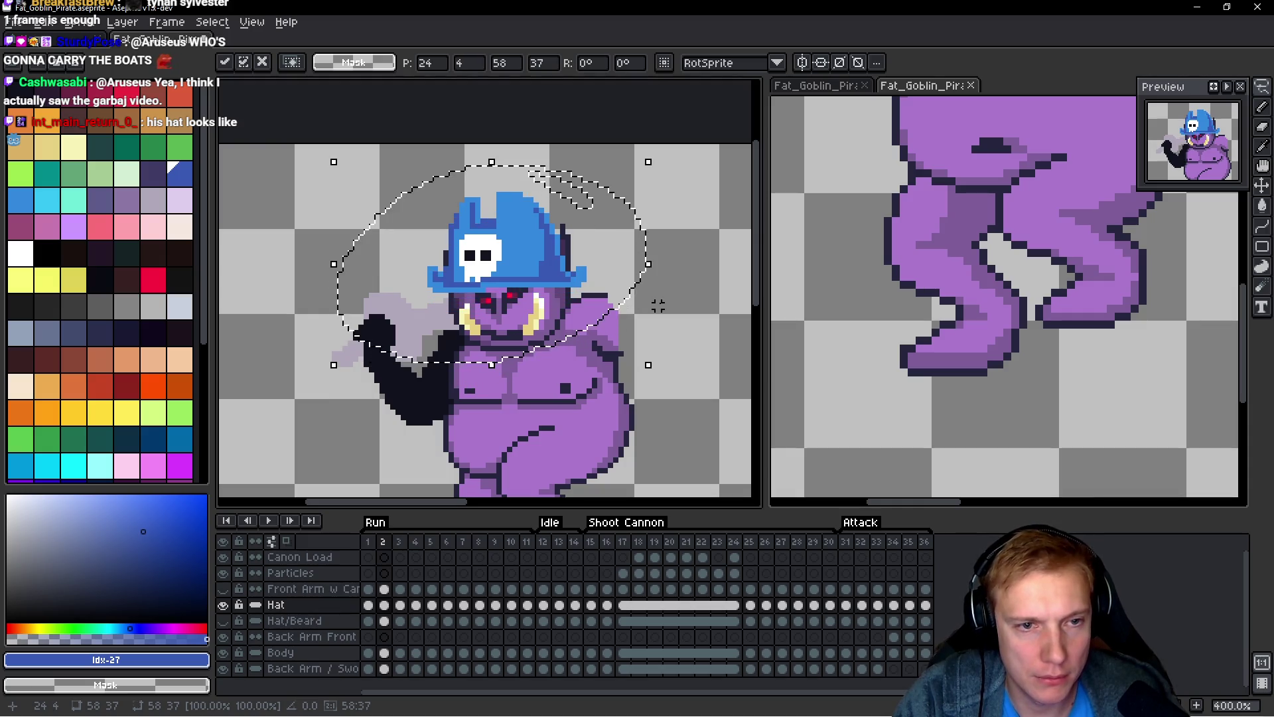
key("Right")
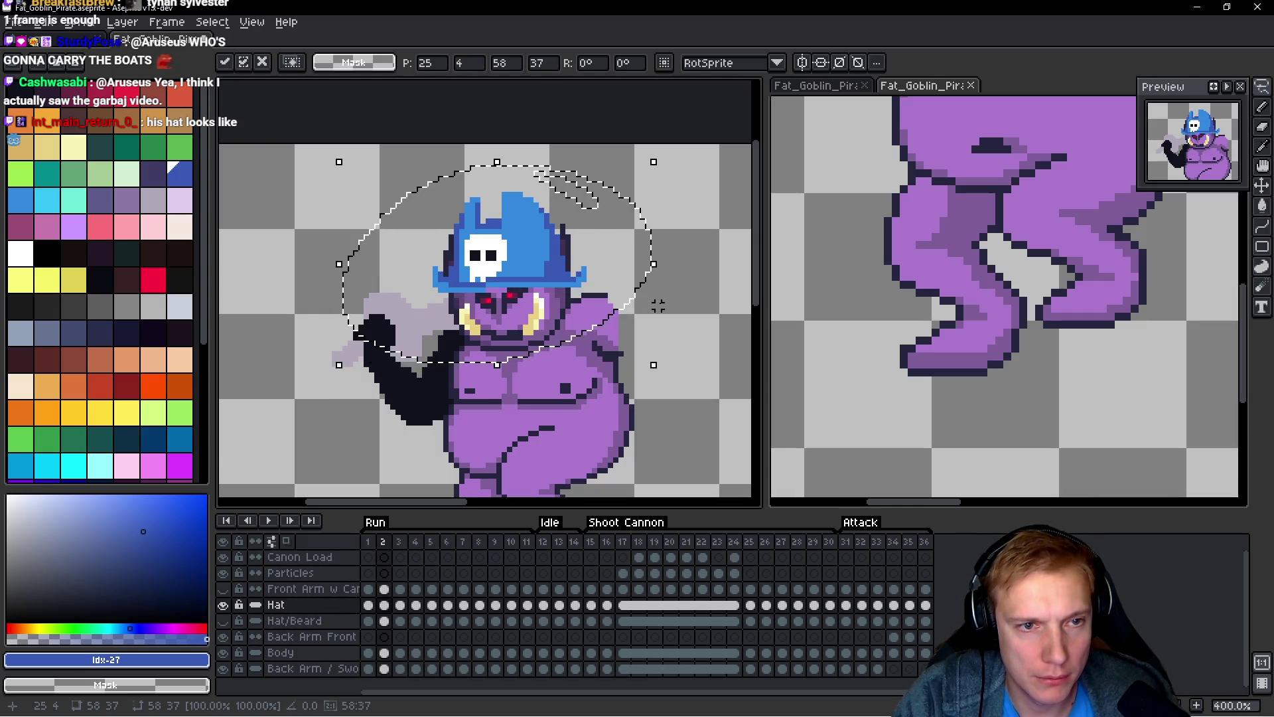
key("Return")
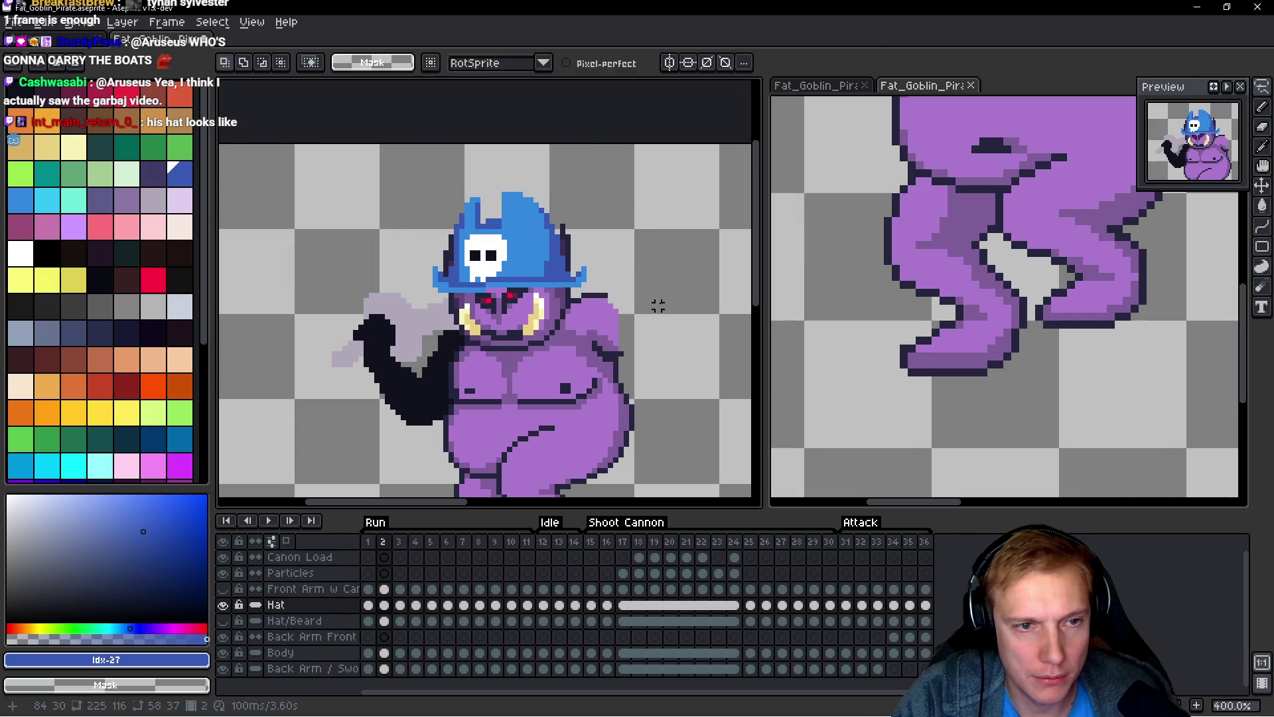
key("Left")
Step: Compare the early Run frames, then bring up frame 35 of the Attack animation
key("Right")
key("Right")
key("Right")
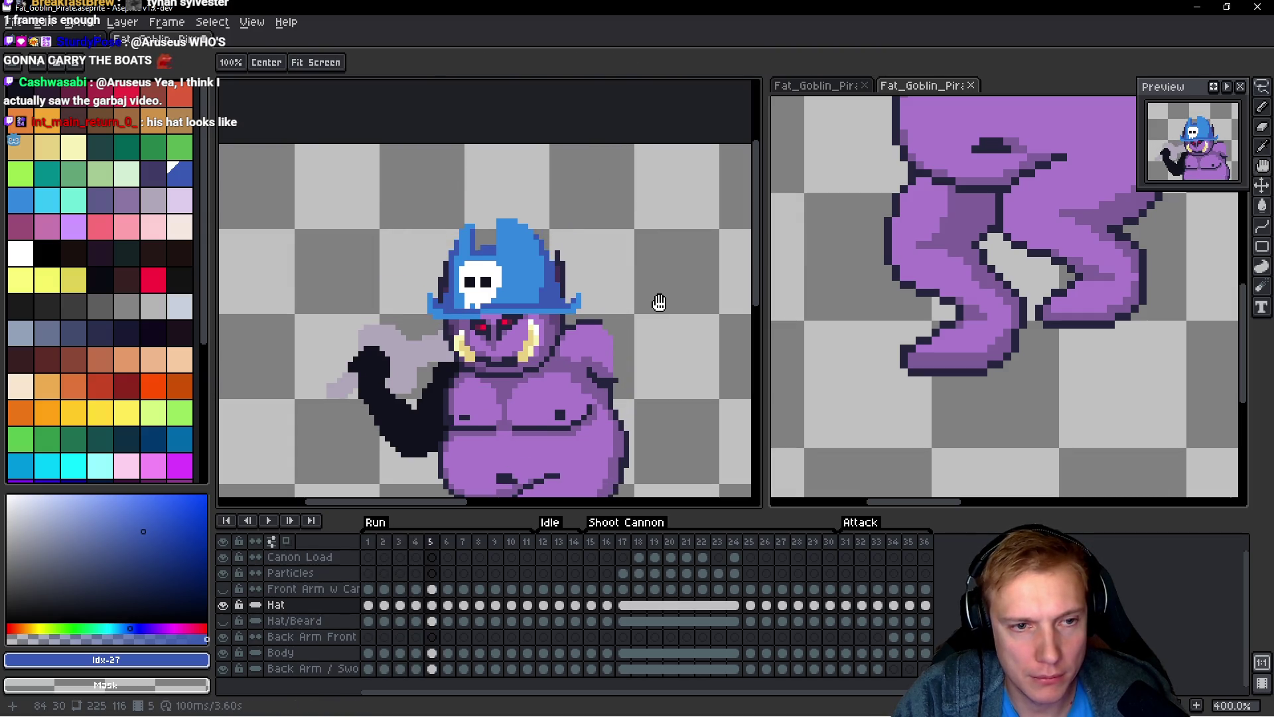
key("Left")
key("Left")
key("Left")
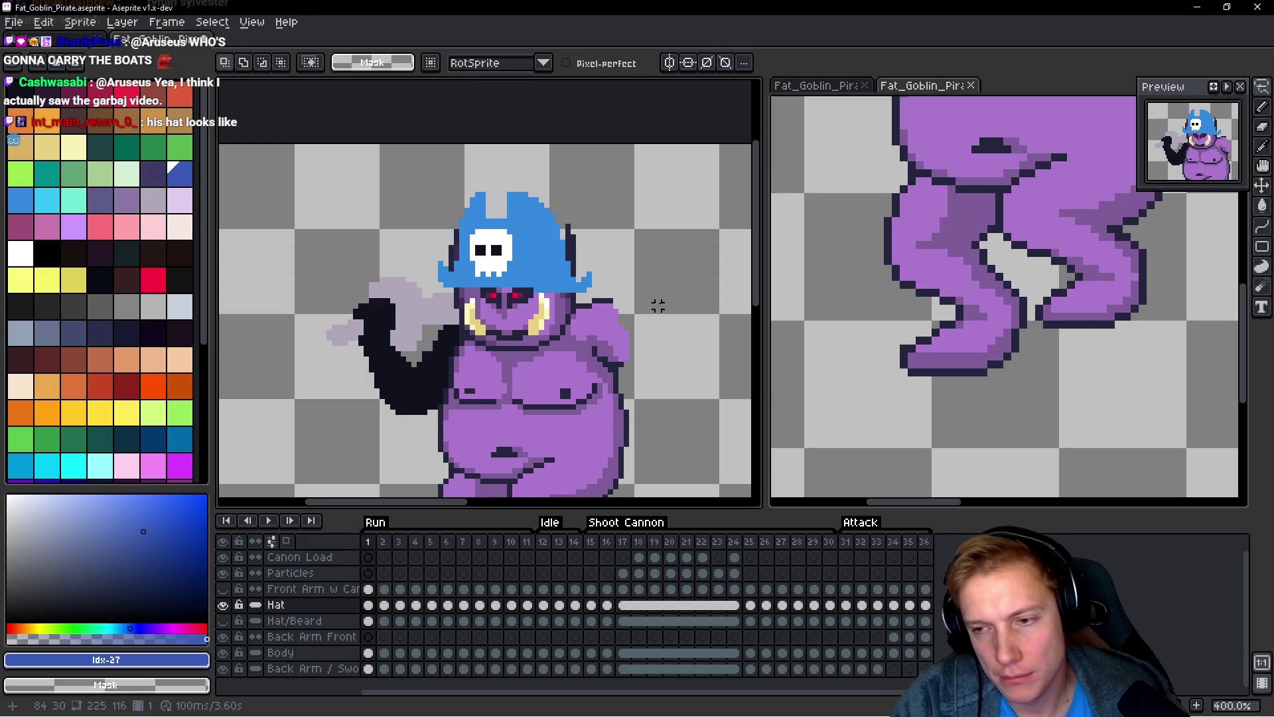
key("Right")
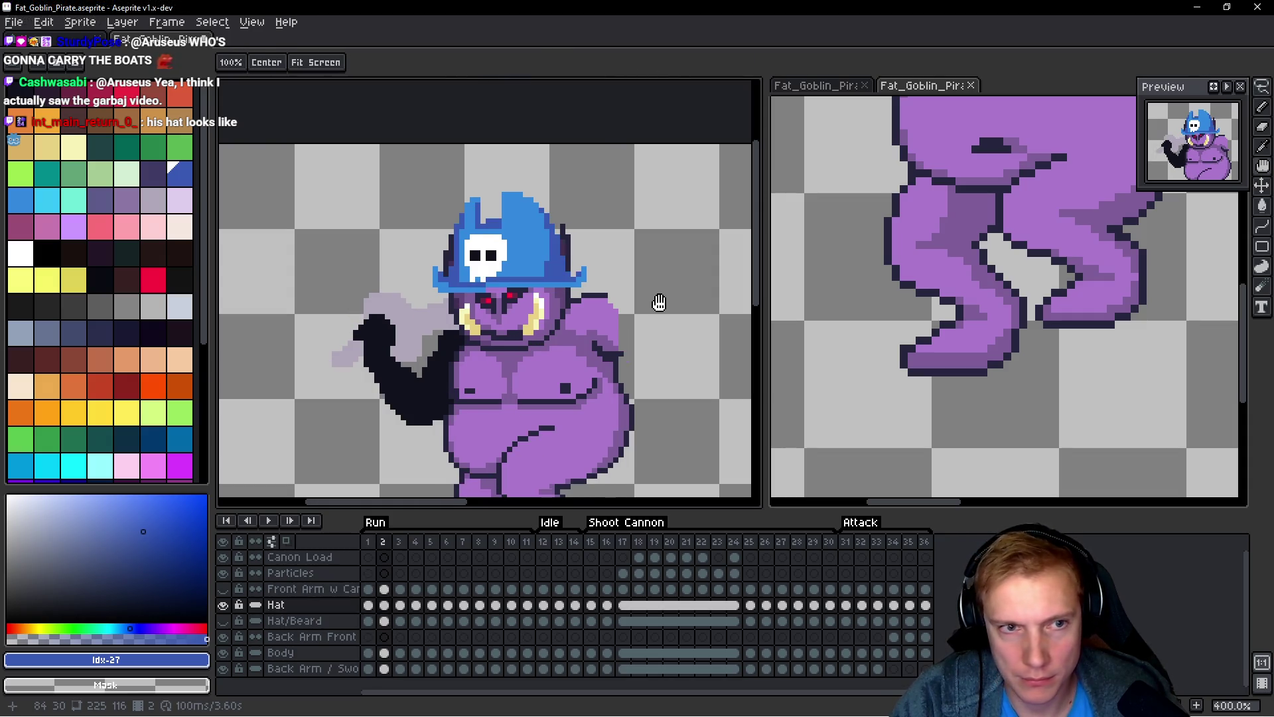
key("m")
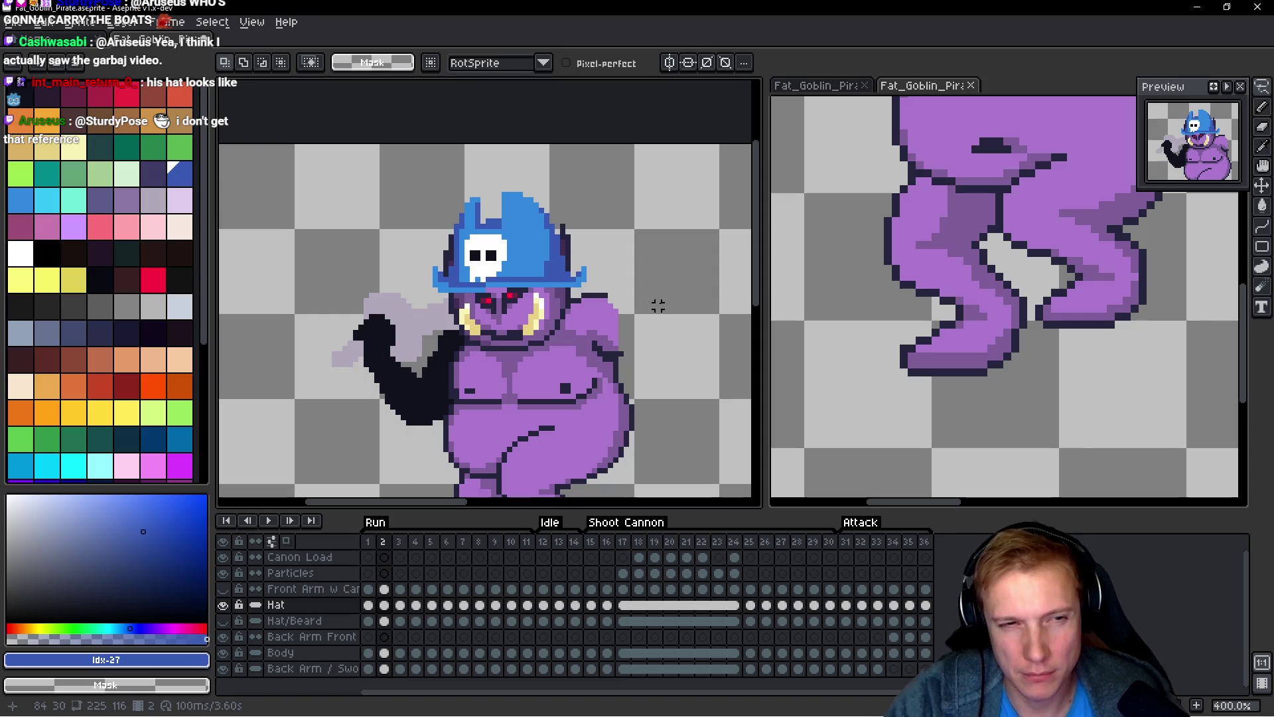
key("h")
key("Left")
key("Left")
key("Left")
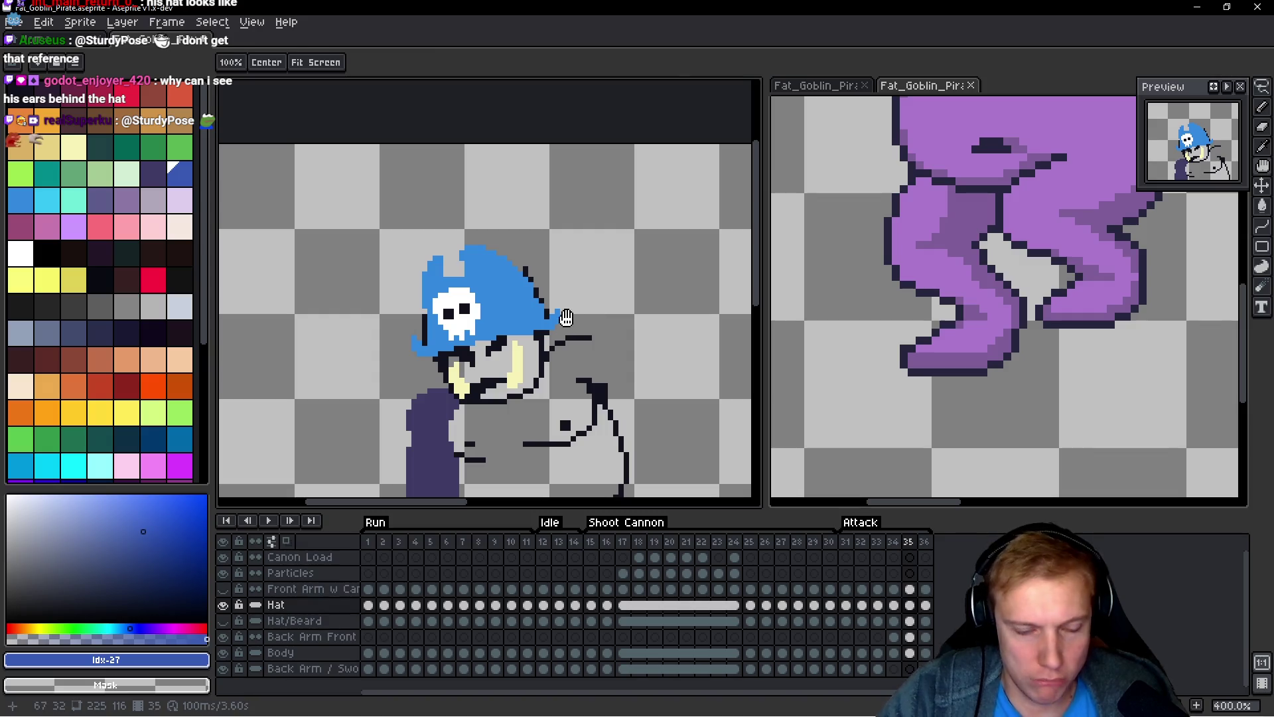
Step: On frame 35, shade the hat's top line, lower edge, left edge and inner edge dark blue
key("b")
scroll(558, 332, "up", 5)
mouse_move(545, 333)
left_mouse_down()
mouse_move(454, 339)
mouse_move(532, 348)
mouse_move(496, 367)
mouse_move(425, 365)
mouse_move(470, 352)
left_mouse_up()
left_click(562, 351)
scroll(470, 352, "down", 2)
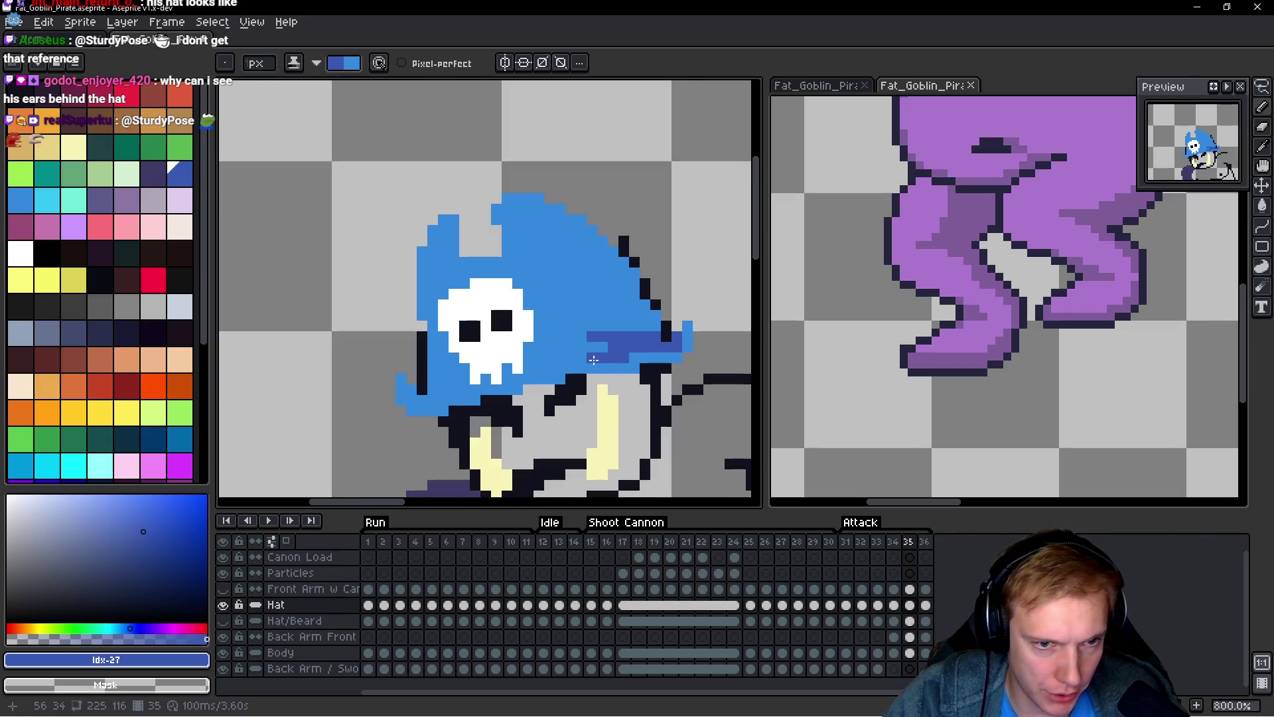
left_click(512, 376)
left_click(485, 377)
left_click_drag(476, 388, 435, 394)
left_click(445, 368)
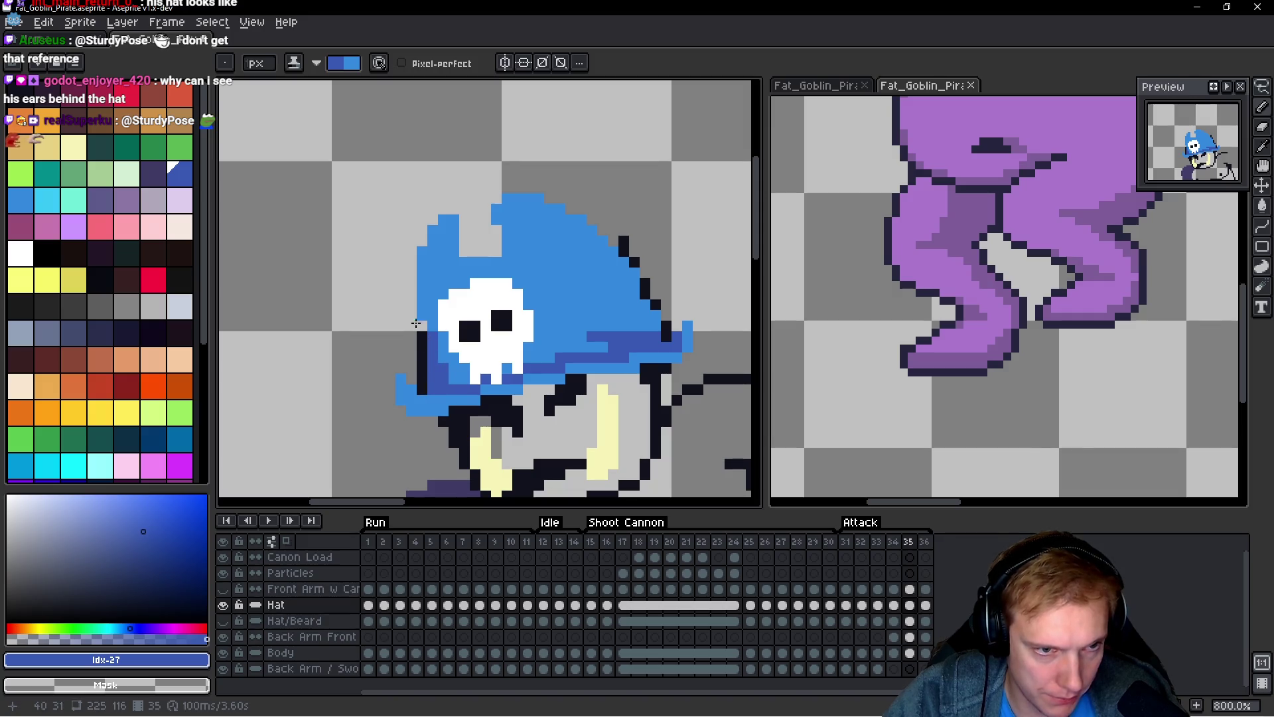
mouse_move(422, 319)
left_mouse_down()
mouse_move(422, 251)
mouse_move(441, 260)
left_mouse_up()
left_click(431, 227)
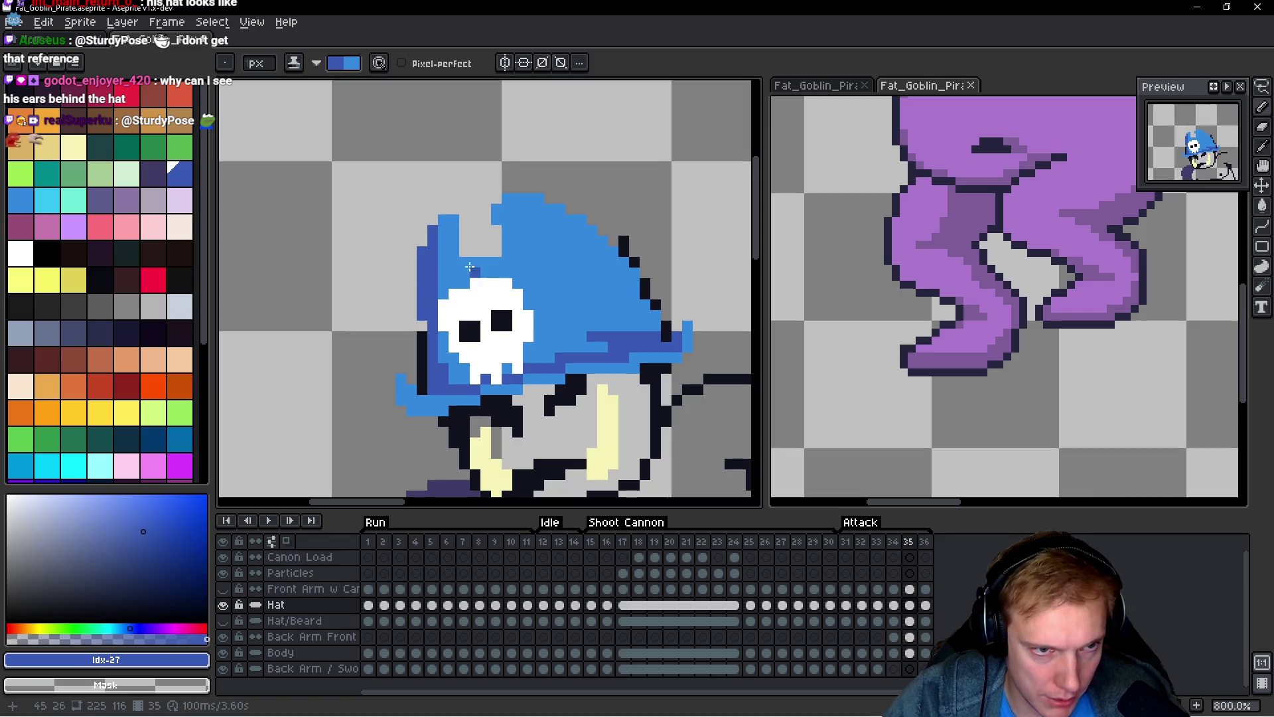
left_click(471, 266)
left_click_drag(488, 259, 493, 259)
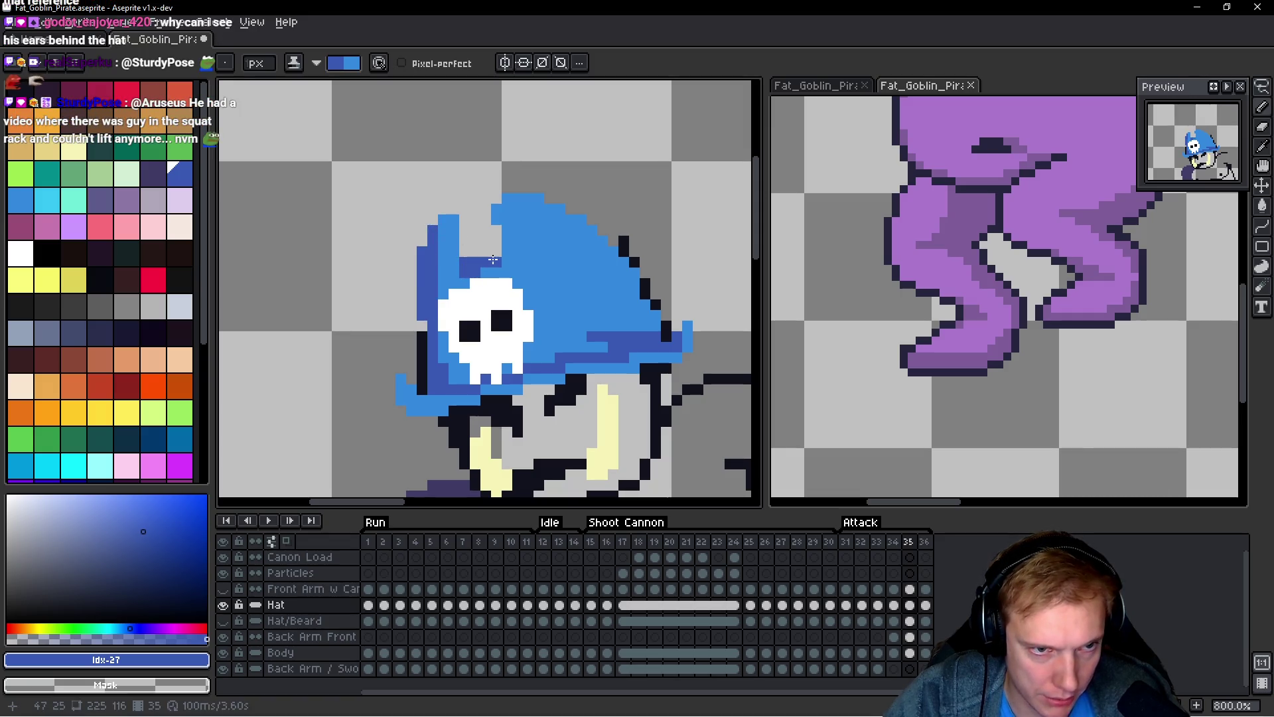
Step: Shade the right side of the frame 35 hat dark blue
scroll(474, 269, "down", 4)
scroll(469, 350, "up", 4)
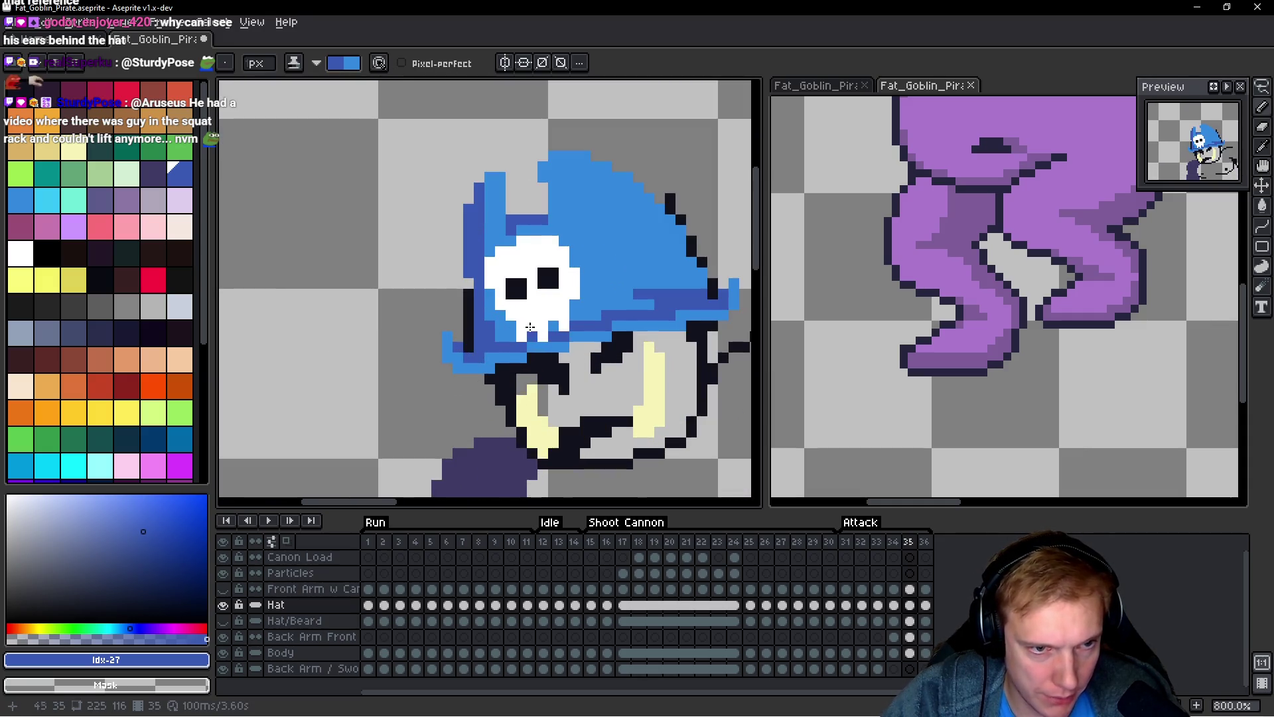
scroll(654, 332, "up", 2)
scroll(667, 350, "down", 1)
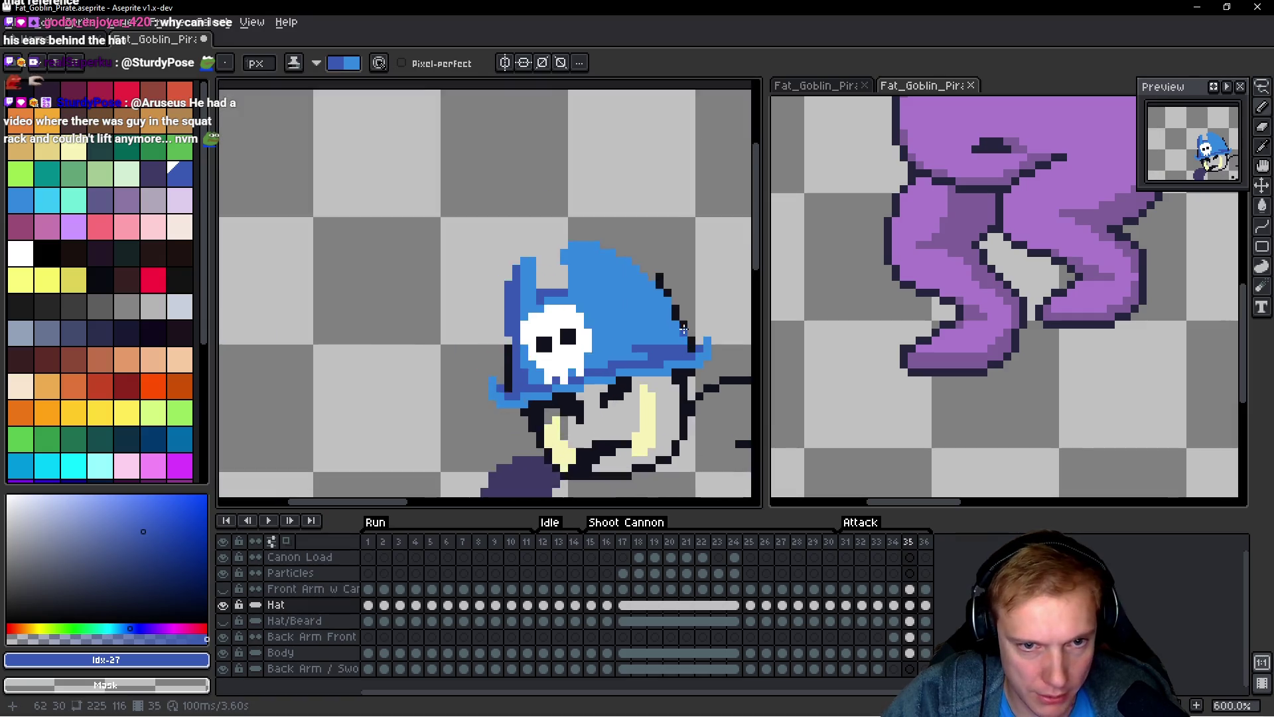
scroll(670, 355, "up", 1)
mouse_move(642, 323)
left_mouse_down()
mouse_move(629, 355)
mouse_move(584, 199)
mouse_move(614, 348)
mouse_move(570, 371)
mouse_move(601, 368)
mouse_move(589, 384)
left_mouse_up()
scroll(610, 298, "down", 5)
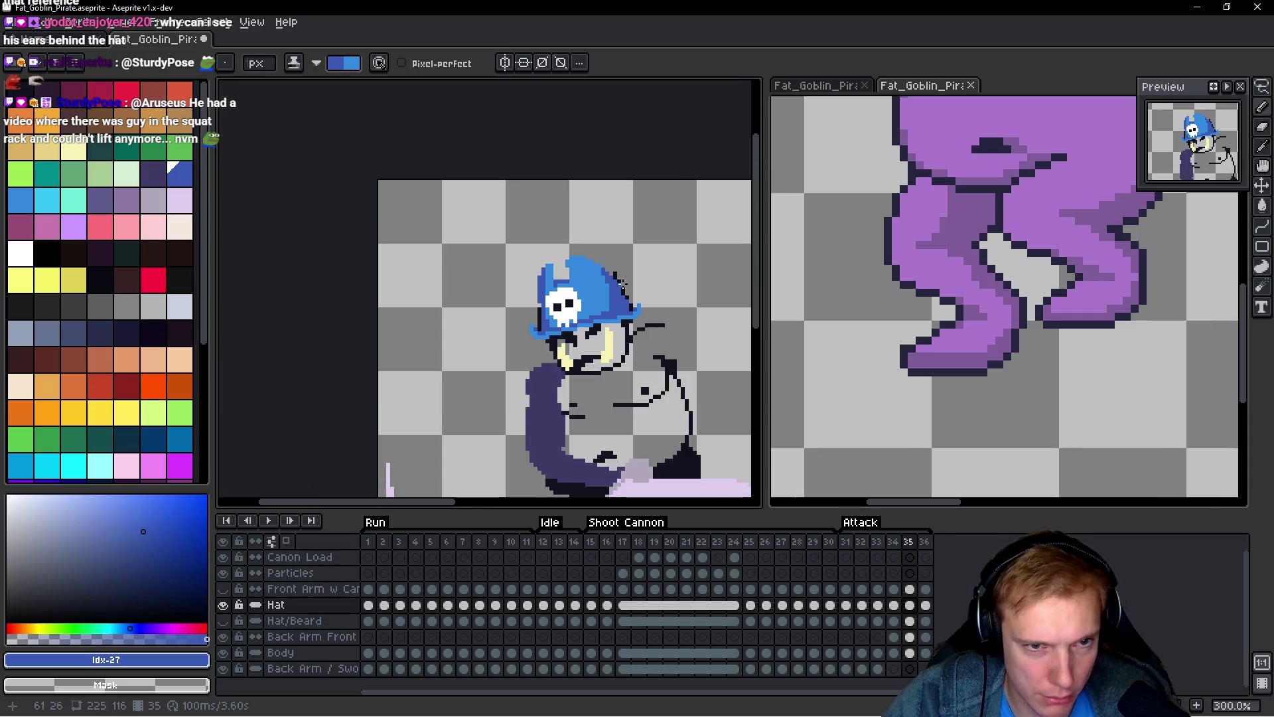
scroll(626, 288, "up", 5)
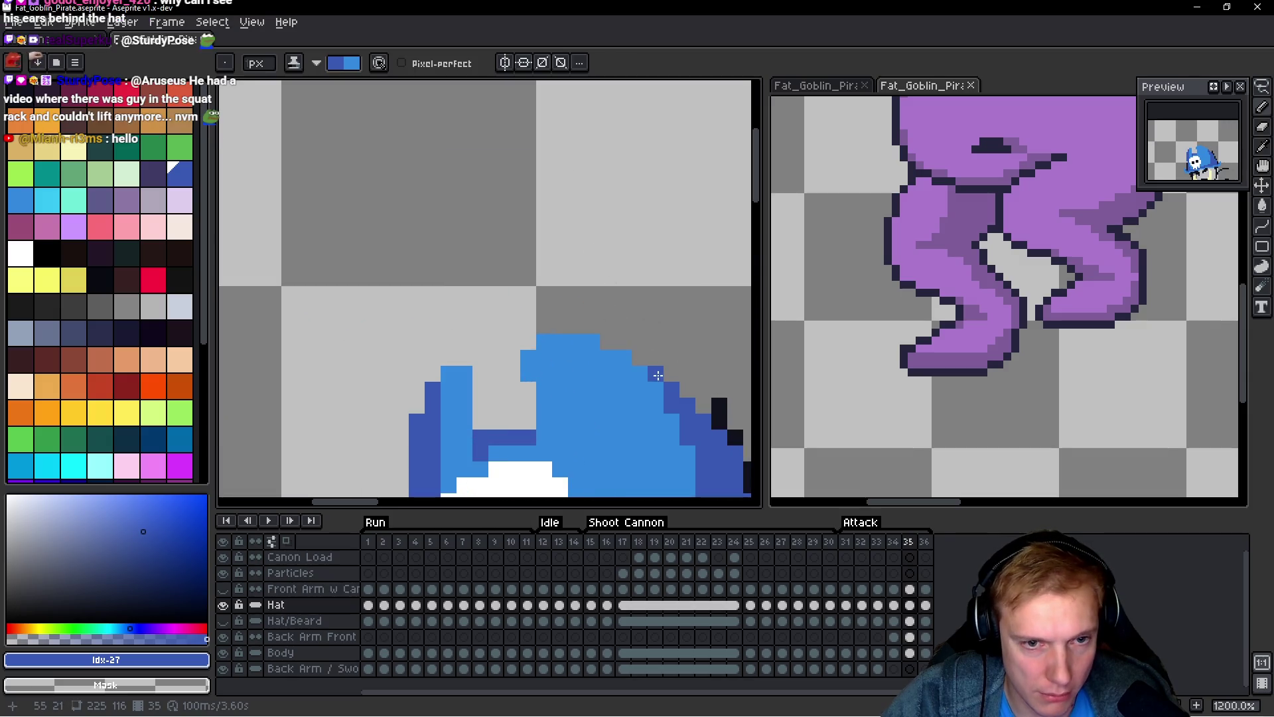
scroll(623, 354, "down", 6)
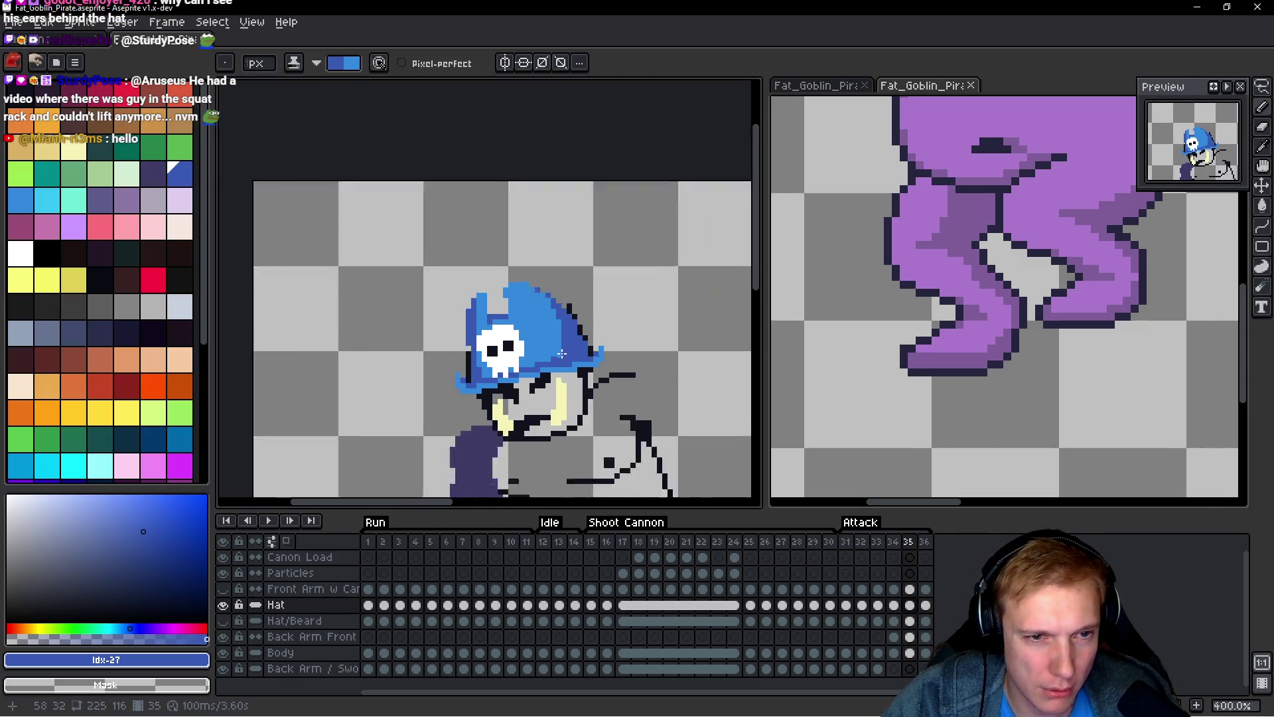
scroll(608, 332, "up", 1)
Step: Flip between Attack frames 33, 34 and 35 to compare the hat
key("space")
key("Left")
key("Right")
key("Left")
key("Right")
key("Left")
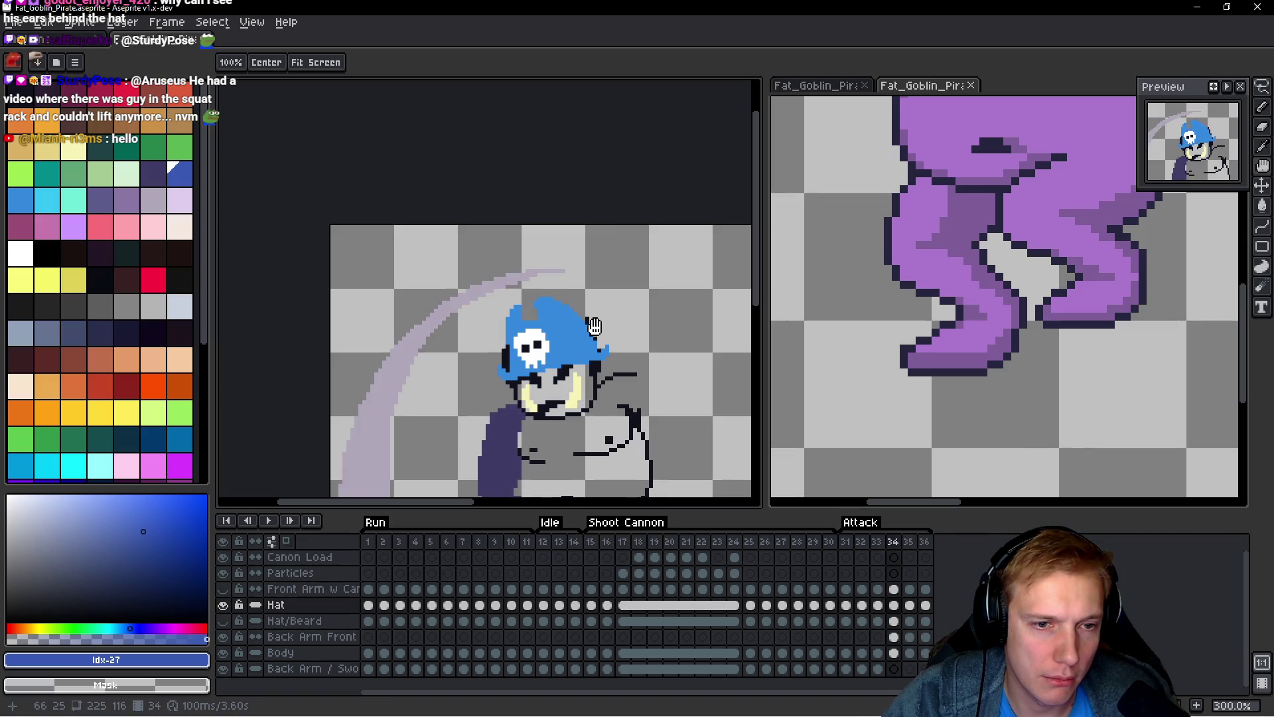
key("Right")
key("Left")
key("Left")
key("Right")
key("Right")
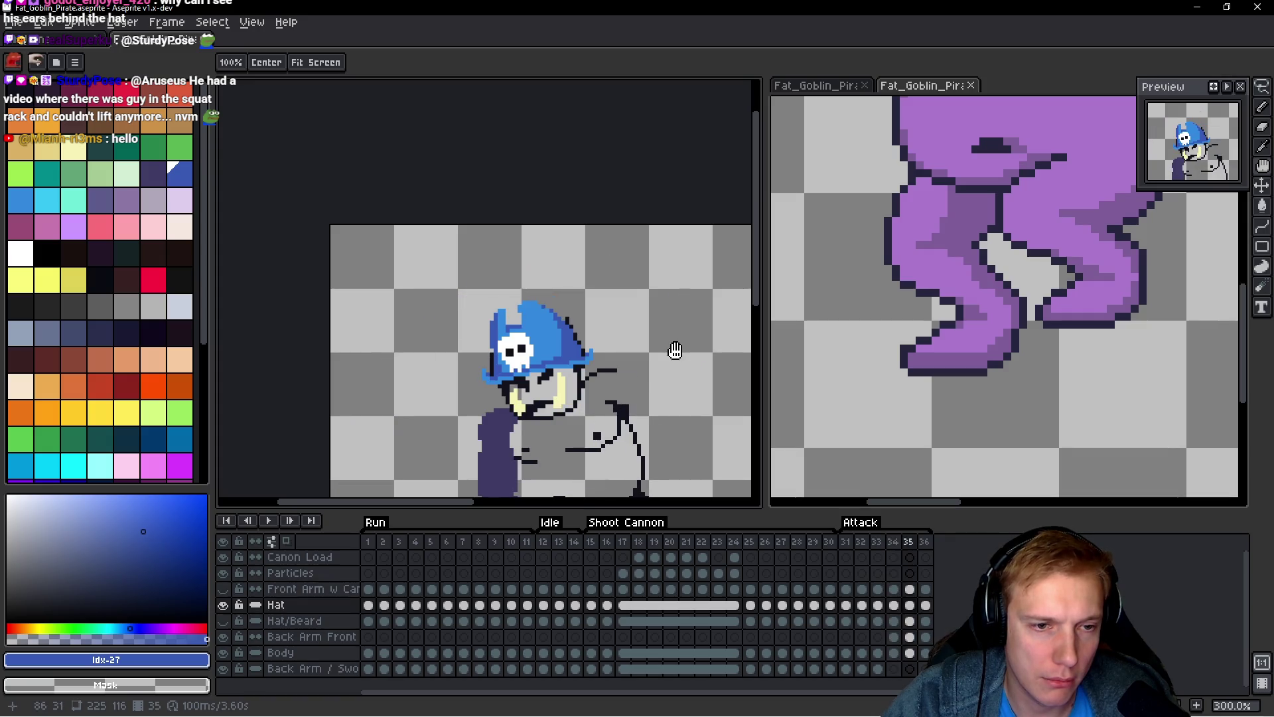
key("Left")
Step: Shade the right edge of frame 34's hat, then undo it to rework
key("b")
scroll(674, 349, "up", 4)
mouse_move(623, 362)
left_mouse_down()
mouse_move(548, 250)
mouse_move(588, 329)
mouse_move(580, 292)
left_mouse_up()
key("ctrl+z")
Step: Compare frames 34, 35 and 36 against the sword frame
key("space")
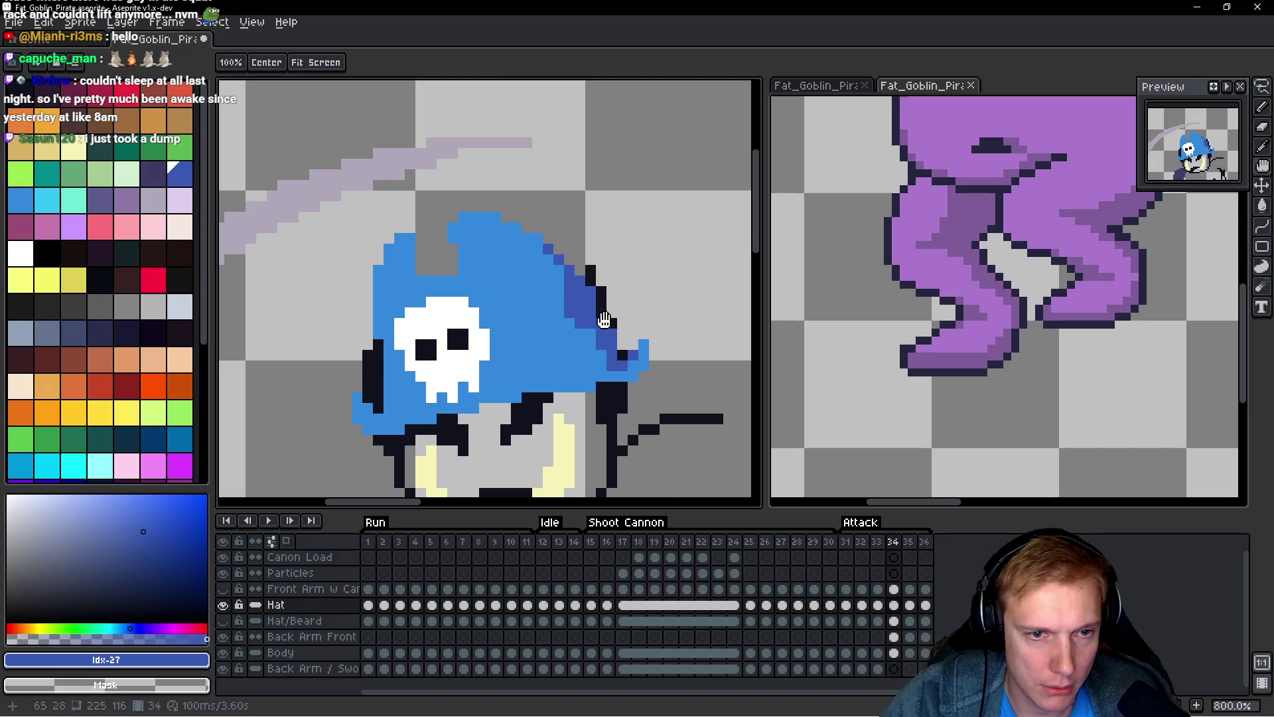
key("Right")
key("Left")
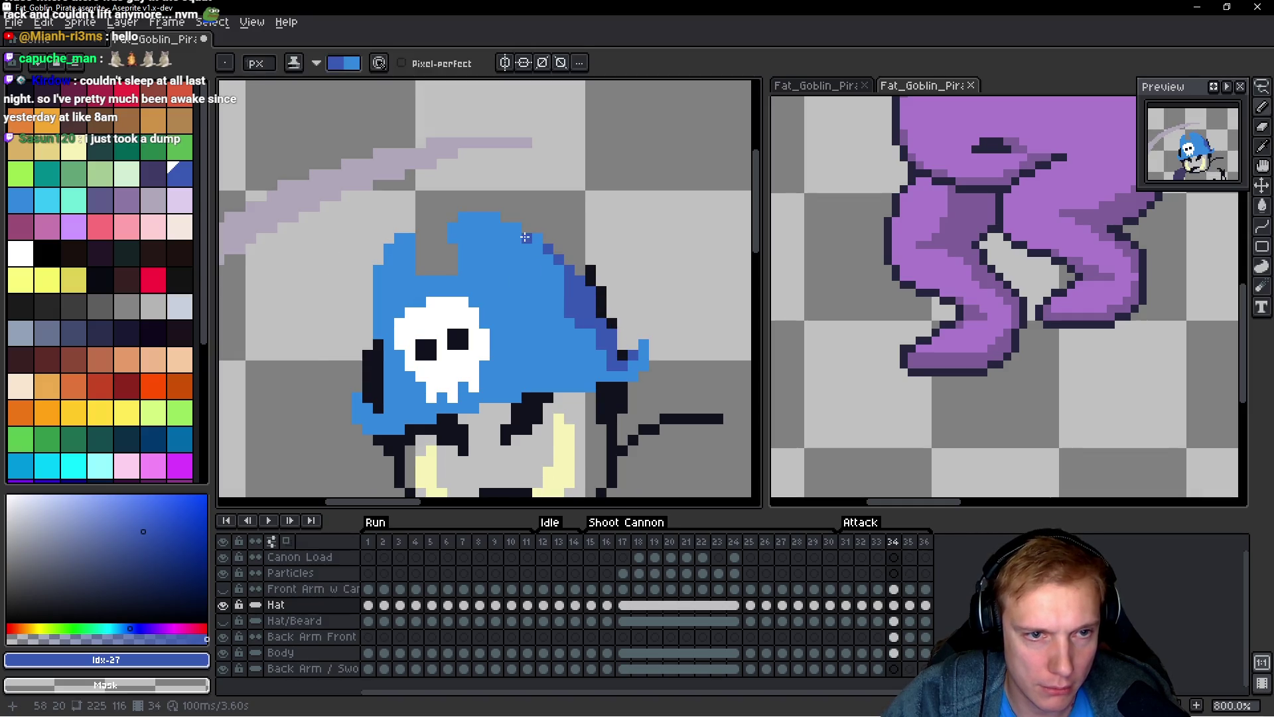
key("Left")
key("Right")
key("Right")
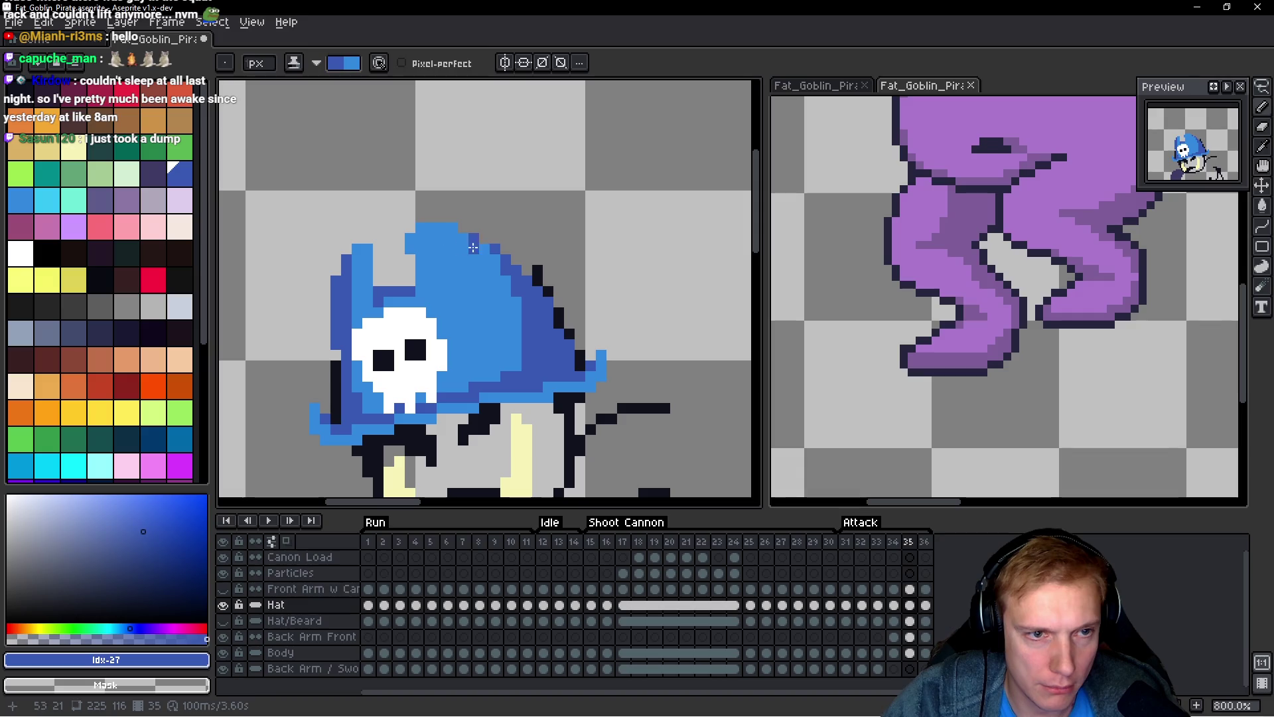
key("Right")
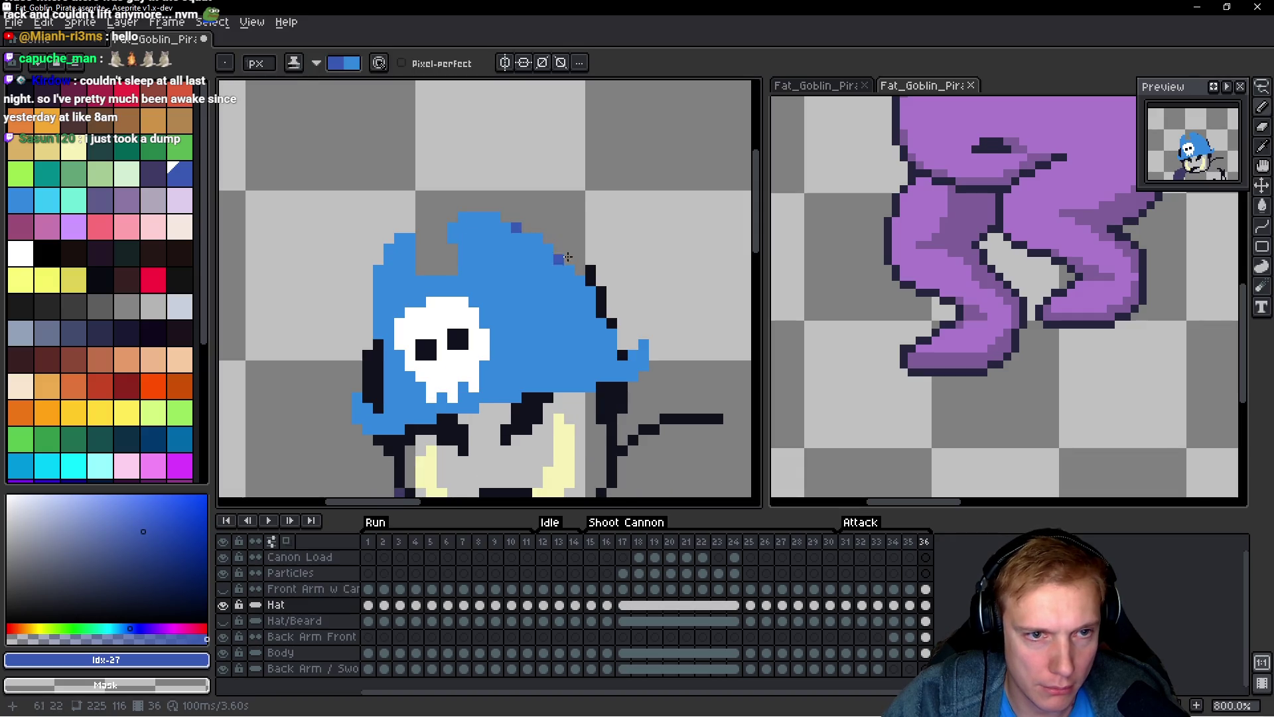
key("space")
key("Left")
key("Left")
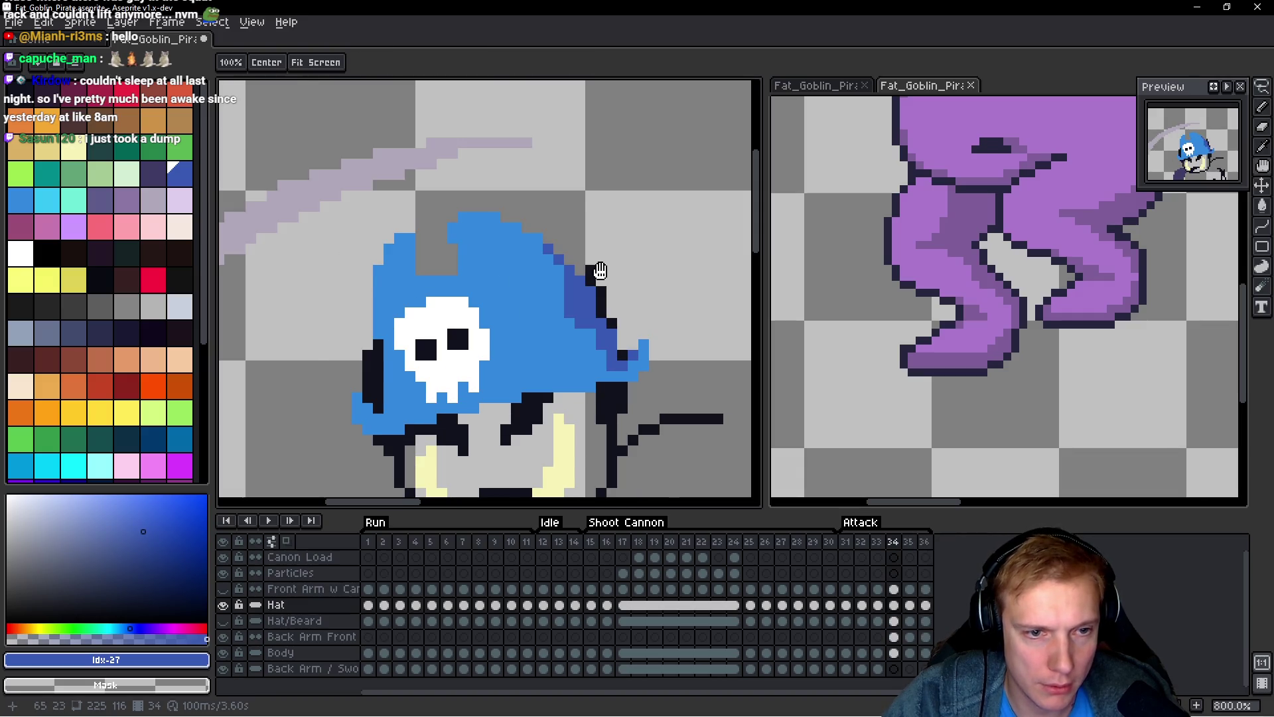
key("Right")
key("Left")
key("Right")
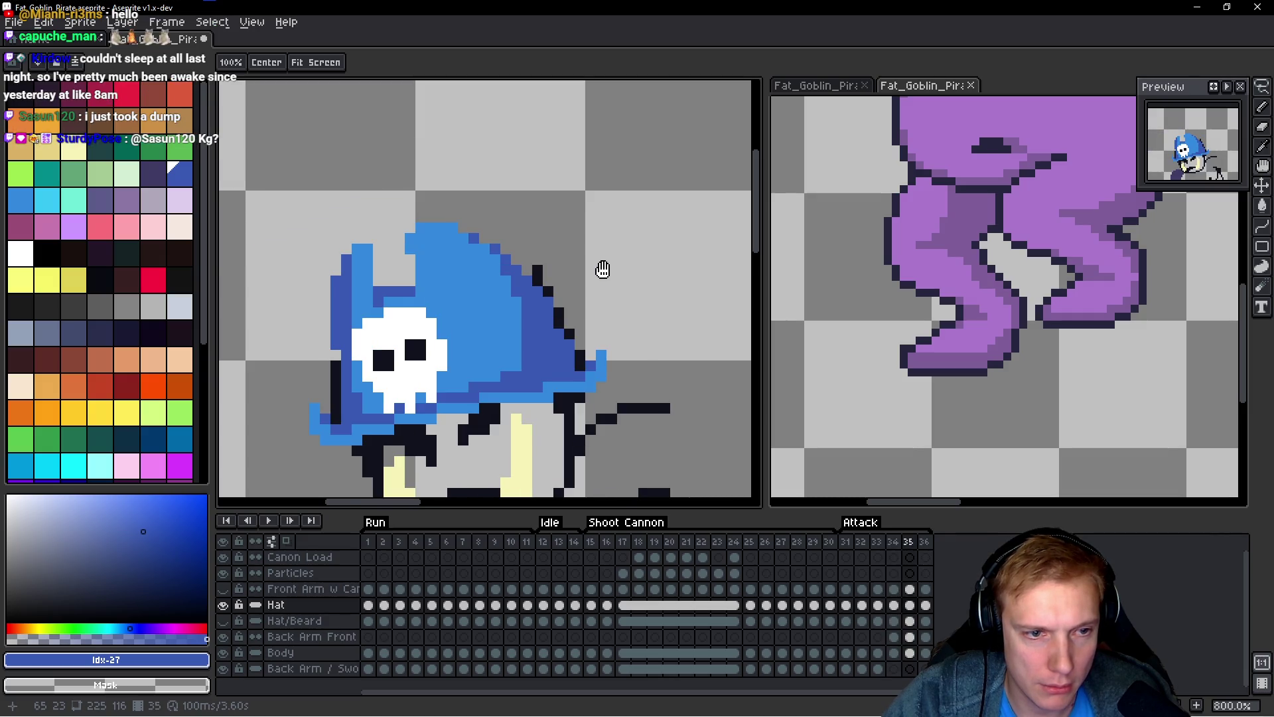
key("Right")
Step: Zoom out and return to the start of the Run animation
scroll(599, 343, "down", 1)
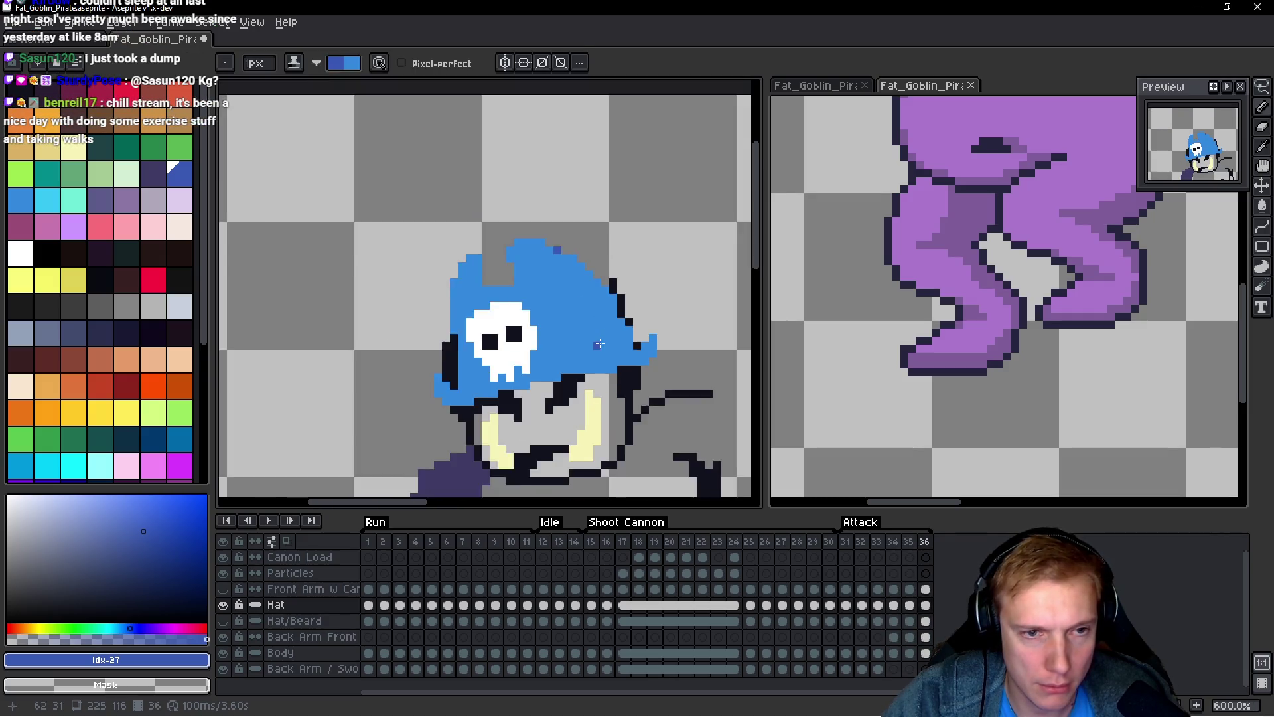
scroll(599, 343, "down", 1)
key("space")
key("Left")
key("Right")
key("Right")
key("Right")
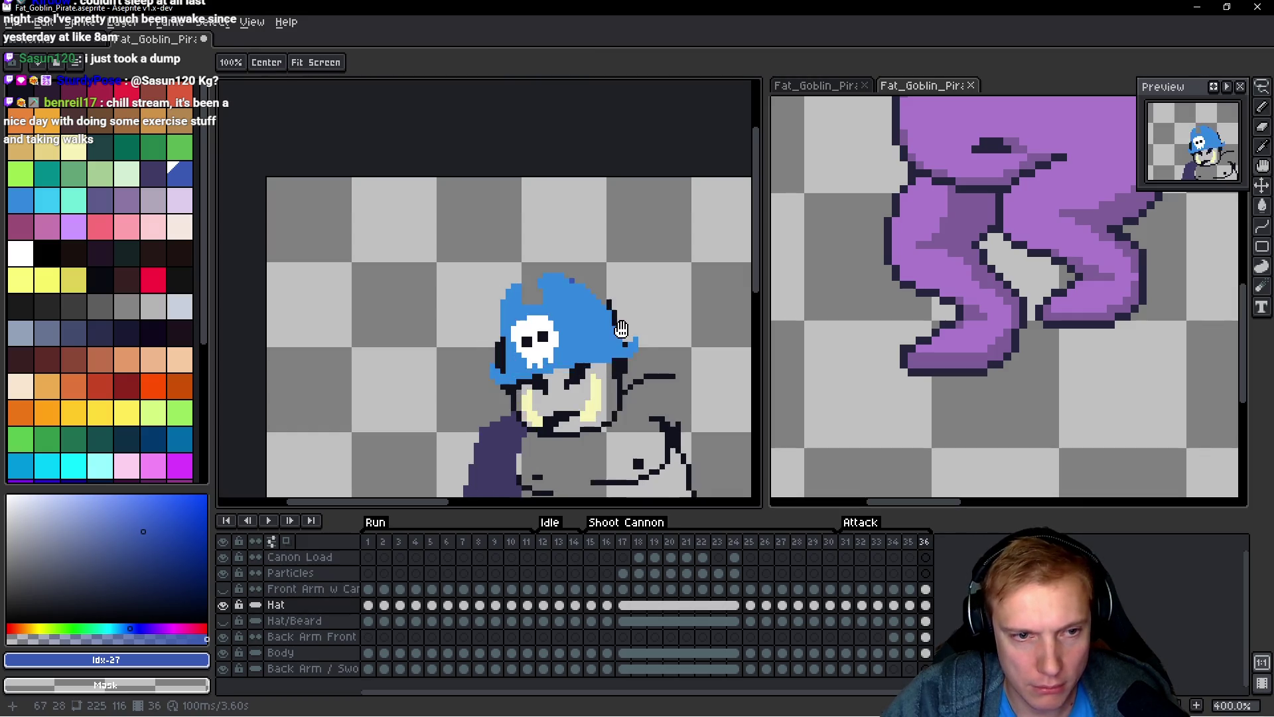
key("Left")
key("Left")
key("Left")
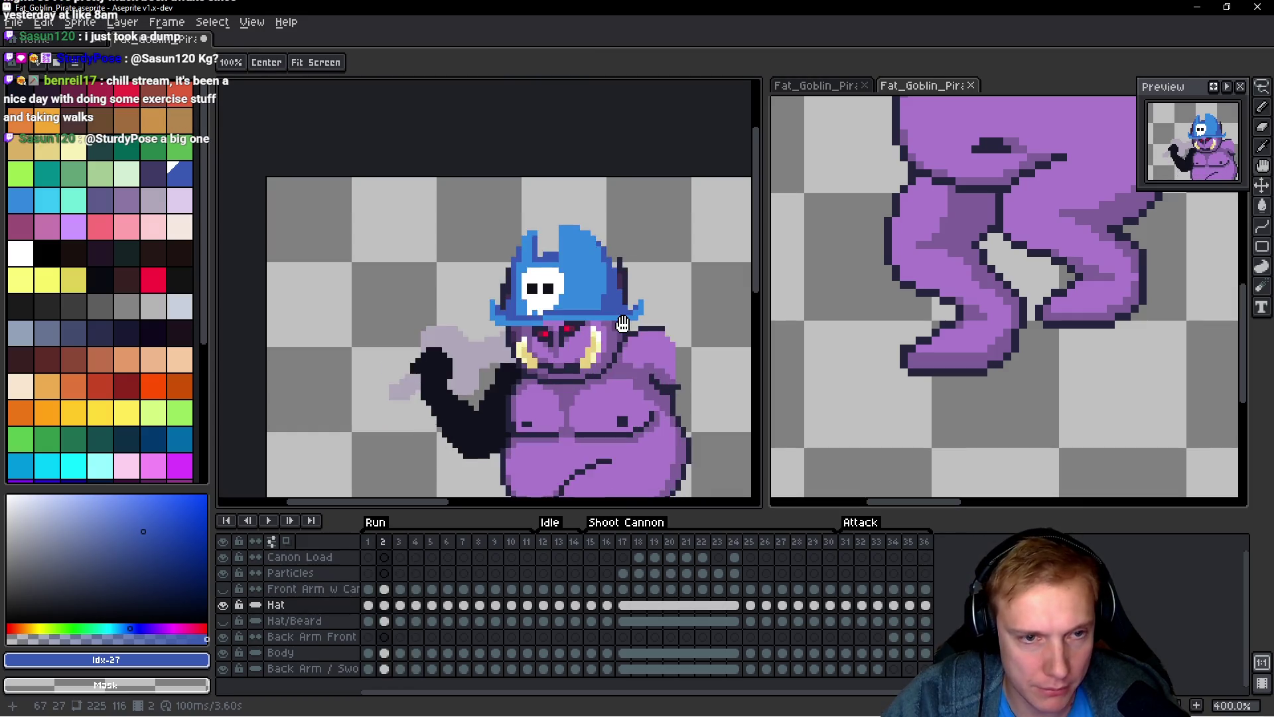
Step: On frame 1, darken a line of pixels along the hat brim
key("Right")
key("Left")
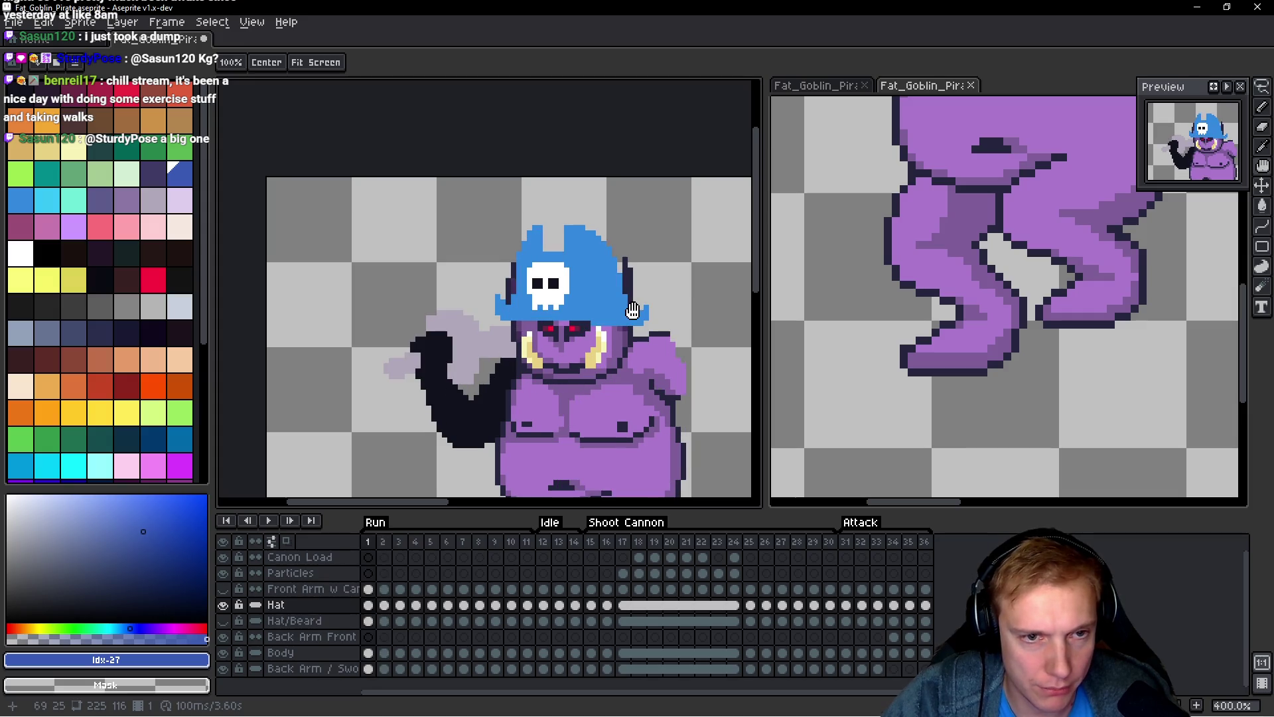
scroll(641, 312, "up", 2)
scroll(654, 324, "up", 1)
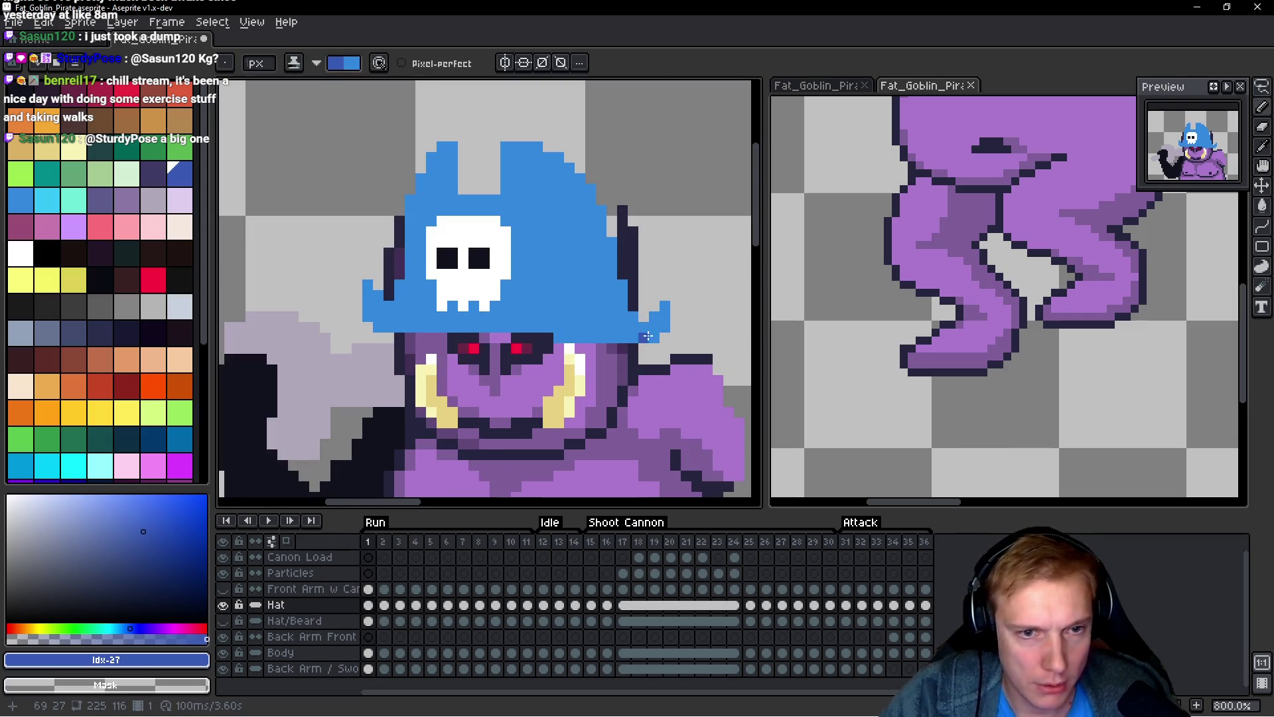
left_click(634, 316)
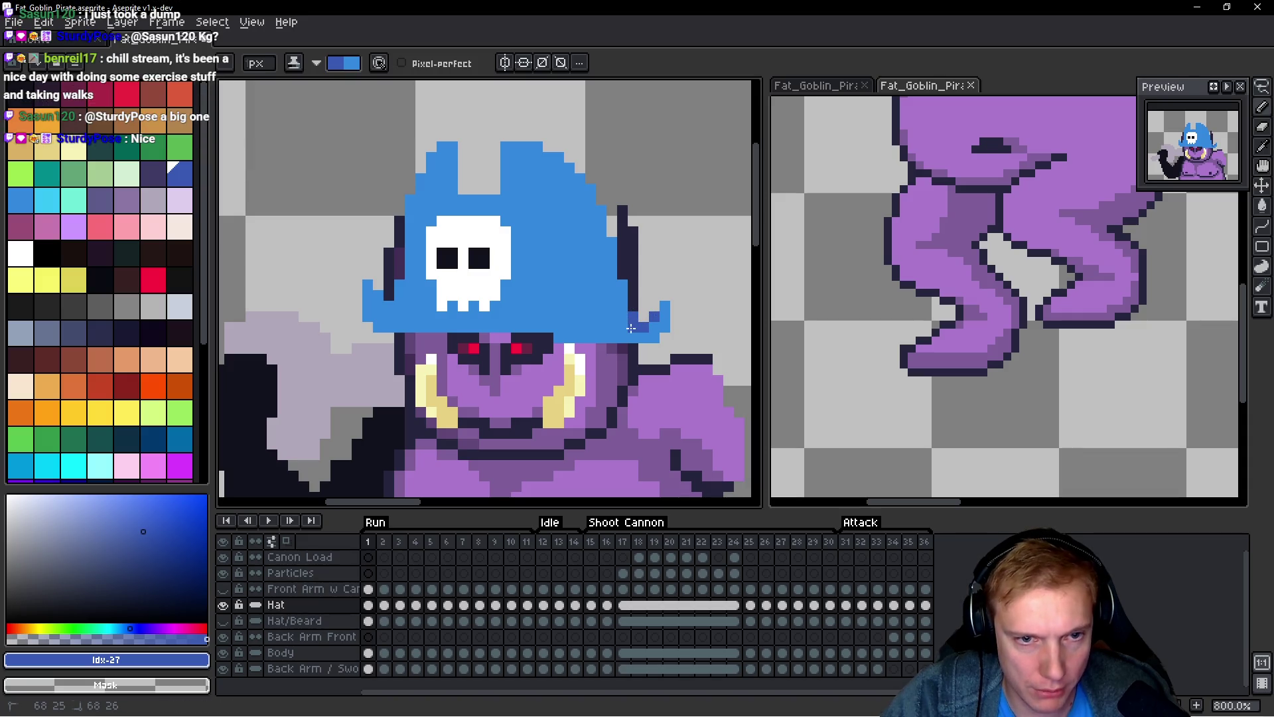
mouse_move(575, 323)
left_mouse_down()
mouse_move(405, 313)
mouse_move(379, 295)
left_mouse_up()
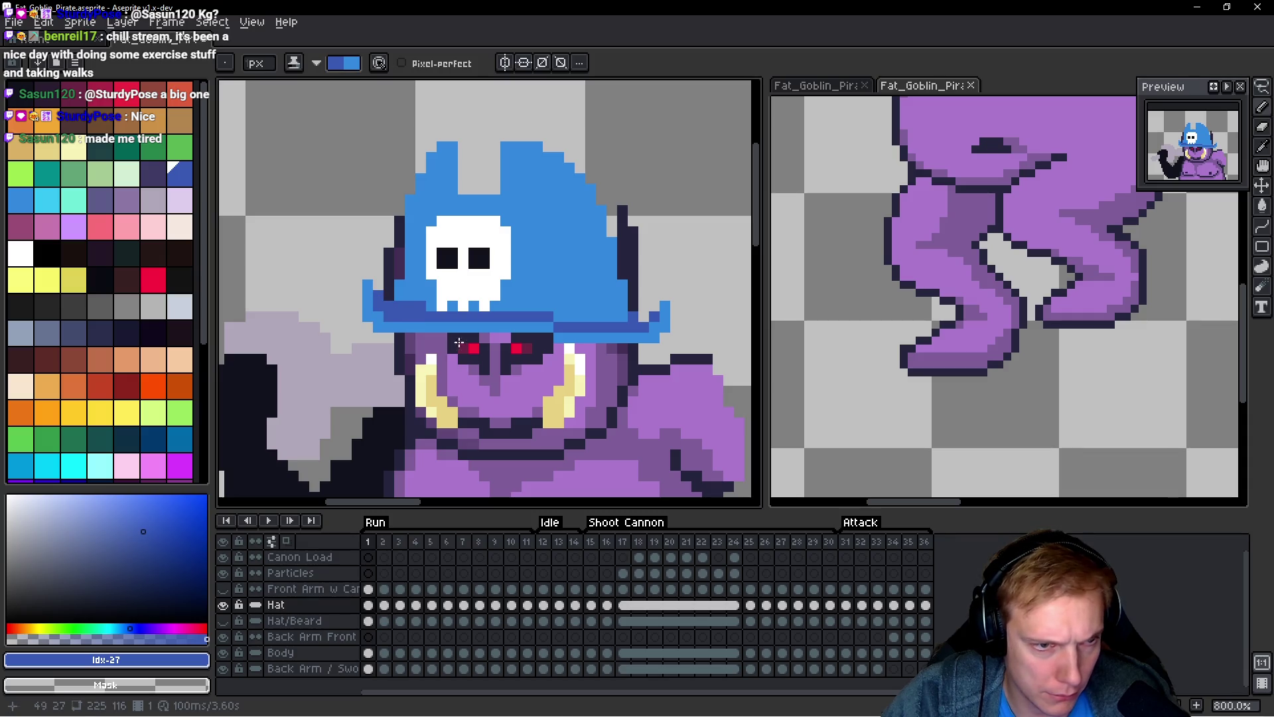
left_click(620, 299)
Step: Add dark blue columns down the hat's right and left edges
left_click_drag(615, 283, 578, 171)
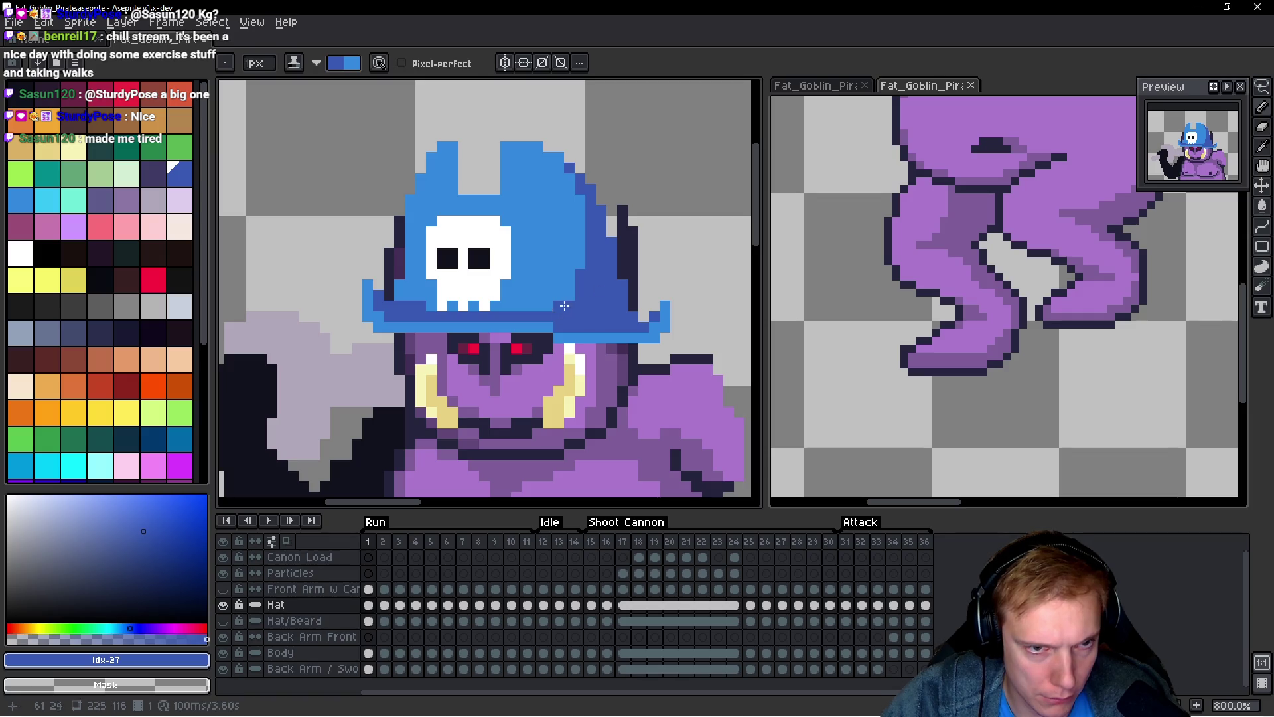
scroll(574, 272, "up", 2)
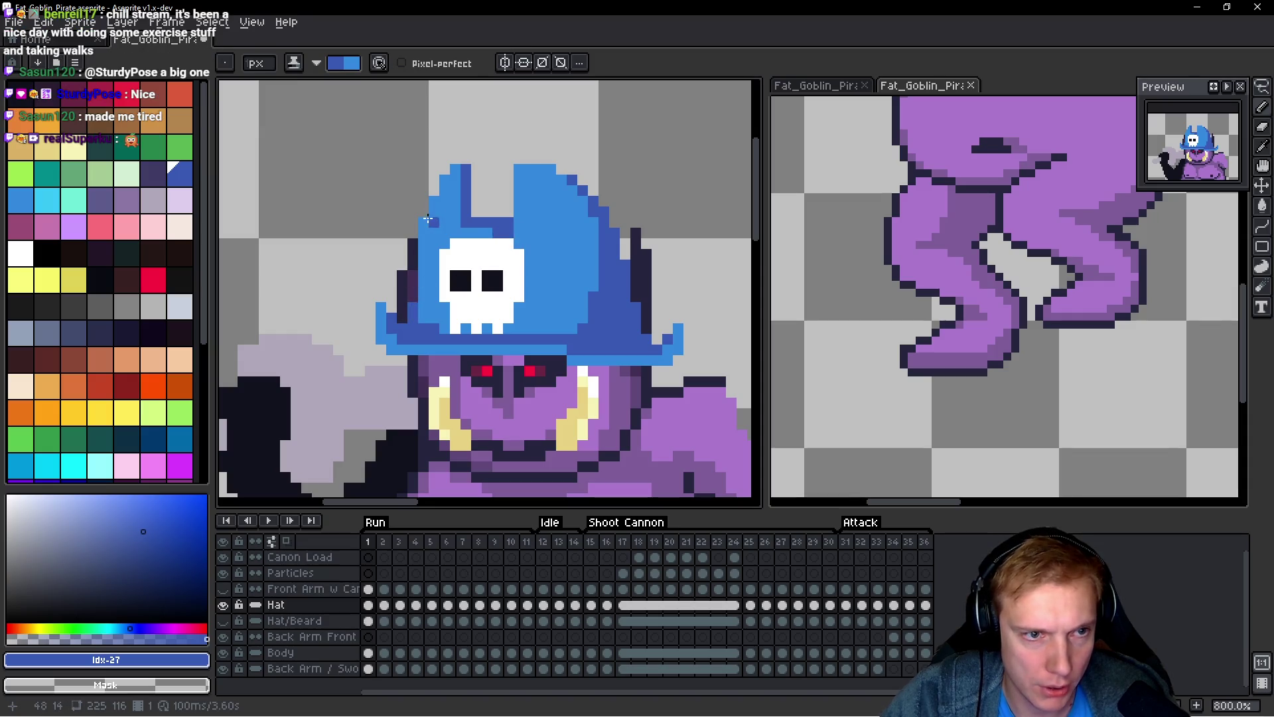
left_click_drag(428, 219, 426, 289)
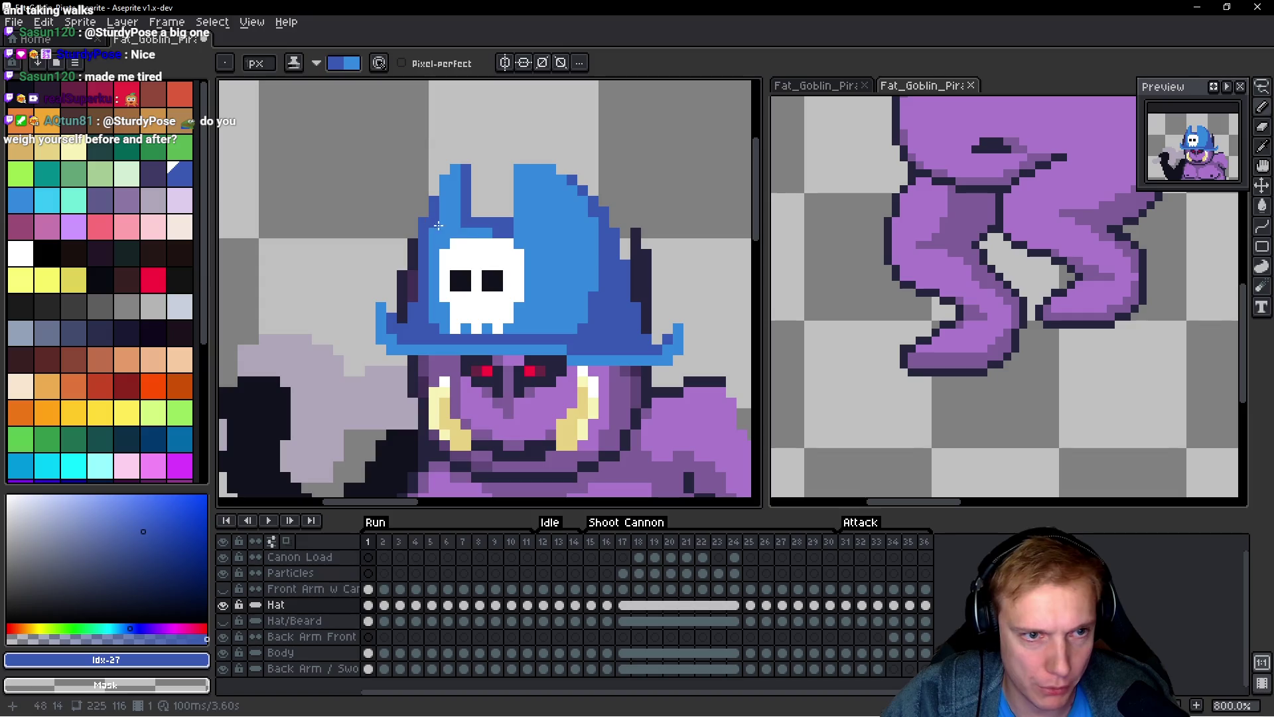
key("space")
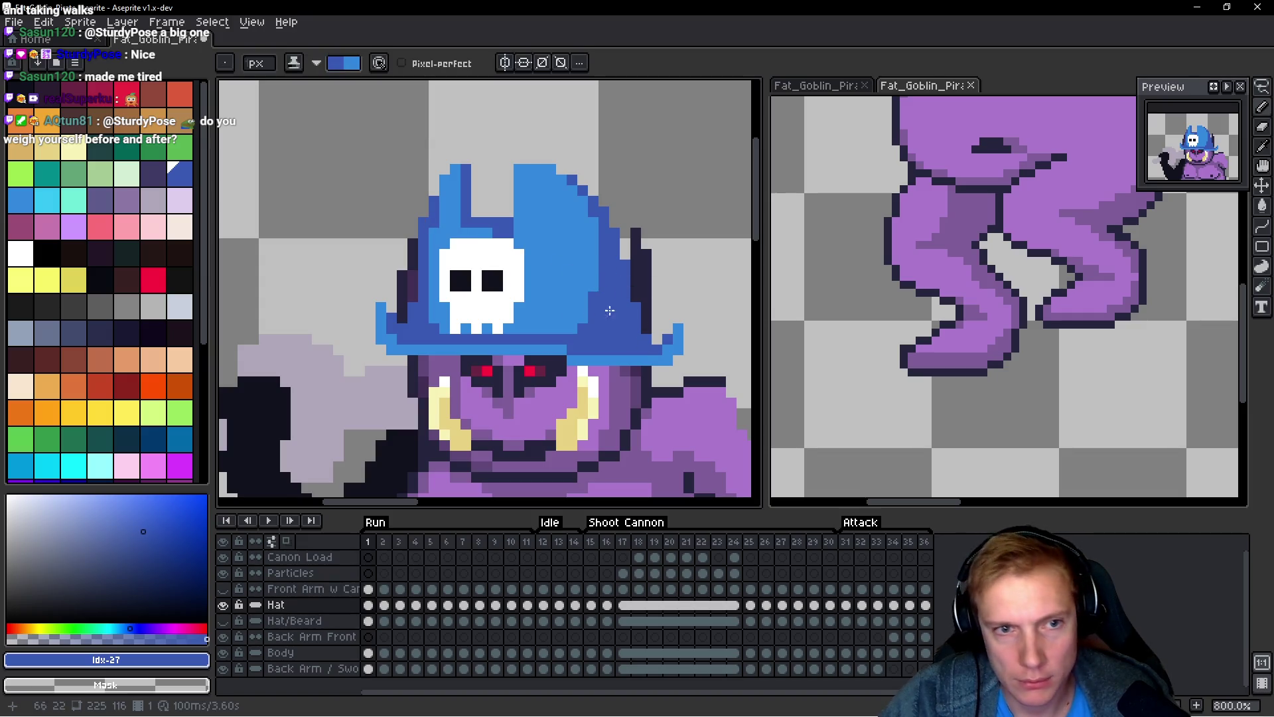
left_click_drag(598, 218, 604, 305)
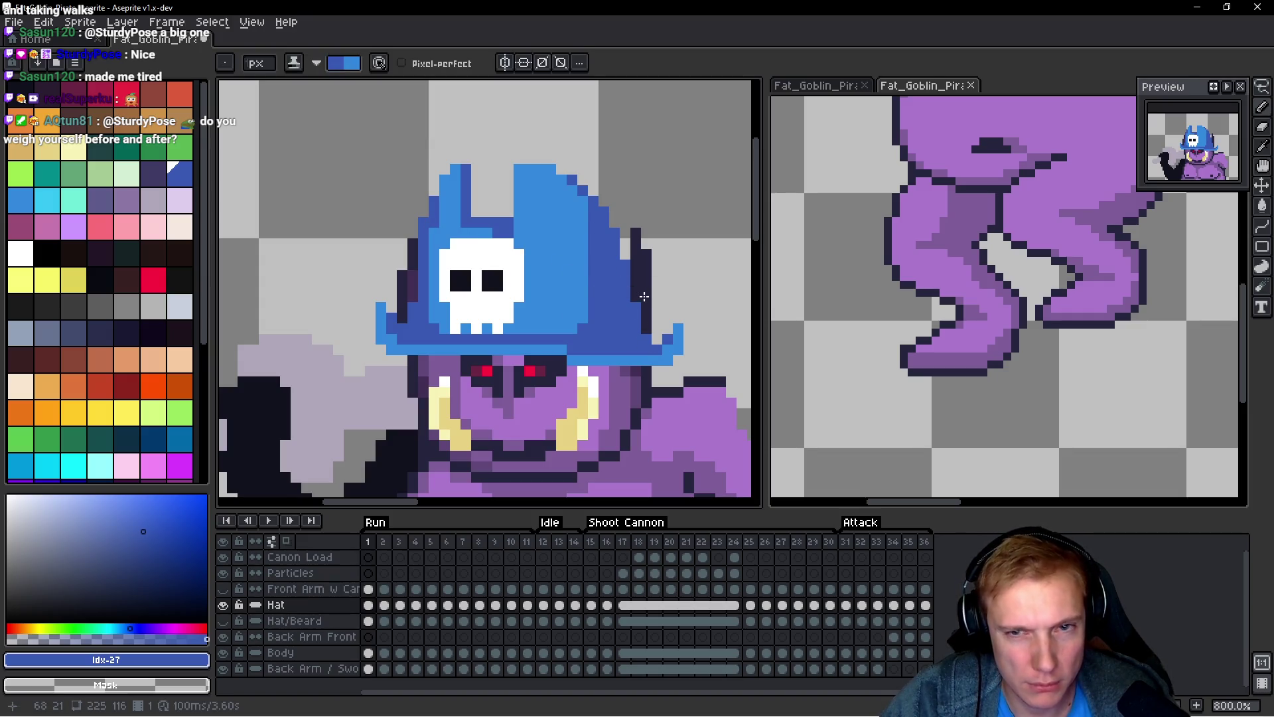
scroll(639, 312, "up", 2)
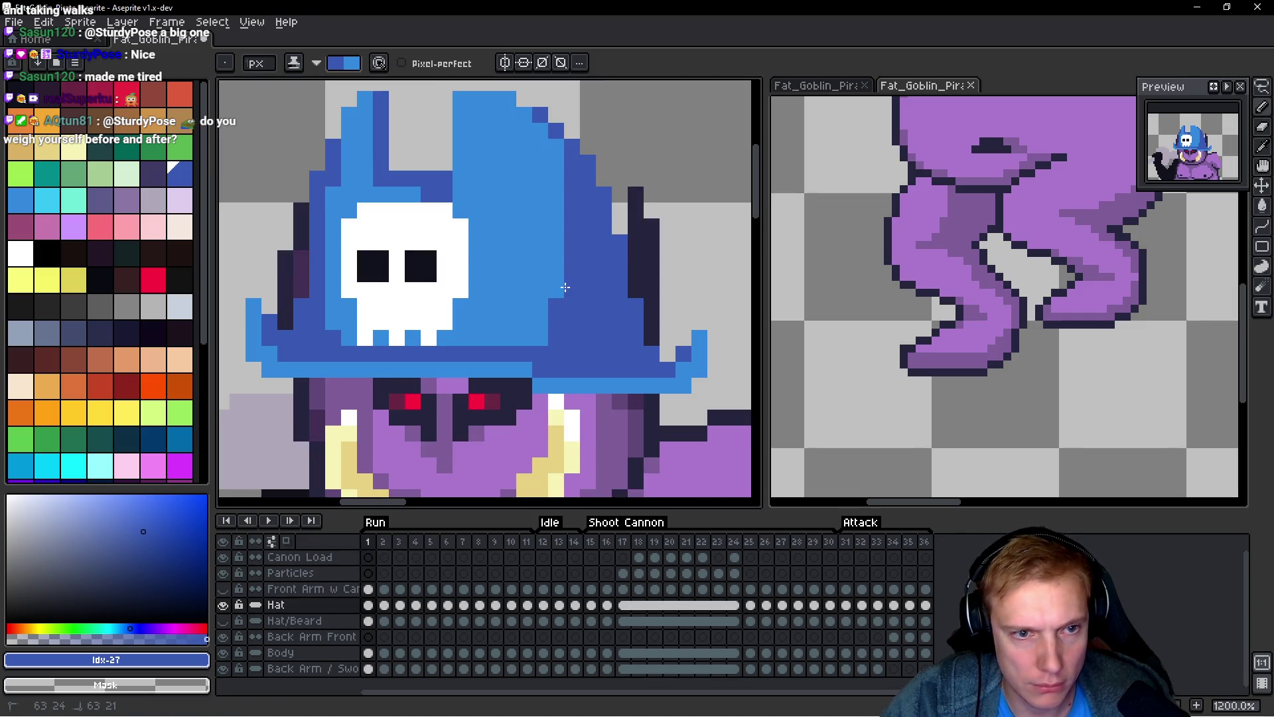
Step: Flip between run frames 1 and 2 to compare the hat, ending on frame 1
scroll(571, 252, "down", 4)
scroll(590, 180, "up", 2)
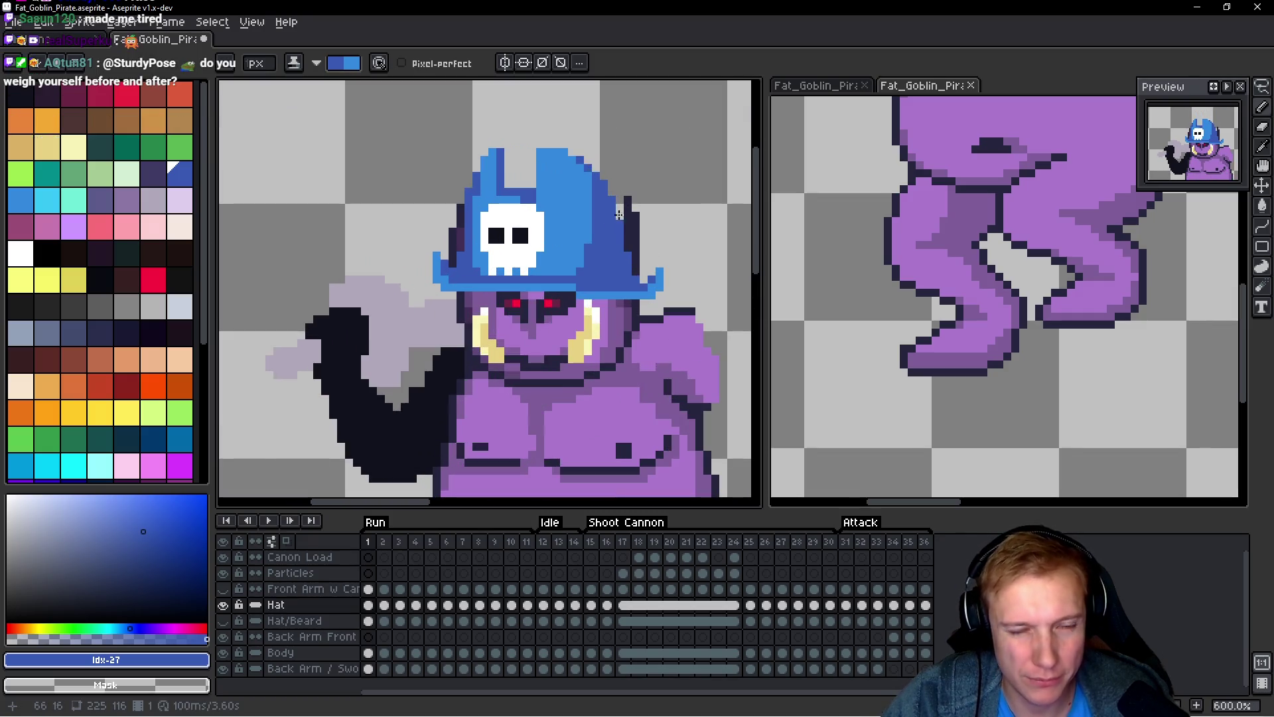
scroll(590, 177, "down", 4)
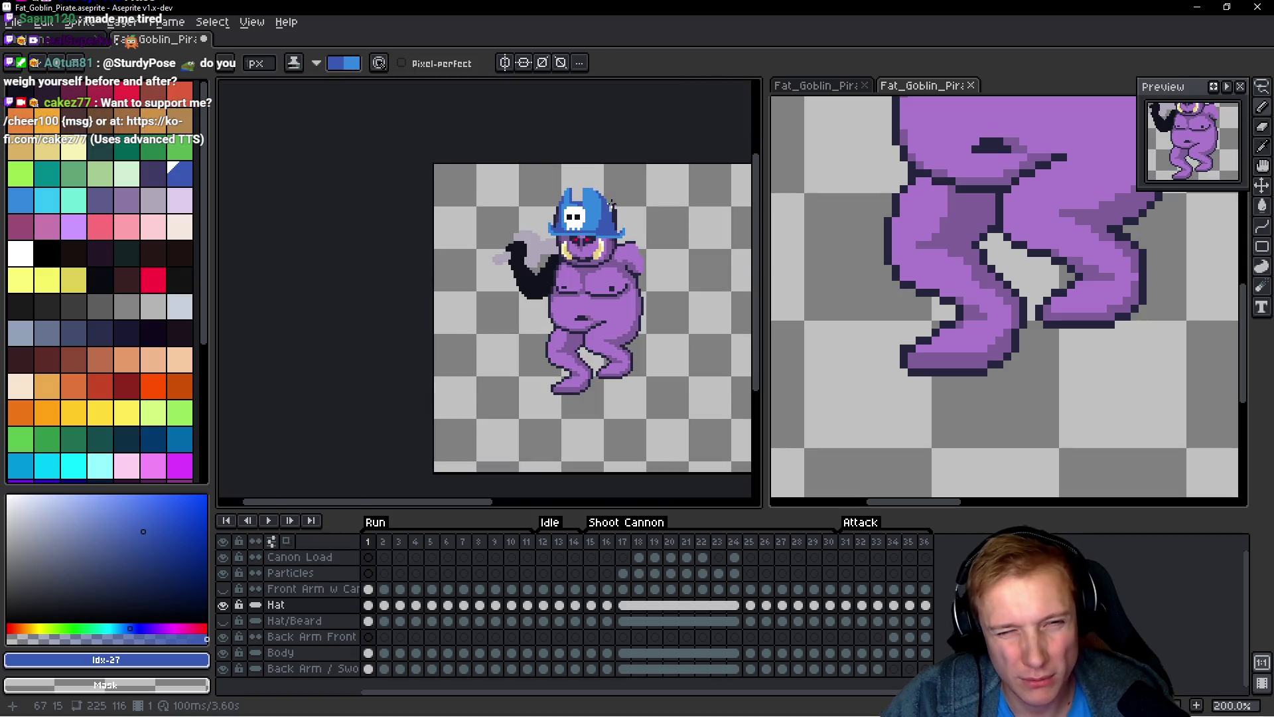
key("space")
key("Right")
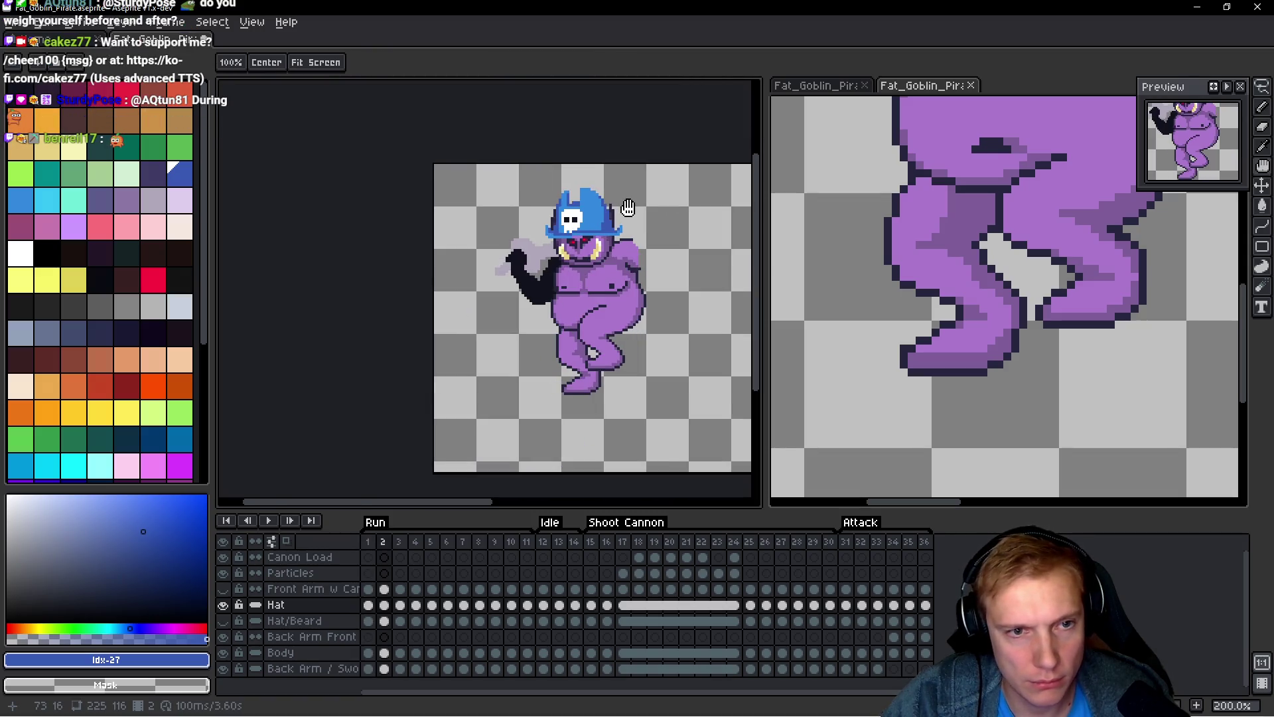
key("Left")
key("Right")
key("Left")
key("Right")
key("Left")
scroll(622, 207, "up", 3)
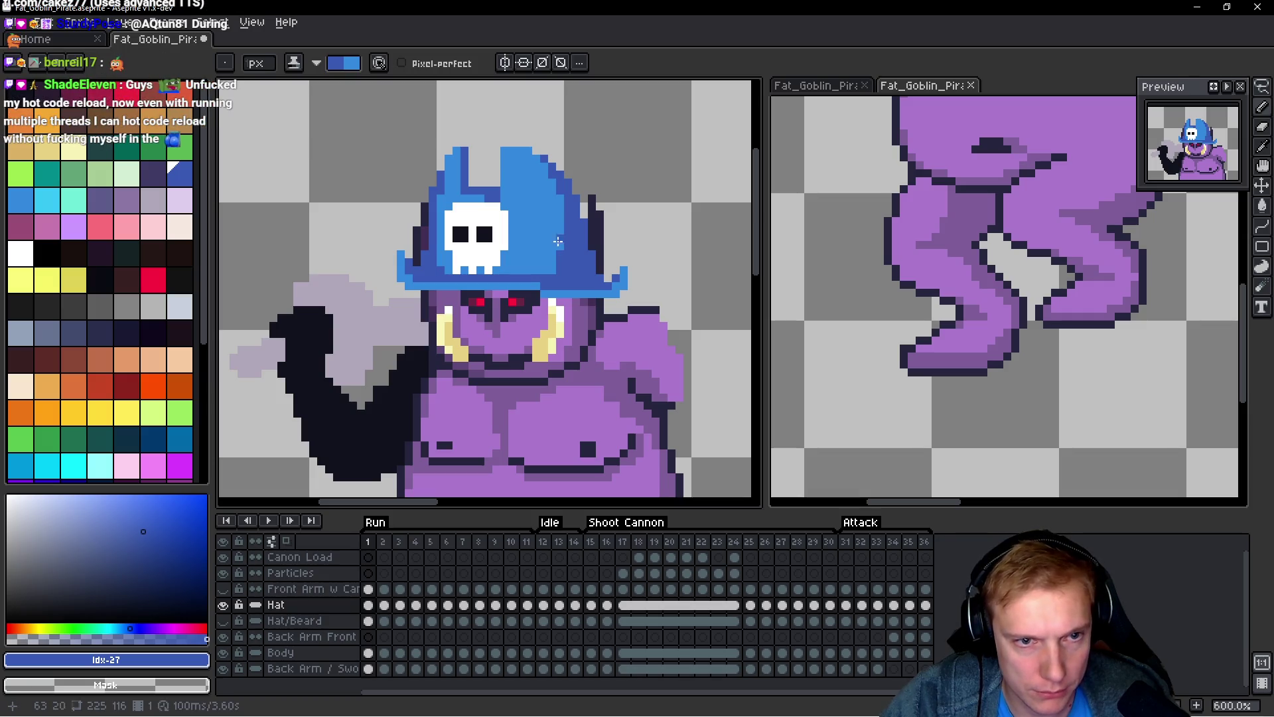
scroll(636, 247, "up", 1)
key("Right")
key("Left")
key("Right")
key("Left")
key("Right")
key("Left")
key("Right")
key("Left")
key("Right")
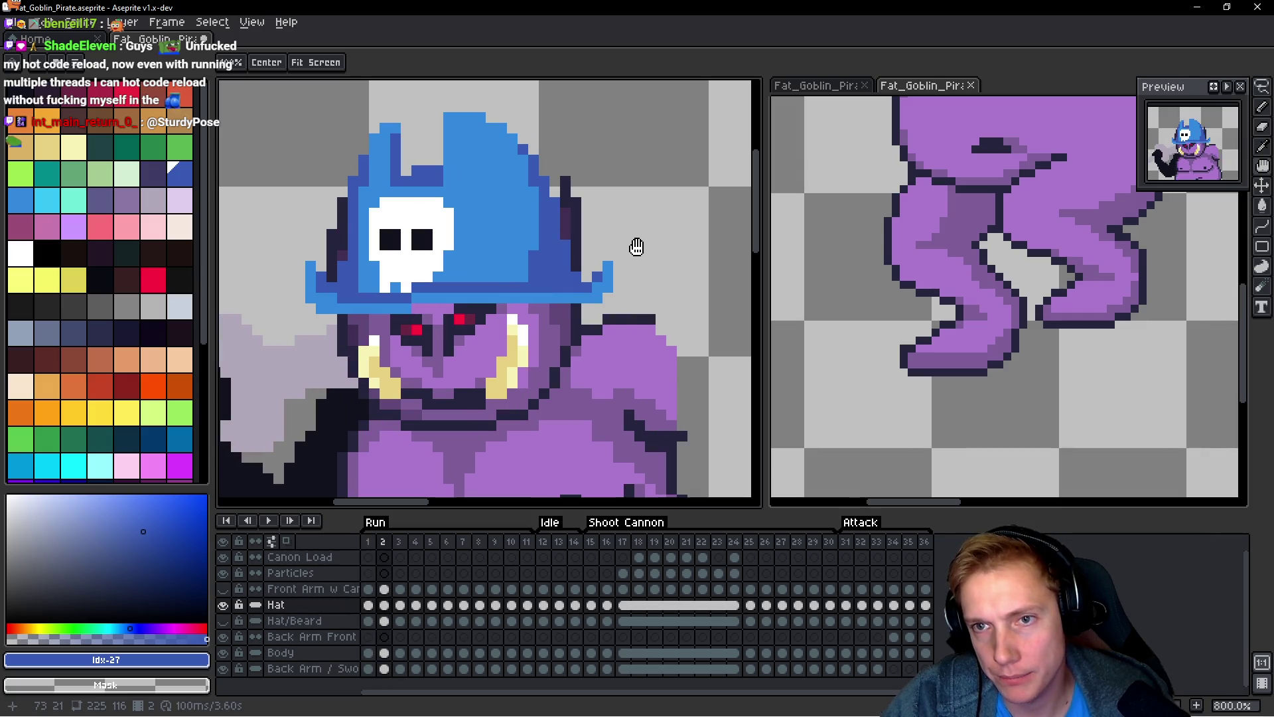
key("Left")
key("Right")
key("Left")
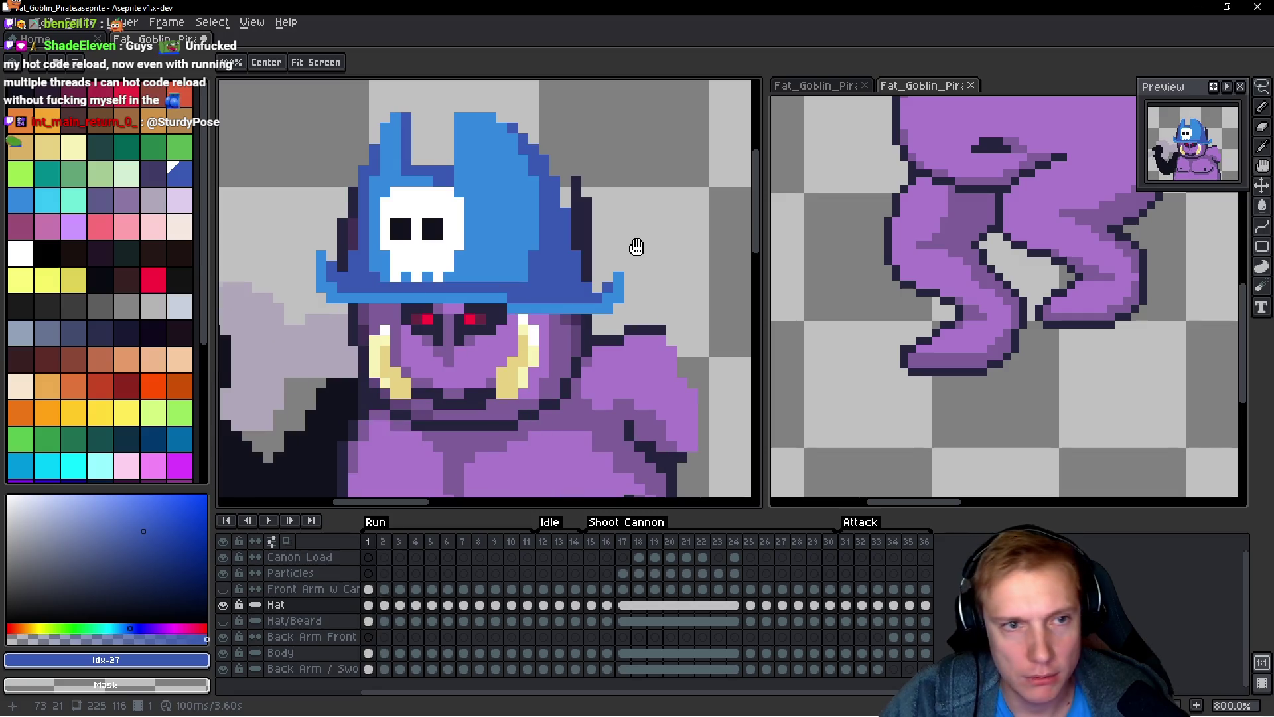
key("Right")
key("Left")
Step: Repaint dark hat edge pixels light blue with the Pencil, undoing one stray pixel
key("b")
scroll(565, 162, "up", 1)
mouse_move(487, 145)
left_mouse_down()
mouse_move(502, 142)
mouse_move(533, 275)
mouse_move(518, 338)
left_mouse_up()
left_click(486, 110)
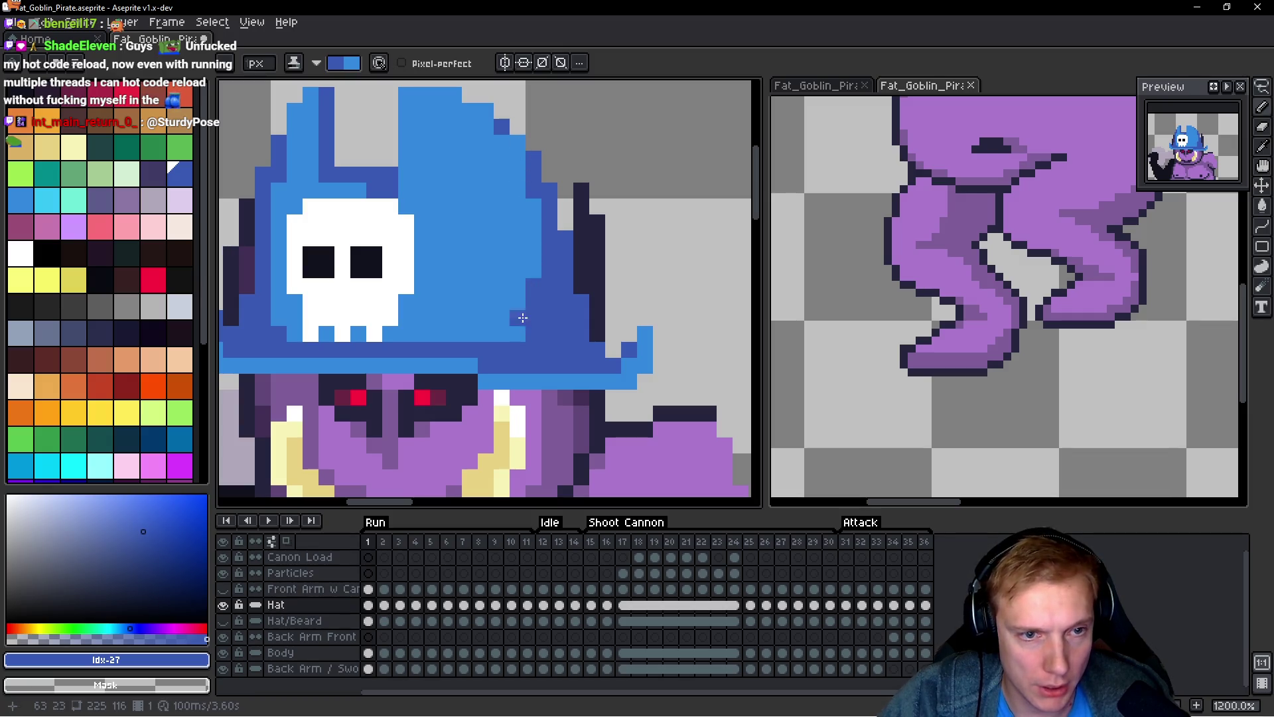
key("ctrl+z")
Step: Compare the retouched hat between frames 1 and 2
key("h")
key("Right")
key("Left")
key("Right")
key("Left")
key("Right")
key("Left")
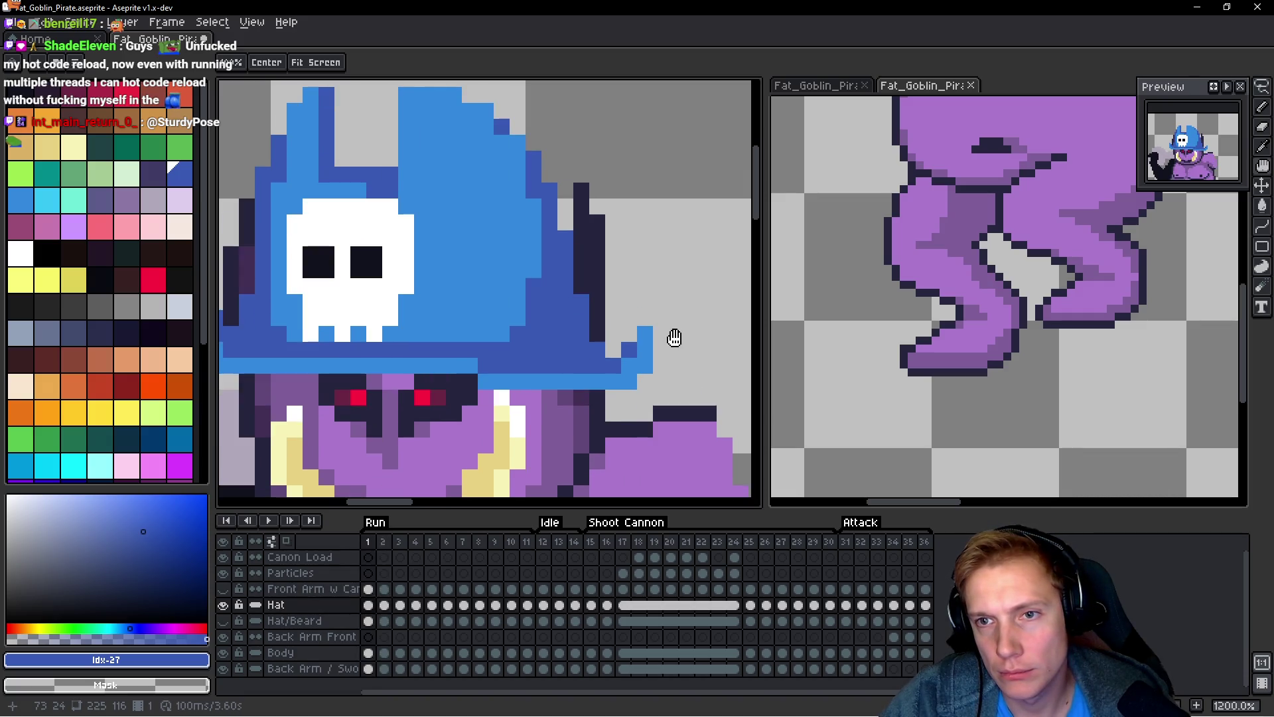
key("Right")
key("Left")
key("Right")
key("Left")
key("Right")
Step: On frame 1, lasso-select the whole skull hat
key("Left")
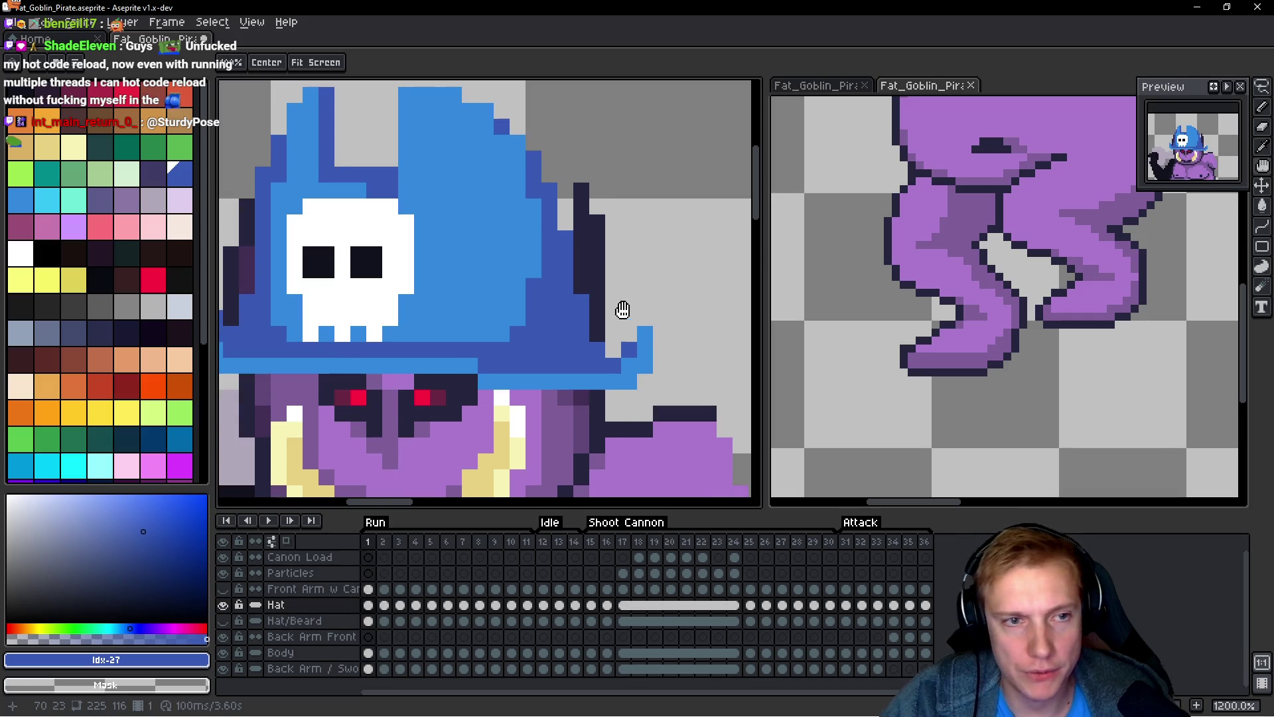
scroll(623, 307, "down", 2)
key("q")
mouse_move(660, 213)
left_mouse_down()
mouse_move(621, 368)
mouse_move(678, 290)
left_mouse_up()
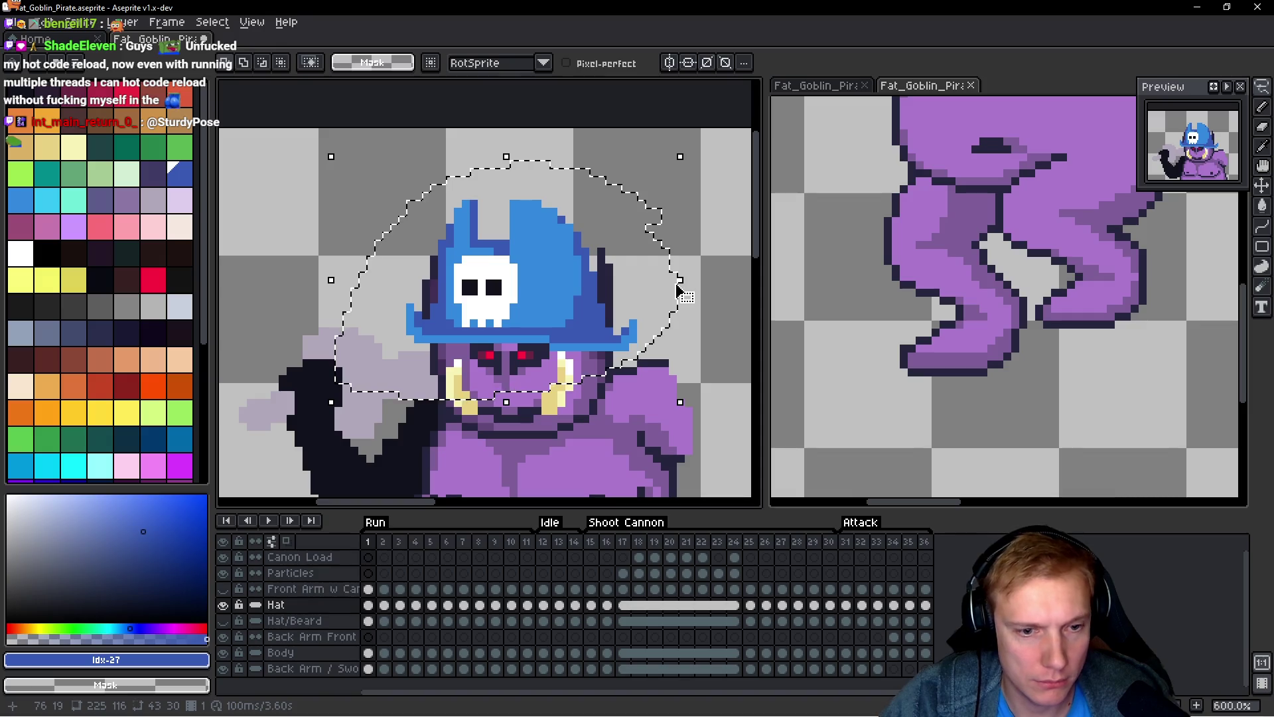
Step: Paste the copied hat onto frame 7 and lower it onto the goblin's head
key("ctrl+d")
key("h")
key("Right")
key("Right")
key("Right")
key("Right")
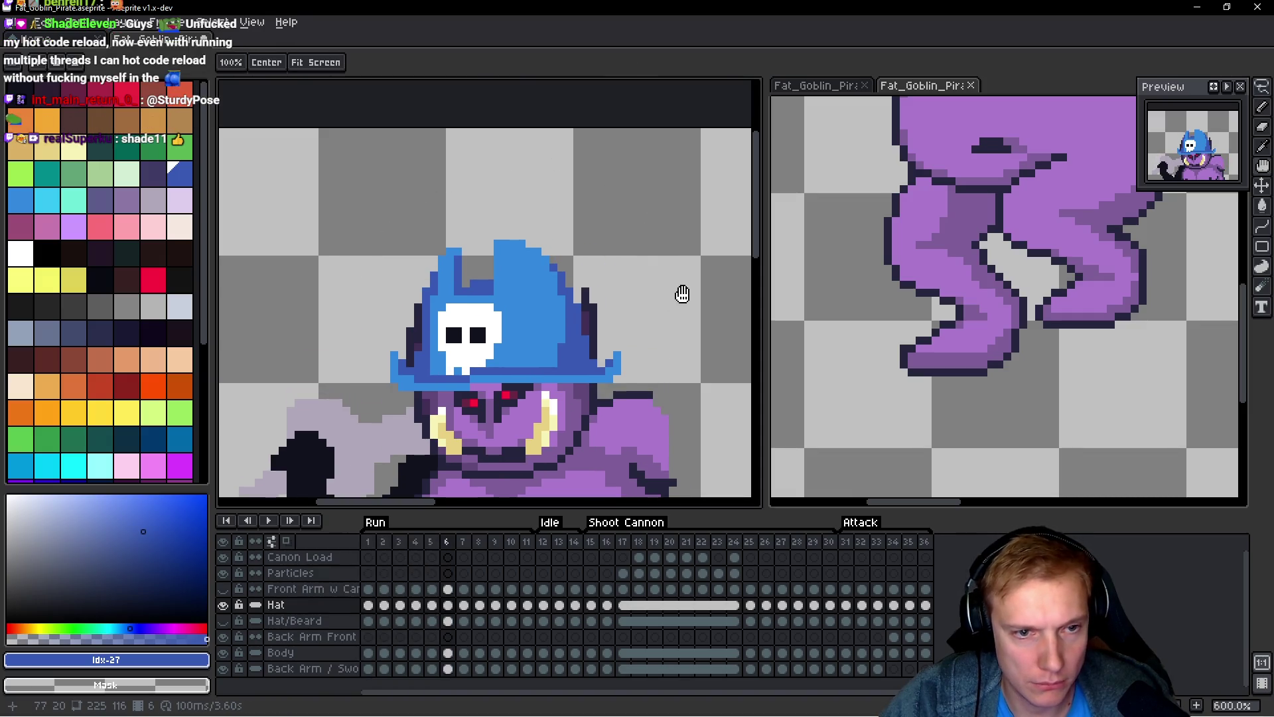
key("Right")
key("q")
key("ctrl+shift+d")
key("Up")
key("Up")
key("Up")
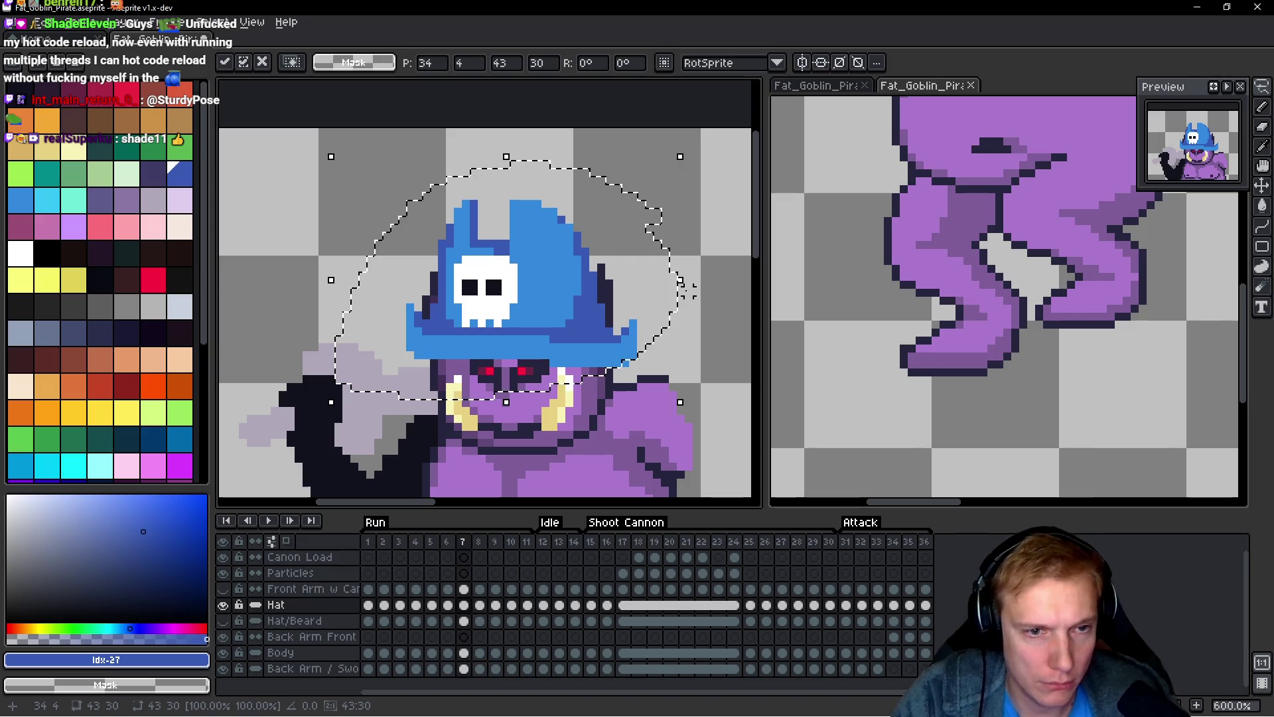
key("Down")
key("Down")
key("Down")
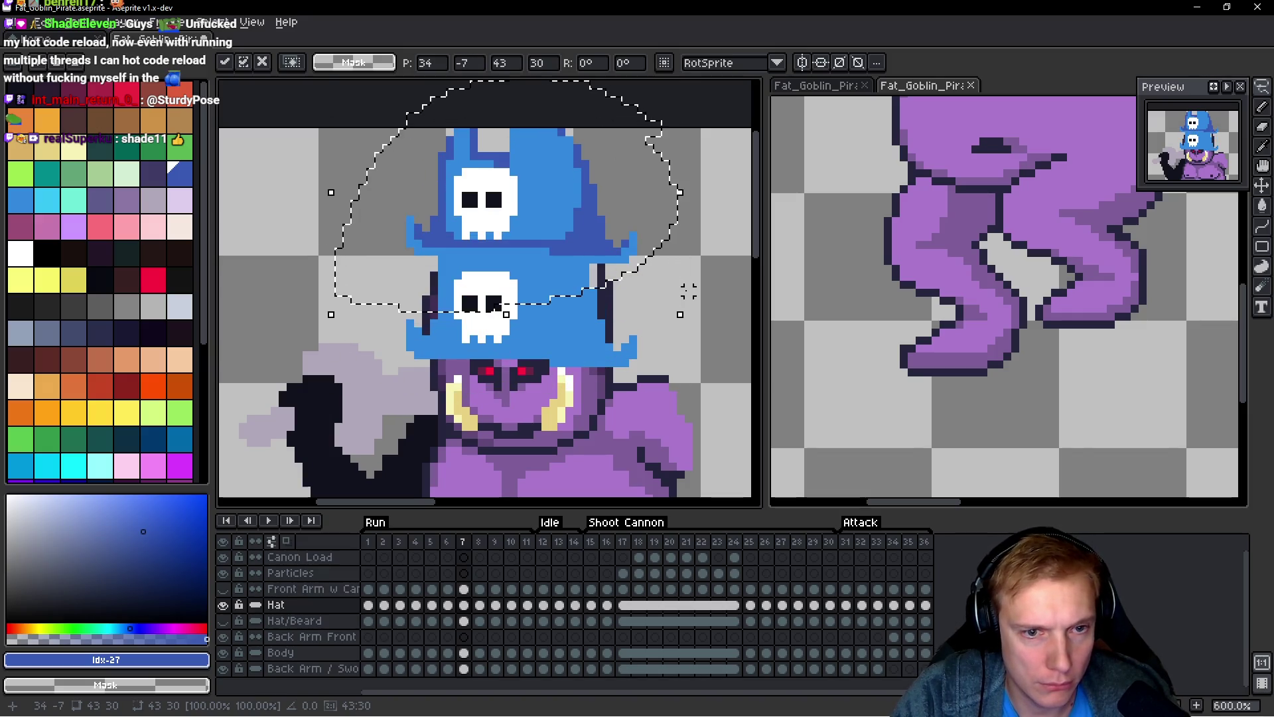
key("Down")
key("Down")
key("Down")
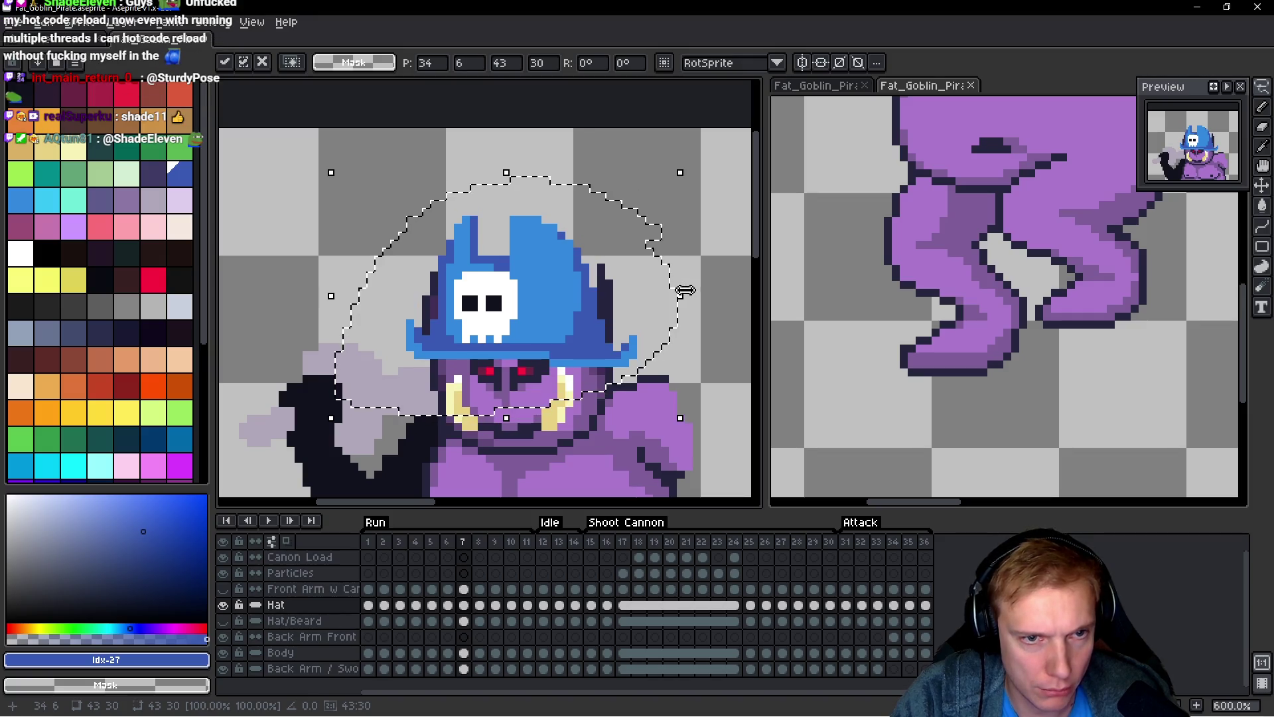
key("Return")
Step: Paste the hat into the next frame, shifting it one pixel left and up onto the head
key("Right")
key("Right")
key("Right")
key("Right")
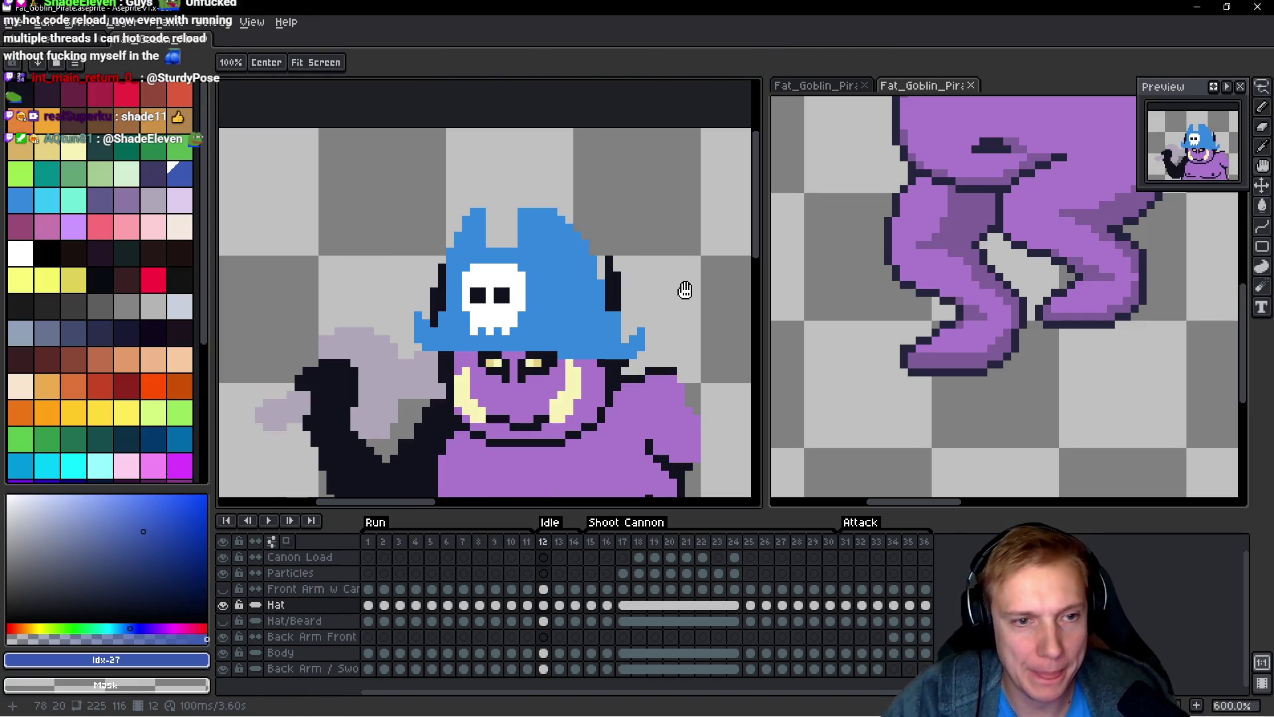
key("ctrl+v")
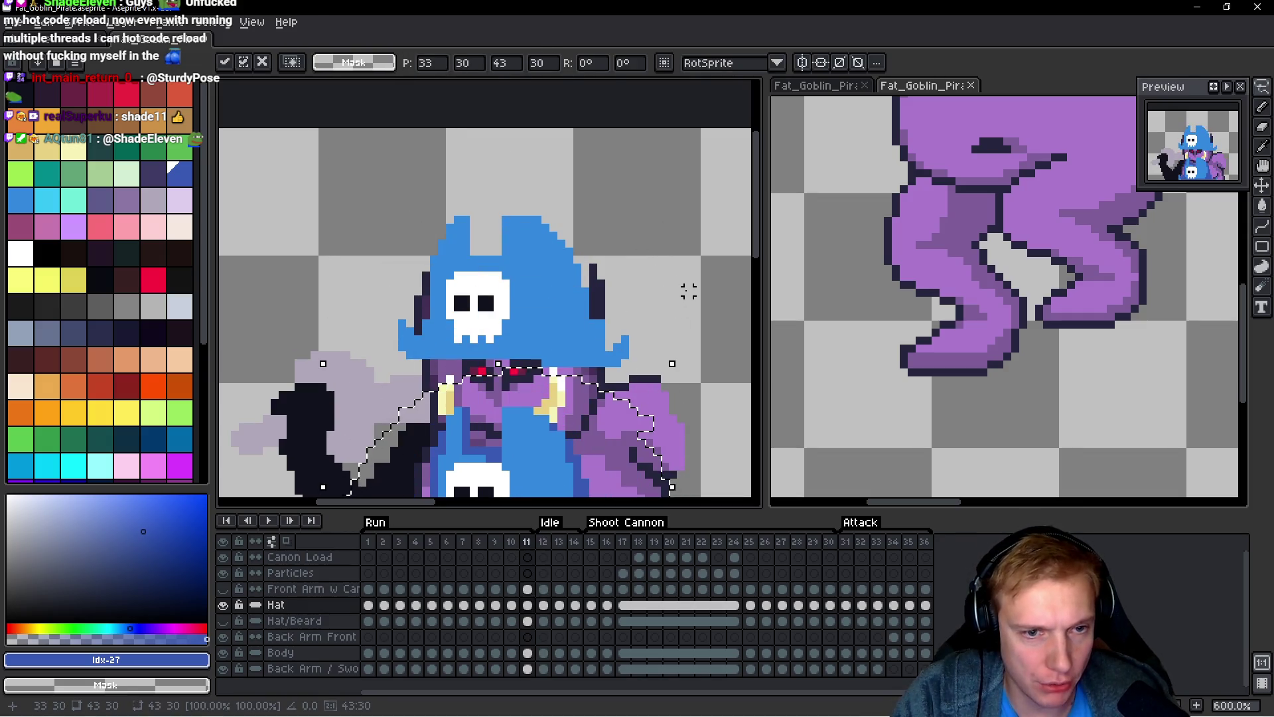
key("Left")
key("Up")
key("Up")
key("Up")
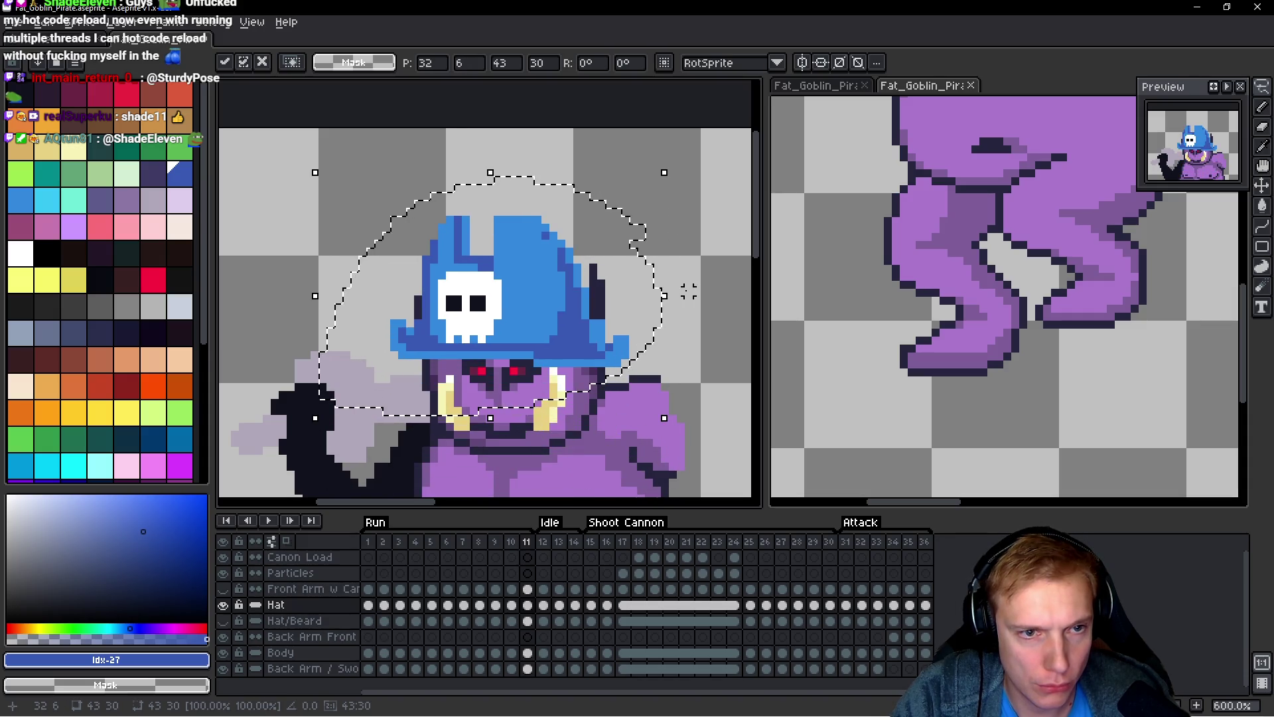
key("ctrl+d")
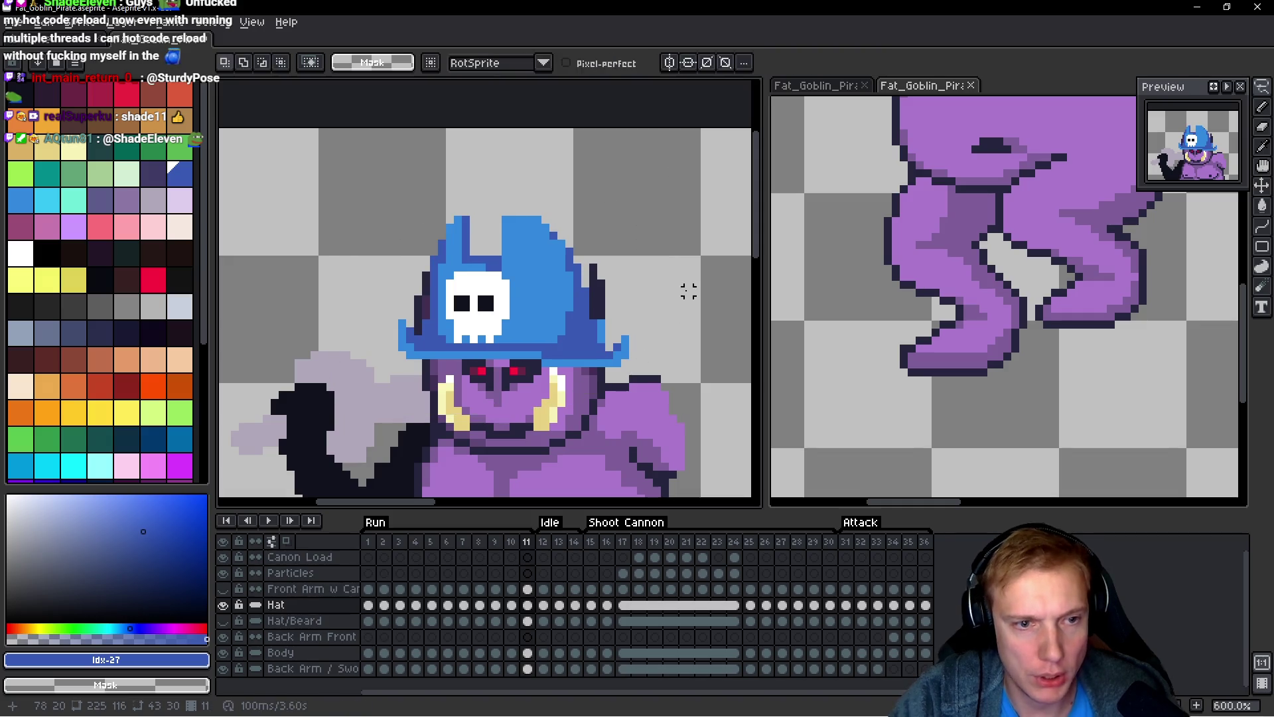
Step: Play the animation to check the hat placement, then stop playback
key("Return")
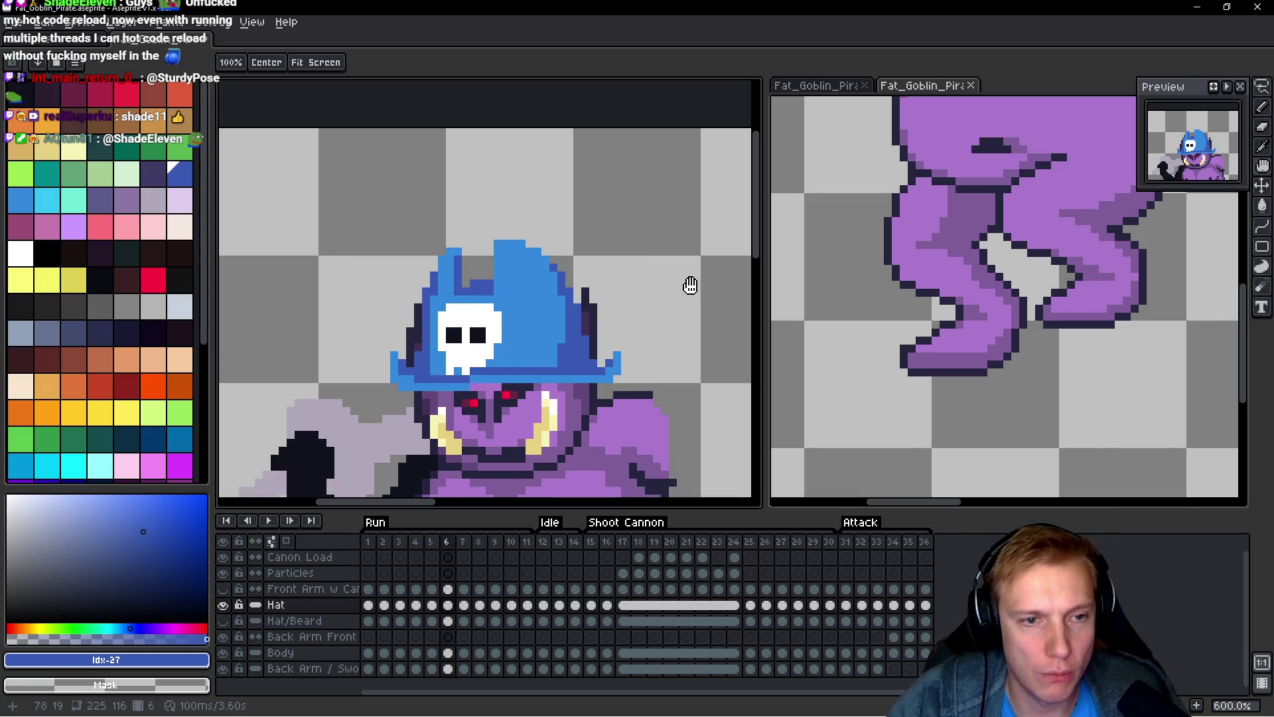
key("Return")
scroll(632, 345, "up", 1)
Step: On frame 8, extend the brim shadow, lighten pixels below the skull, and shade the left edge dark blue
key("b")
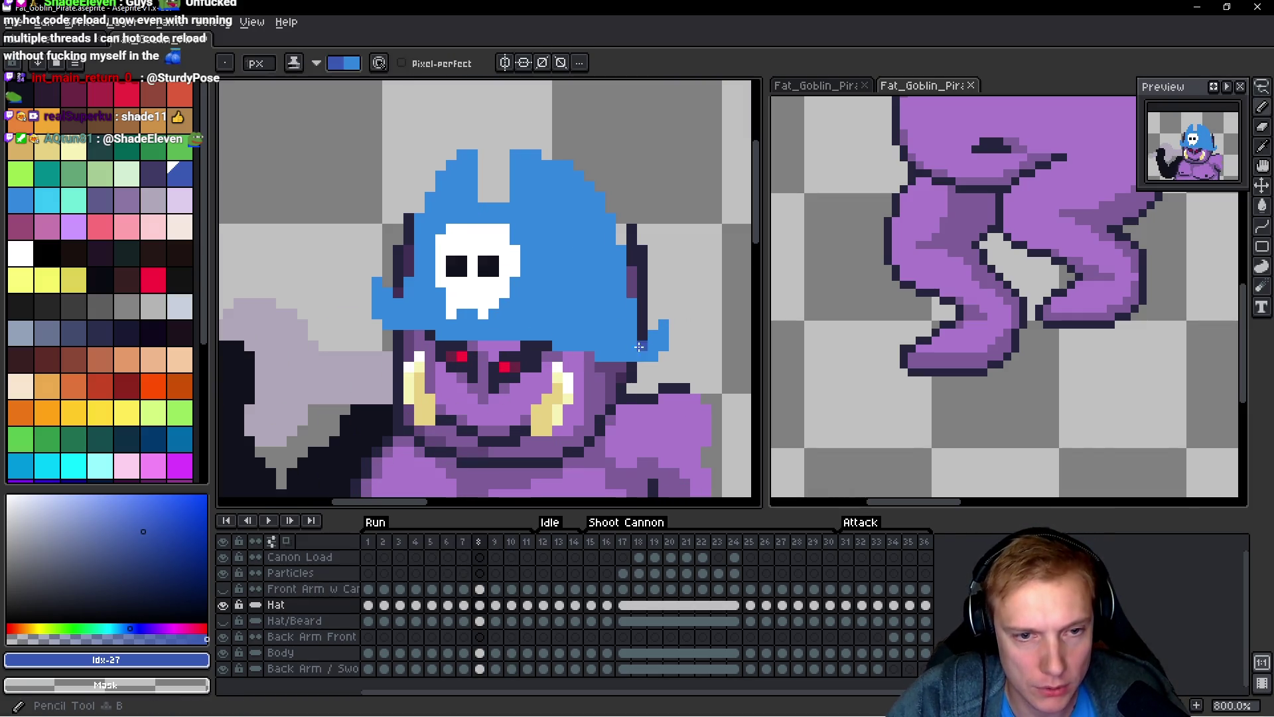
left_click_drag(624, 344, 602, 335)
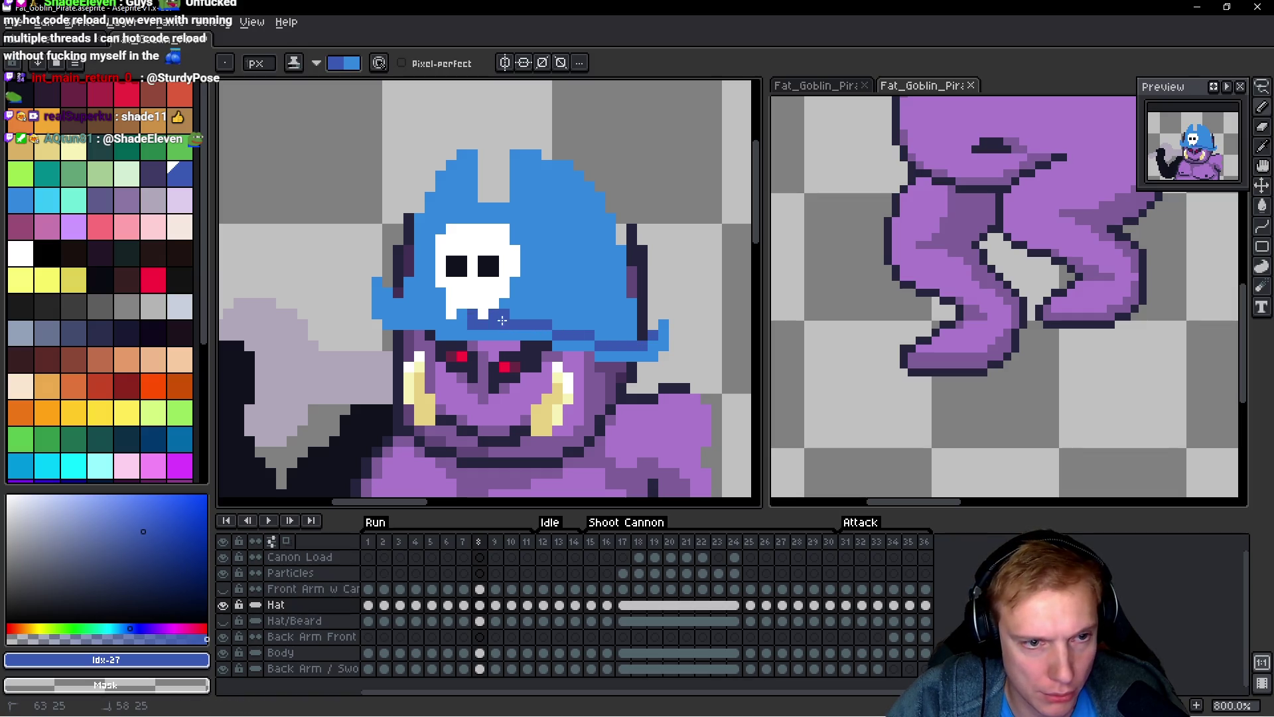
left_click(462, 316)
left_click_drag(451, 312, 431, 313)
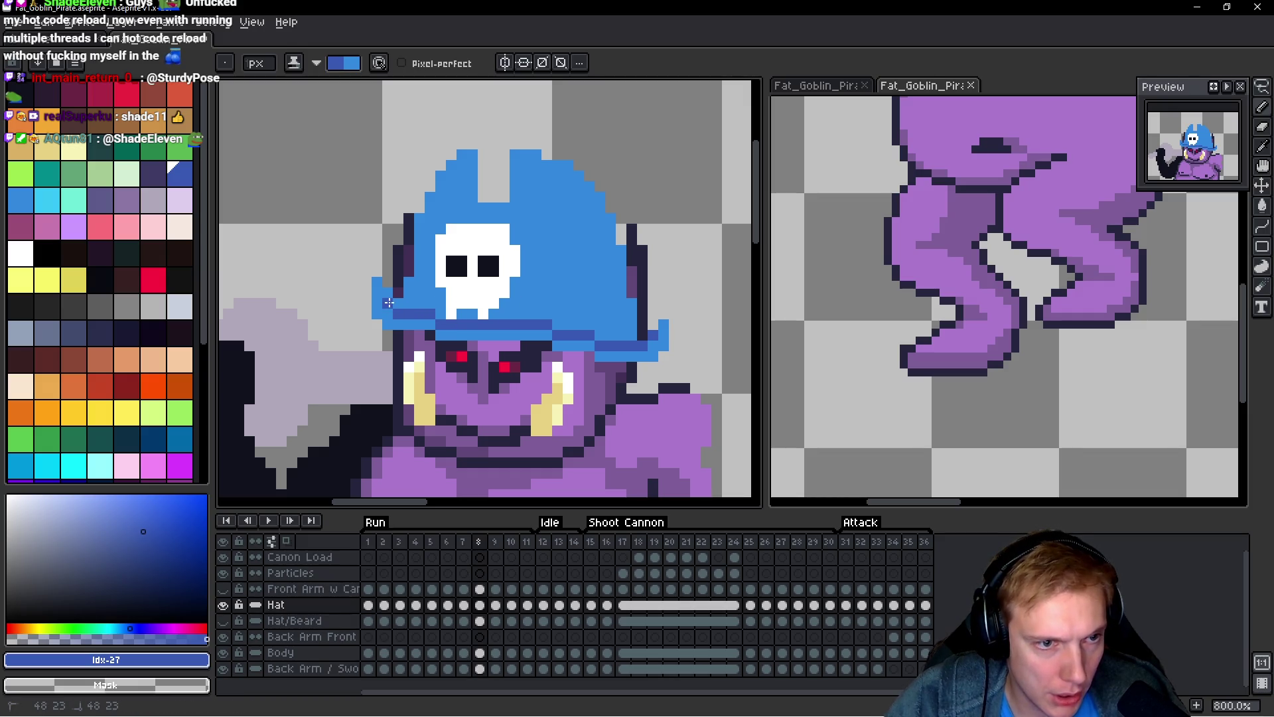
left_click_drag(398, 300, 417, 286)
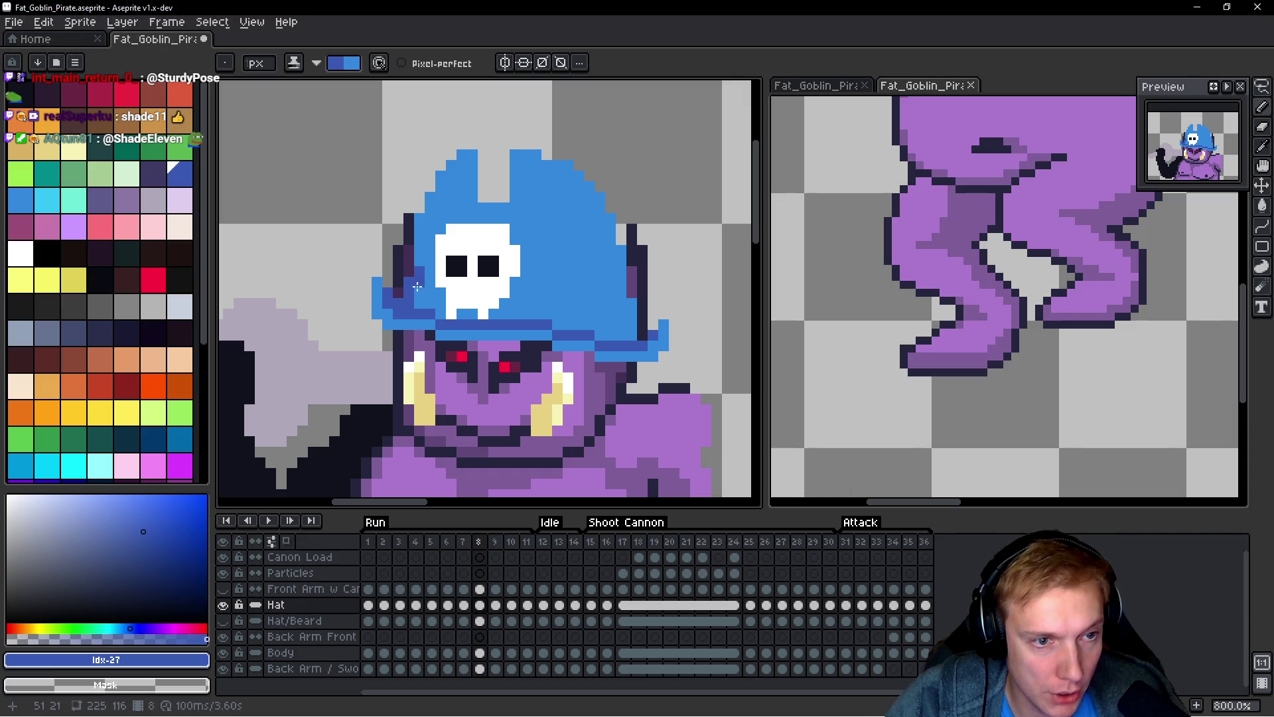
left_click_drag(419, 239, 419, 264)
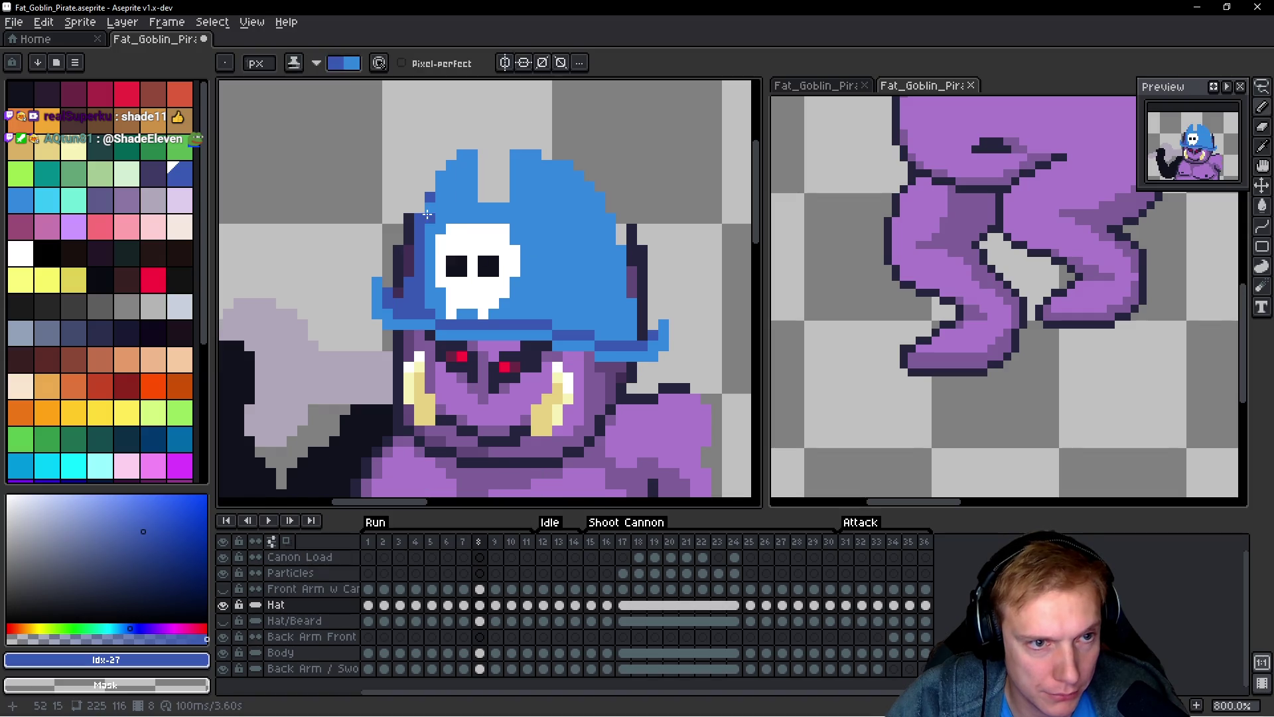
Step: Darken the hat's top, brim and right edge, checking against frame 7
key("comma")
key("period")
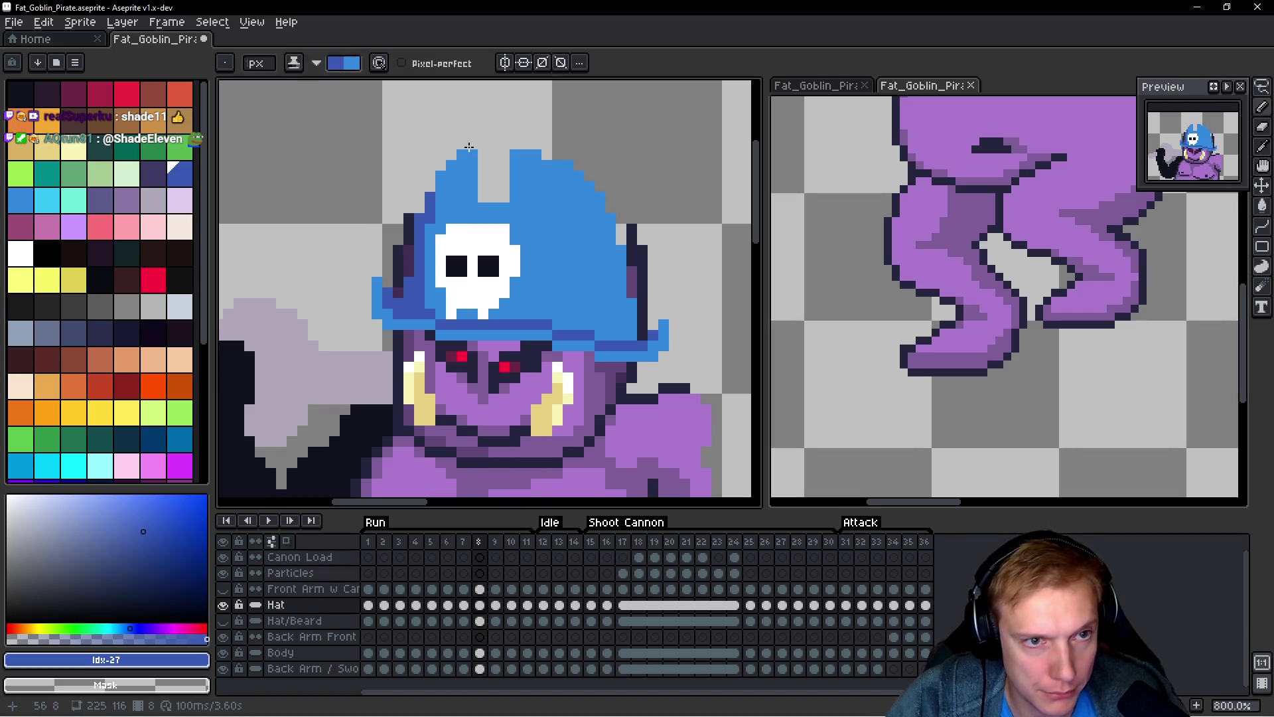
left_click_drag(478, 207, 467, 214)
key("comma")
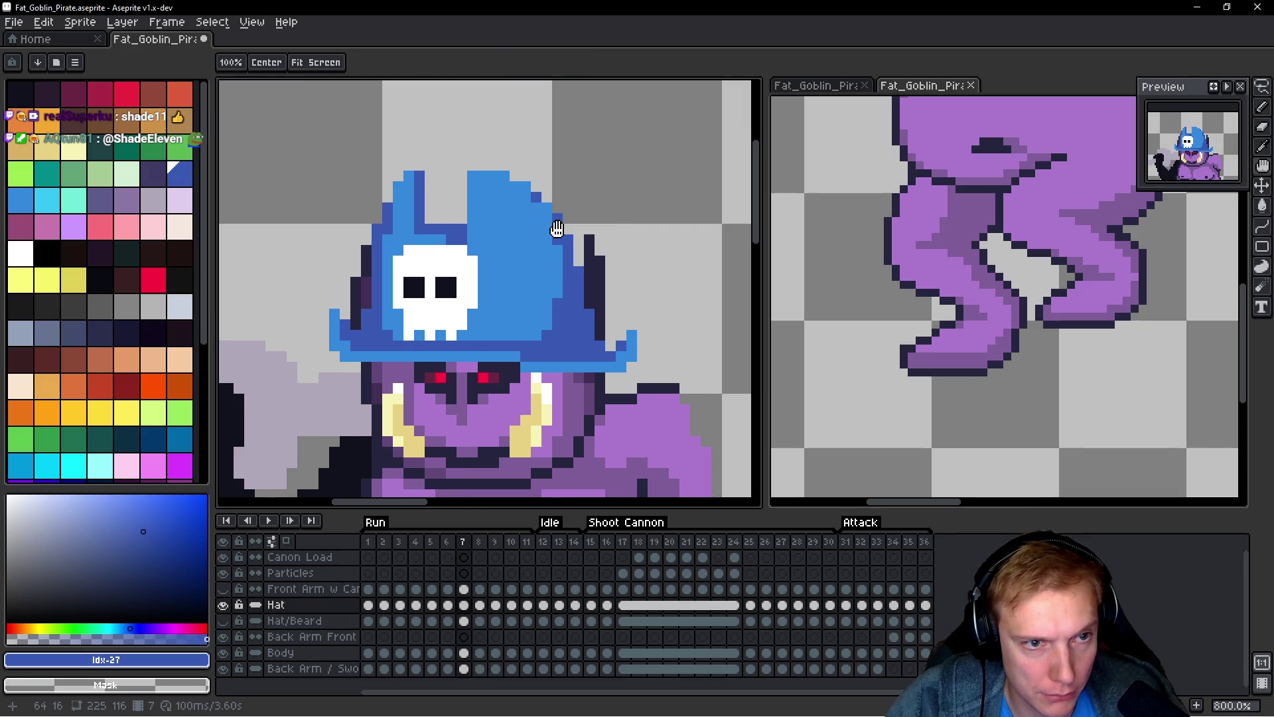
key("period")
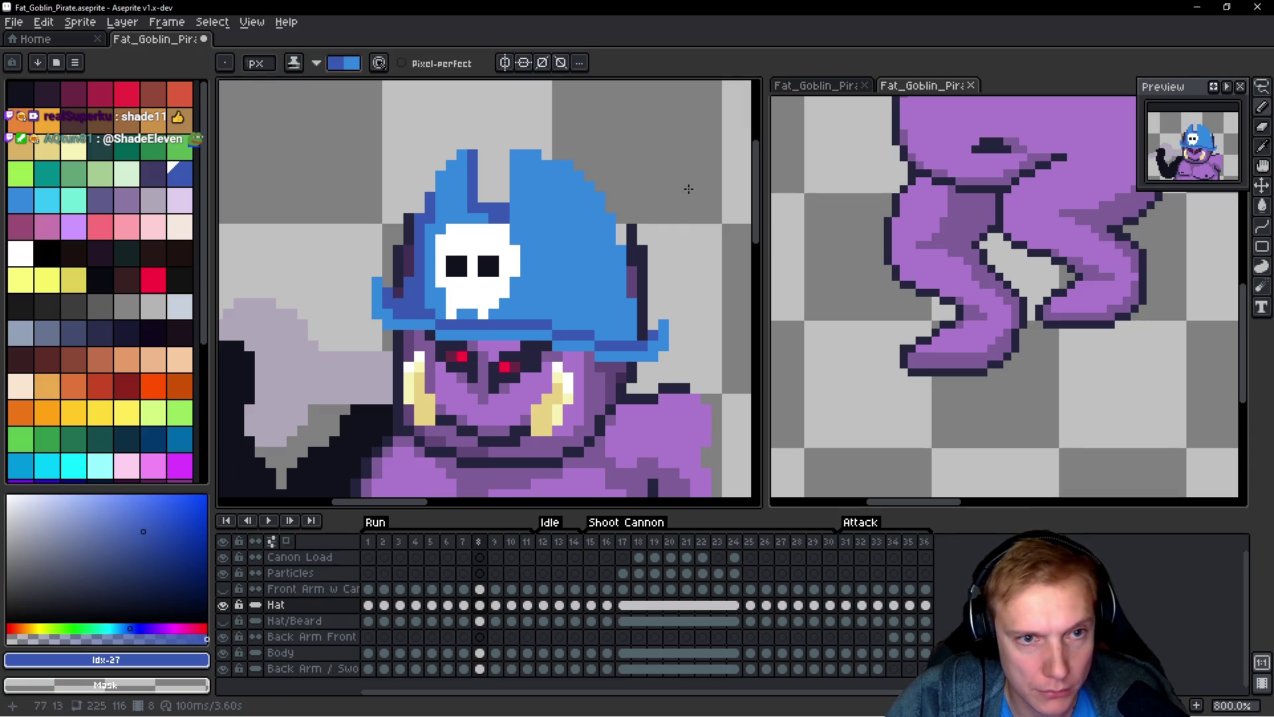
left_click_drag(625, 329, 611, 326)
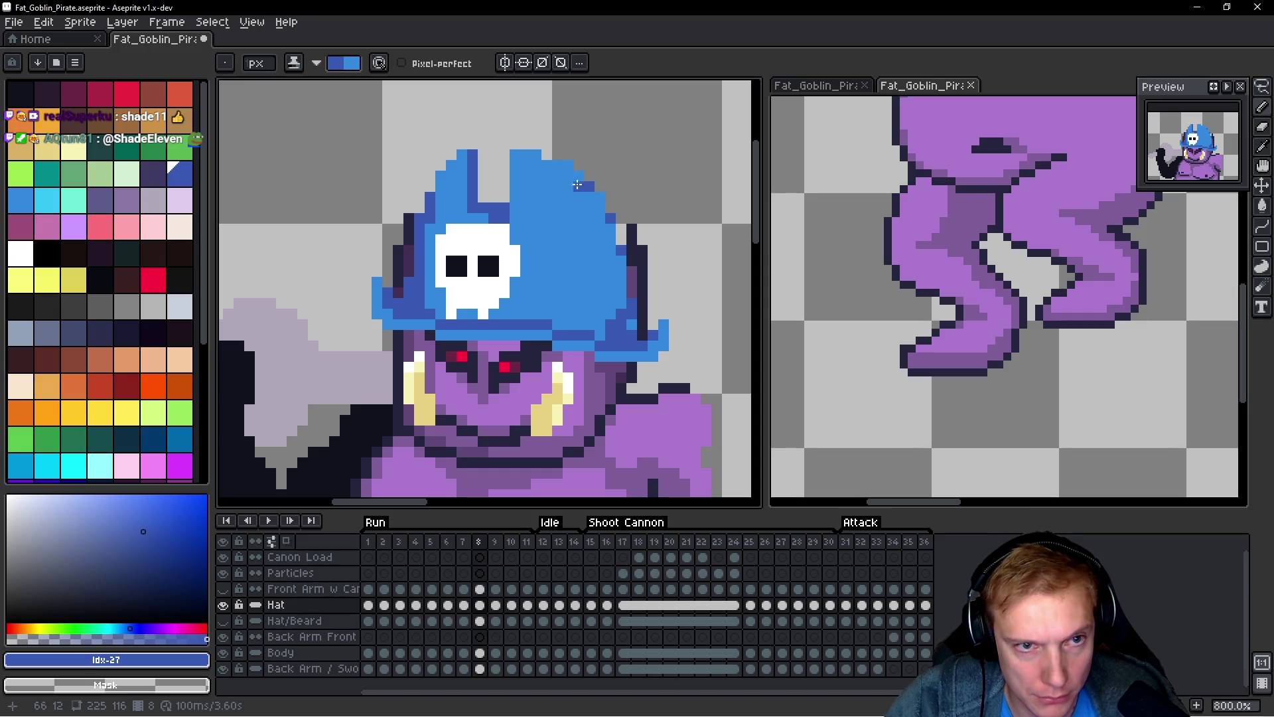
left_click_drag(591, 188, 600, 229)
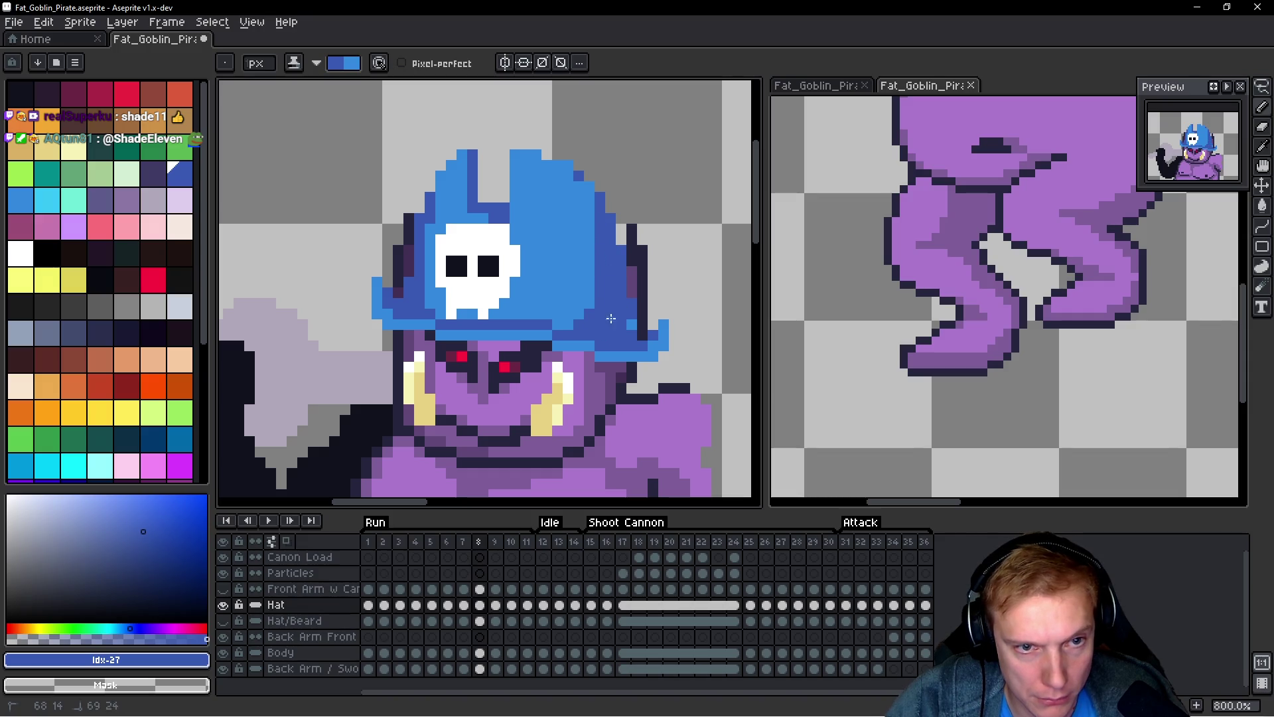
Step: Flip between frames 7 and 8 to compare the hat pose
key("h")
key("Left")
key("Right")
key("Left")
key("Right")
key("Left")
key("Right")
key("Left")
key("Right")
key("Right")
key("Left")
key("Left")
key("Right")
Step: Add a dark-blue shading pixel to the hat on frame 8 and compare with frame 7
key("b")
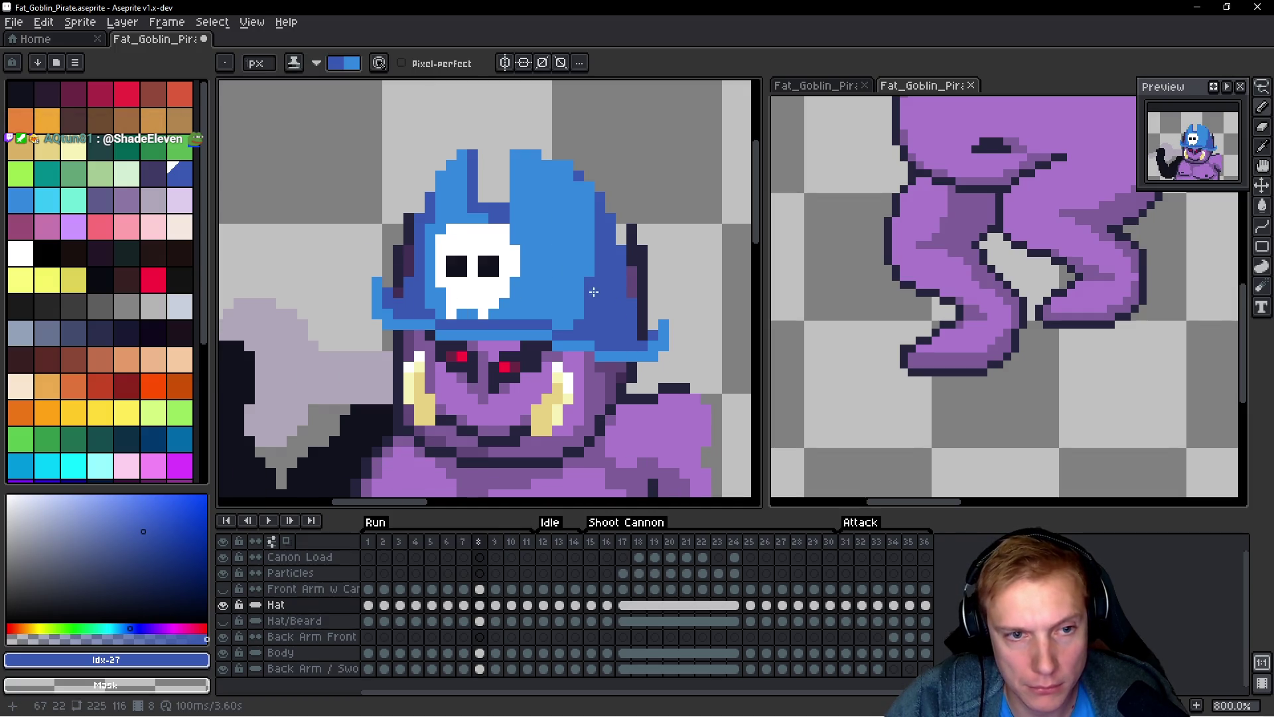
key("Right")
key("Left")
left_click(578, 224)
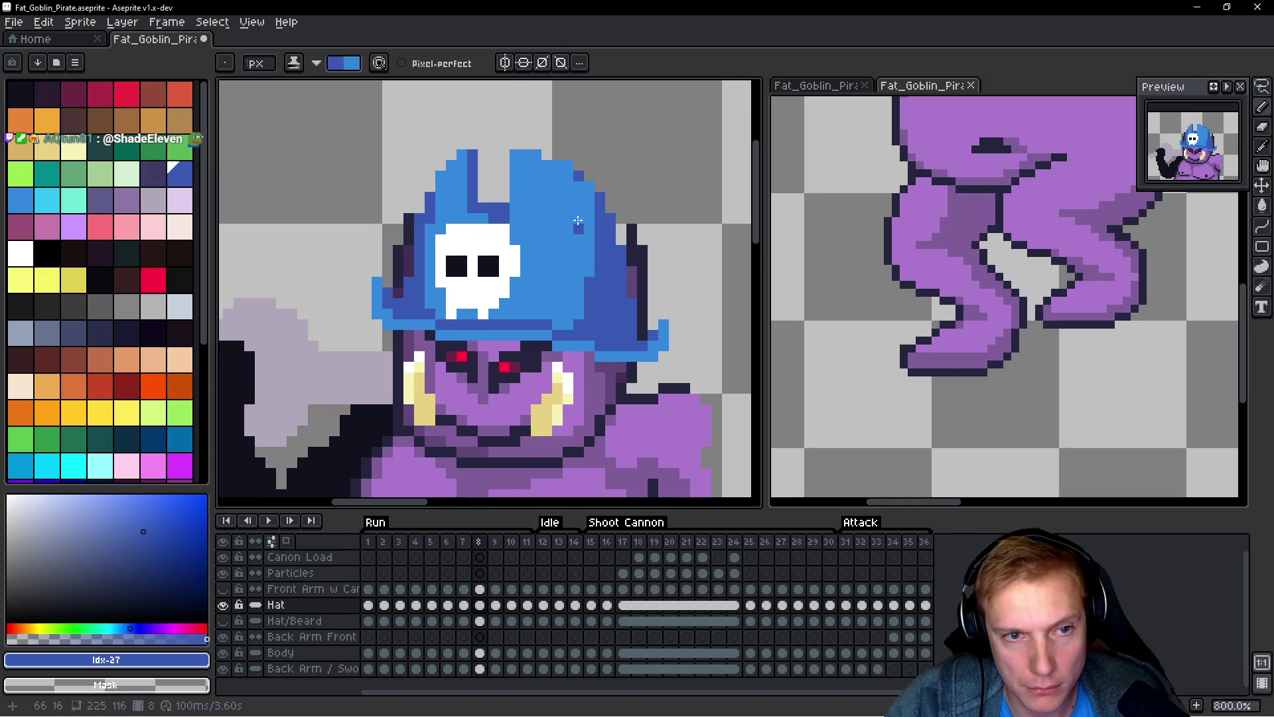
key("h")
key("Left")
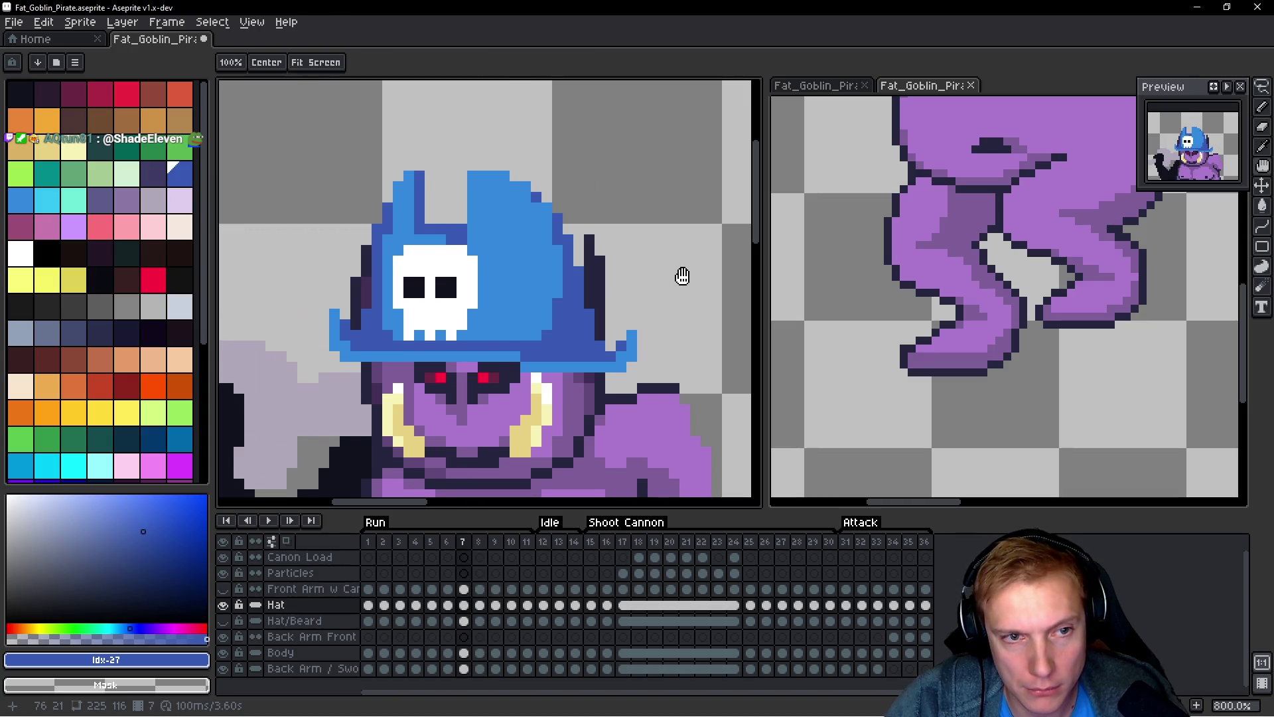
key("Right")
key("Left")
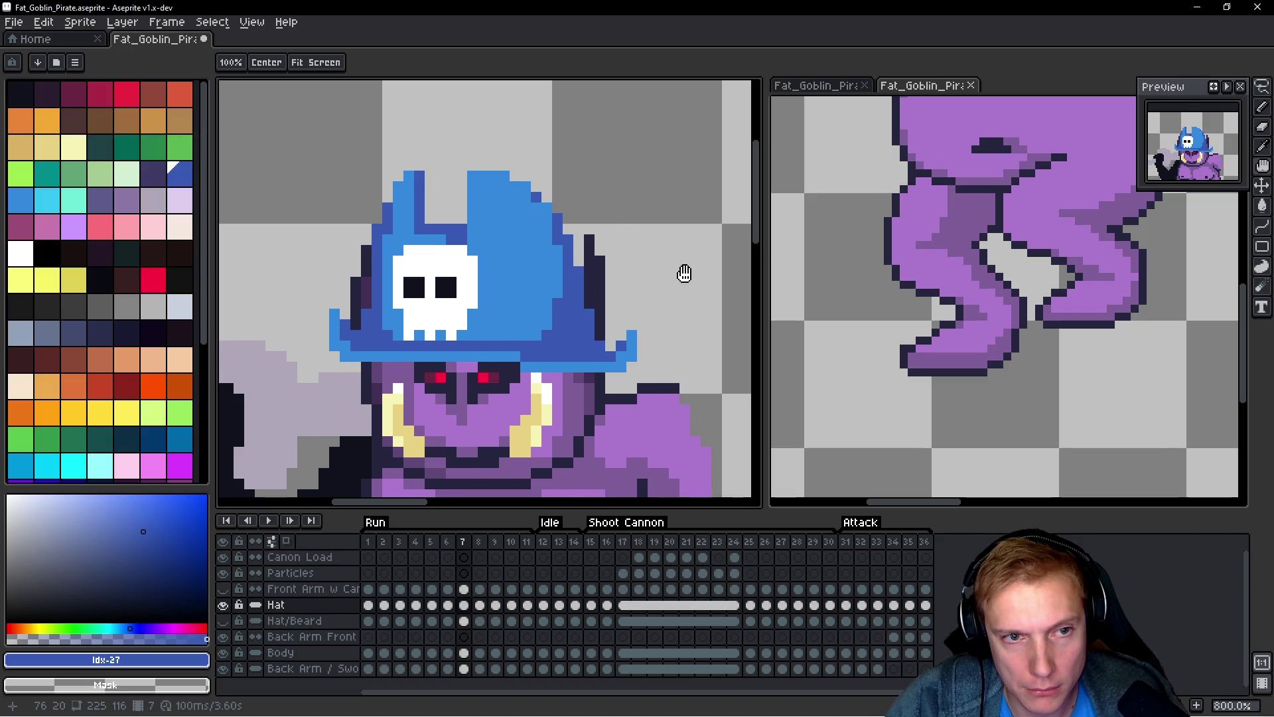
key("Right")
key("b")
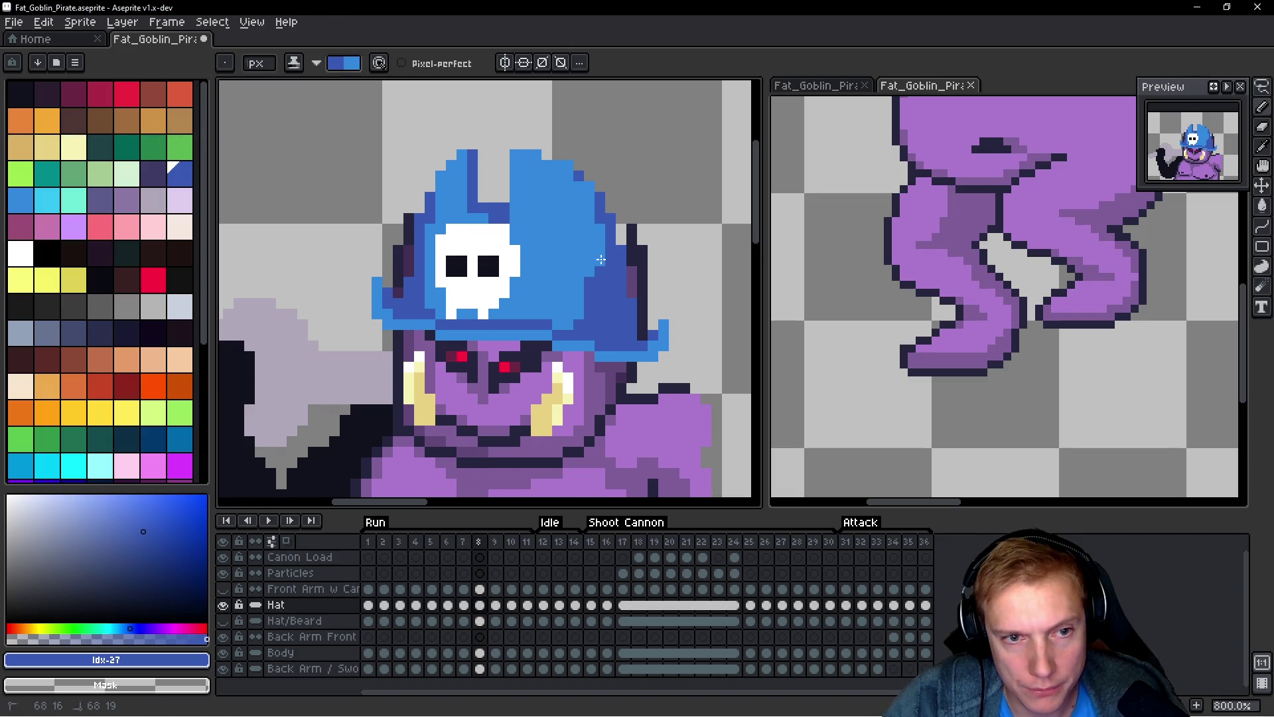
Step: Compare frames again, then lasso the hat on frame 8 and drop the selection
key("h")
key("Left")
key("Right")
key("Left")
key("Right")
key("q")
mouse_move(686, 187)
left_mouse_down()
mouse_move(483, 120)
mouse_move(481, 418)
mouse_move(674, 178)
left_mouse_up()
key("ctrl+d")
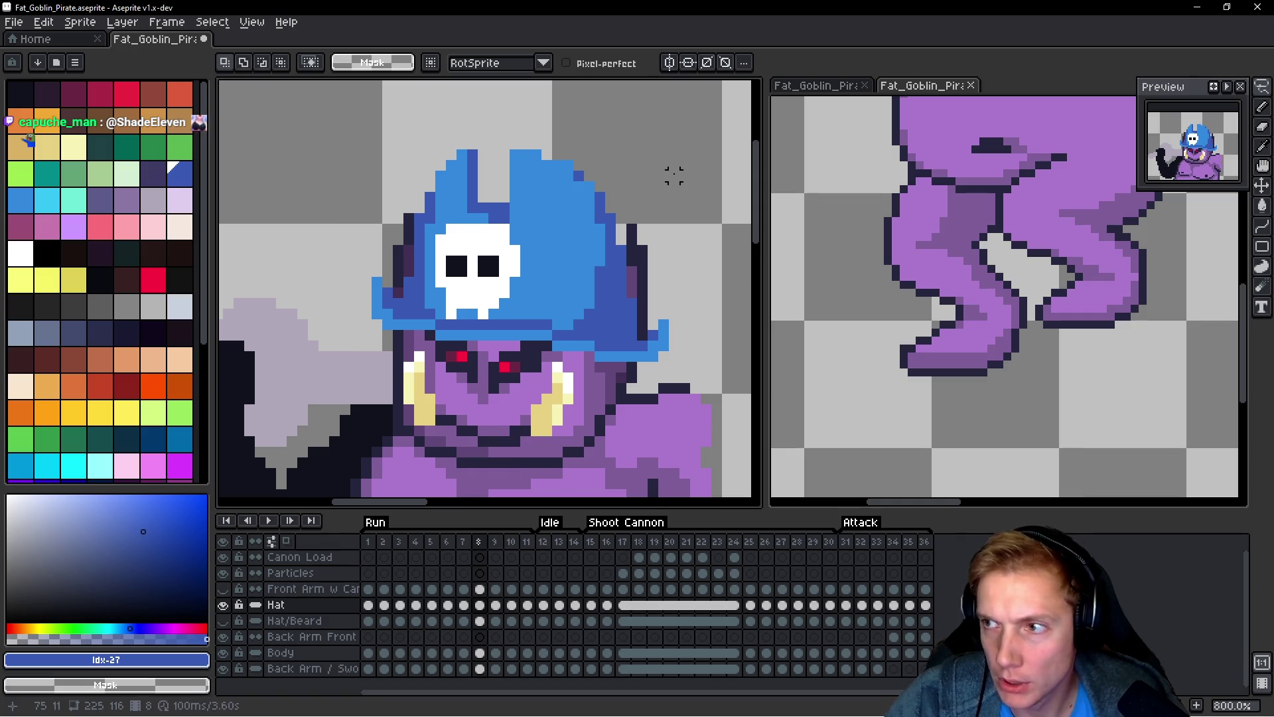
key("h")
Step: On frame 9, reselect the hat and nudge it up one pixel
key("Right")
key("q")
key("ctrl+shift+d")
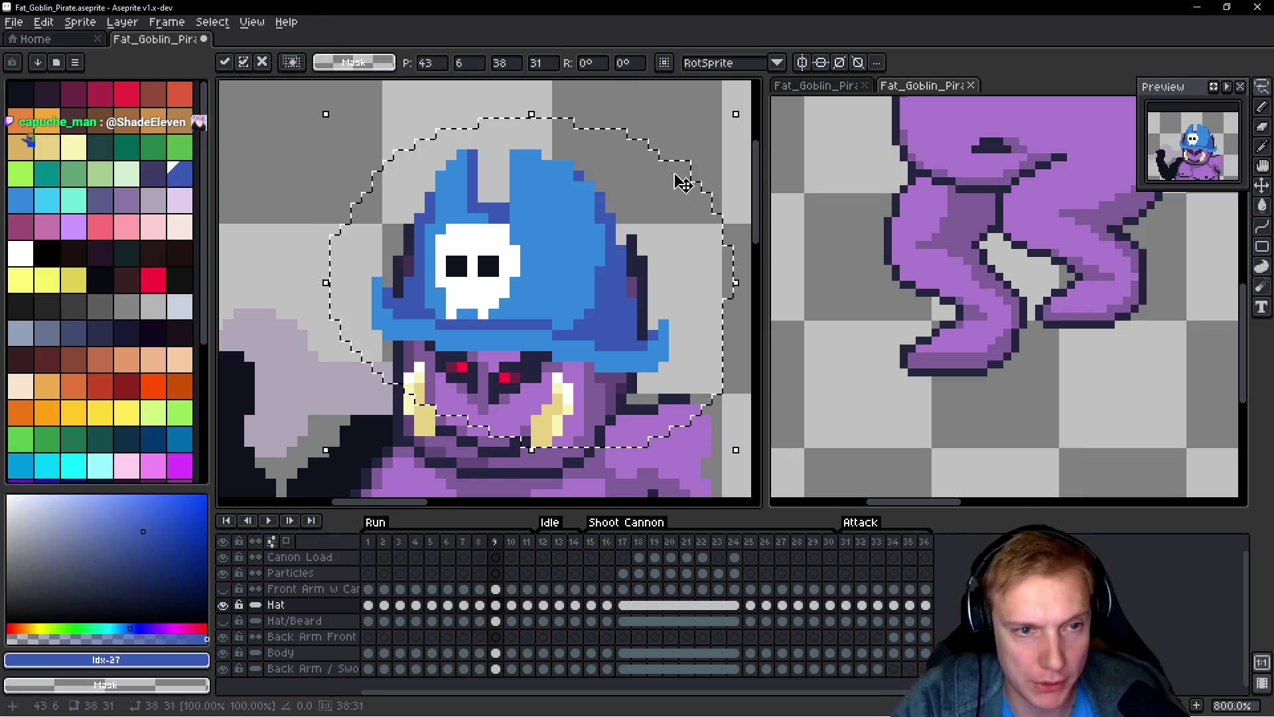
key("Up")
key("ctrl+d")
Step: On frame 10, reselect the hat, try it one pixel higher, then put it back down
key("h")
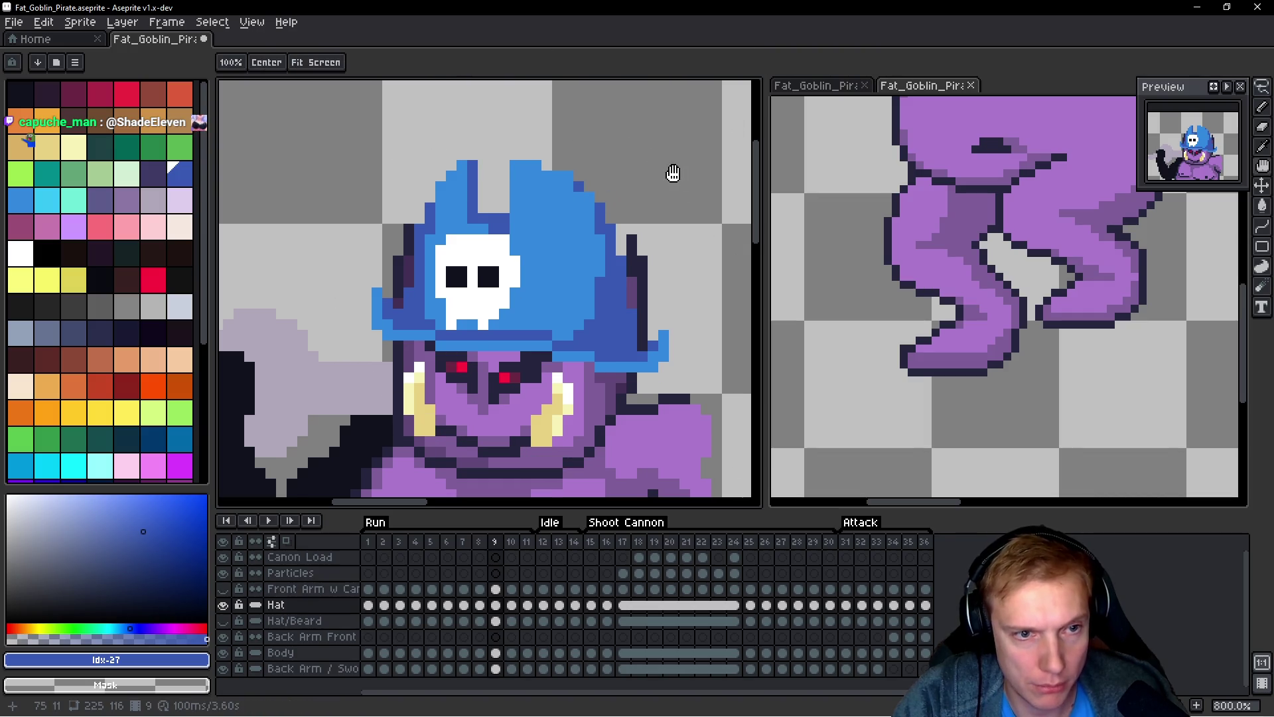
key("Right")
key("q")
key("ctrl+shift+d")
key("Up")
key("Down")
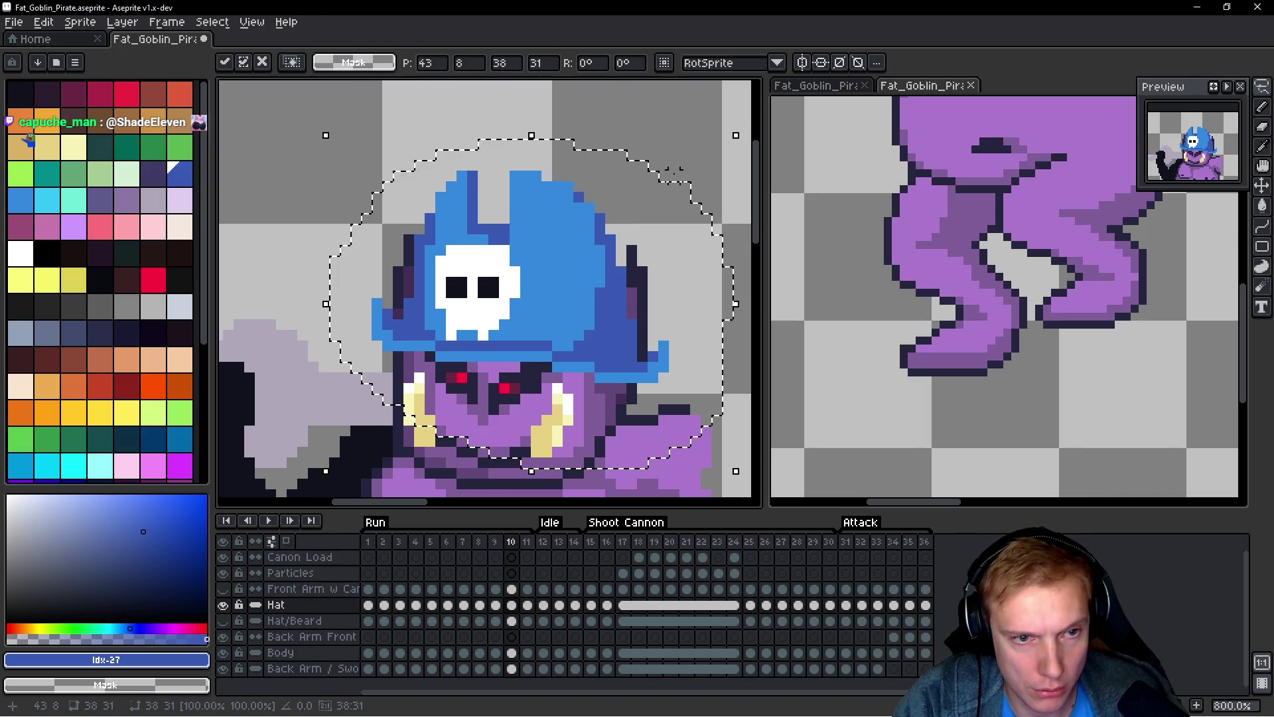
key("ctrl+d")
key("h")
scroll(671, 171, "down", 4)
Step: Play the run animation from frame 8, then stop and return to the first frame
key("q")
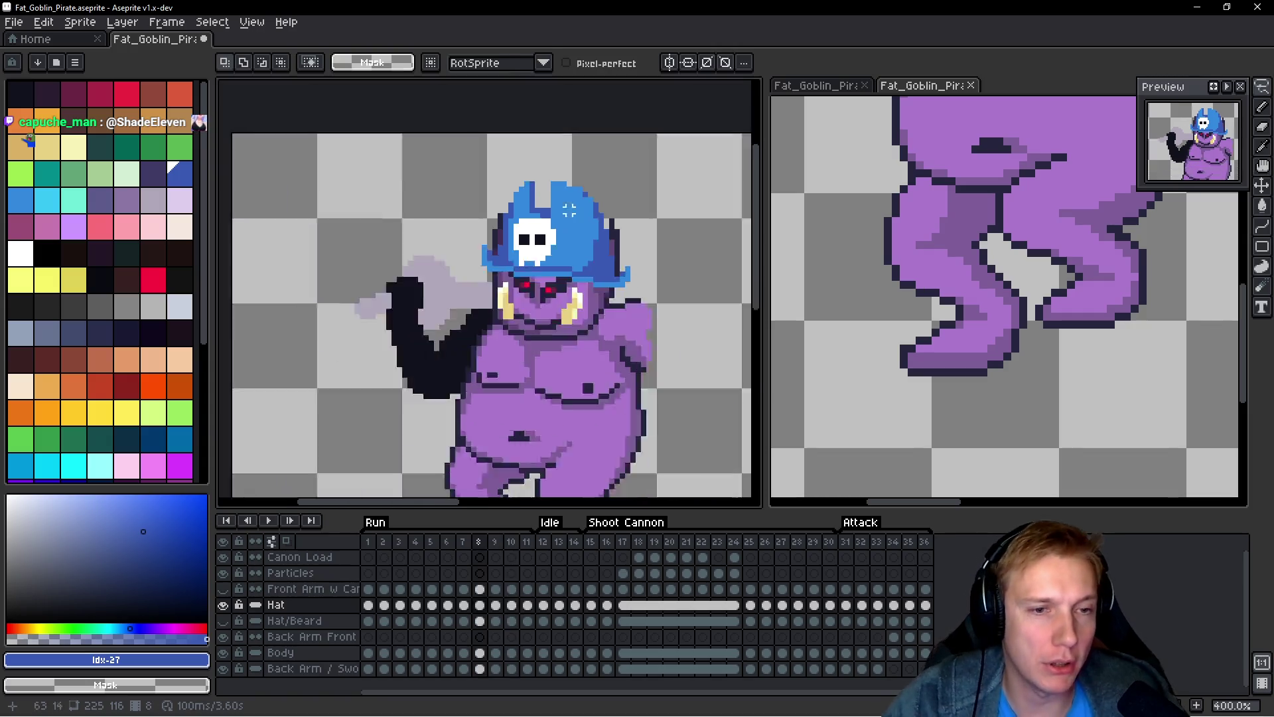
key("Left")
key("Left")
key("Return")
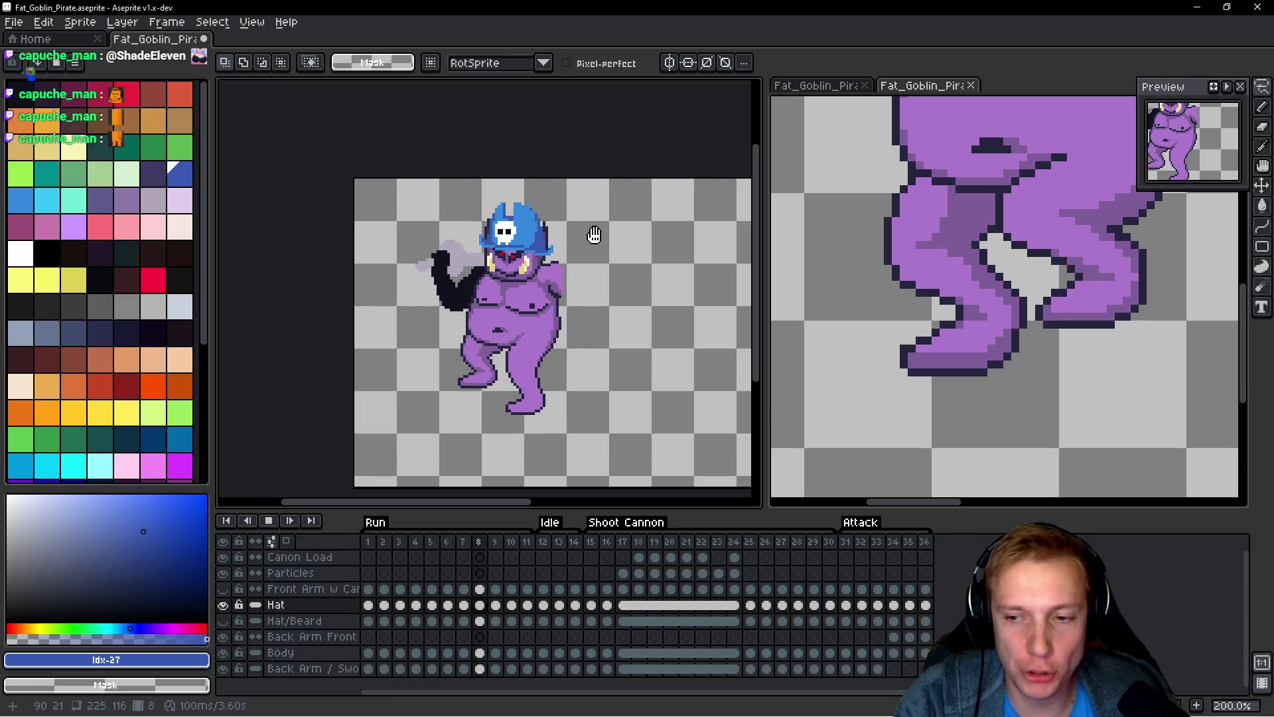
key("Return")
key("h")
key("Left")
key("Left")
key("Left")
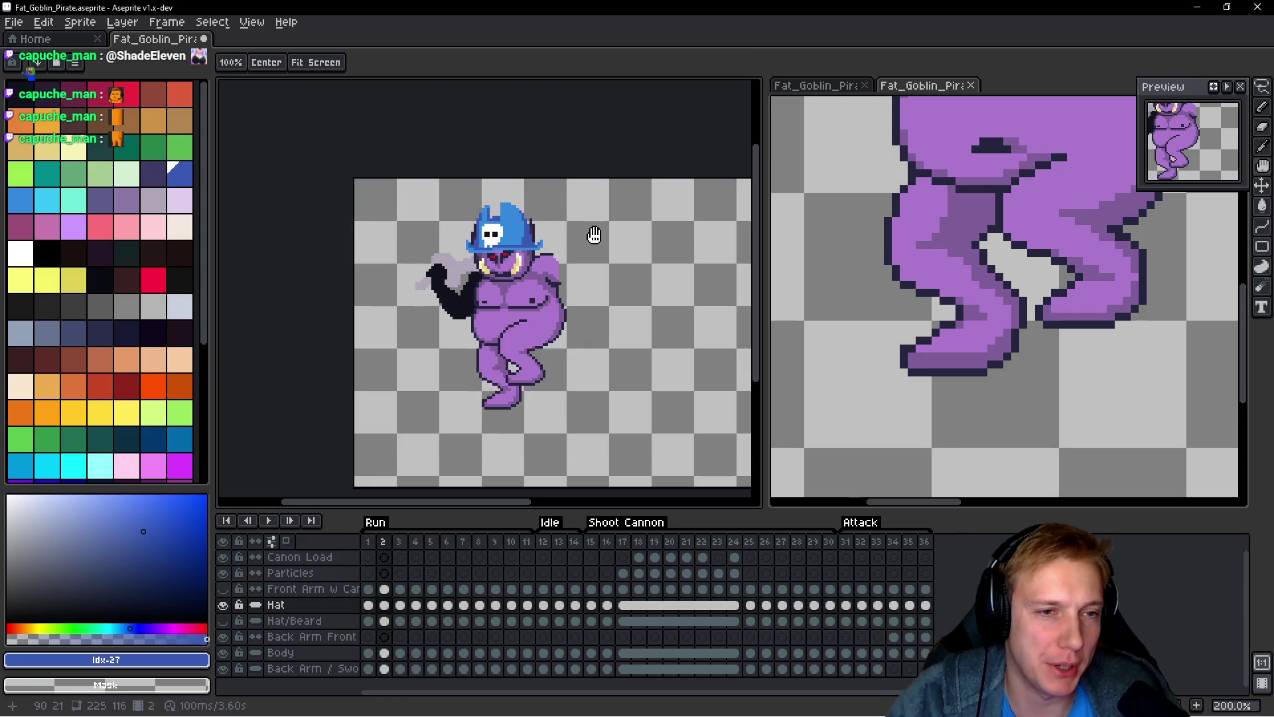
Step: Step back and forth through the frames to check the poses, then play the animation again
key("Right")
key("Right")
key("Right")
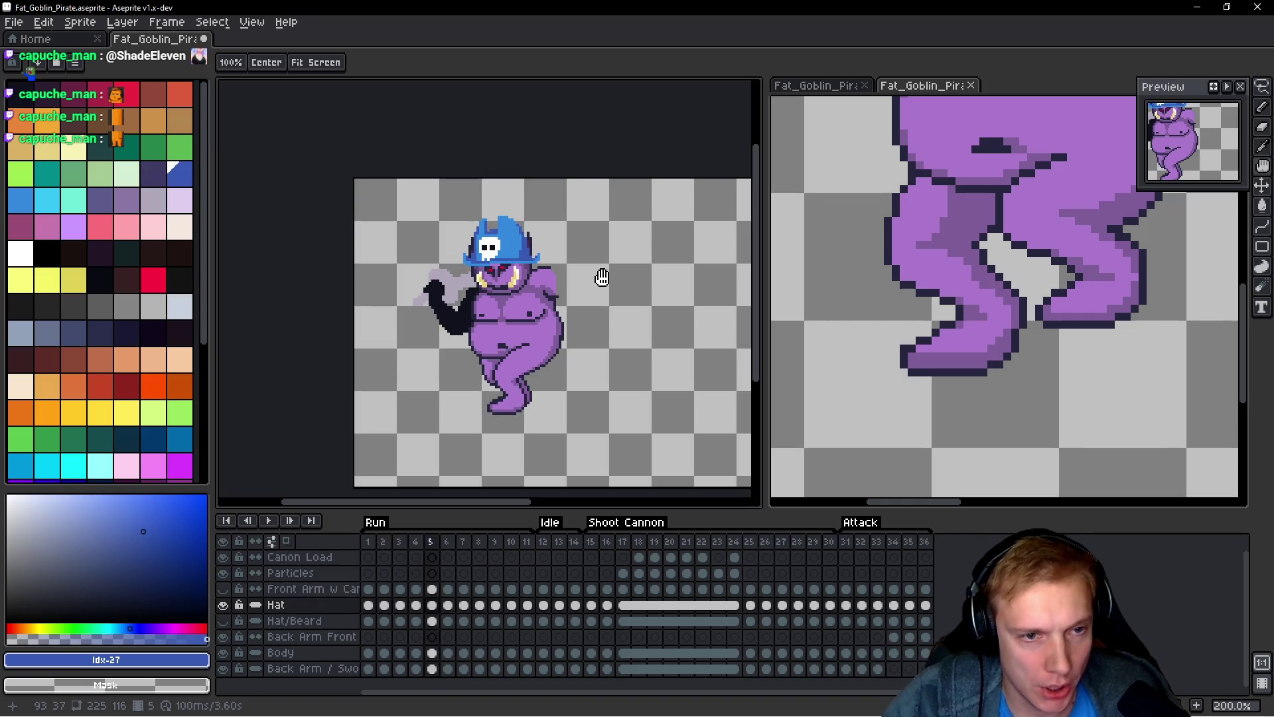
key("Left")
key("Left")
key("Left")
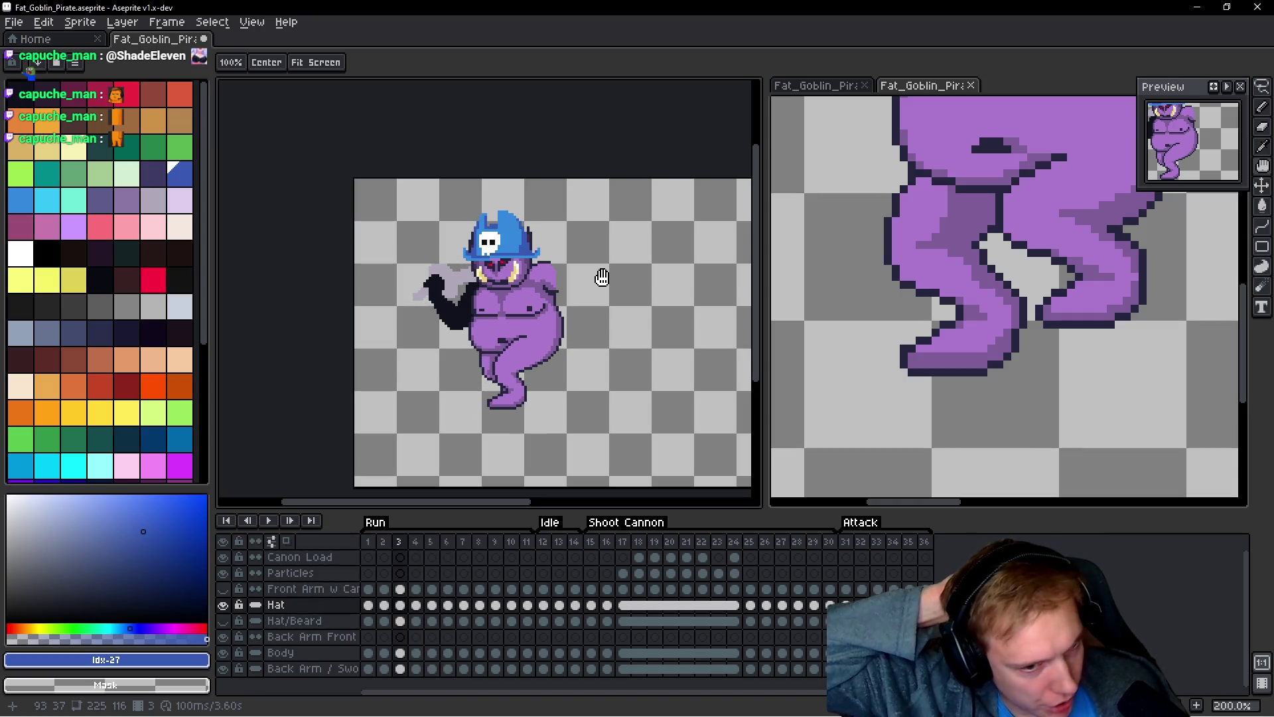
key("Left")
key("Left")
key("Right")
key("Right")
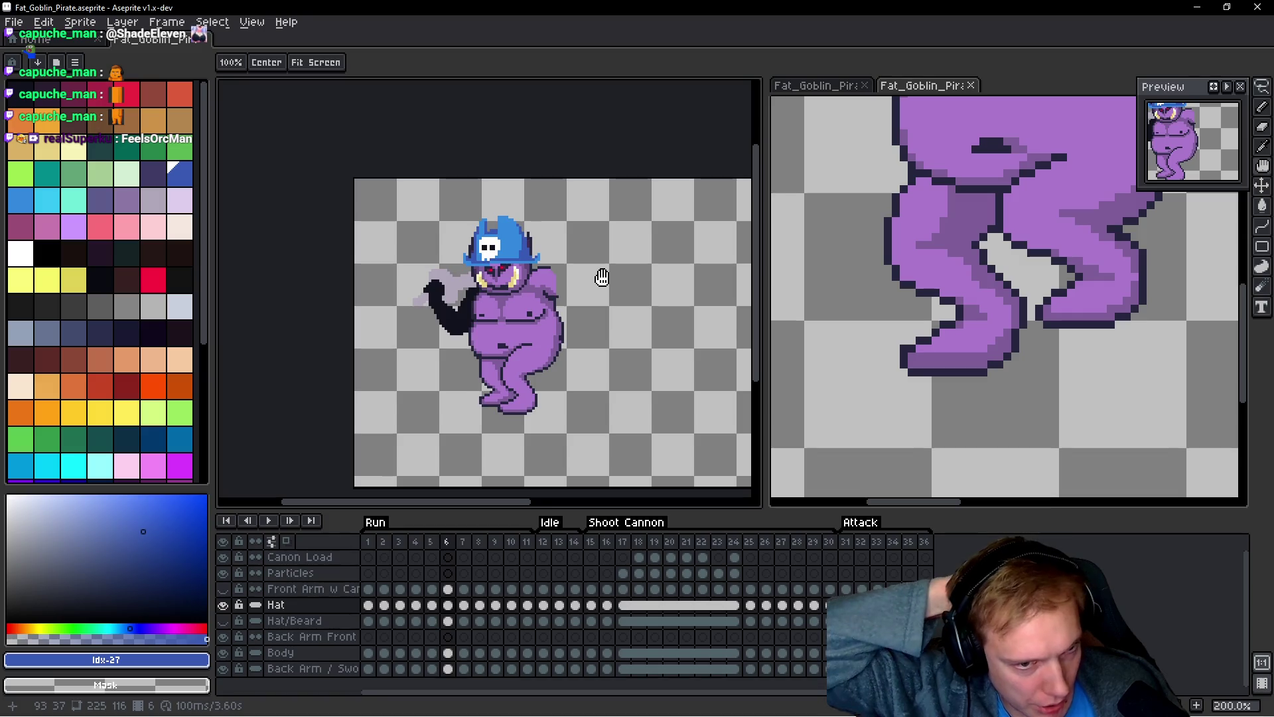
key("Right")
key("Right")
key("Right")
key("Left")
key("Left")
key("Left")
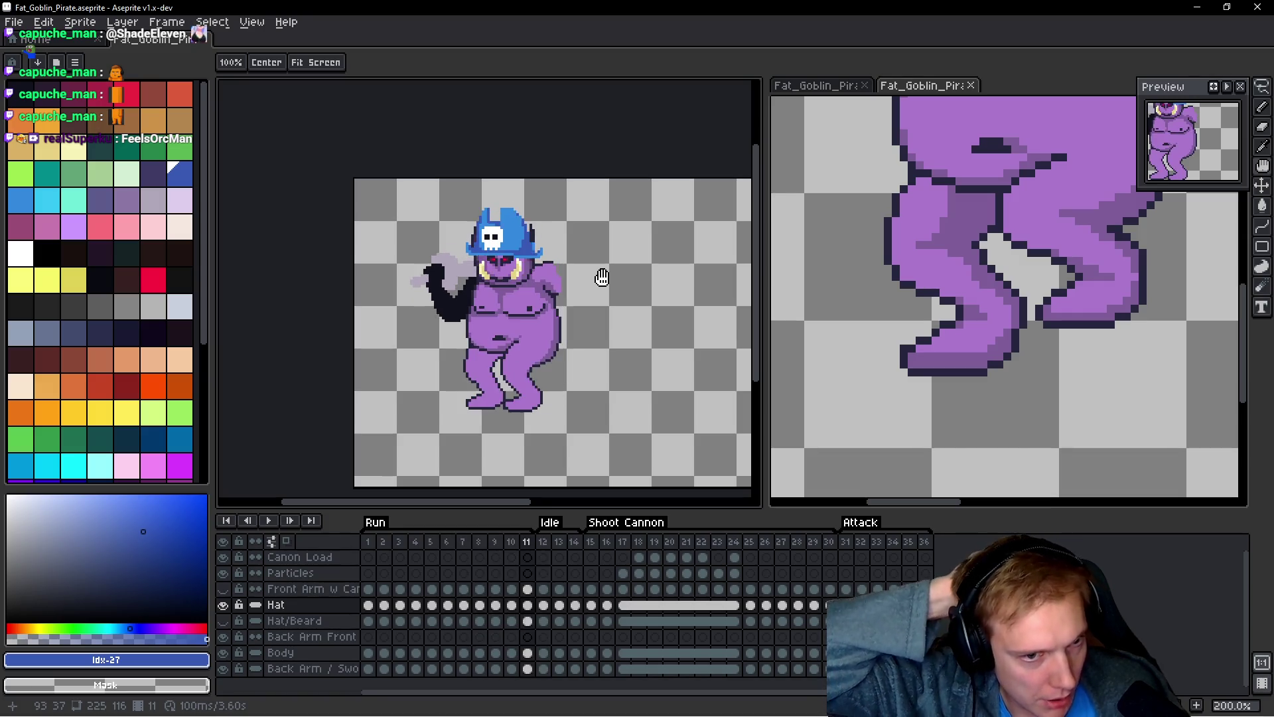
key("Left")
key("Left")
key("Left")
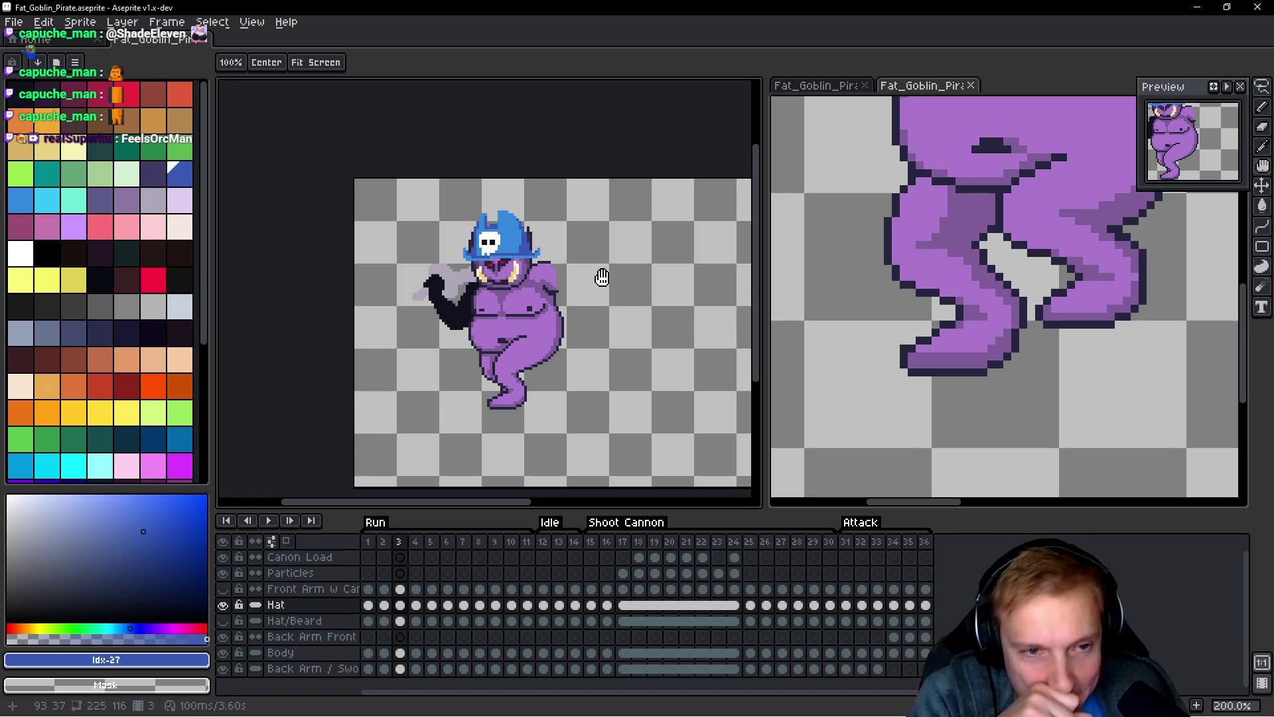
key("v")
key("Left")
key("Left")
key("Left")
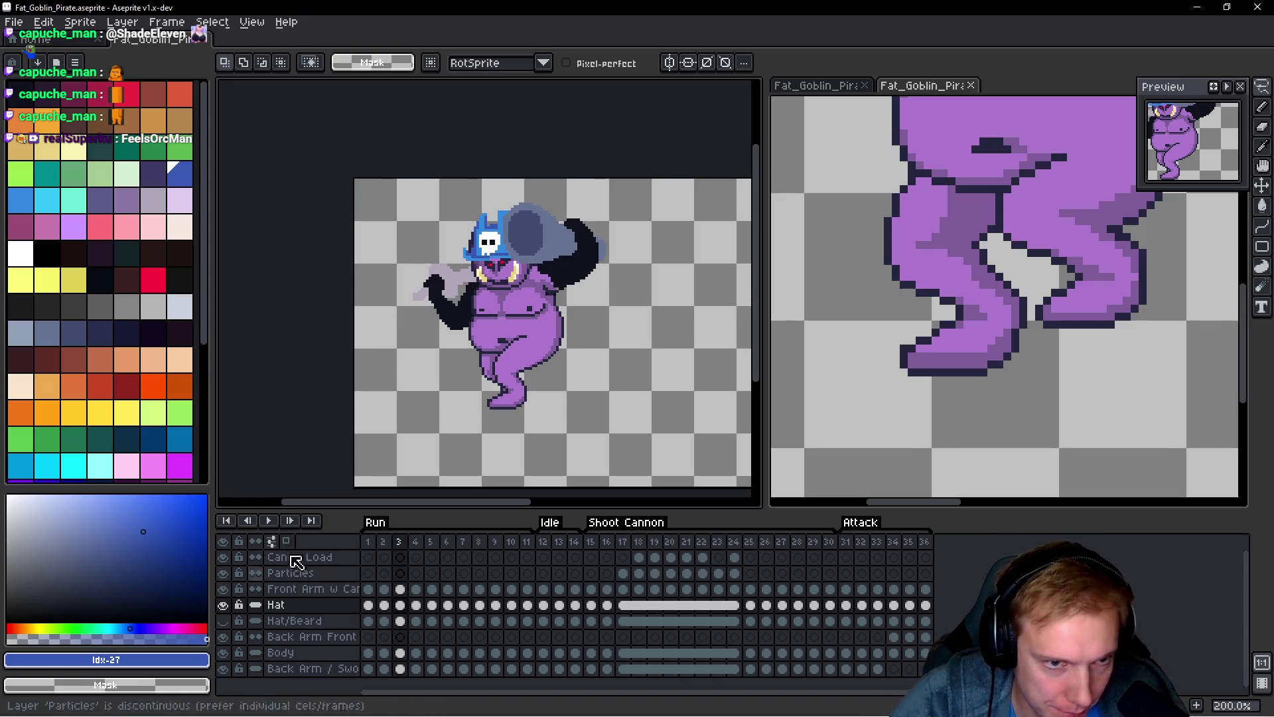
key("h")
key("Return")
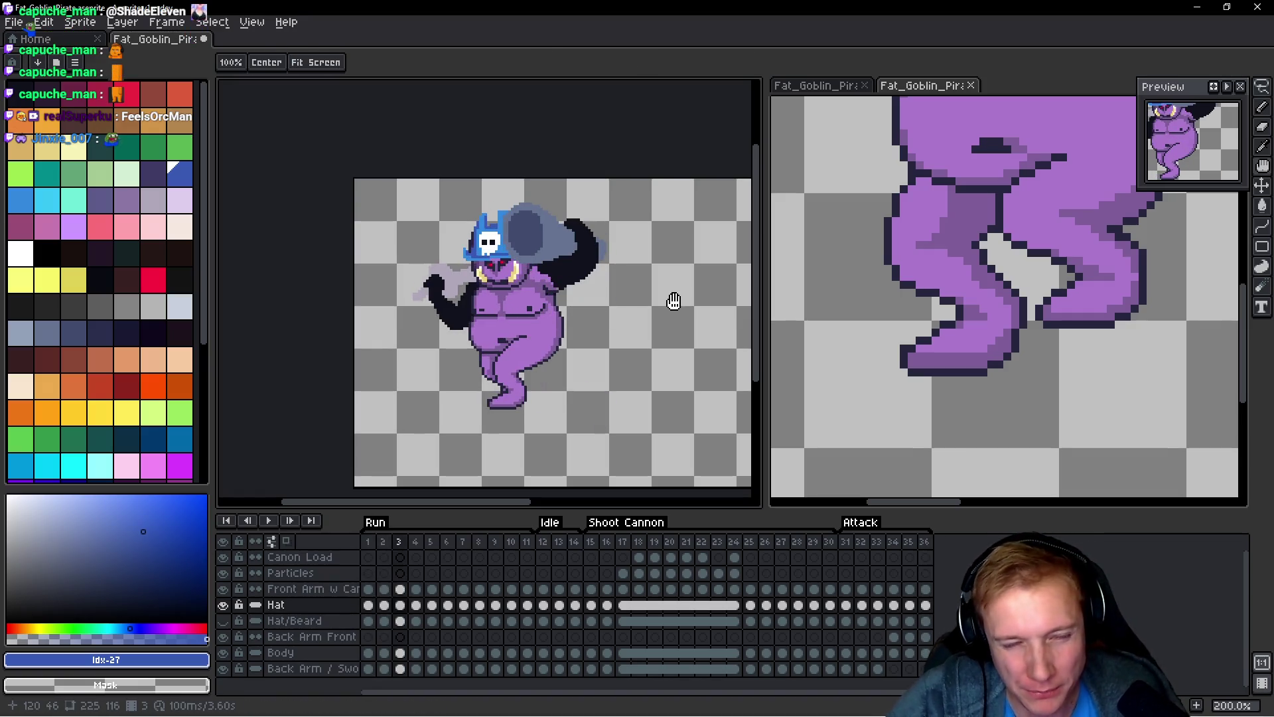
key("v")
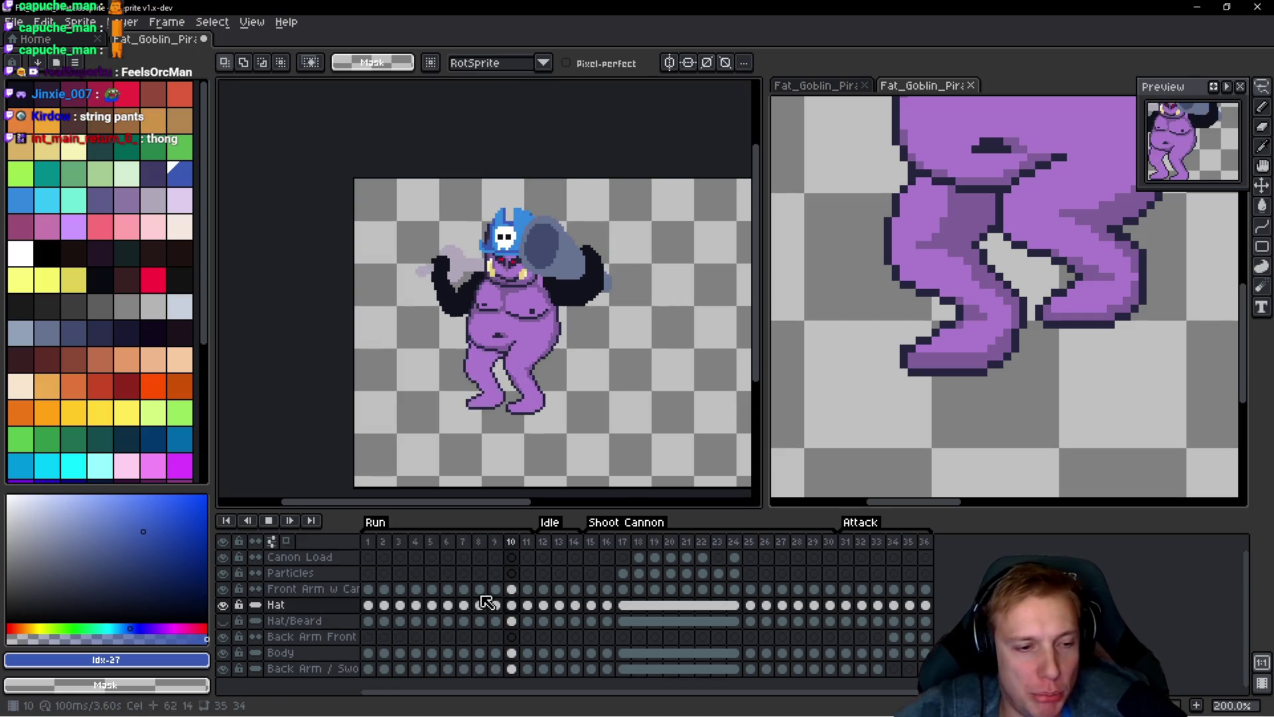
Step: Make the Hat/Beard layer visible so the brown beard shows, and recenter the goblin
left_click(224, 621)
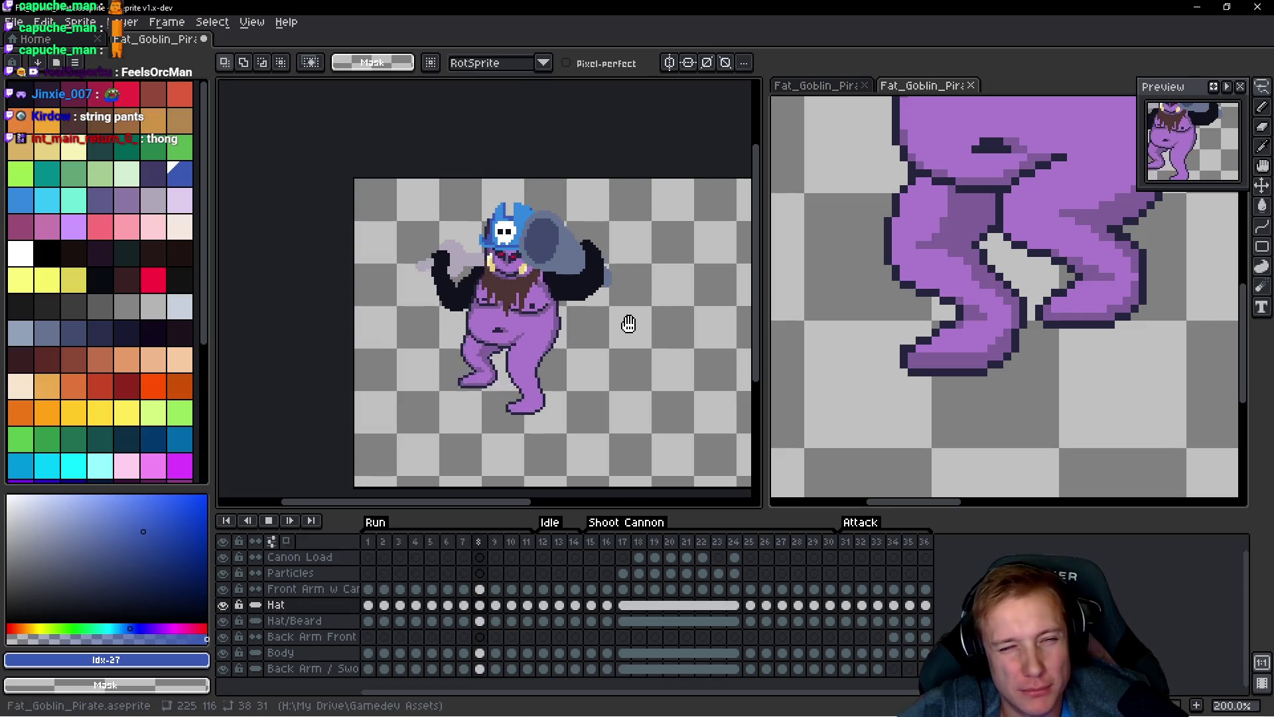
left_click_drag(649, 316, 622, 326)
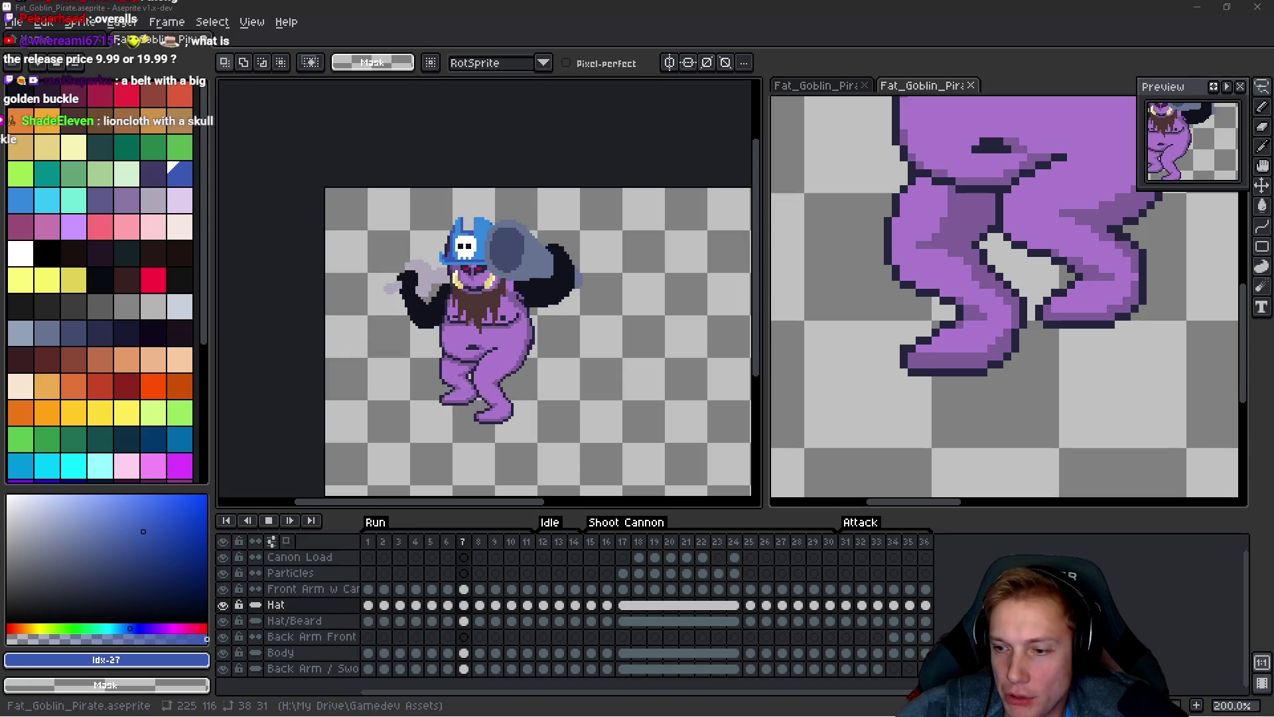
key("alt+Tab")
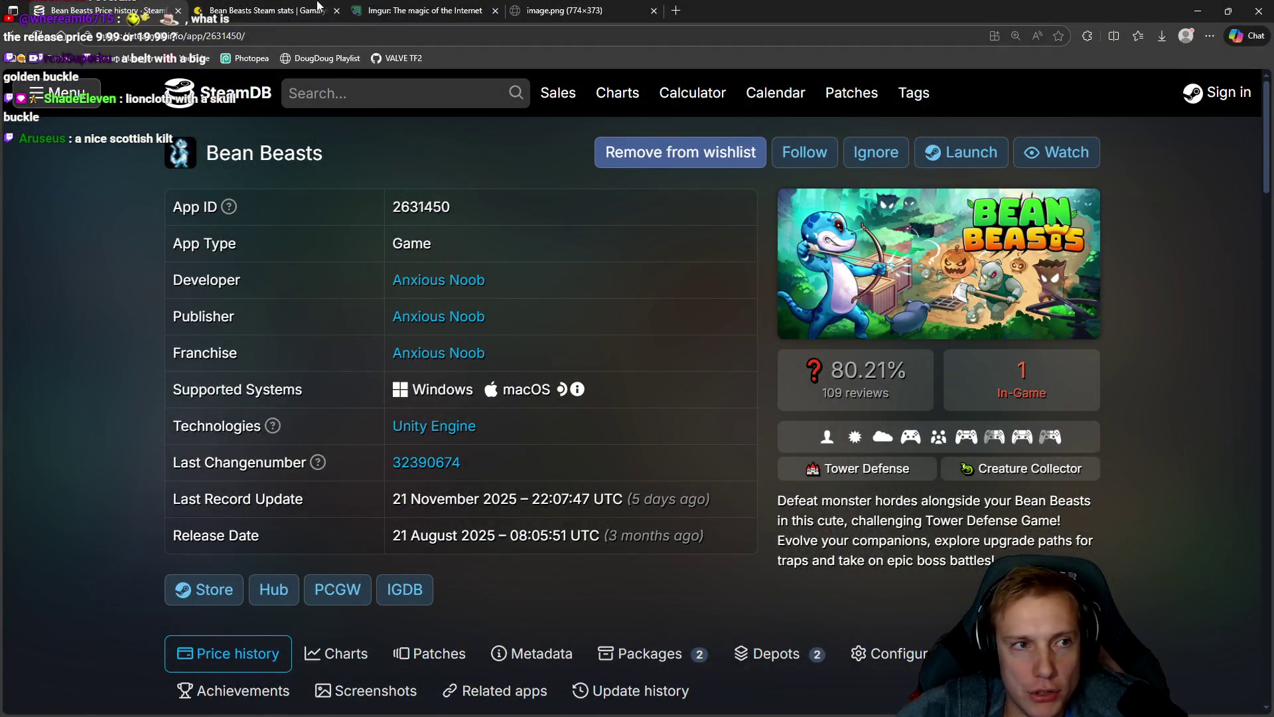
Step: Look over the open Bean Beasts stats and pirate comparison image tabs
left_click(418, 9)
left_click(292, 9)
left_click(627, 9)
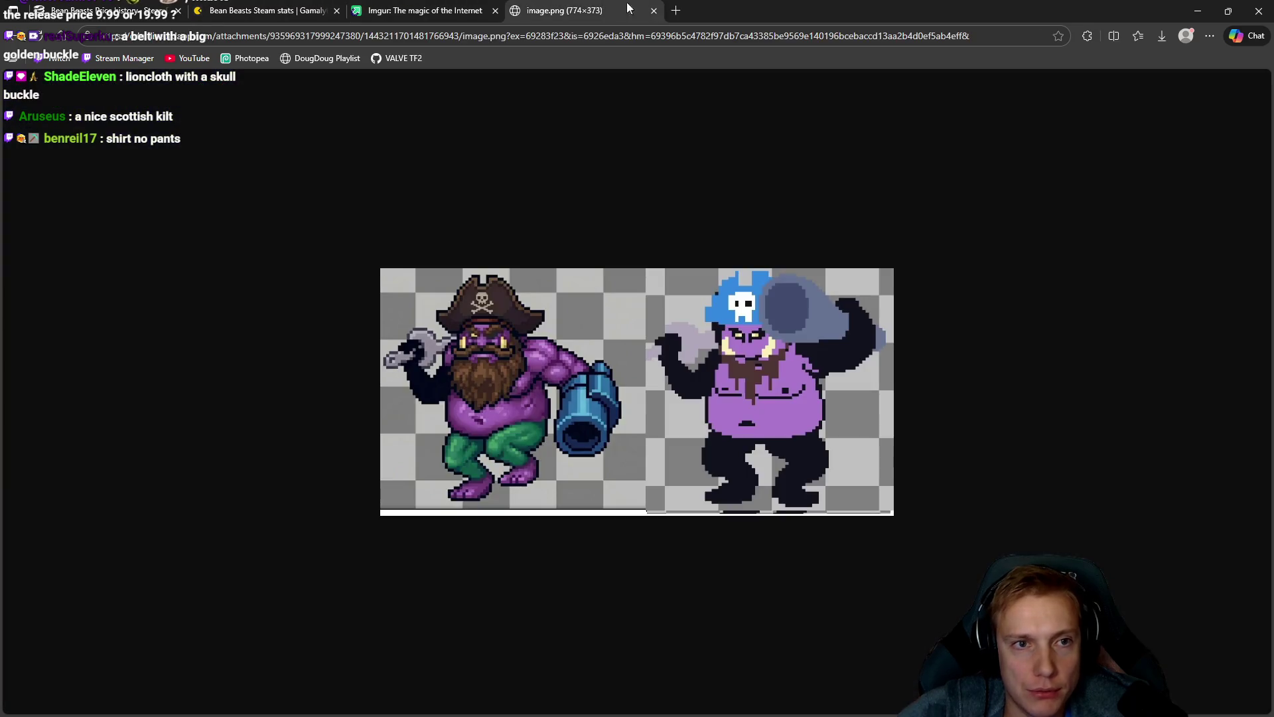
Step: In a new tab, search for 'gnomes dnd', then go back to the new tab page
left_click(674, 10)
type("gnomes")
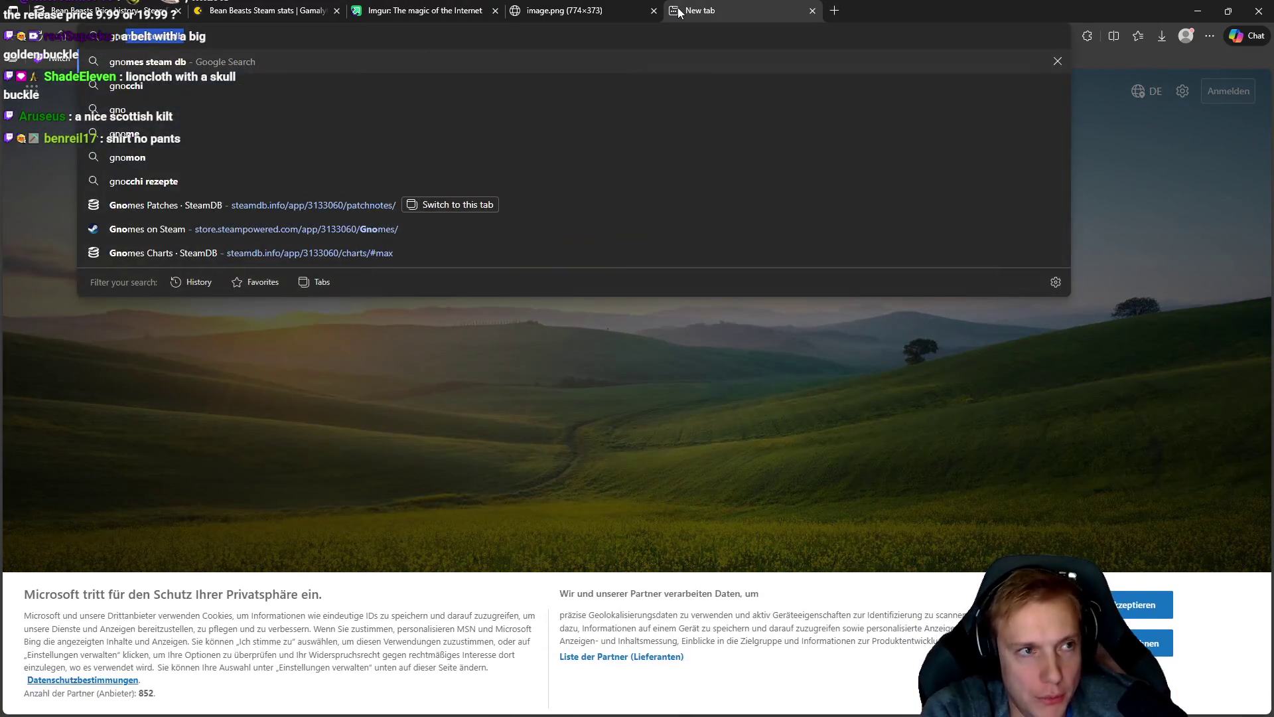
key("Down")
key("Return")
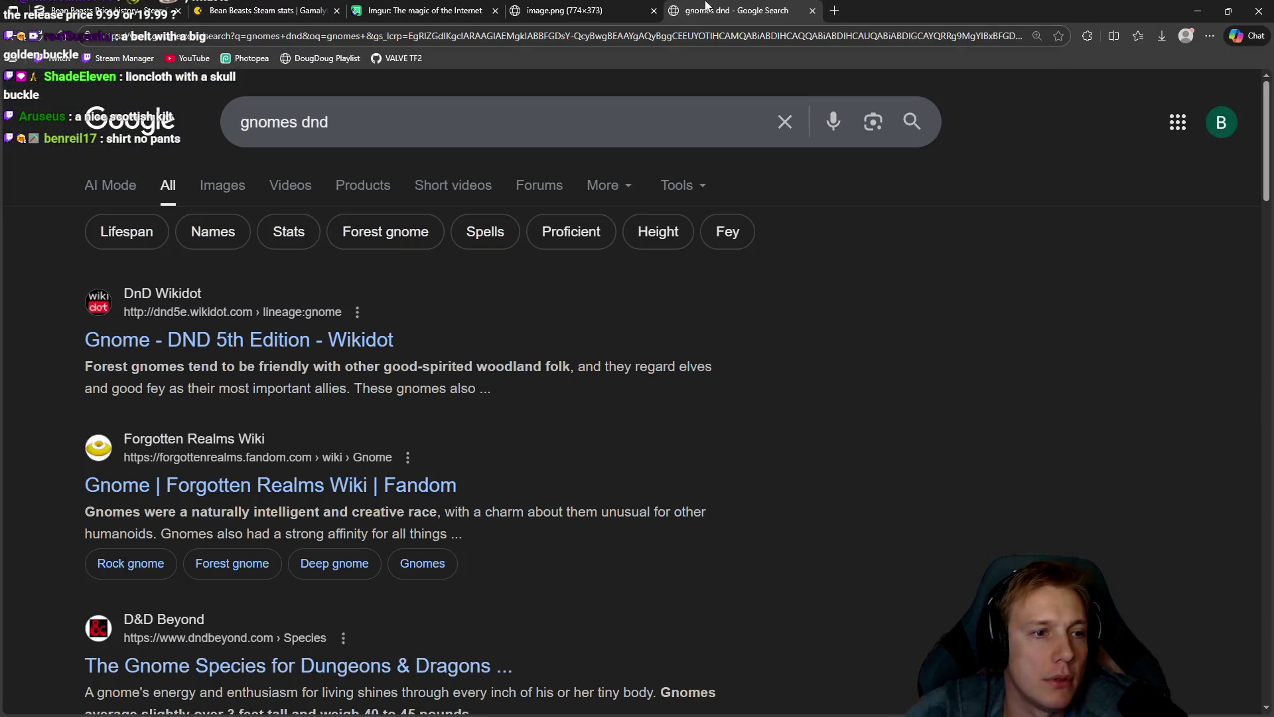
key("alt+Left")
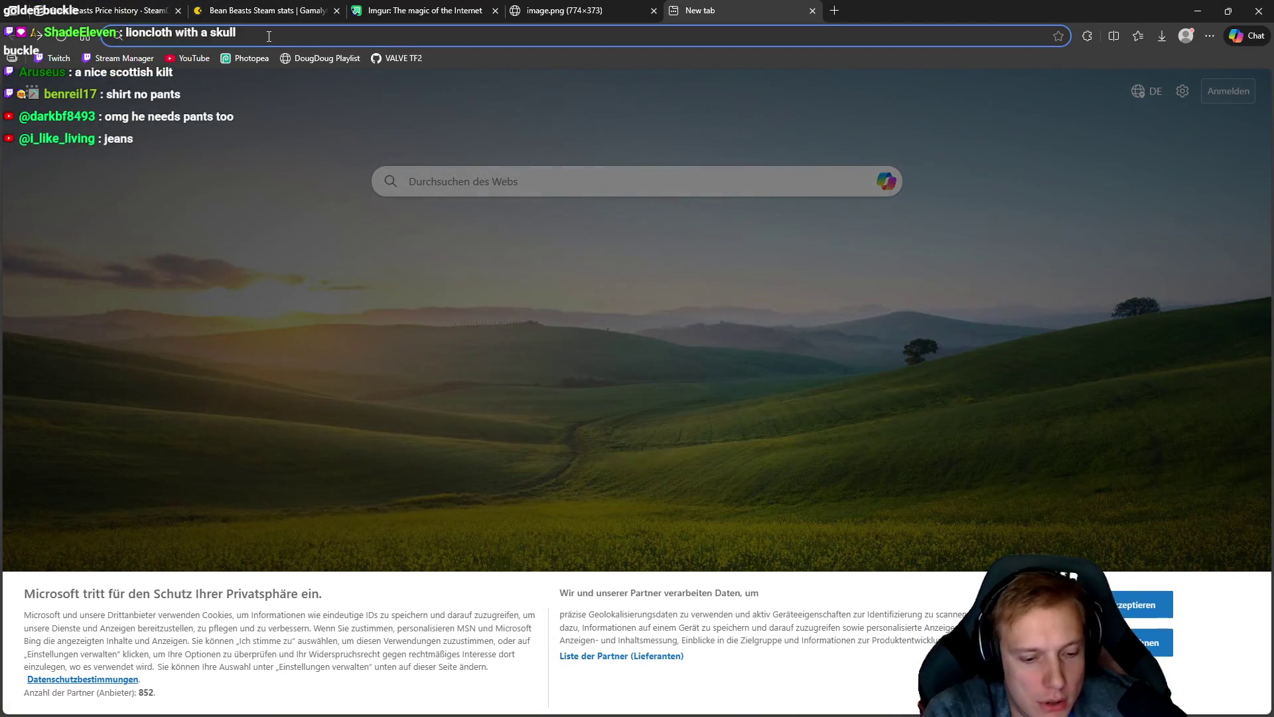
Step: Search for 'gnomes steam db' from the address bar
left_click(268, 35)
type("gnomes")
key("Down")
key("Return")
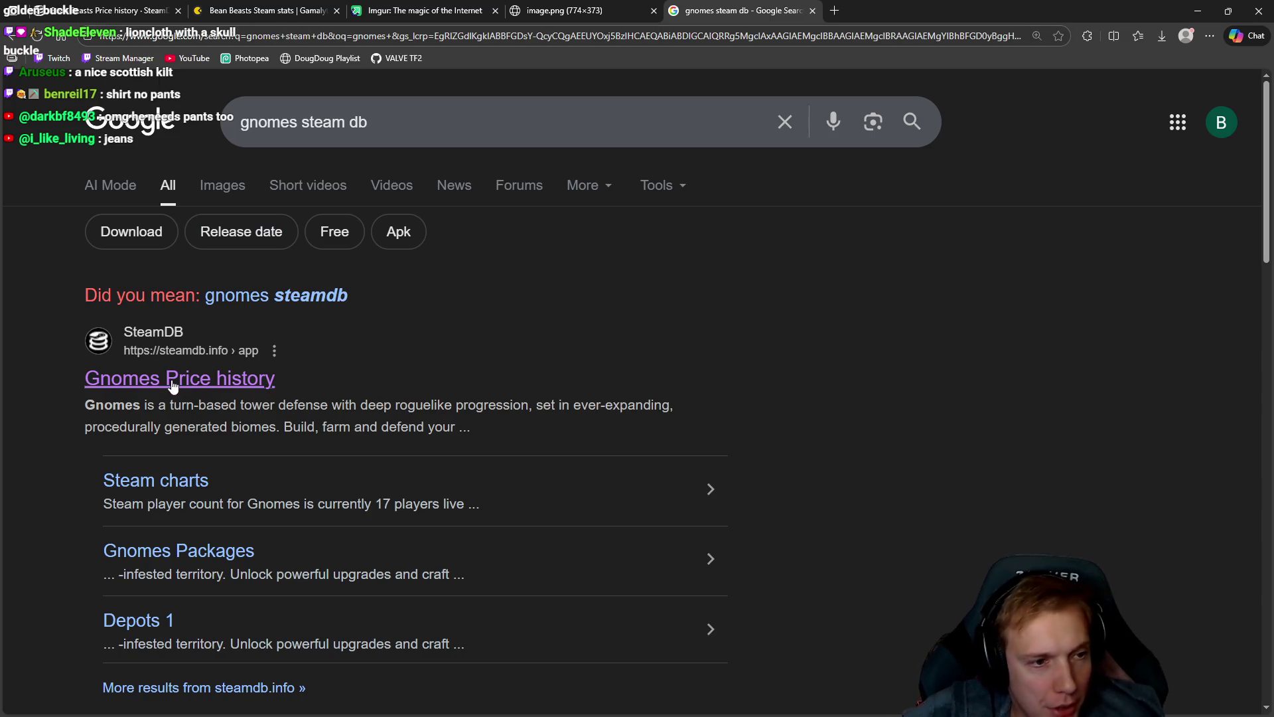
Step: Open the SteamDB Gnomes price history, note the 9,99€ price, and scroll to the EU chart
left_click(174, 382)
scroll(597, 358, "down", 6)
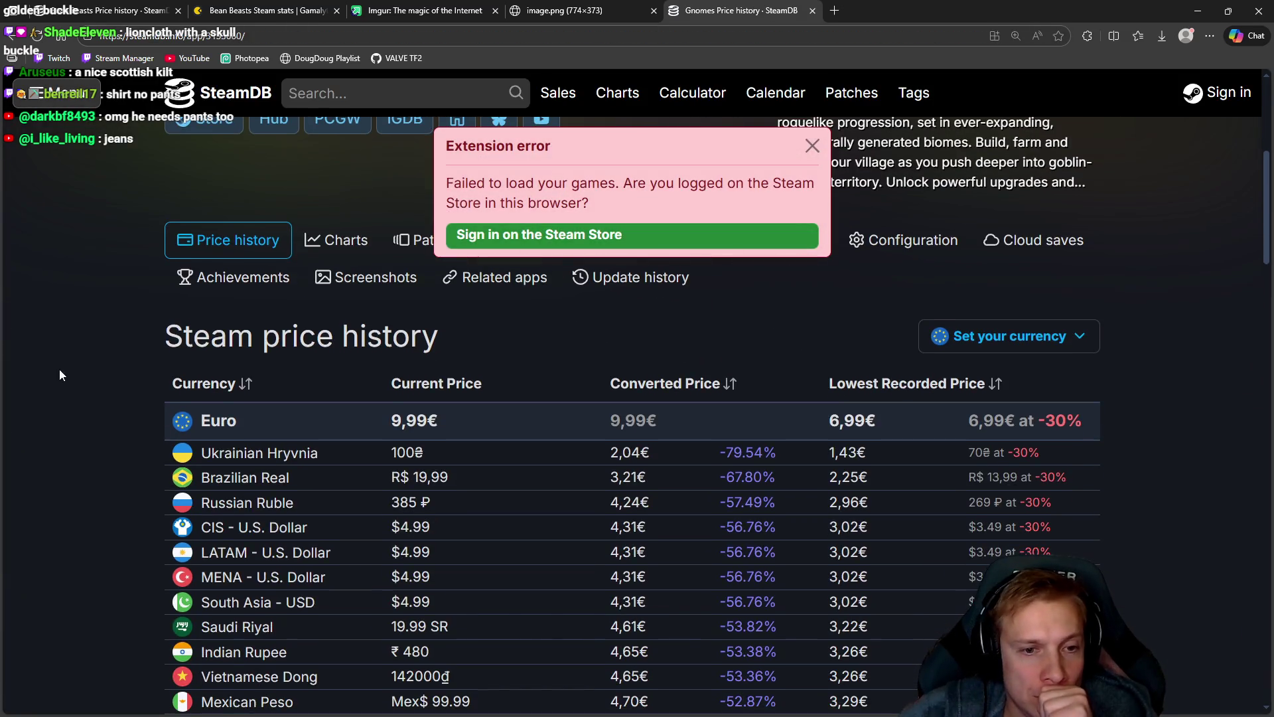
left_click(813, 140)
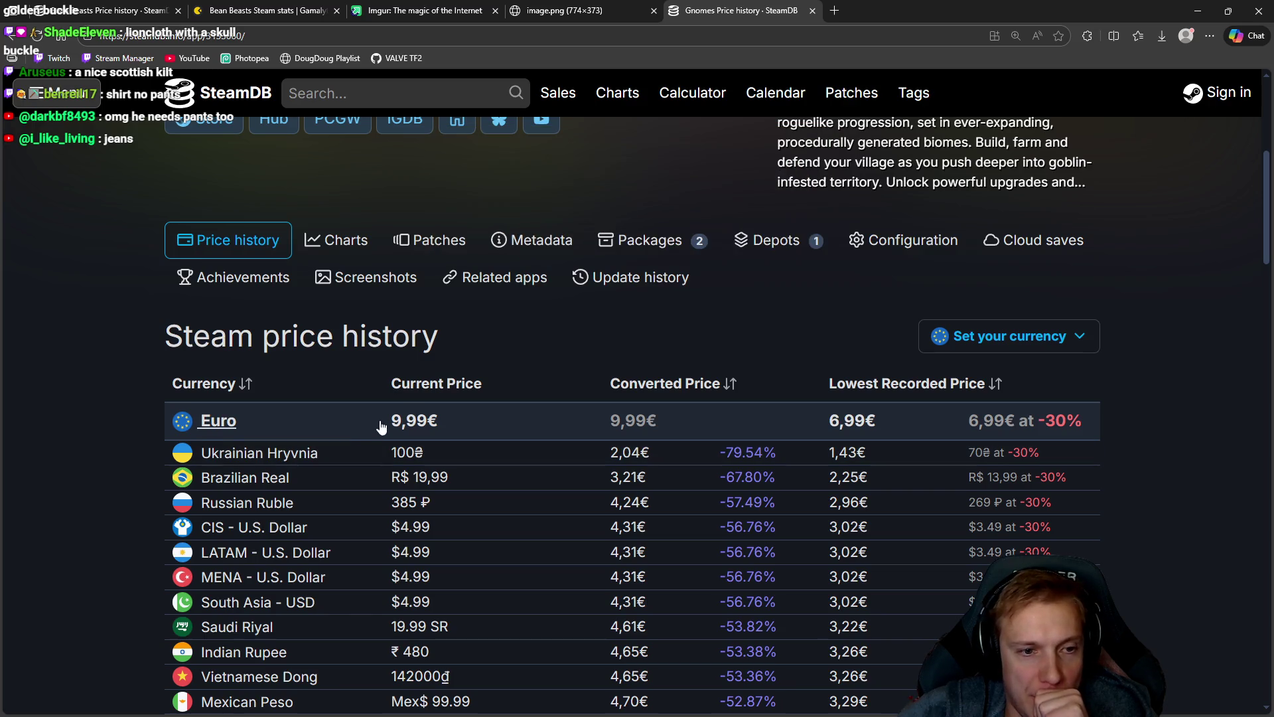
left_click_drag(381, 427, 484, 429)
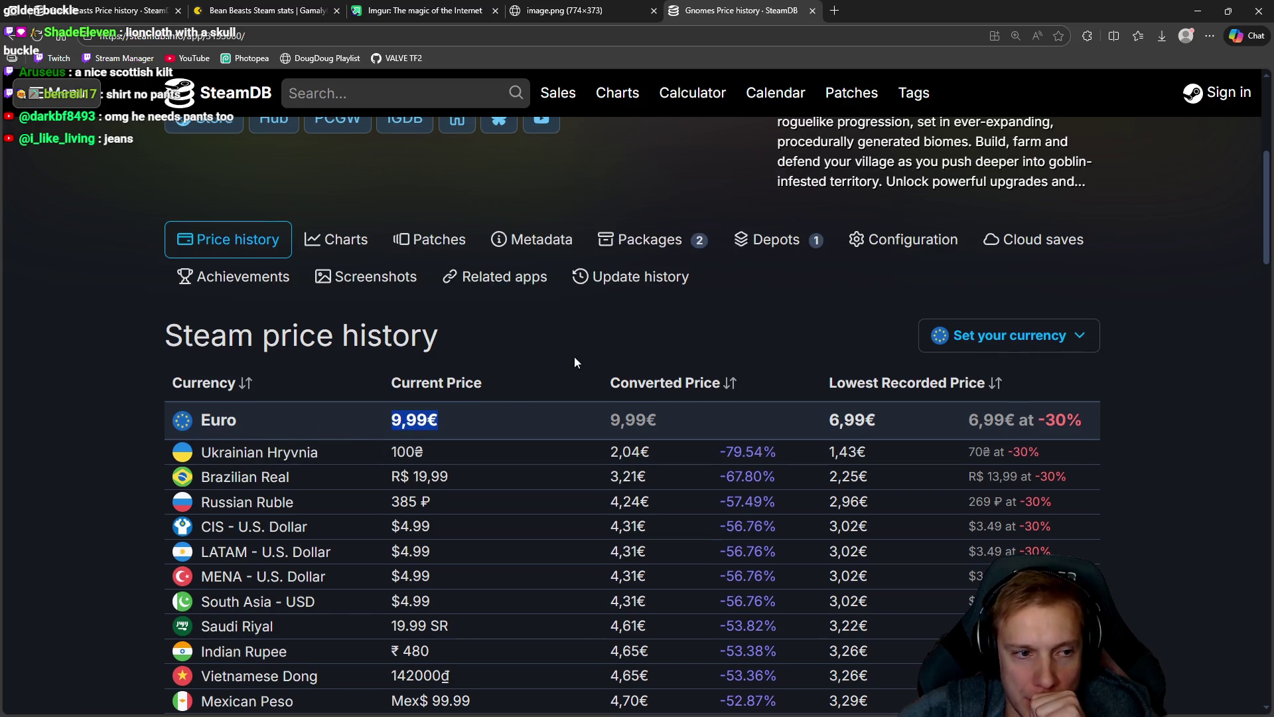
scroll(578, 355, "down", 10)
scroll(670, 391, "down", 5)
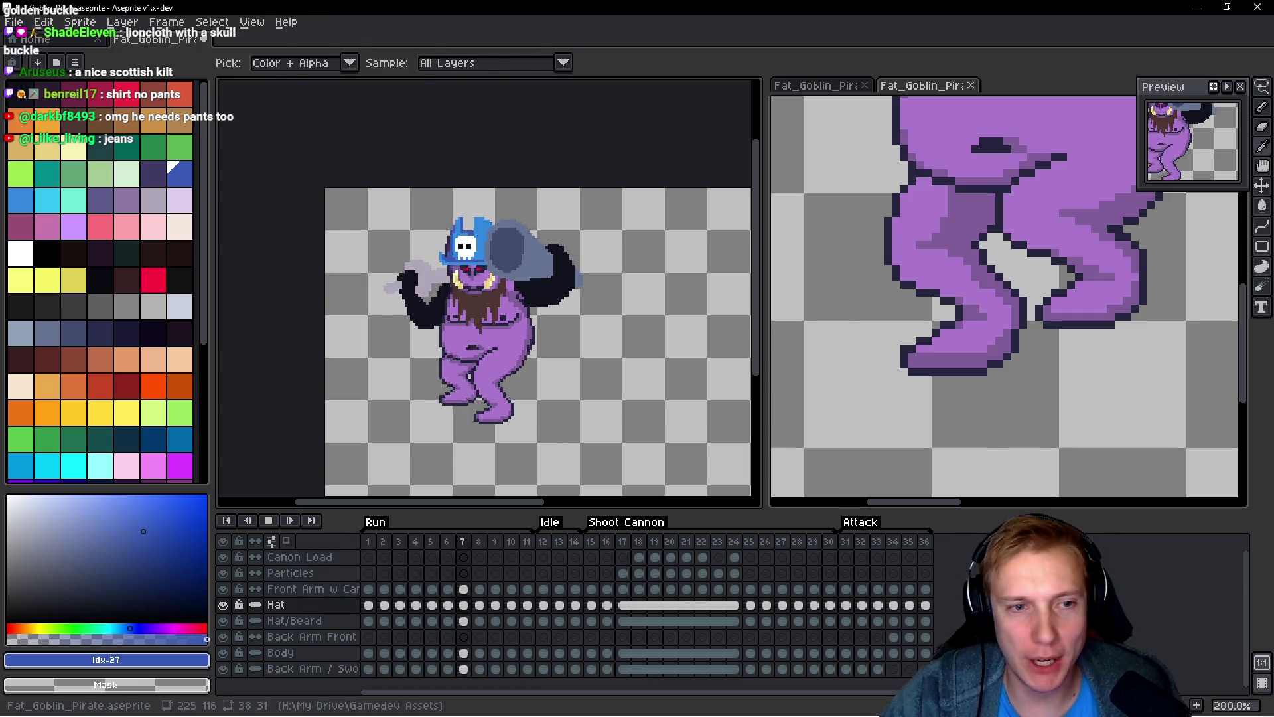
Step: Stop playback on the first frame and add a new empty layer for the trousers
left_click_drag(598, 365, 596, 329)
key("Return")
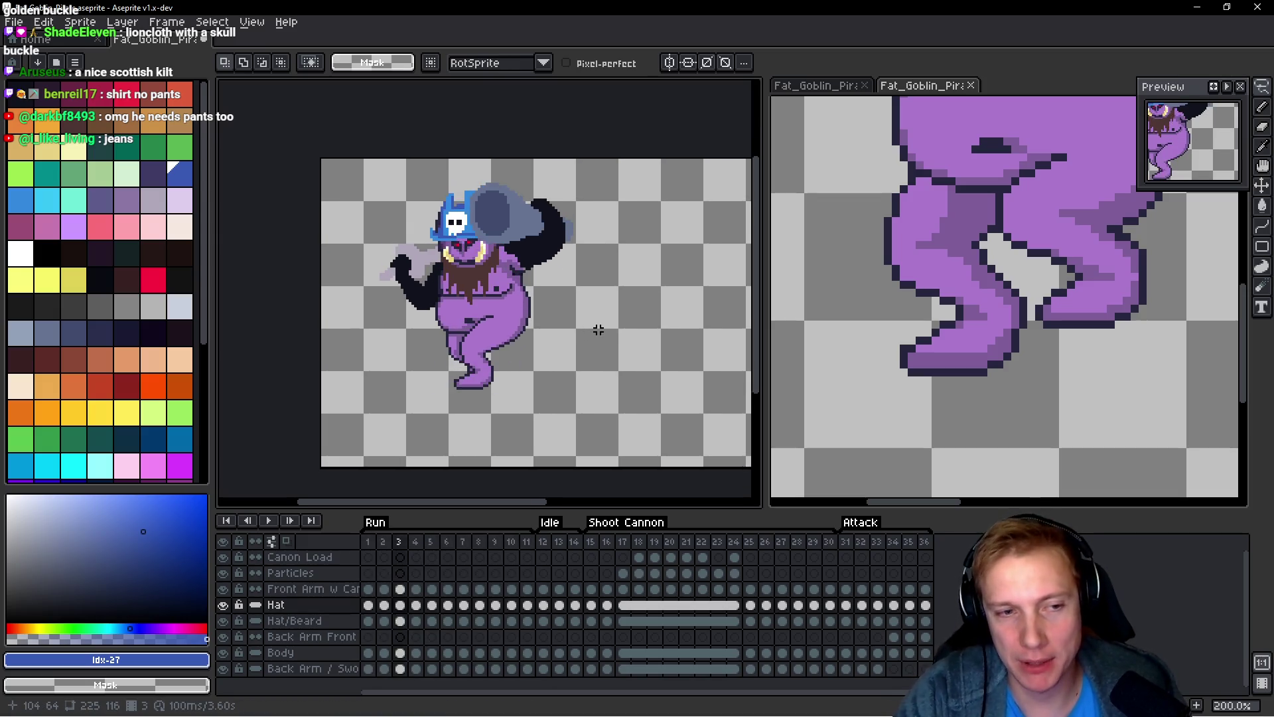
key("Left")
key("Left")
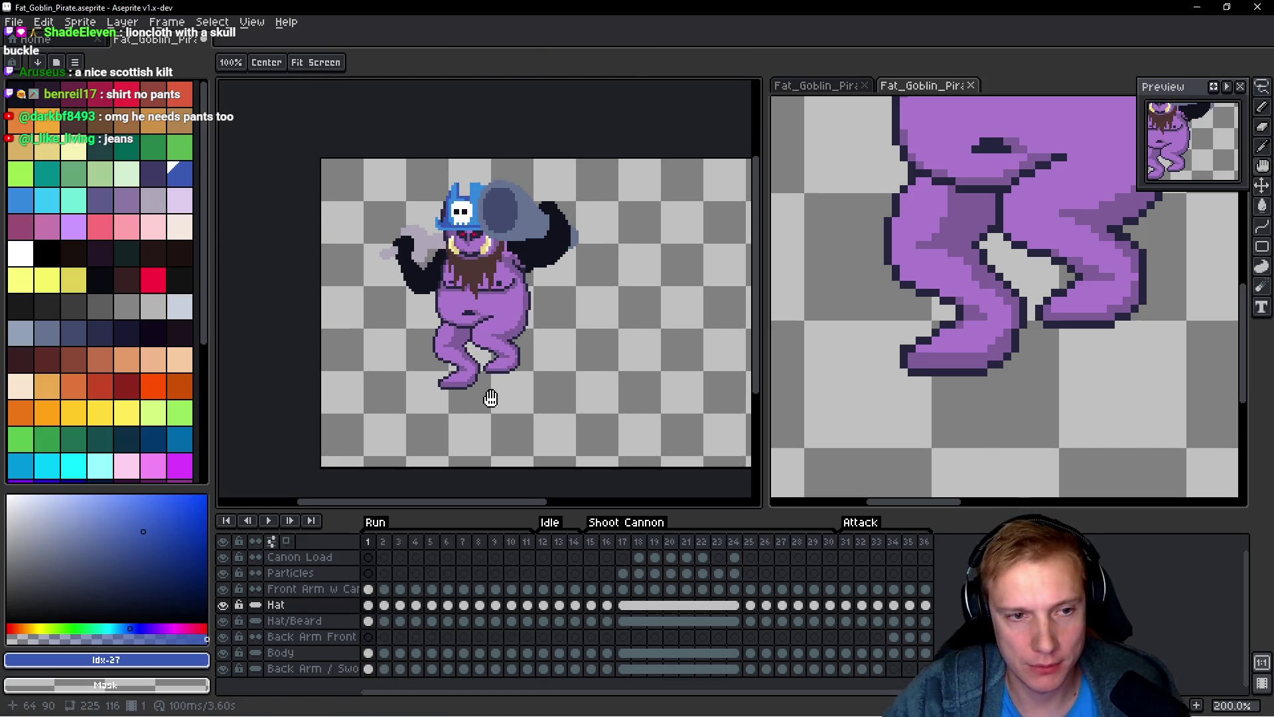
scroll(473, 378, "up", 3)
scroll(588, 292, "up", 2)
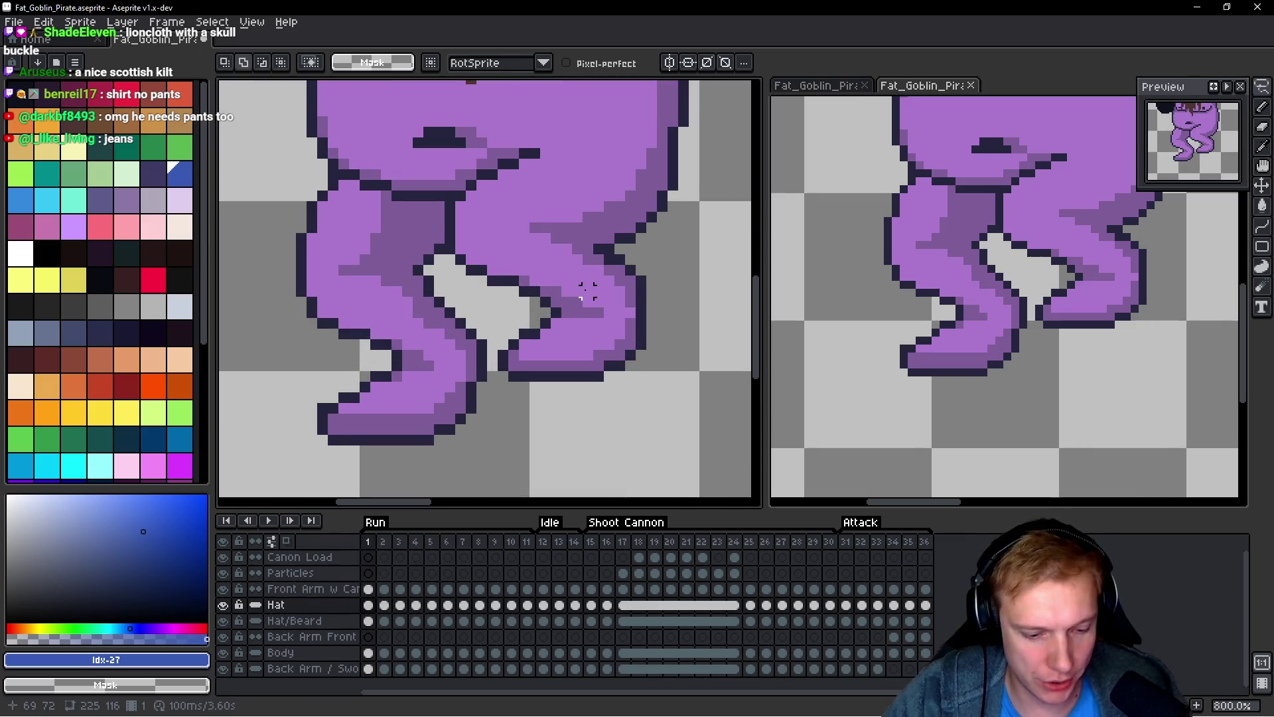
key("shift+n")
Step: Choose dark purple and the Pencil for drawing the trousers over the belly and legs
left_click_drag(556, 227, 506, 319)
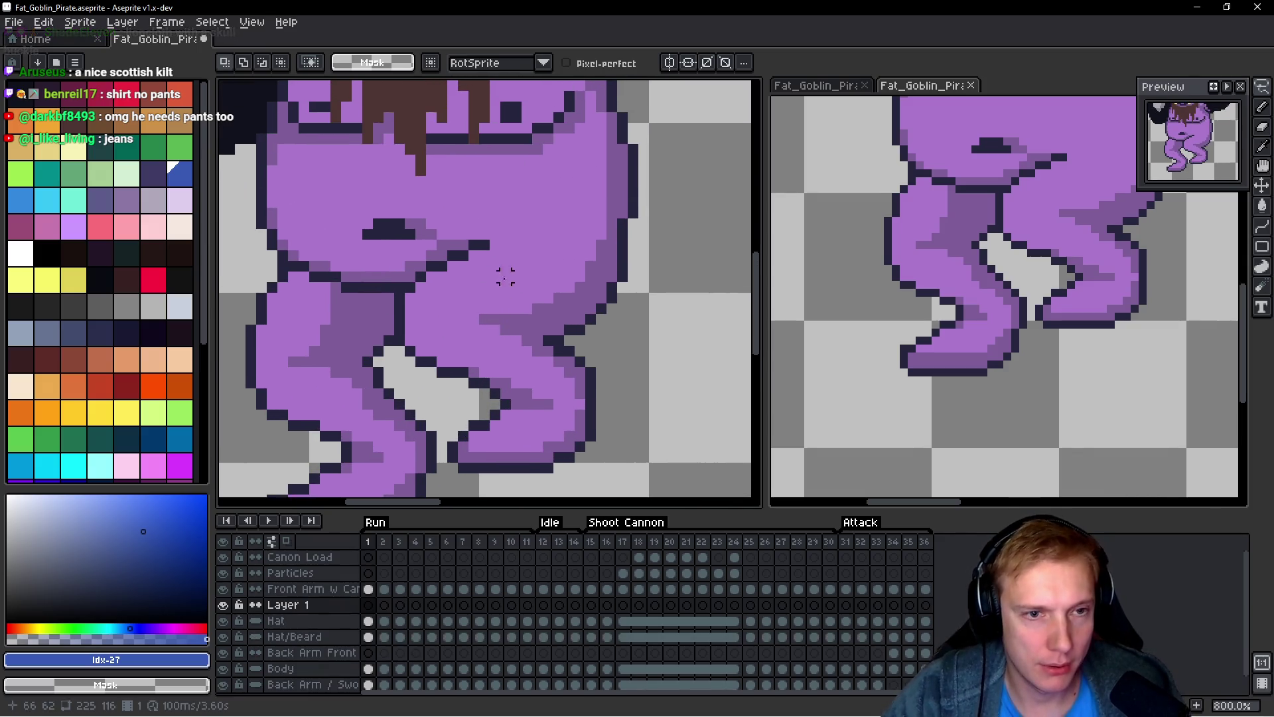
left_click_drag(525, 266, 512, 302)
key("b")
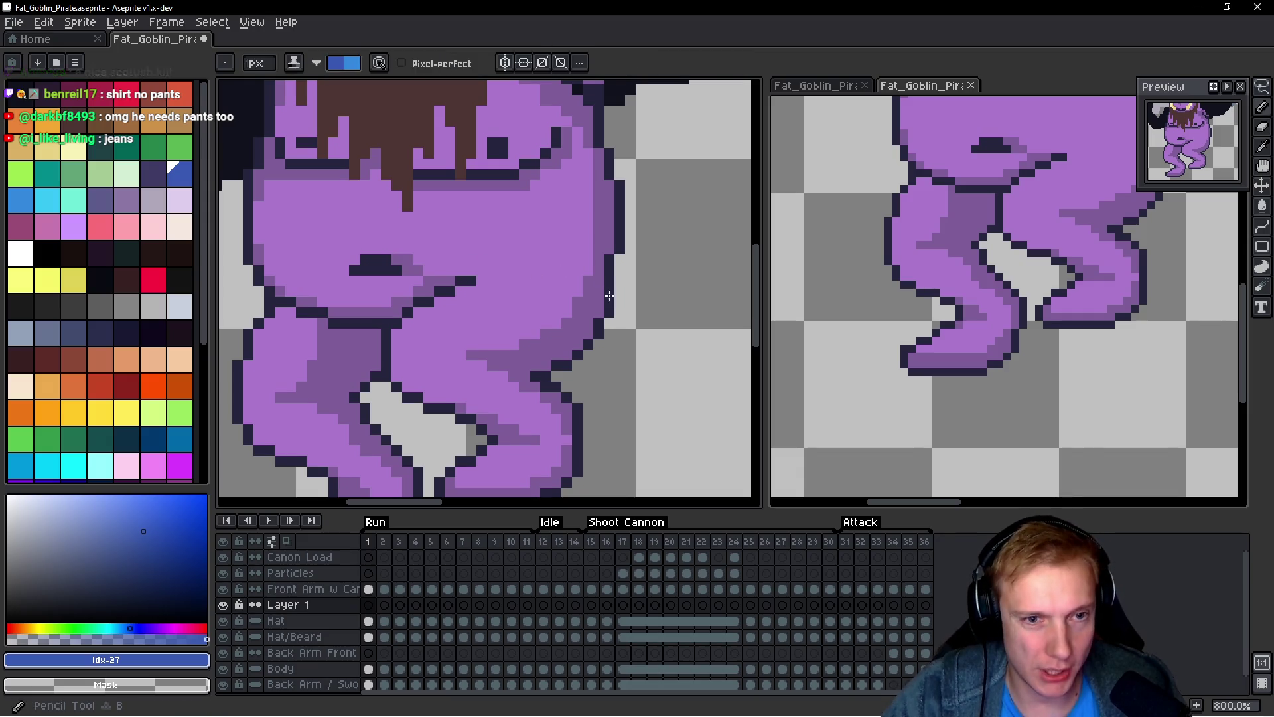
left_click_drag(575, 266, 592, 260)
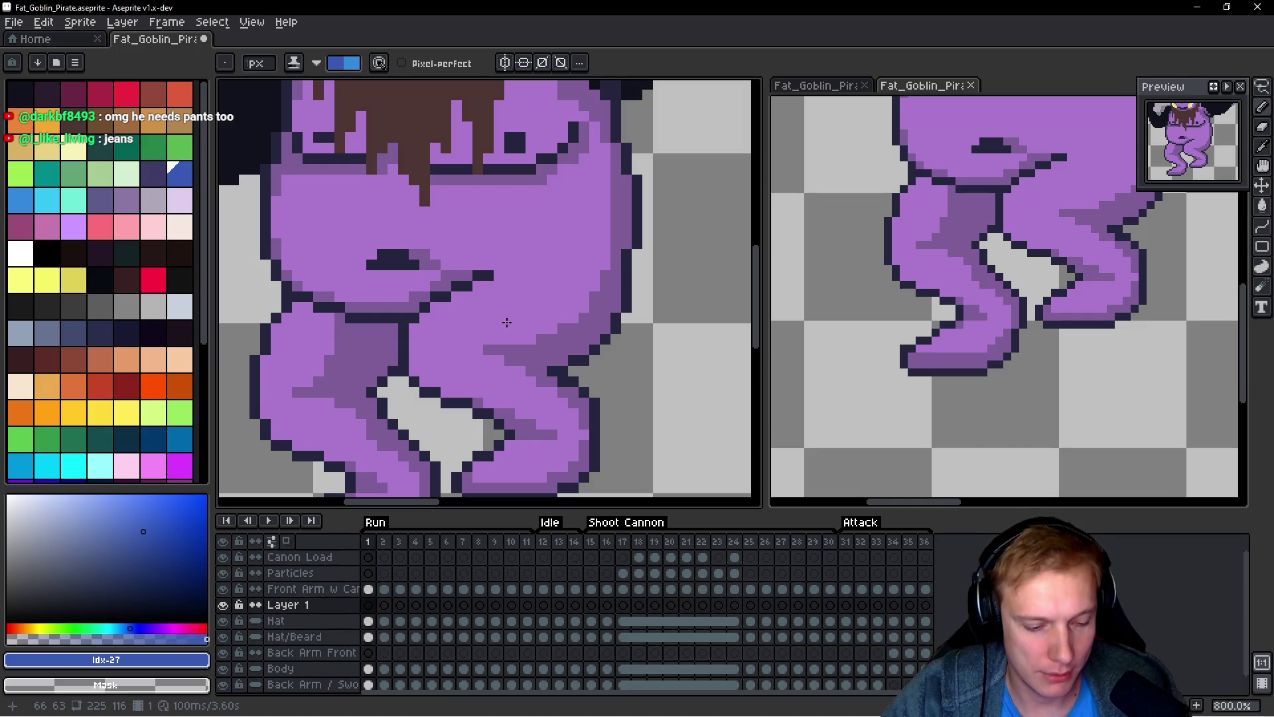
key("v")
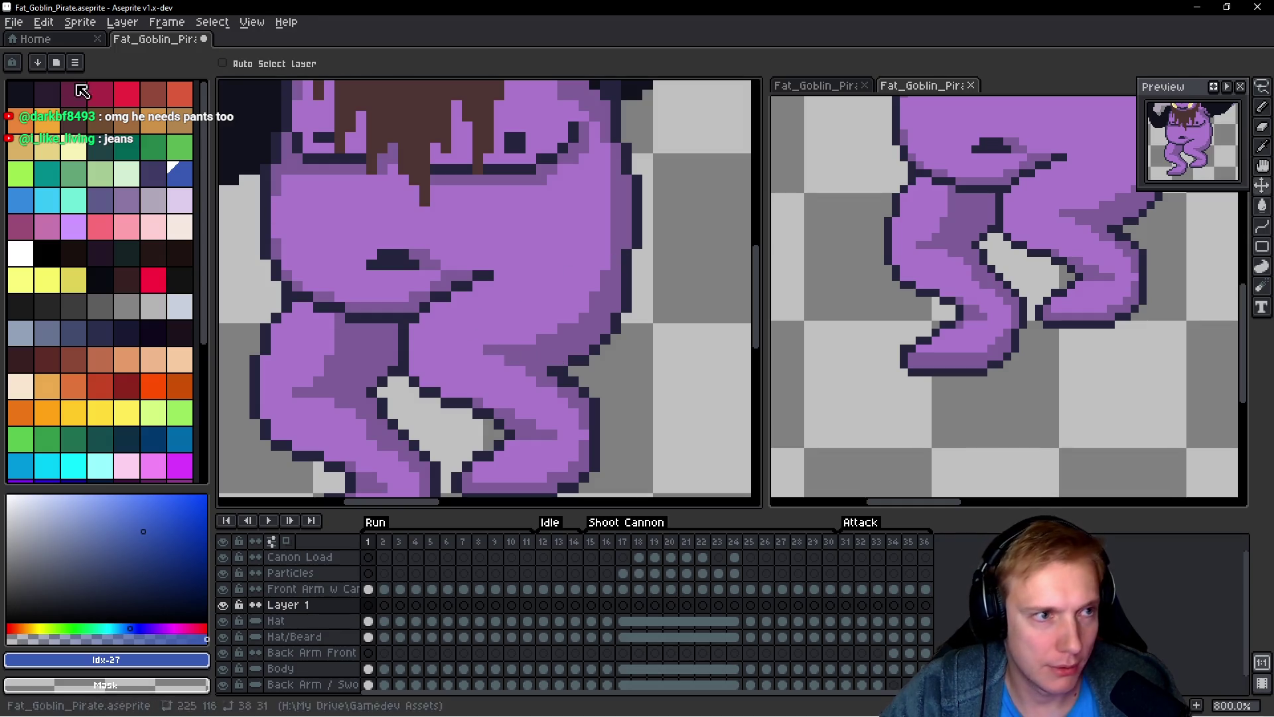
left_click(93, 123)
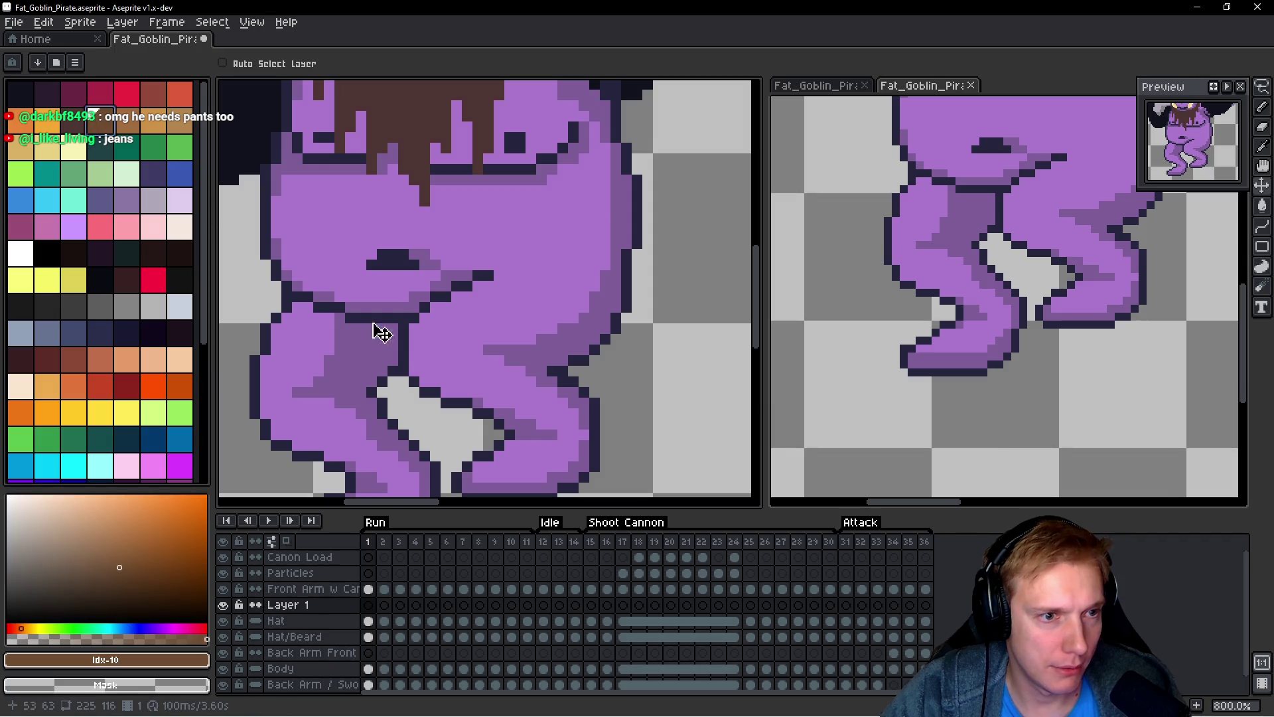
left_click(52, 95)
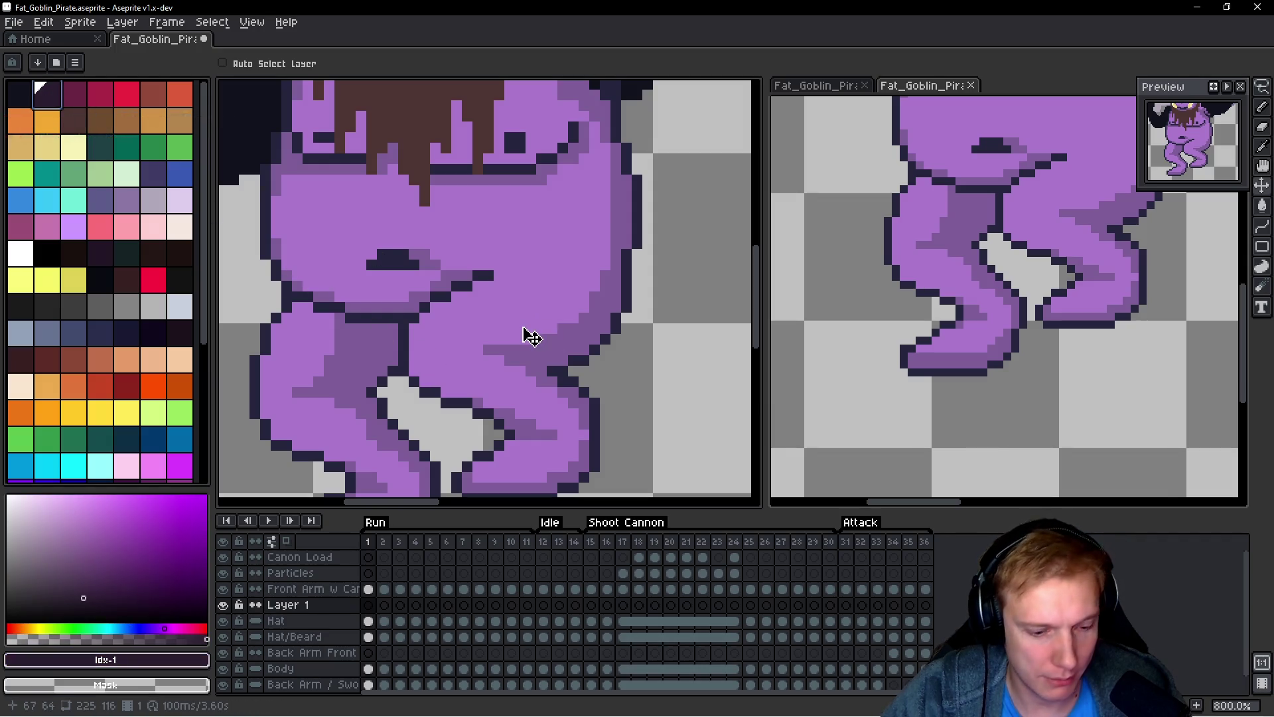
key("b")
Step: Draw the trouser outline along the waistband, across the hips and down the left leg hem
left_click(487, 340)
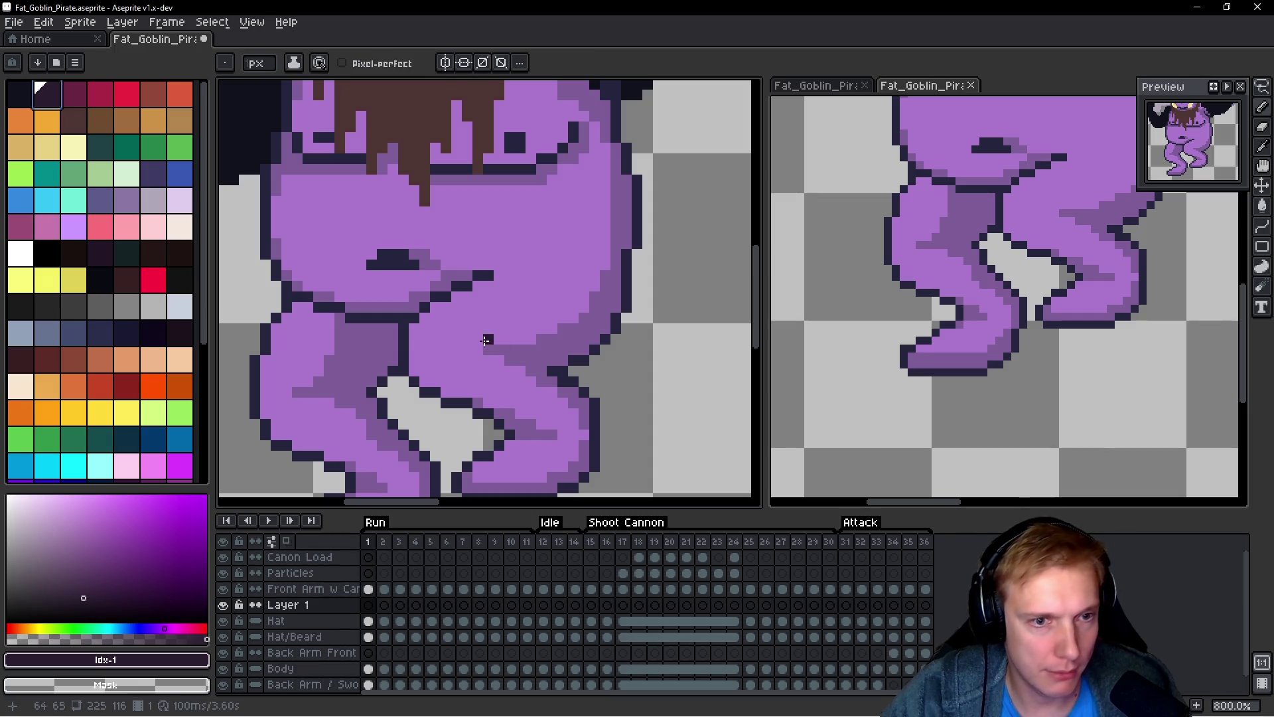
mouse_move(563, 367)
left_mouse_down()
mouse_move(458, 327)
mouse_move(397, 332)
mouse_move(401, 306)
mouse_move(568, 347)
left_mouse_up()
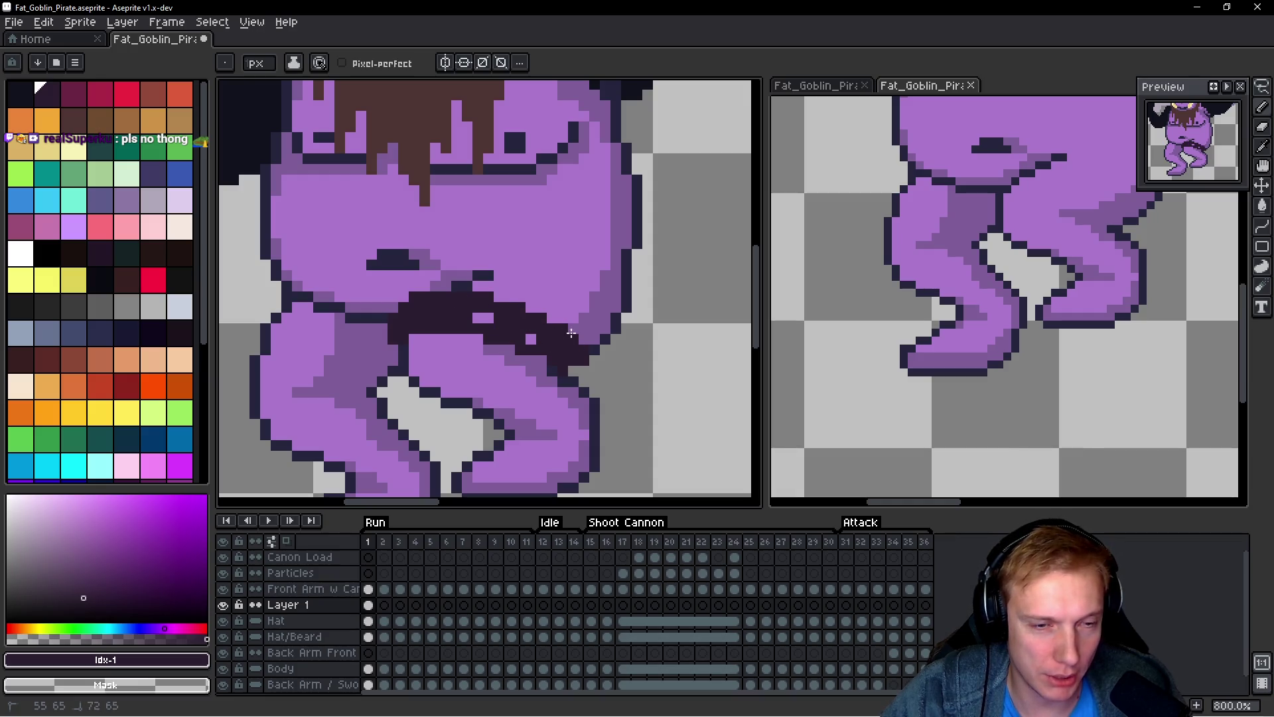
left_click_drag(532, 318, 464, 357)
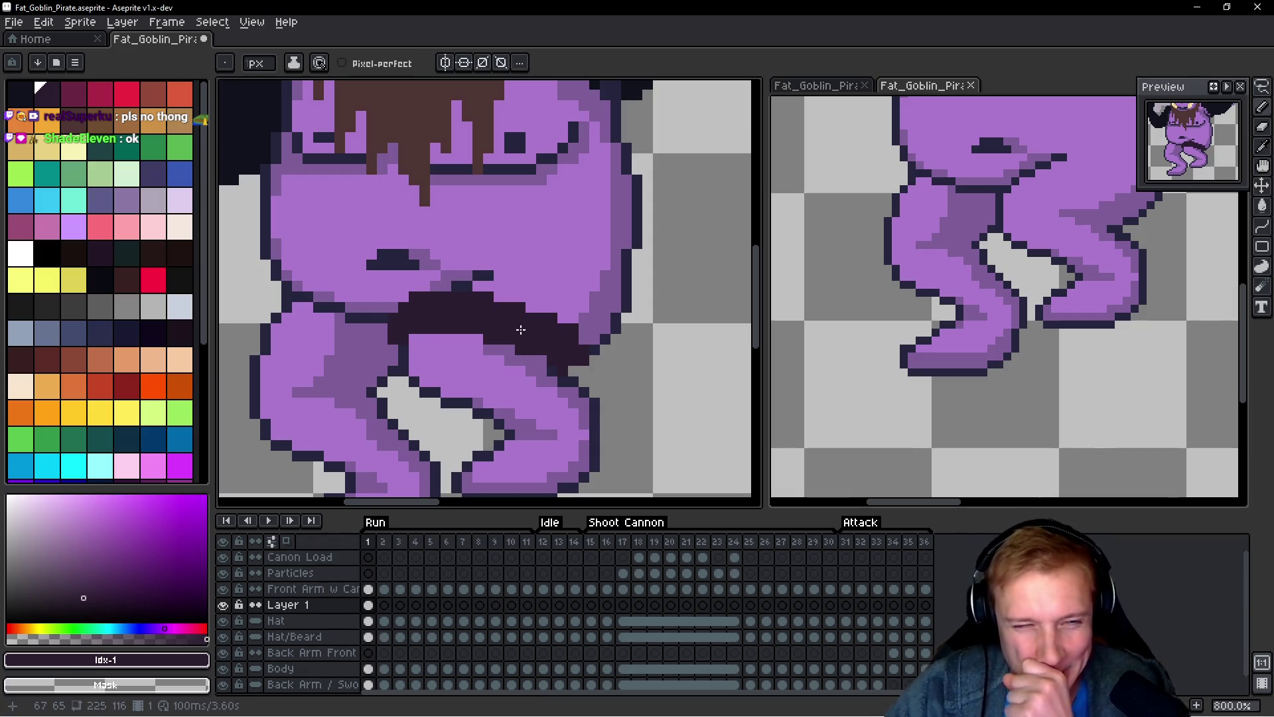
key("Return")
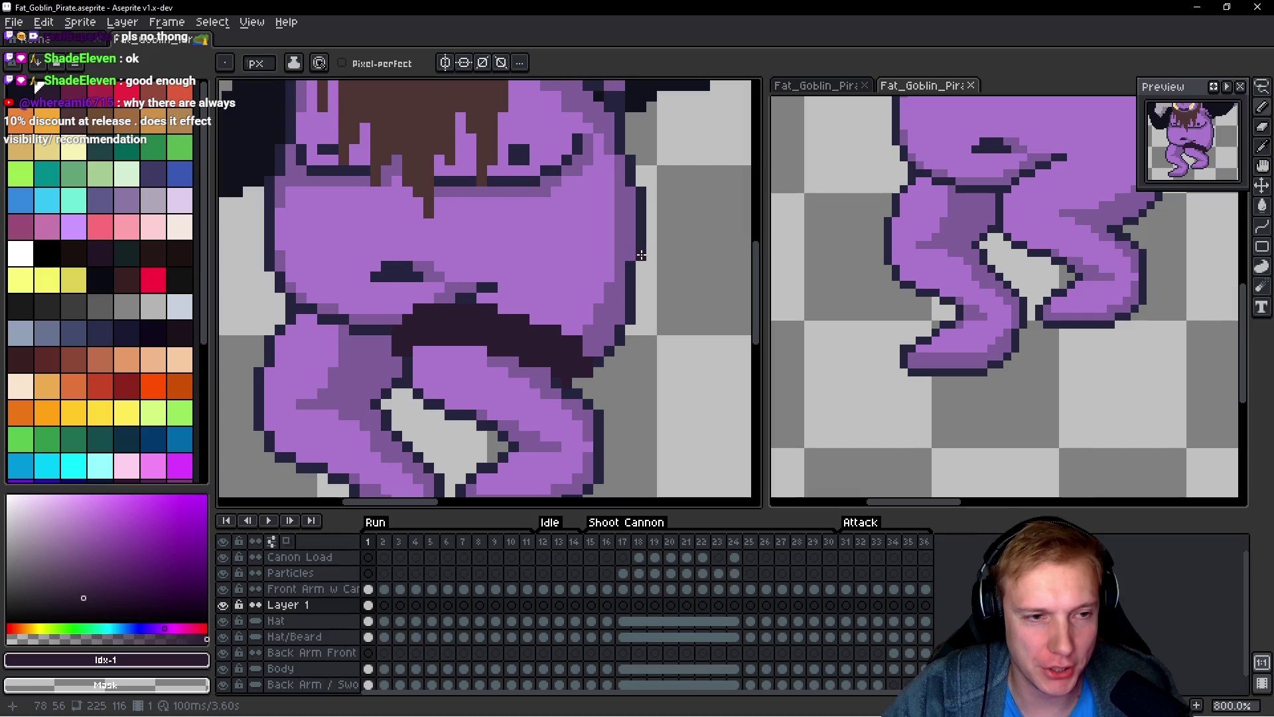
mouse_move(478, 291)
left_mouse_down()
mouse_move(513, 267)
mouse_move(633, 242)
mouse_move(415, 300)
mouse_move(348, 297)
mouse_move(274, 266)
mouse_move(278, 309)
mouse_move(266, 330)
left_mouse_up()
left_click(257, 326)
mouse_move(242, 383)
left_mouse_down()
mouse_move(387, 405)
mouse_move(265, 354)
left_mouse_up()
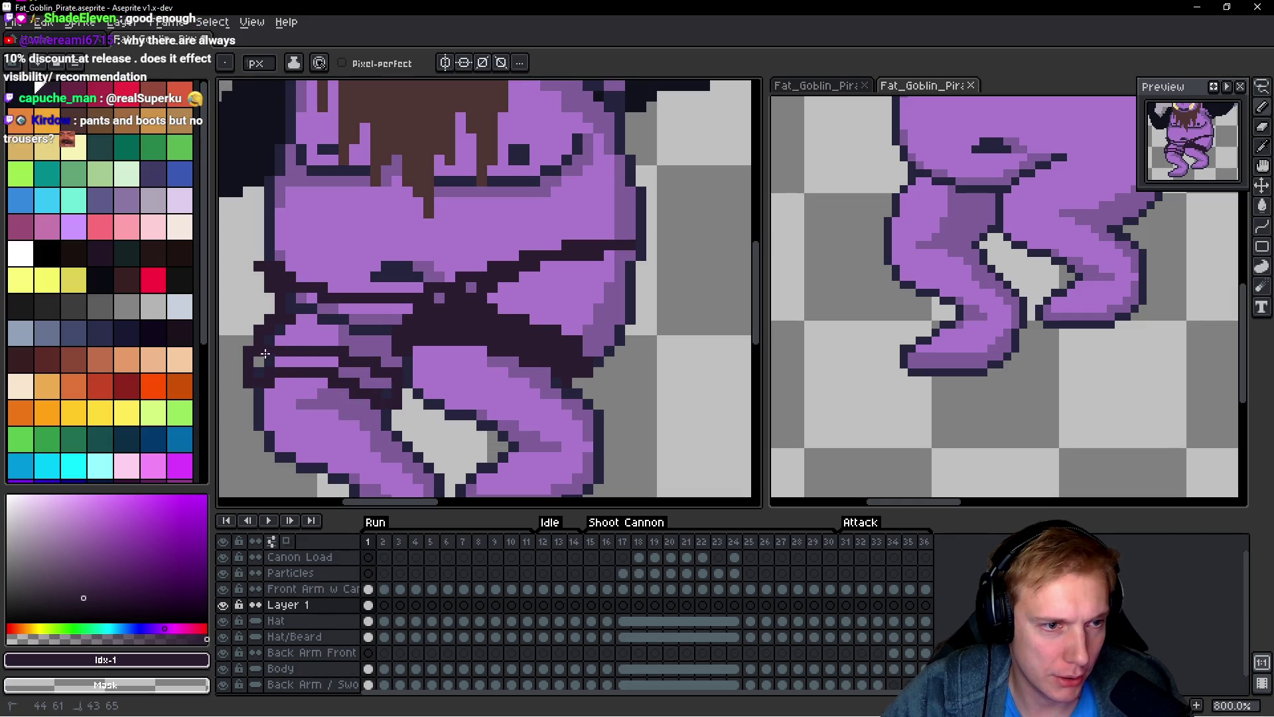
Step: Paint dark over the remaining purple gaps inside the trousers
scroll(482, 257, "down", 4)
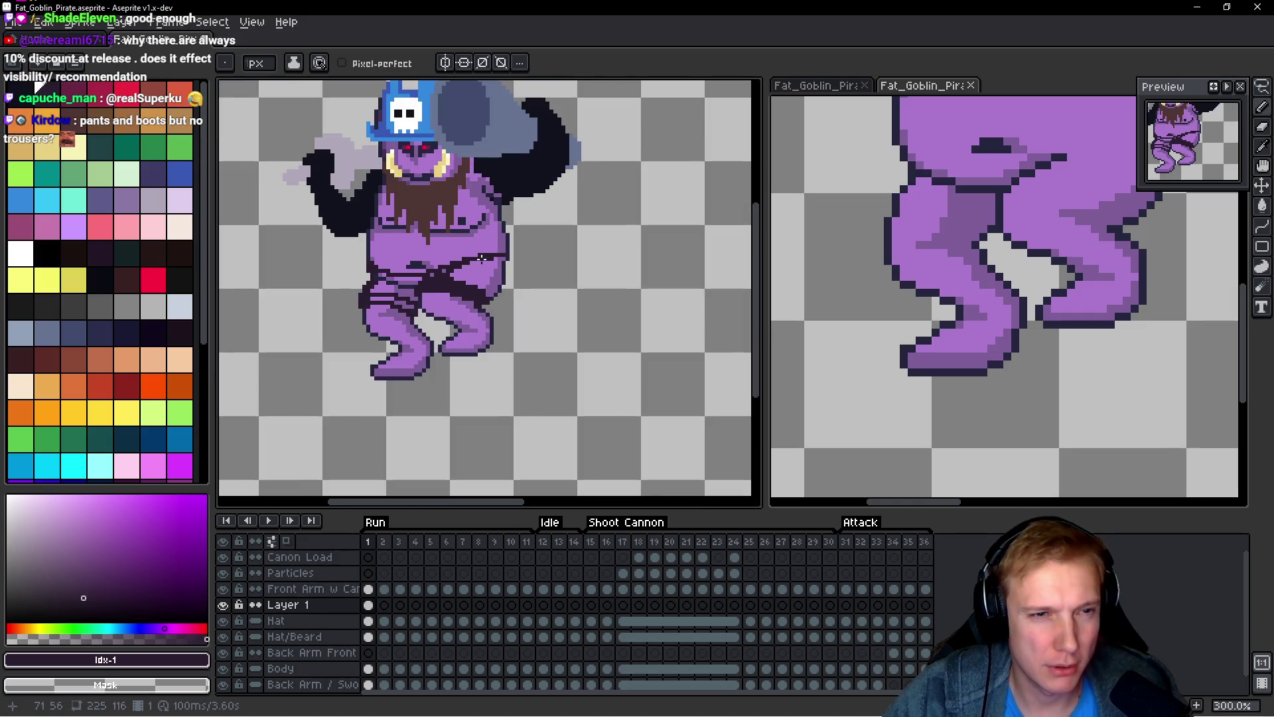
scroll(482, 256, "up", 2)
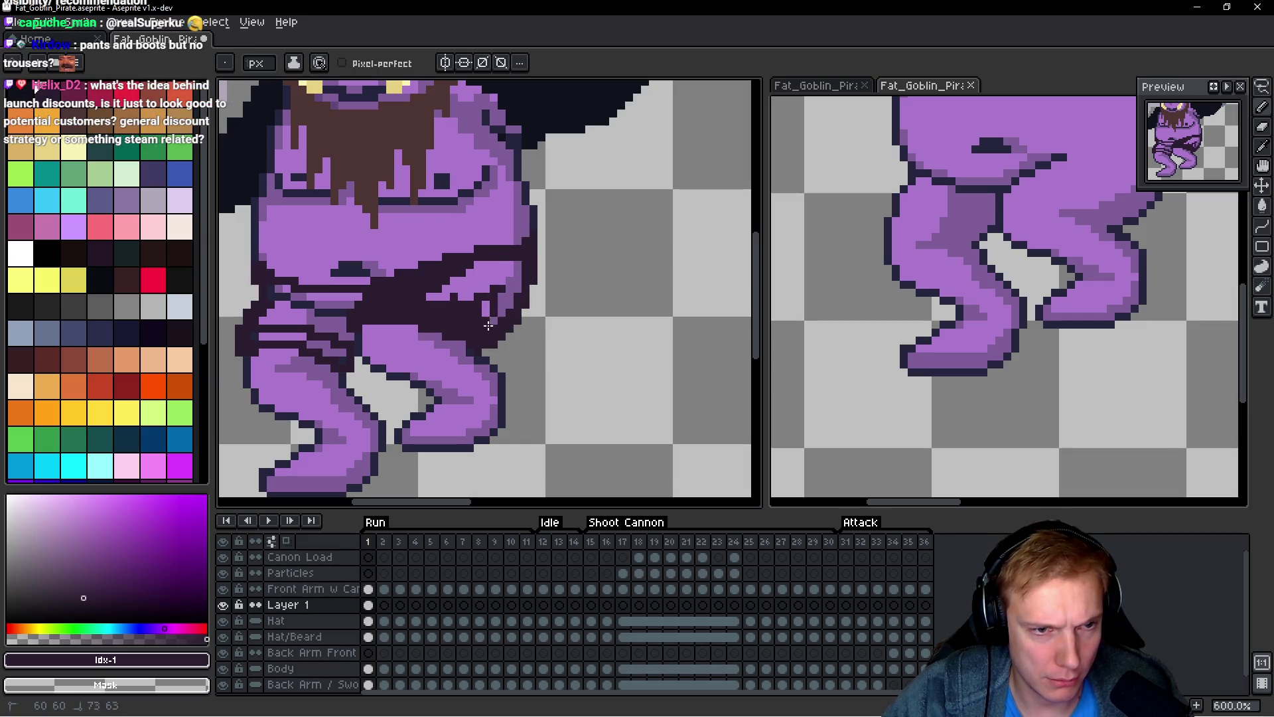
mouse_move(495, 282)
left_mouse_down()
mouse_move(444, 293)
mouse_move(510, 265)
mouse_move(507, 289)
left_mouse_up()
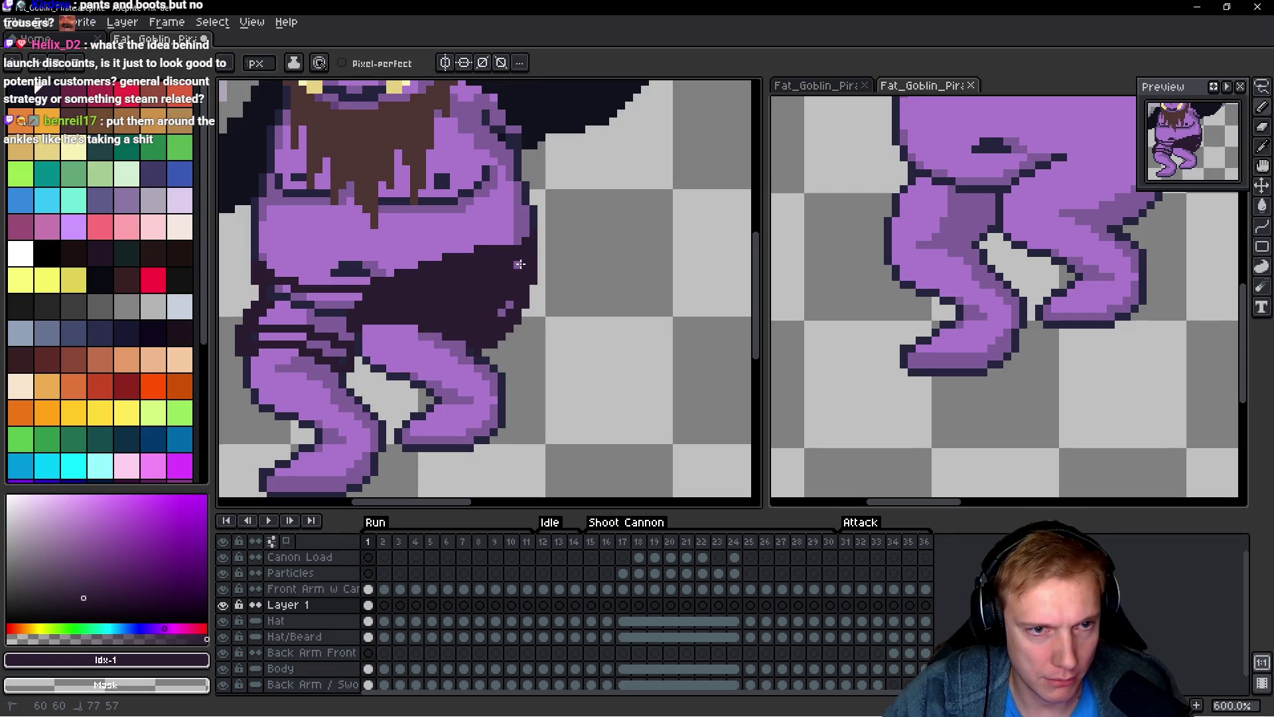
scroll(485, 318, "left", 3)
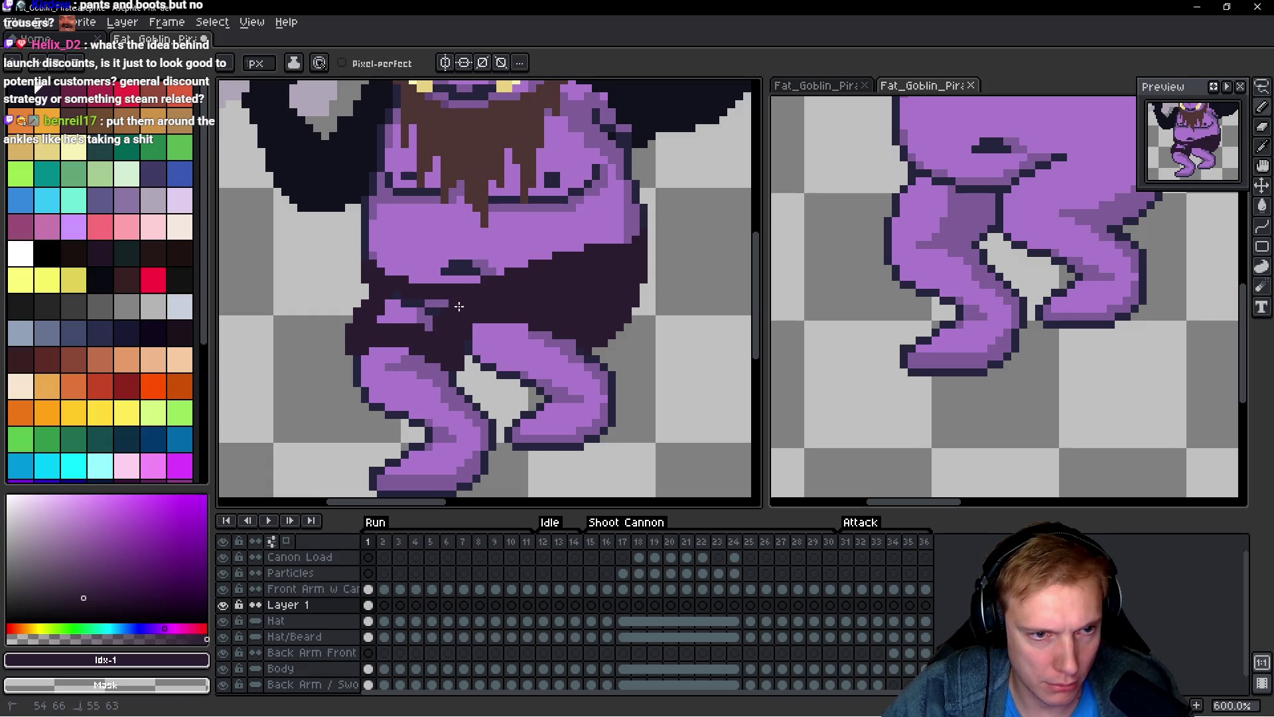
scroll(441, 310, "up", 2)
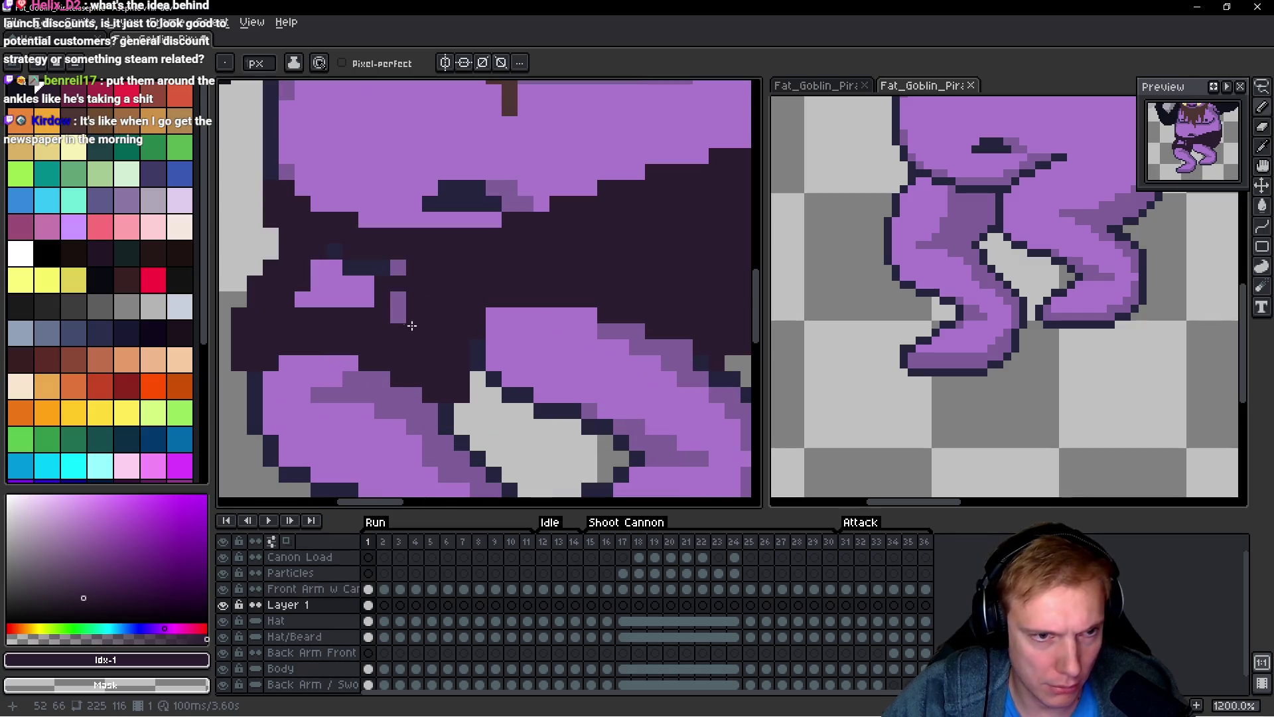
mouse_move(321, 271)
left_mouse_down()
mouse_move(335, 292)
mouse_move(302, 298)
mouse_move(359, 282)
left_mouse_up()
scroll(504, 290, "down", 3)
scroll(504, 290, "down", 1)
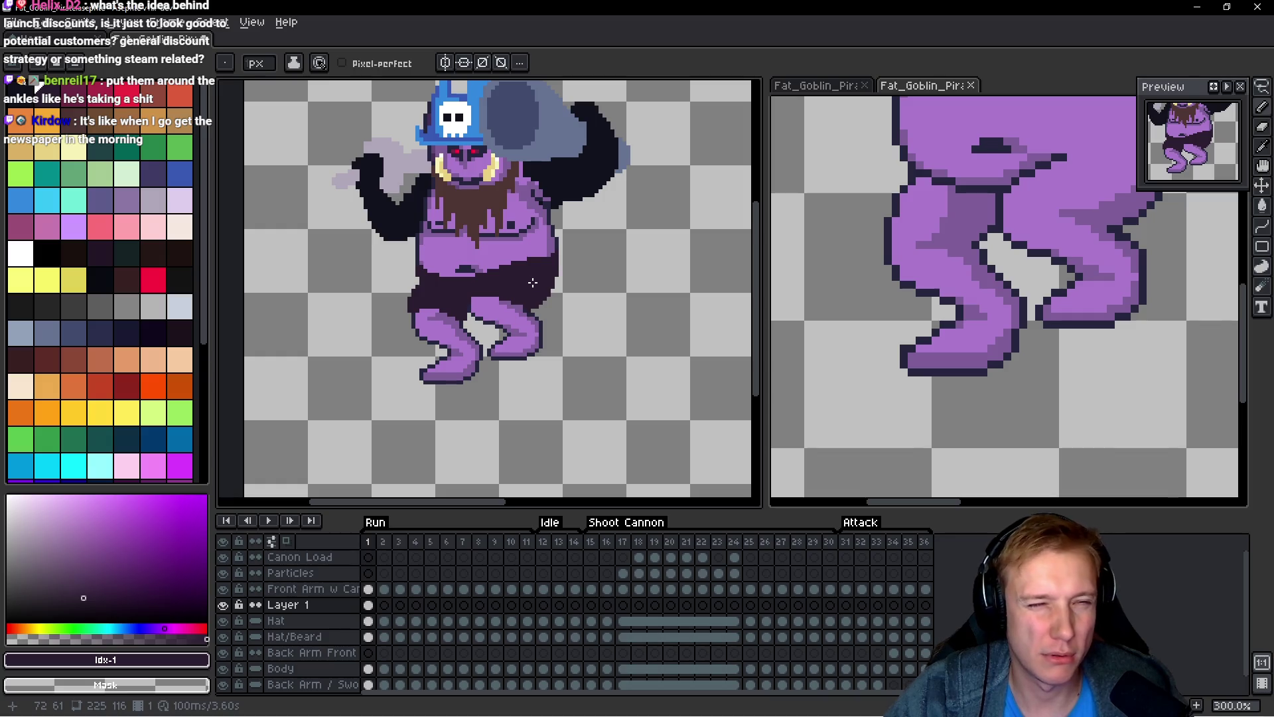
scroll(477, 387, "up", 3)
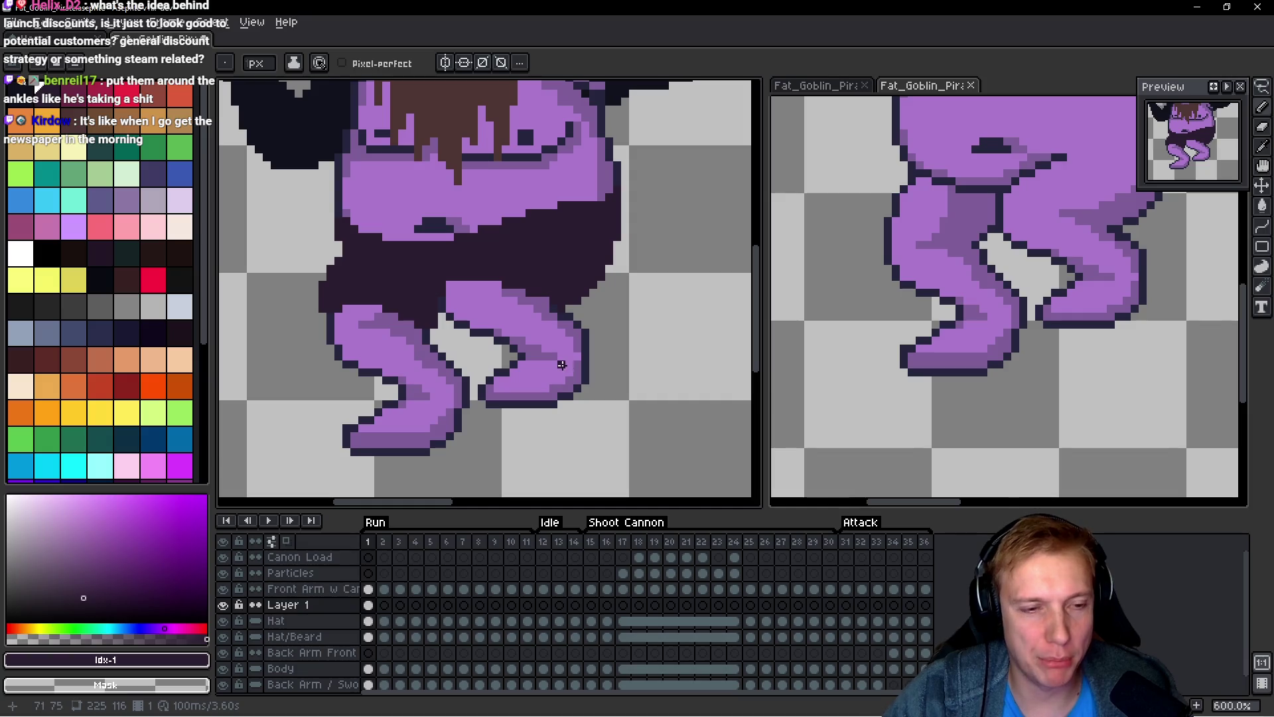
scroll(558, 355, "down", 3)
scroll(551, 348, "up", 1)
scroll(544, 343, "down", 1)
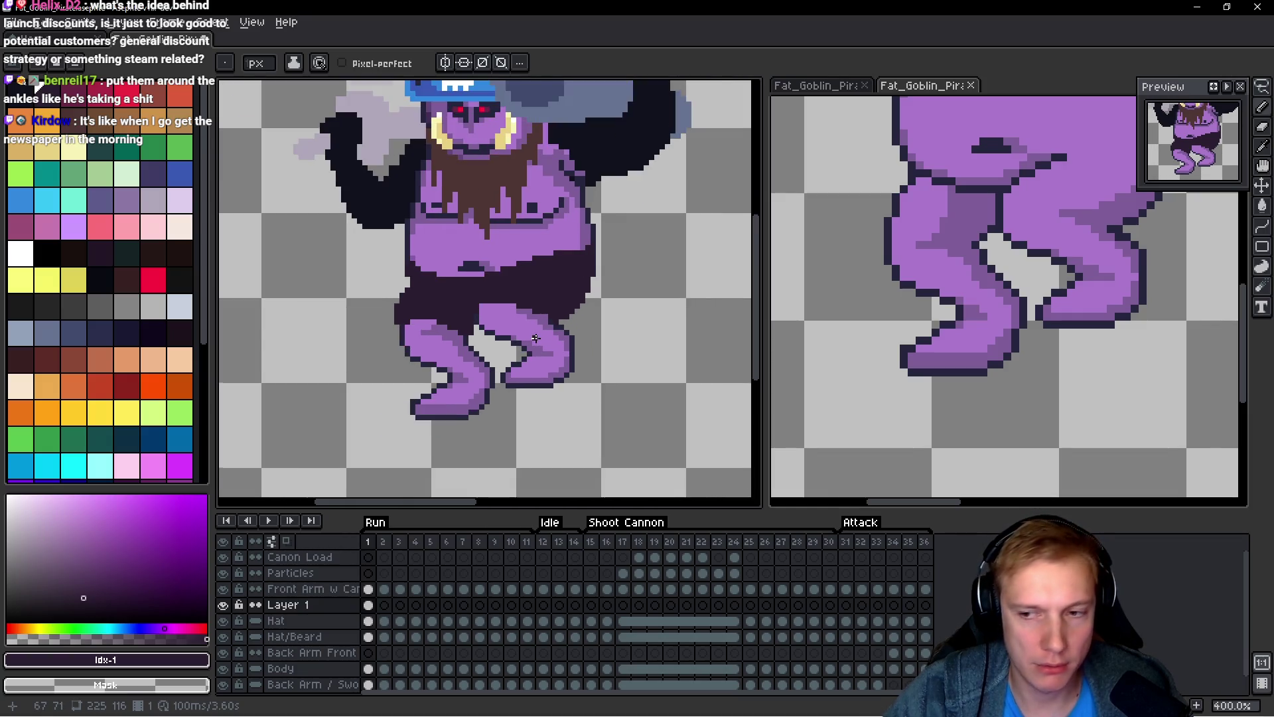
scroll(535, 337, "up", 2)
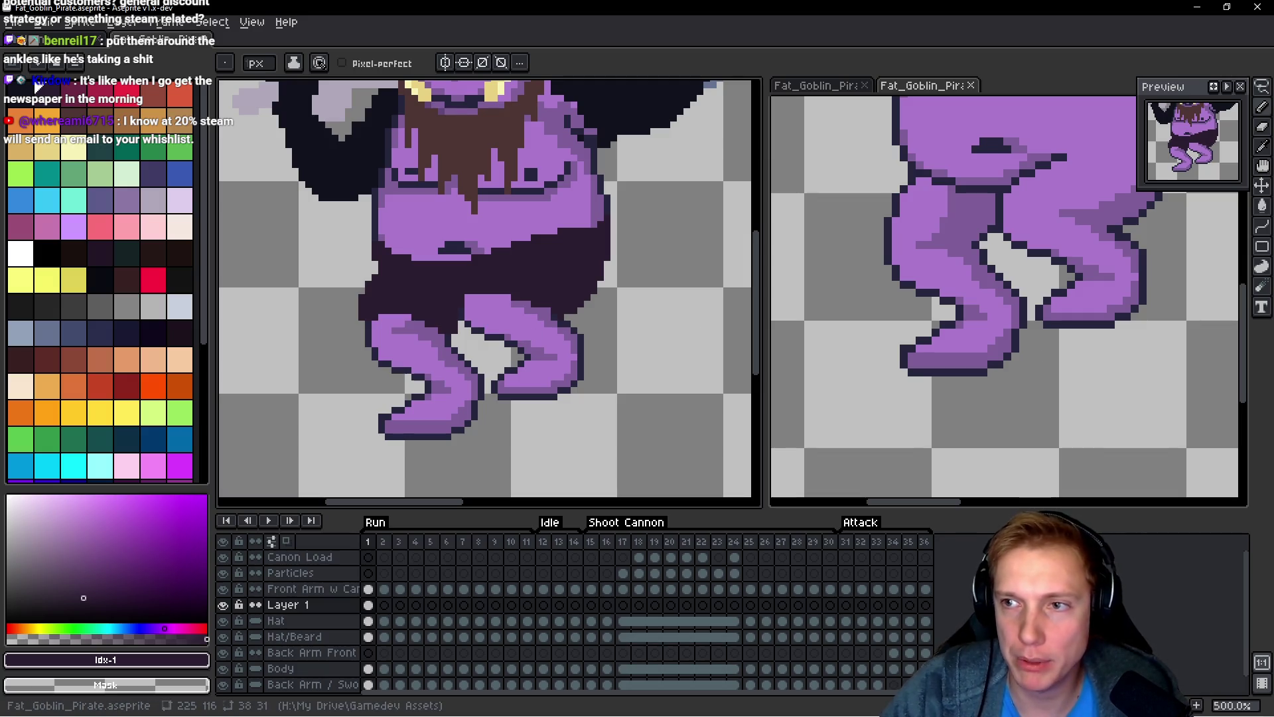
scroll(593, 326, "up", 2)
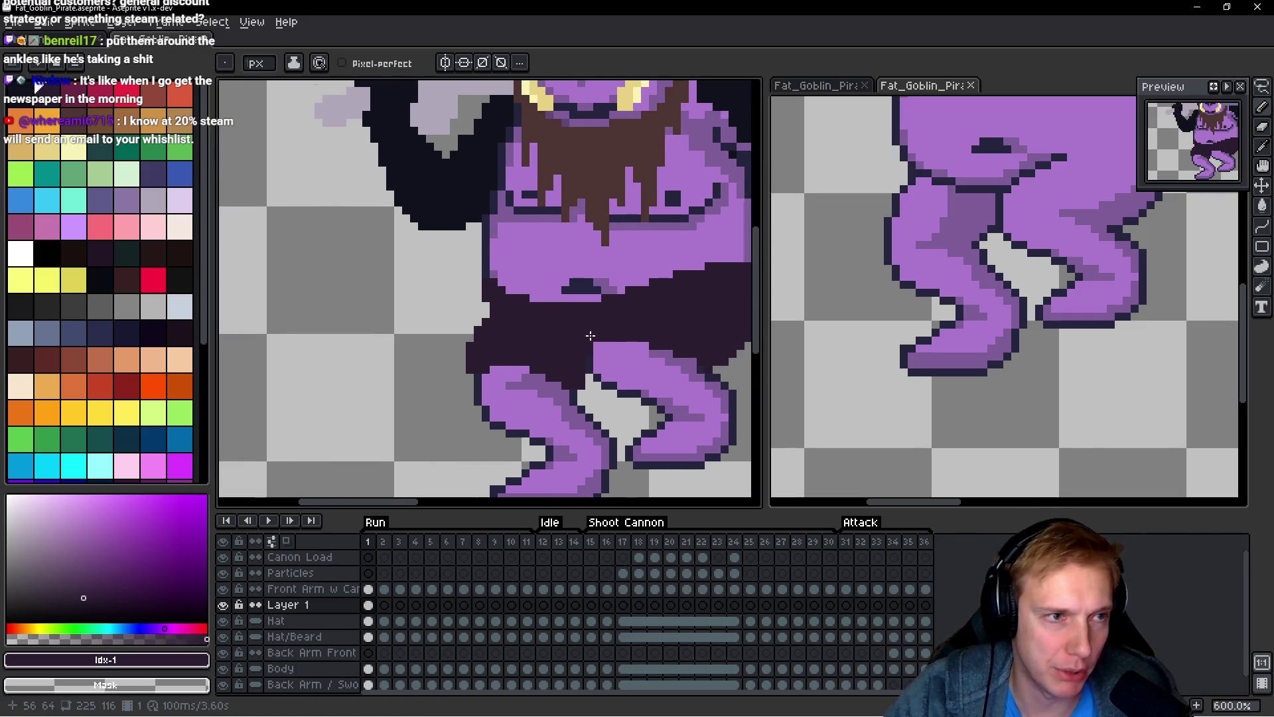
Step: Fill the trousers with a darker brownish shade using the Paint Bucket
left_click_drag(516, 326, 404, 322)
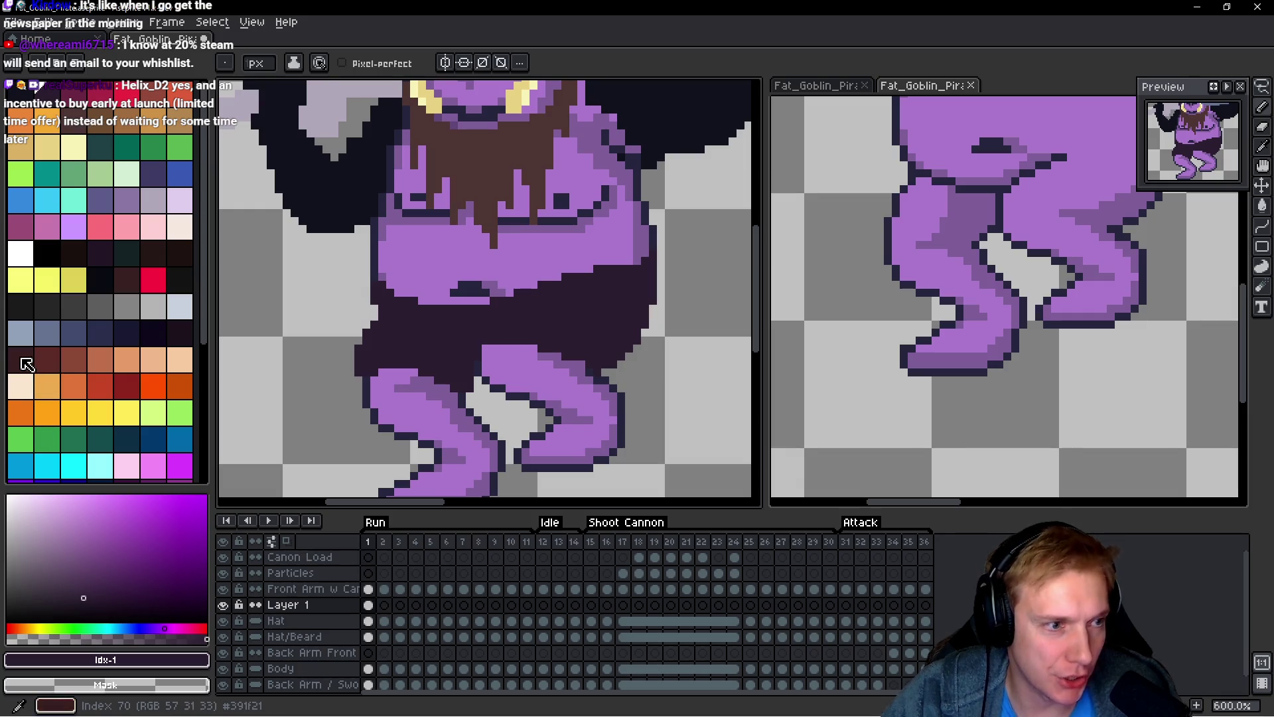
left_click(178, 332)
key("g")
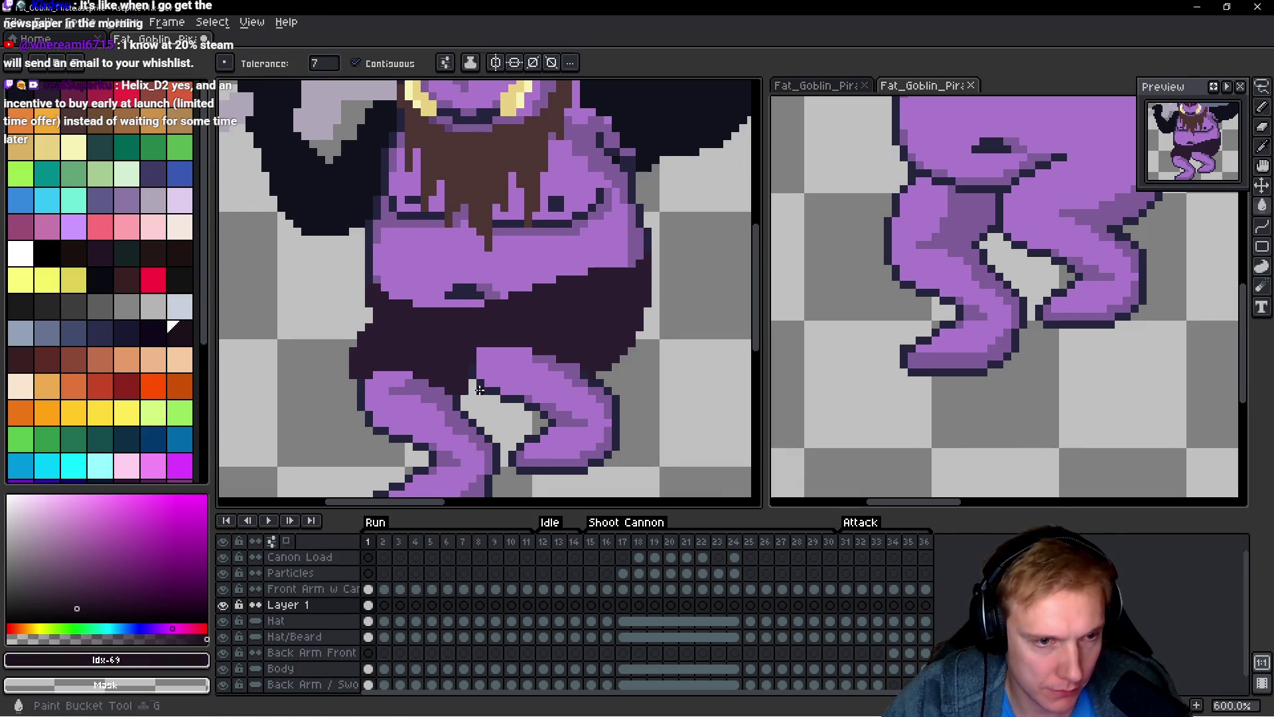
left_click(421, 342)
scroll(438, 338, "down", 2)
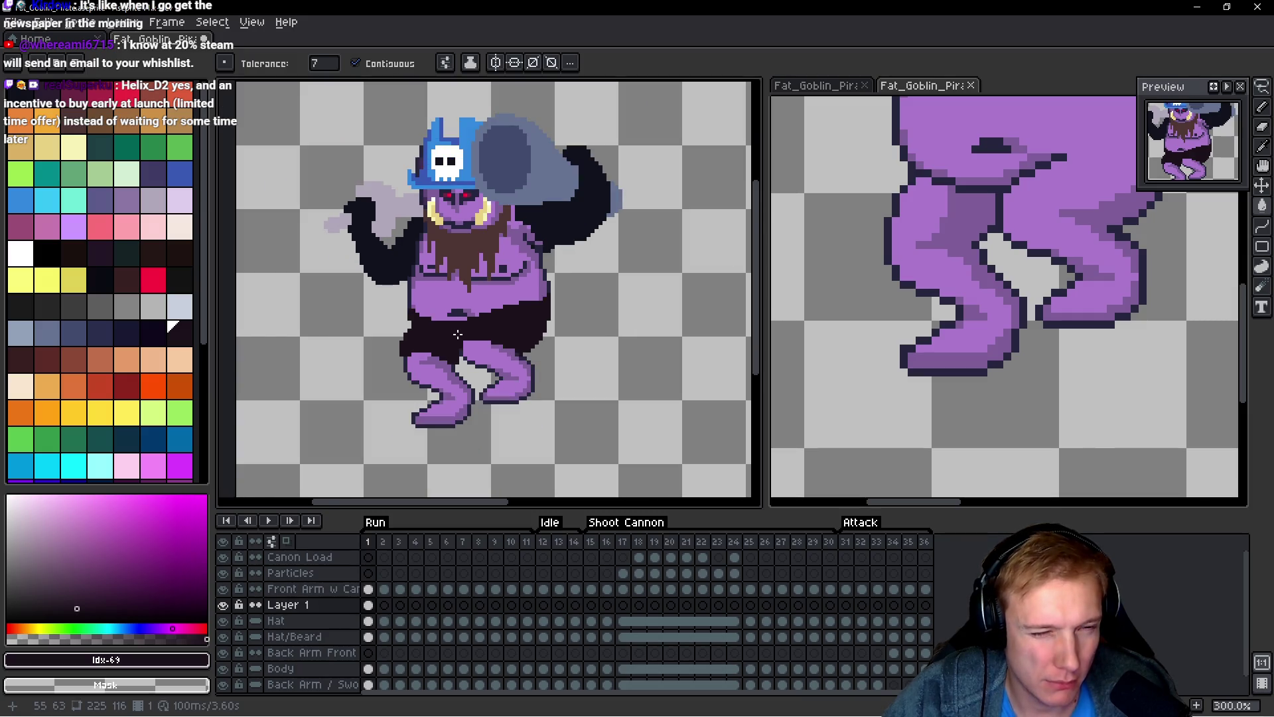
key("alt")
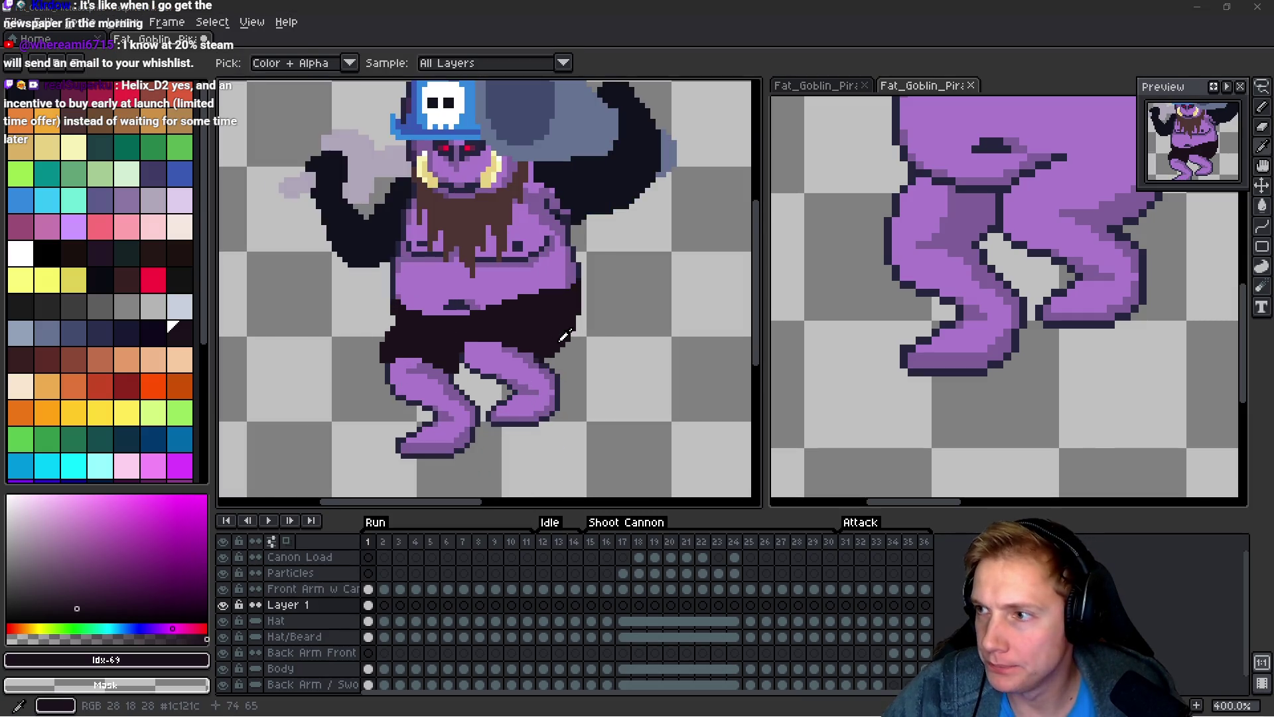
key("alt+Tab")
key("ctrl+t")
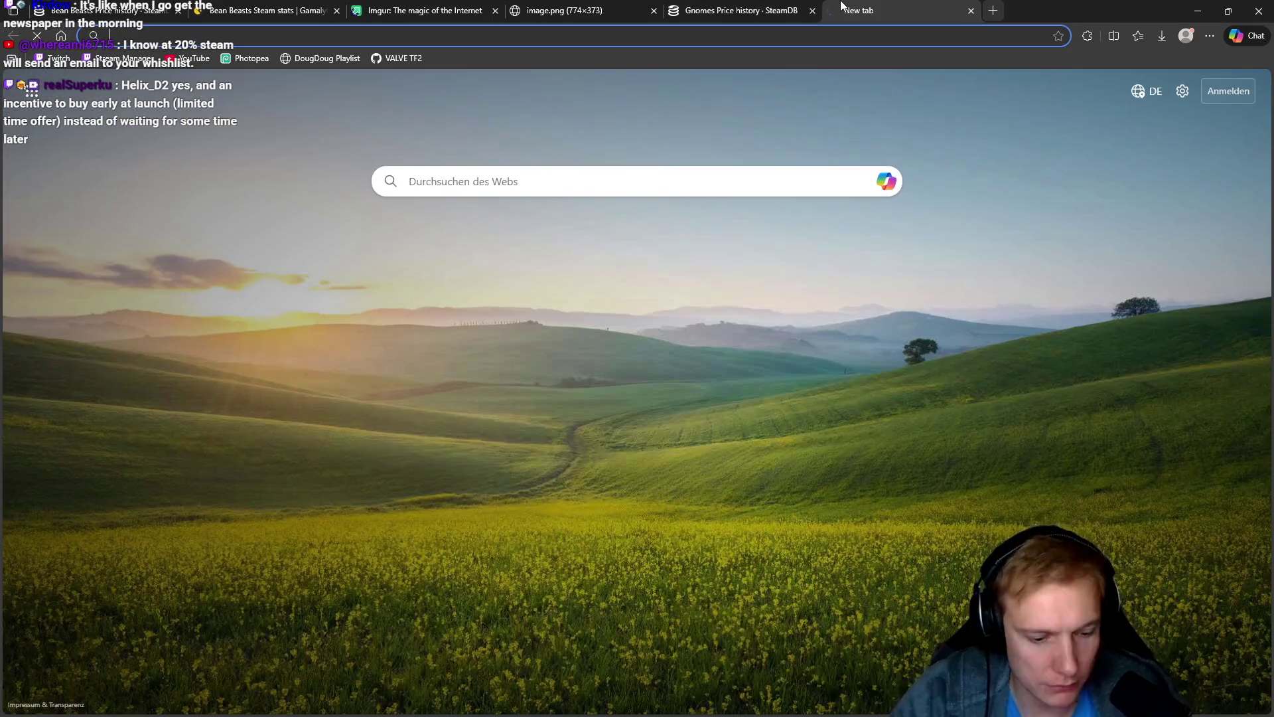
Step: Search Google for 'blackbeard' and browse the image results
type("blackbeard")
key("Return")
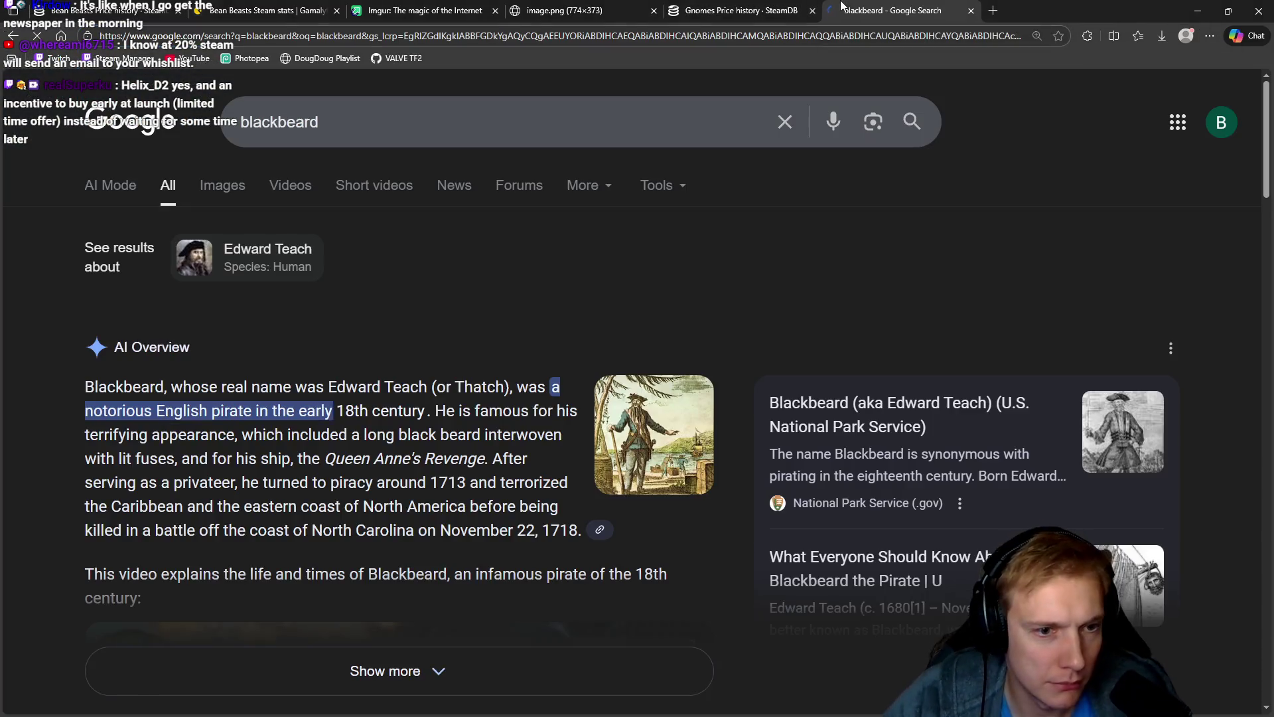
left_click(229, 189)
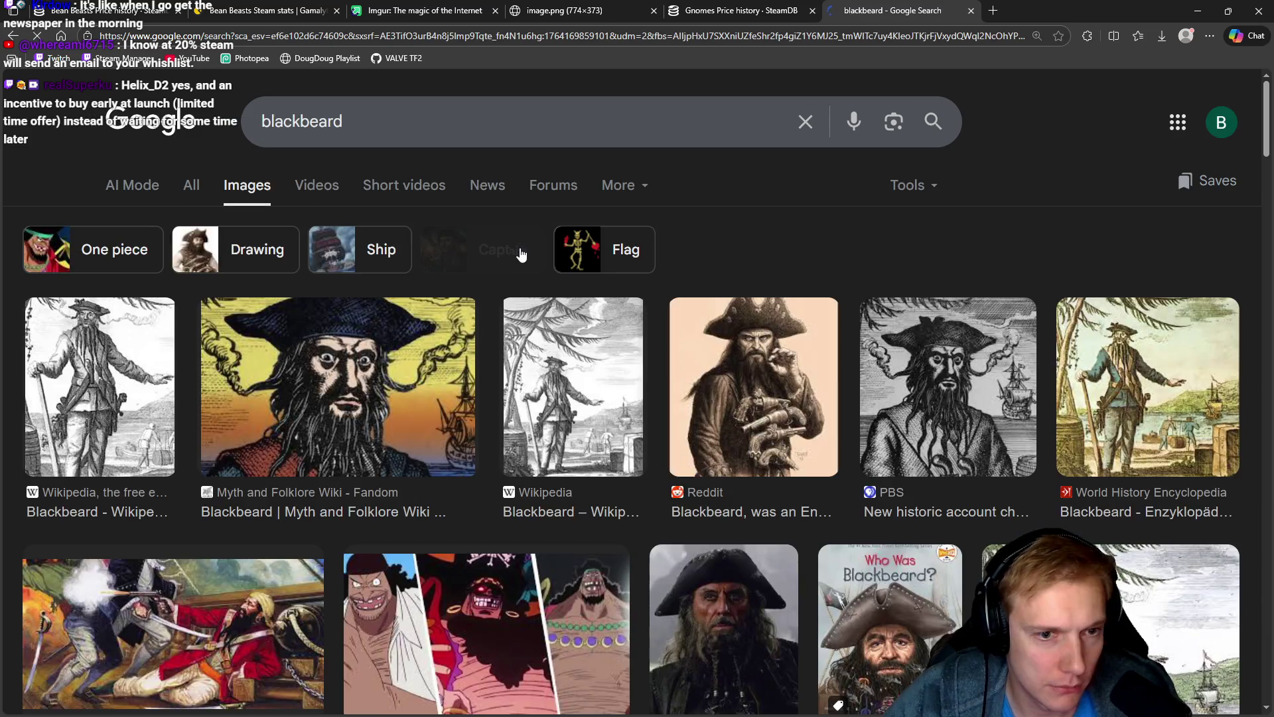
scroll(522, 254, "down", 7)
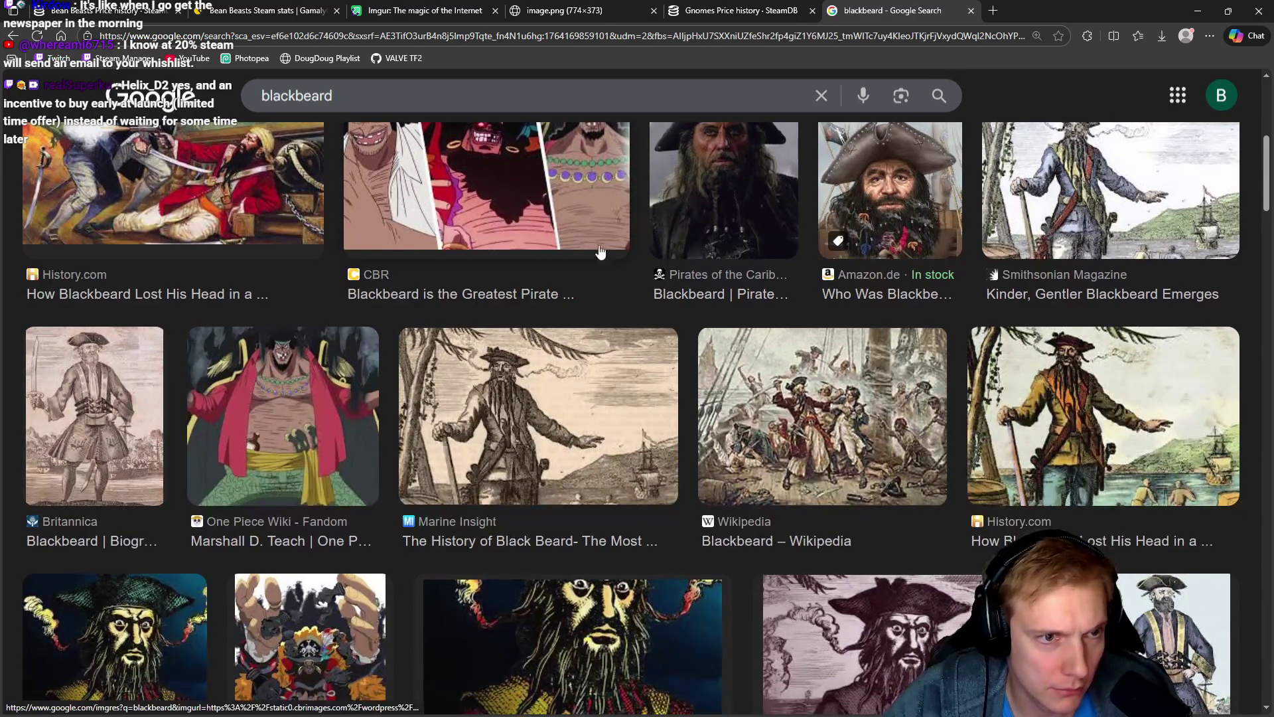
scroll(574, 217, "down", 10)
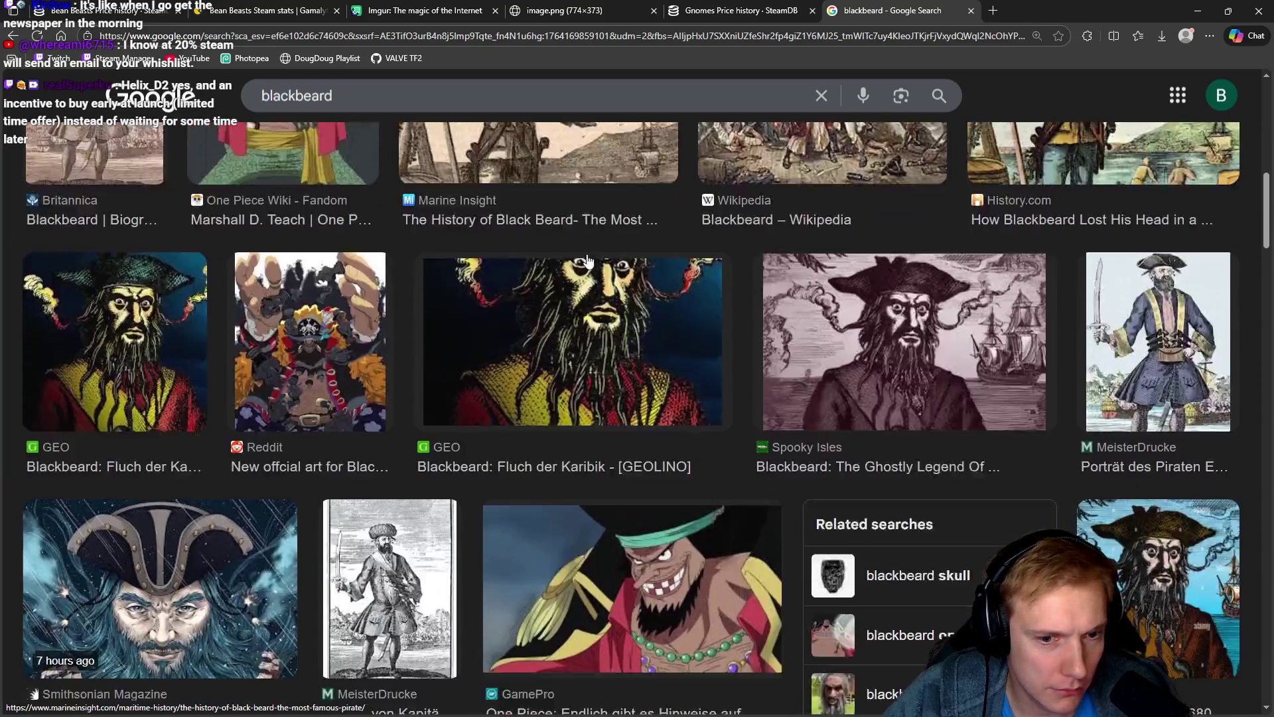
scroll(617, 283, "down", 9)
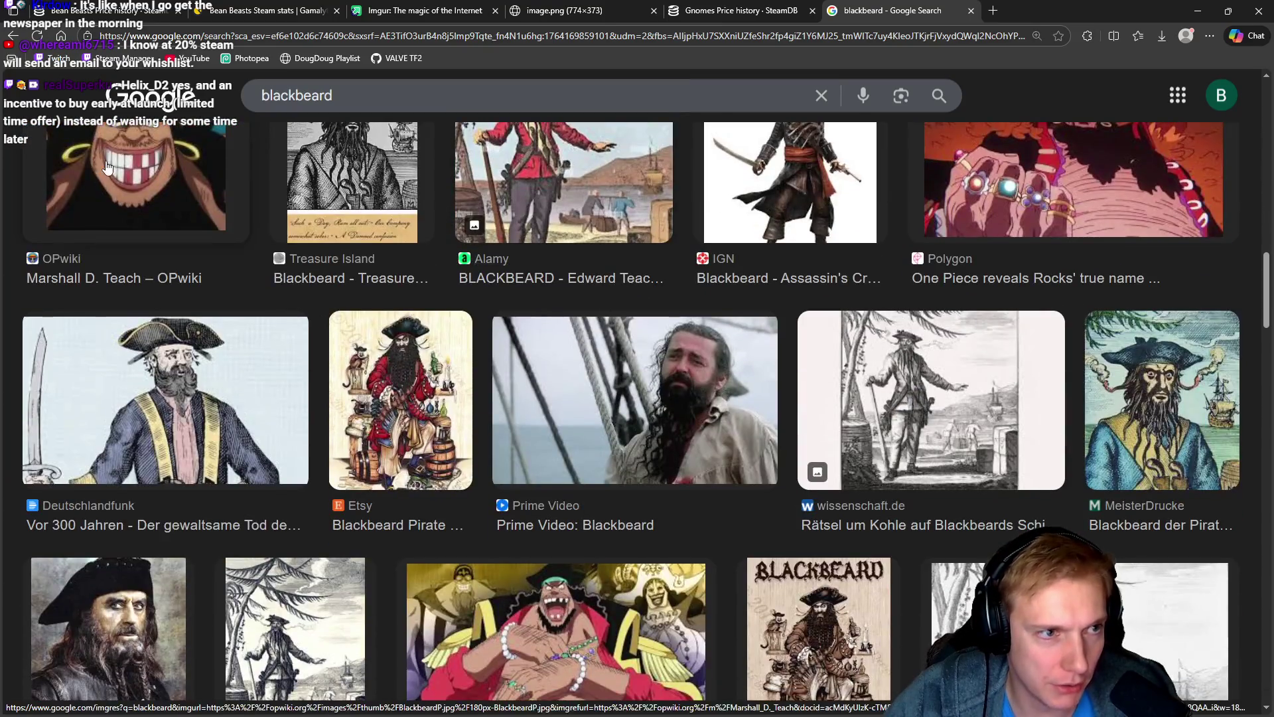
scroll(606, 309, "down", 6)
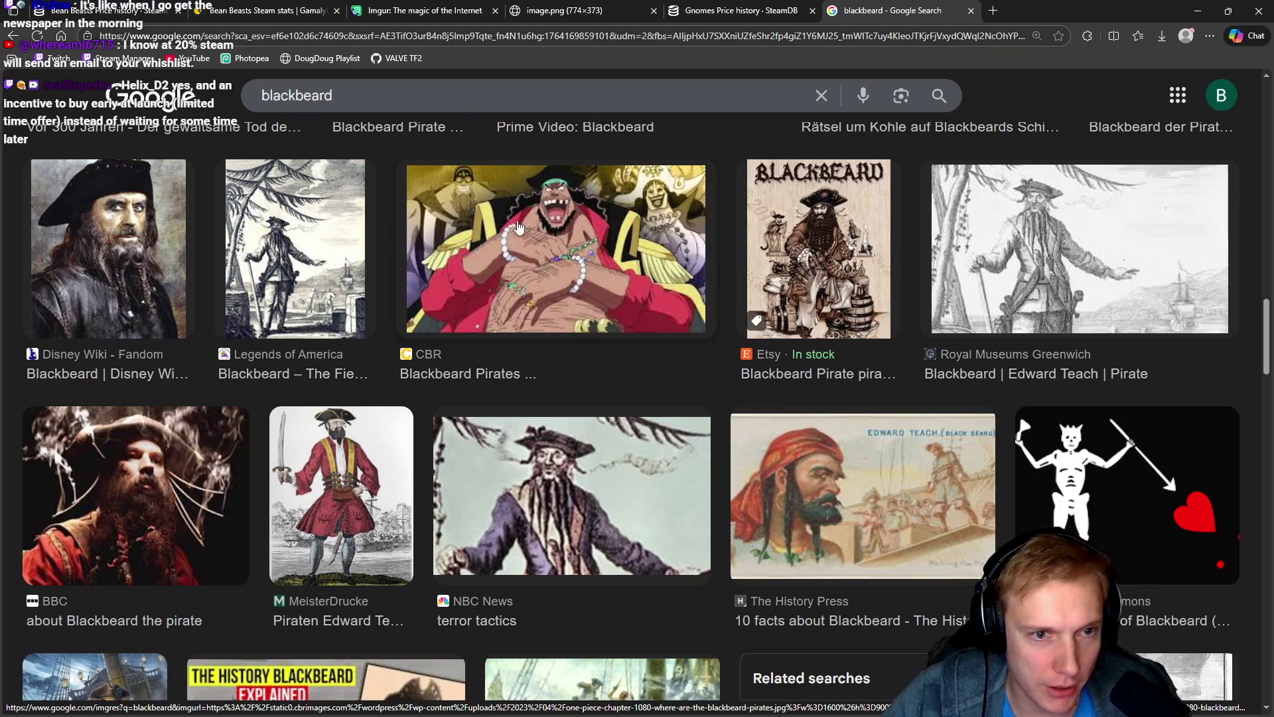
Step: Preview the One Piece, Ten Titanic Captains, Blackbeard collage and Seakoff crew images
left_click(519, 228)
scroll(1035, 337, "down", 5)
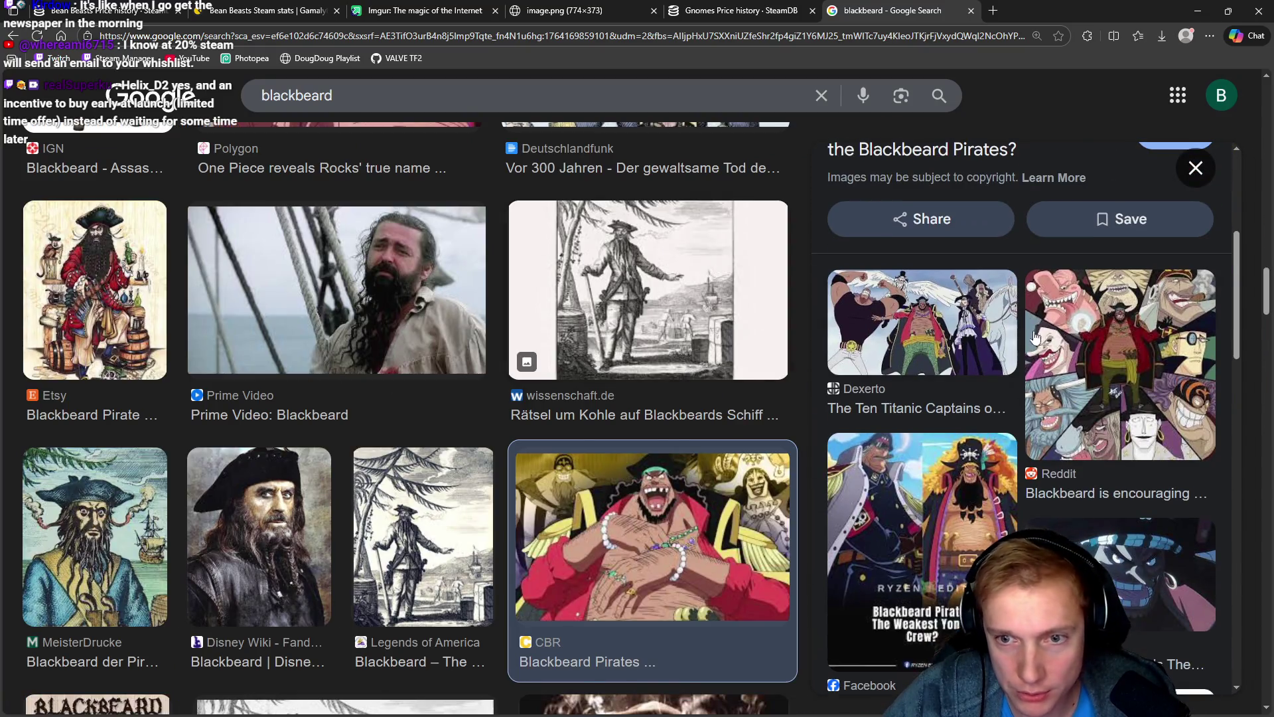
left_click(909, 333)
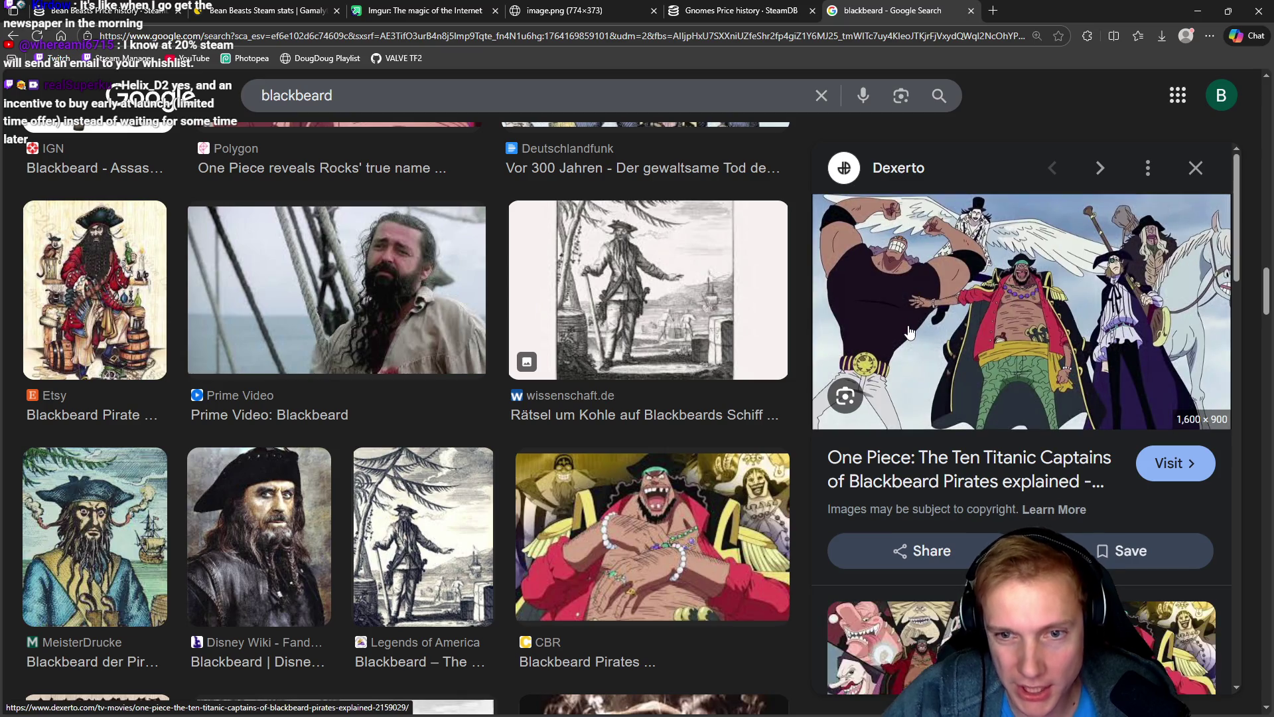
scroll(1014, 359, "down", 2)
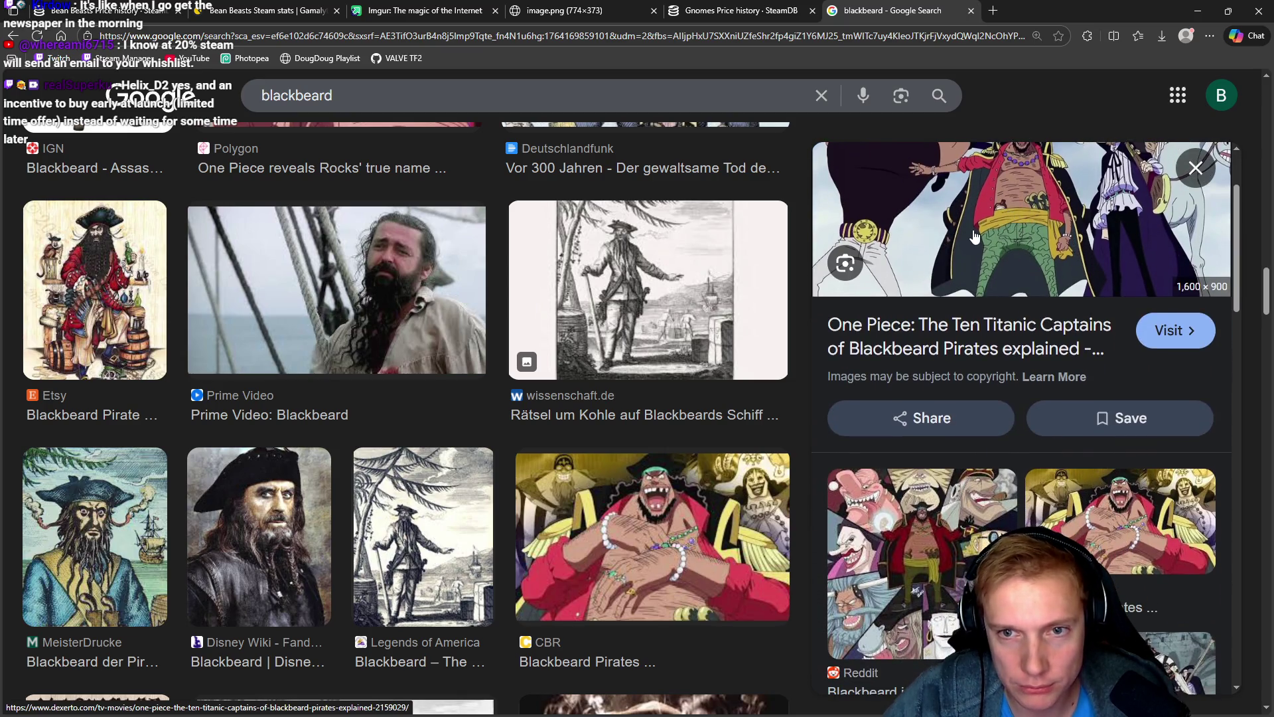
scroll(974, 237, "up", 1)
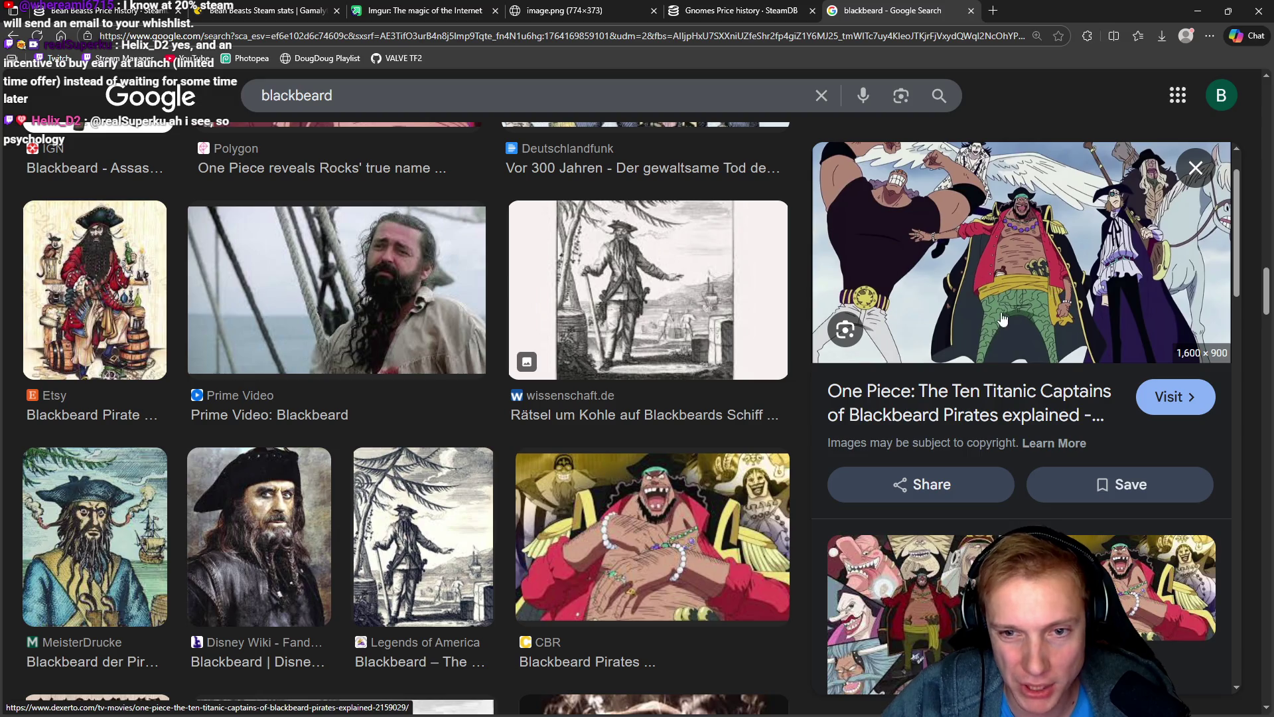
scroll(1003, 320, "down", 2)
scroll(920, 369, "down", 3)
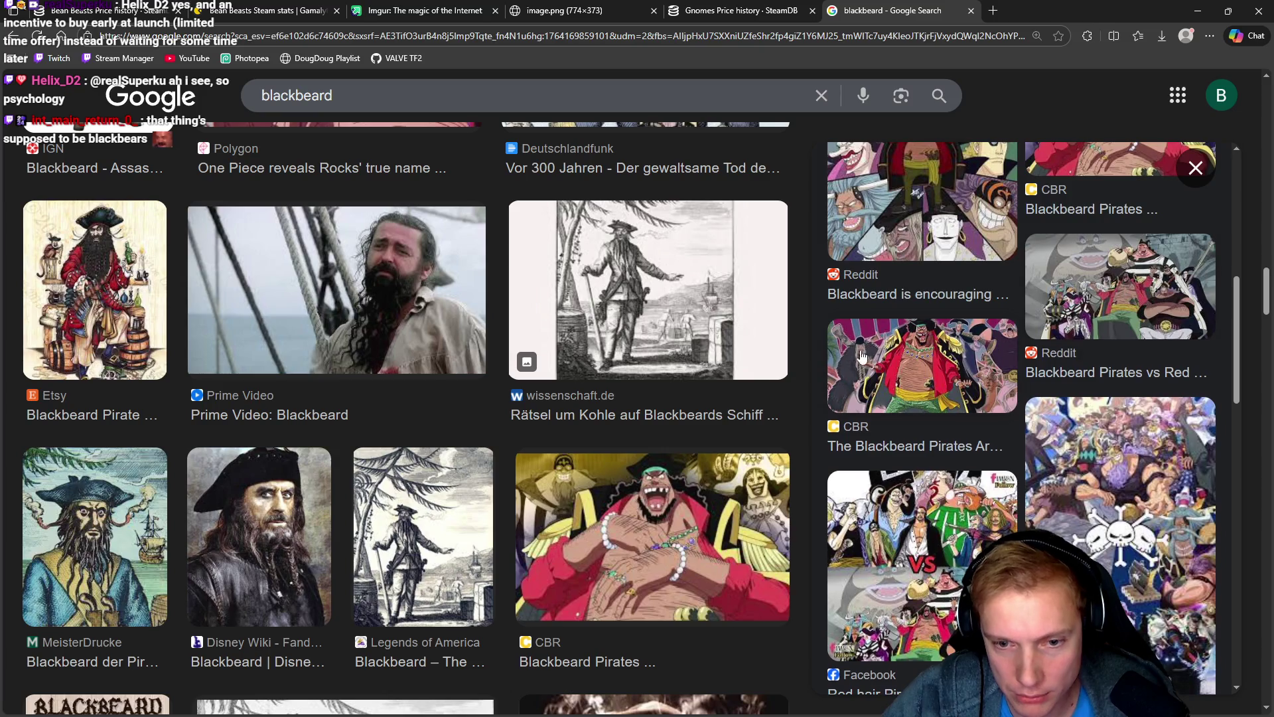
scroll(862, 357, "down", 5)
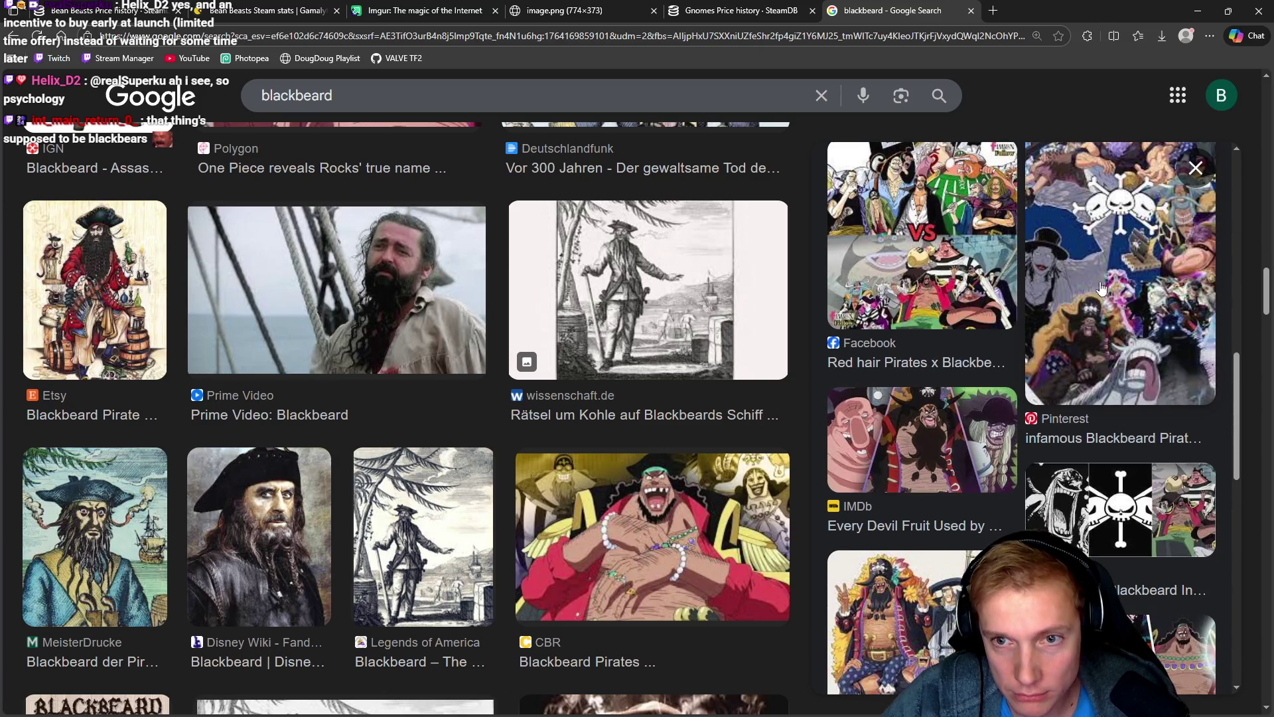
left_click(1071, 317)
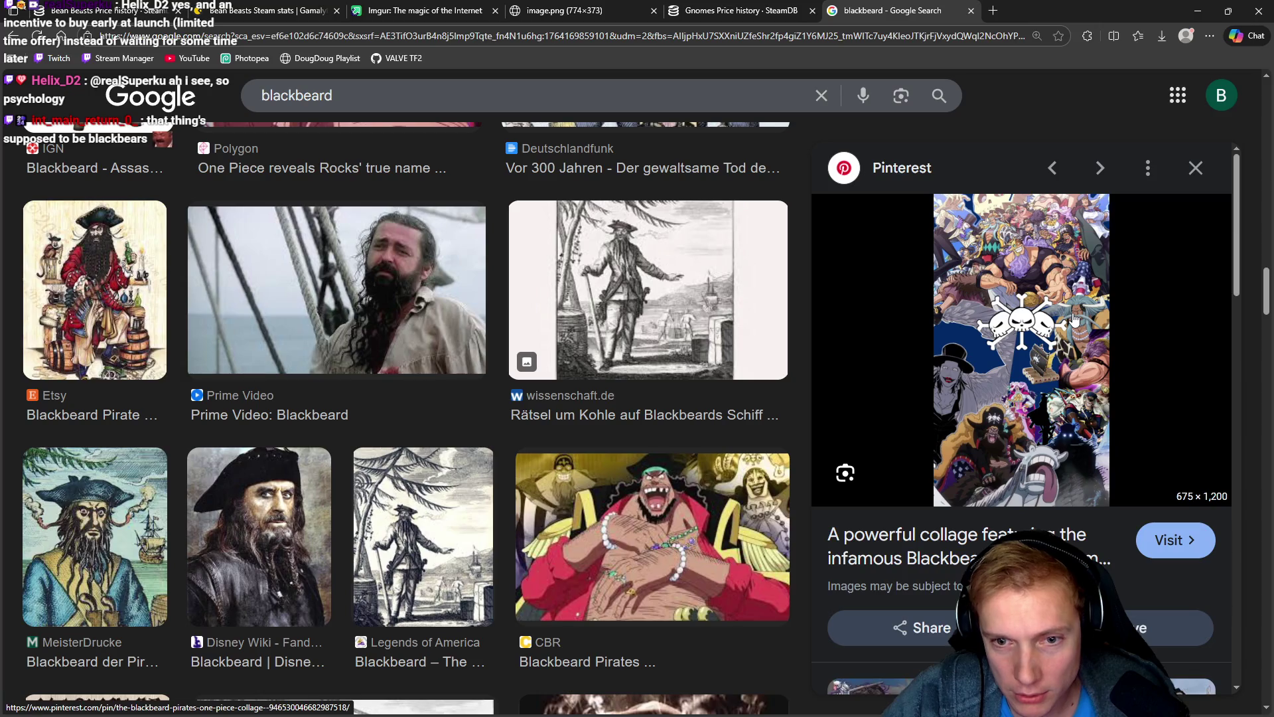
scroll(1075, 345, "down", 5)
scroll(856, 275, "down", 1)
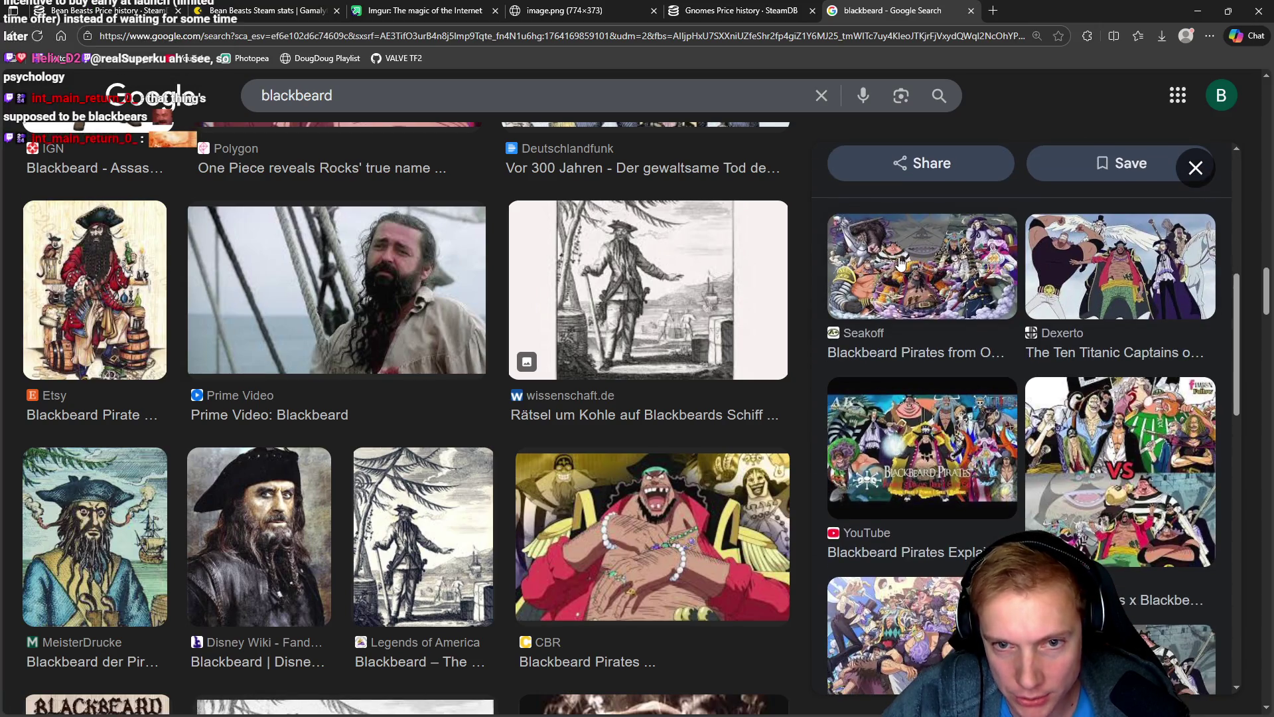
left_click(900, 263)
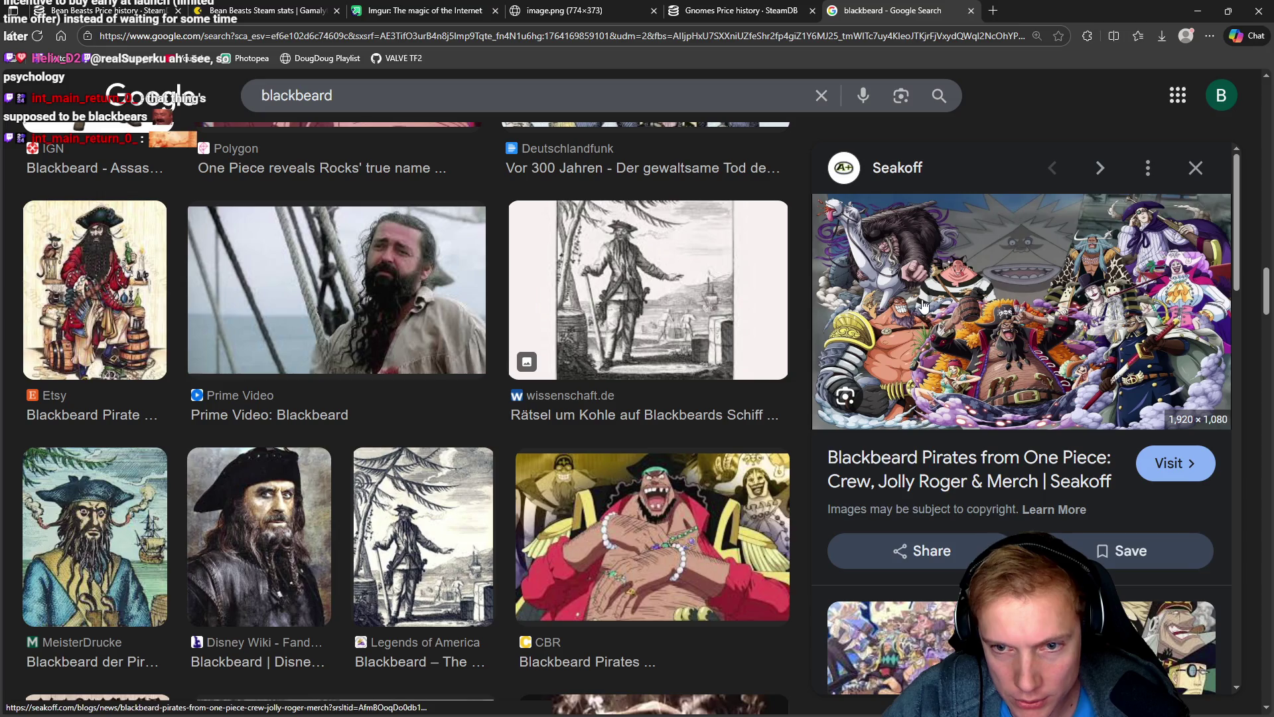
scroll(970, 330, "down", 10)
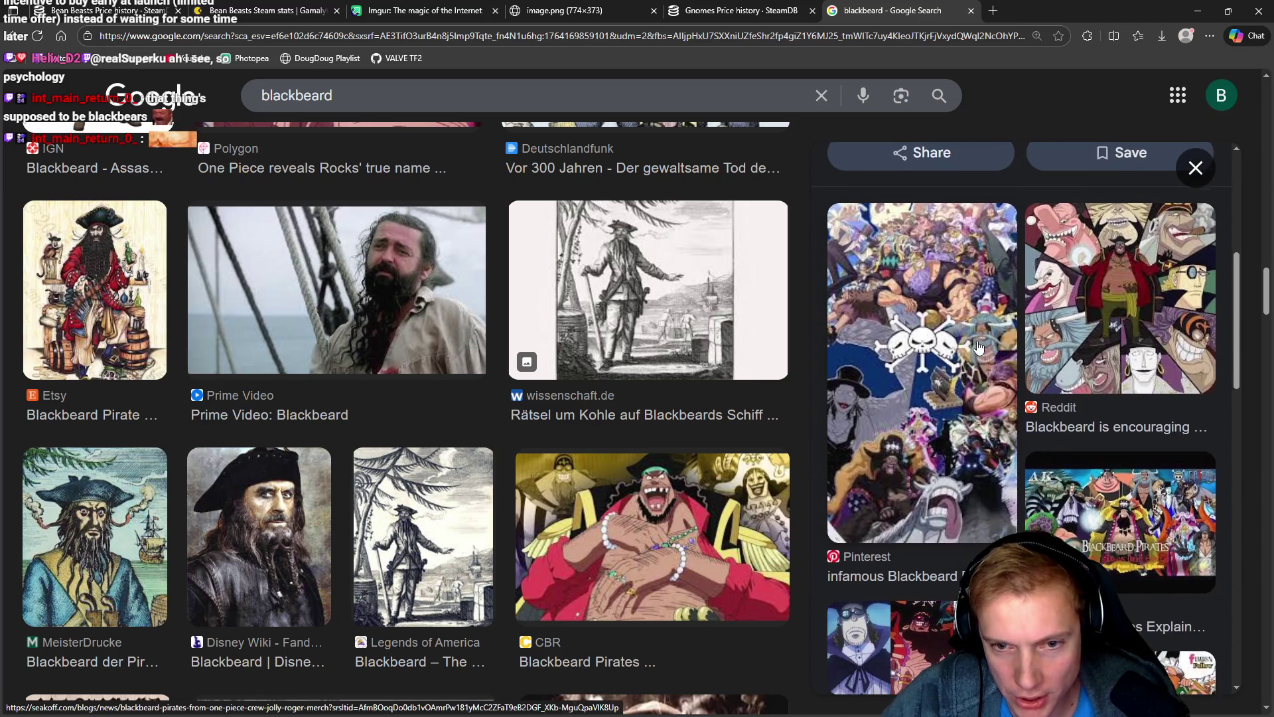
scroll(994, 341, "down", 3)
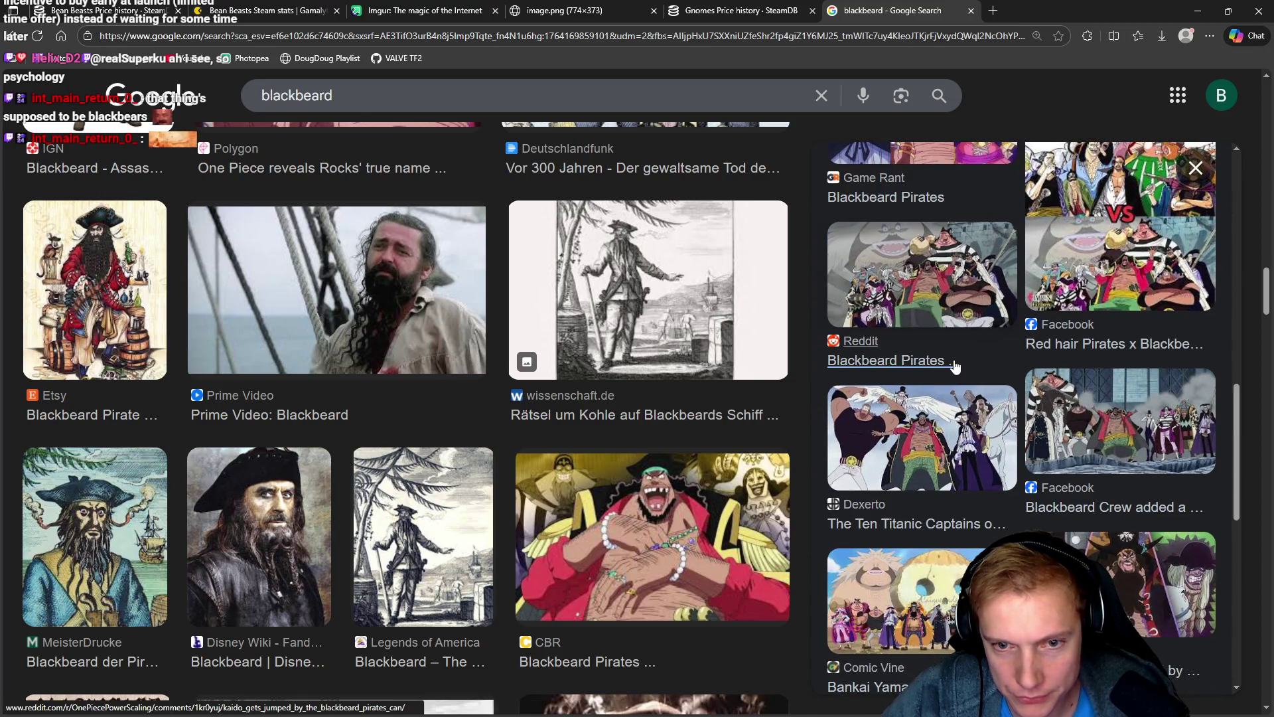
scroll(949, 344, "up", 10)
scroll(949, 343, "up", 4)
Step: Open the Seakoff Blackbeard Pirates image full size in a new tab, then minimize the browser
right_click(992, 308)
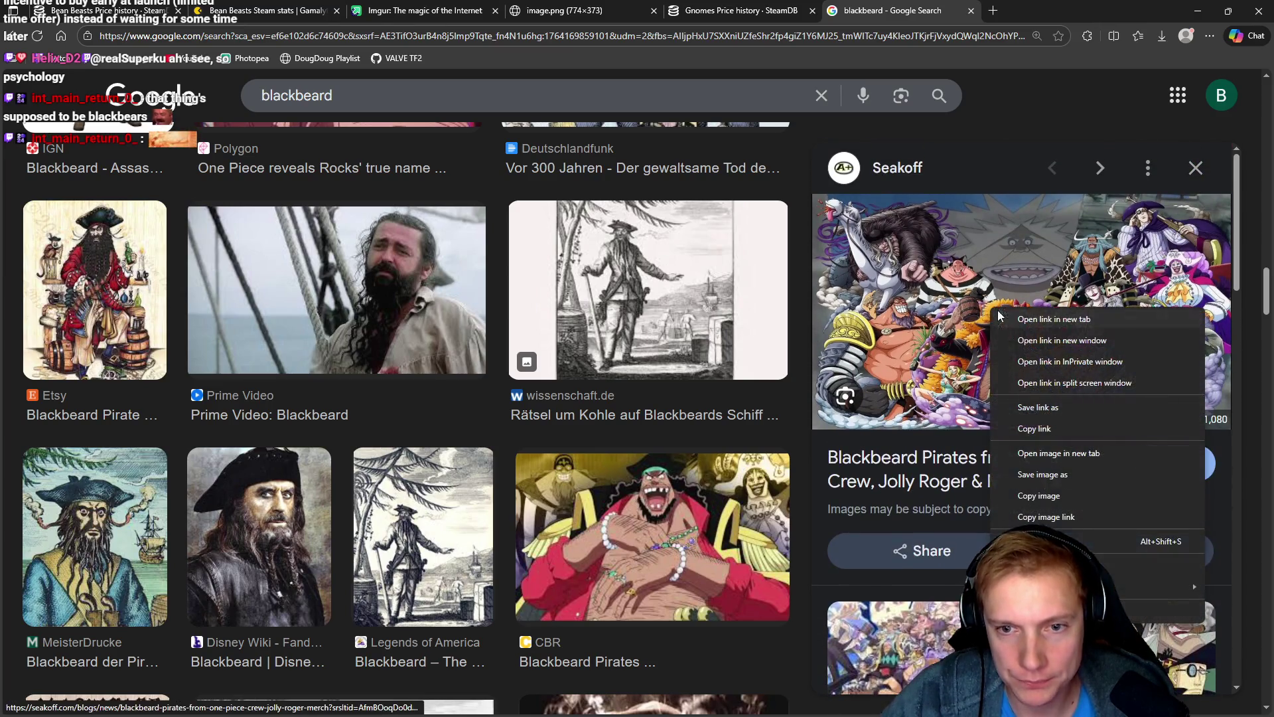
left_click(1047, 453)
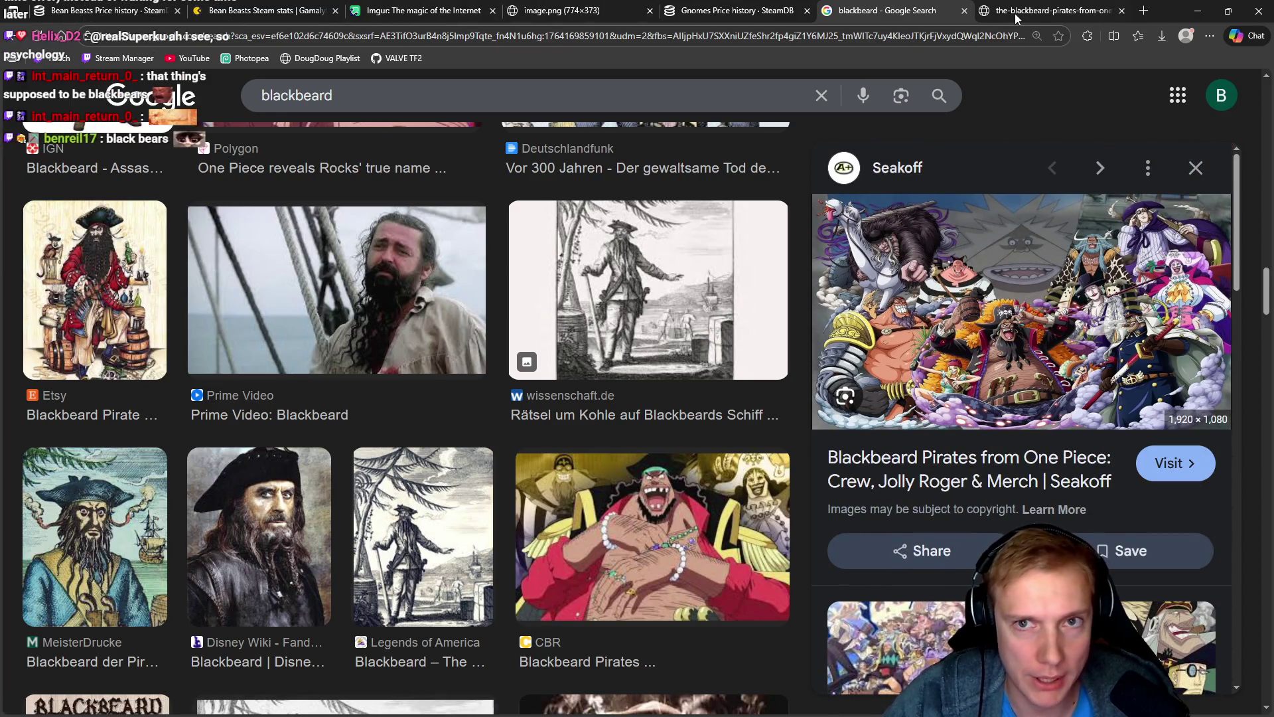
left_click(1014, 13)
left_click(752, 316)
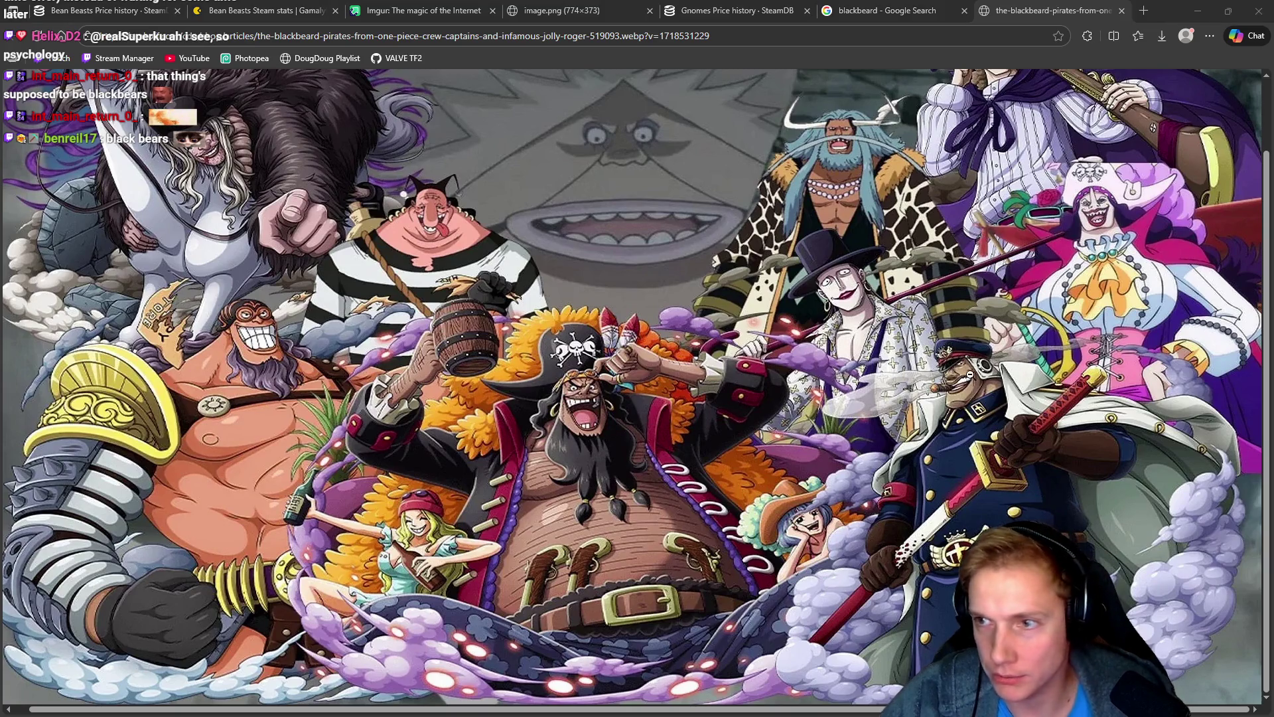
key("alt+Tab")
key("alt+Tab")
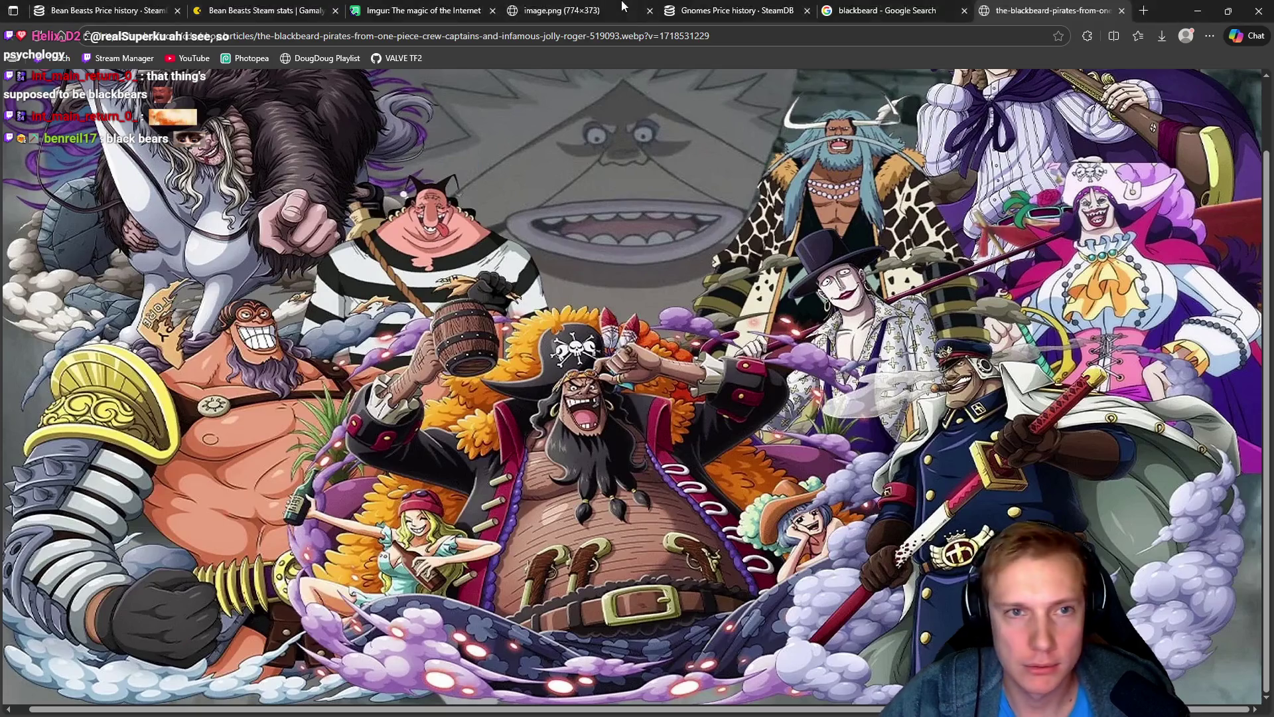
left_click(1197, 11)
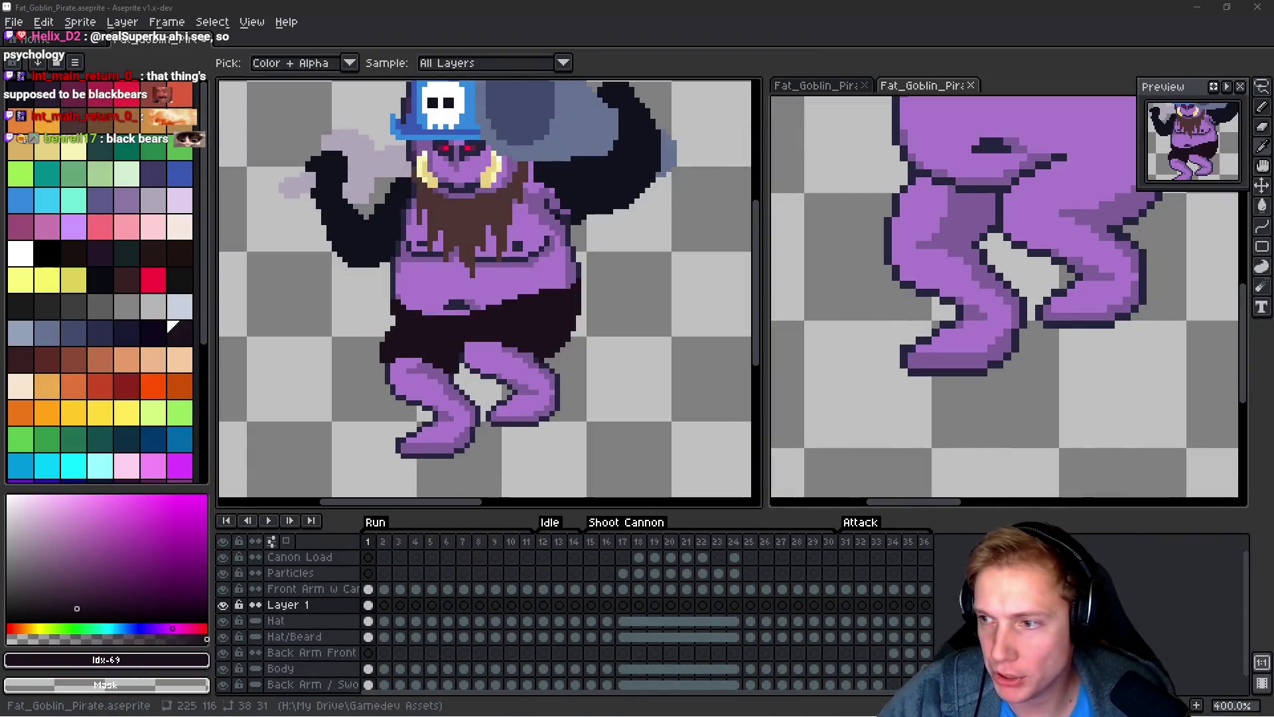
Step: Paste the copied Blackbeard pirate image as a new sprite and place it beside the goblin
key("ctrl+alt+n")
mouse_move(286, 38)
left_mouse_down()
mouse_move(438, 79)
mouse_move(1056, 103)
mouse_move(1035, 99)
left_mouse_up()
scroll(1024, 247, "down", 3)
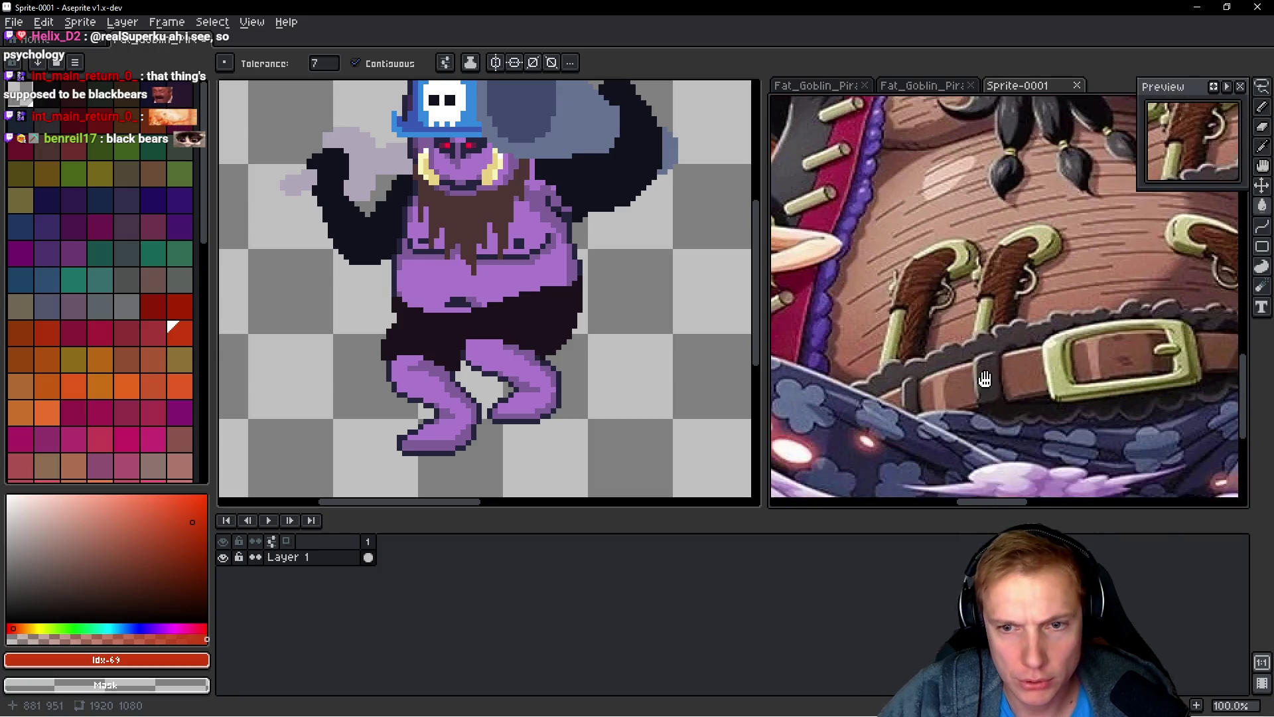
scroll(1024, 246, "up", 1)
Step: Back on the goblin sprite, fill the trousers with dark navy
left_click(483, 314)
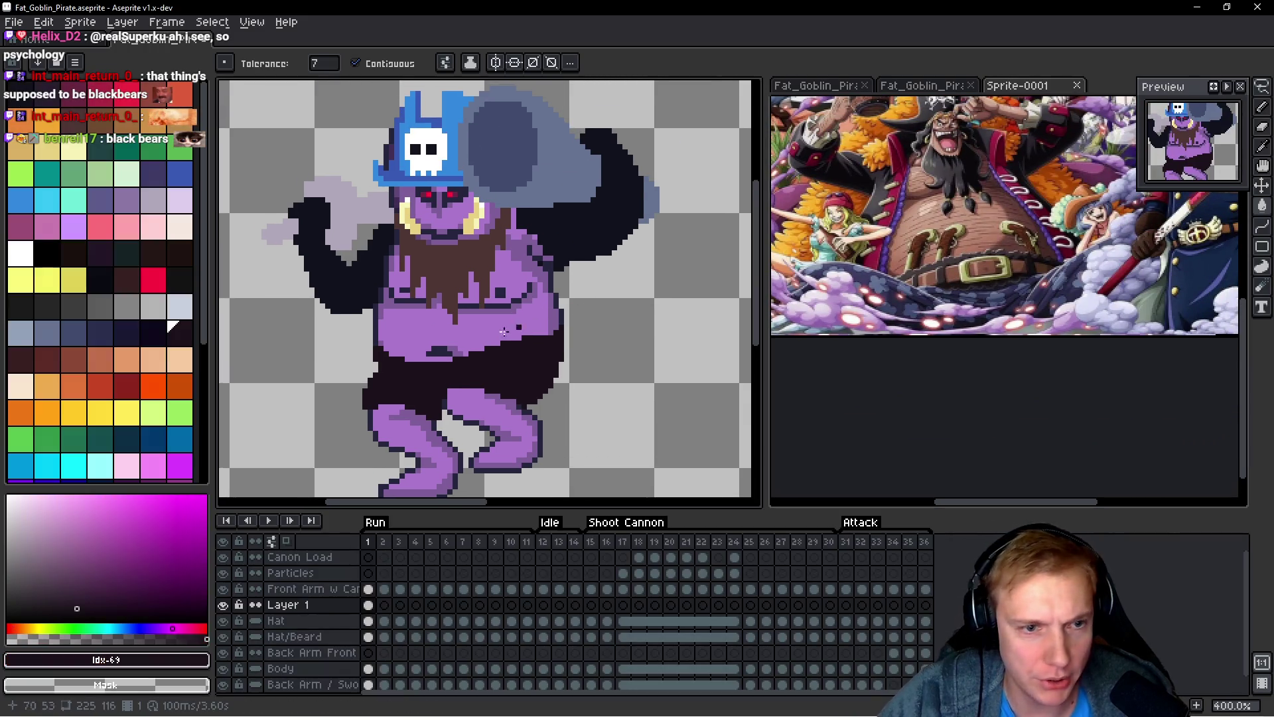
scroll(483, 314, "up", 2)
scroll(483, 313, "up", 1)
scroll(570, 377, "up", 1)
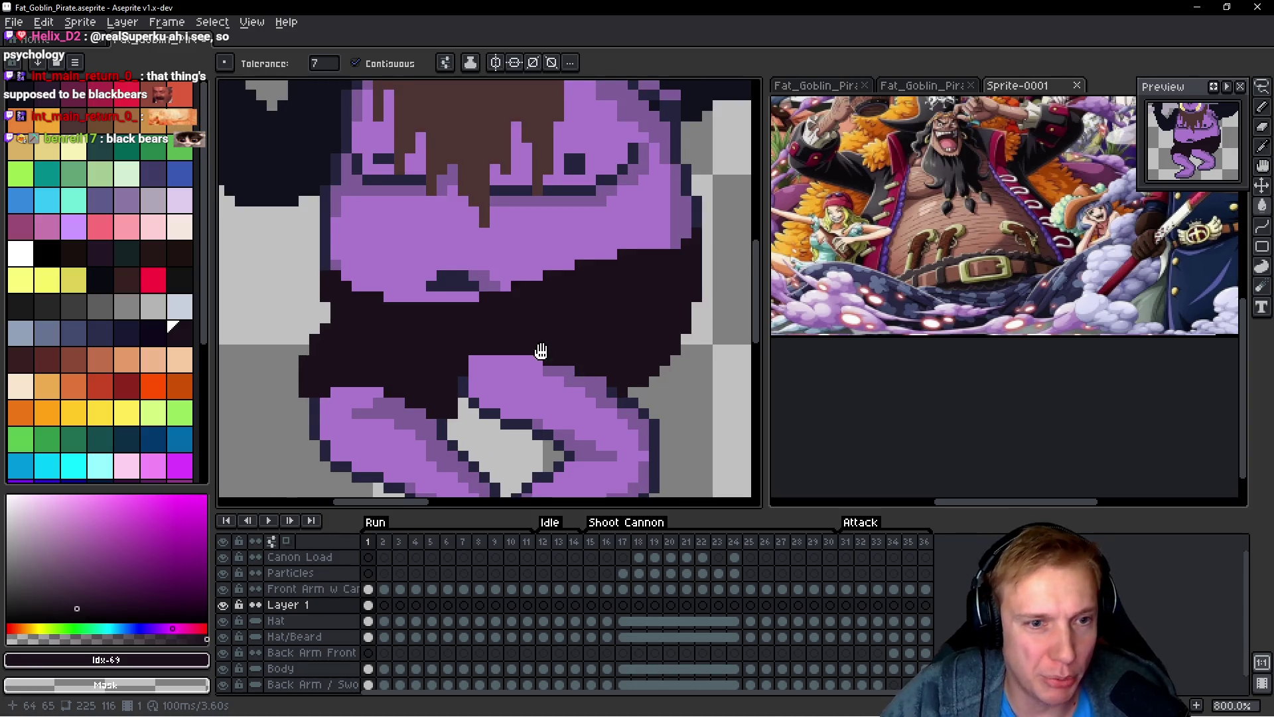
scroll(570, 377, "down", 2)
scroll(570, 377, "up", 2)
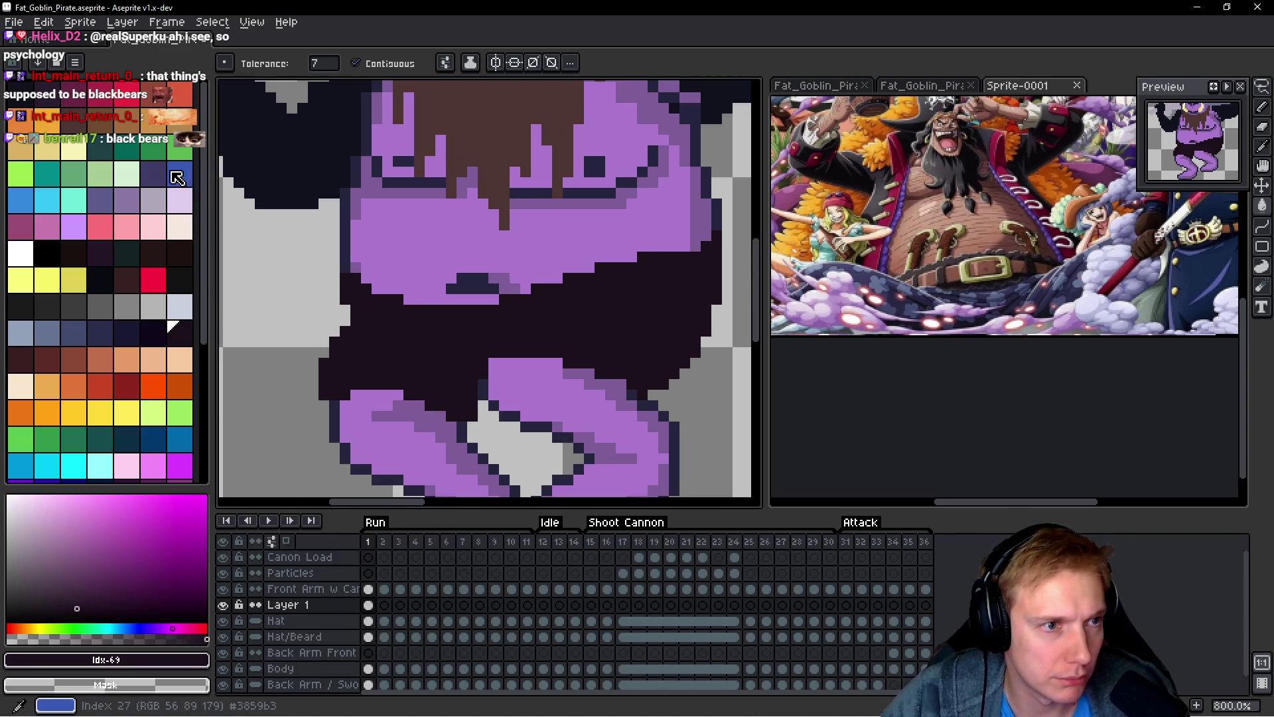
left_click(152, 174)
left_click(413, 332)
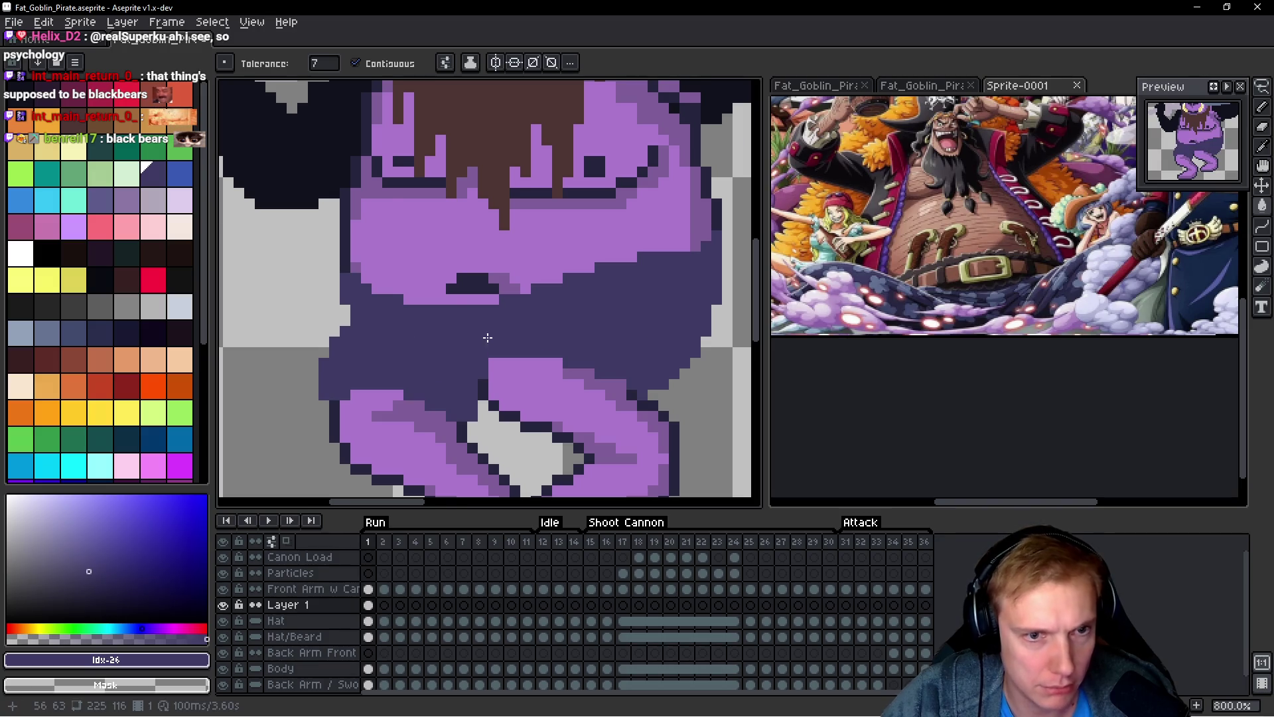
scroll(495, 335, "down", 2)
scroll(474, 331, "up", 1)
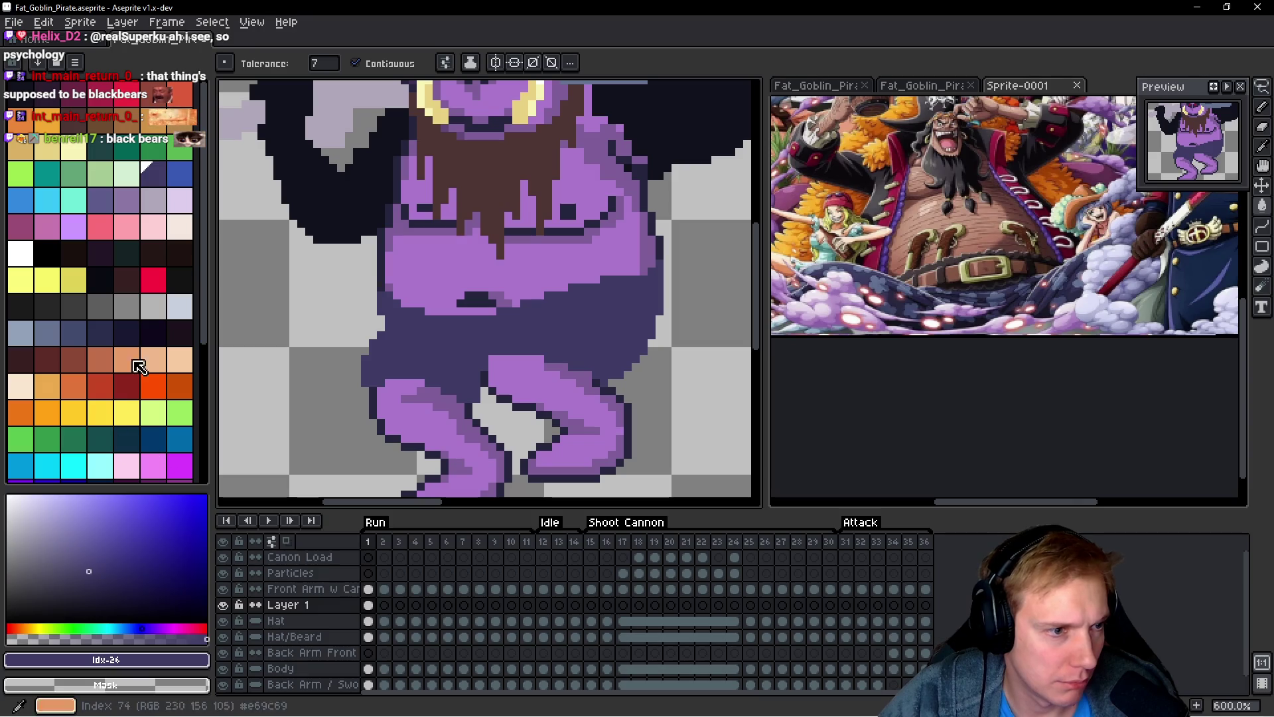
Step: With a dark navy pencil, paint trouser pixels up over the lower belly
left_click(102, 334)
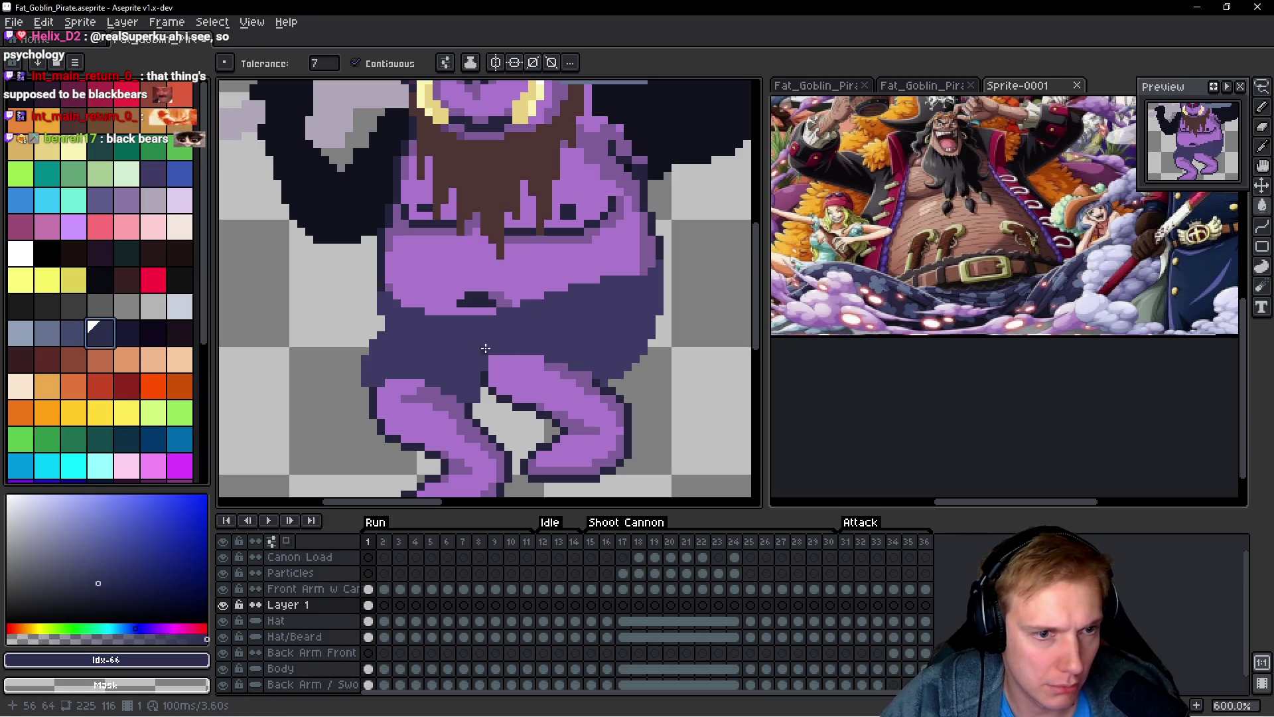
key("shift+g")
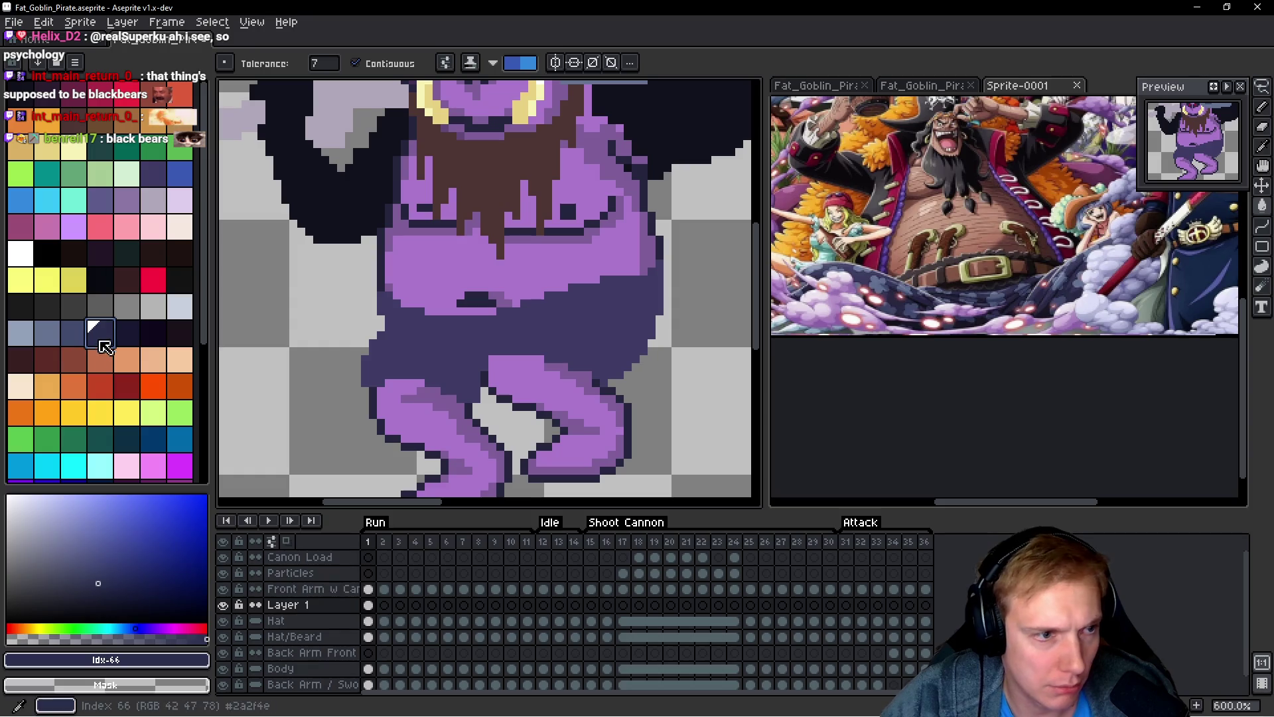
left_click(159, 178)
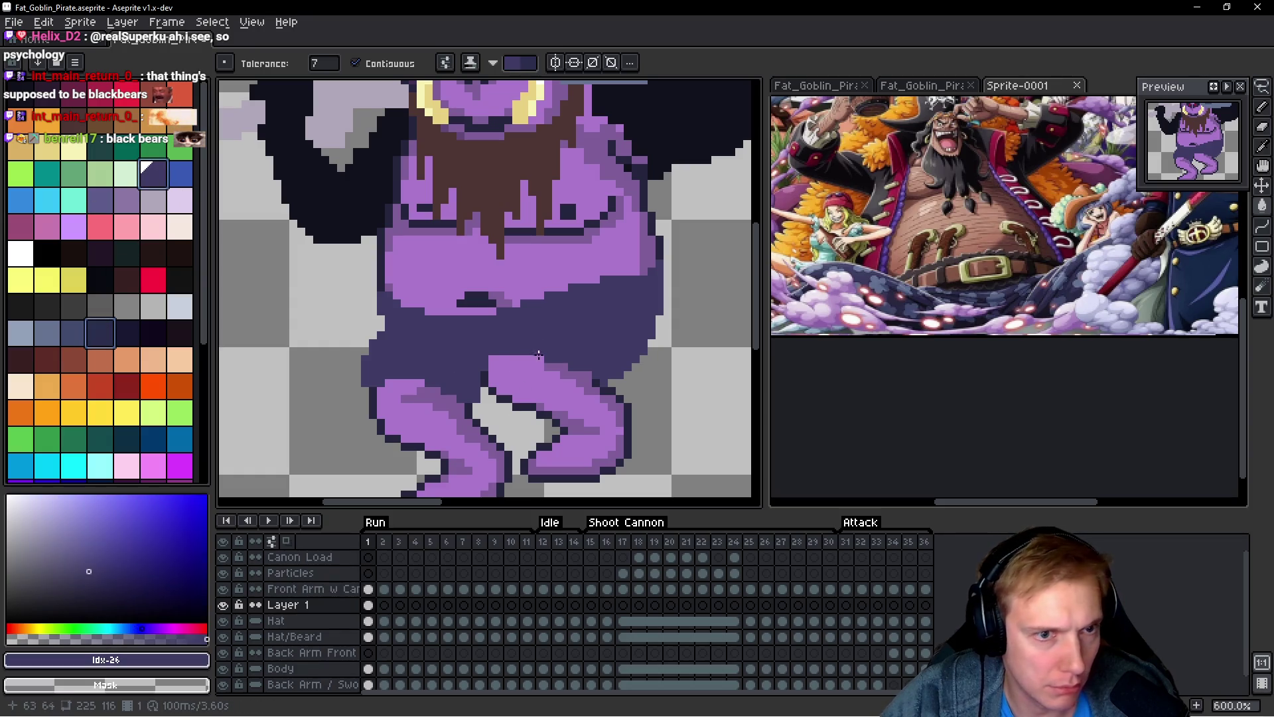
key("v")
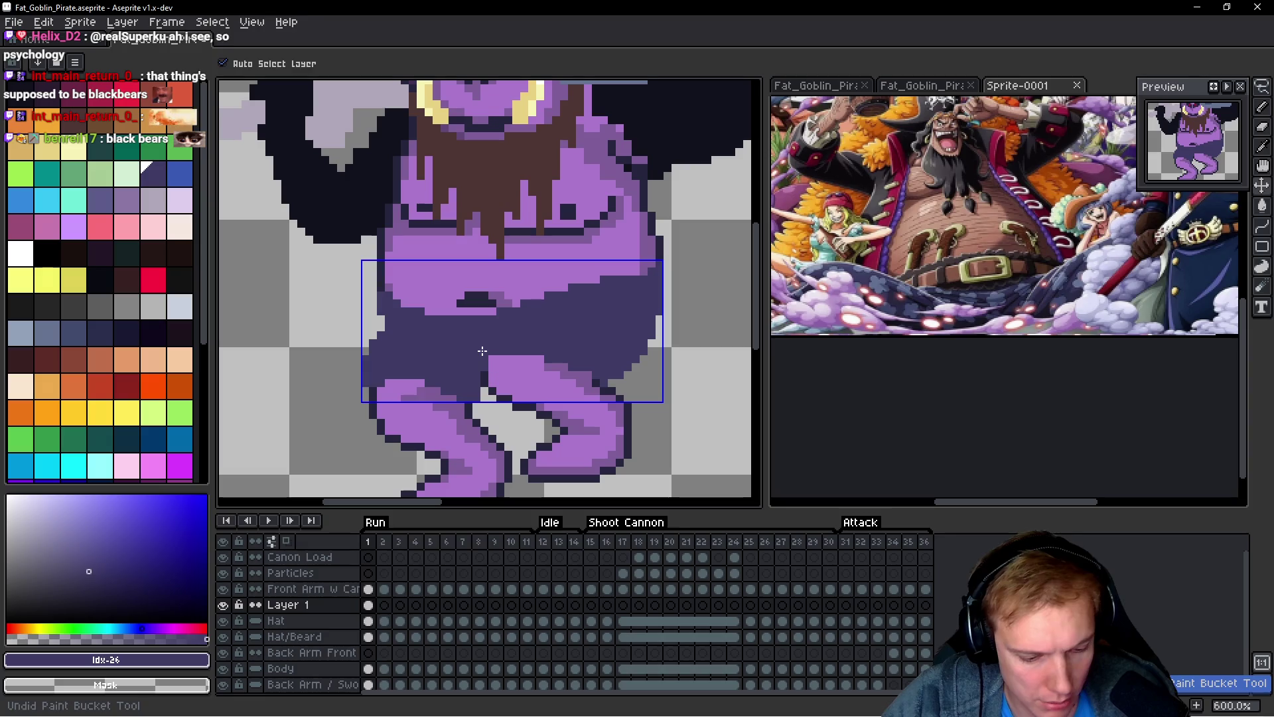
key("b")
left_click_drag(463, 362, 481, 363)
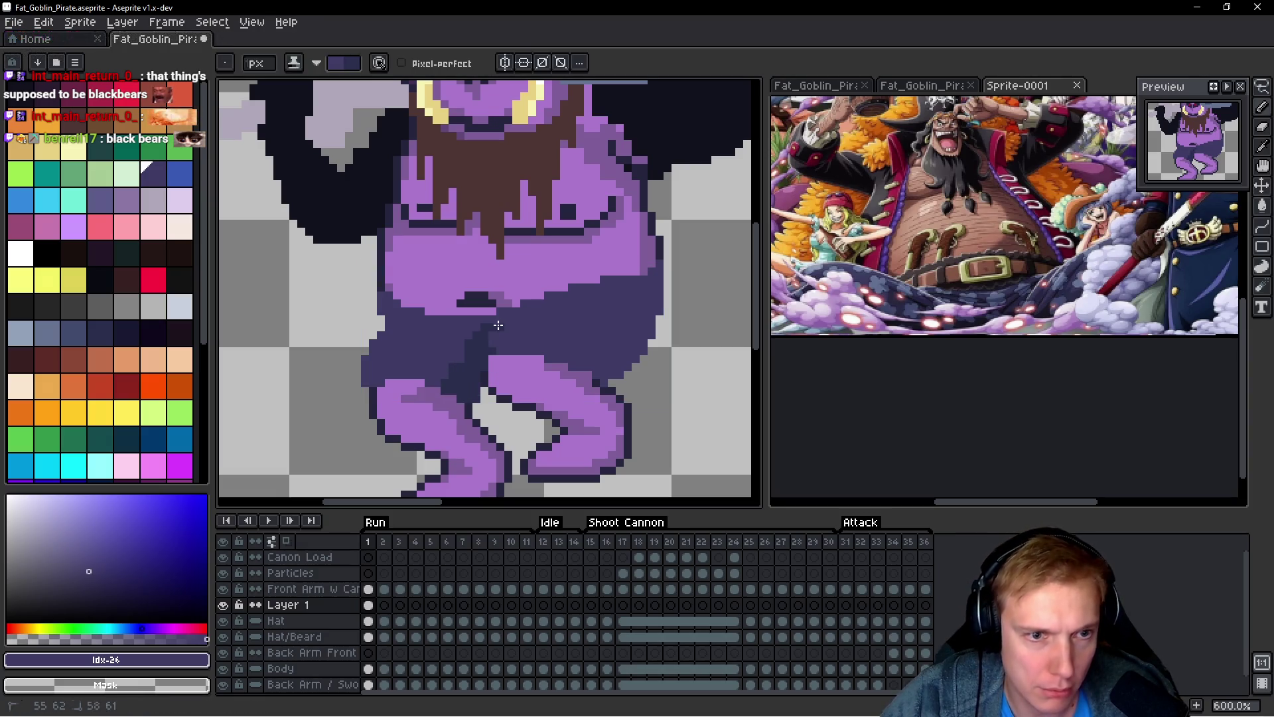
left_click_drag(495, 335, 484, 351)
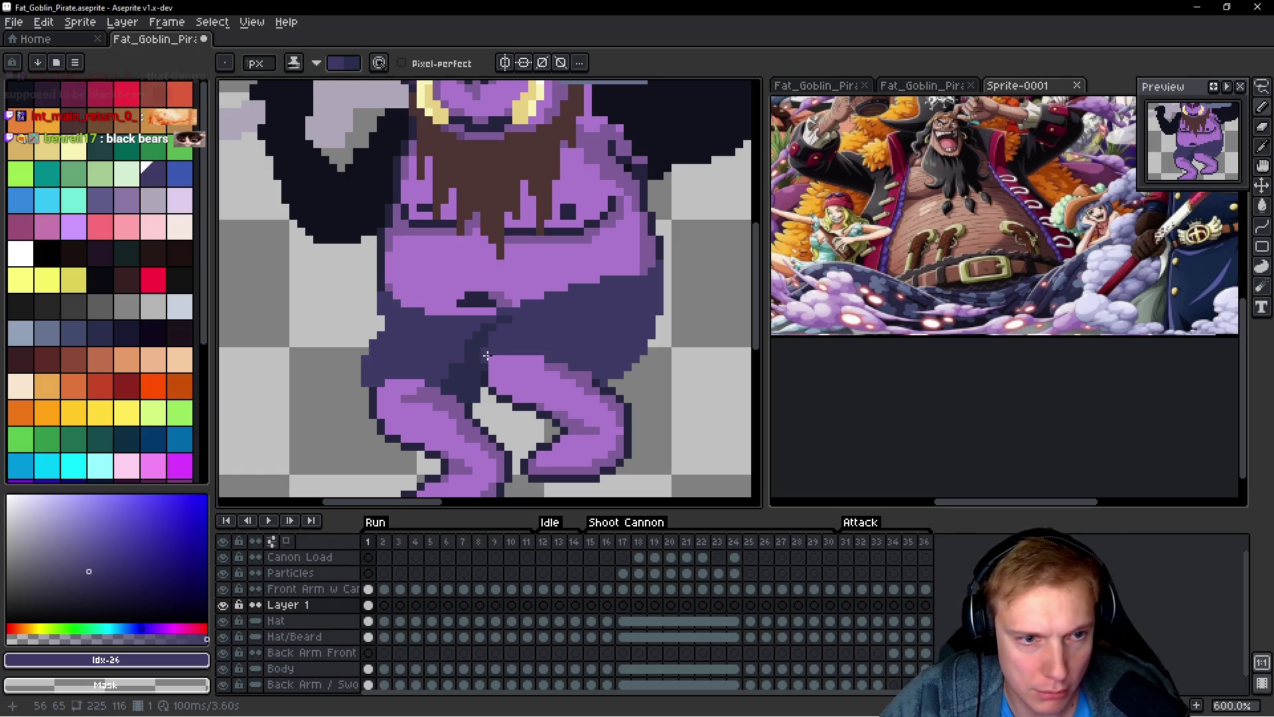
scroll(584, 320, "up", 1)
Step: Outline the belly's right and lower edge in dark pixels and add darker trouser shading
mouse_move(669, 259)
left_mouse_down()
mouse_move(669, 309)
mouse_move(656, 254)
left_mouse_up()
left_click_drag(598, 405, 549, 379)
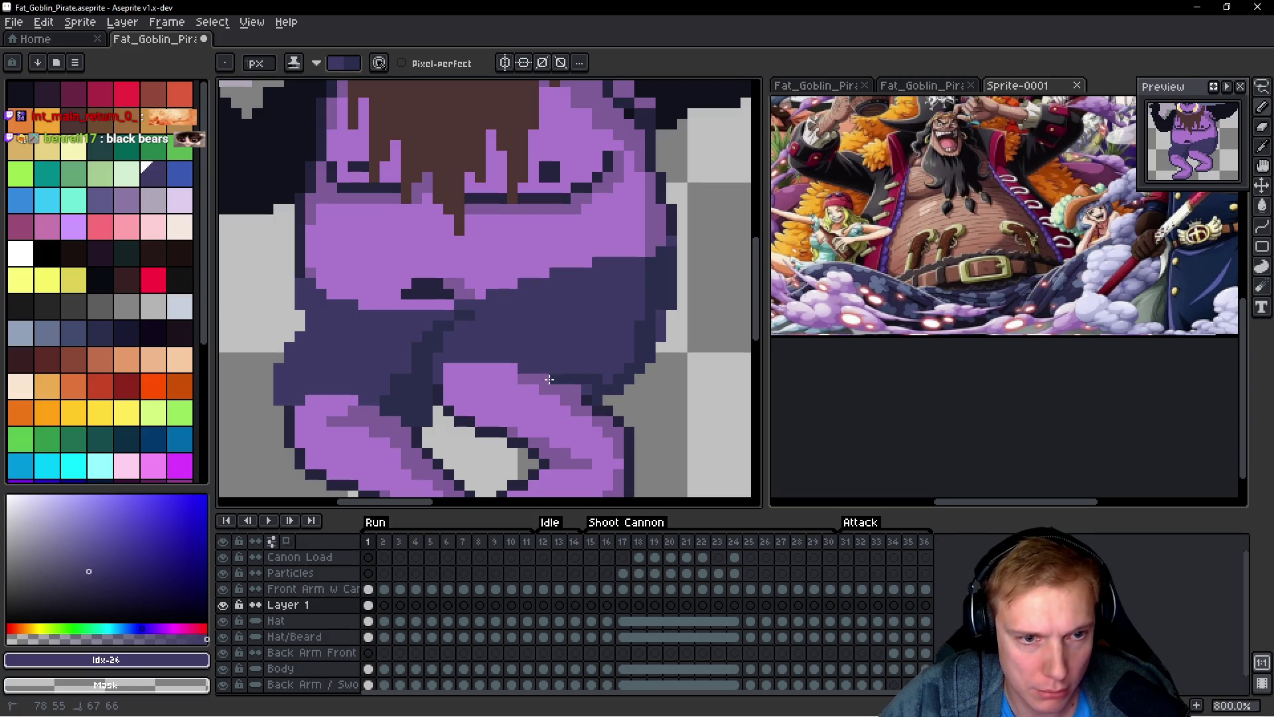
left_click_drag(649, 347, 612, 364)
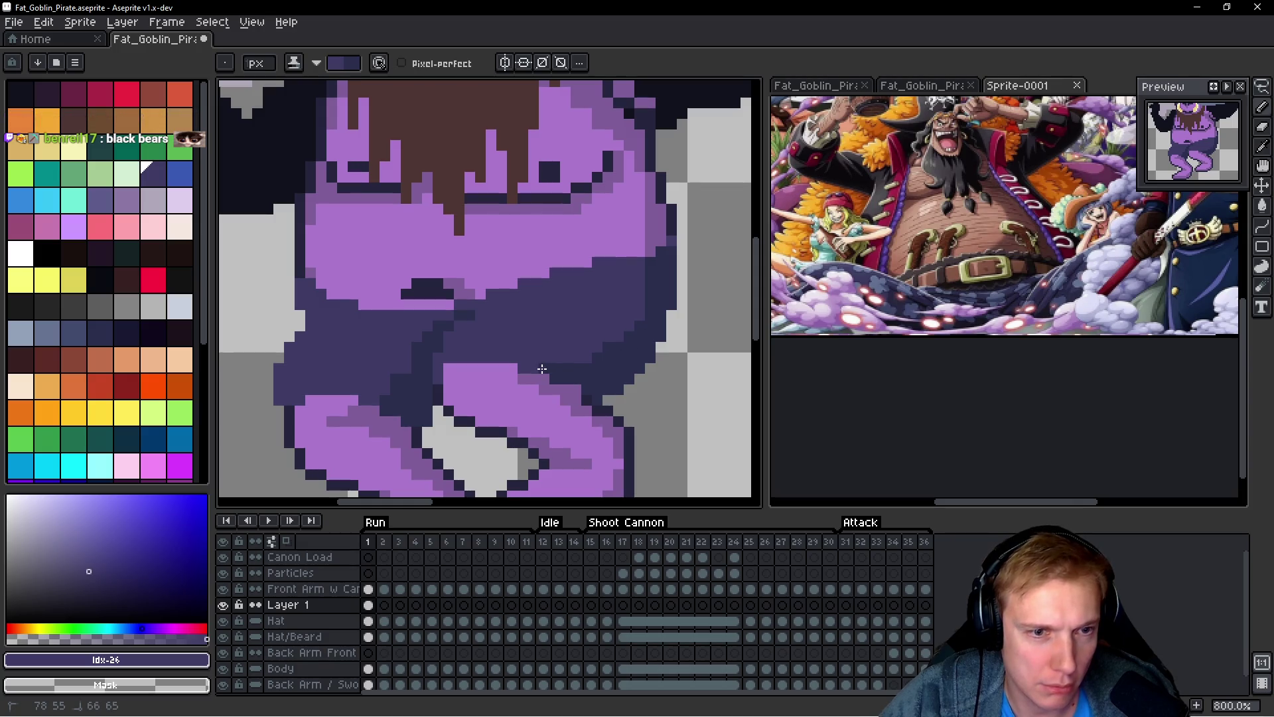
scroll(542, 369, "down", 5)
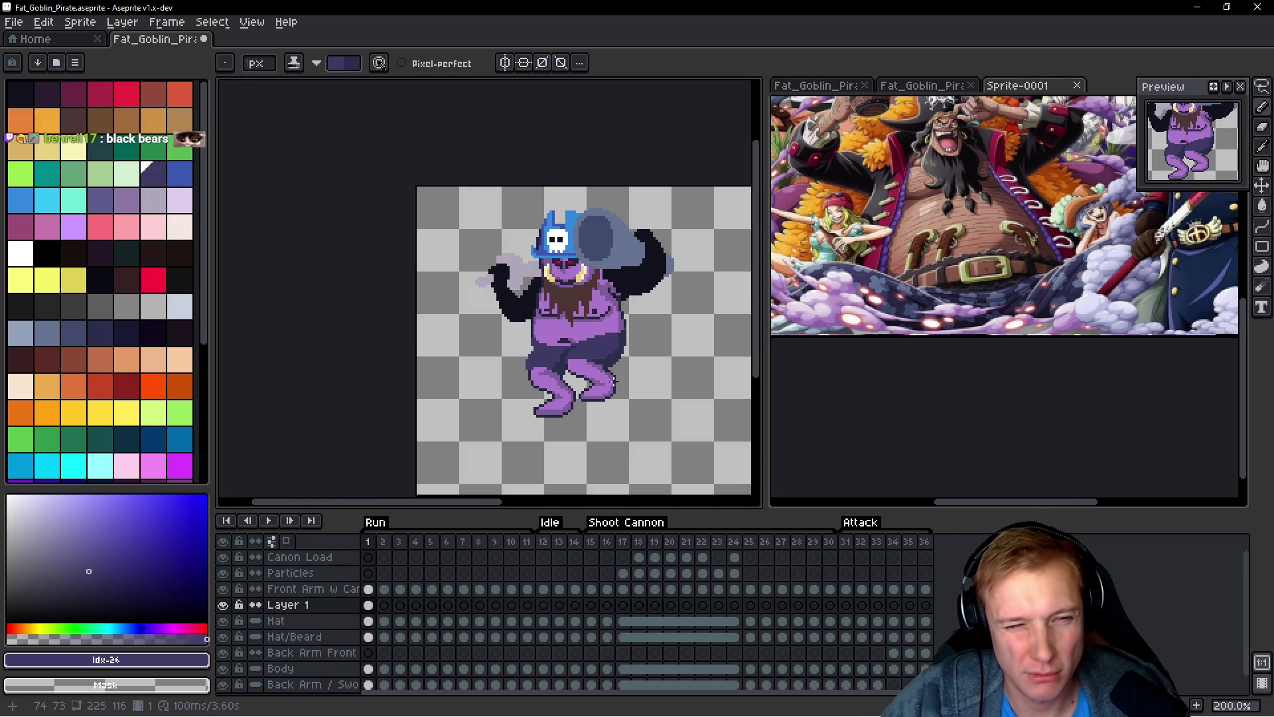
scroll(614, 379, "up", 7)
left_click_drag(350, 289, 382, 314)
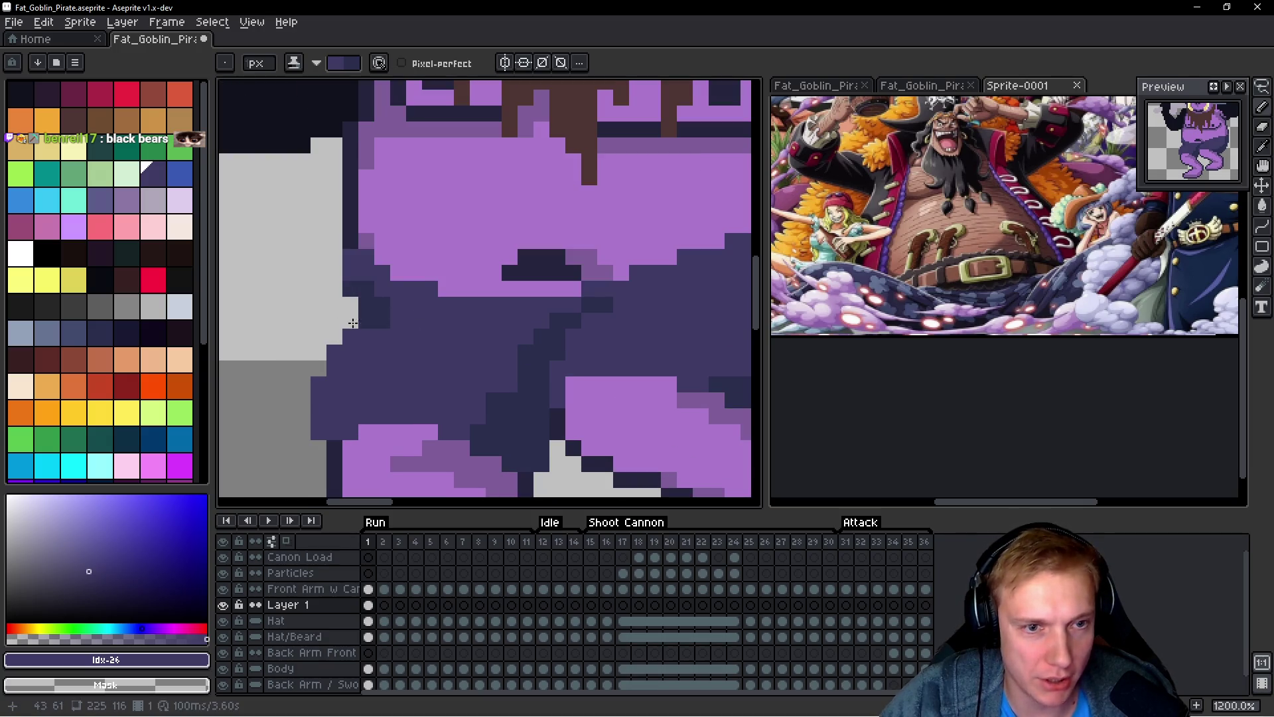
scroll(504, 297, "down", 4)
scroll(534, 308, "up", 2)
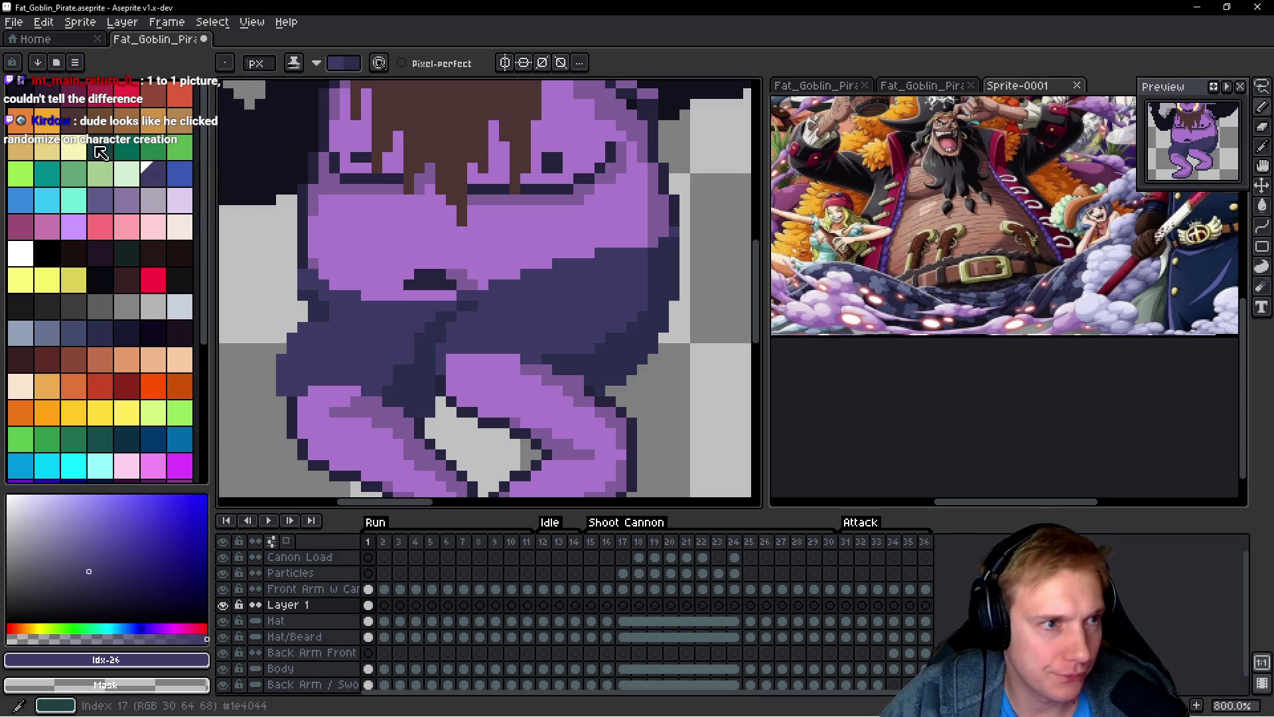
Step: Draw a dark brown belt line across the waist, from the left side to the right edge
left_click(78, 124)
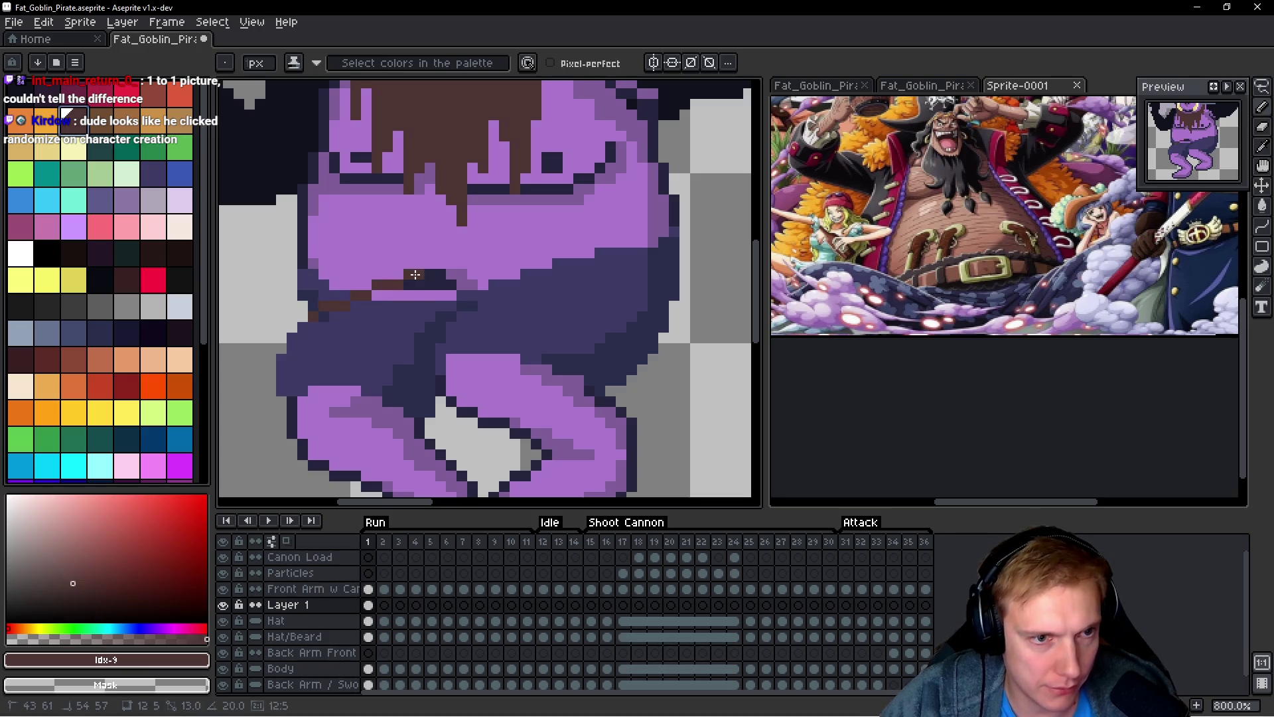
mouse_move(366, 294)
left_mouse_down()
mouse_move(451, 292)
mouse_move(286, 255)
left_mouse_up()
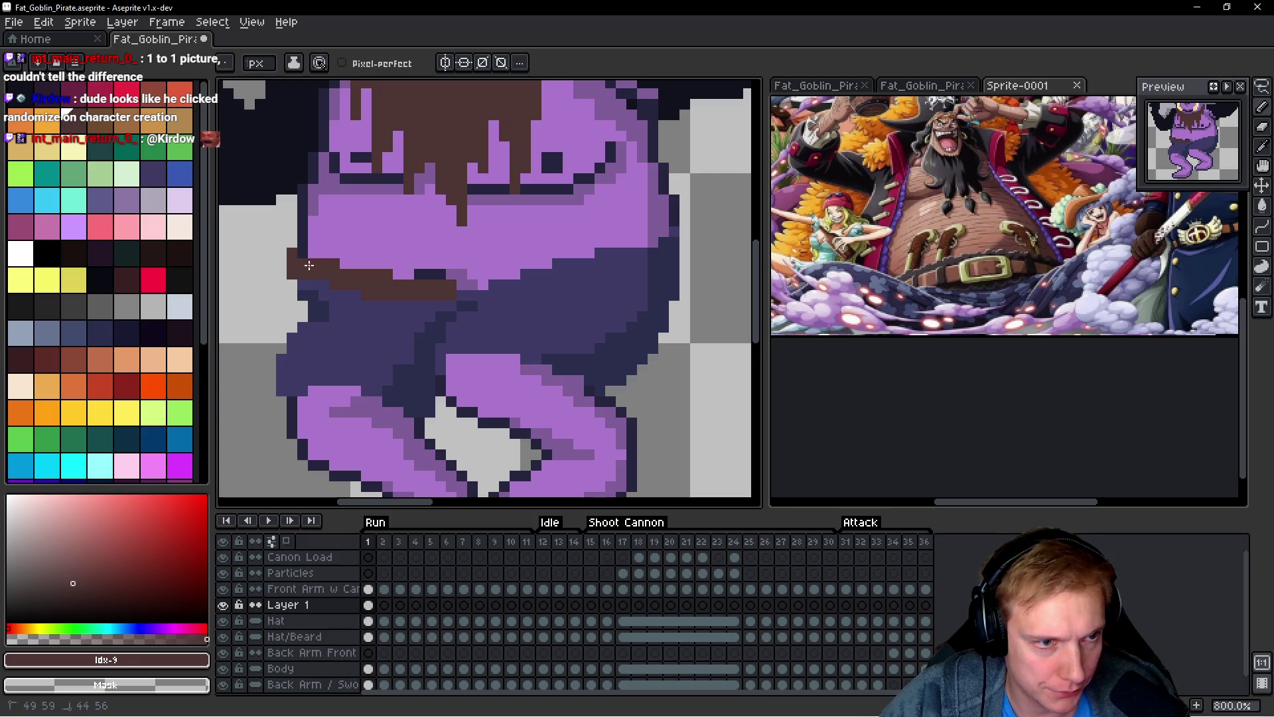
scroll(513, 273, "right", 3)
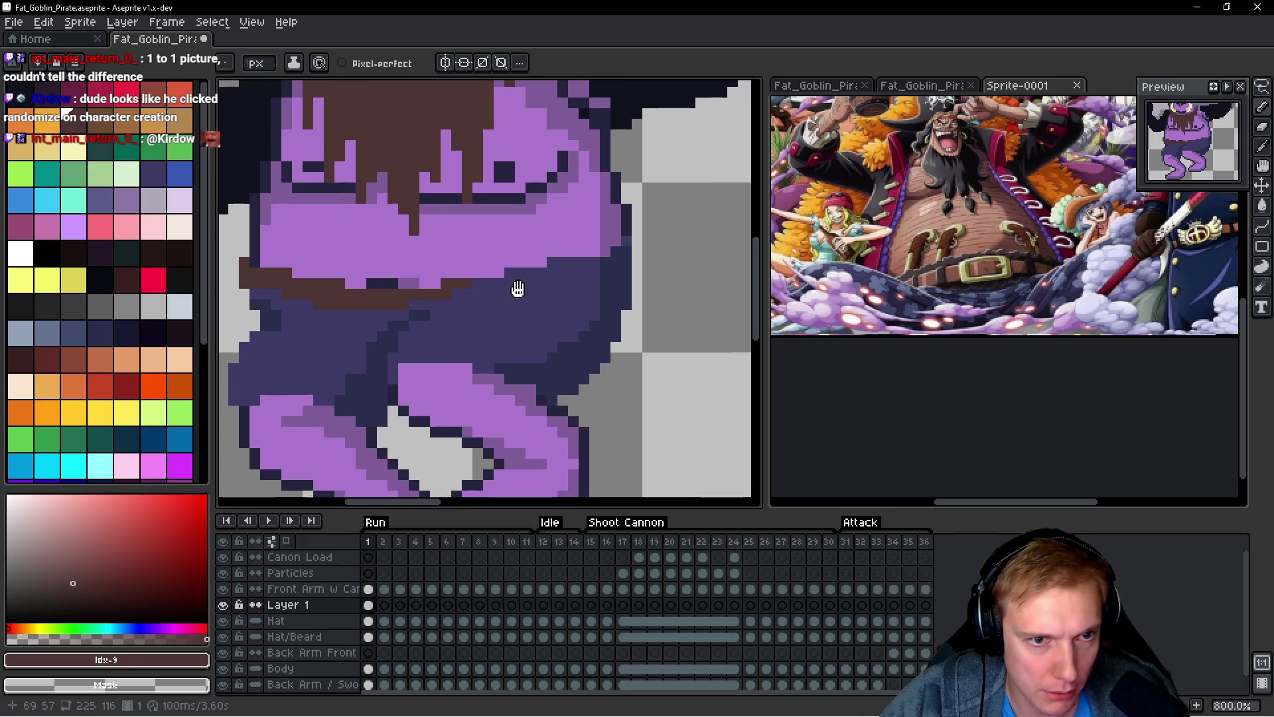
mouse_move(597, 235)
left_mouse_down()
mouse_move(599, 252)
mouse_move(598, 221)
left_mouse_up()
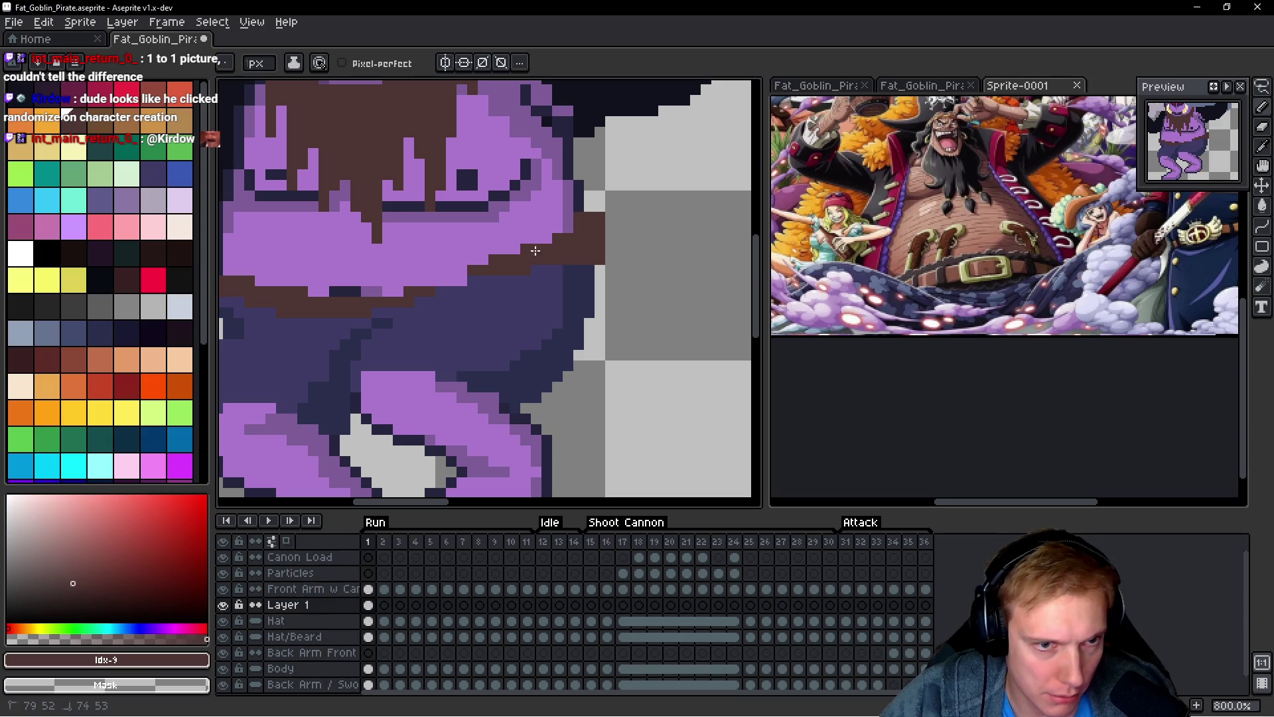
key("ctrl+z")
key("ctrl+z")
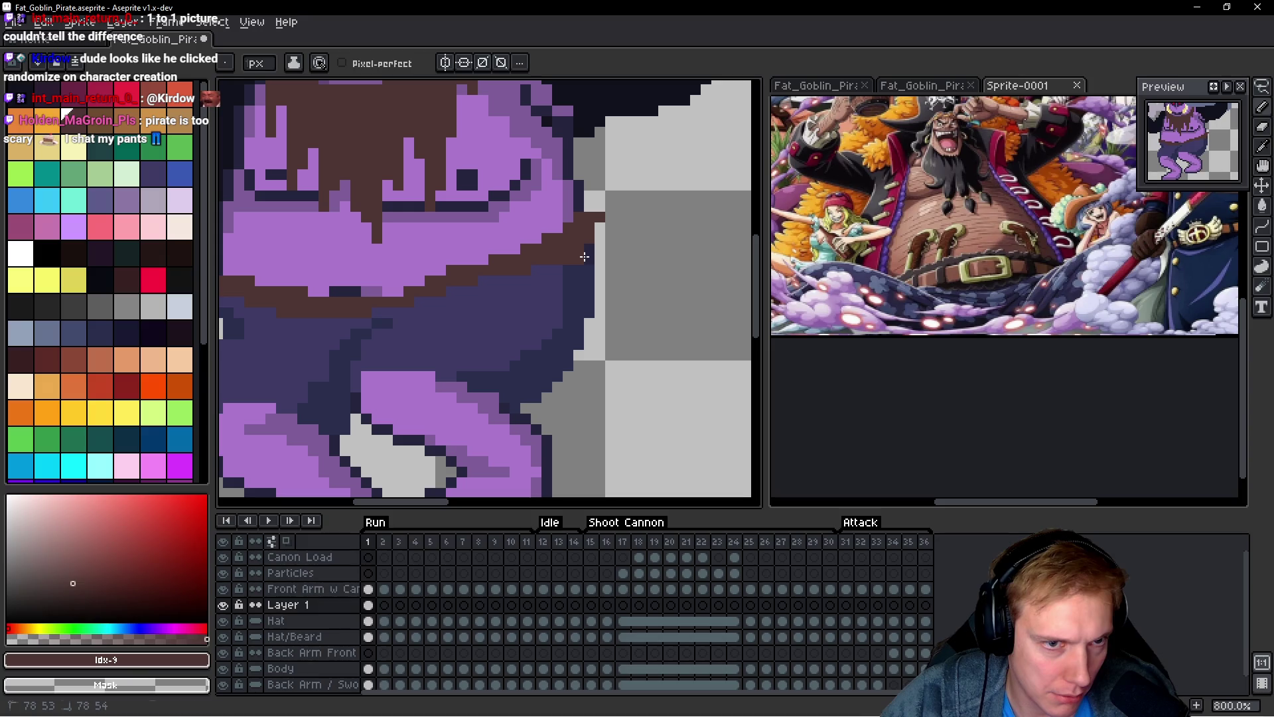
left_click_drag(589, 244, 588, 256)
scroll(564, 304, "left", 3)
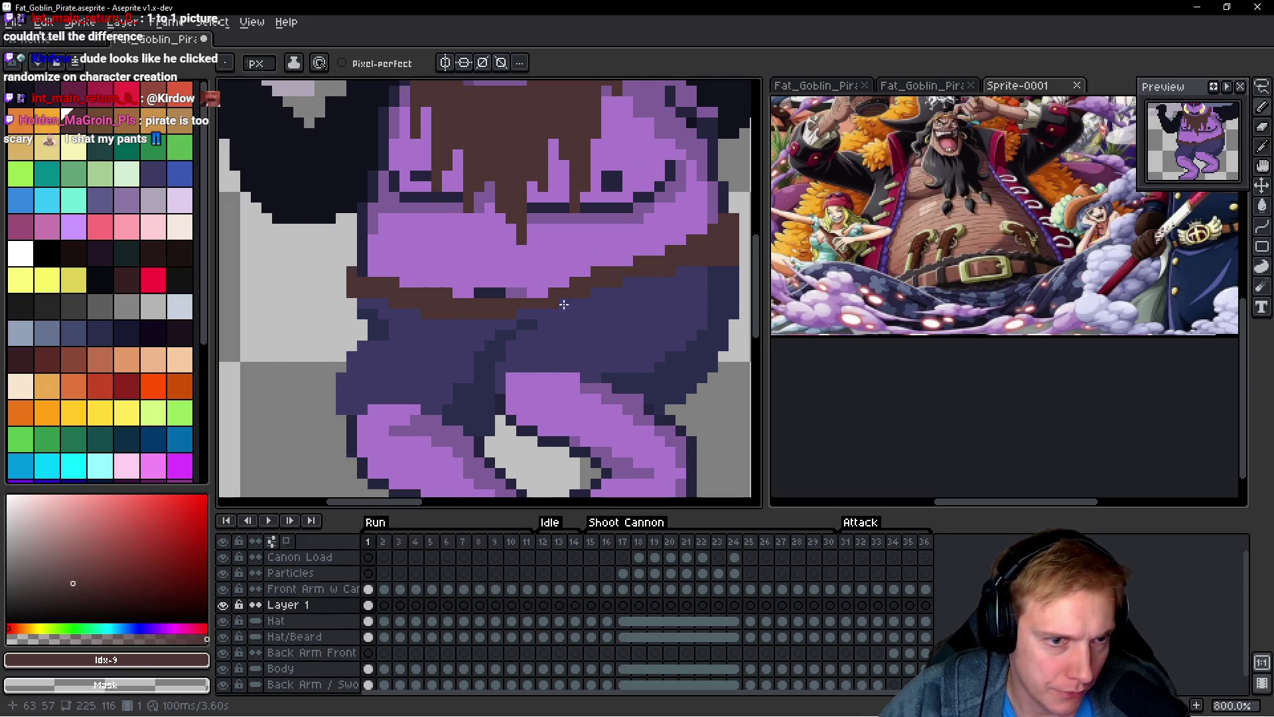
left_click_drag(539, 294, 455, 294)
left_click(355, 265)
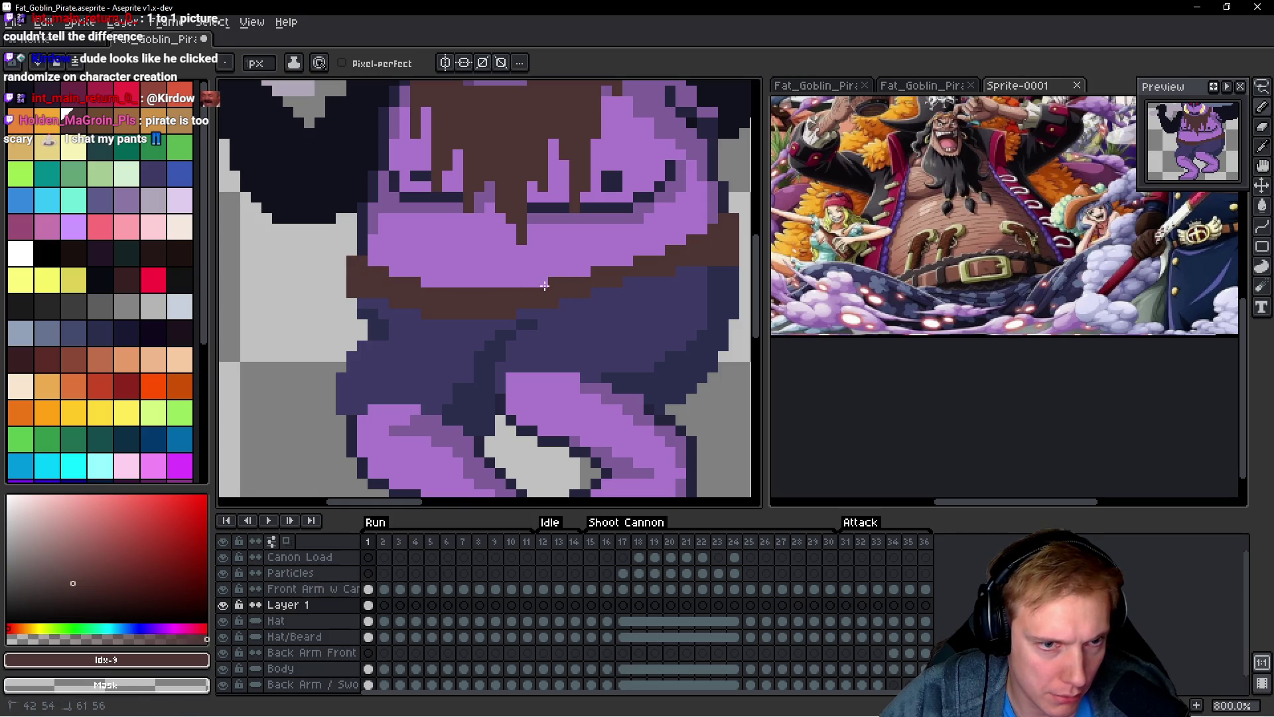
Step: Touch up the belt pixels and thicken the brown band along the belly's lower edge
scroll(544, 285, "down", 5)
scroll(661, 256, "up", 2)
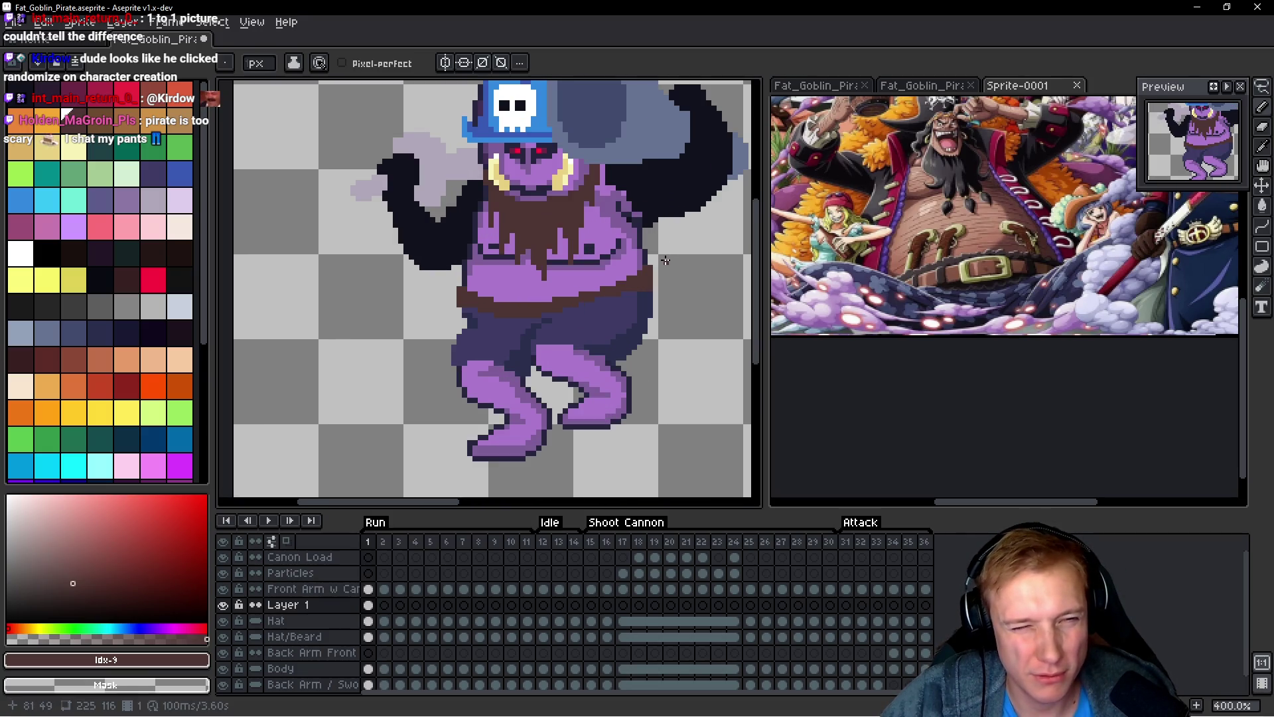
scroll(657, 265, "up", 3)
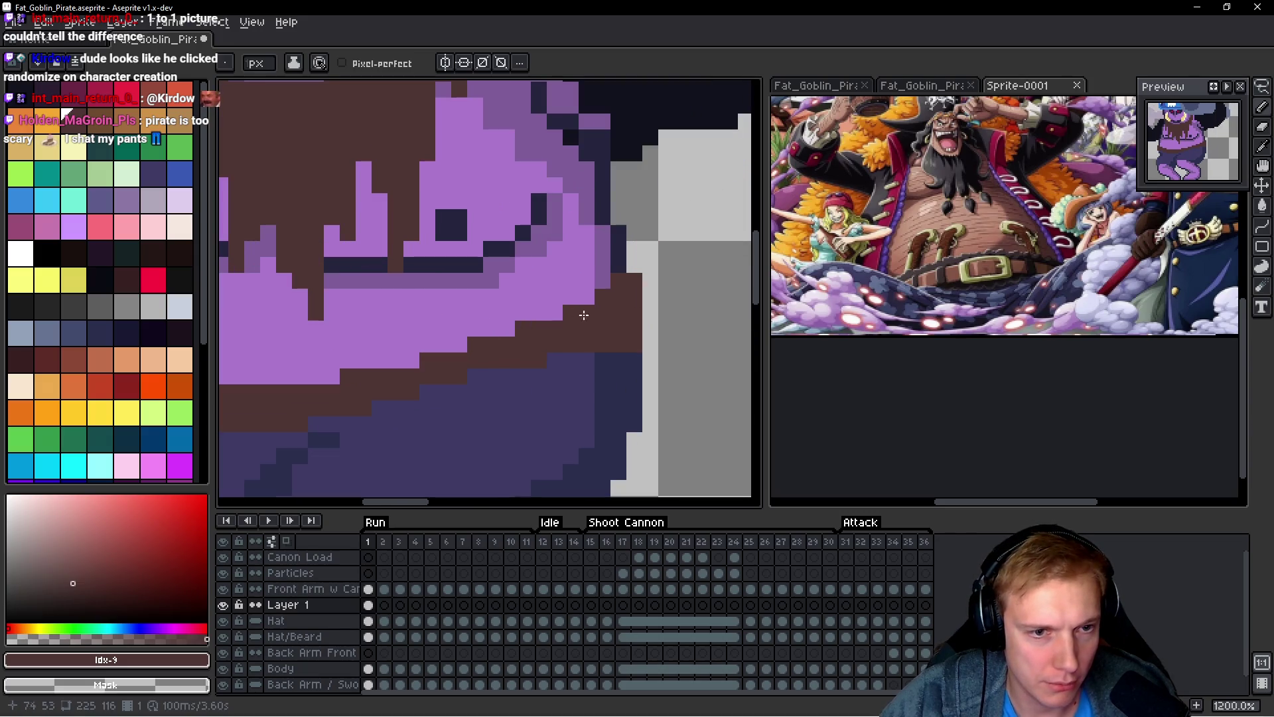
scroll(561, 360, "down", 5)
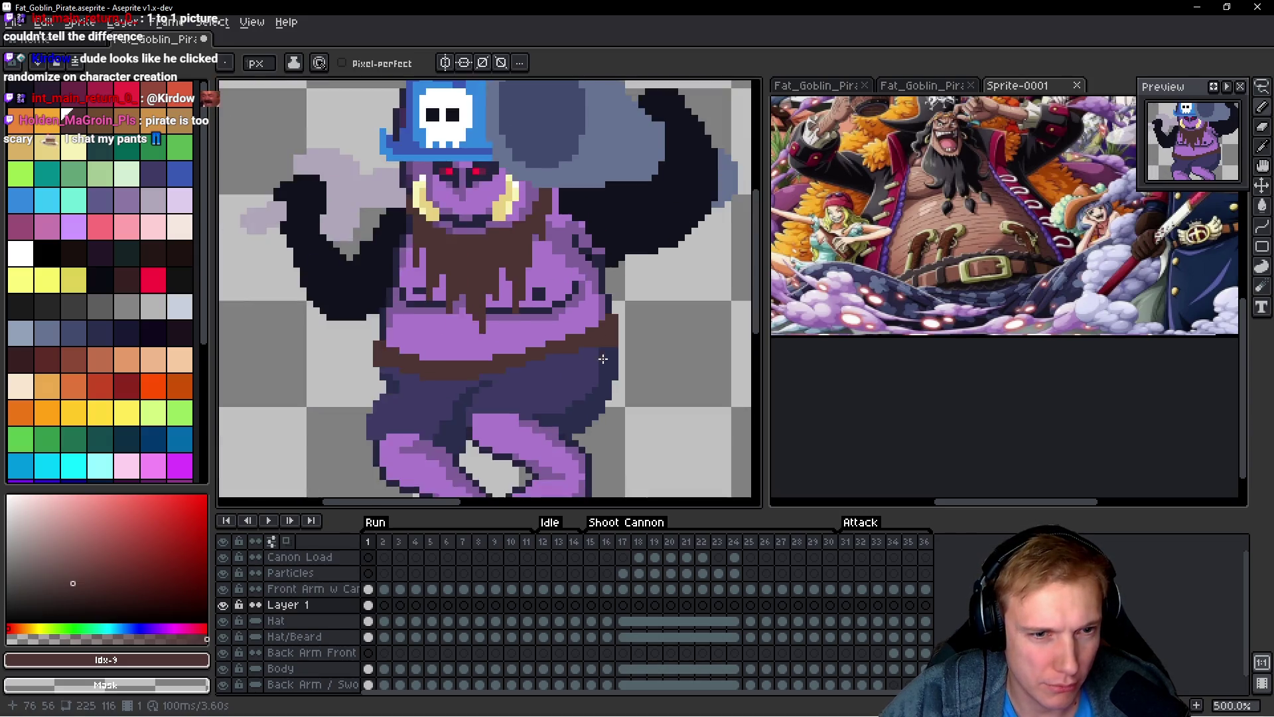
scroll(515, 368, "up", 4)
left_click(483, 357)
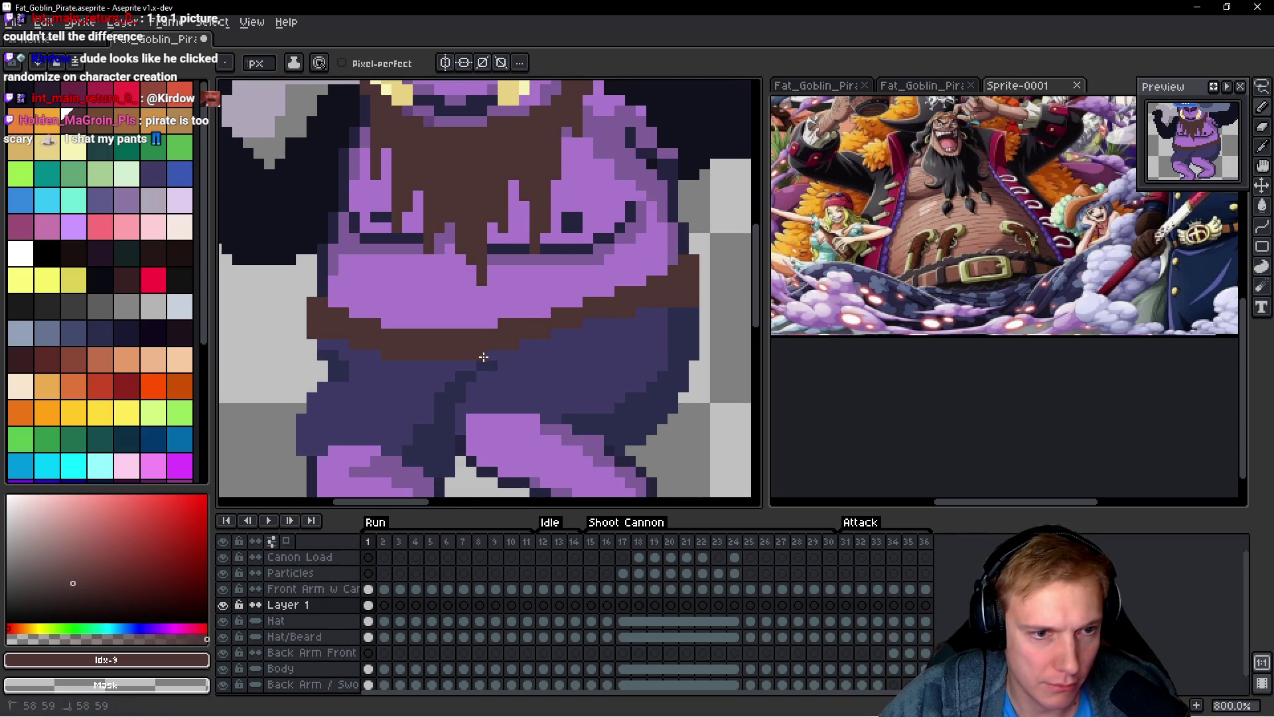
left_click_drag(502, 351, 470, 357)
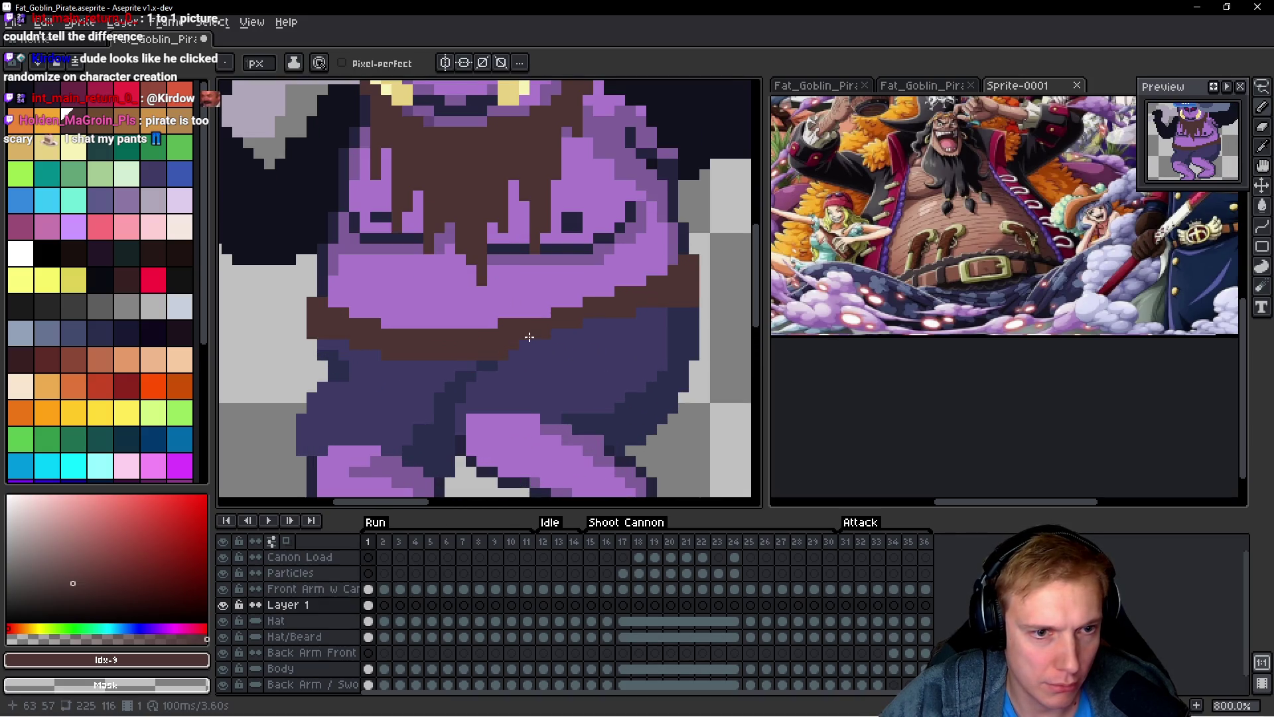
scroll(524, 338, "down", 4)
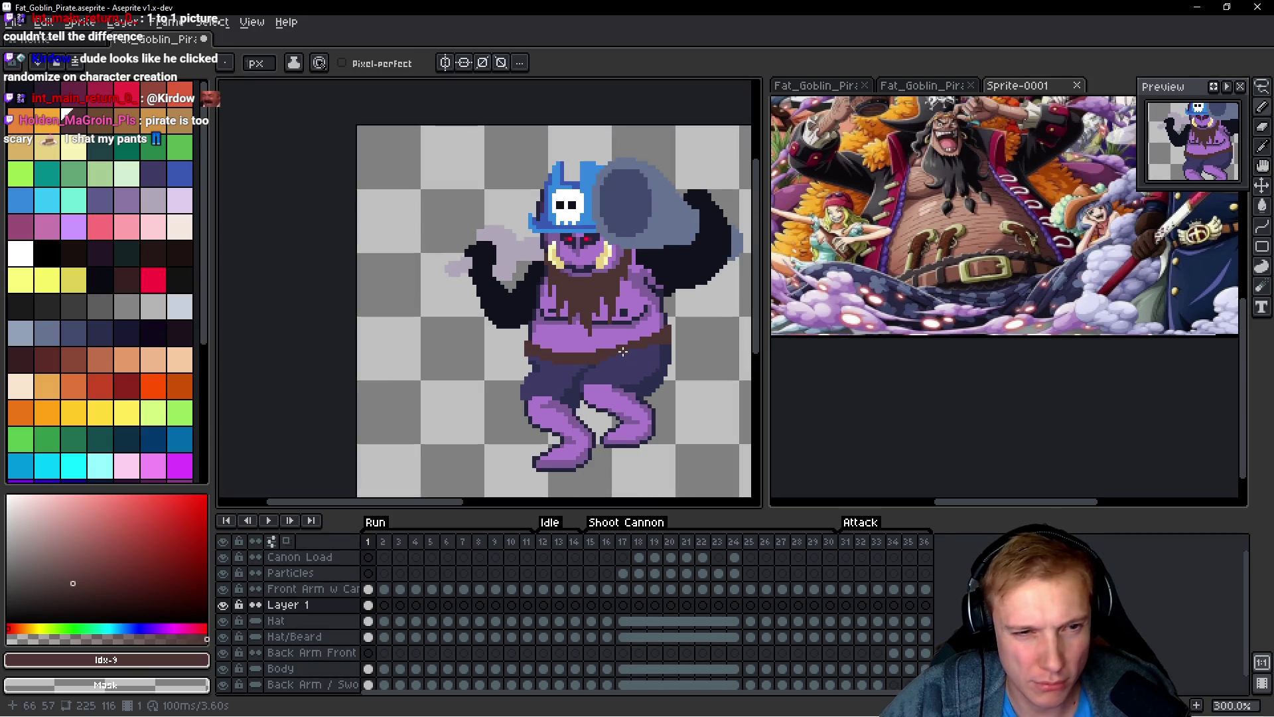
scroll(622, 351, "down", 1)
scroll(557, 357, "up", 3)
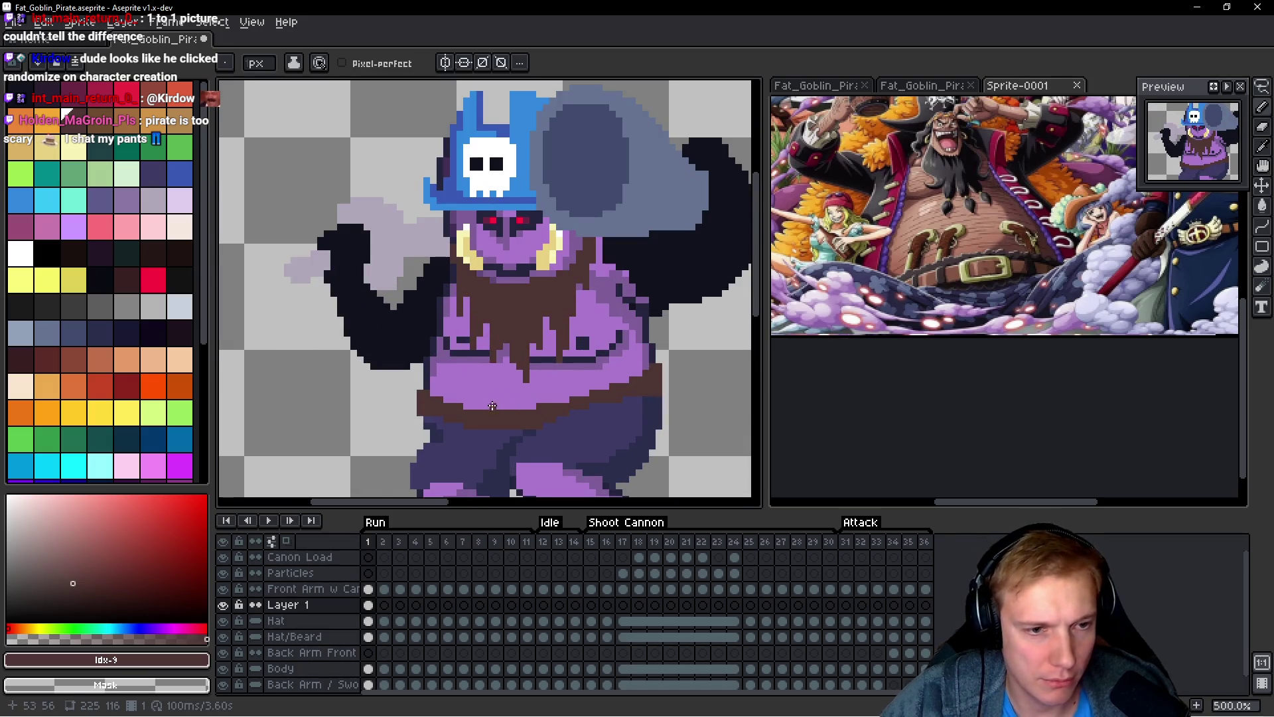
scroll(492, 405, "up", 2)
left_click_drag(393, 324, 398, 329)
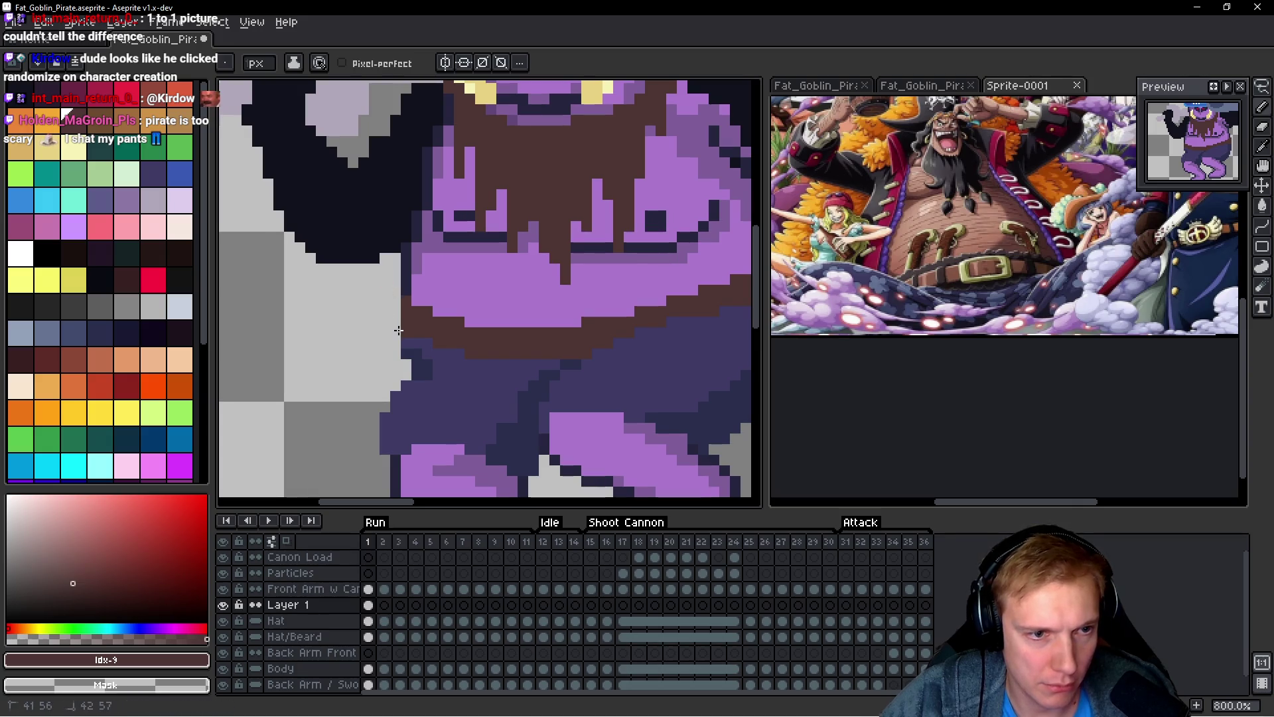
scroll(465, 292, "right", 3)
scroll(542, 262, "down", 3)
scroll(274, 304, "up", 5)
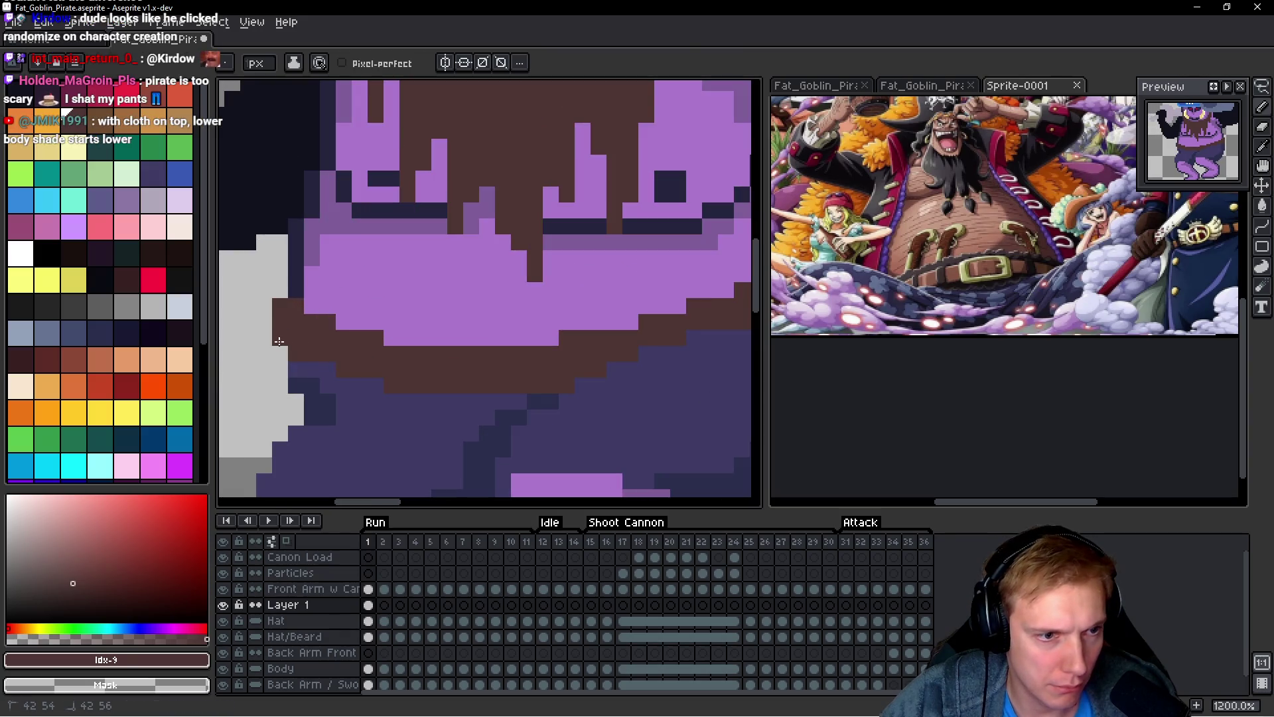
scroll(470, 345, "down", 4)
scroll(418, 334, "up", 5)
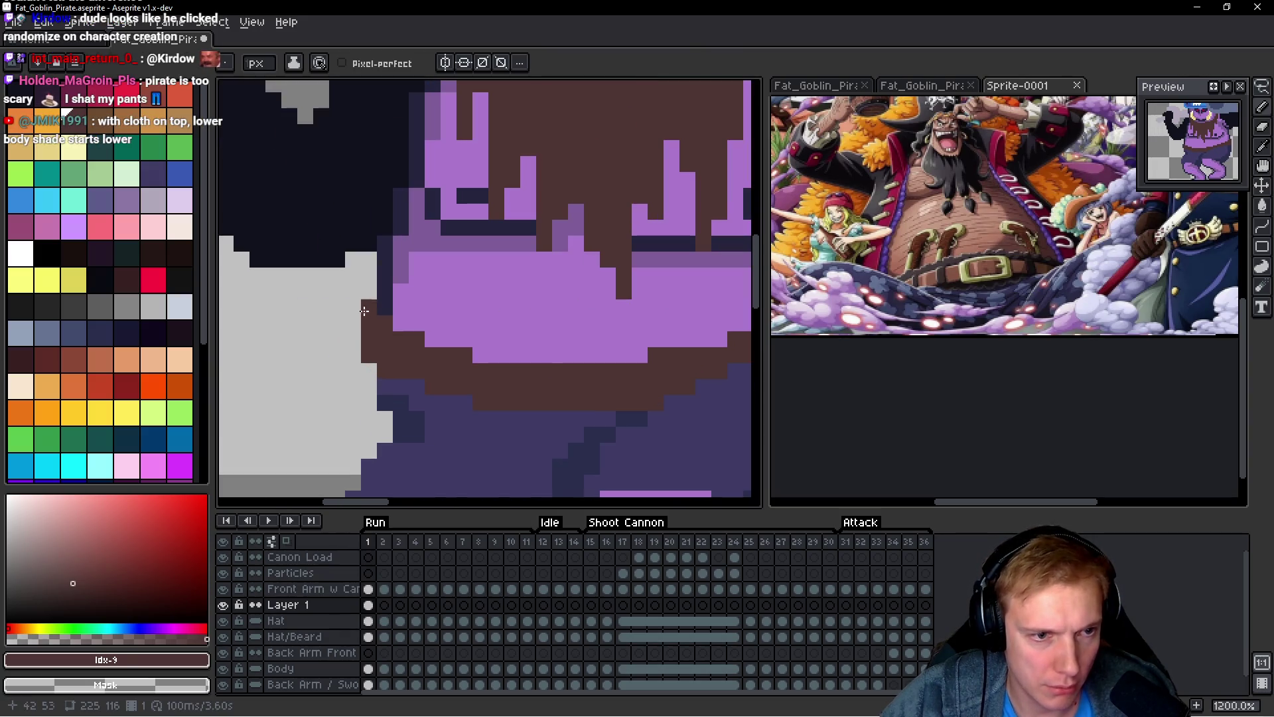
mouse_move(410, 321)
left_mouse_down()
mouse_move(472, 355)
mouse_move(577, 359)
left_mouse_up()
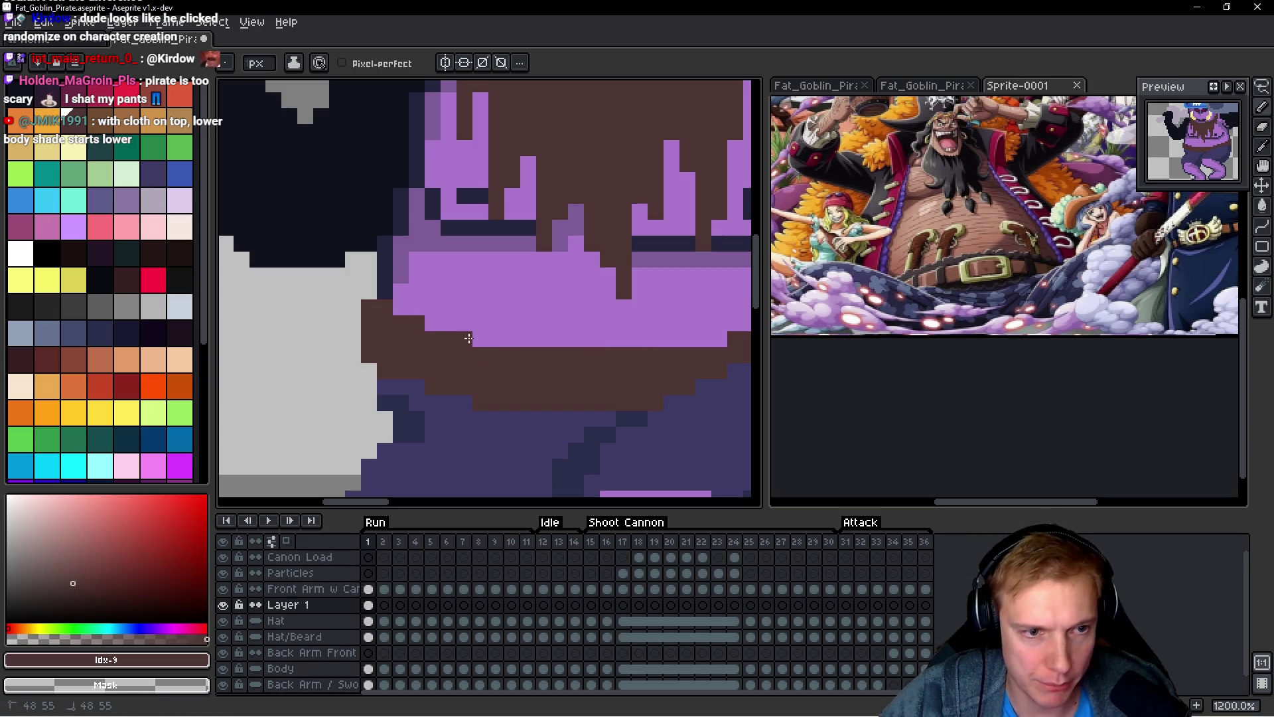
scroll(483, 338, "down", 4)
scroll(553, 340, "up", 4)
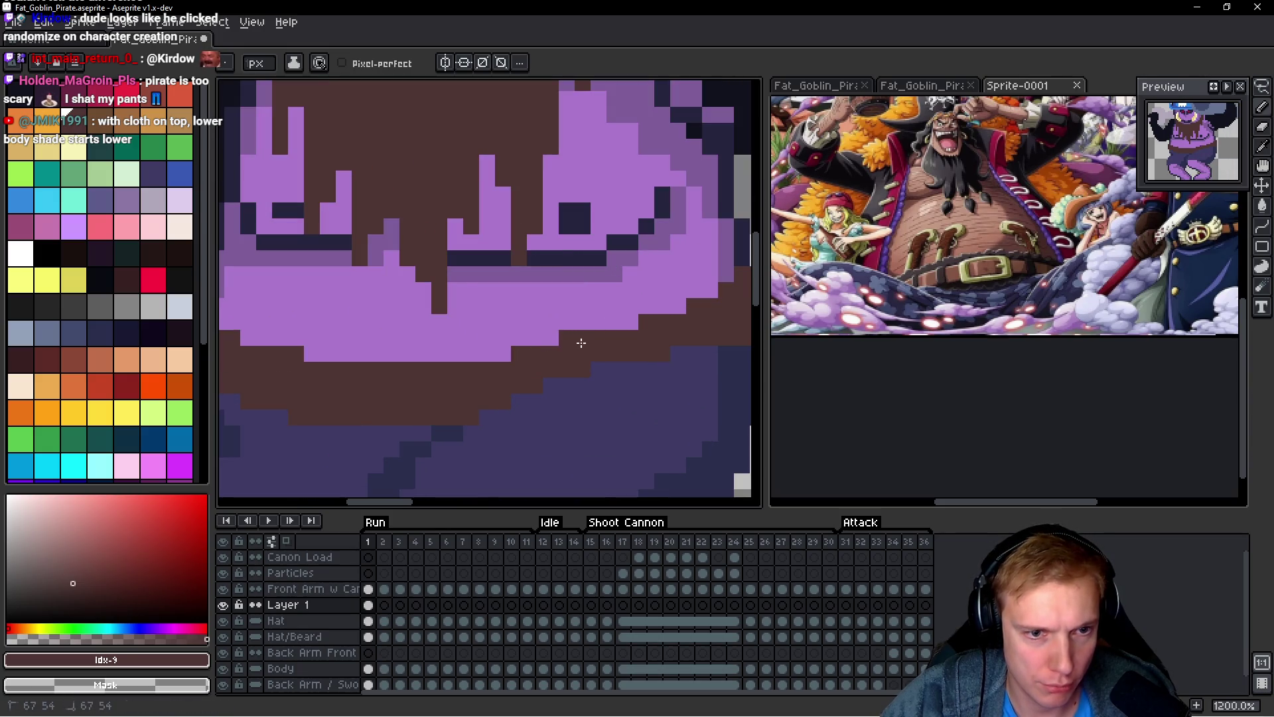
scroll(674, 342, "down", 6)
scroll(675, 341, "up", 6)
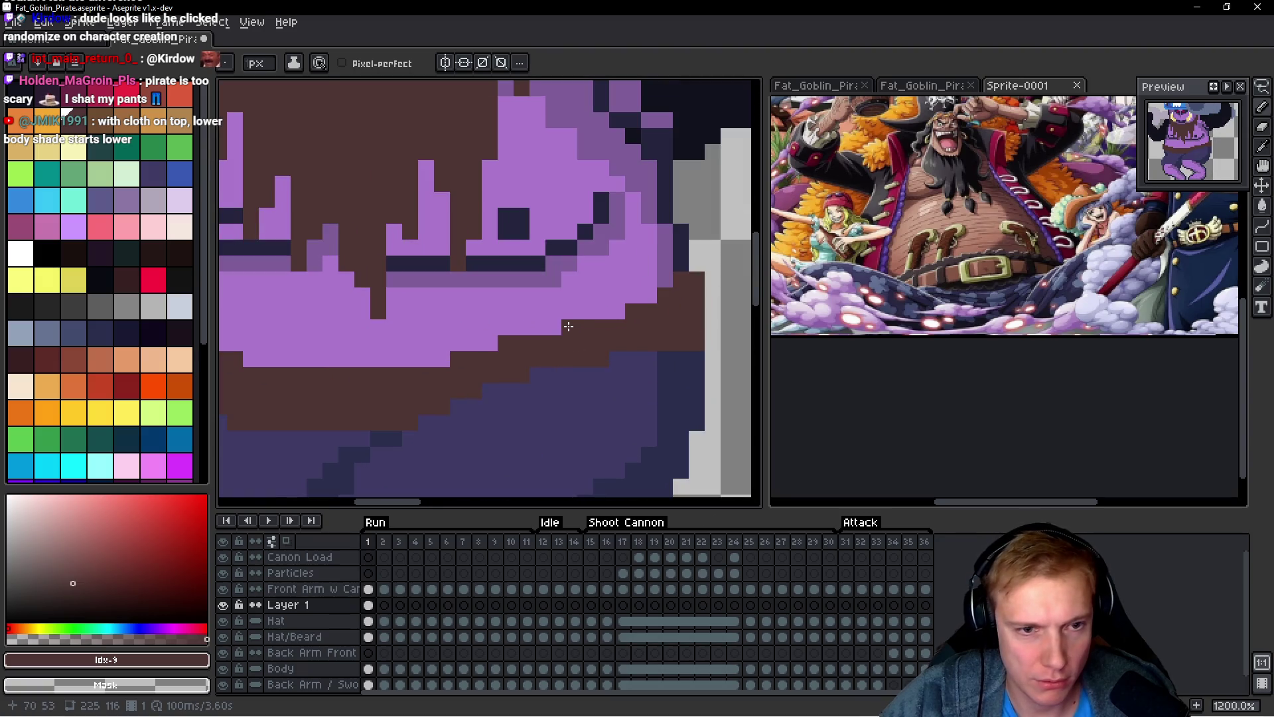
Step: Clean the belt's top edge, restoring stray pixels to purple and smoothing it with brown
right_click(506, 342)
right_click(466, 358)
left_click(426, 358)
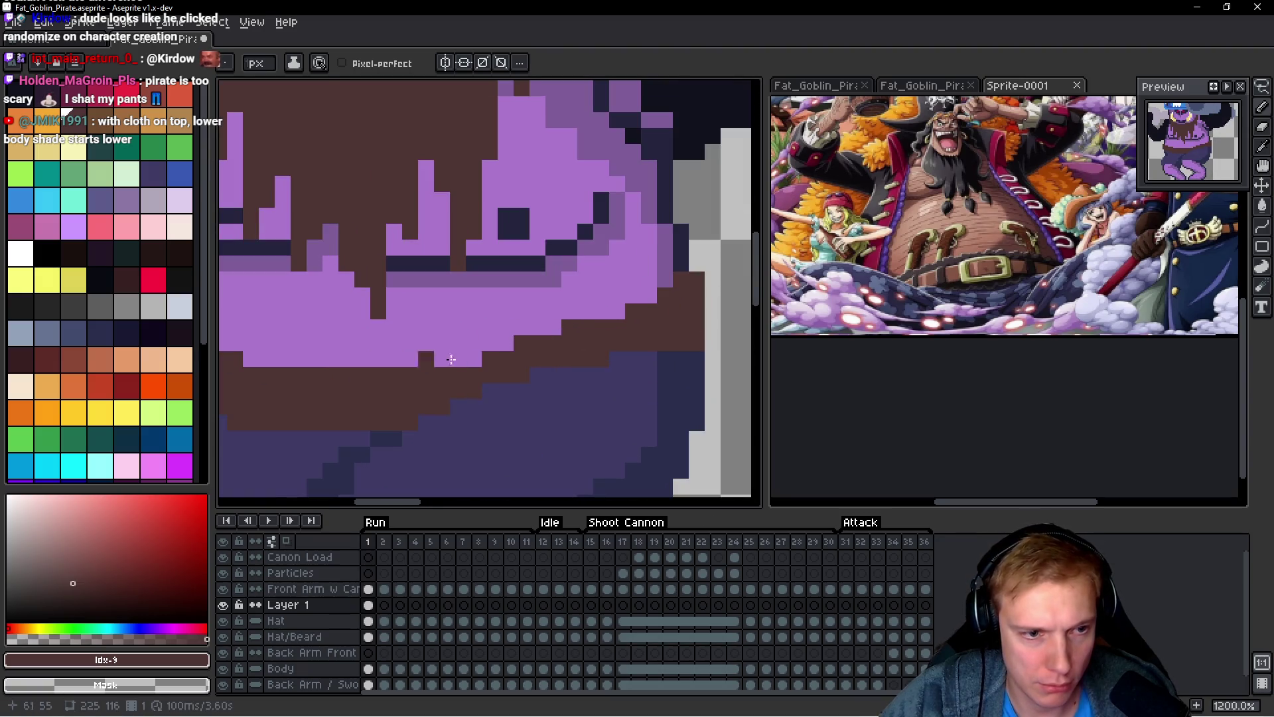
right_click(347, 361)
right_click(382, 377)
scroll(393, 374, "down", 3)
scroll(393, 374, "up", 1)
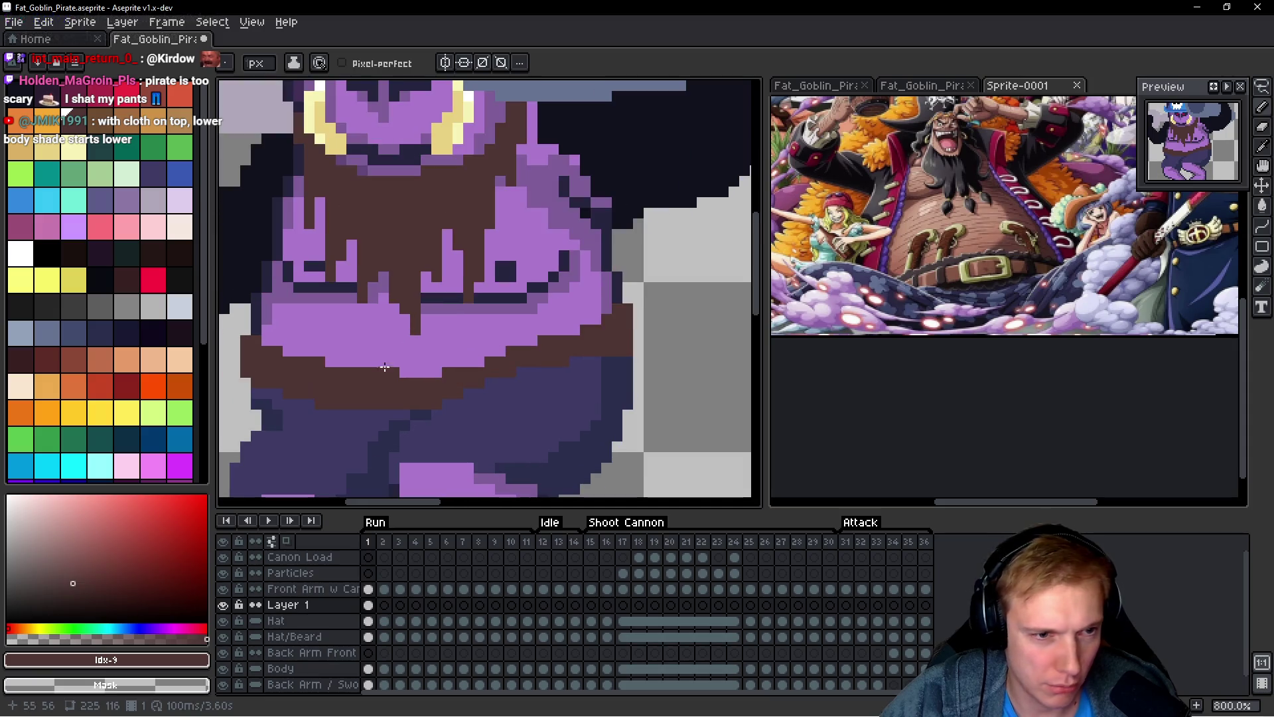
left_click_drag(435, 373, 398, 373)
left_click_drag(479, 362, 458, 362)
left_click(499, 351)
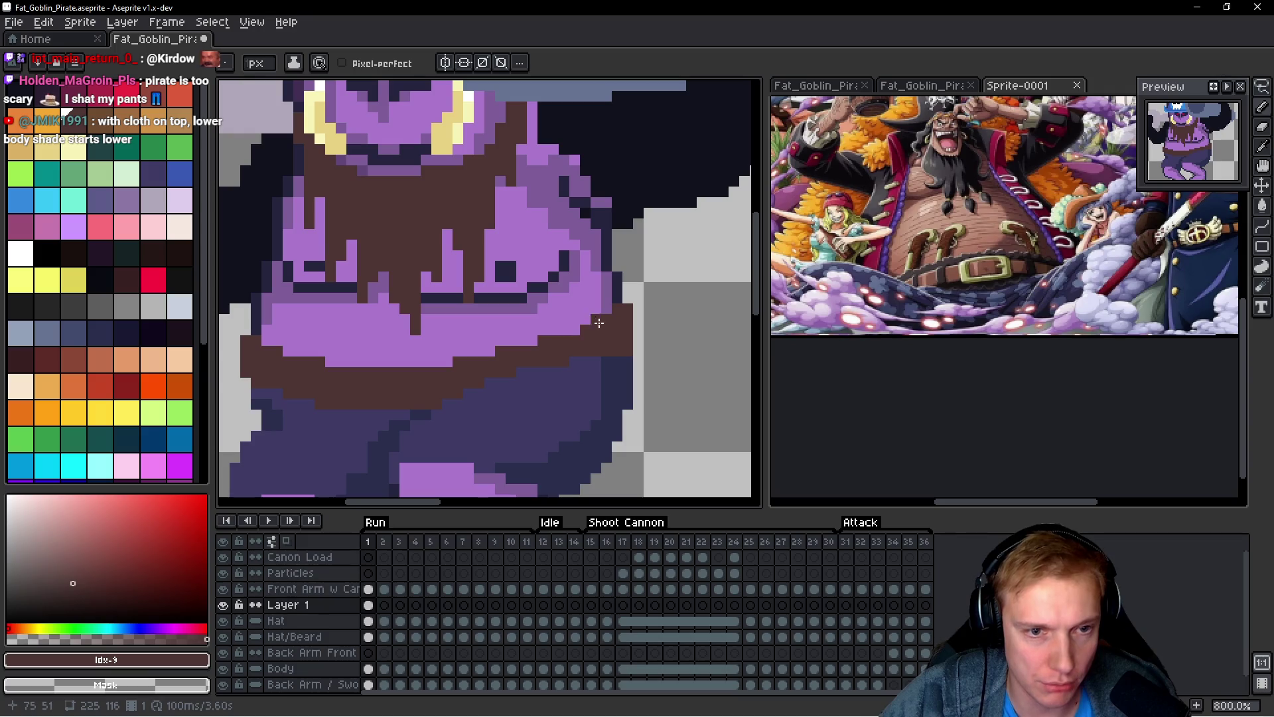
scroll(614, 305, "down", 5)
scroll(654, 349, "up", 1)
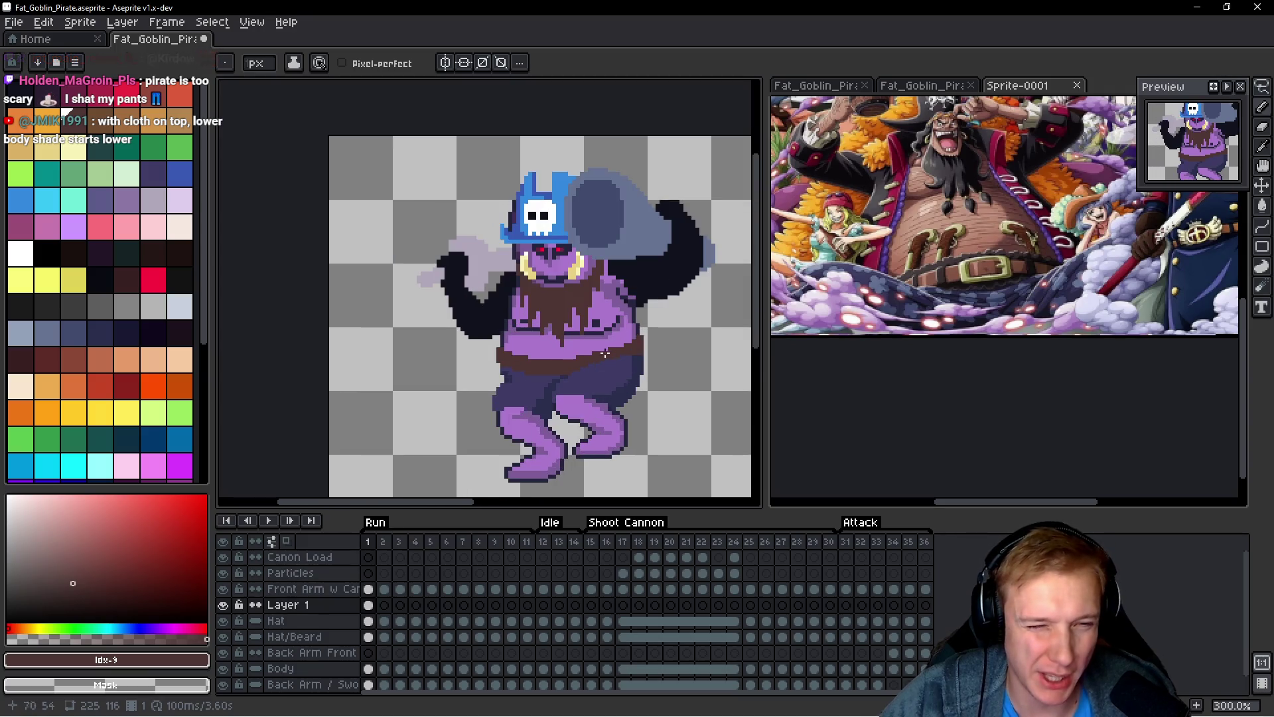
scroll(608, 350, "up", 6)
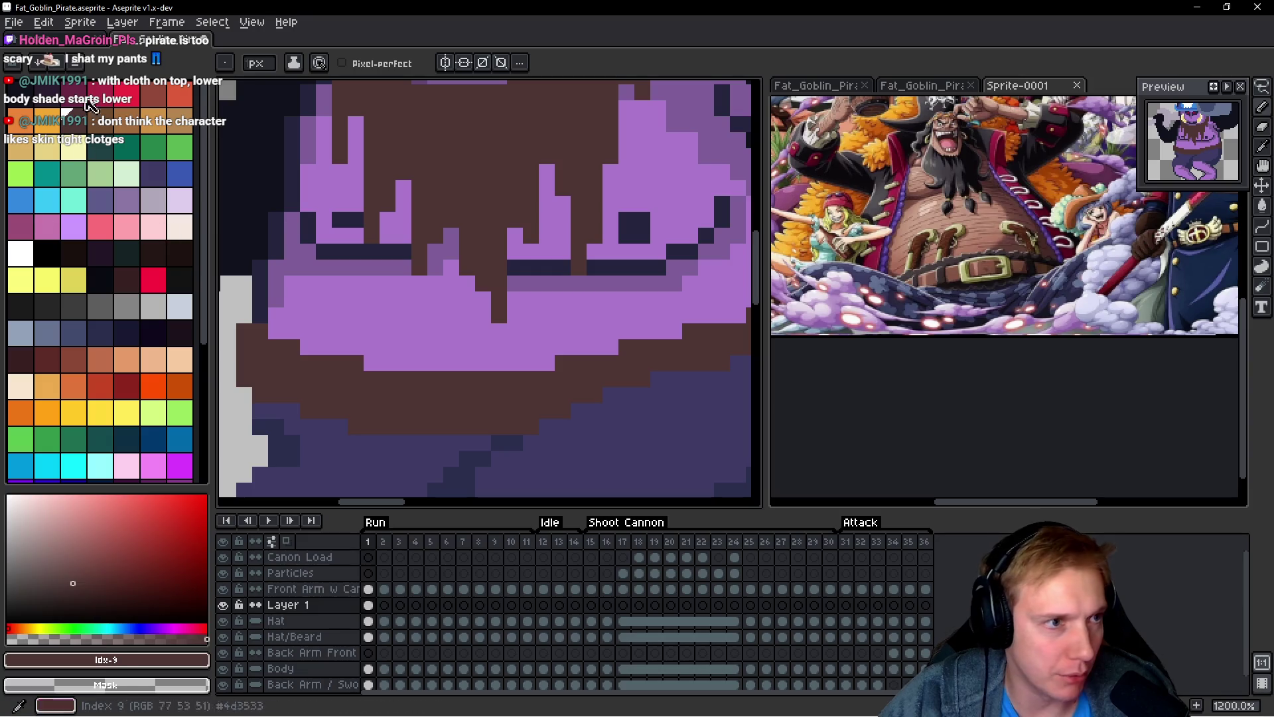
left_click(58, 126)
scroll(407, 341, "up", 3)
Step: Draw an orange rectangular buckle outline on the belt, undoing stray pixels
mouse_move(525, 226)
left_mouse_down()
mouse_move(402, 247)
mouse_move(393, 316)
mouse_move(546, 316)
mouse_move(549, 287)
left_mouse_up()
left_click(366, 275)
key("ctrl+z")
left_click(431, 278)
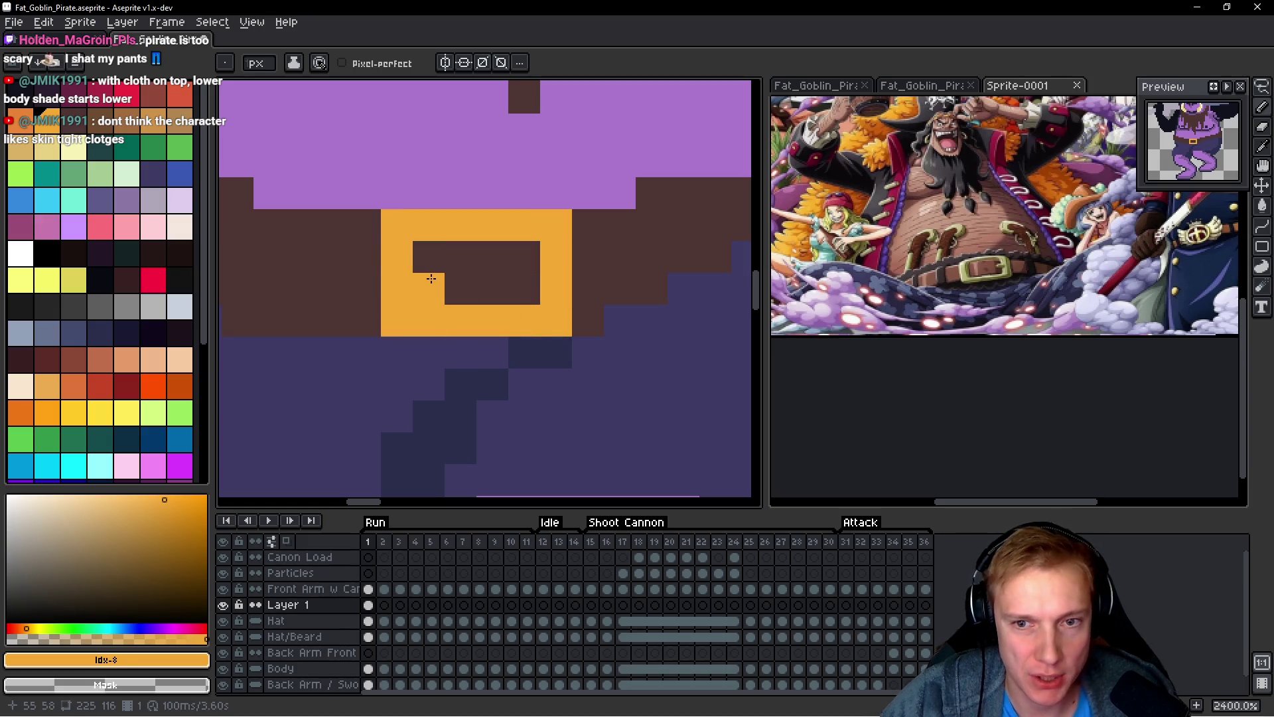
key("ctrl+z")
scroll(517, 264, "down", 8)
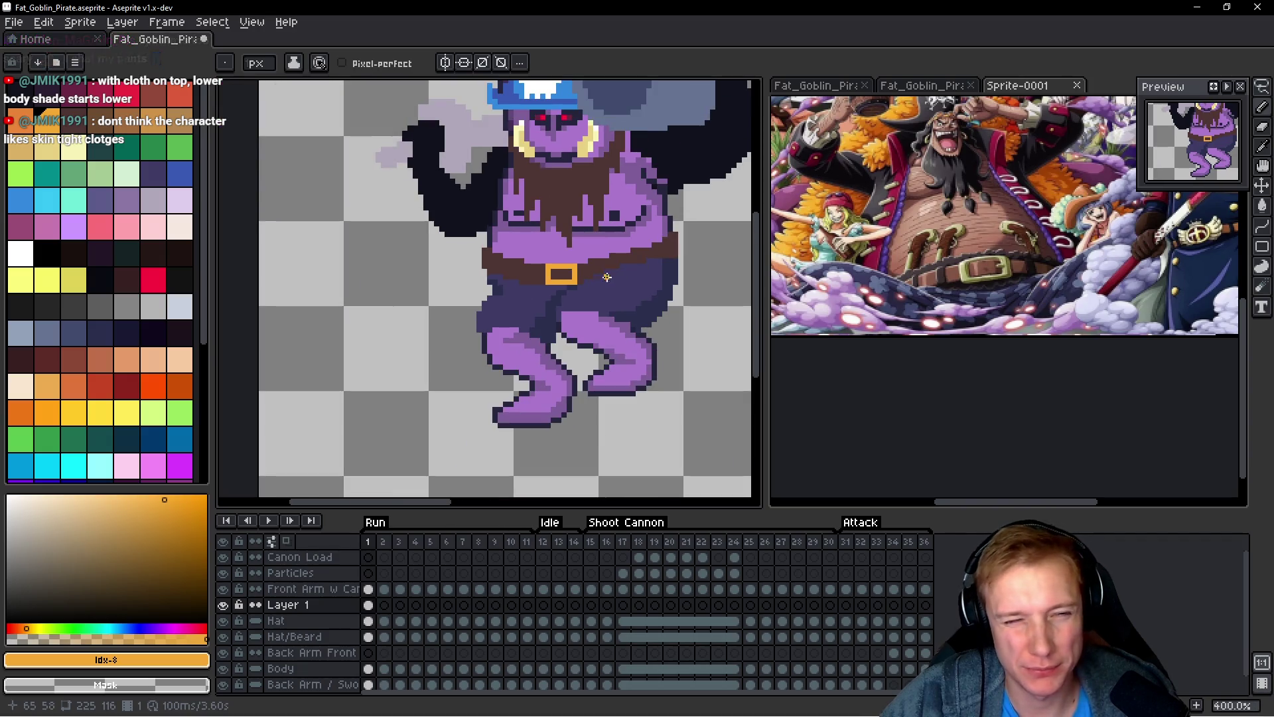
scroll(606, 277, "down", 2)
scroll(613, 272, "up", 5)
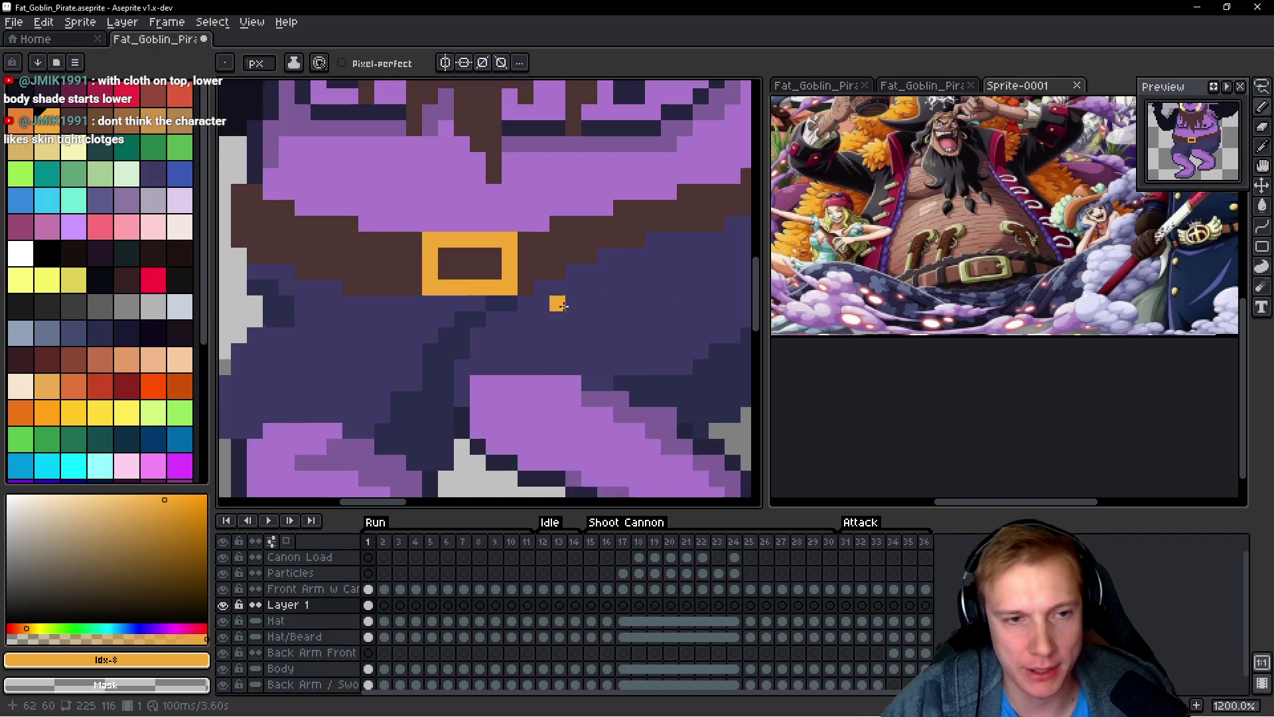
Step: Add small orange tabs on the buckle's left and right sides
left_click(414, 256)
left_click(414, 271)
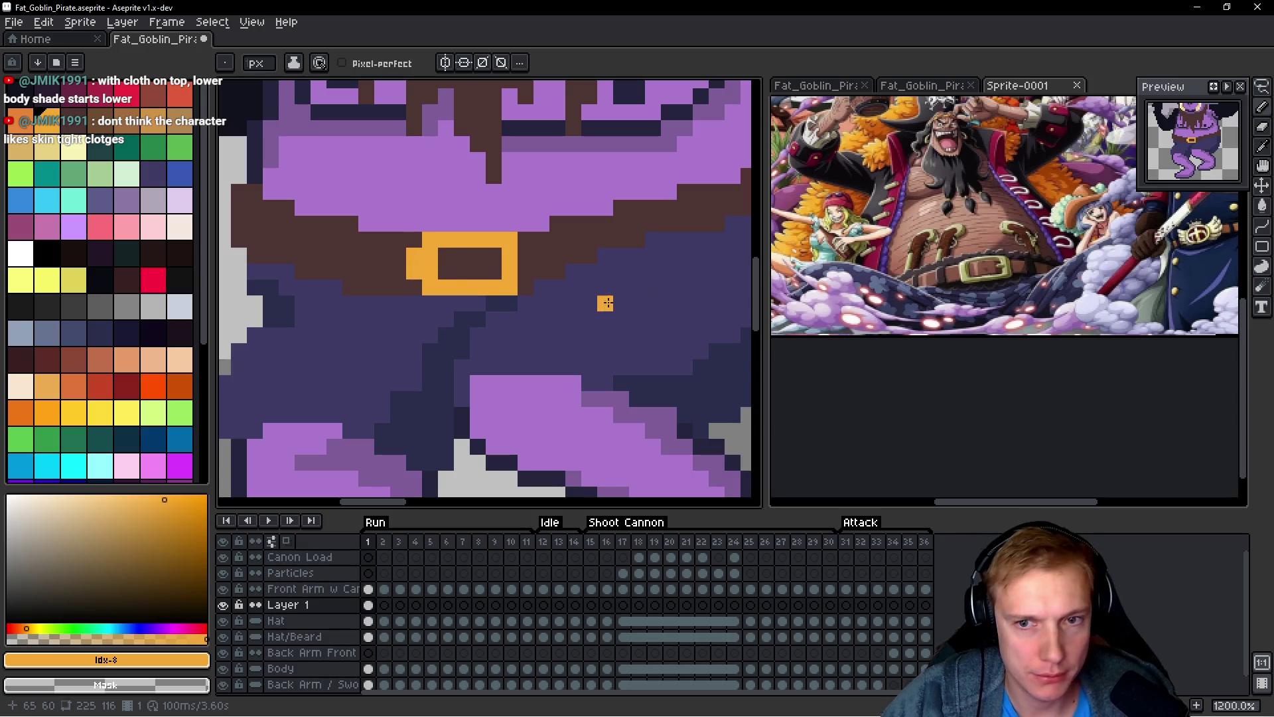
left_click(524, 276)
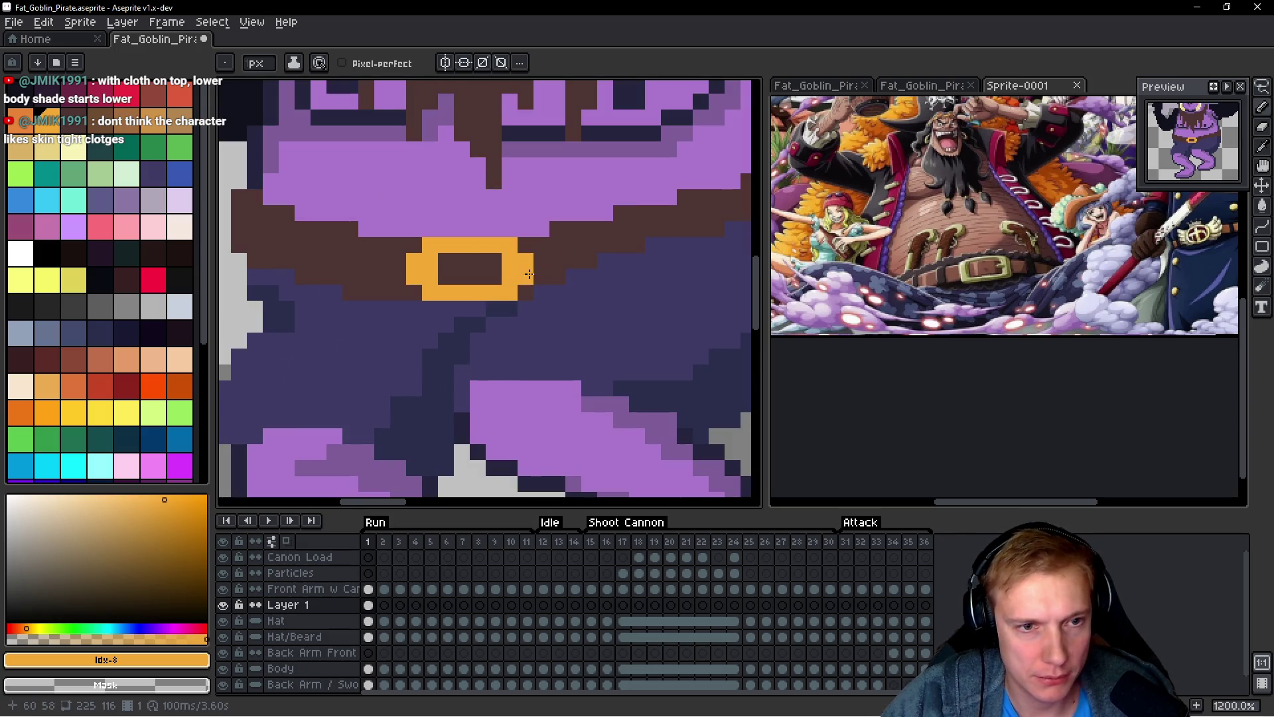
scroll(524, 274, "down", 6)
scroll(574, 266, "up", 4)
scroll(590, 274, "down", 3)
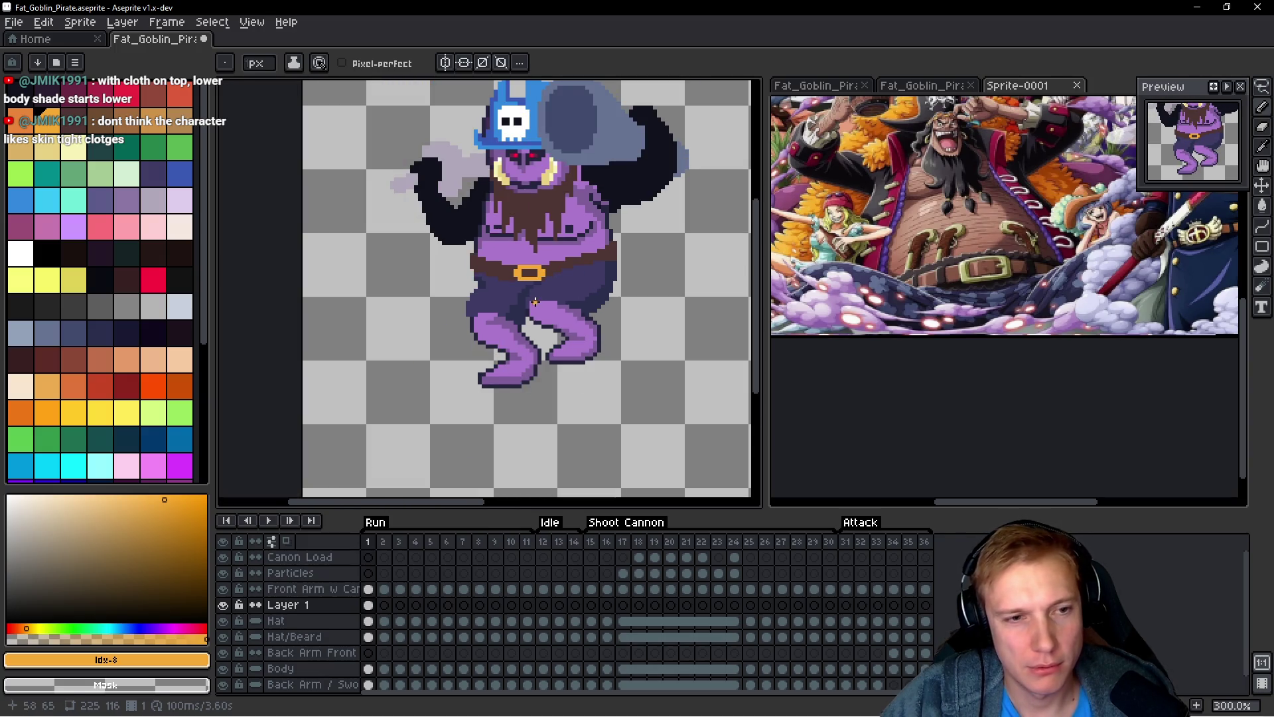
scroll(534, 301, "up", 3)
scroll(515, 296, "down", 2)
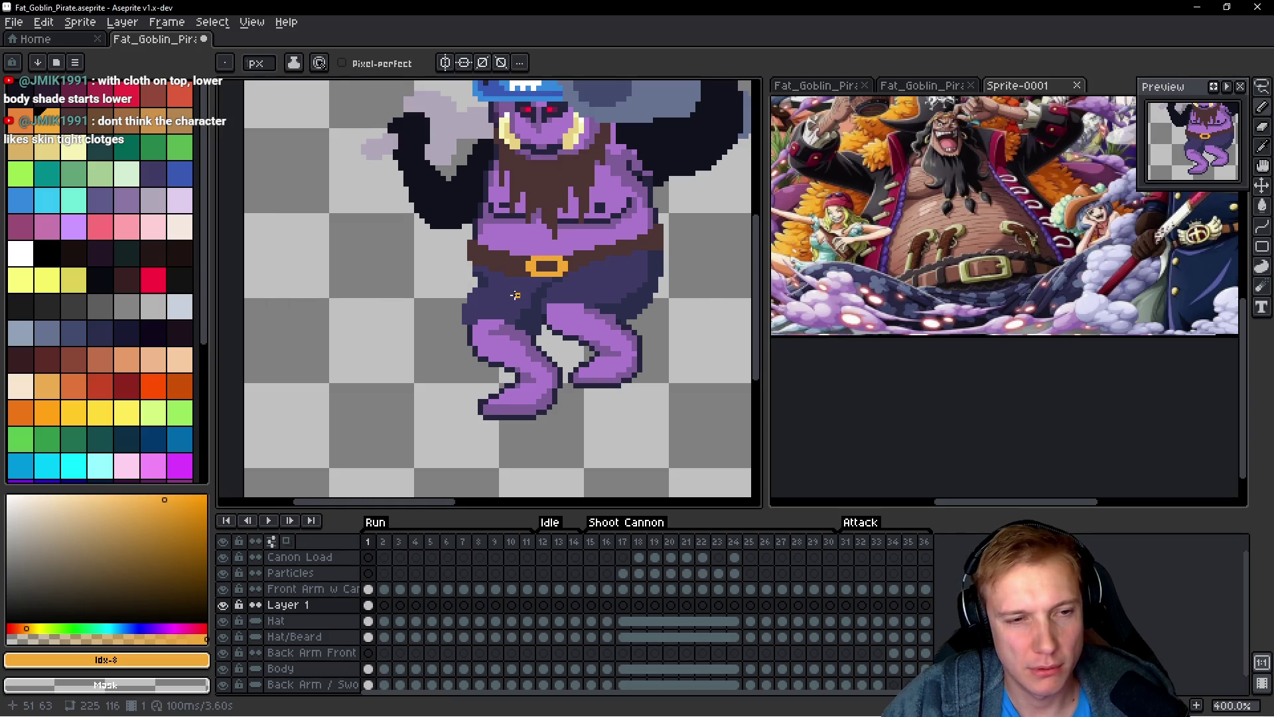
scroll(515, 294, "up", 4)
scroll(515, 295, "down", 3)
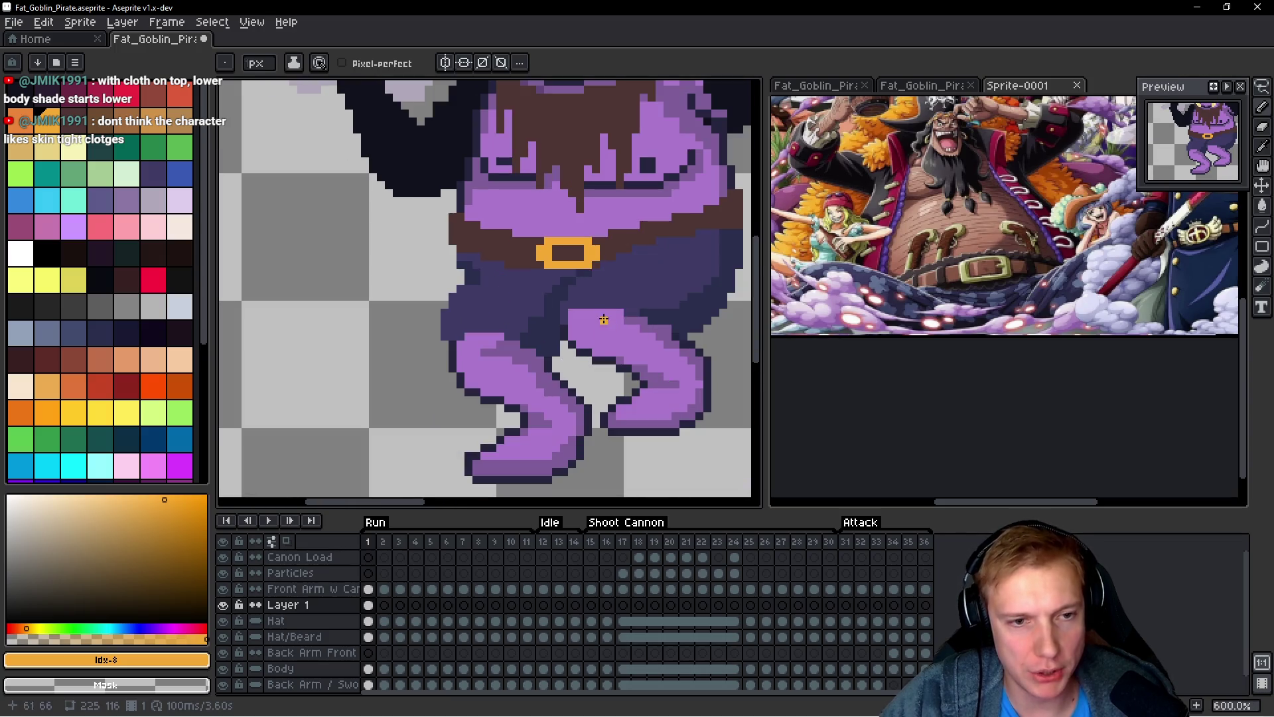
left_click(663, 279, "alt")
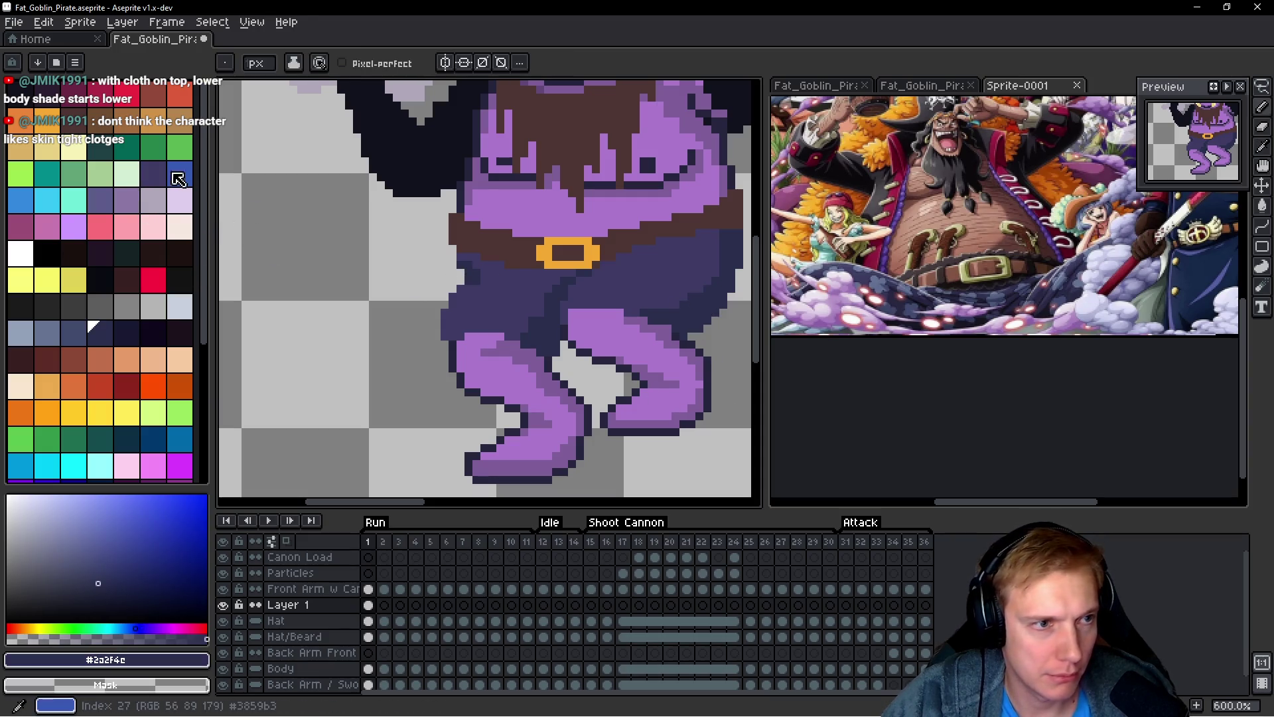
Step: Shade the left edge of the trousers with a darker navy
left_click(106, 333)
scroll(420, 331, "right", 2)
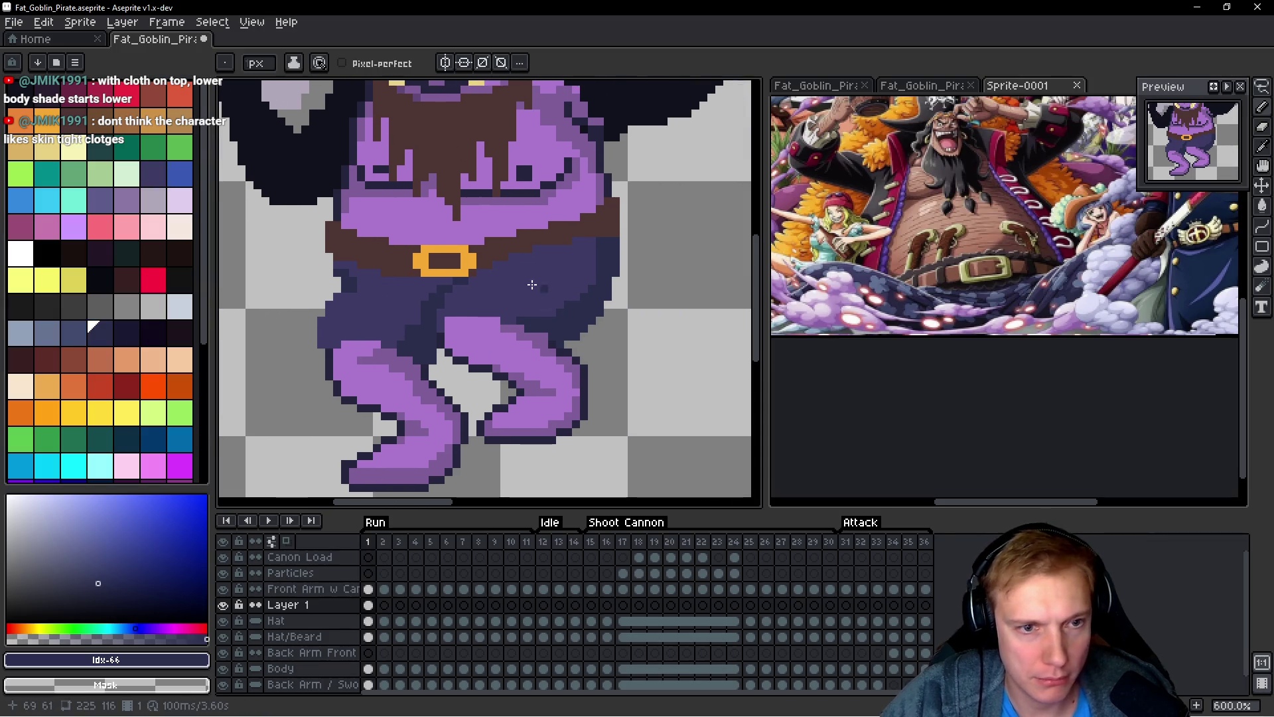
scroll(420, 330, "up", 1)
mouse_move(314, 293)
left_mouse_down()
mouse_move(287, 305)
mouse_move(292, 342)
mouse_move(279, 318)
left_mouse_up()
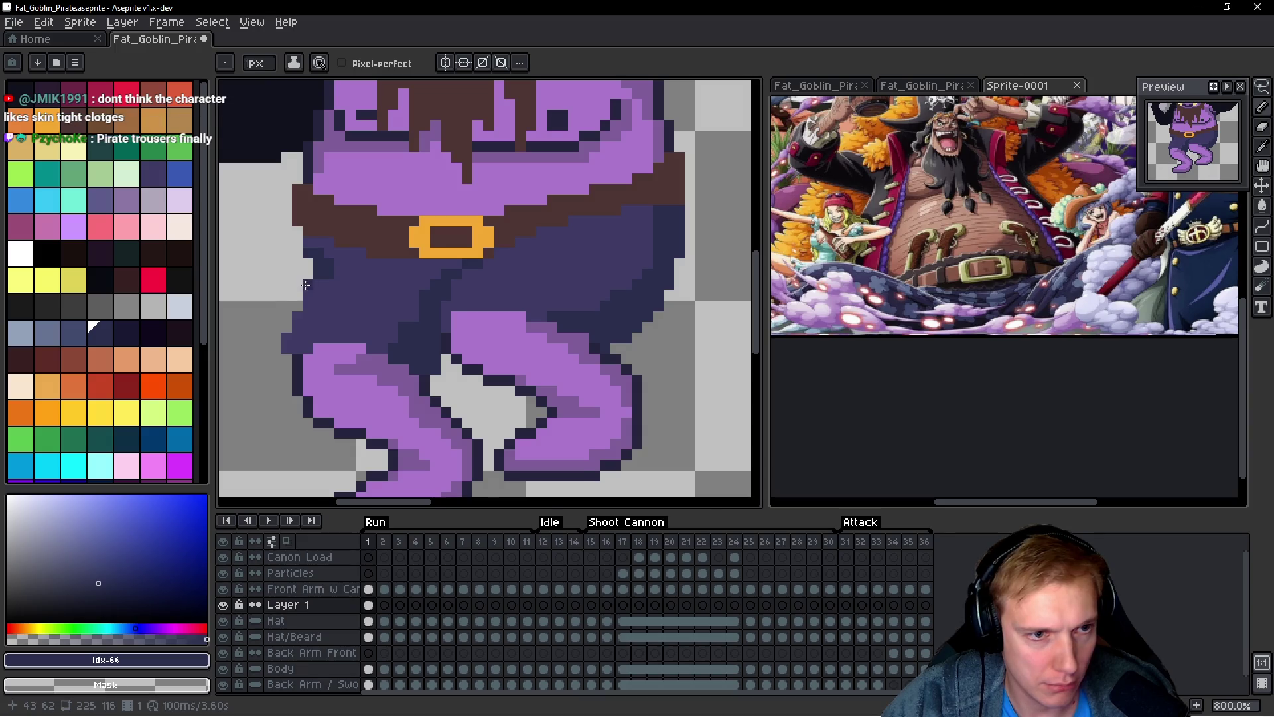
scroll(306, 284, "up", 1)
scroll(284, 371, "down", 2)
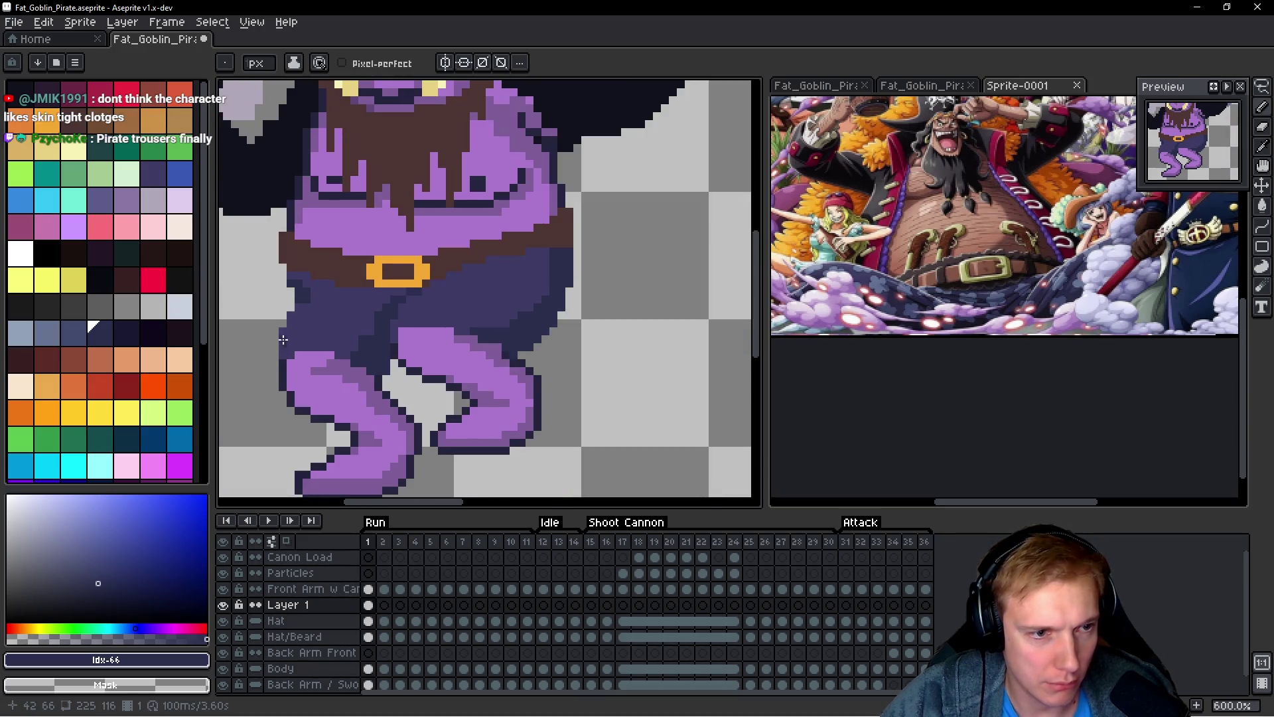
scroll(543, 314, "down", 2)
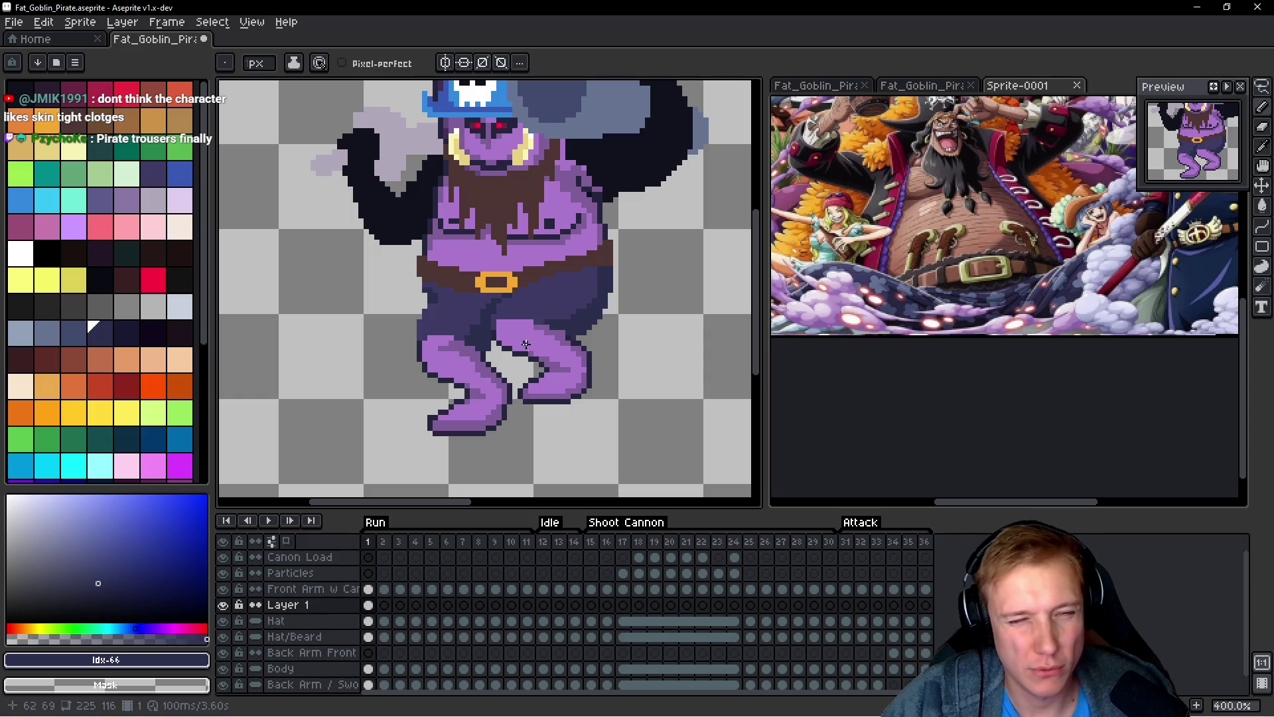
scroll(526, 344, "down", 1)
Step: View the whole goblin, compare it with the Blackbeard pirate reference, and return
left_click_drag(559, 341, 546, 322)
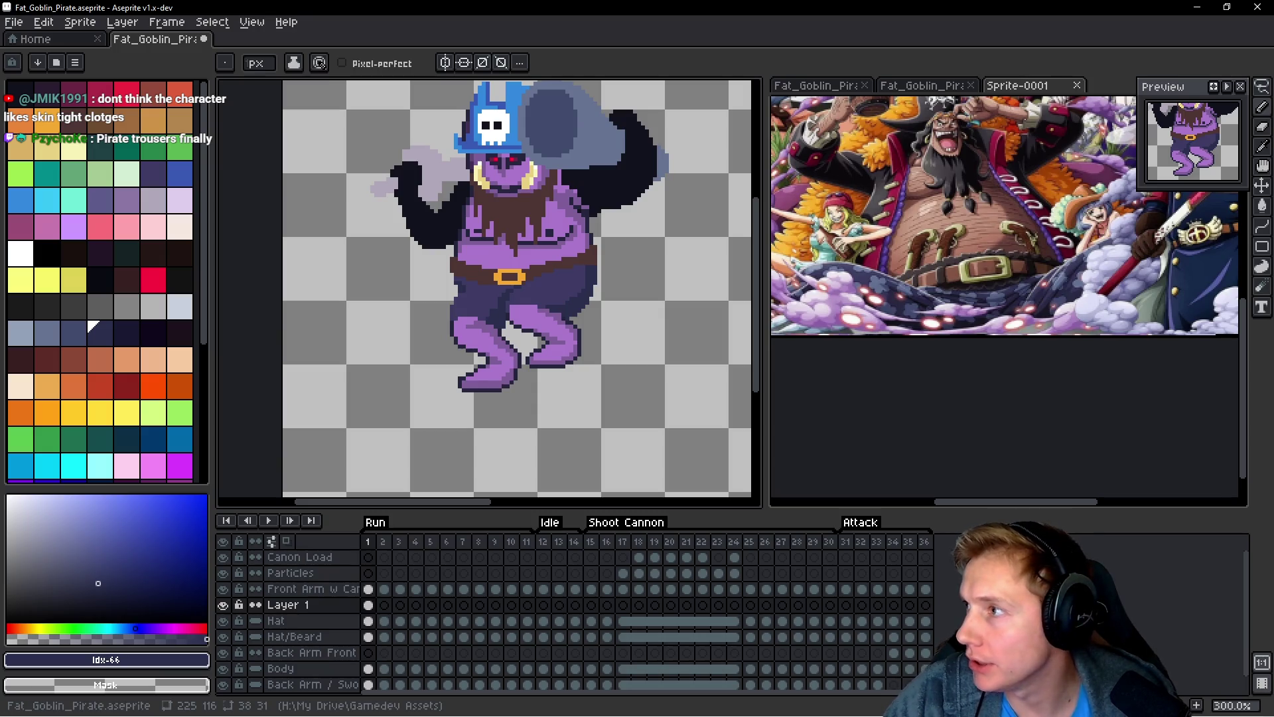
key("alt+Tab")
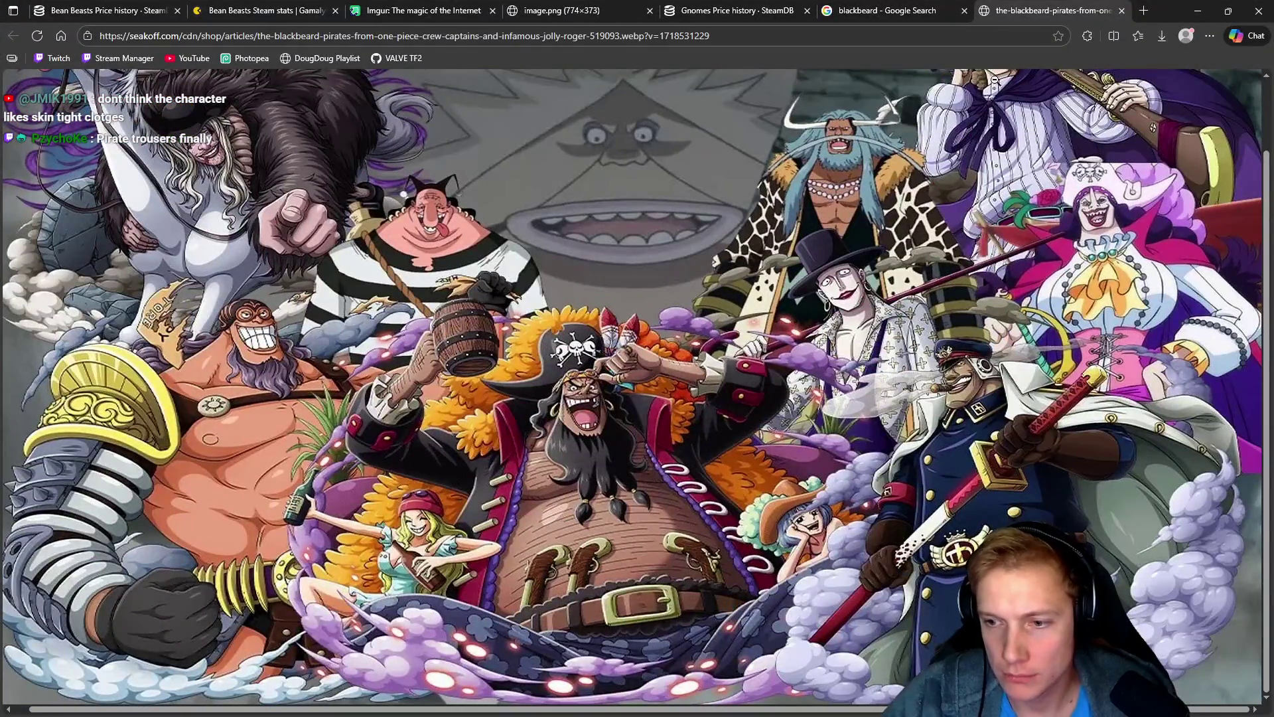
left_click(1198, 10)
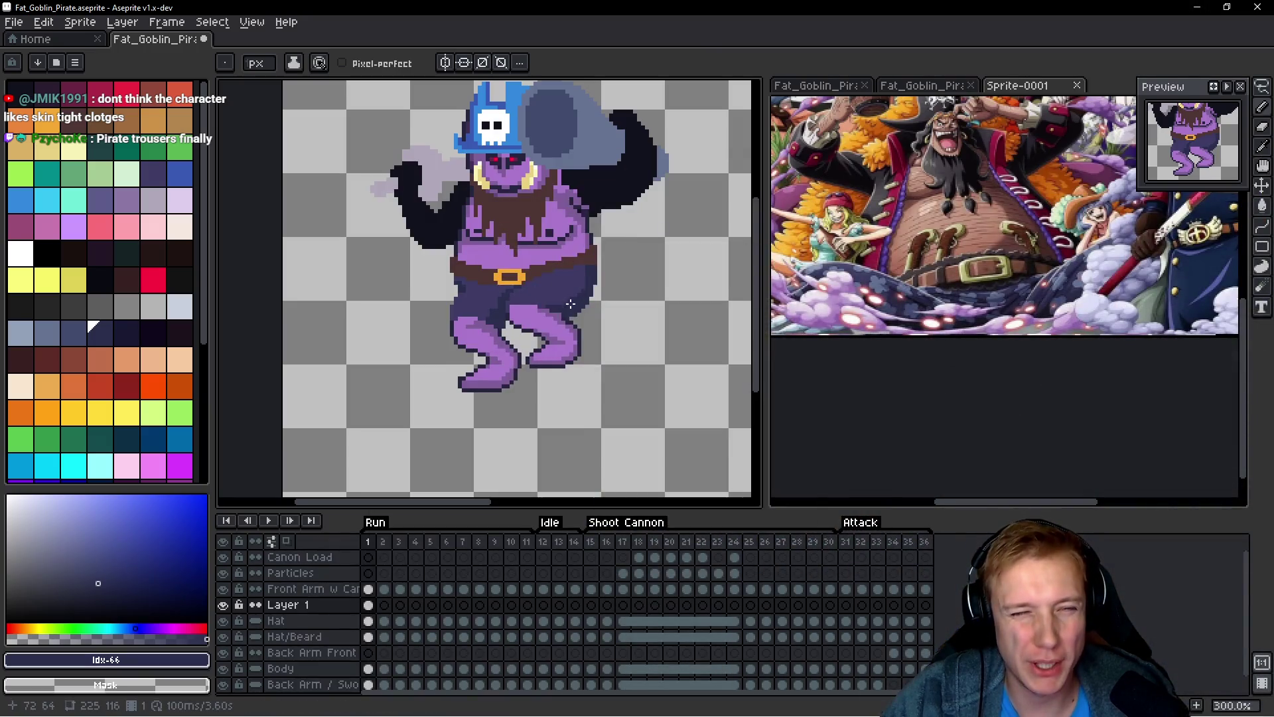
scroll(571, 304, "down", 1)
scroll(560, 316, "up", 2)
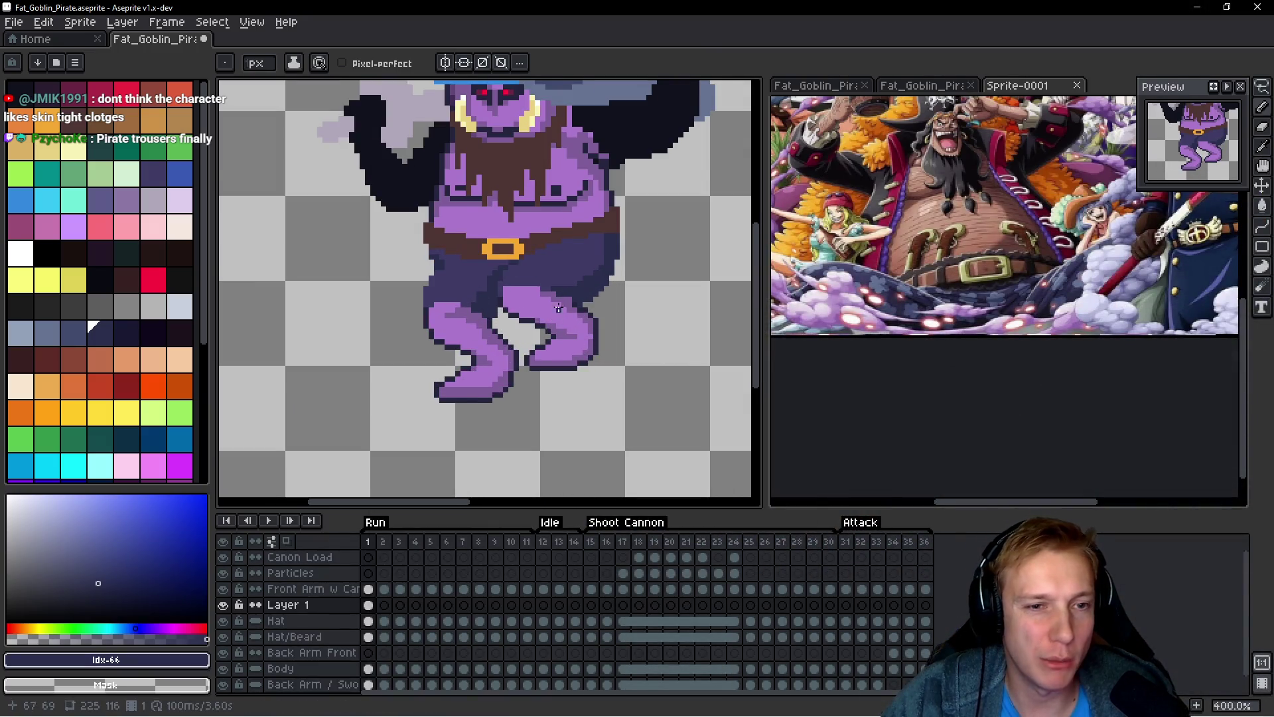
scroll(559, 319, "up", 1)
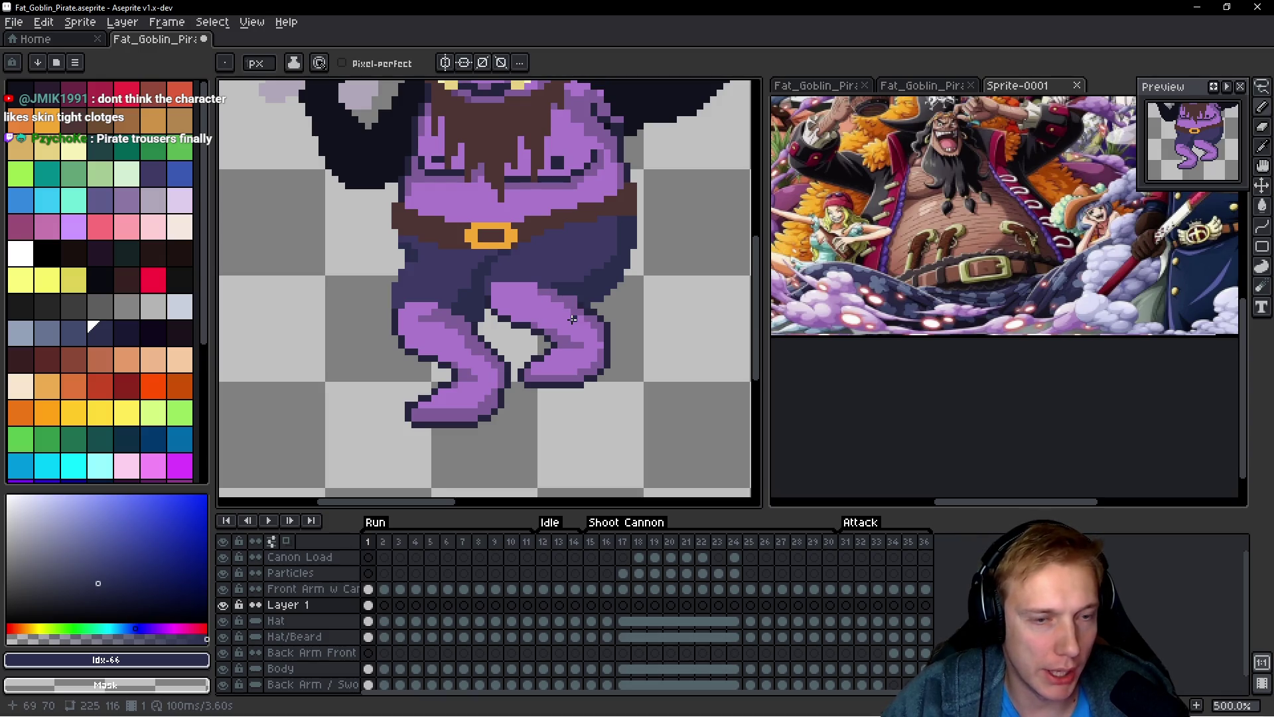
left_click(551, 304, "alt")
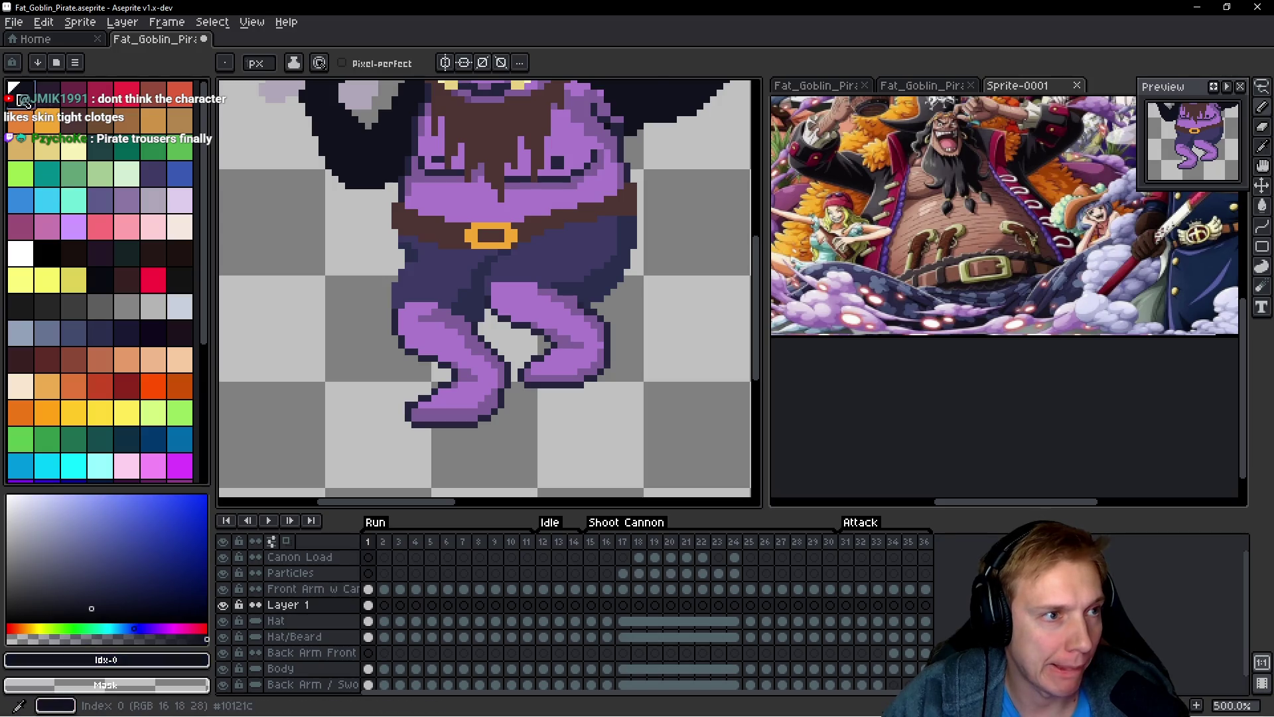
scroll(477, 341, "up", 1)
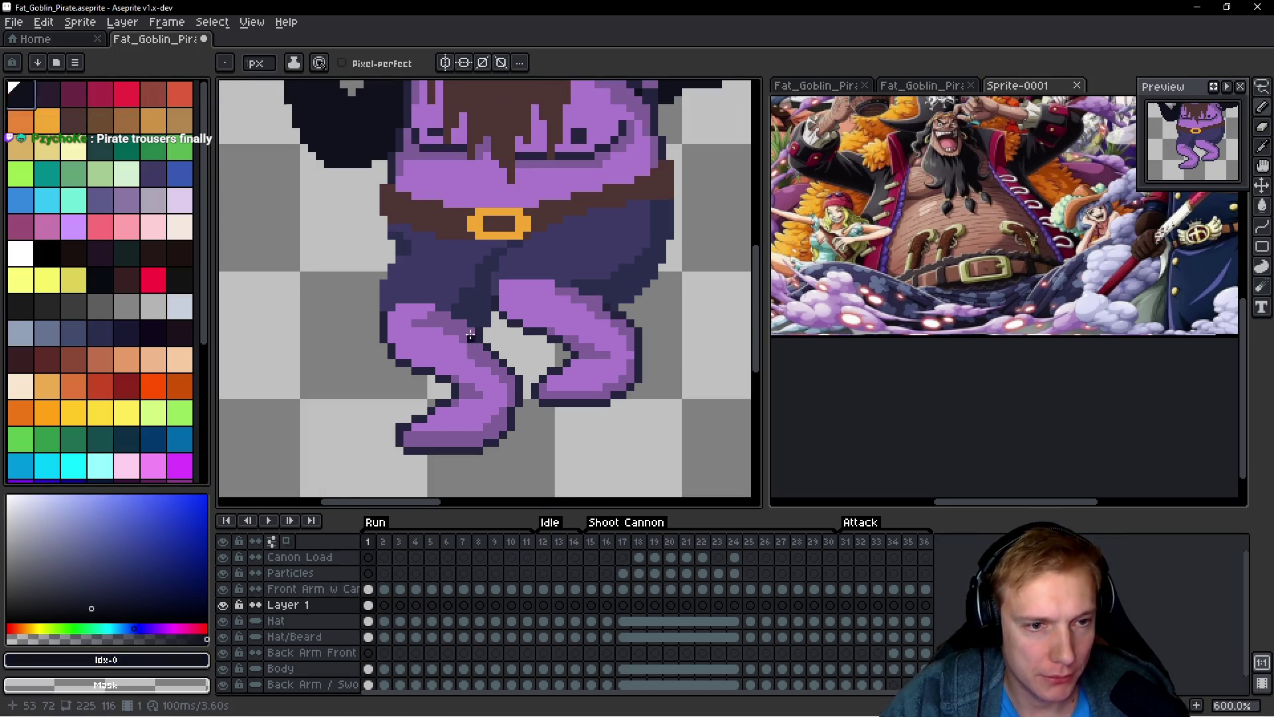
scroll(458, 342, "up", 3)
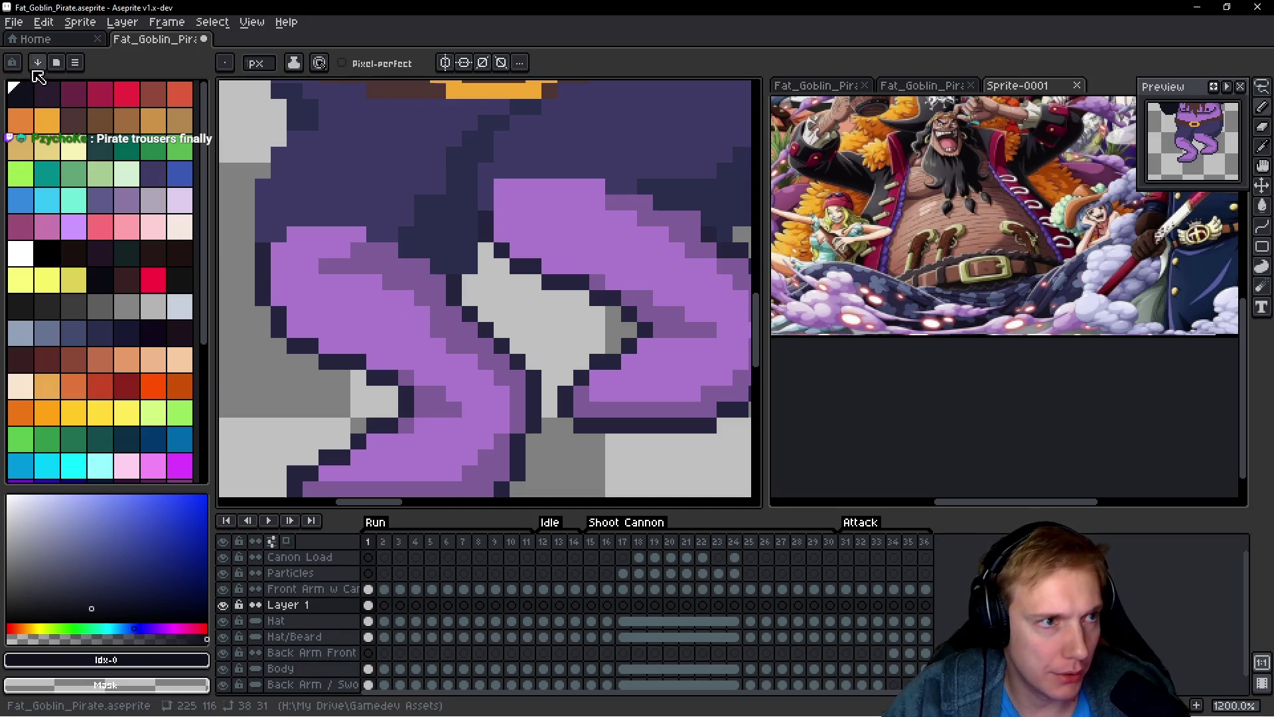
left_click(453, 329, "alt")
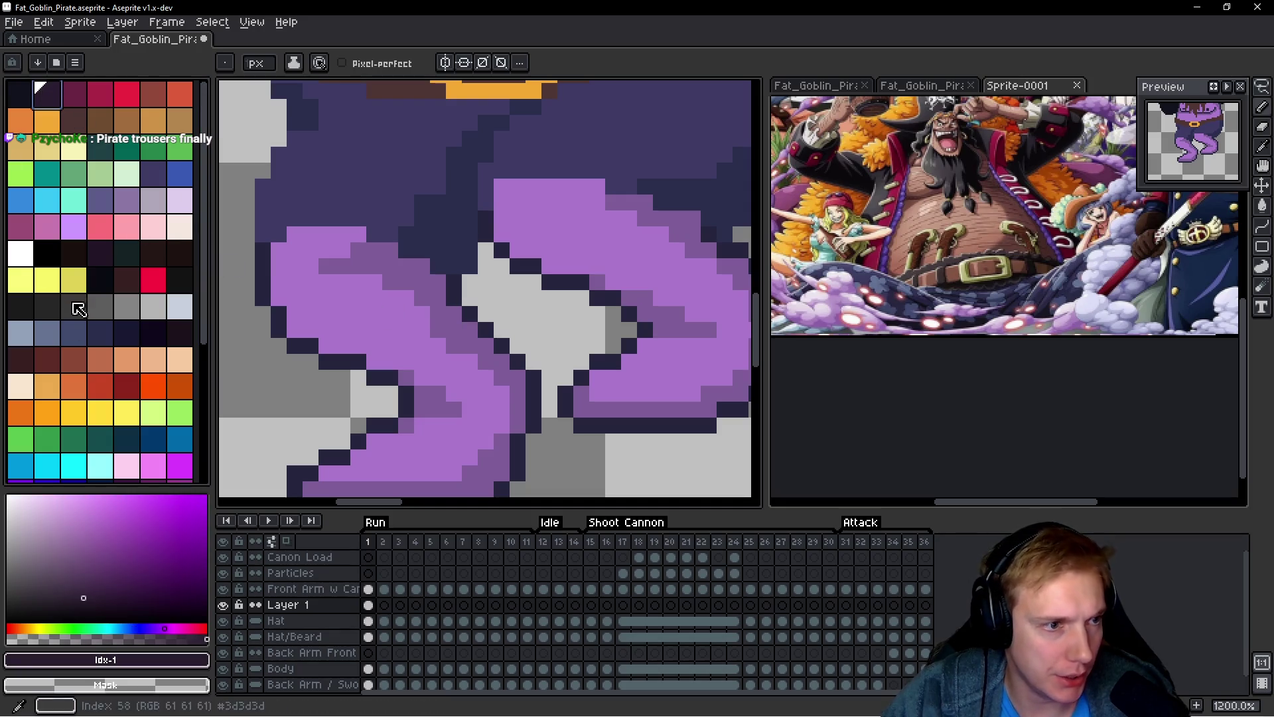
left_click(134, 334)
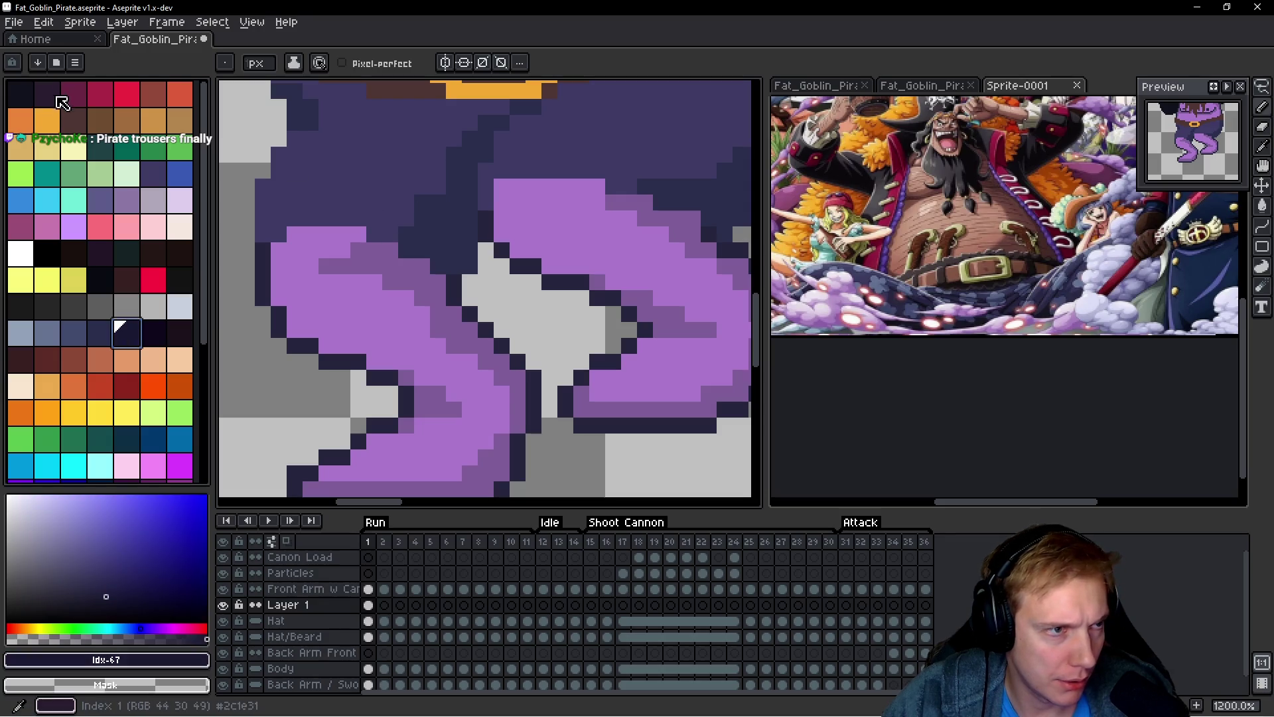
left_click(20, 94)
scroll(483, 392, "up", 1)
mouse_move(433, 313)
left_mouse_down()
mouse_move(398, 278)
mouse_move(444, 256)
mouse_move(494, 355)
mouse_move(550, 398)
mouse_move(543, 428)
left_mouse_up()
scroll(504, 331, "down", 1)
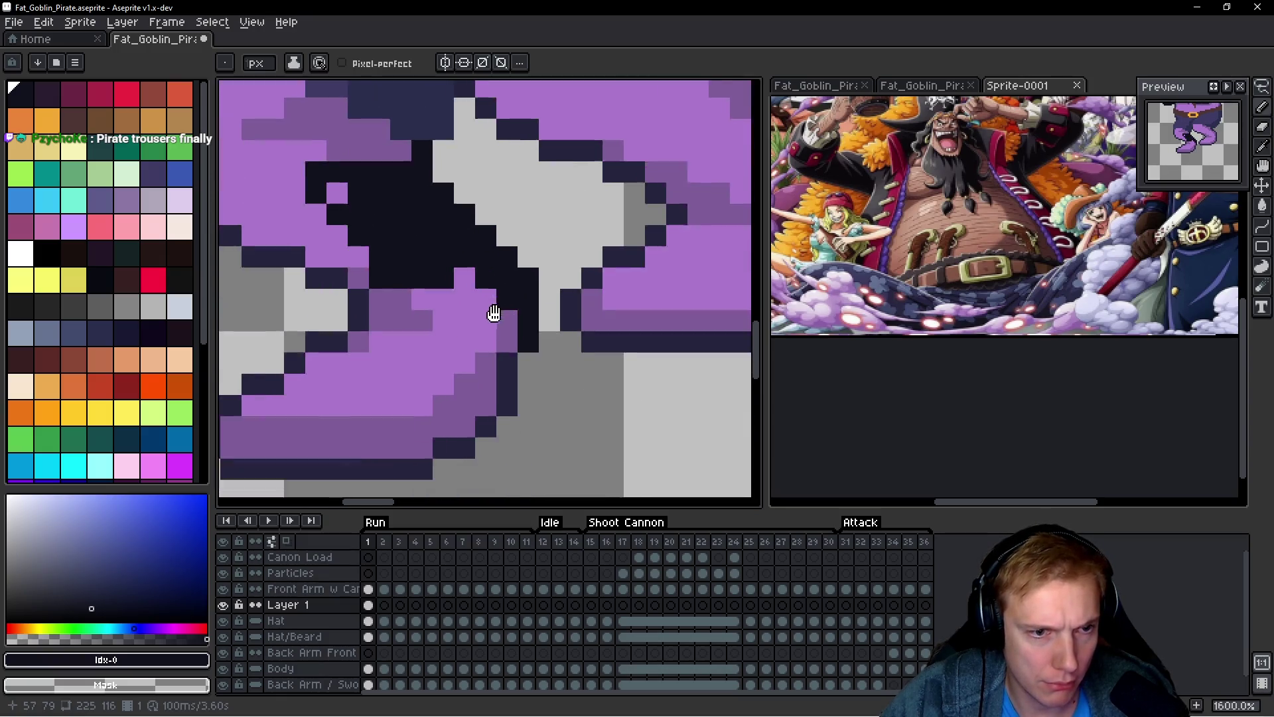
left_click_drag(519, 319, 494, 392)
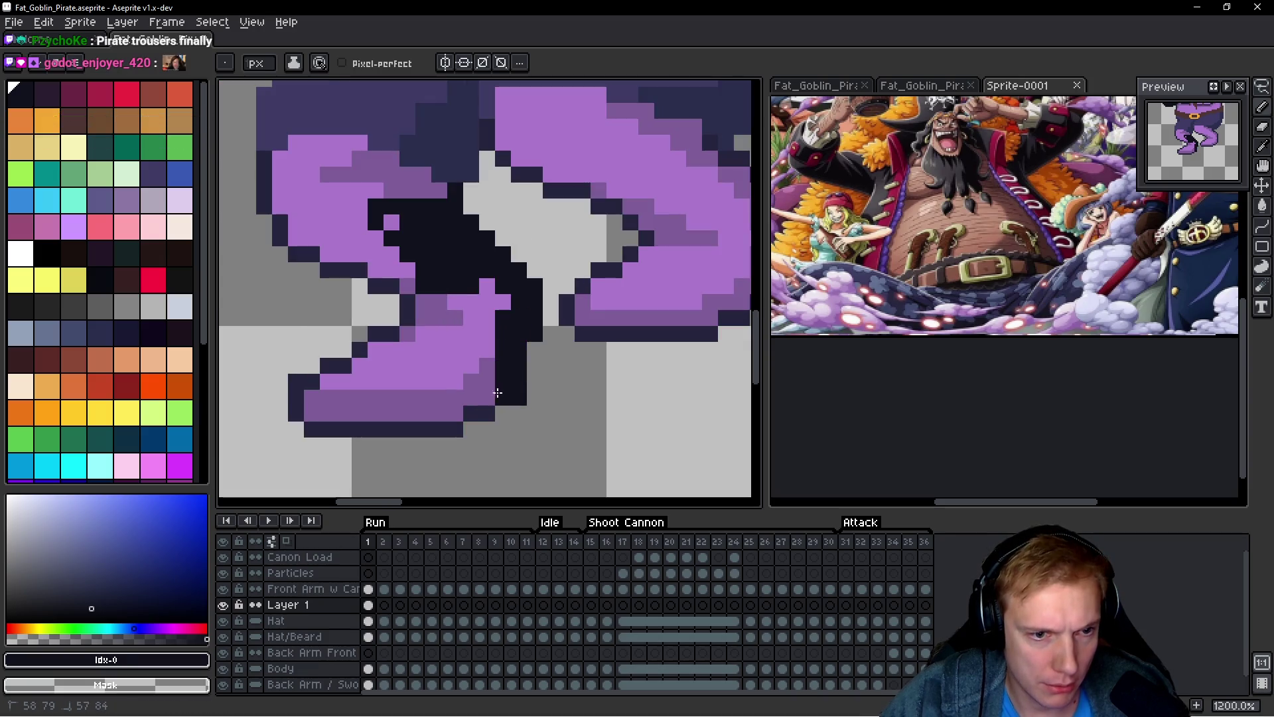
scroll(494, 389, "down", 1)
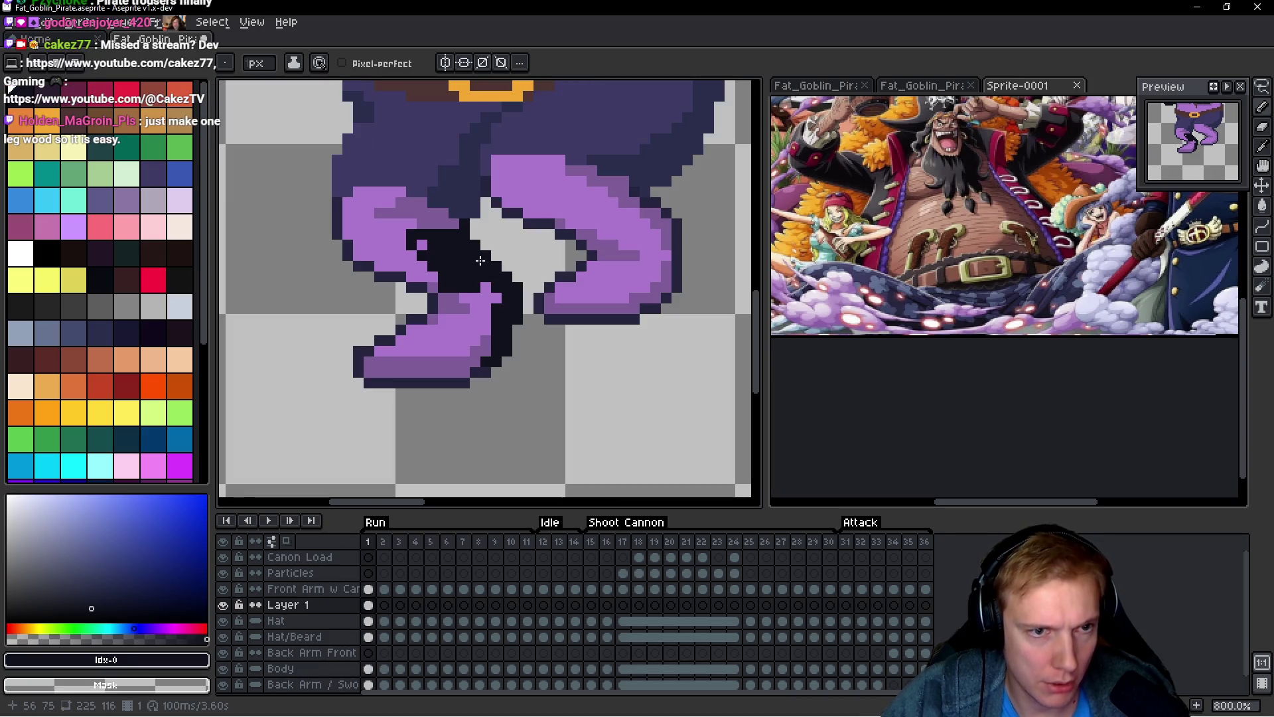
key("ctrl+z")
key("v")
key("ctrl+z")
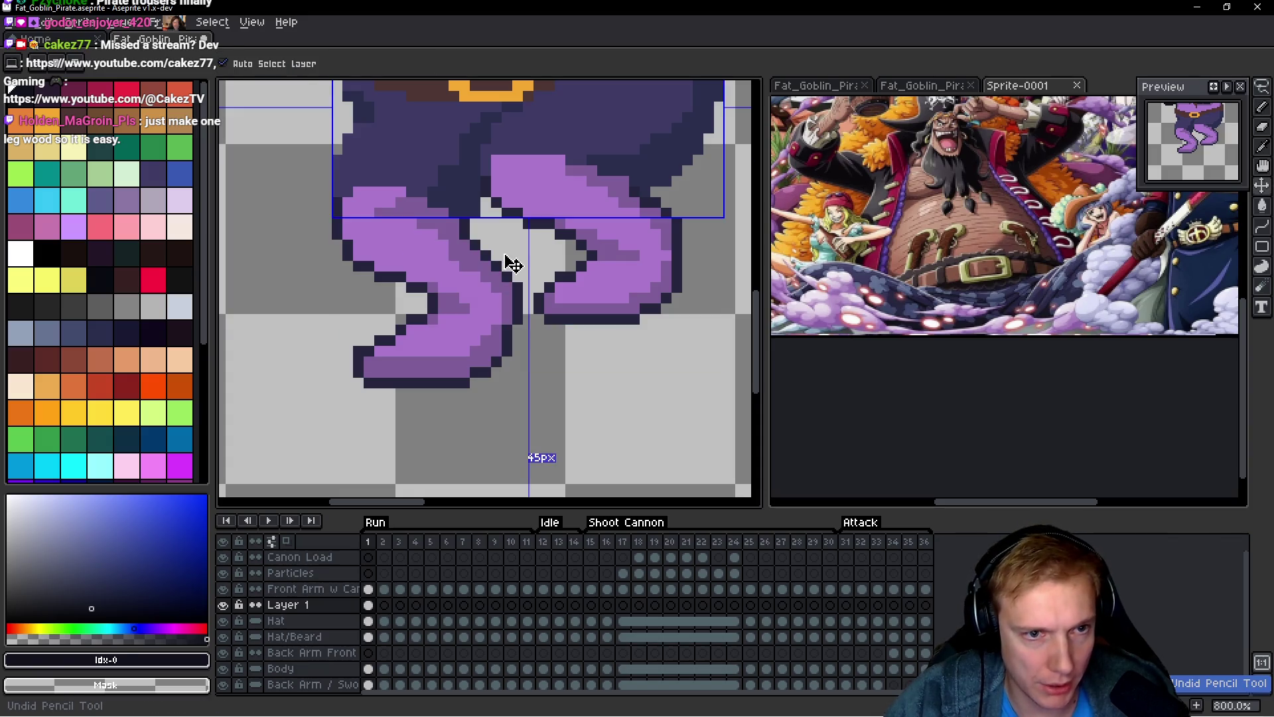
Step: On the Body layer, try a freehand selection of the trousers and legs, then clear it
key("h")
scroll(544, 318, "down", 1)
left_click_drag(577, 302, 577, 344)
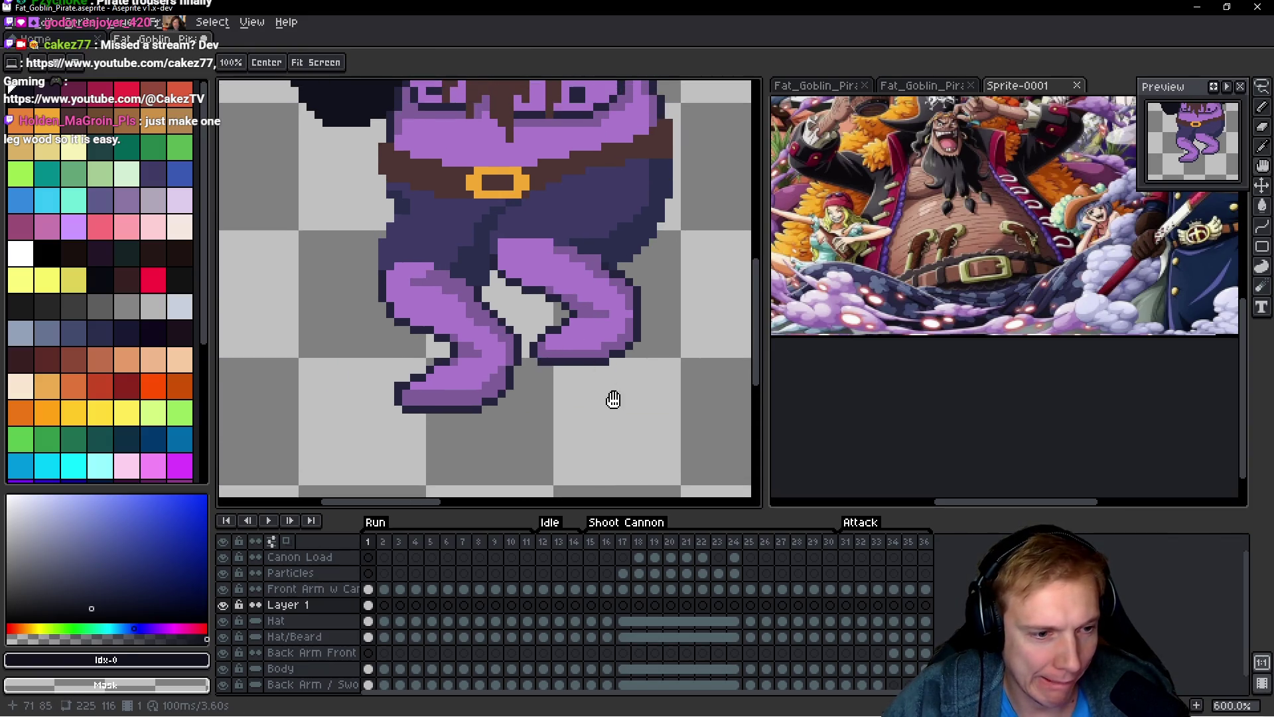
key("Down")
key("Down")
key("Down")
key("q")
mouse_move(669, 282)
left_mouse_down()
mouse_move(638, 251)
mouse_move(349, 291)
mouse_move(720, 325)
mouse_move(657, 248)
left_mouse_up()
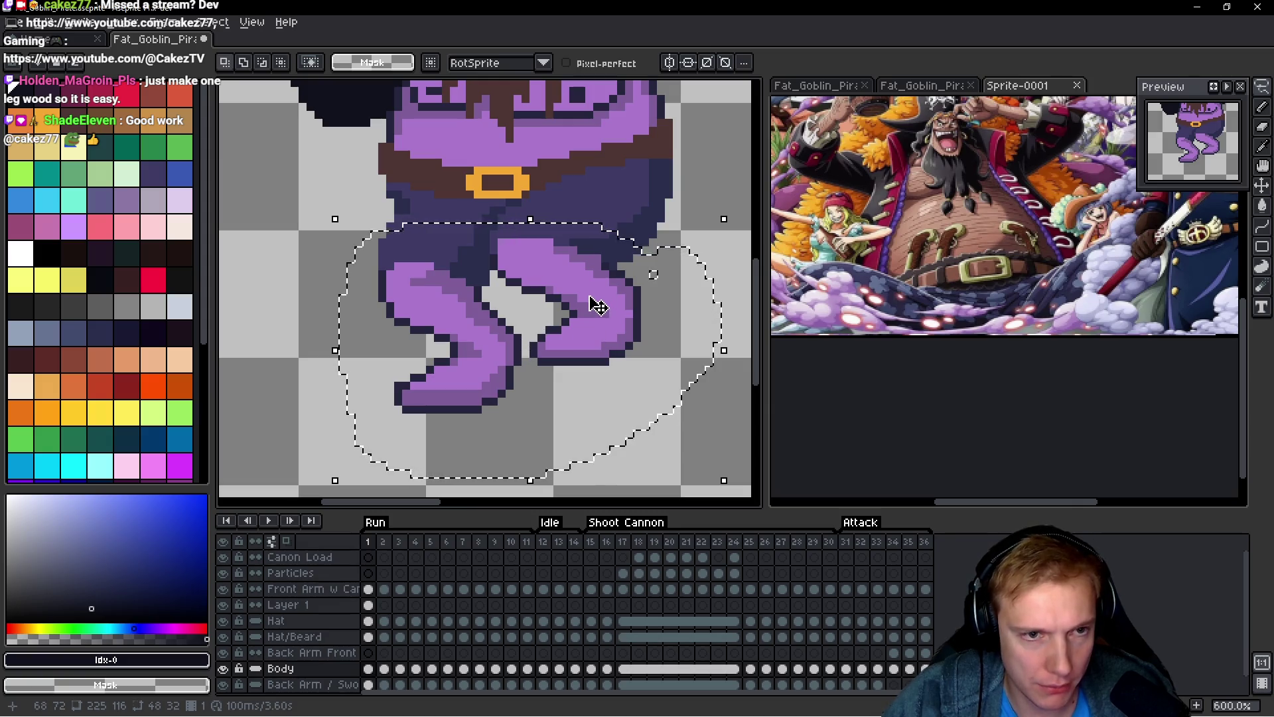
key("ctrl+d")
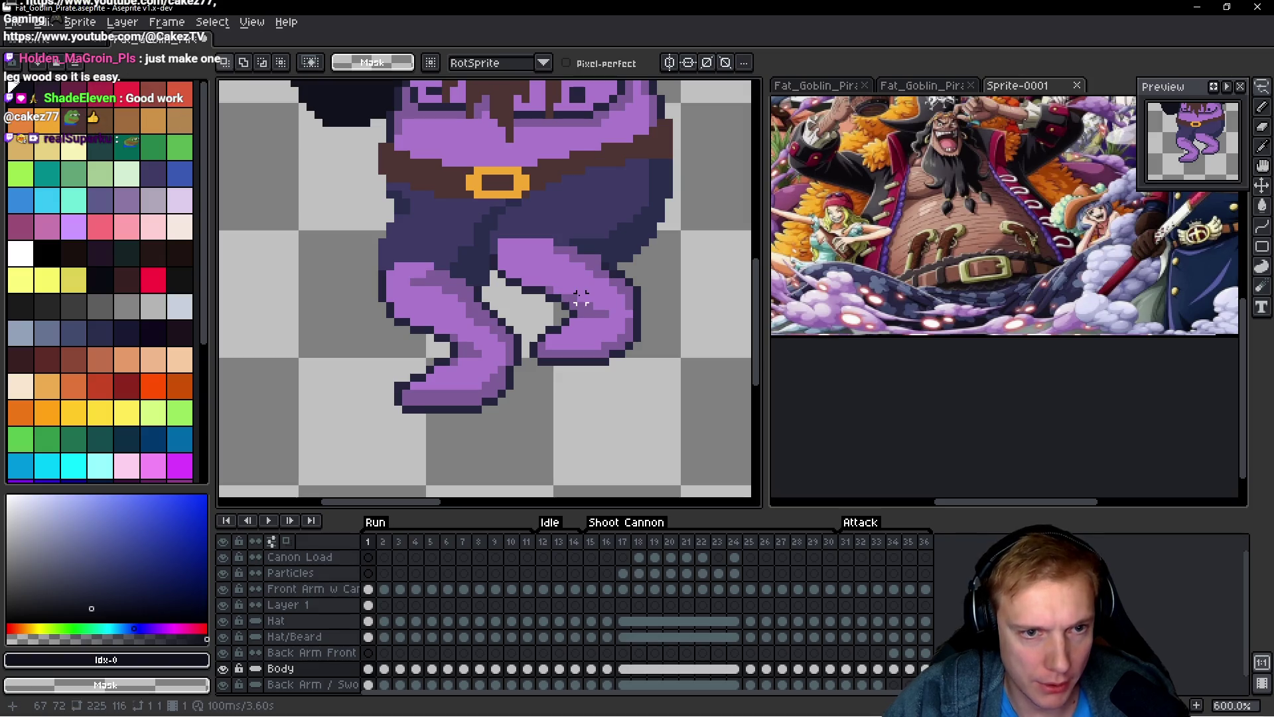
Step: Magic-wand select the purple body, both legs and the dark navy trouser area
key("w")
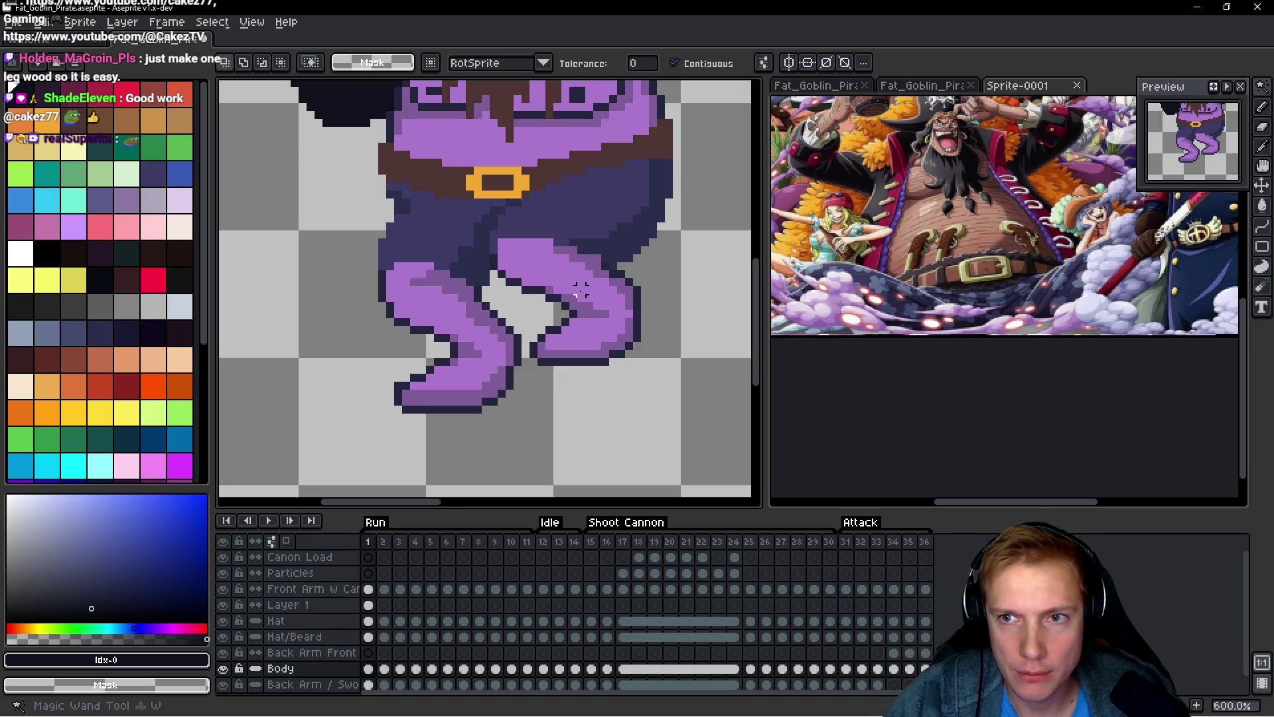
left_click(571, 302)
left_click(465, 293, "shift")
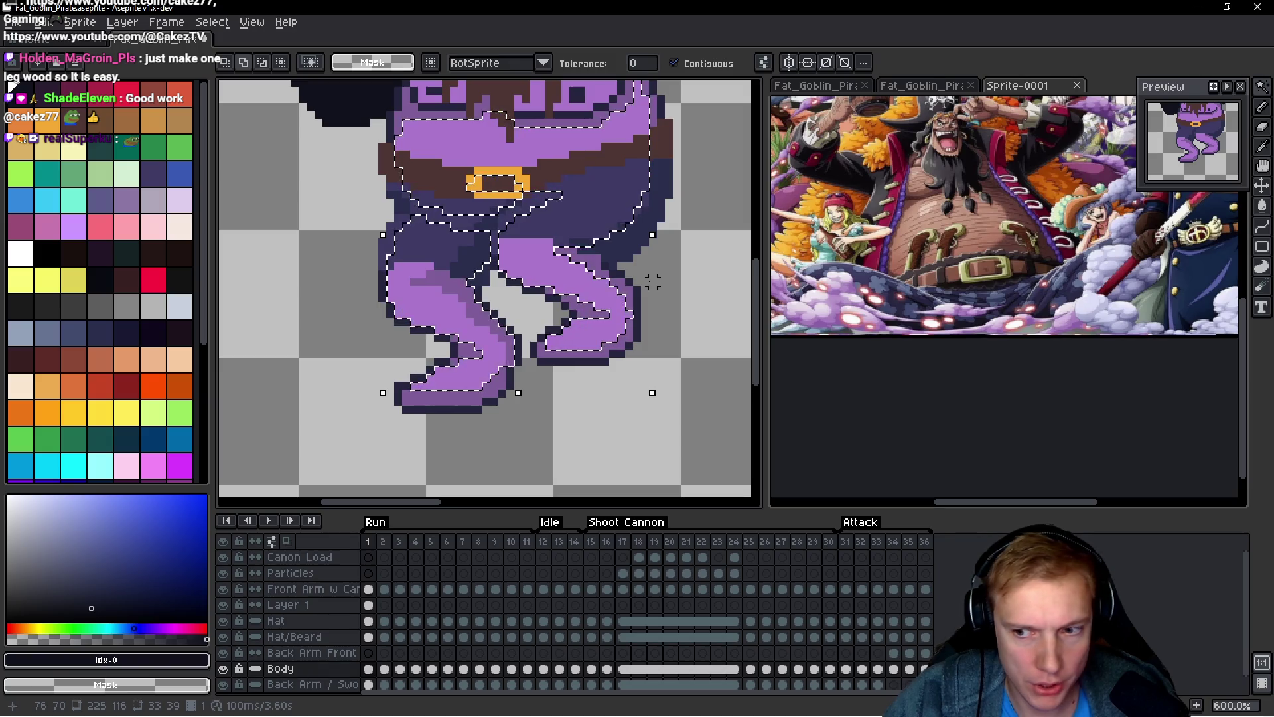
scroll(652, 282, "up", 3)
left_click(655, 193, "shift")
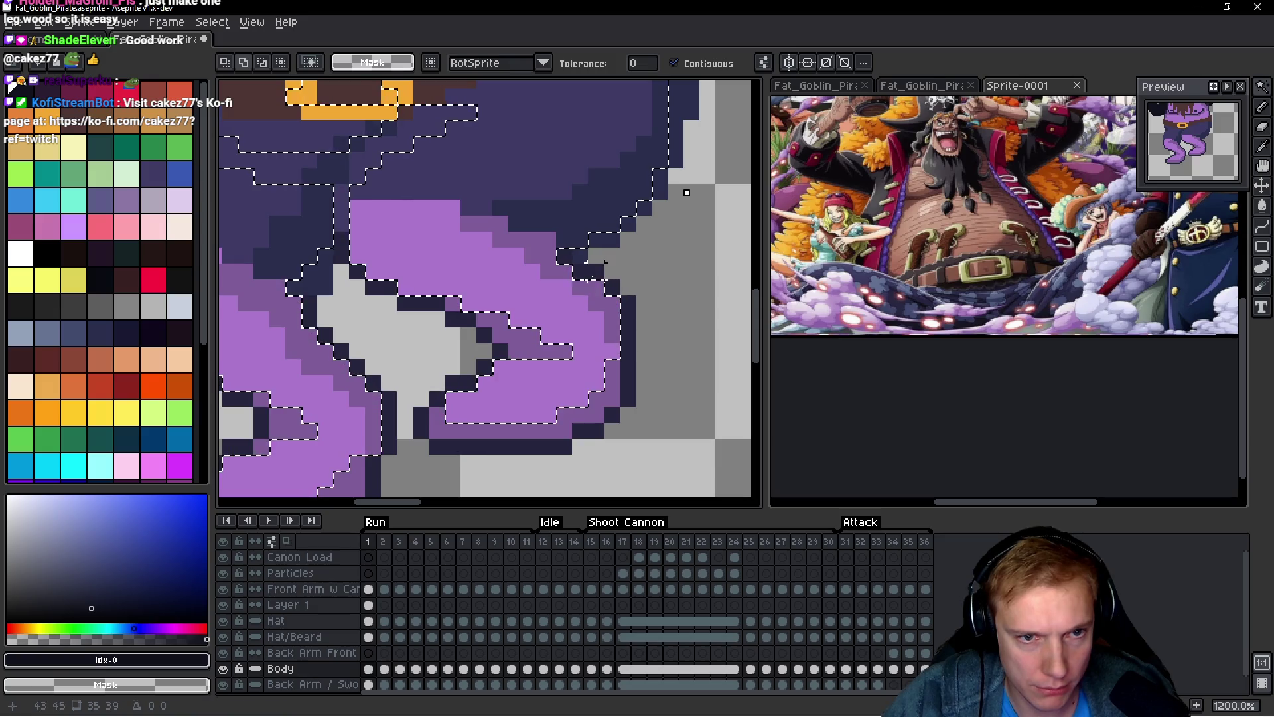
left_click(675, 63)
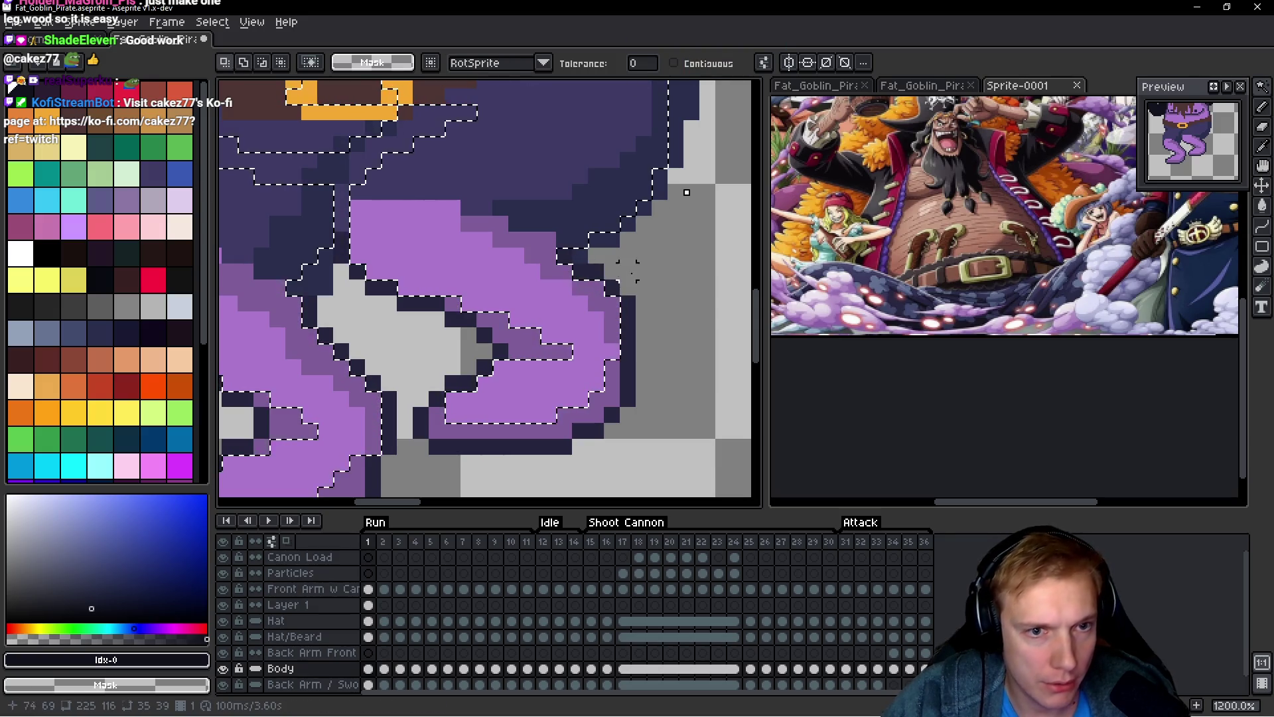
left_click(473, 327, "shift")
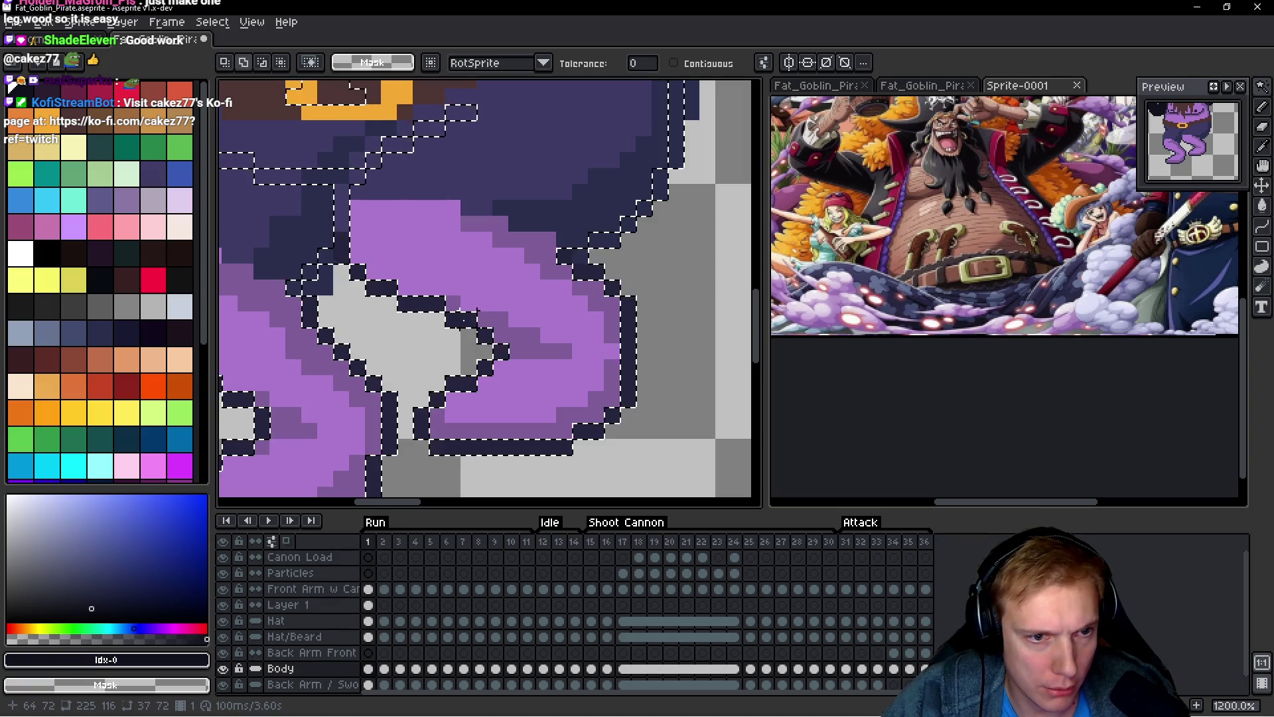
left_click(484, 287, "shift")
key("ctrl+z")
key("ctrl+z")
scroll(586, 302, "down", 5)
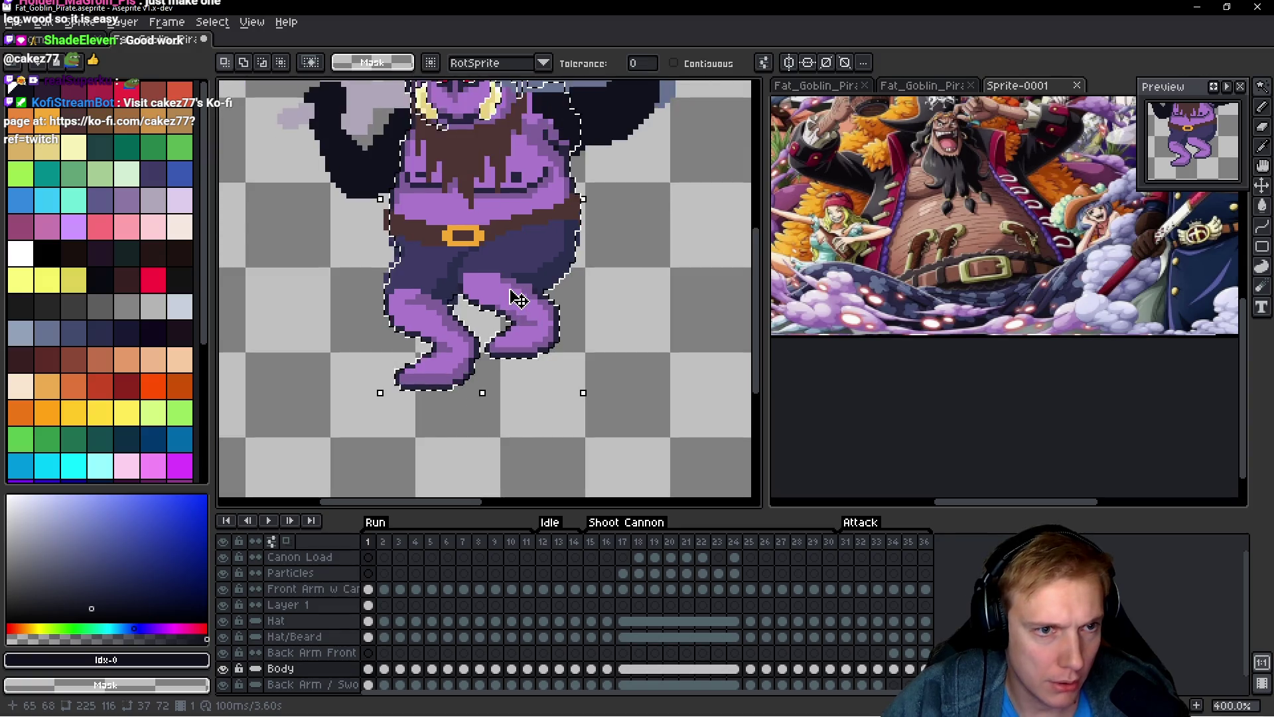
left_click_drag(531, 252, 514, 296)
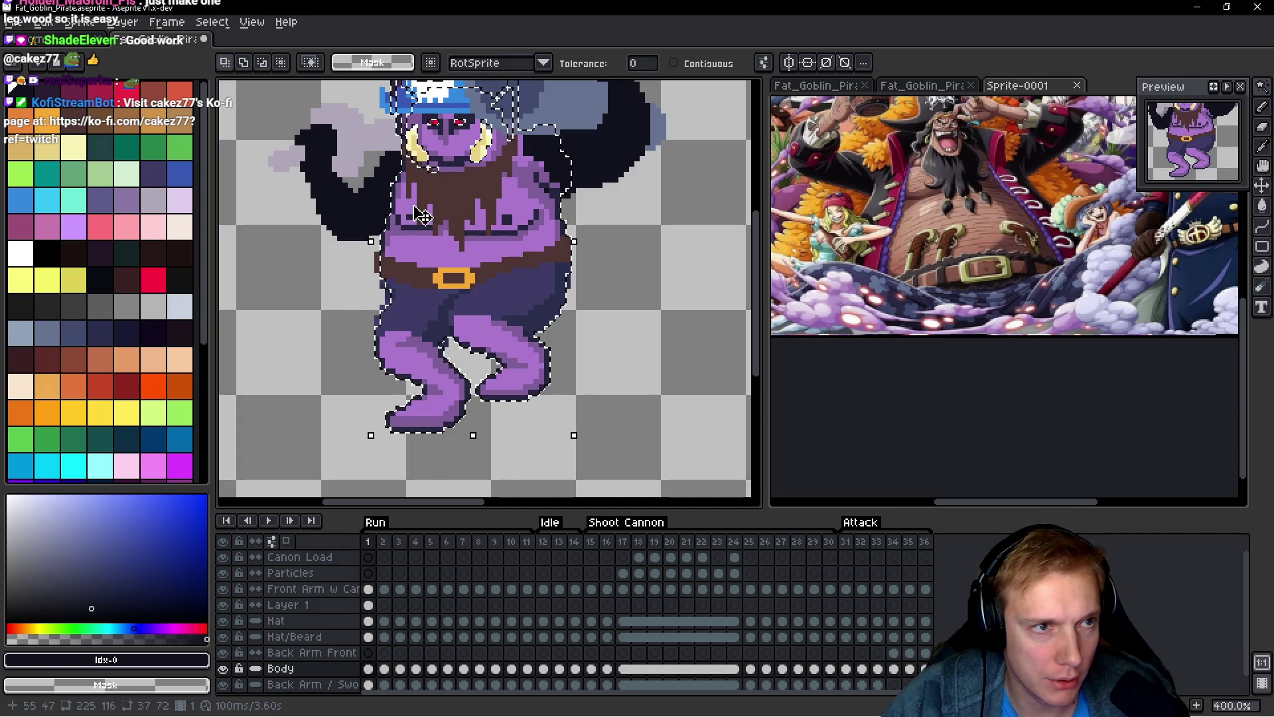
left_click_drag(350, 256, 354, 274)
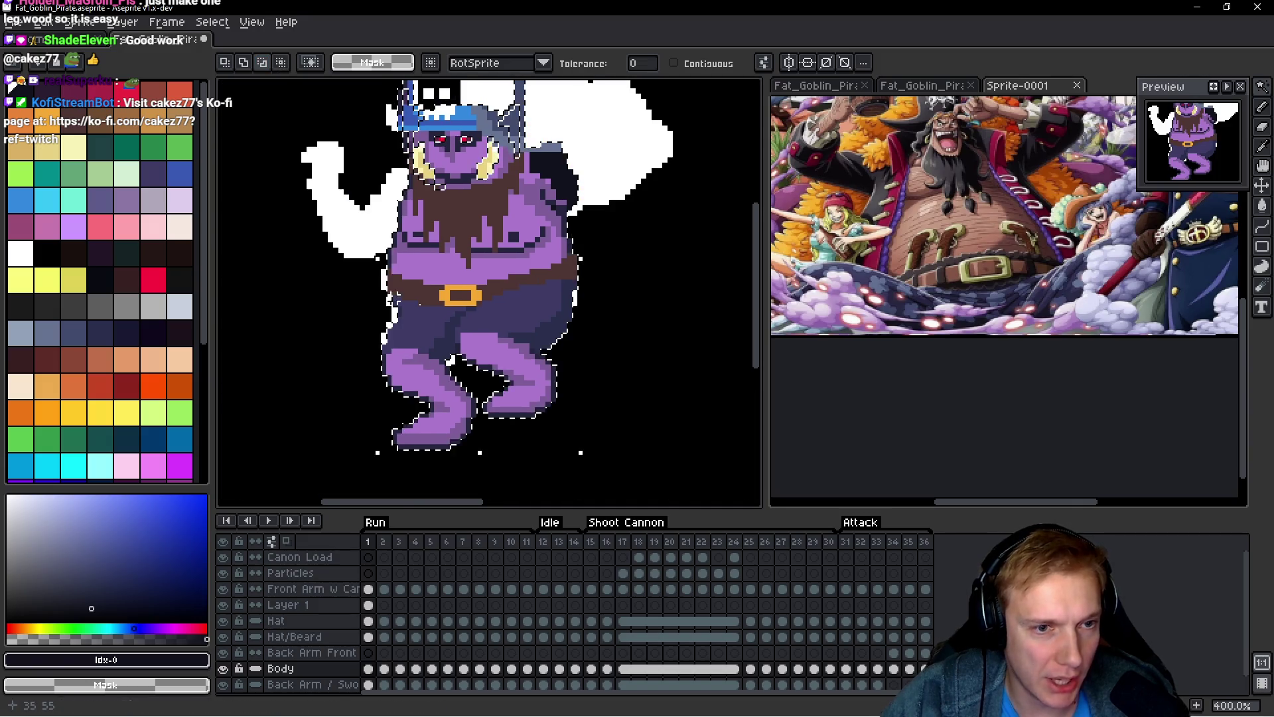
key("ctrl+z")
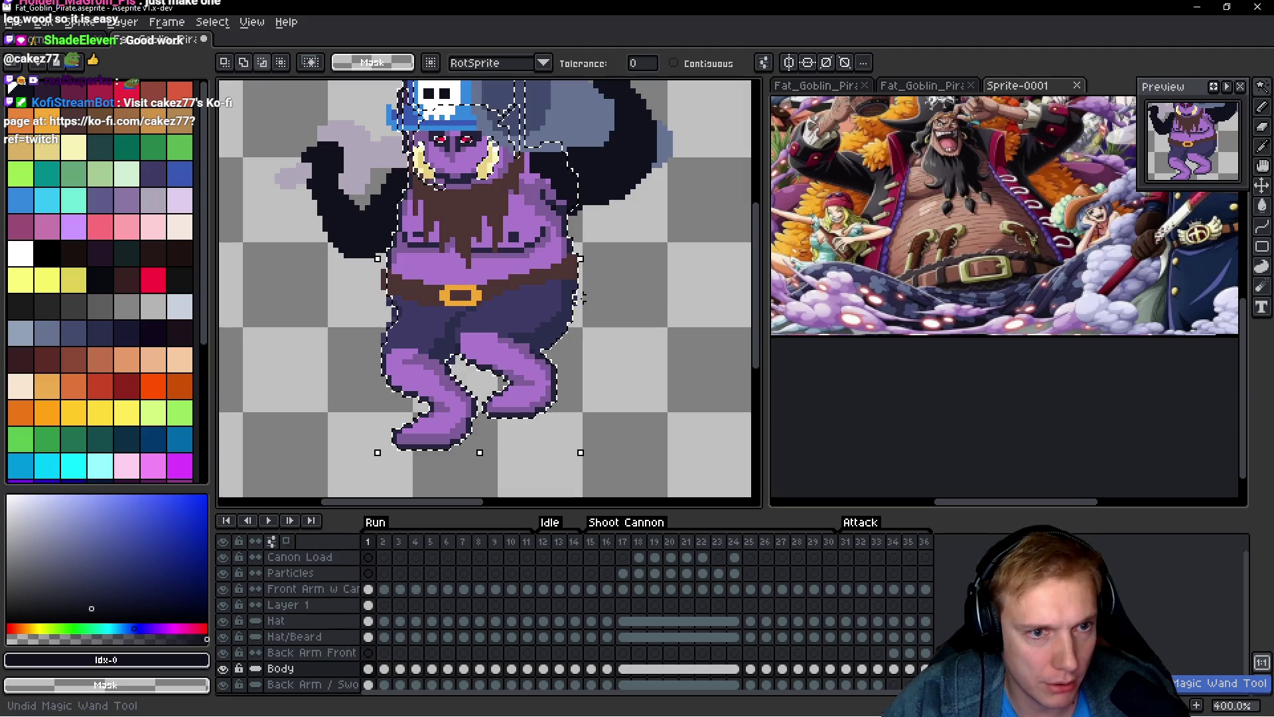
Step: Trim the selection at the belt line, removing the upper body with marquee and lasso
key("m")
mouse_move(312, 265)
left_mouse_down()
mouse_move(627, 282)
mouse_move(654, 273)
mouse_move(682, 199)
mouse_move(668, 276)
mouse_move(684, 223)
left_mouse_up()
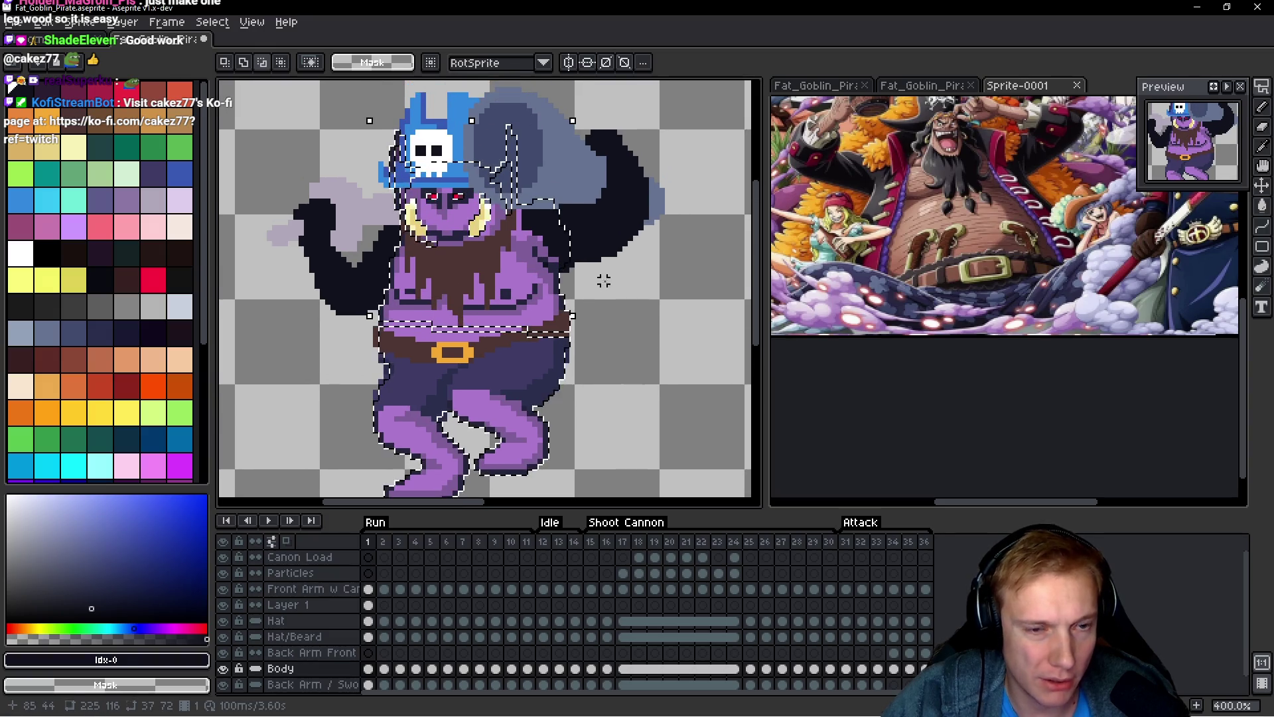
key("q")
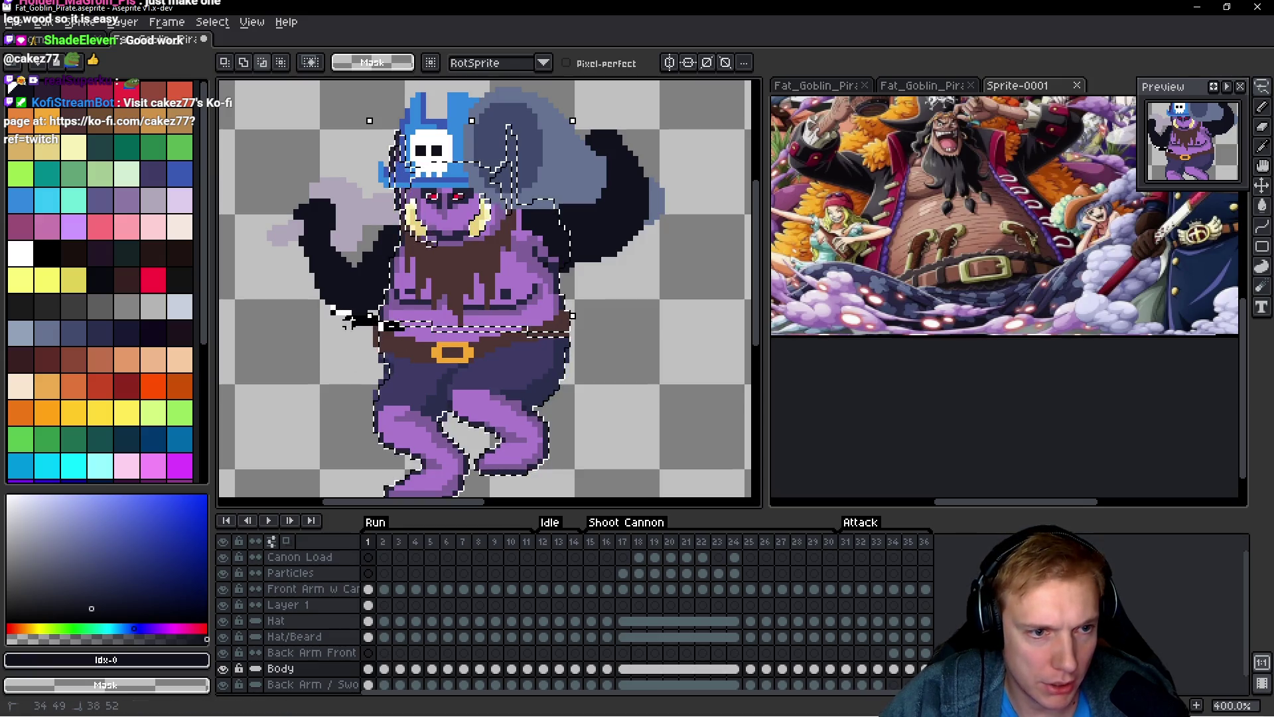
mouse_move(531, 339)
left_mouse_down()
mouse_move(638, 199)
mouse_move(405, 89)
mouse_move(375, 317)
left_mouse_up()
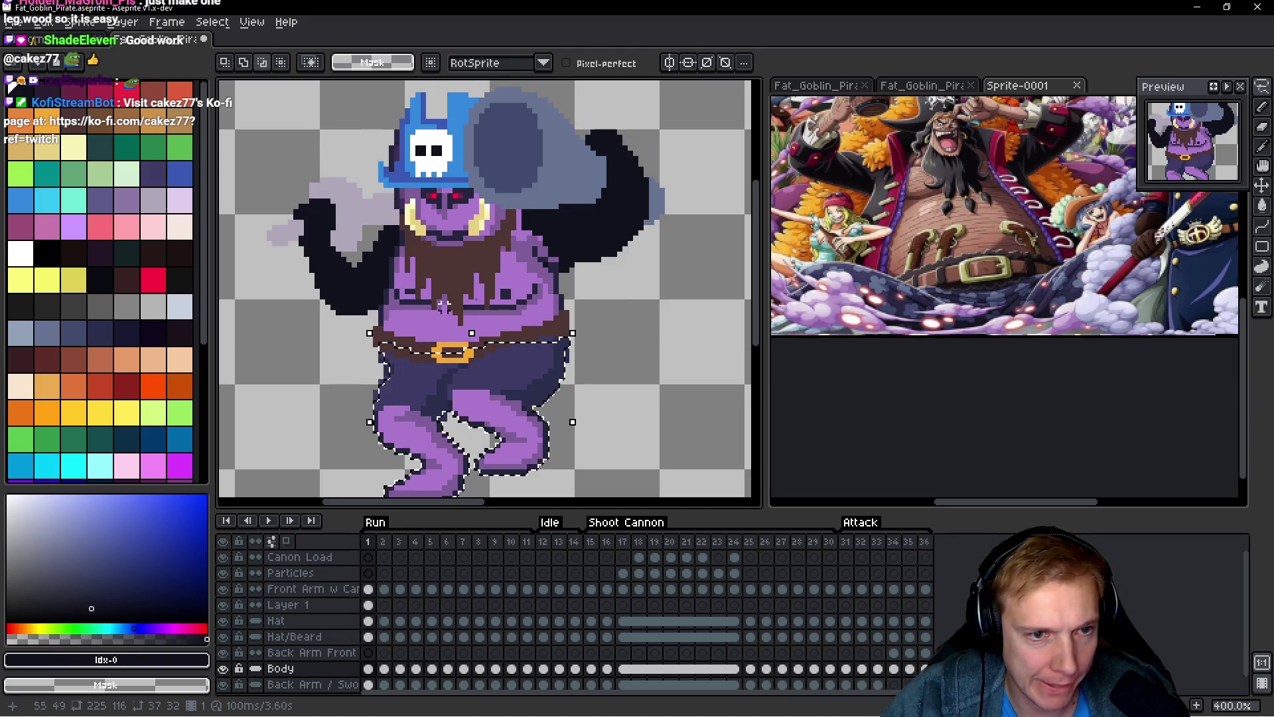
Step: Make Layer 1 the active layer and switch to the Pencil tool
scroll(528, 229, "down", 1)
key("h")
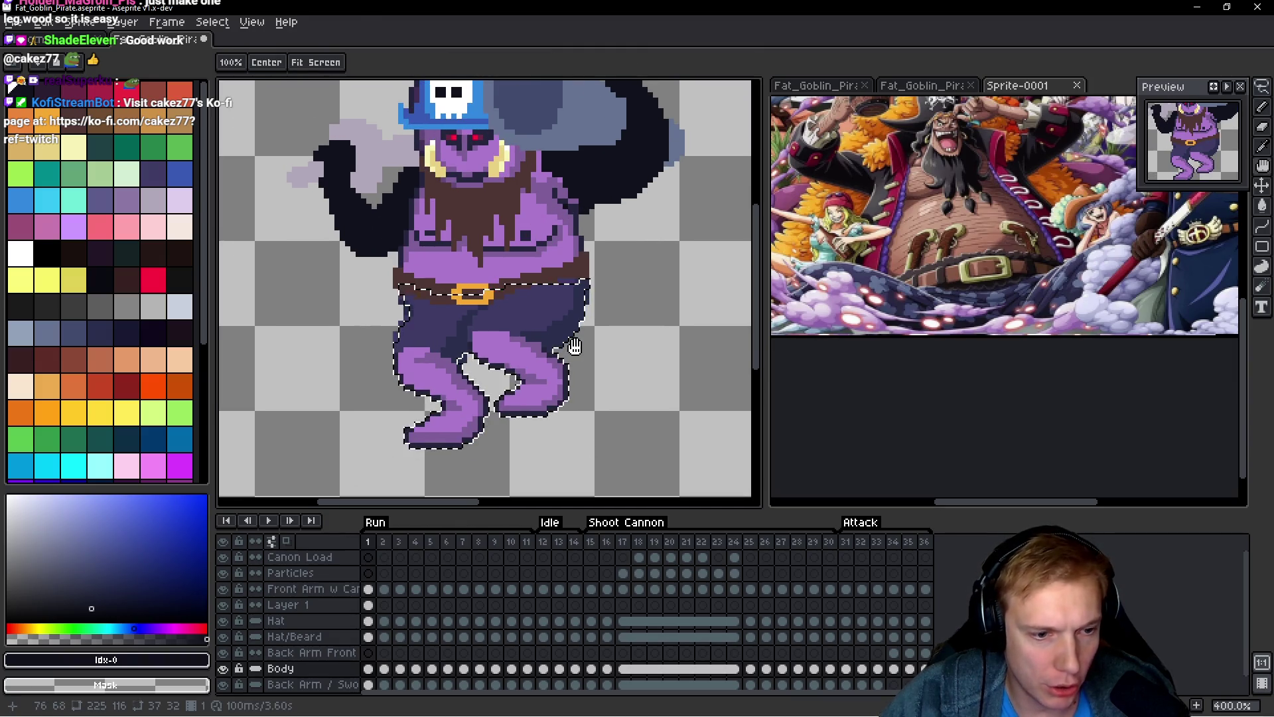
key("Up")
key("Up")
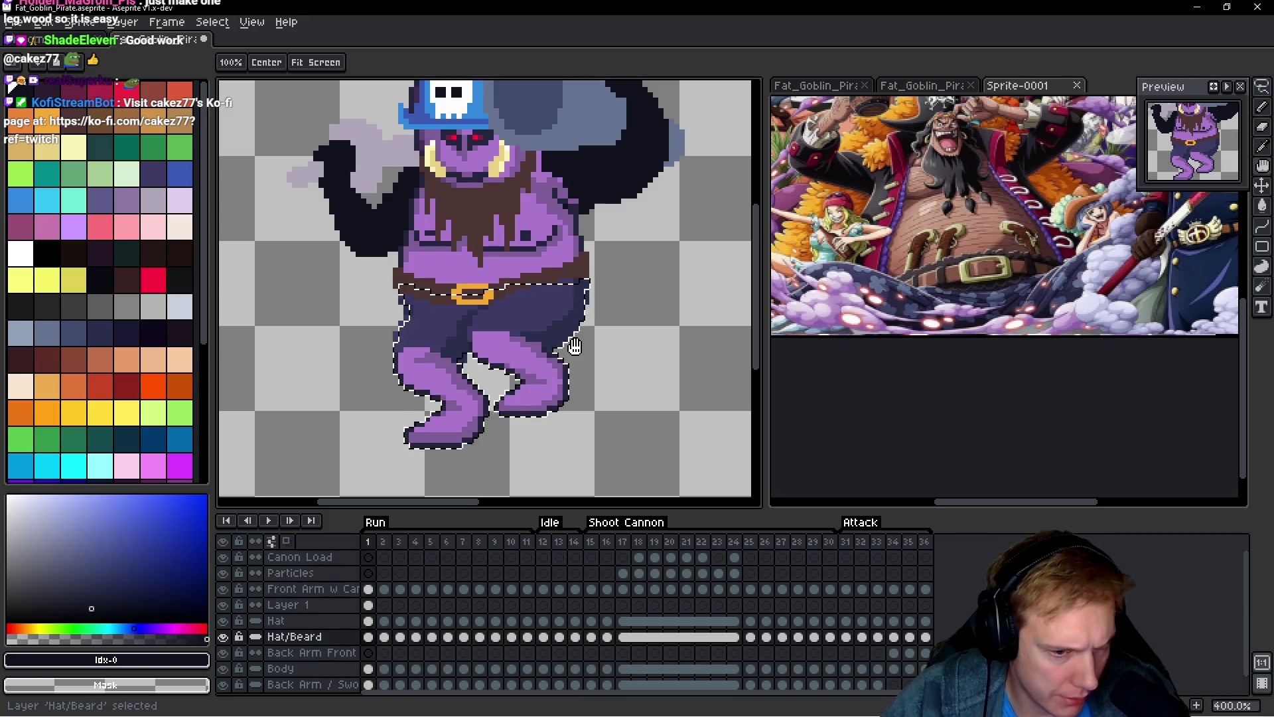
key("Up")
key("Up")
key("b")
scroll(422, 338, "up", 1)
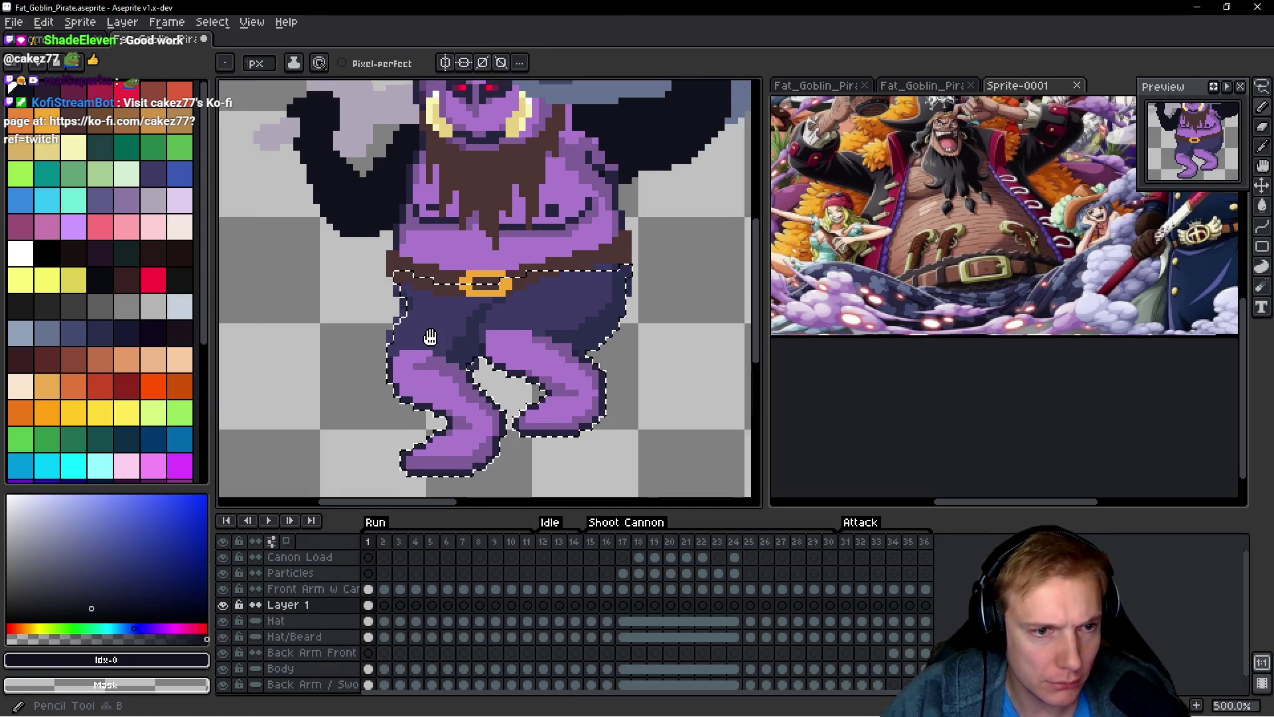
Step: Paint the goblin's left leg dark navy, redoing one stray stroke, along its inner edge
left_click_drag(430, 337, 418, 301)
mouse_move(457, 372)
left_mouse_down()
mouse_move(436, 343)
mouse_move(464, 398)
mouse_move(431, 378)
mouse_move(412, 335)
mouse_move(392, 360)
mouse_move(398, 332)
mouse_move(425, 425)
mouse_move(407, 358)
left_mouse_up()
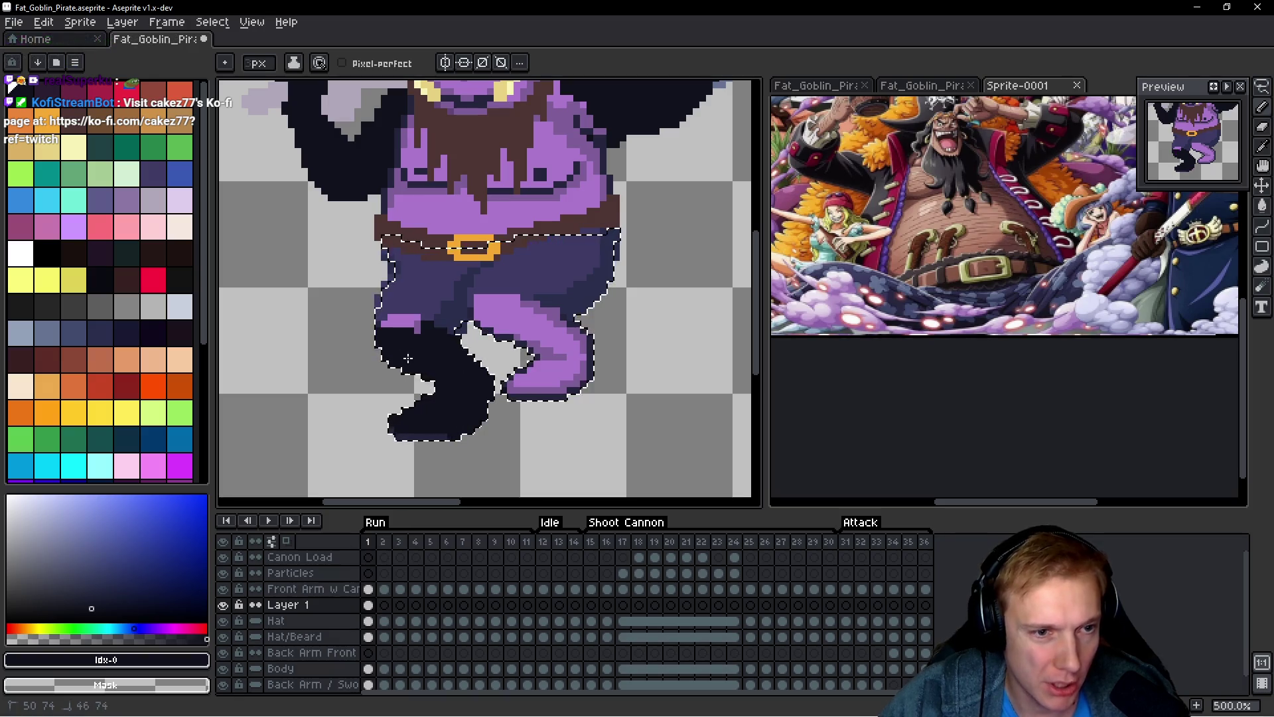
key("ctrl+z")
scroll(415, 342, "up", 2)
left_click(408, 312)
left_click_drag(392, 313, 374, 323)
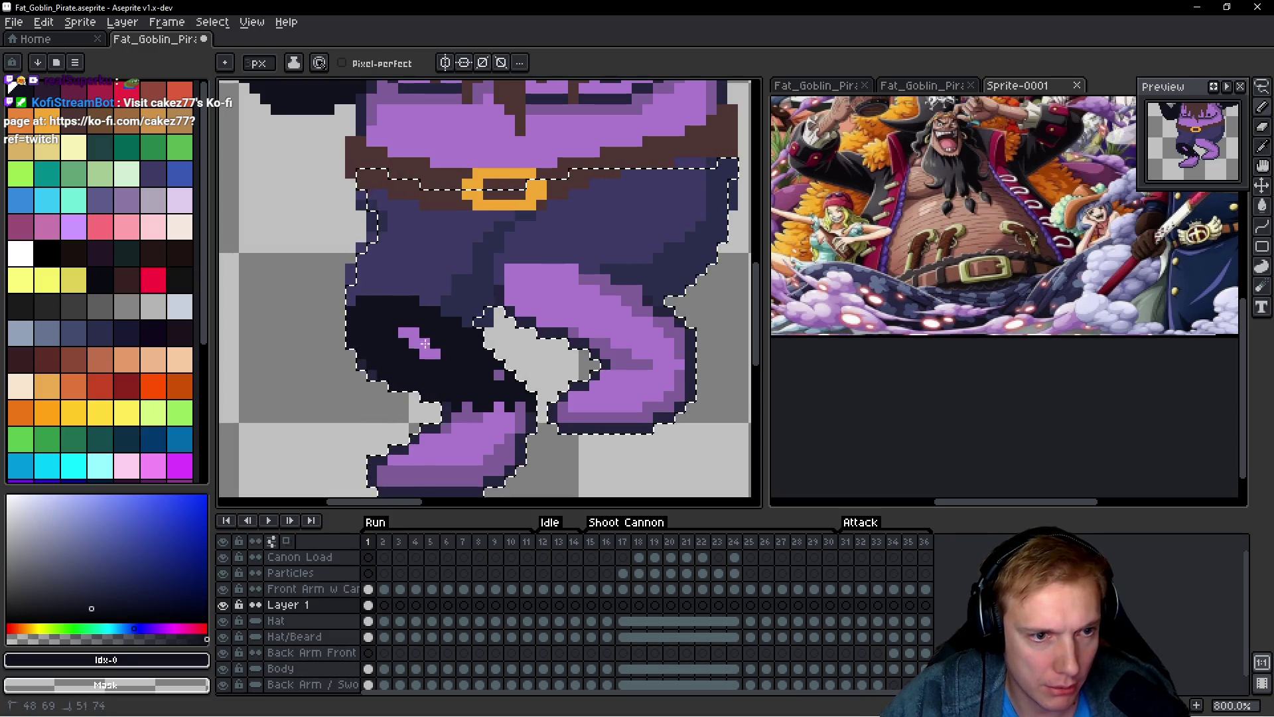
Step: Cover the purple boot and remaining purple patches between the legs in dark navy
left_click_drag(544, 457, 501, 441)
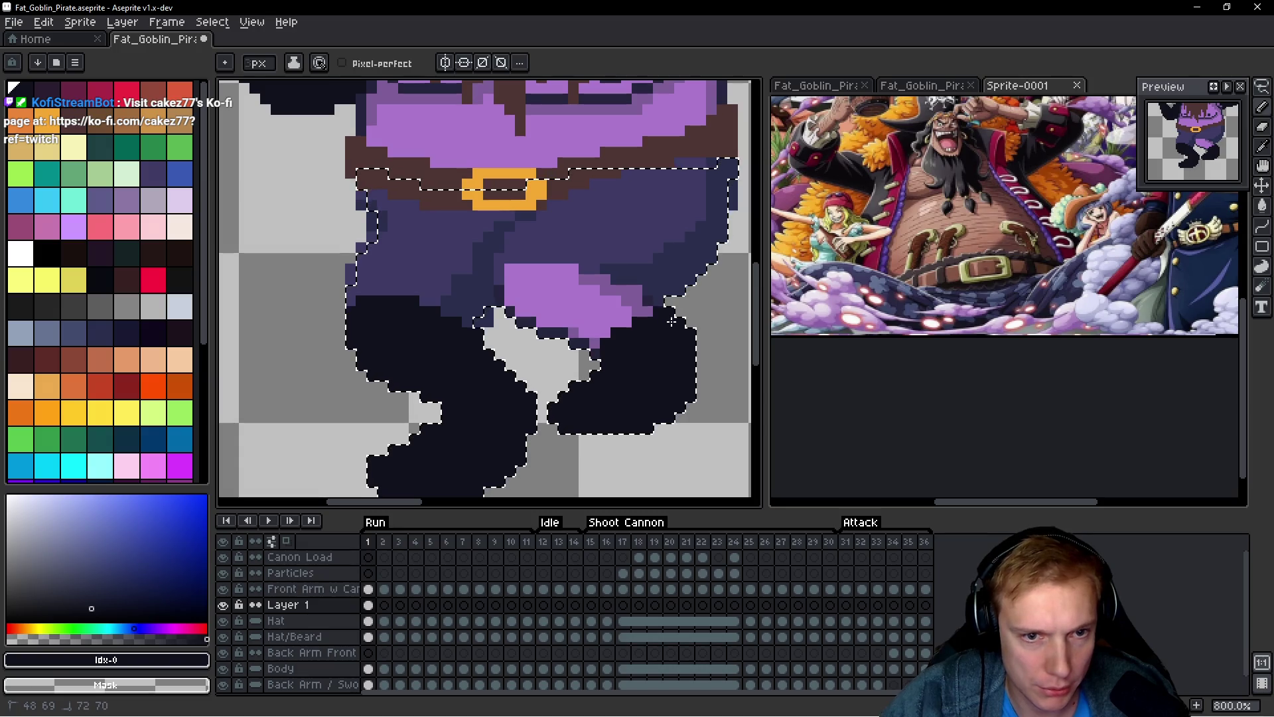
left_click_drag(633, 302, 577, 325)
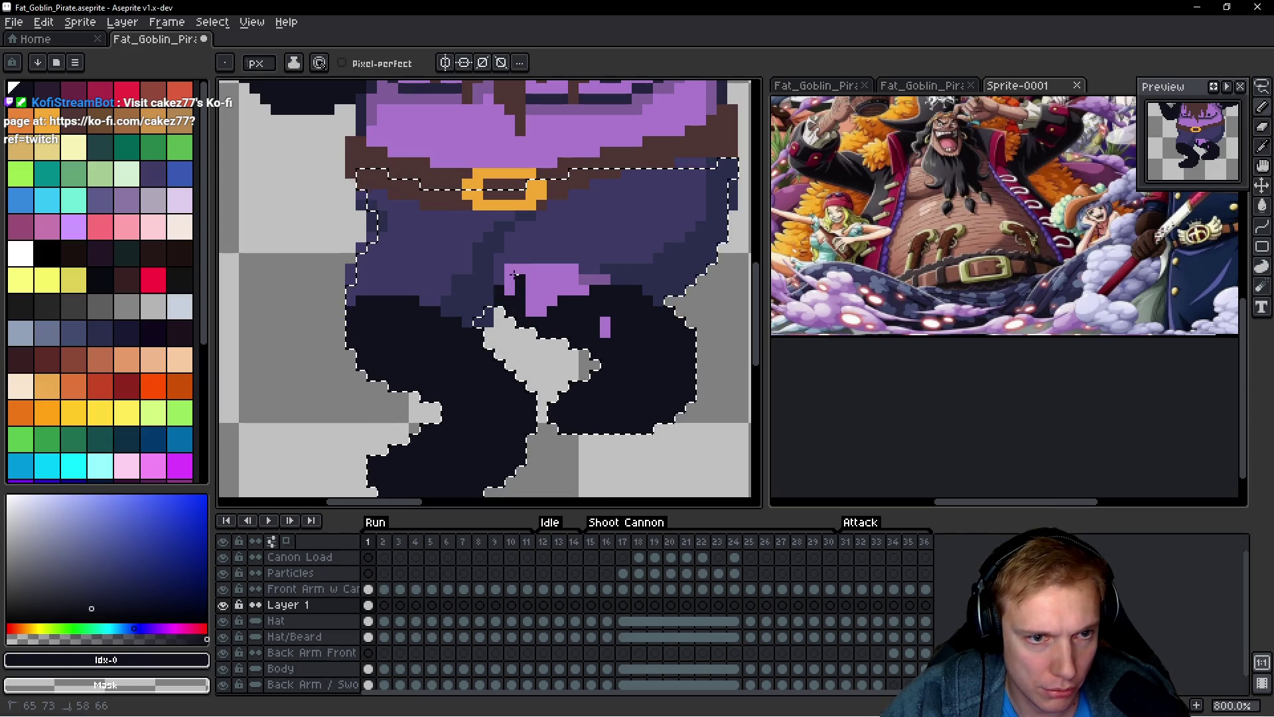
left_click_drag(509, 270, 536, 323)
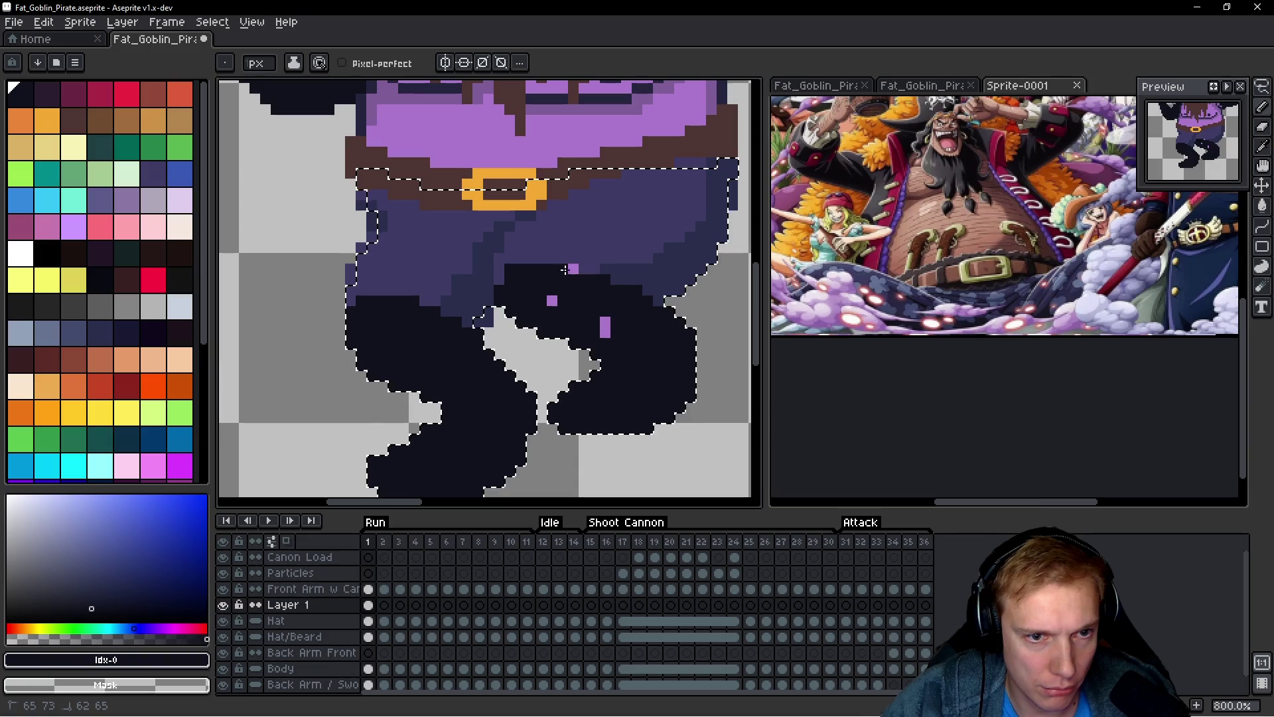
scroll(609, 331, "down", 5)
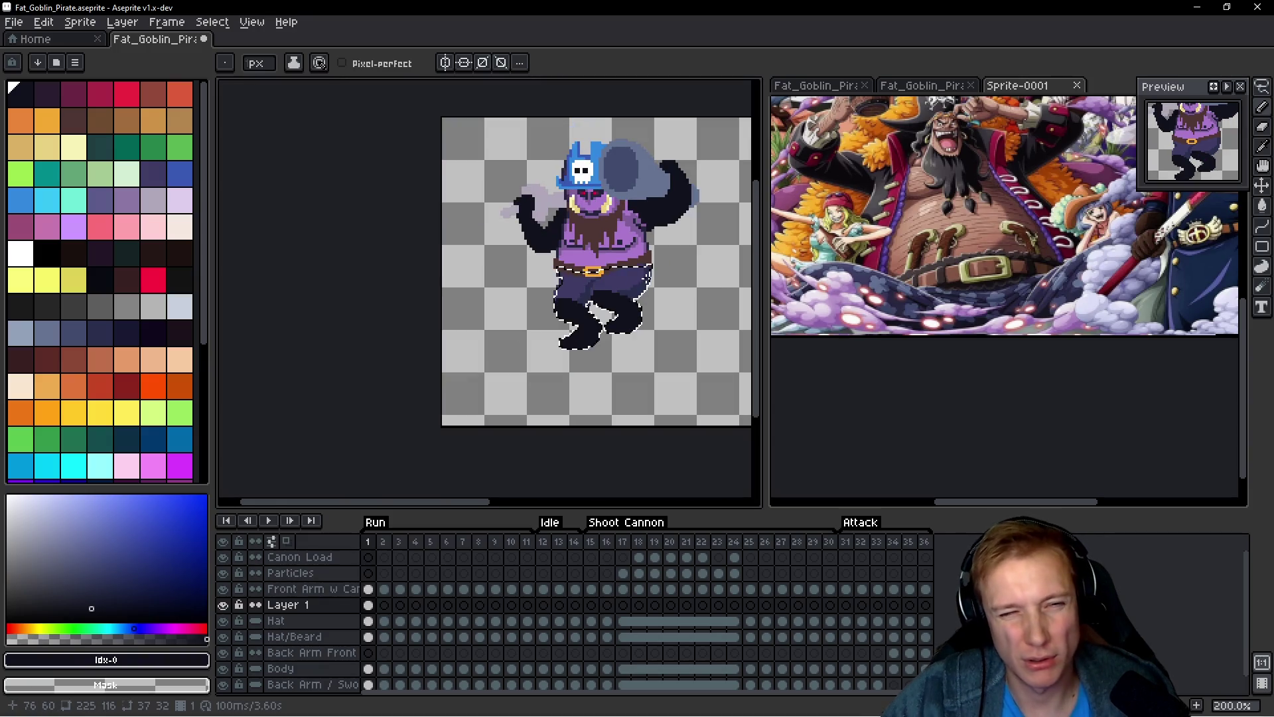
Step: Clear the selection around the goblin's legs
scroll(543, 197, "up", 4)
scroll(478, 171, "down", 3)
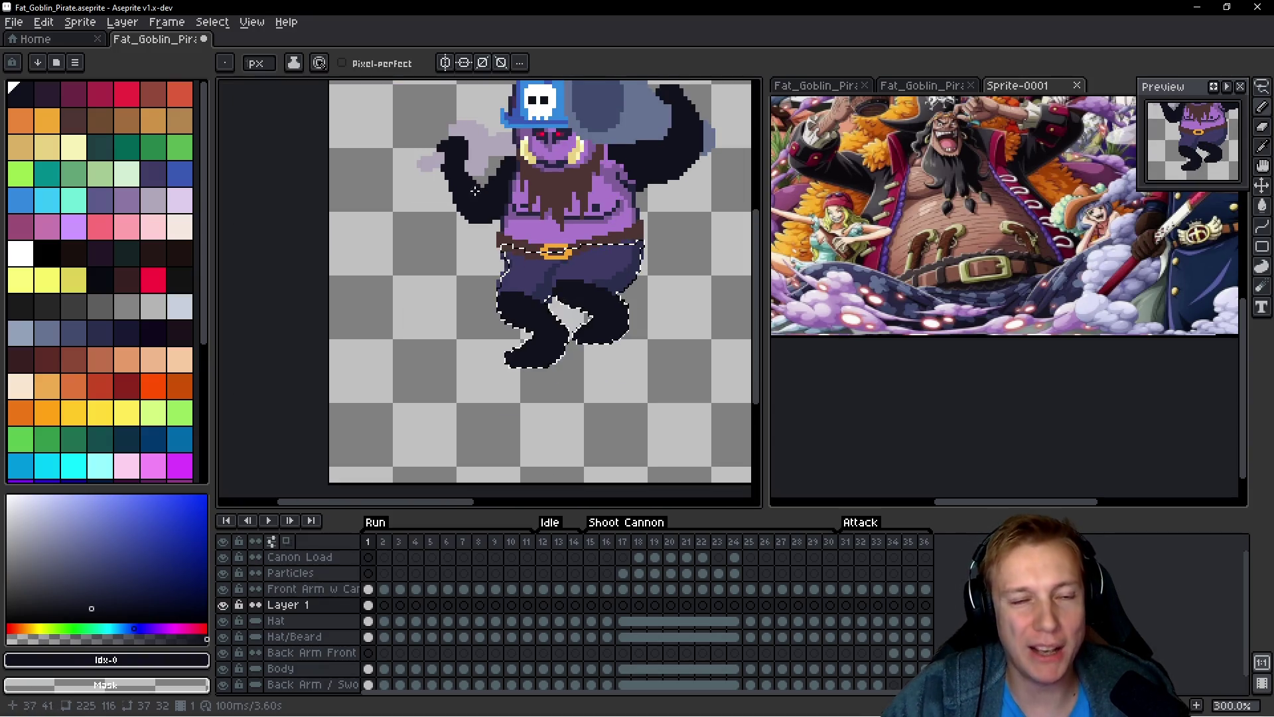
key("ctrl+d")
scroll(638, 289, "up", 2)
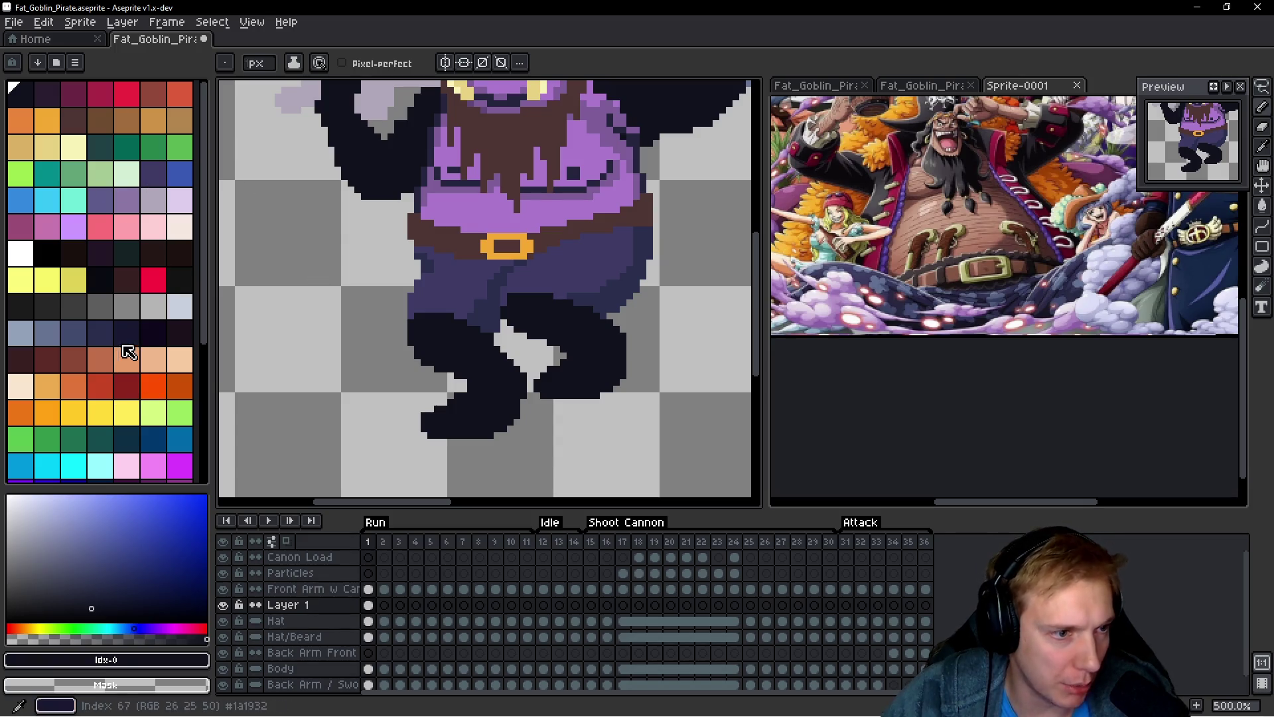
Step: Shade the upper left trouser leg with a slightly lighter dark navy swatch
left_click(489, 345, "alt")
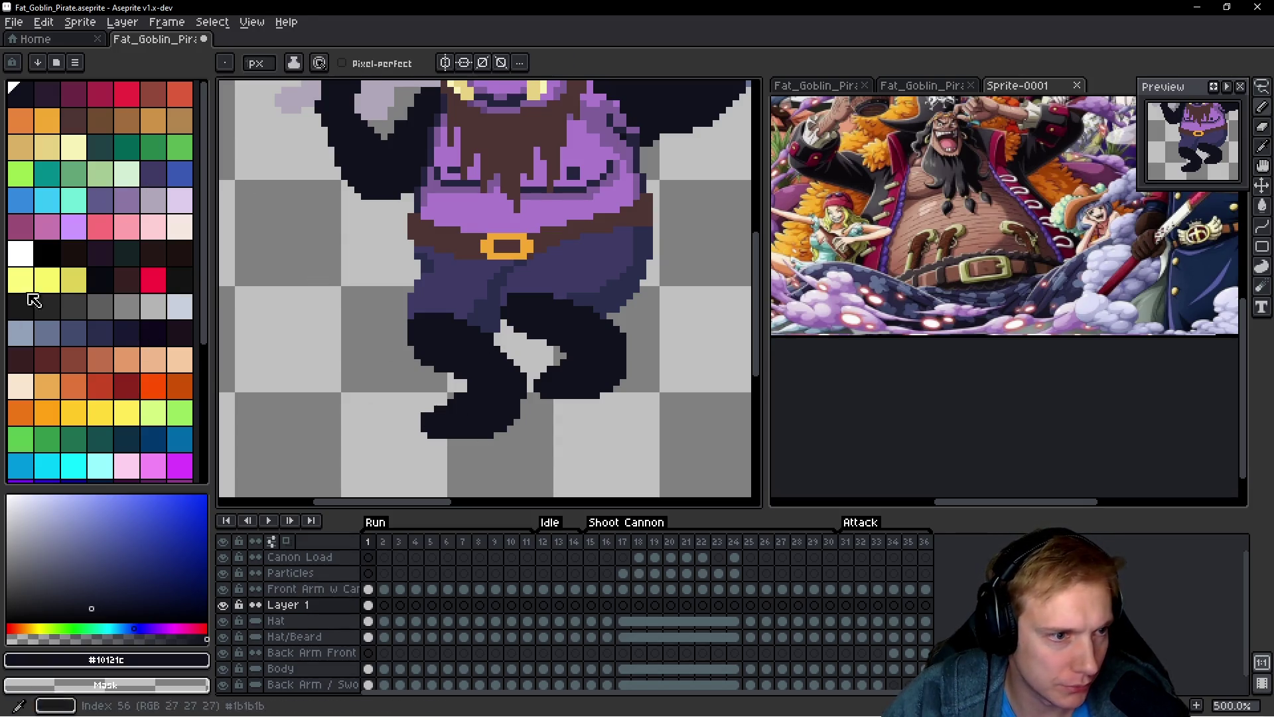
left_click(137, 332)
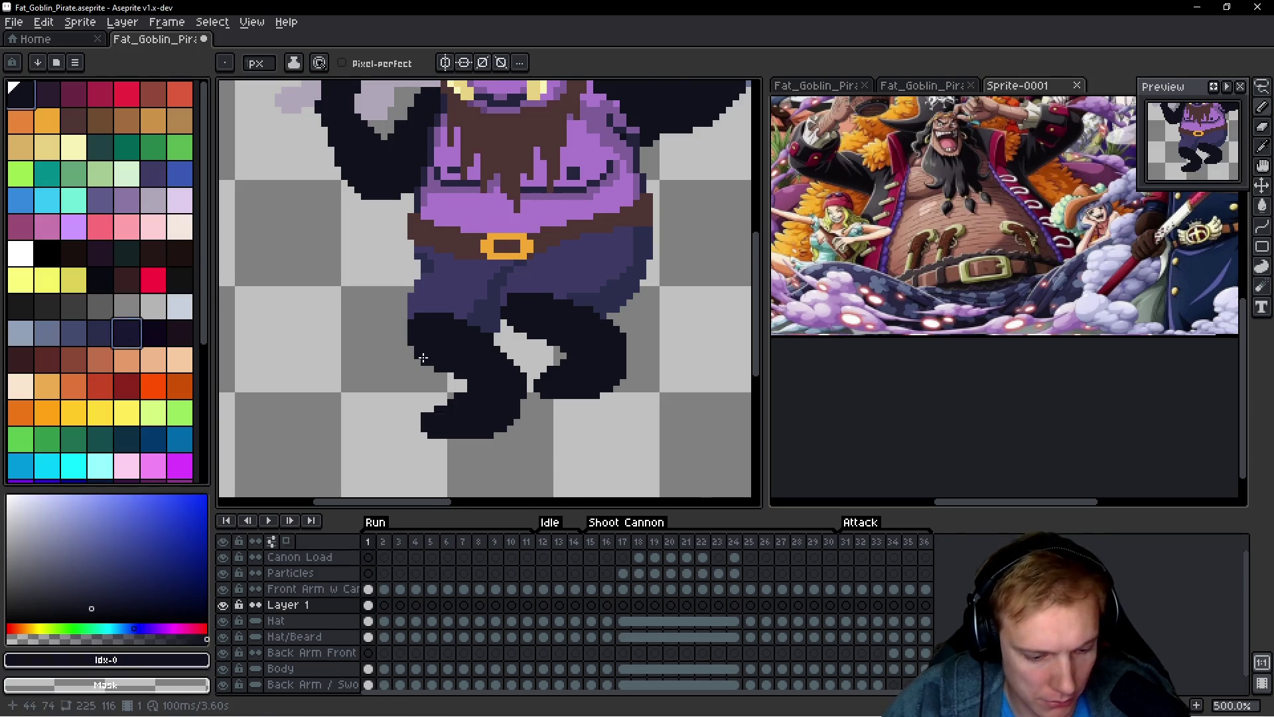
scroll(423, 358, "up", 1)
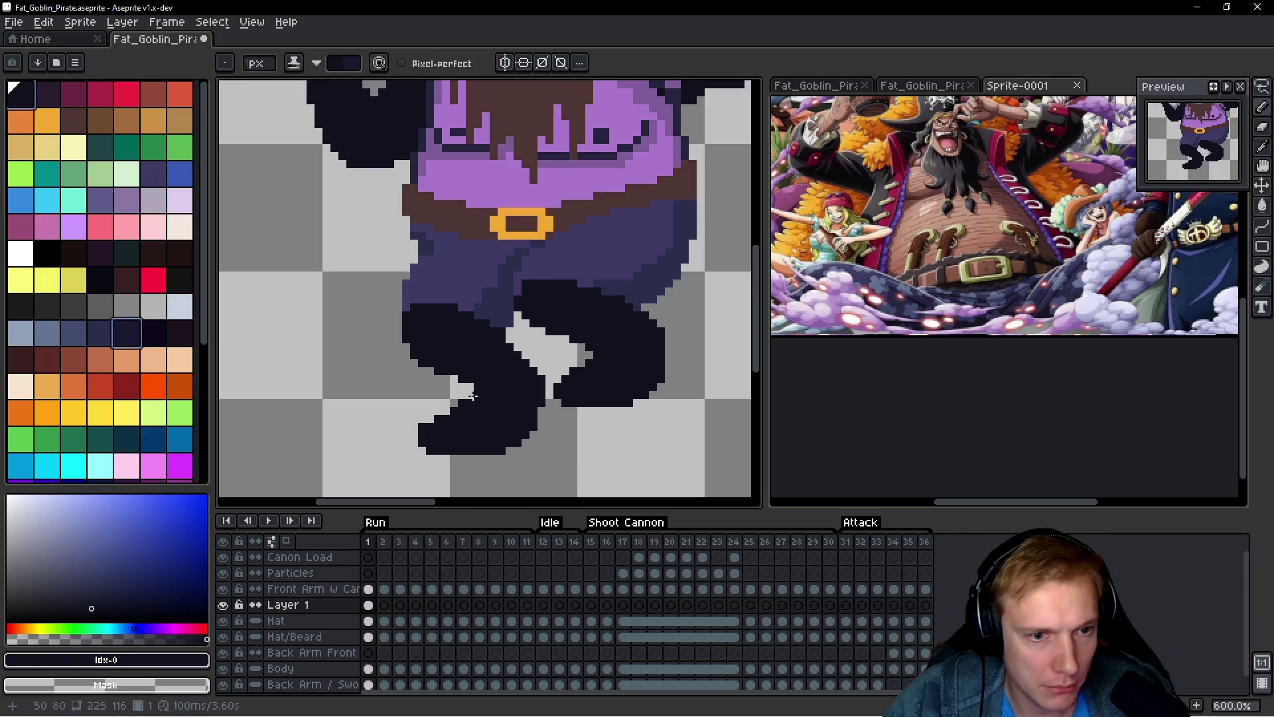
left_click_drag(464, 388, 426, 357)
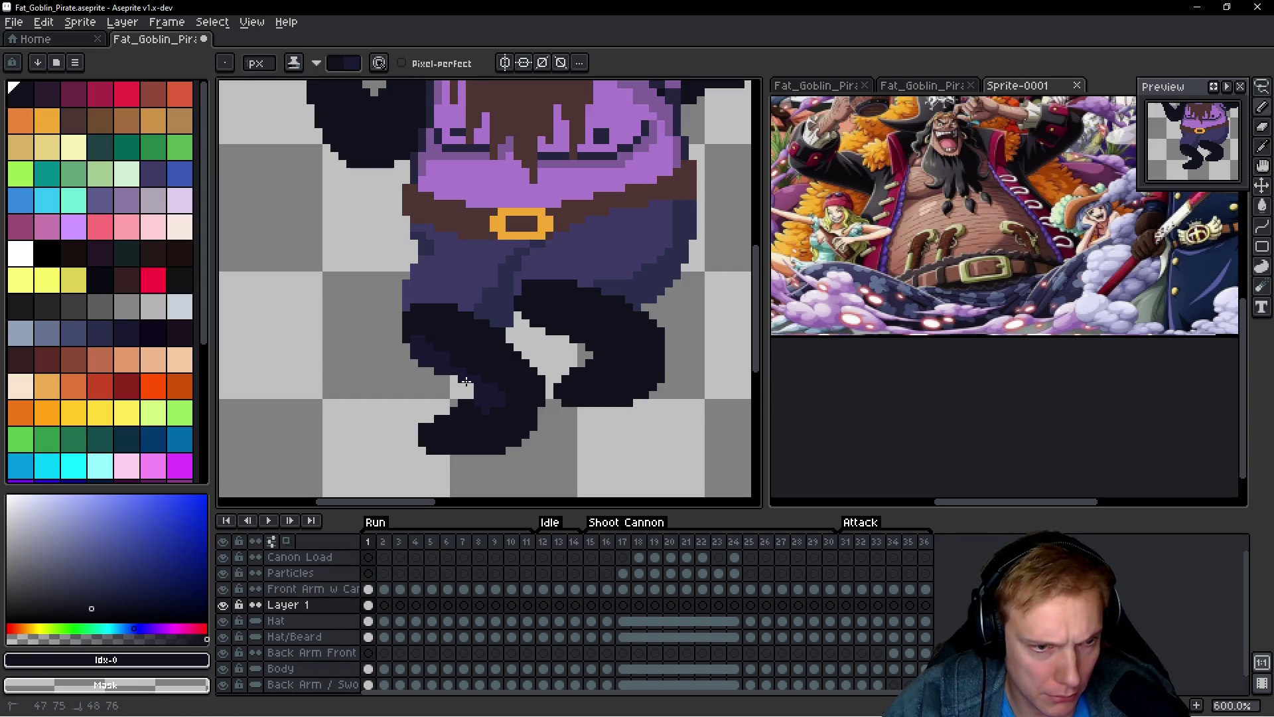
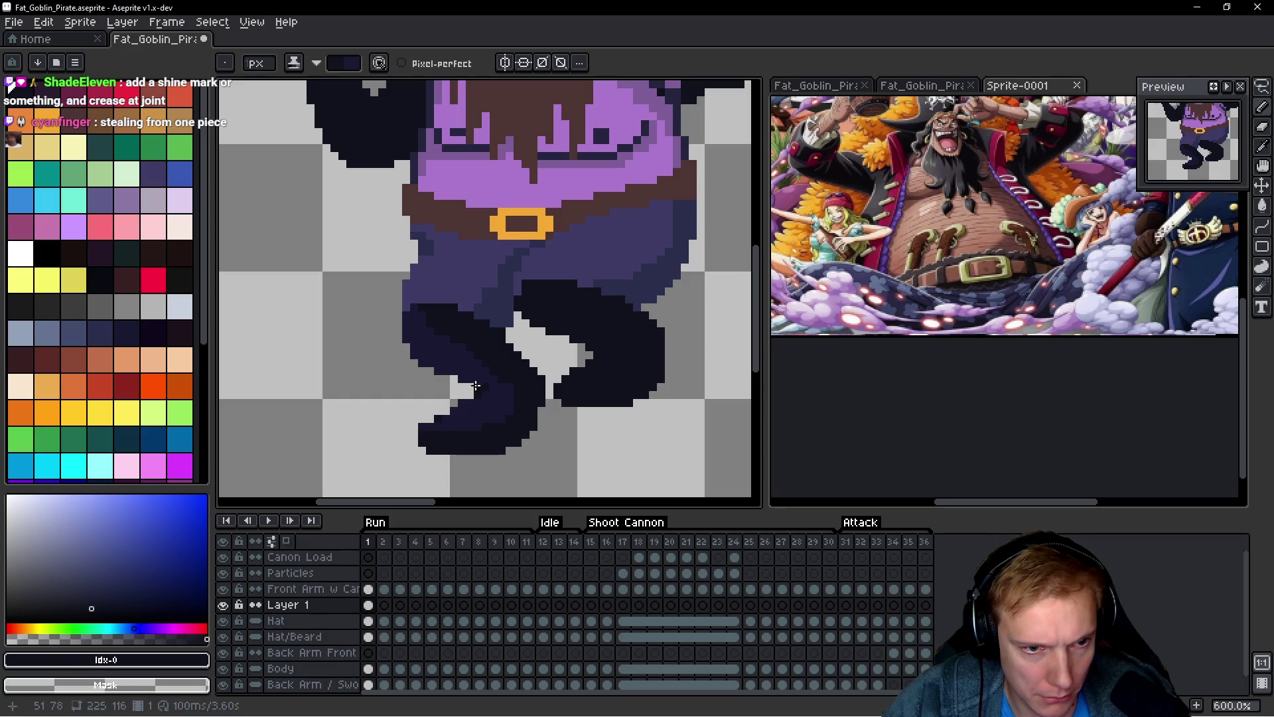
Step: Shade down the goblin's left leg and along its lower edge with dark pixels
mouse_move(428, 326)
left_mouse_down()
mouse_move(436, 334)
mouse_move(426, 295)
left_mouse_up()
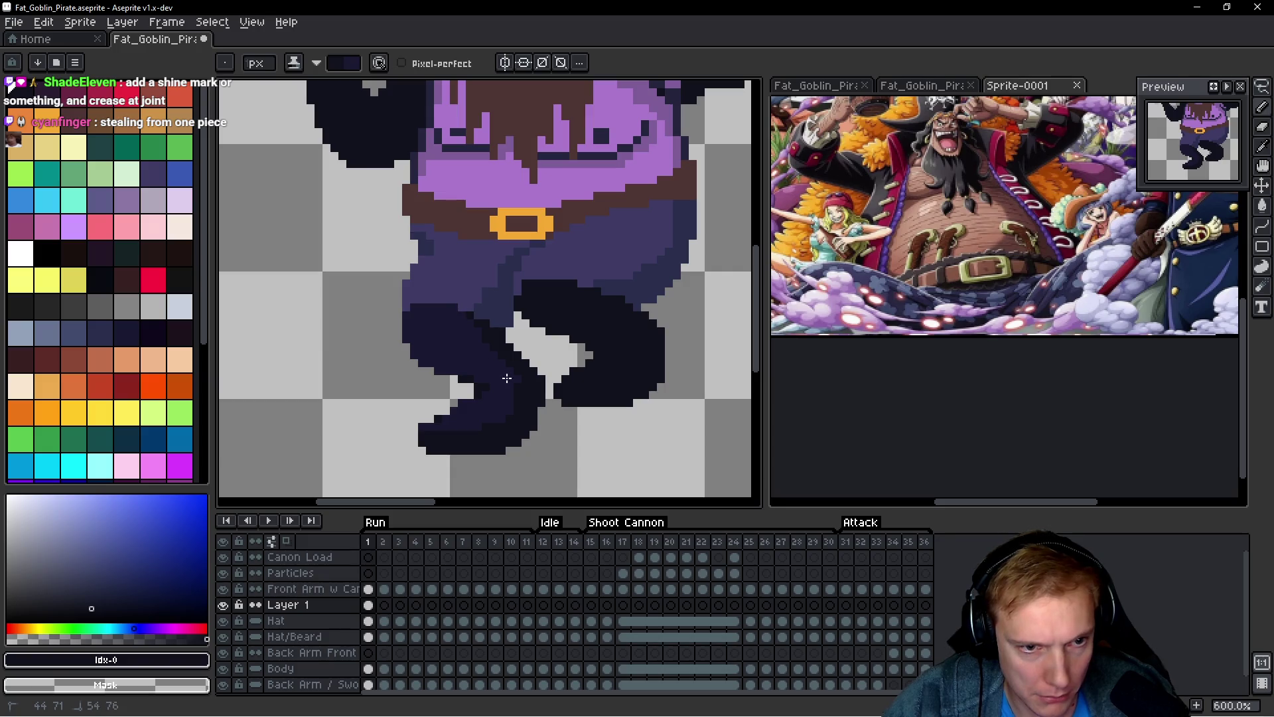
left_click_drag(425, 417, 454, 430)
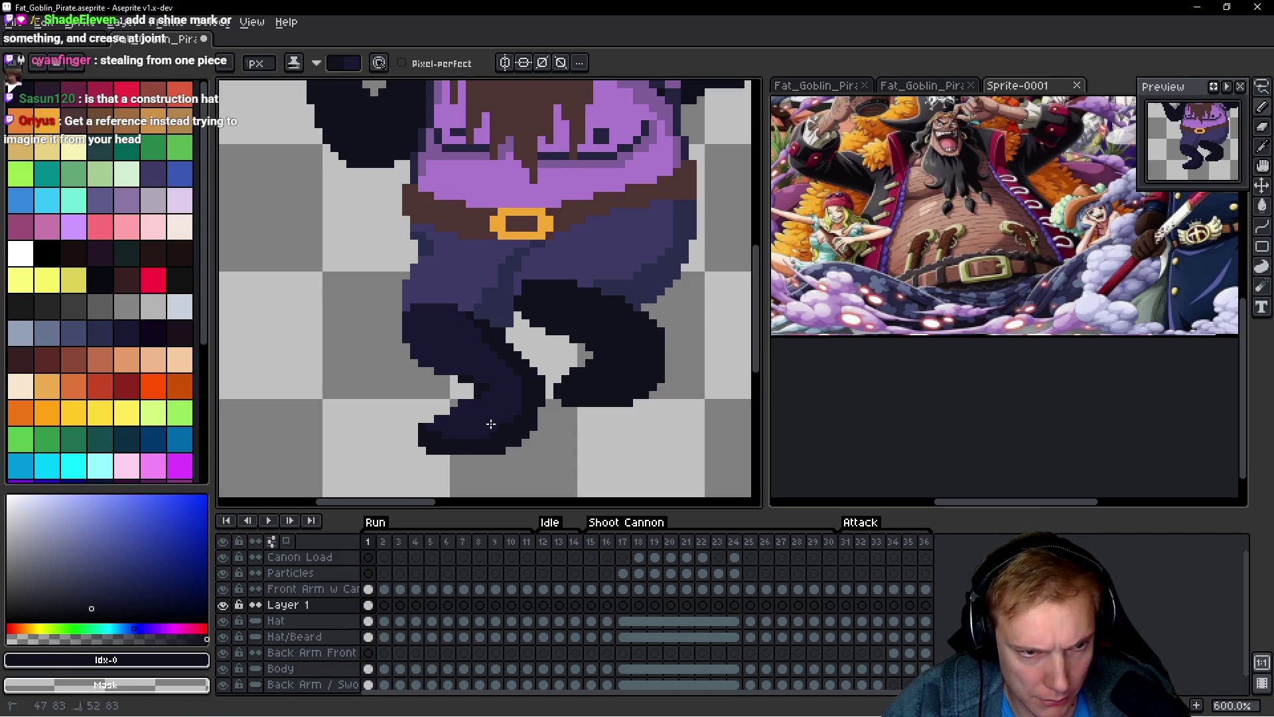
scroll(531, 385, "down", 4)
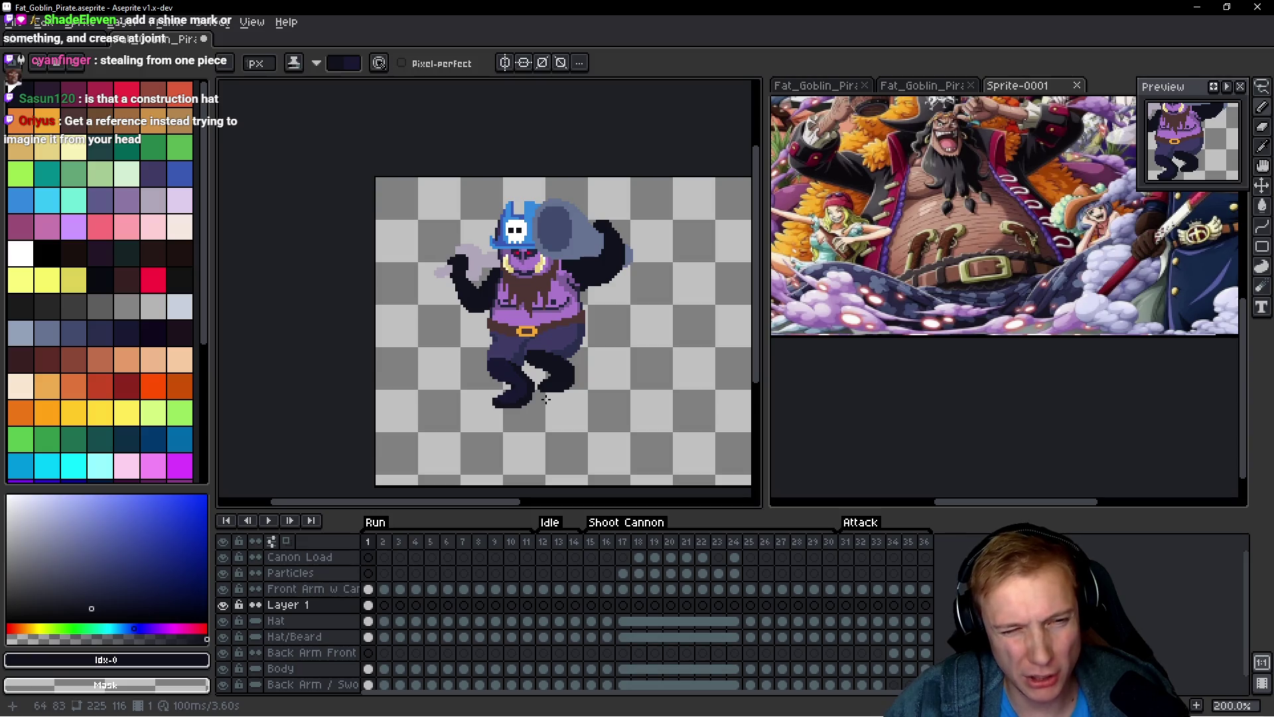
scroll(528, 385, "up", 5)
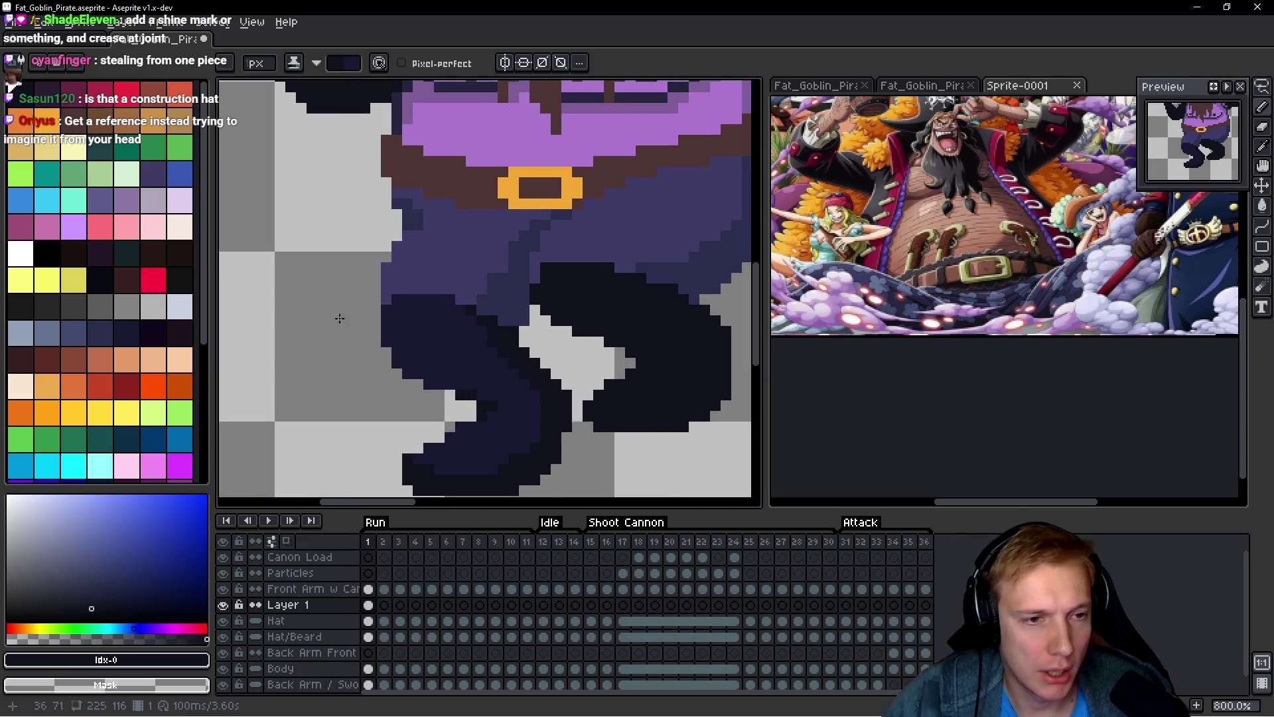
left_click_drag(454, 349, 408, 365)
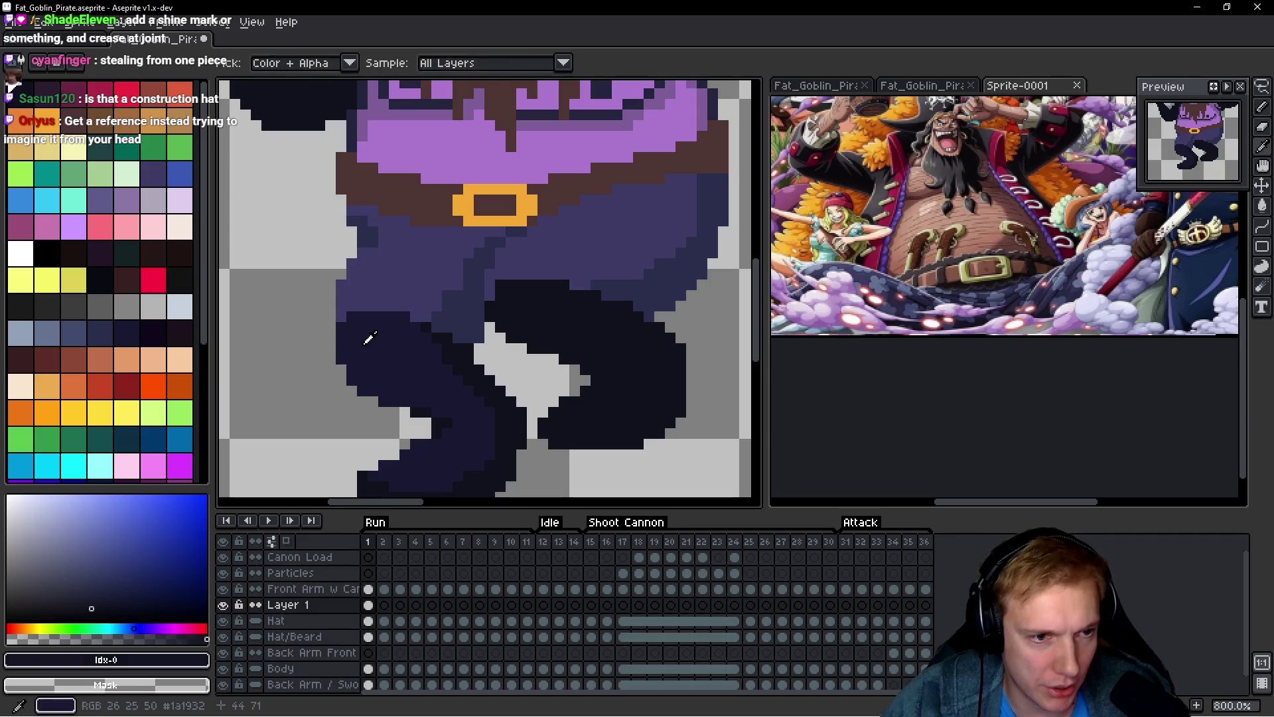
Step: Eyedrop dark navy #1a1932 from the leg and paint it along the left leg's outer edge
left_click(352, 328, "alt")
mouse_move(364, 308)
left_mouse_down()
mouse_move(329, 309)
mouse_move(328, 342)
left_mouse_up()
scroll(475, 331, "down", 5)
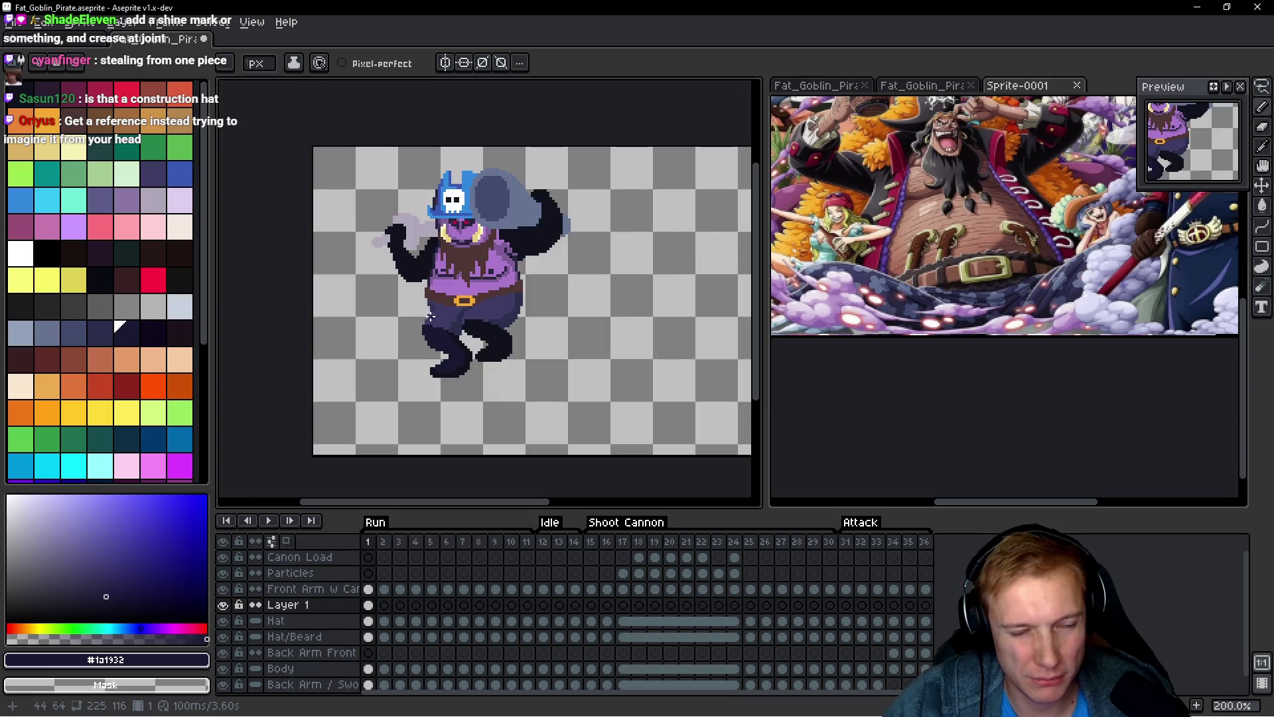
scroll(452, 333, "up", 5)
scroll(390, 336, "down", 5)
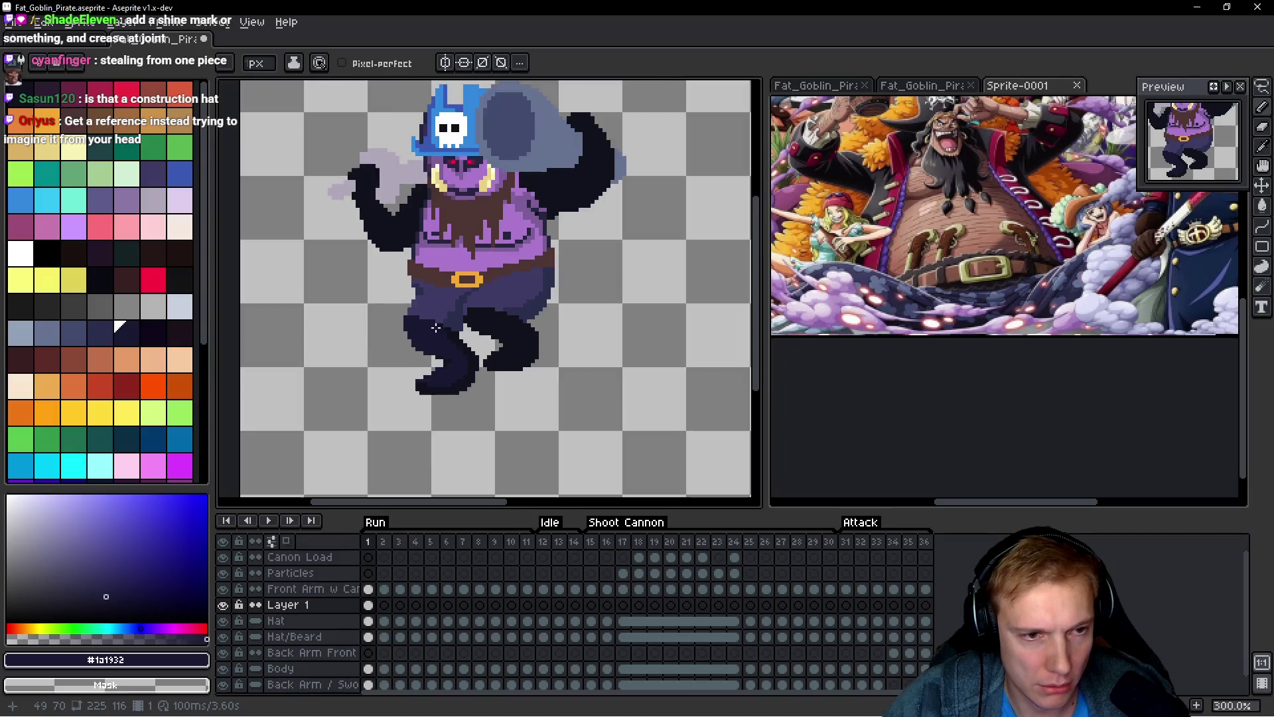
scroll(342, 290, "up", 4)
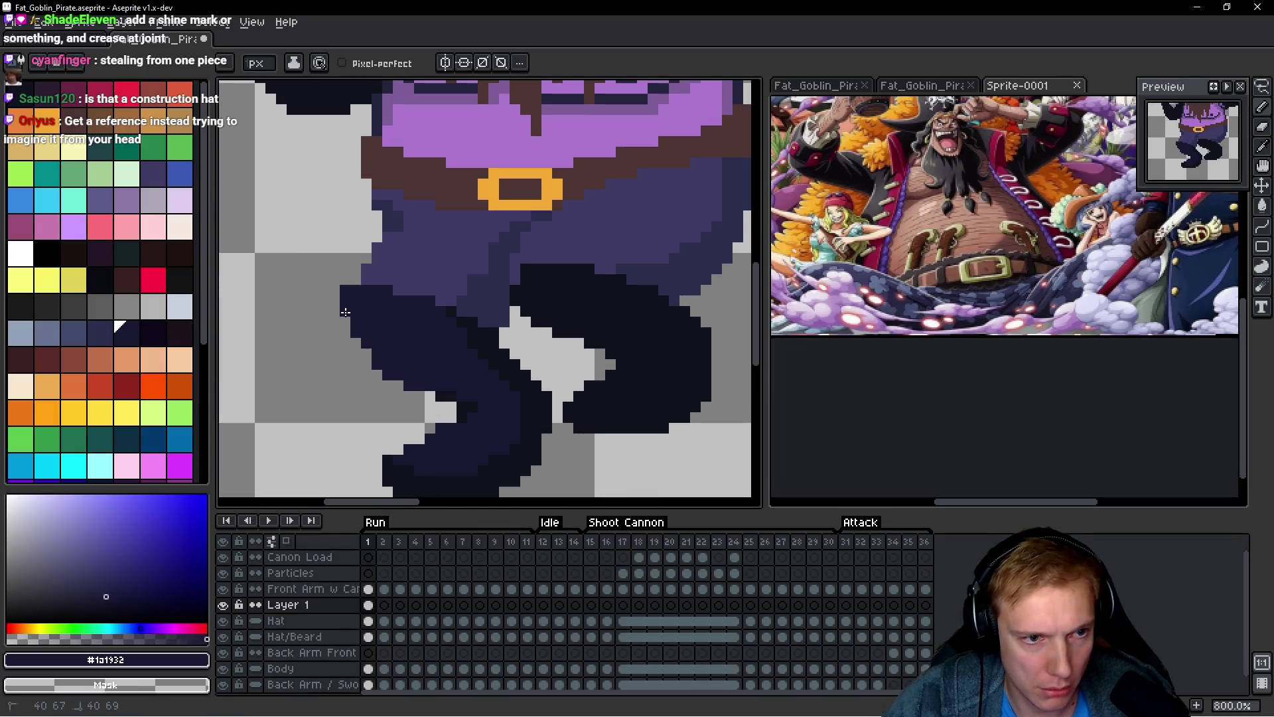
scroll(470, 304, "down", 5)
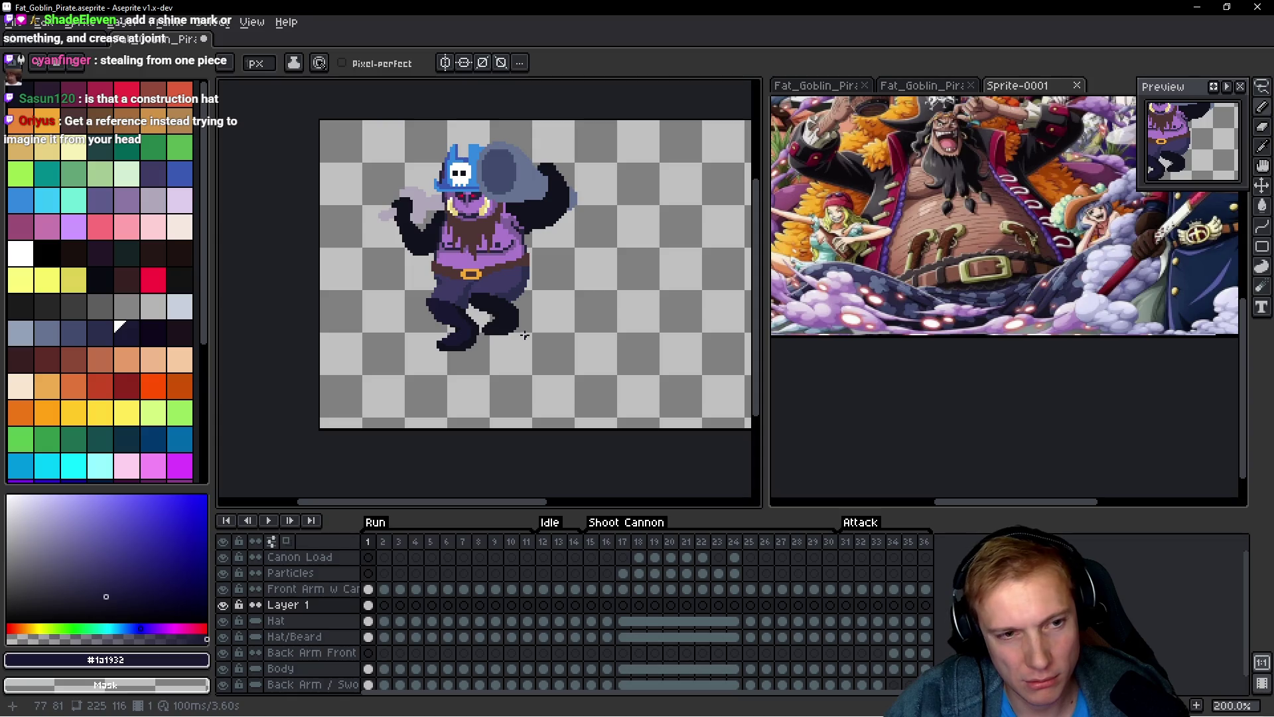
scroll(524, 335, "up", 3)
key("b")
scroll(485, 276, "up", 1)
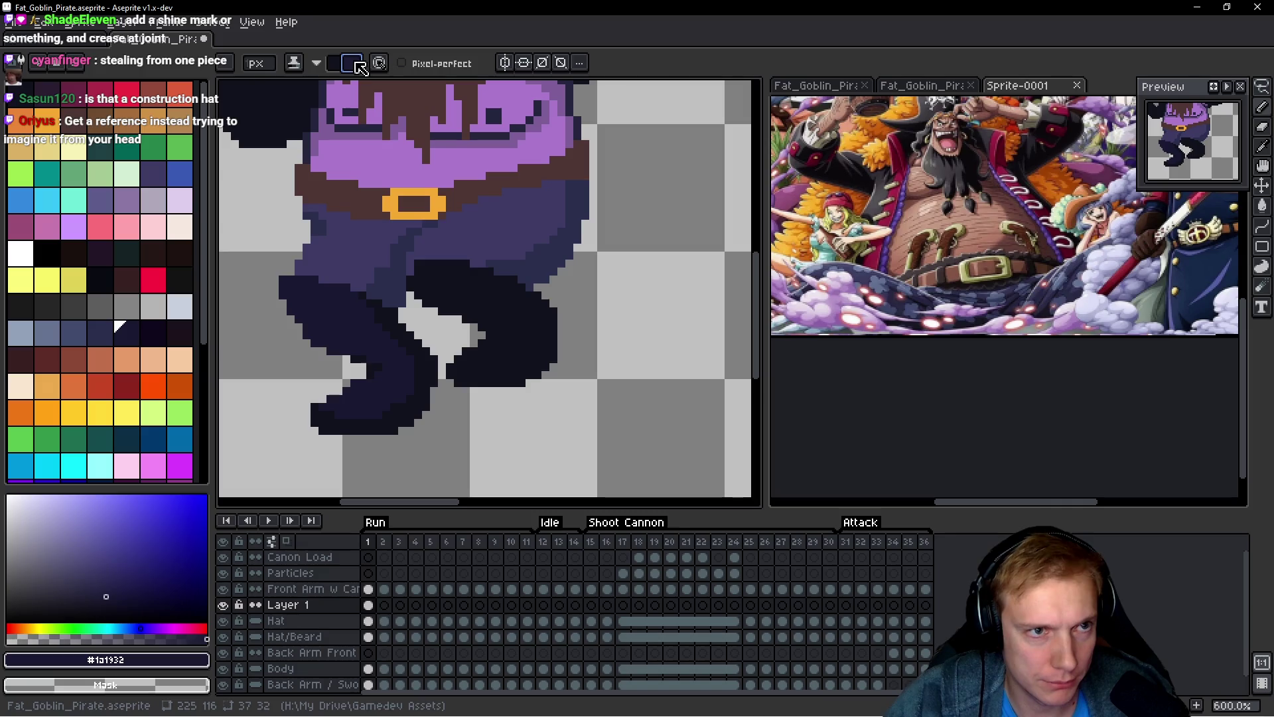
scroll(465, 273, "up", 3)
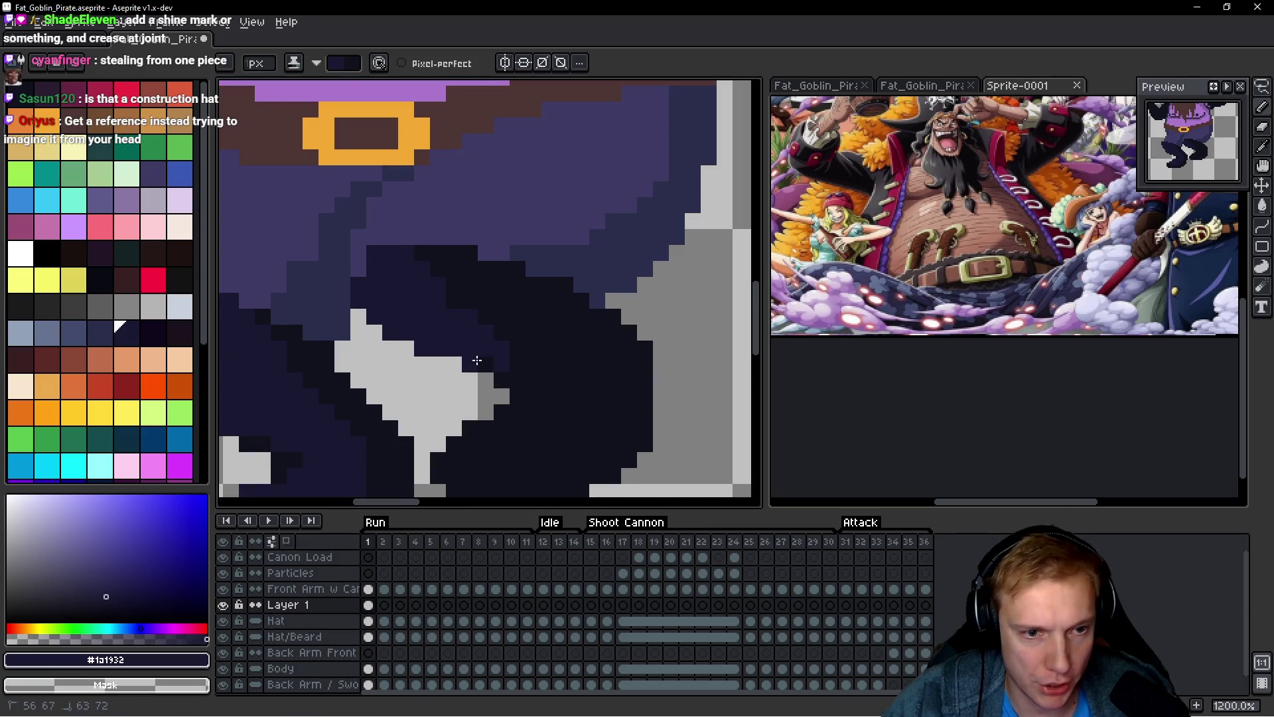
Step: Add dark navy pixels at the leg crease and paint navy over the boot crease
left_click(502, 319)
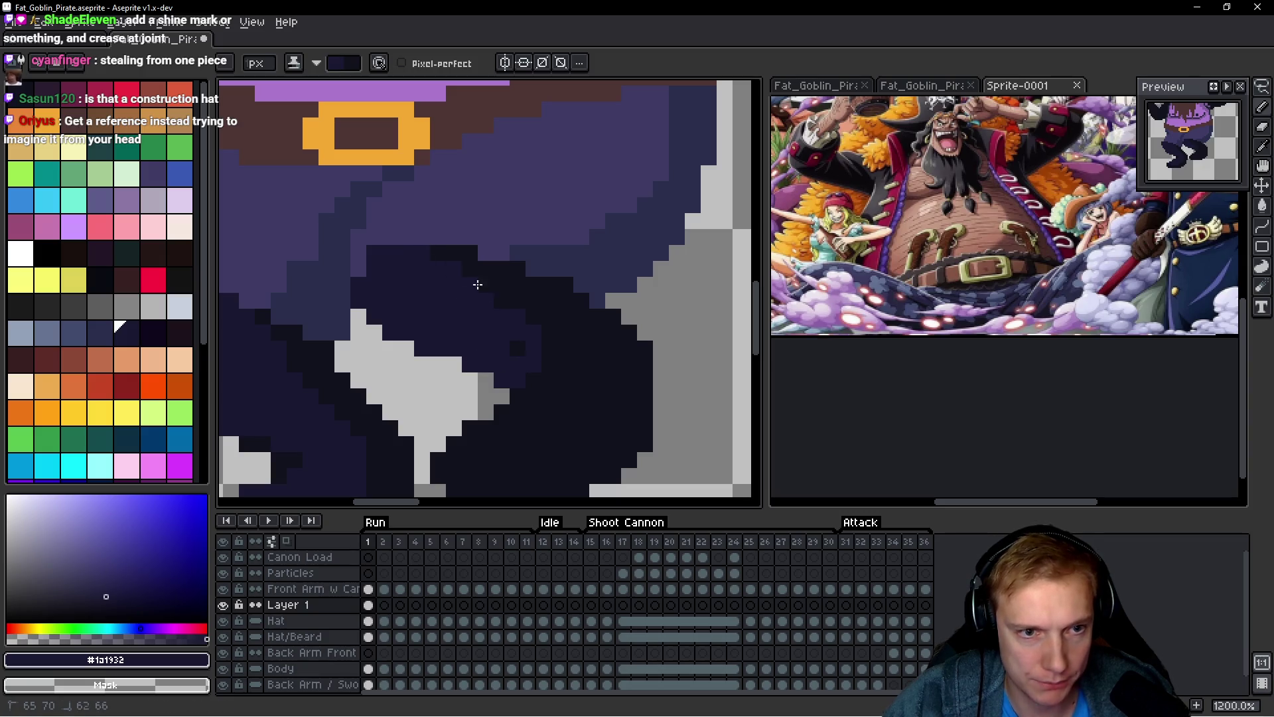
scroll(445, 272, "down", 2)
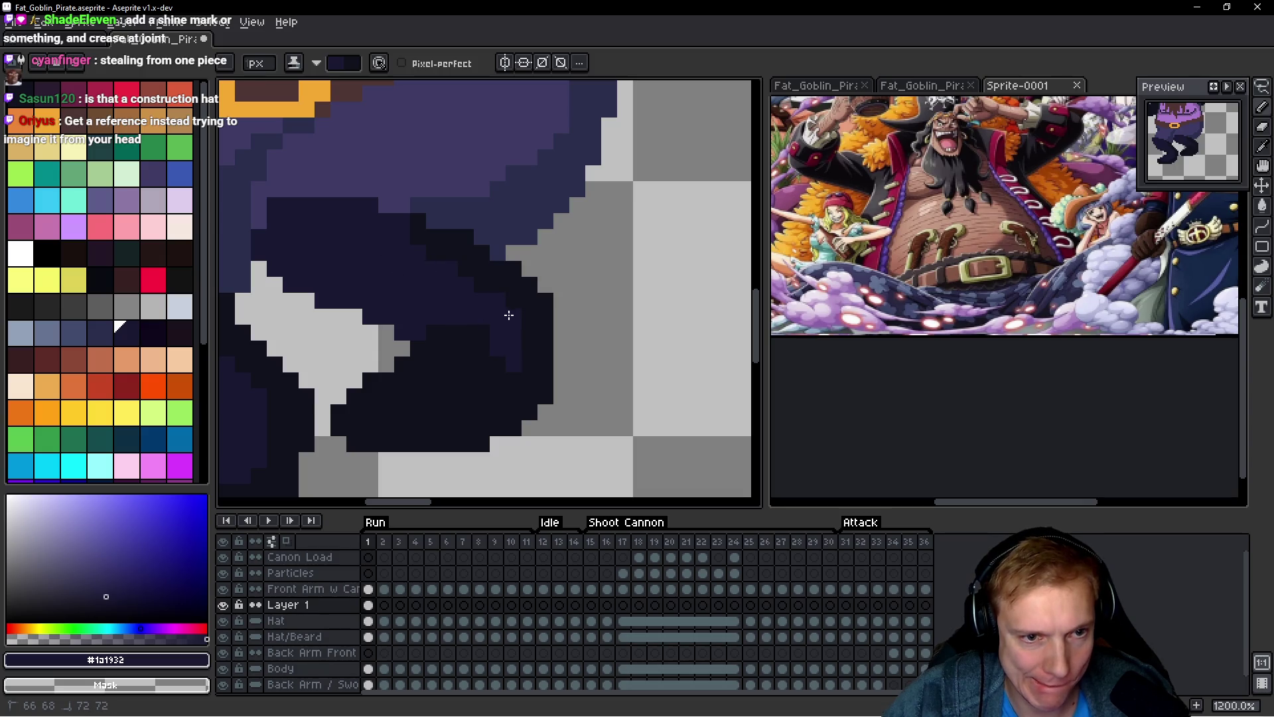
left_click_drag(461, 350, 367, 396)
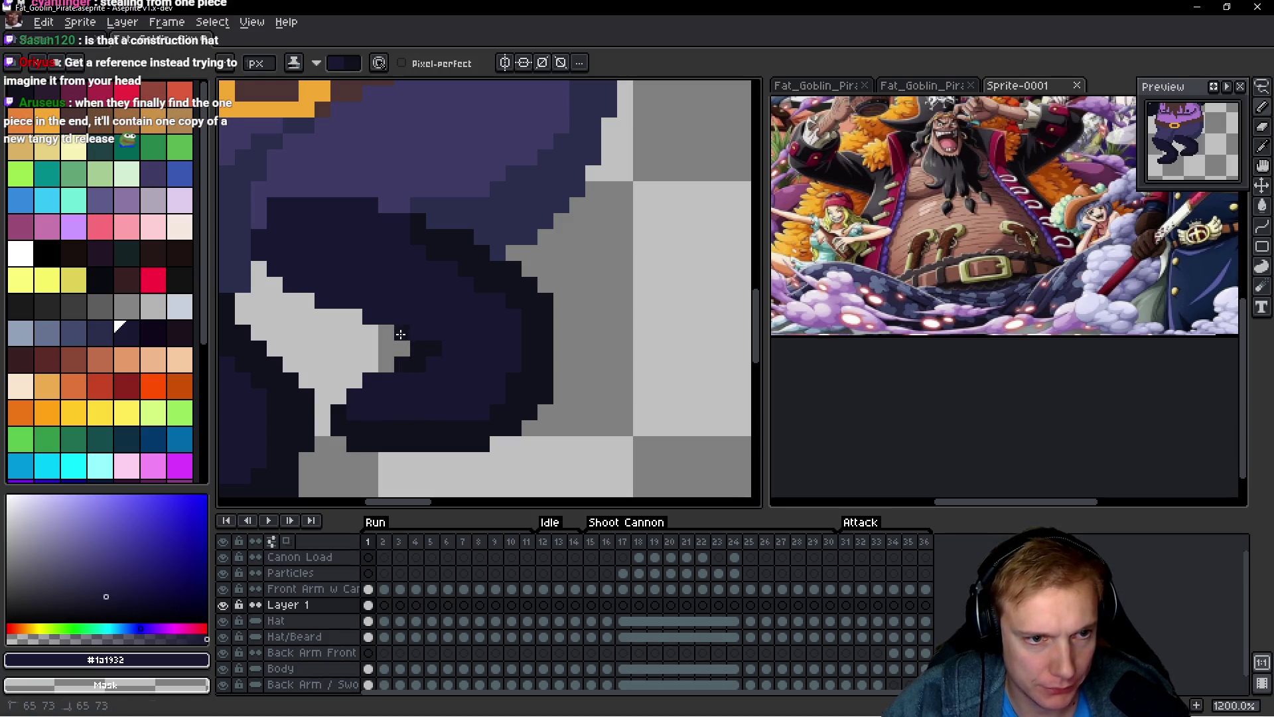
scroll(463, 342, "down", 7)
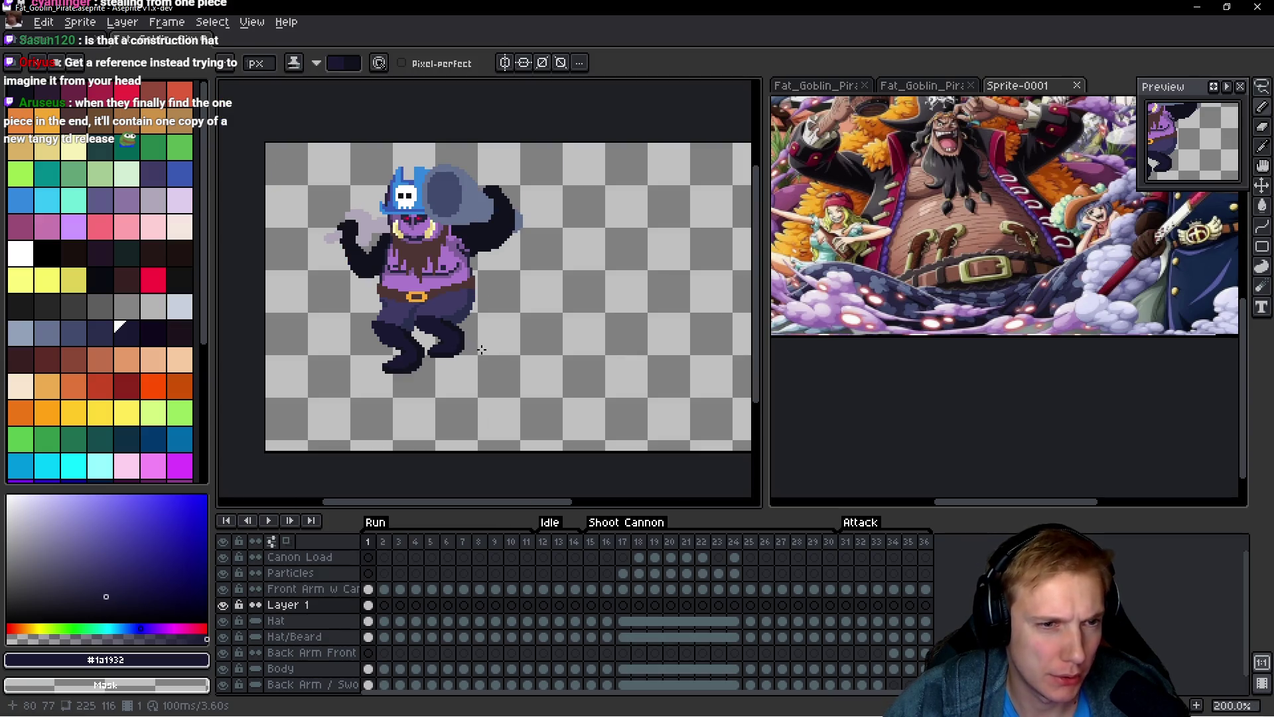
scroll(439, 355, "up", 4)
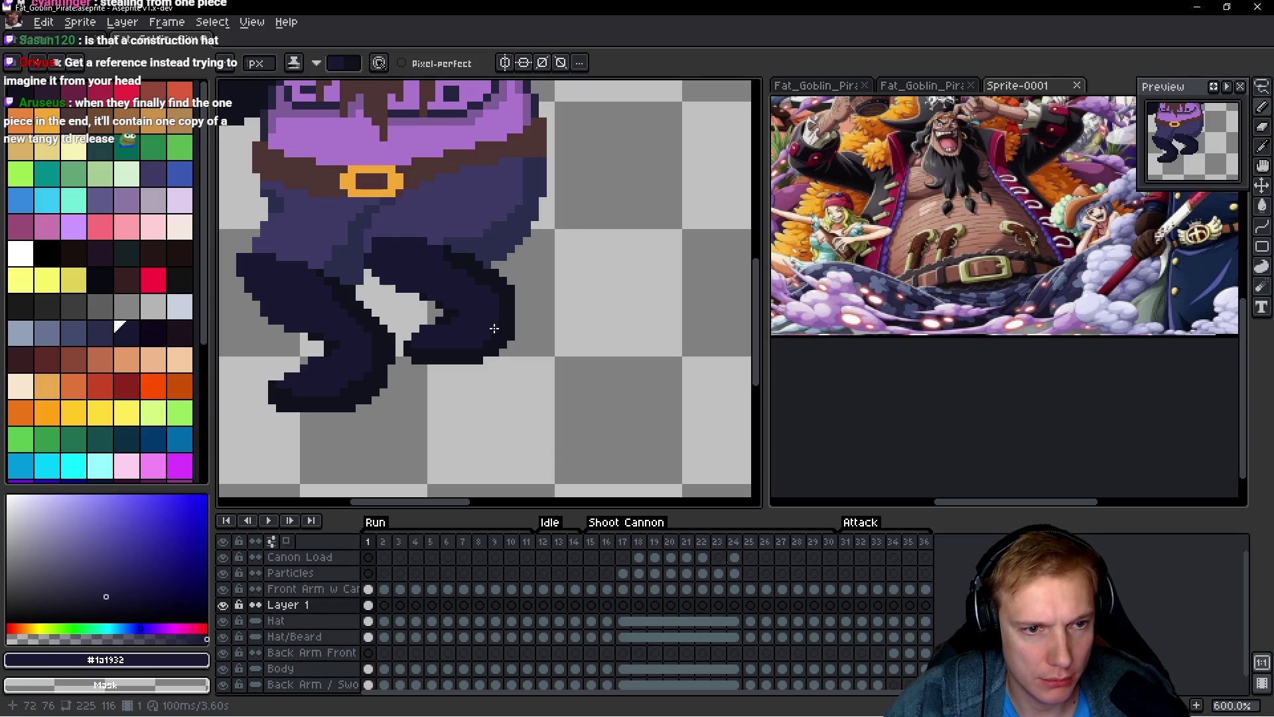
scroll(494, 328, "down", 5)
scroll(385, 327, "up", 4)
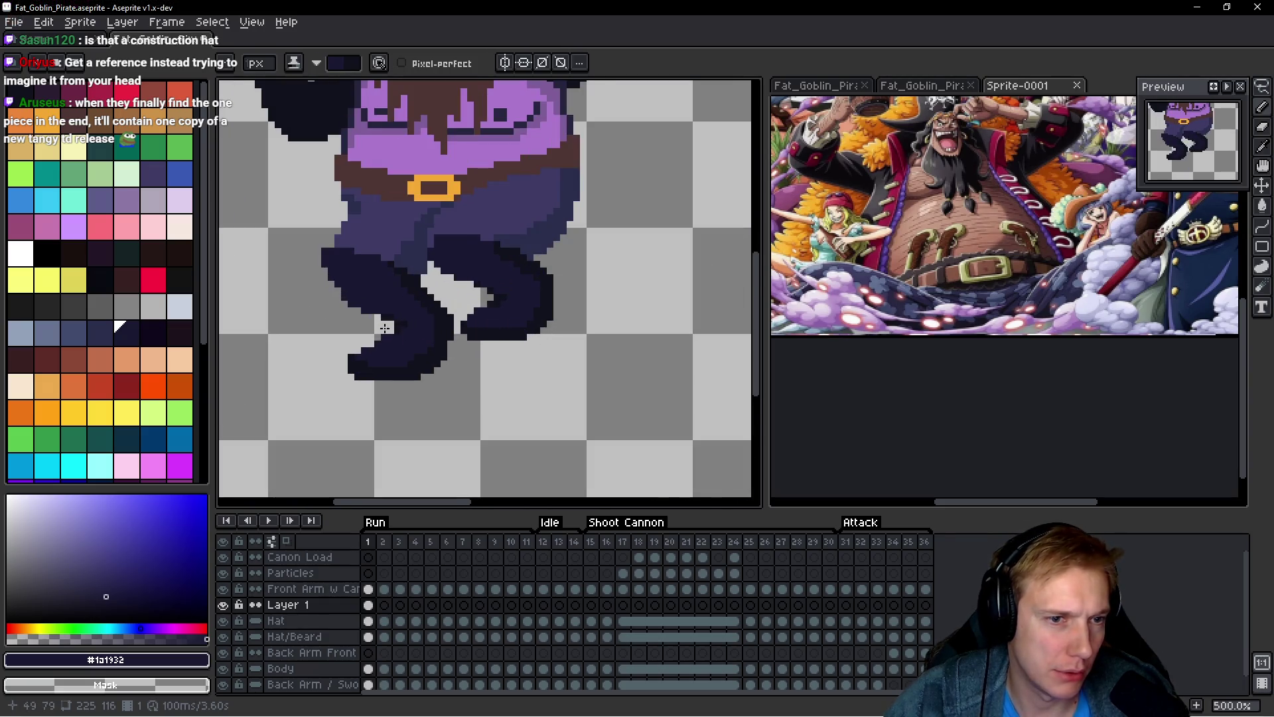
scroll(385, 328, "up", 1)
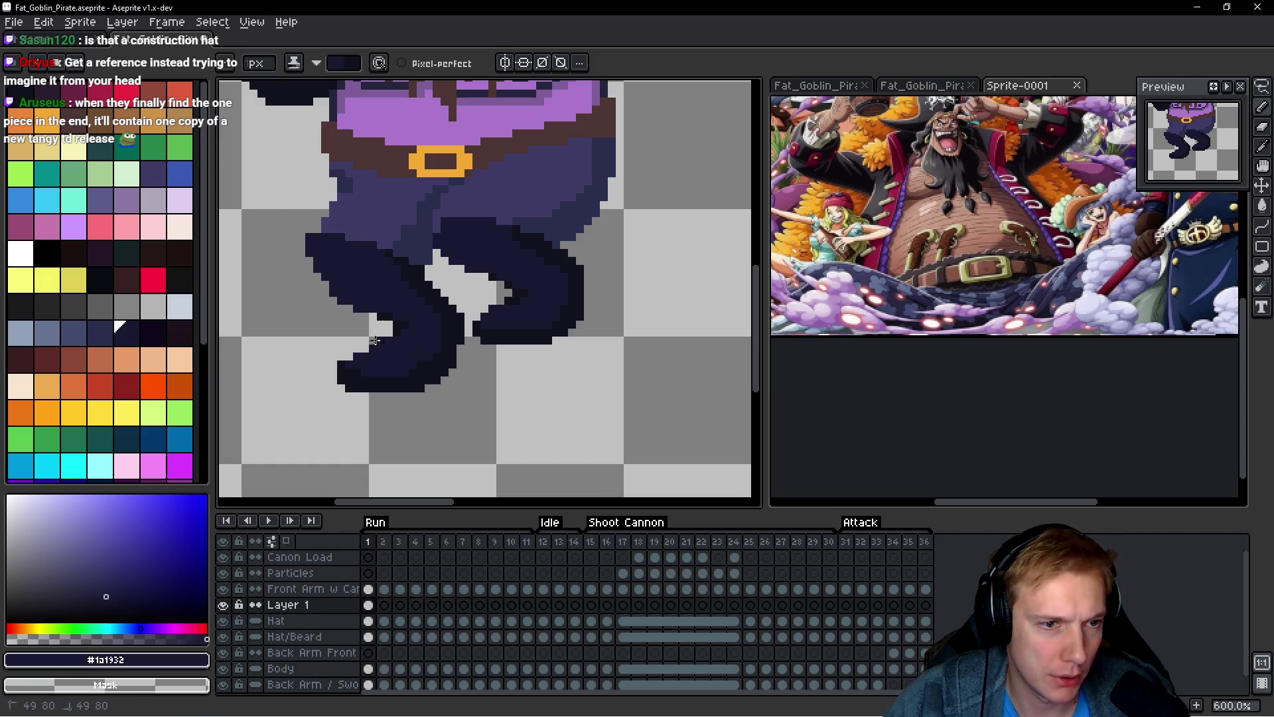
scroll(338, 372, "up", 4)
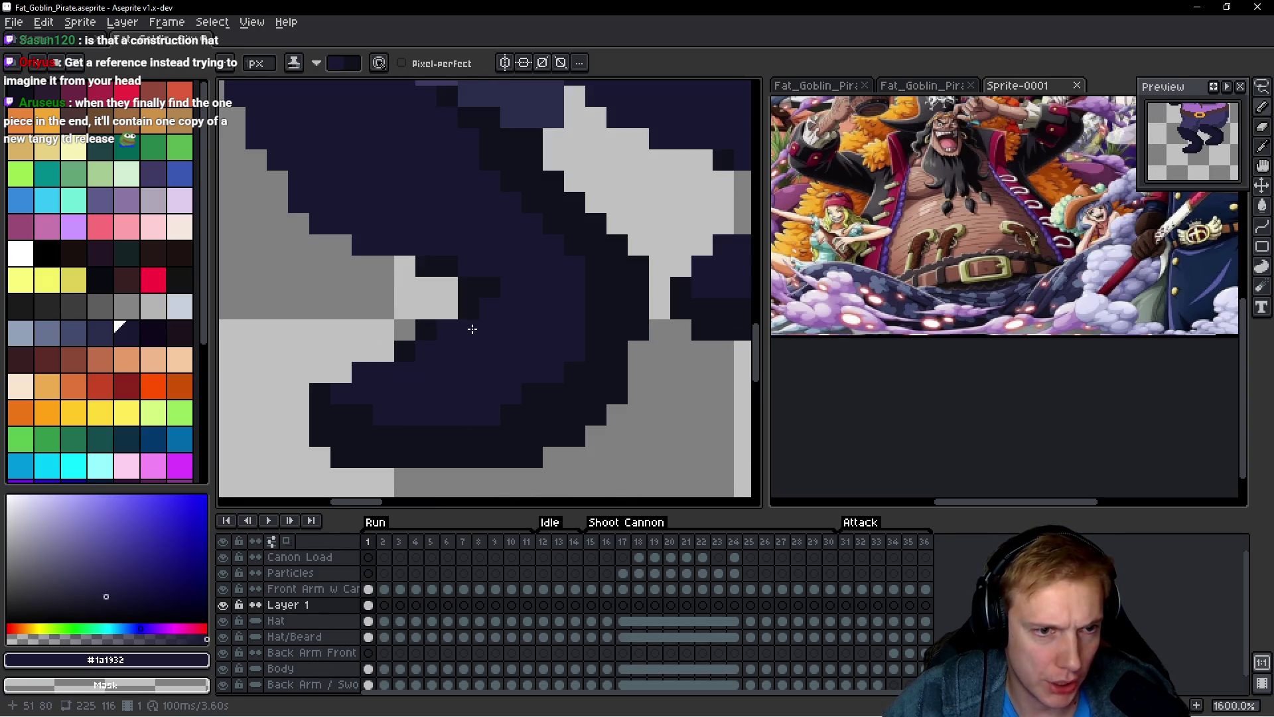
Step: Add two dark navy pixels beside the boot, then try a short orange strip on the leg
left_click_drag(478, 310, 507, 304)
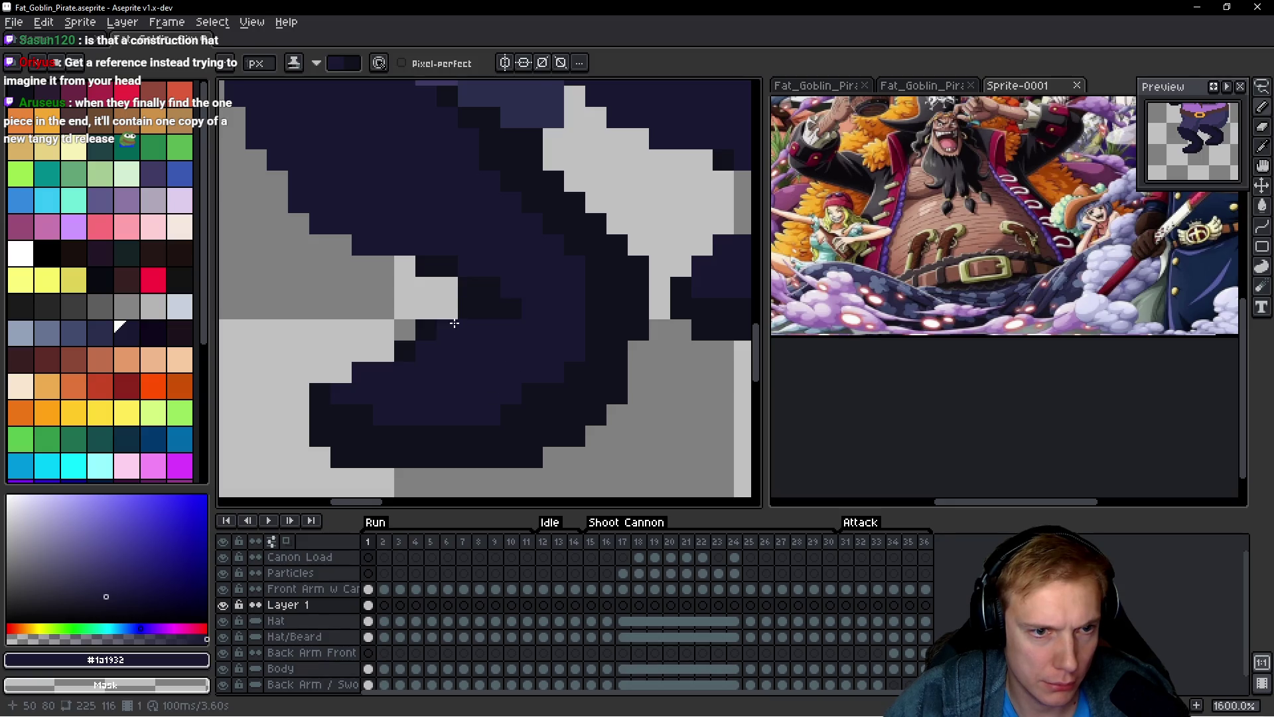
scroll(453, 324, "down", 4)
scroll(493, 313, "up", 3)
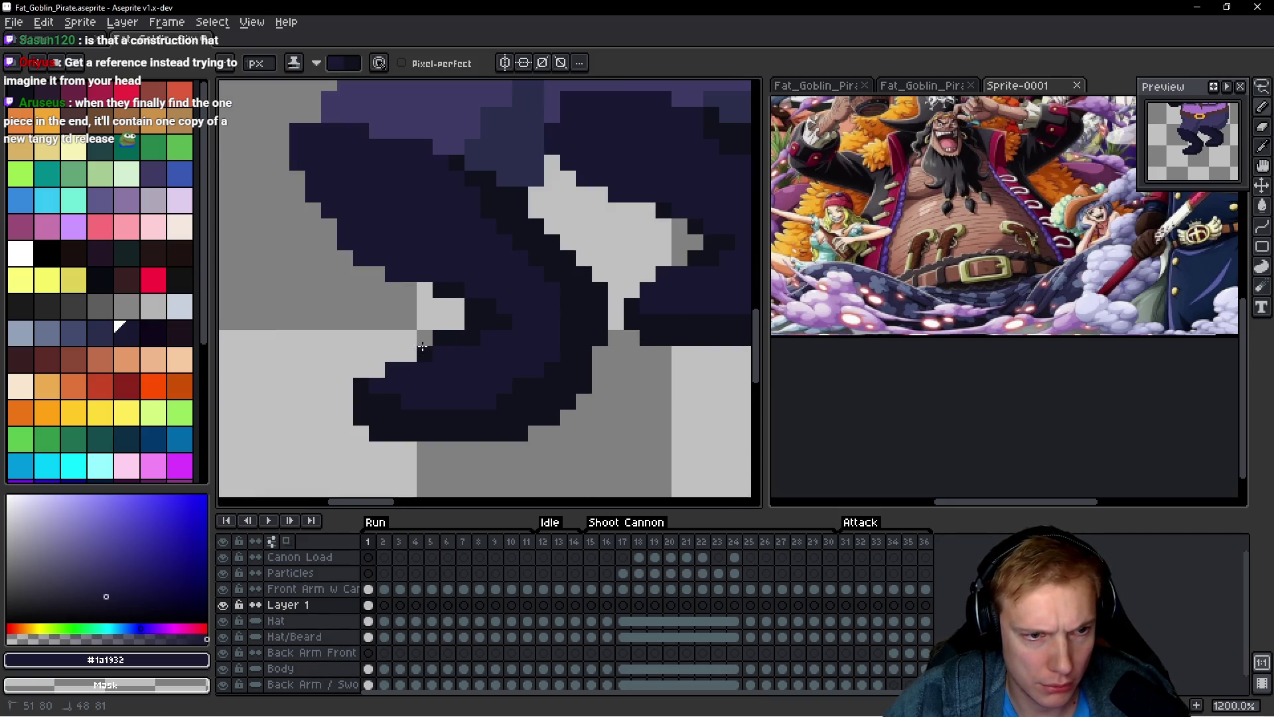
scroll(449, 364, "down", 7)
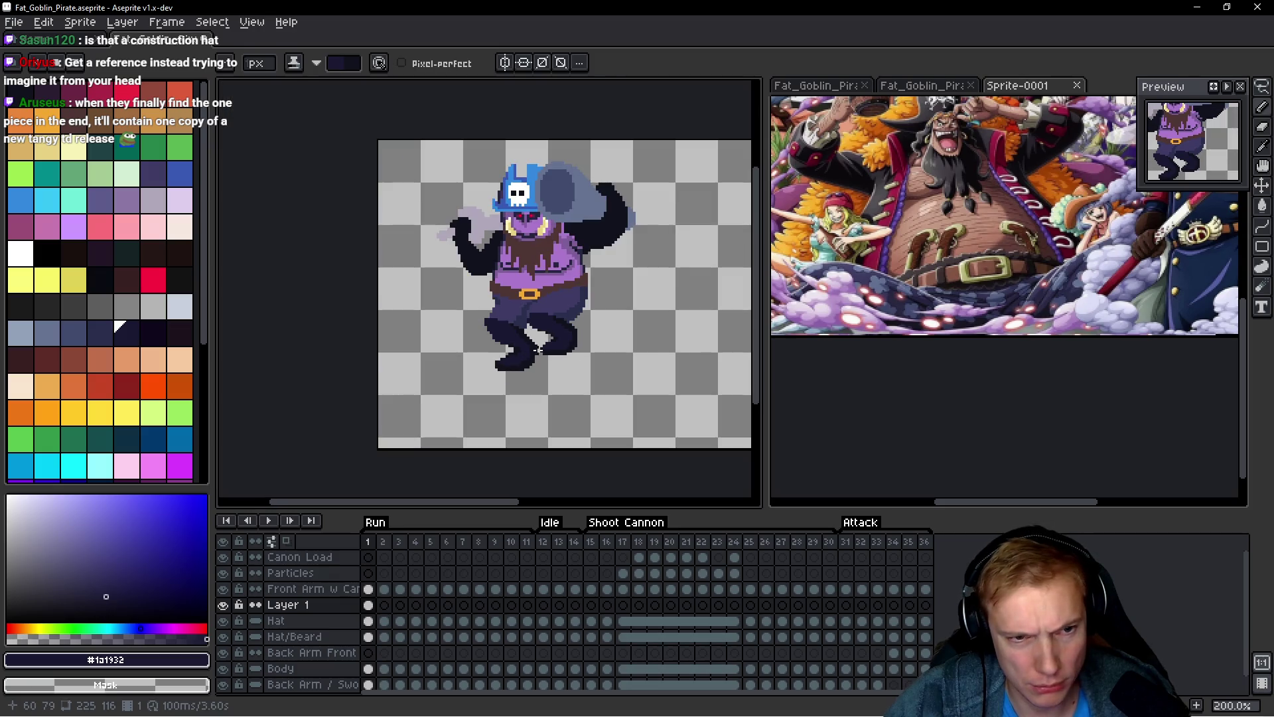
scroll(457, 344, "up", 5)
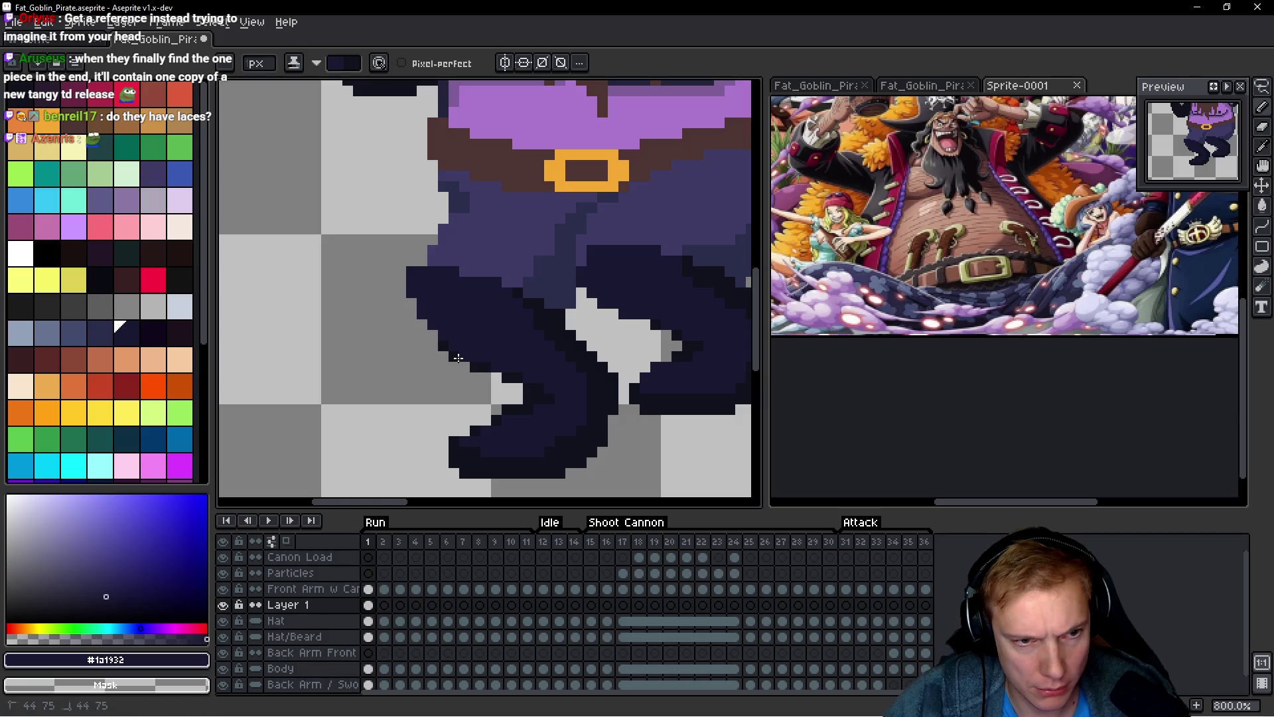
scroll(466, 359, "down", 5)
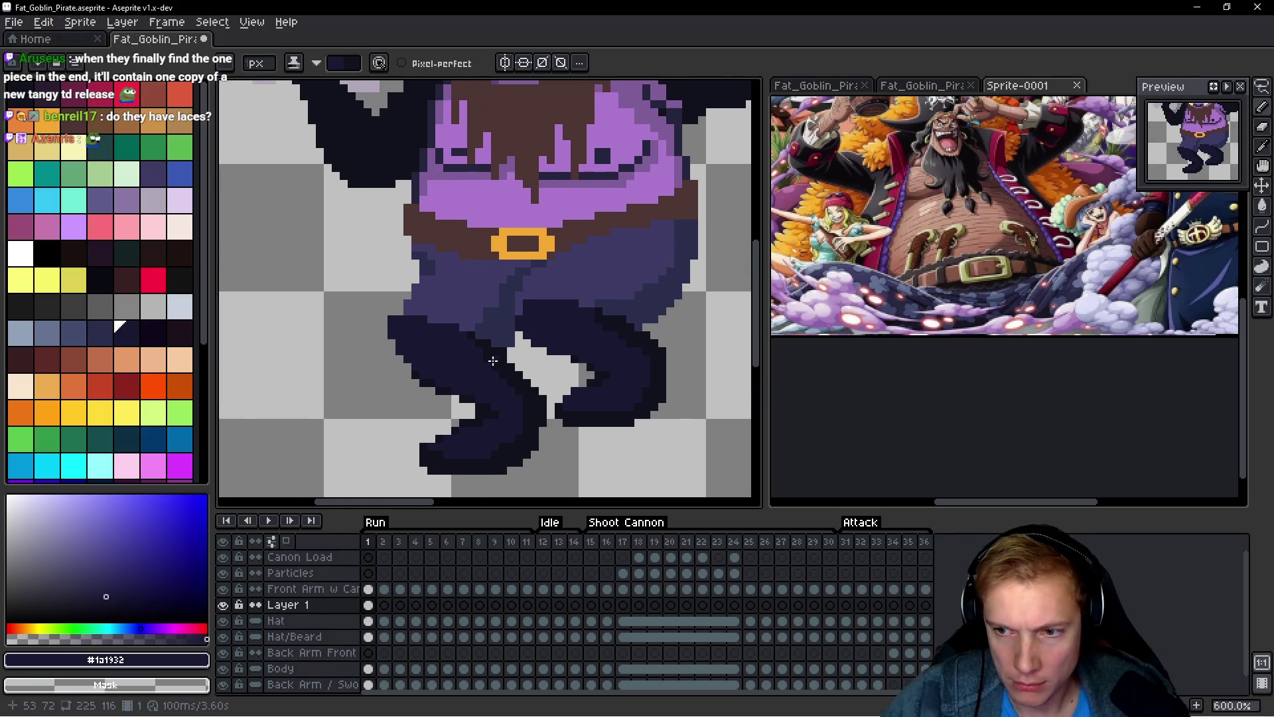
scroll(497, 391, "up", 4)
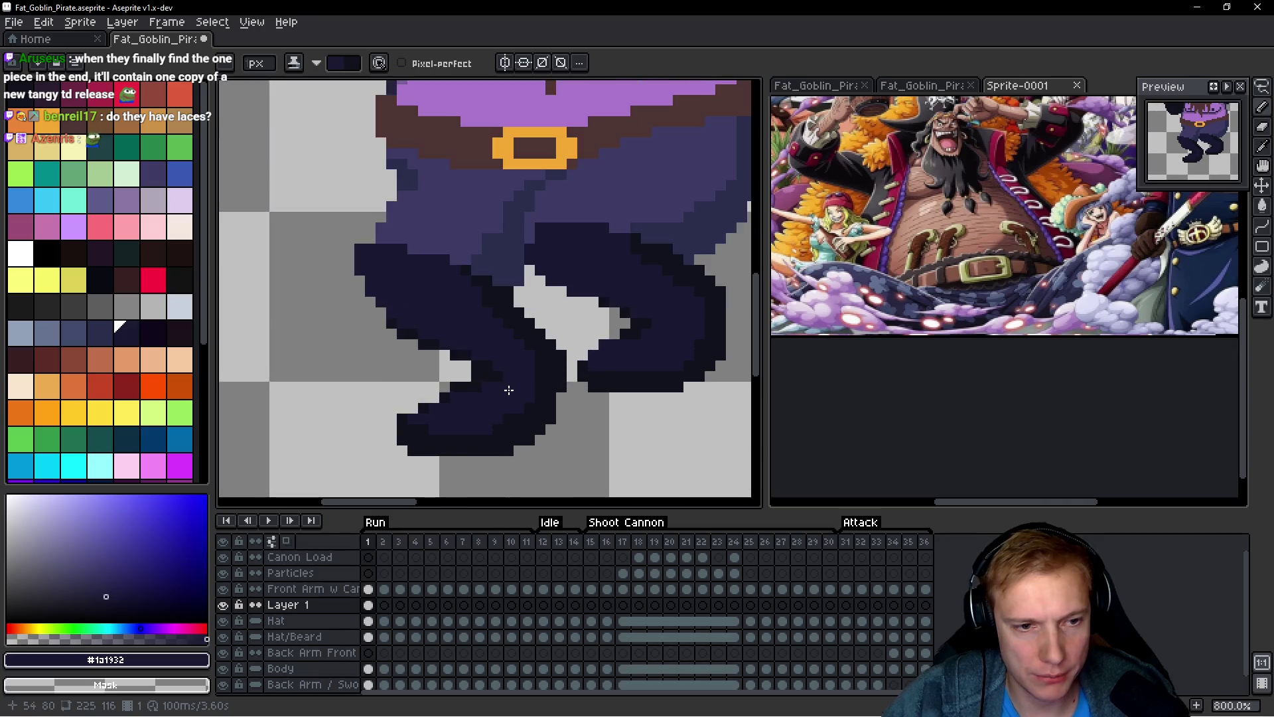
scroll(491, 385, "down", 4)
scroll(472, 373, "up", 3)
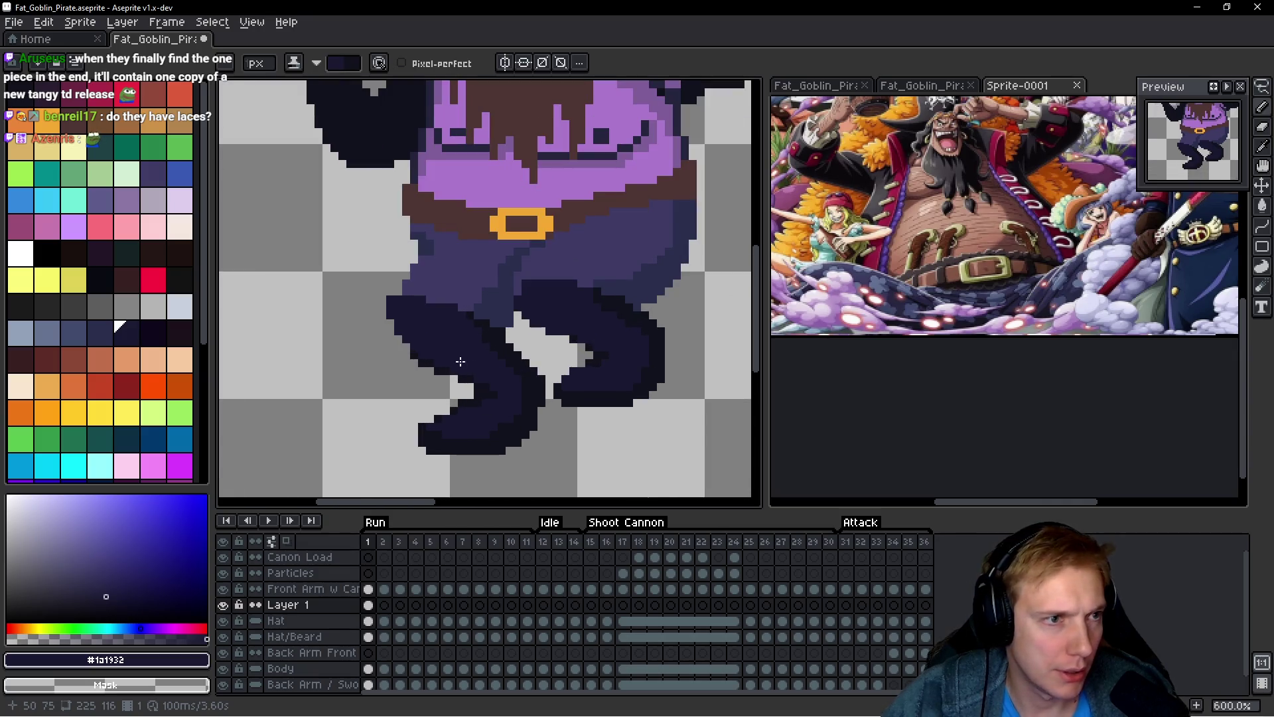
left_click_drag(438, 363, 456, 363)
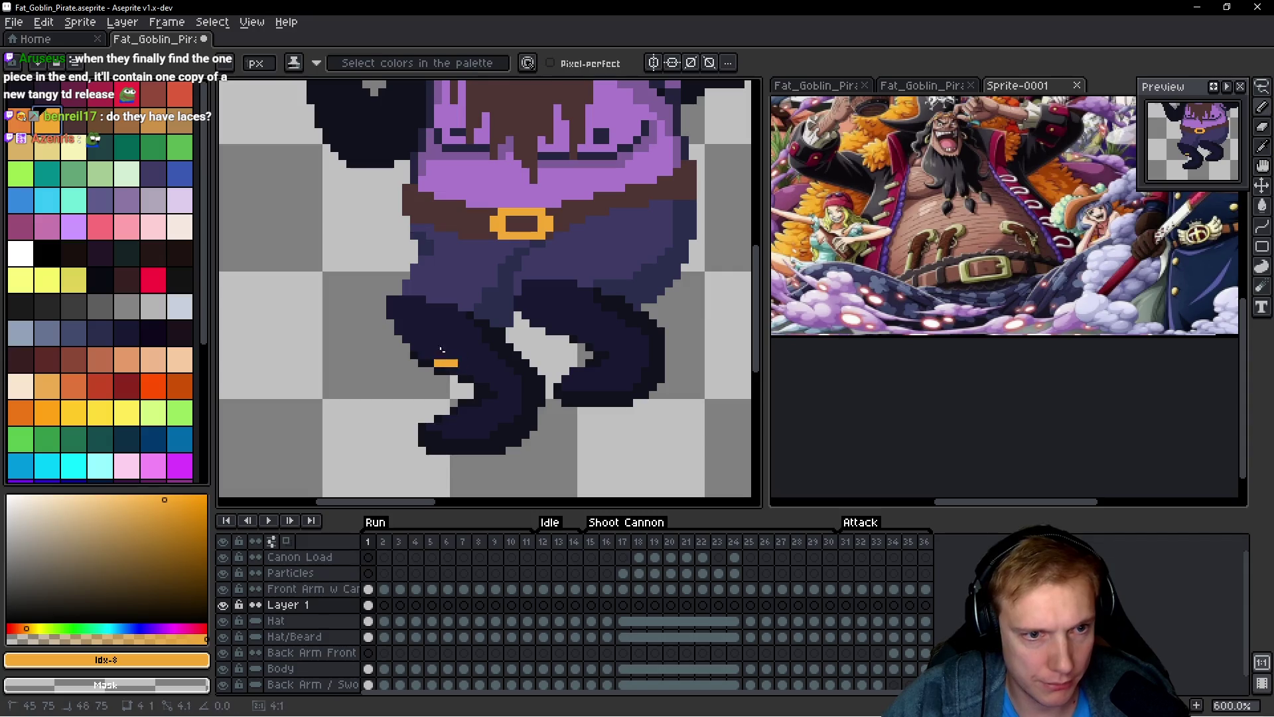
Step: Undo the orange strip and switch the drawing colour to a darker red
key("ctrl+z")
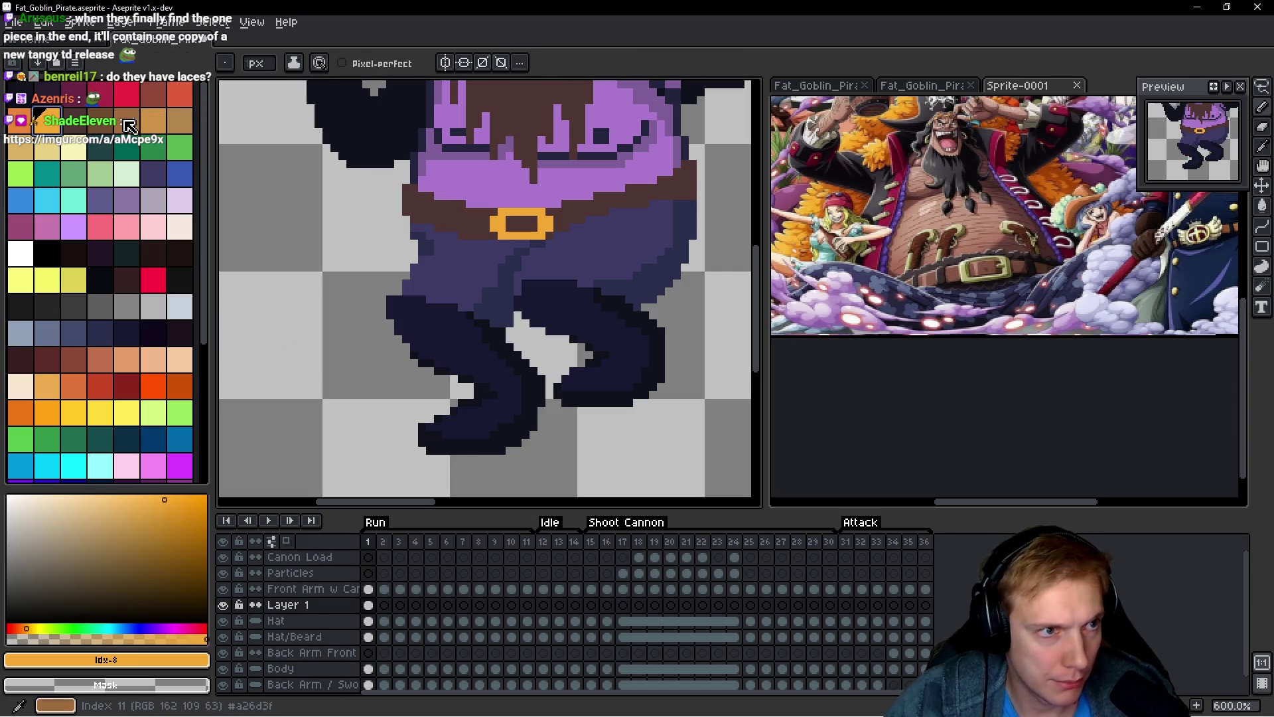
key("bracketleft")
key("bracketleft")
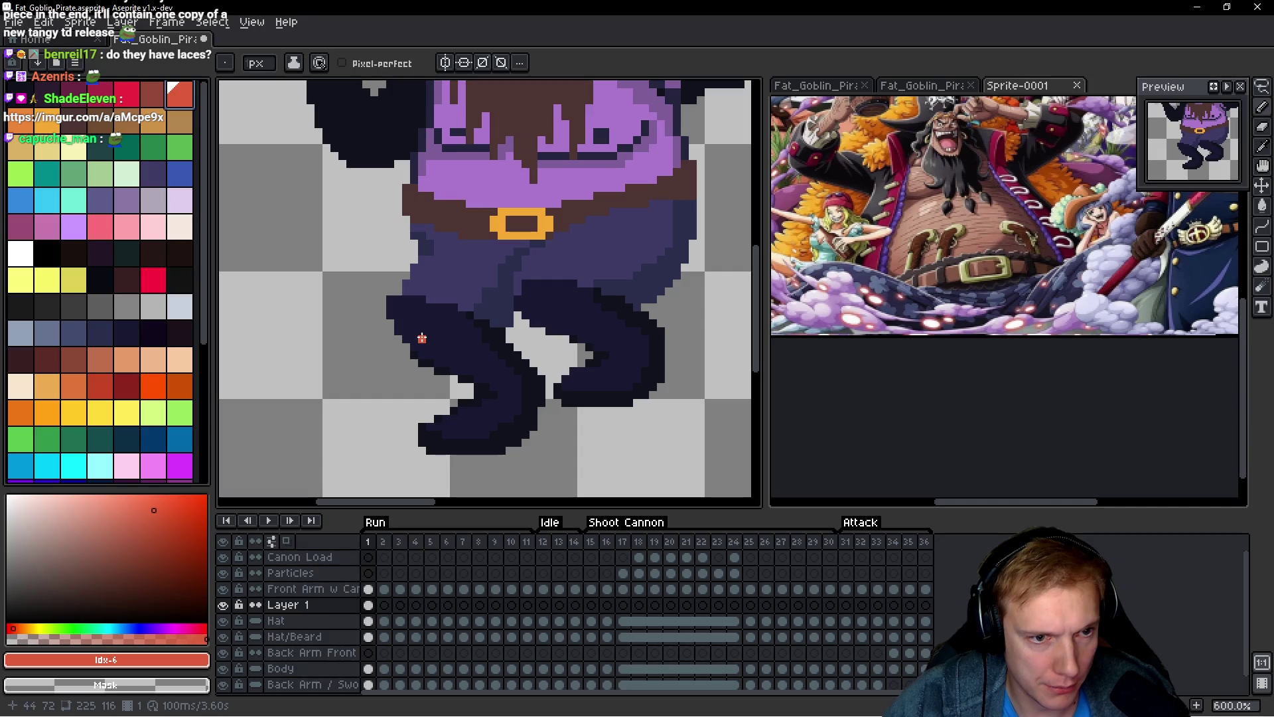
key("bracketleft")
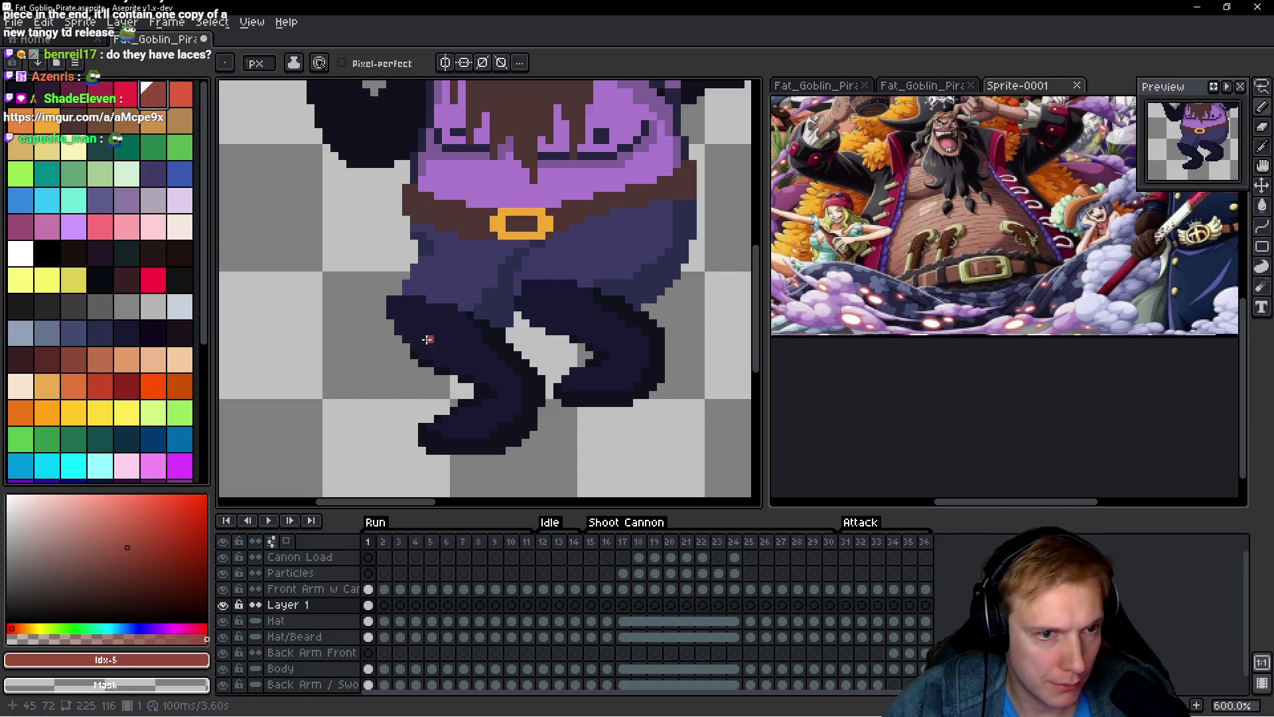
Step: Dot six dark-red lace pixels down the front of the left boot
left_click(421, 339)
scroll(484, 399, "up", 3)
left_click(487, 394)
left_click(499, 397)
left_click(467, 412)
left_click(451, 413)
left_click(418, 429)
scroll(577, 409, "down", 6)
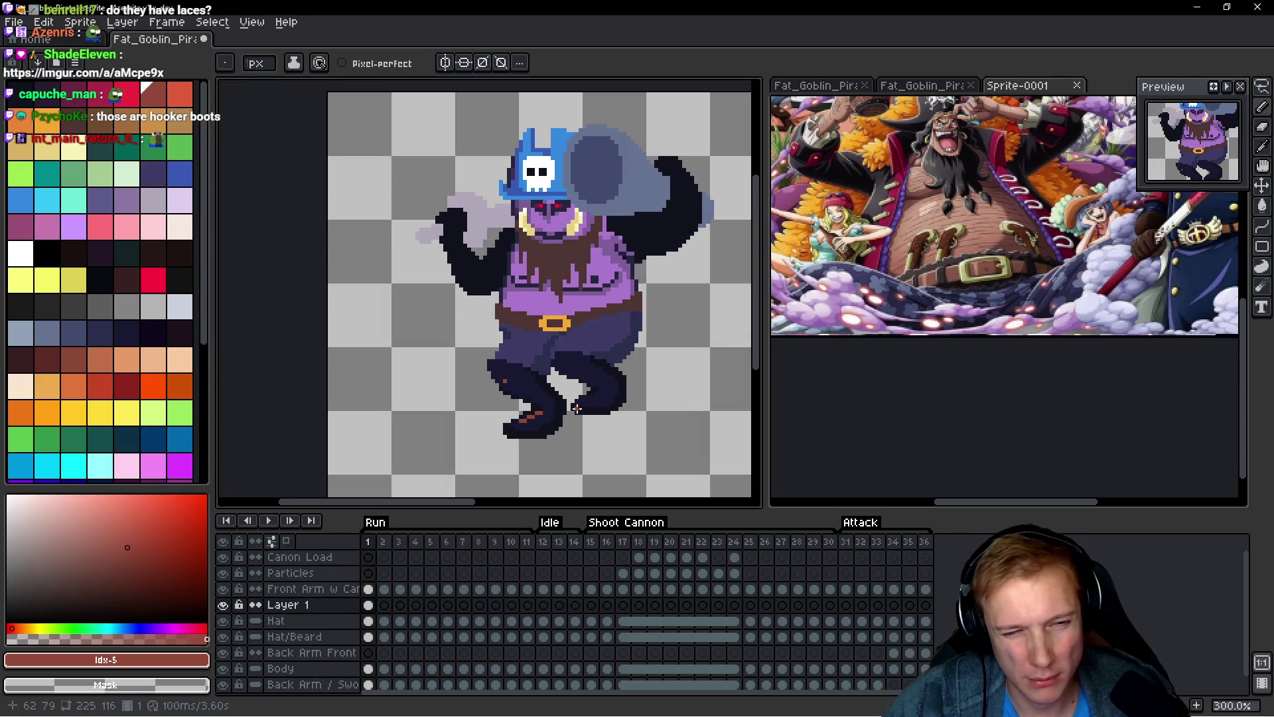
scroll(576, 409, "up", 4)
Step: Undo the last stray lace pixel on the boot
key("ctrl+z")
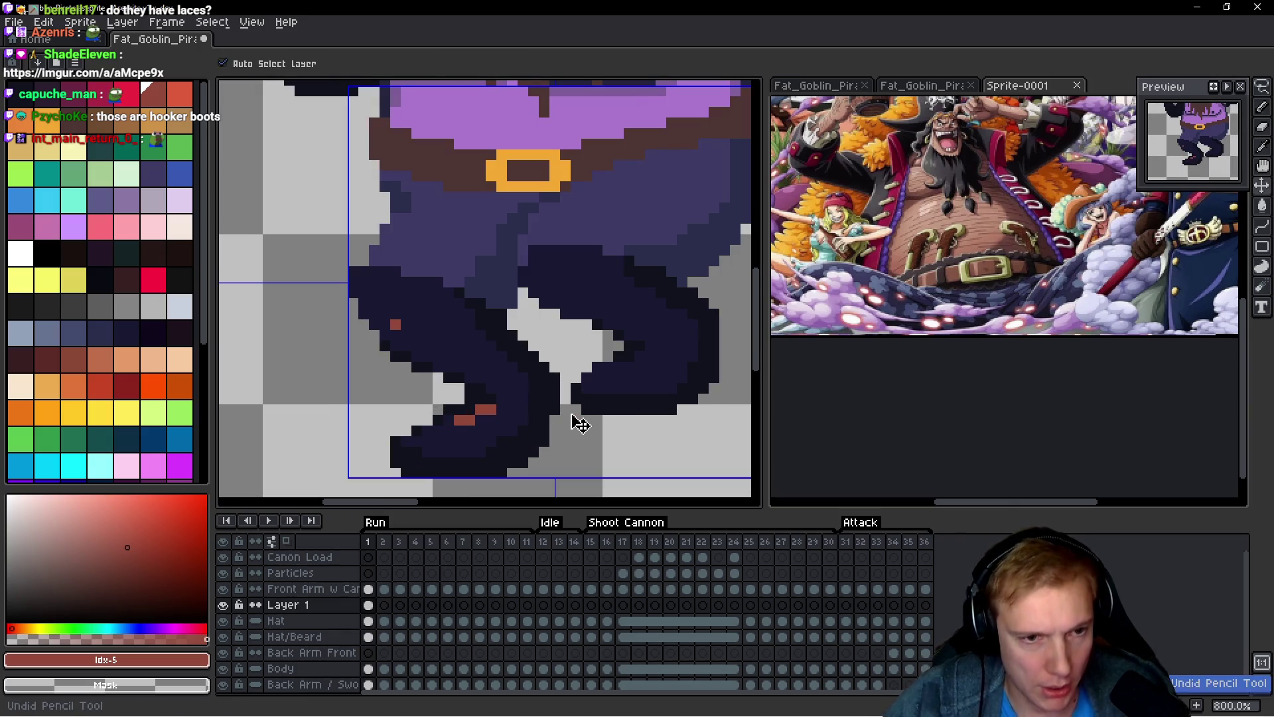
scroll(579, 422, "down", 3)
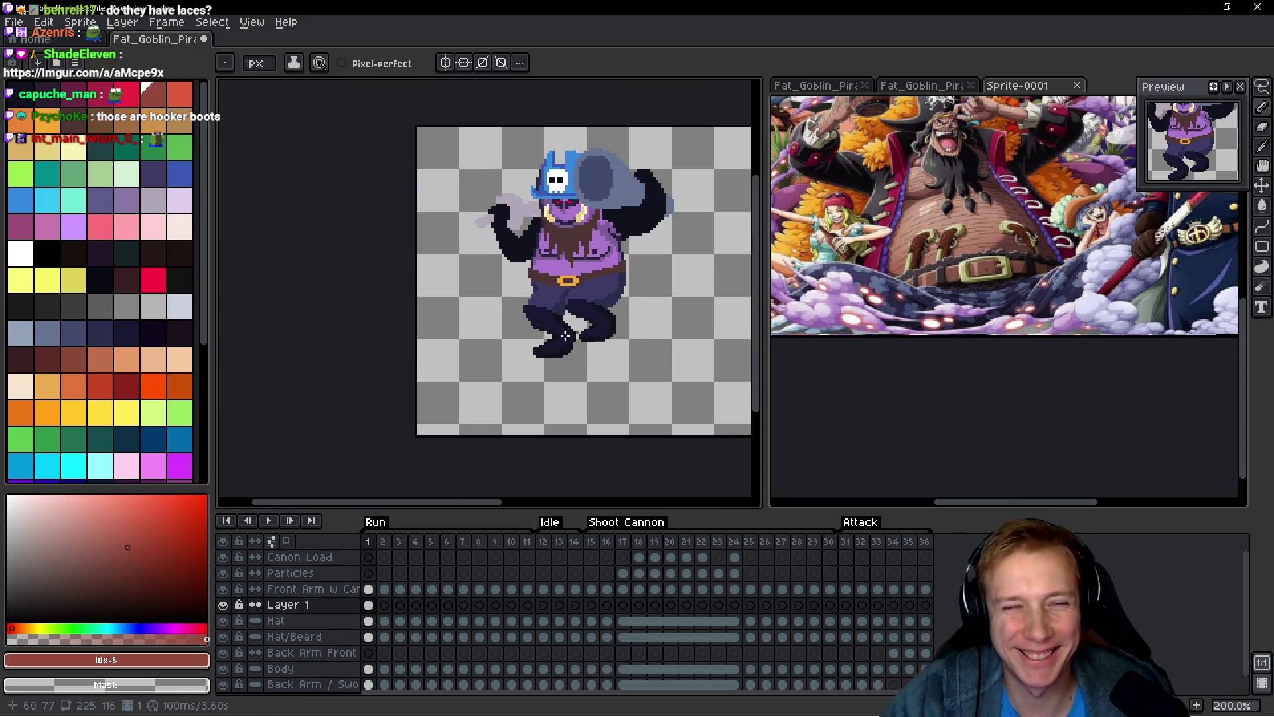
scroll(569, 369, "up", 3)
scroll(531, 369, "down", 5)
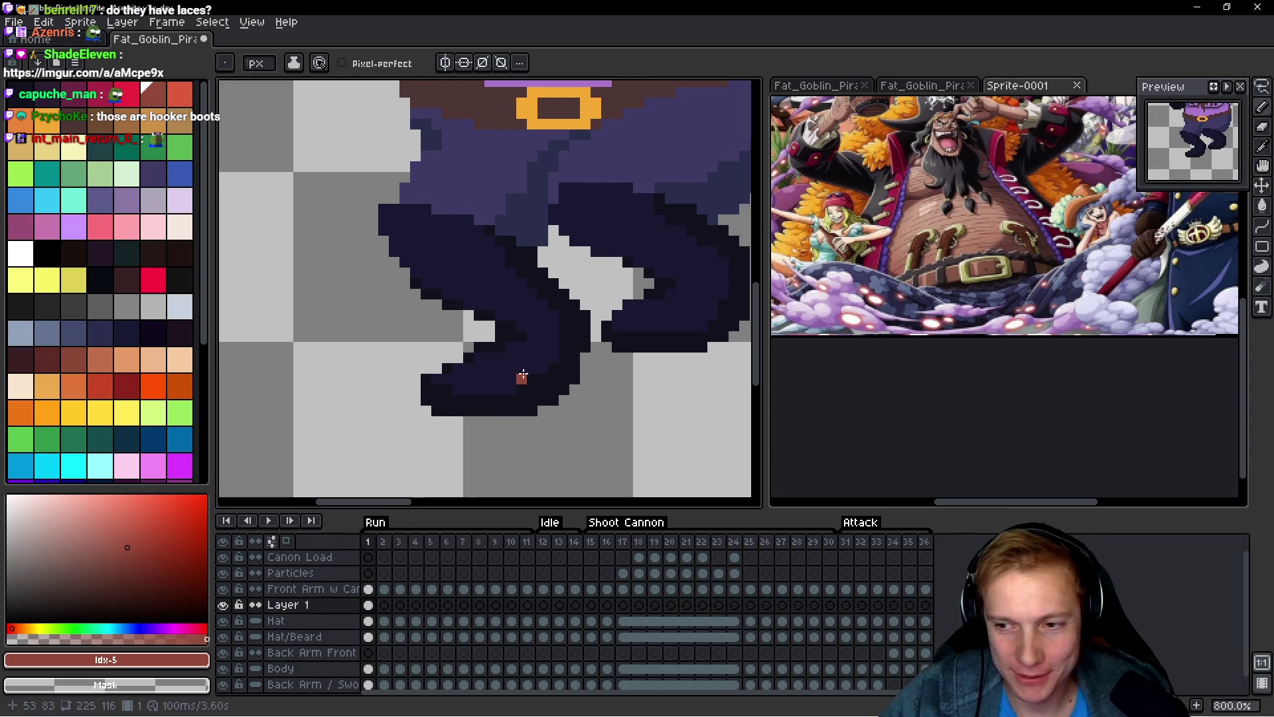
scroll(570, 363, "up", 2)
scroll(575, 365, "down", 2)
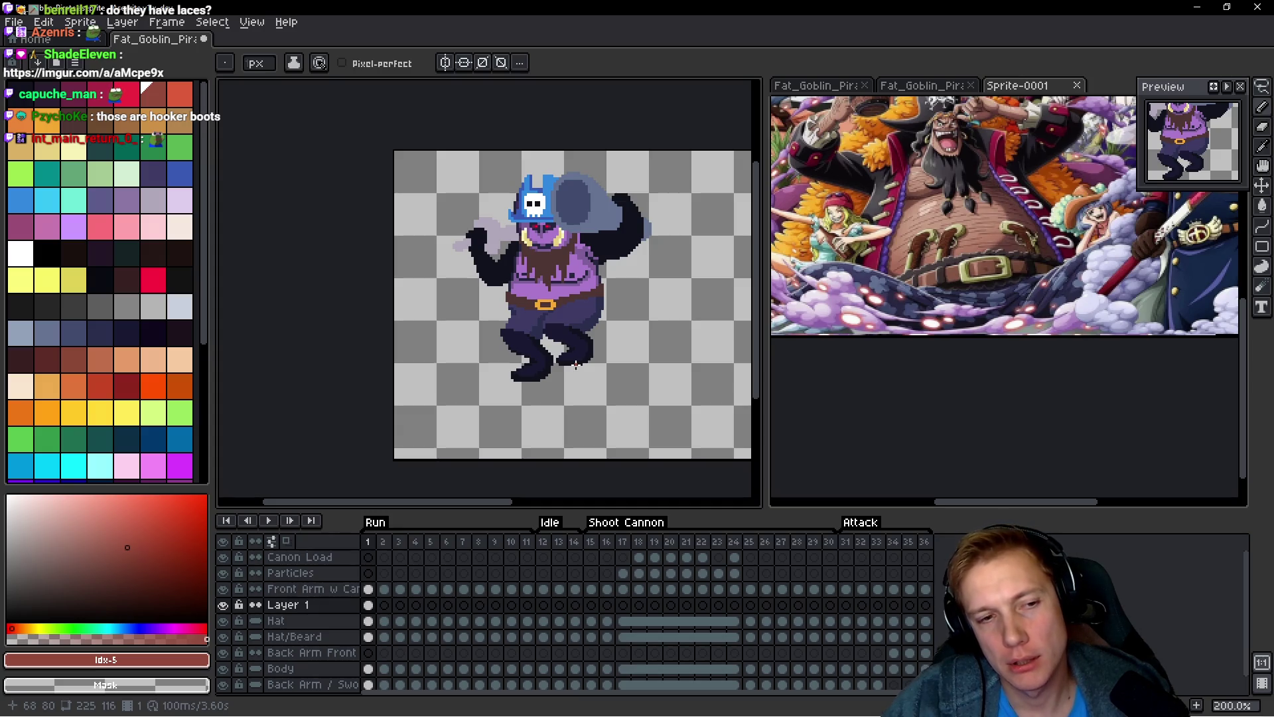
key("space")
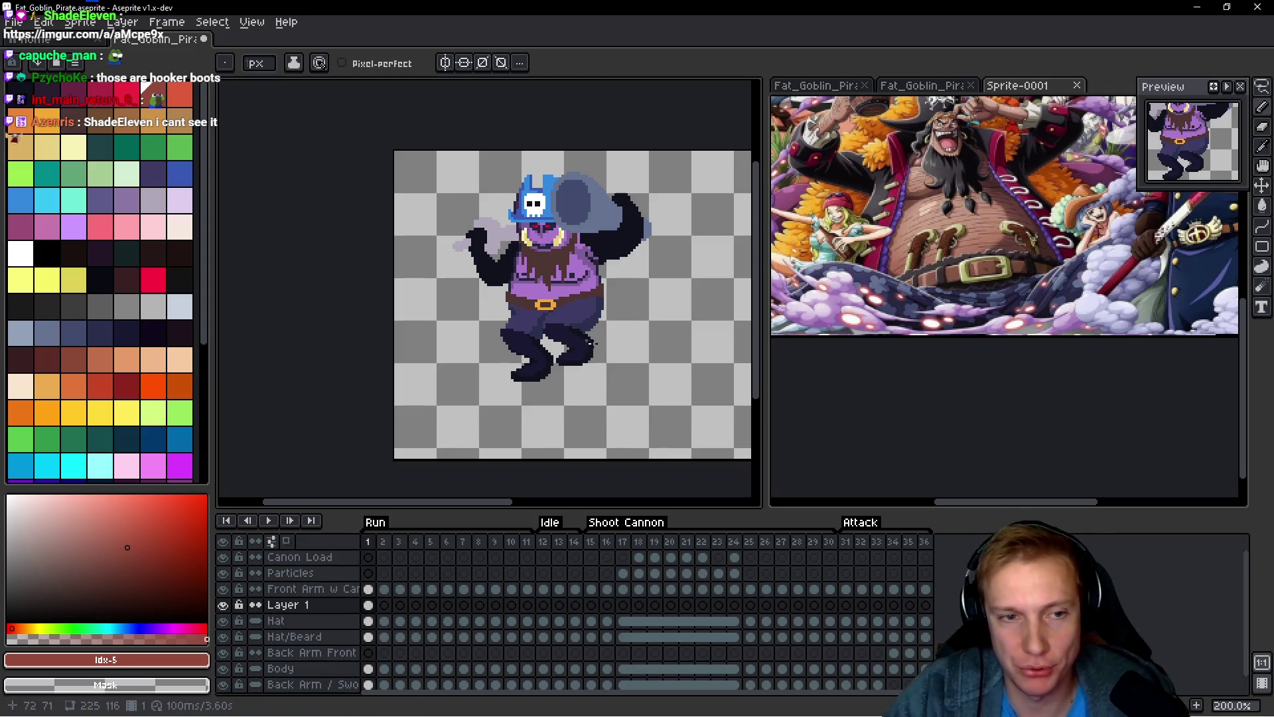
left_click_drag(482, 318, 508, 299)
scroll(509, 300, "up", 3)
scroll(564, 299, "down", 3)
scroll(643, 300, "up", 3)
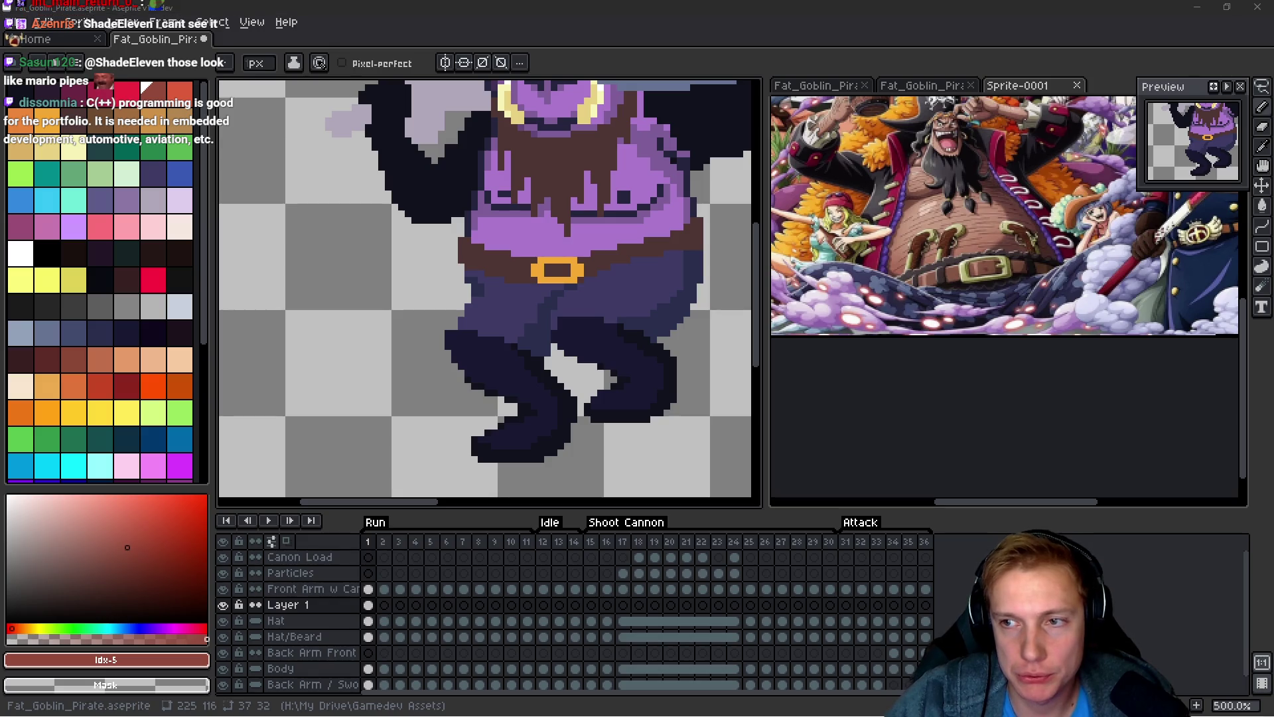
key("alt+Tab")
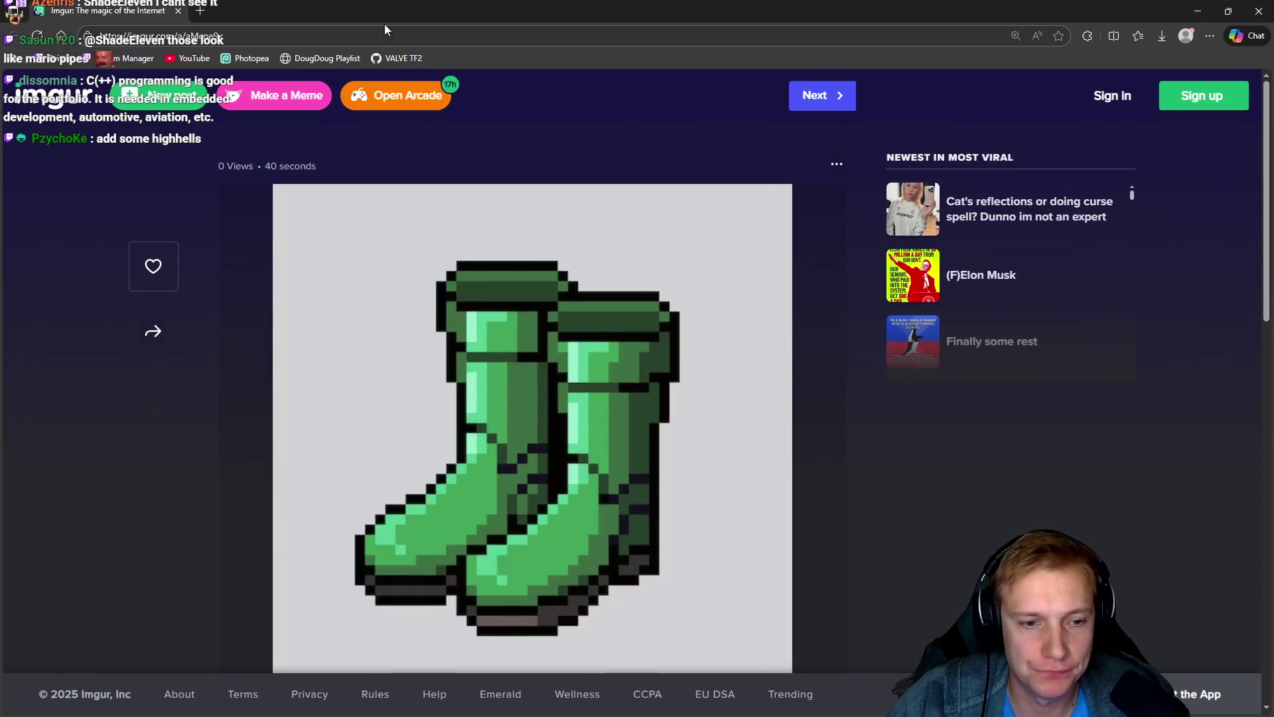
key("alt+Tab")
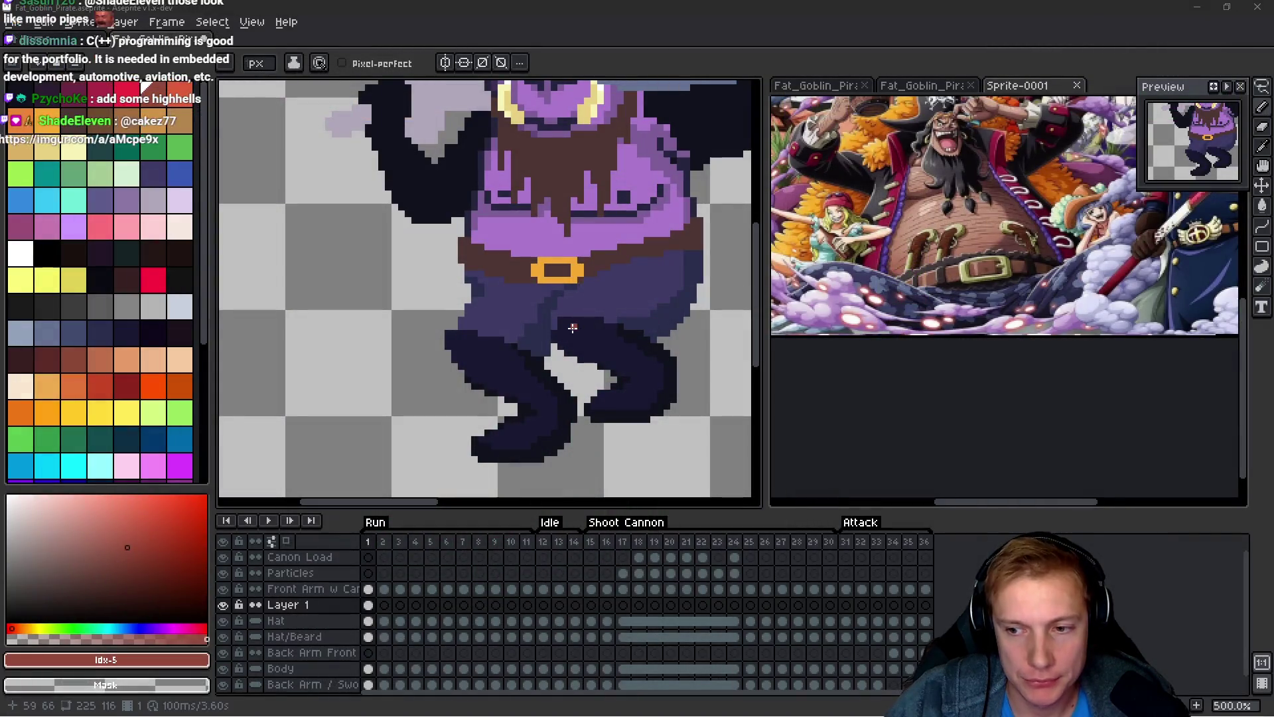
left_click_drag(532, 349, 542, 299)
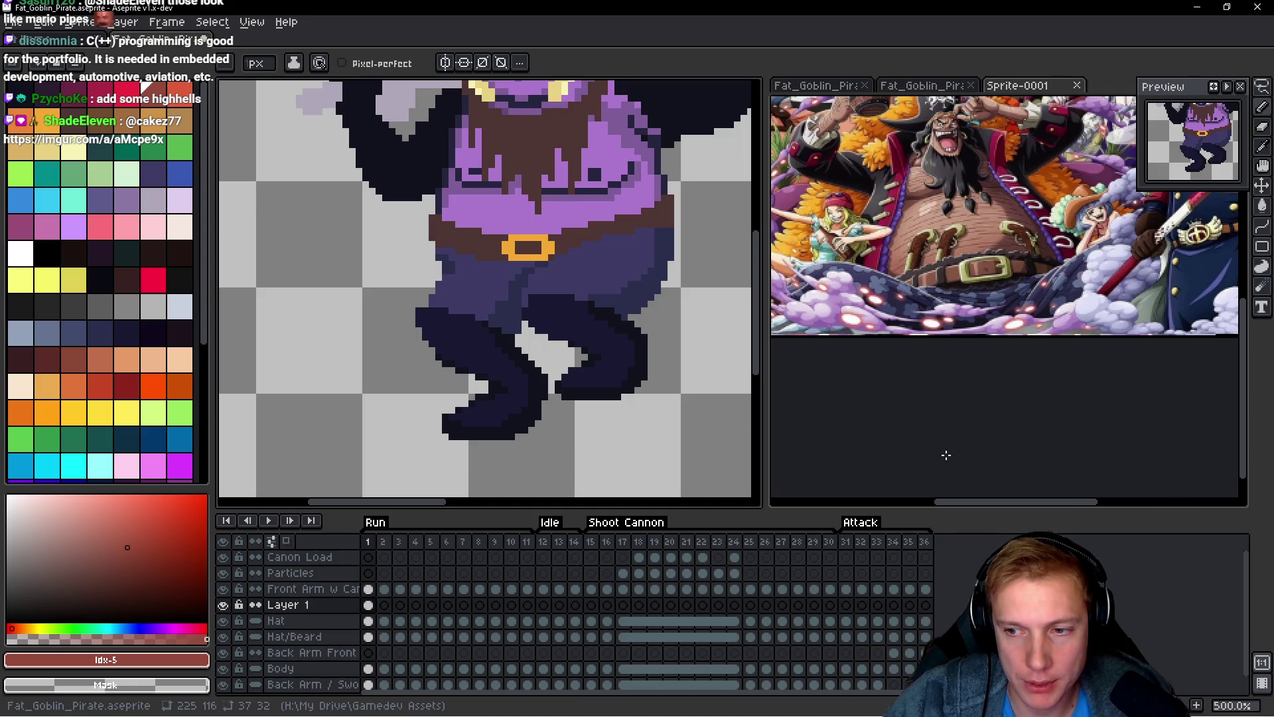
scroll(574, 323, "down", 3)
scroll(543, 330, "up", 1)
scroll(543, 329, "up", 3)
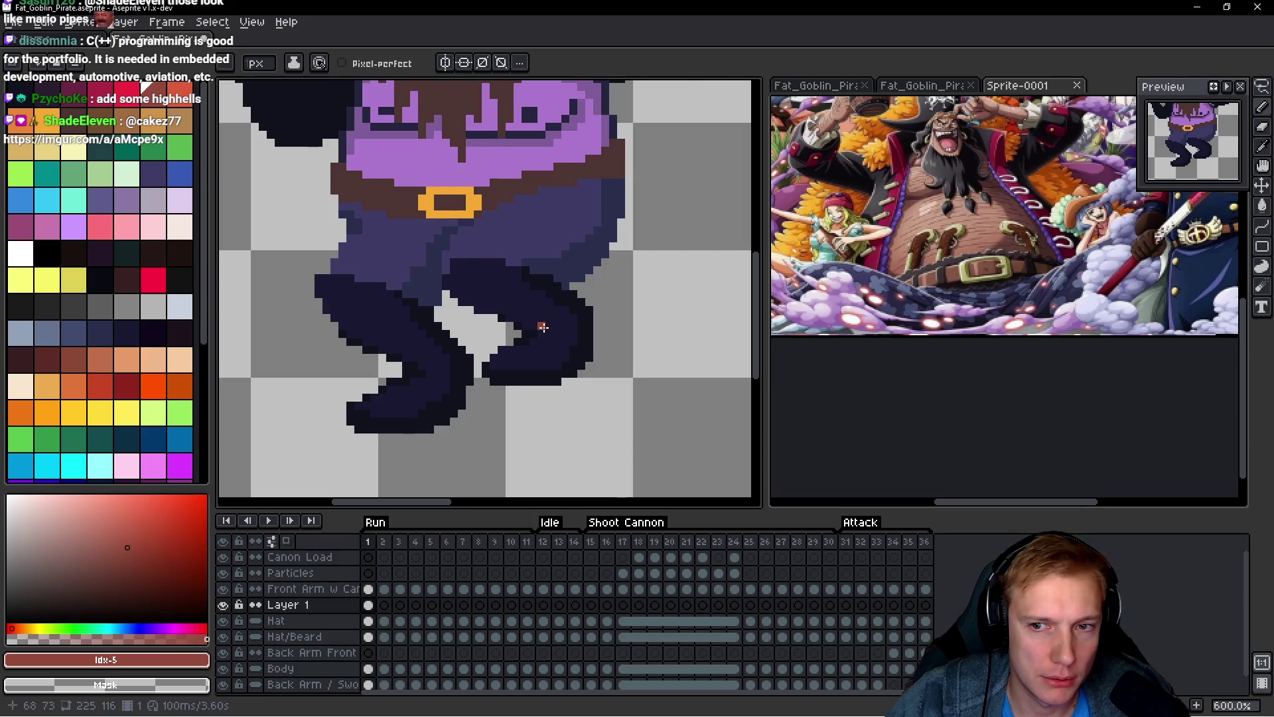
scroll(542, 327, "down", 1)
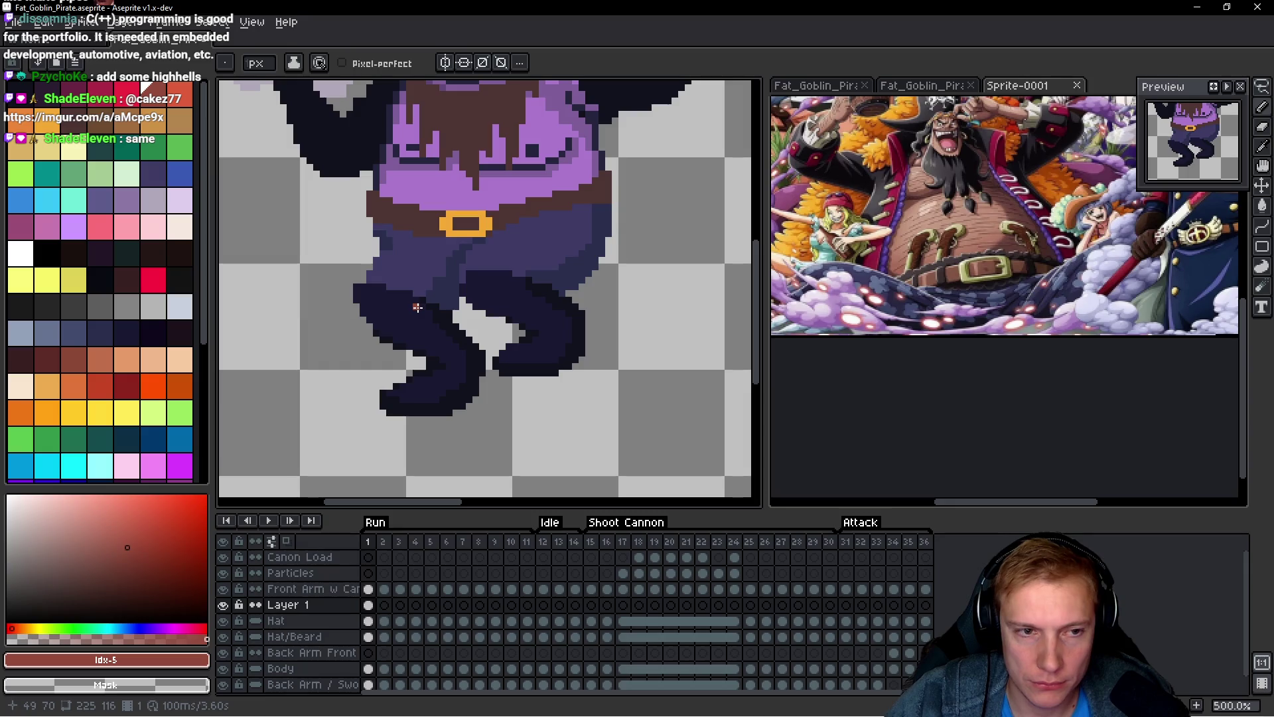
scroll(540, 372, "down", 2)
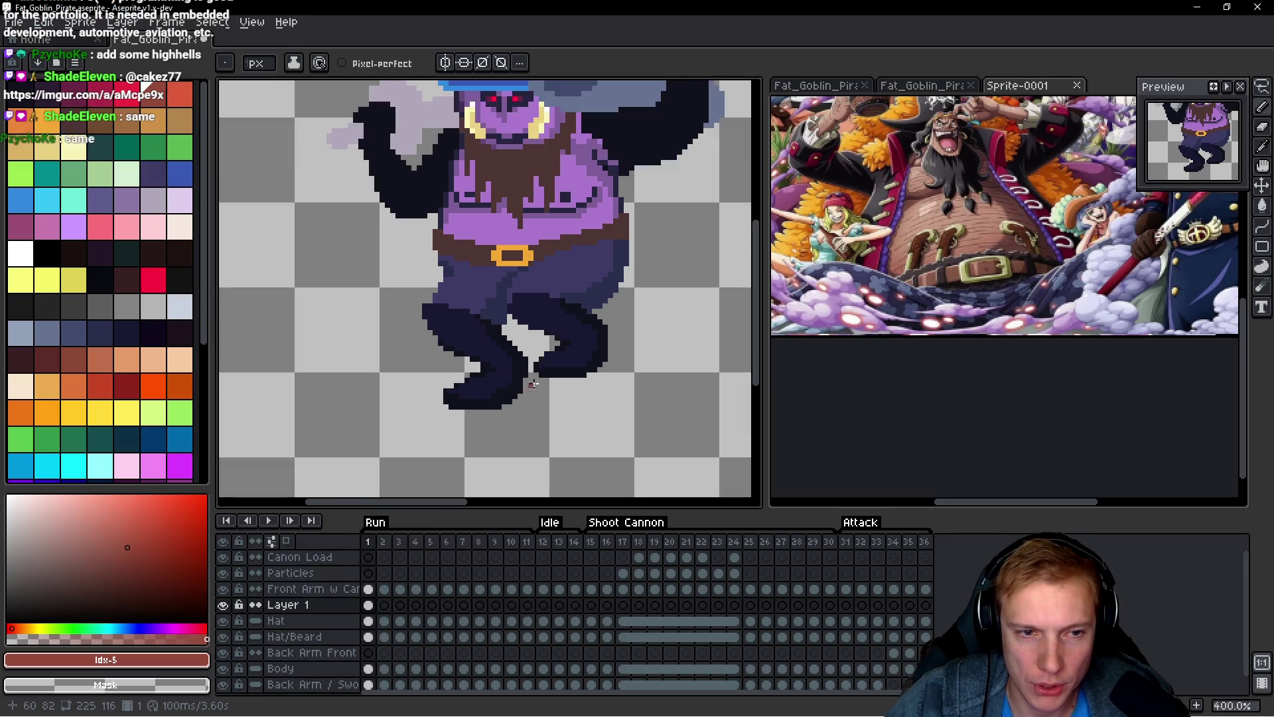
scroll(539, 372, "up", 3)
scroll(576, 337, "down", 4)
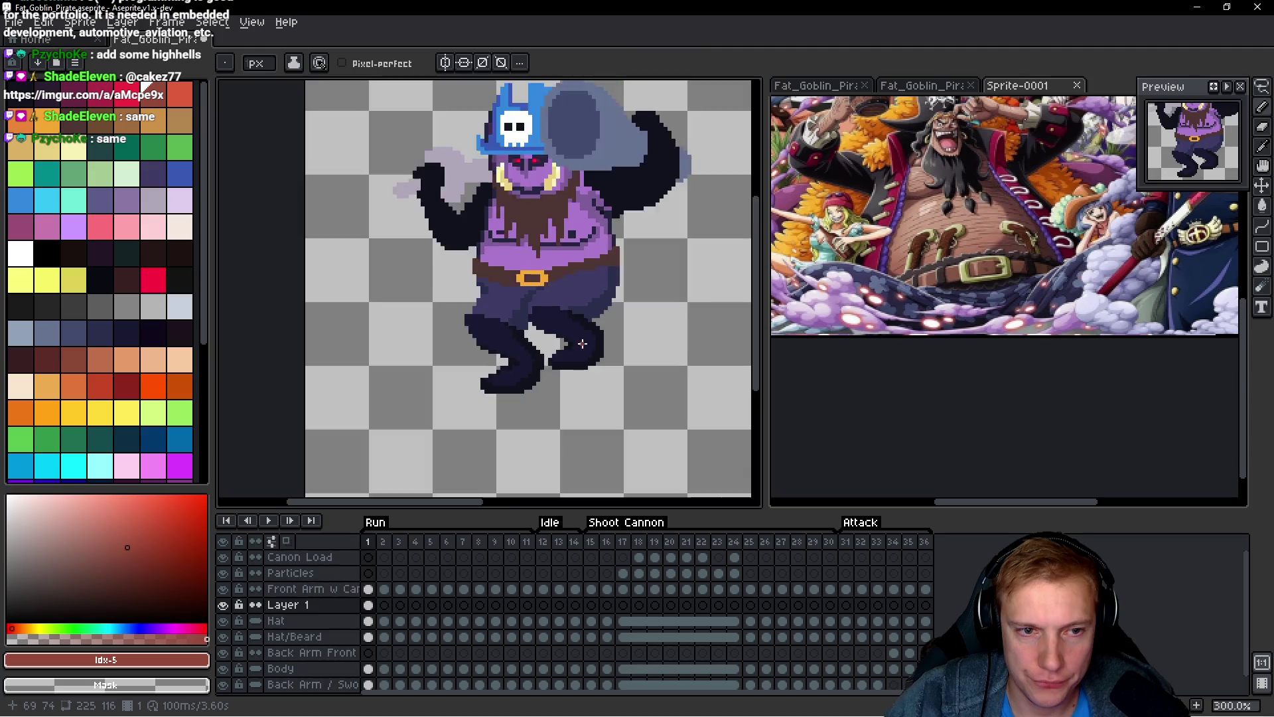
scroll(576, 337, "up", 3)
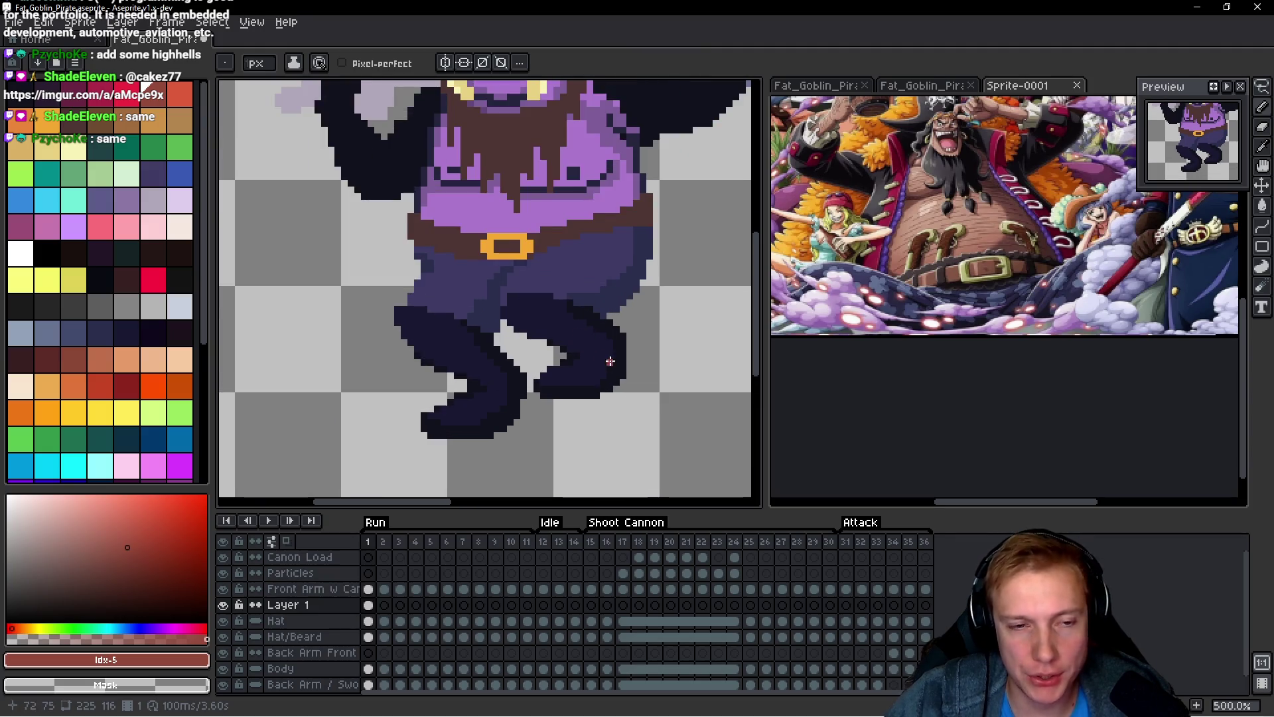
scroll(610, 361, "down", 3)
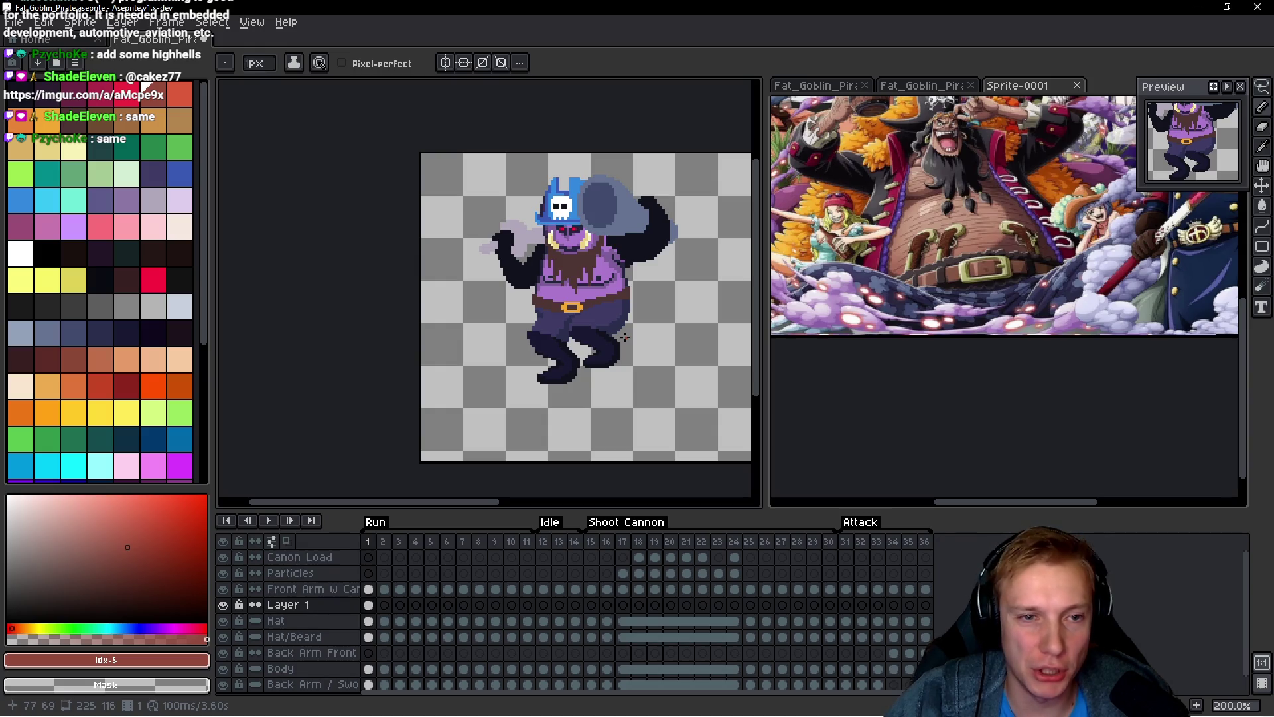
left_click(624, 337, "alt")
scroll(624, 337, "up", 4)
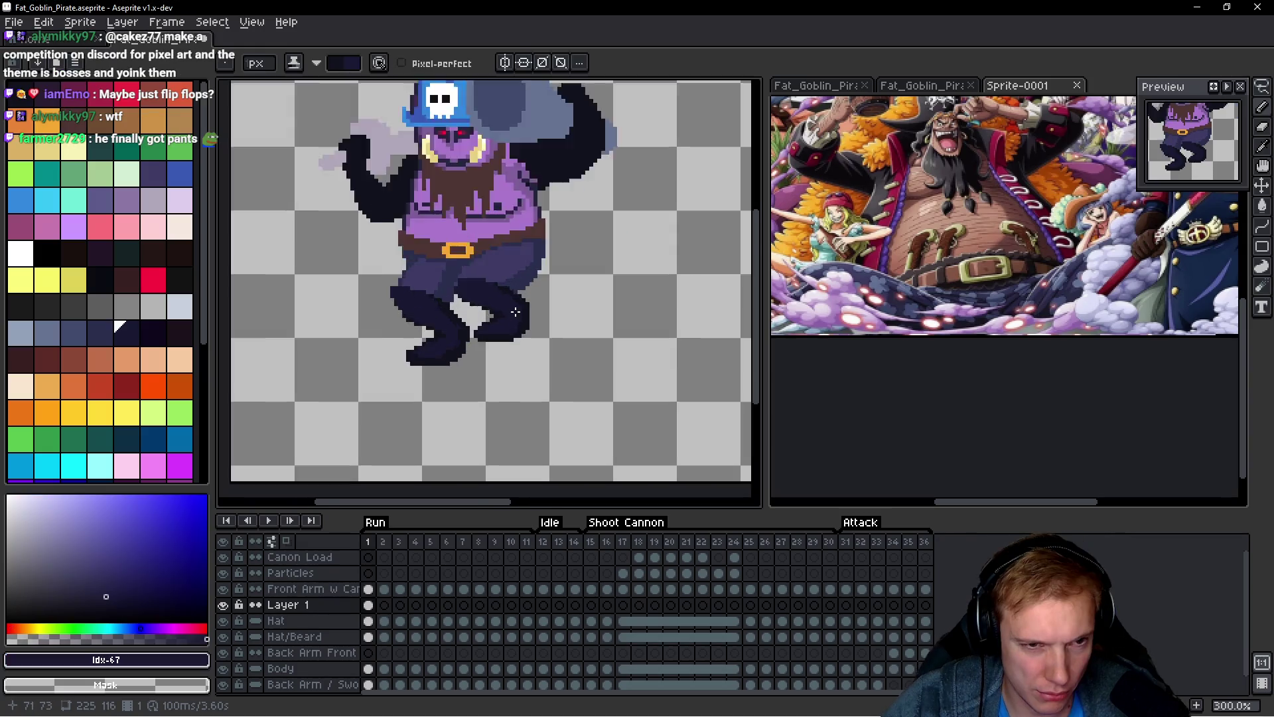
Step: Paint a short dark navy line across the top of the right leg
scroll(503, 314, "up", 5)
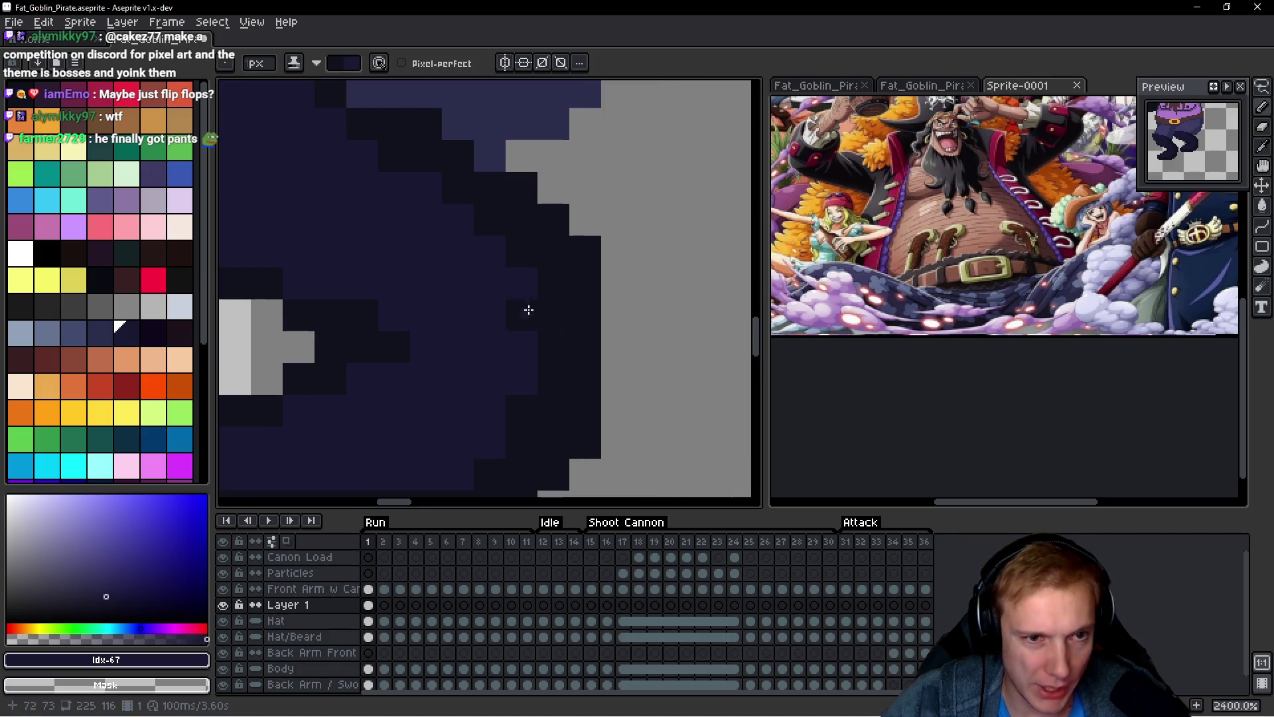
scroll(447, 199, "down", 6)
scroll(422, 198, "up", 4)
left_click_drag(422, 197, 499, 232)
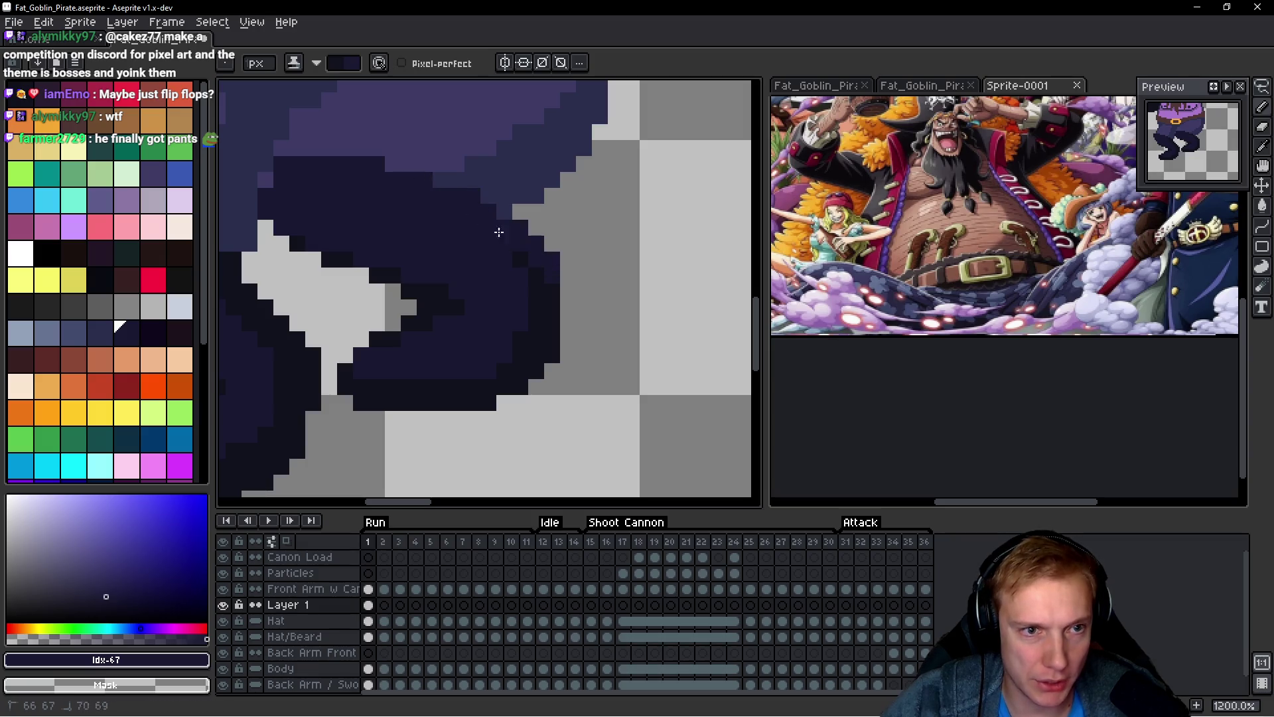
scroll(545, 305, "down", 5)
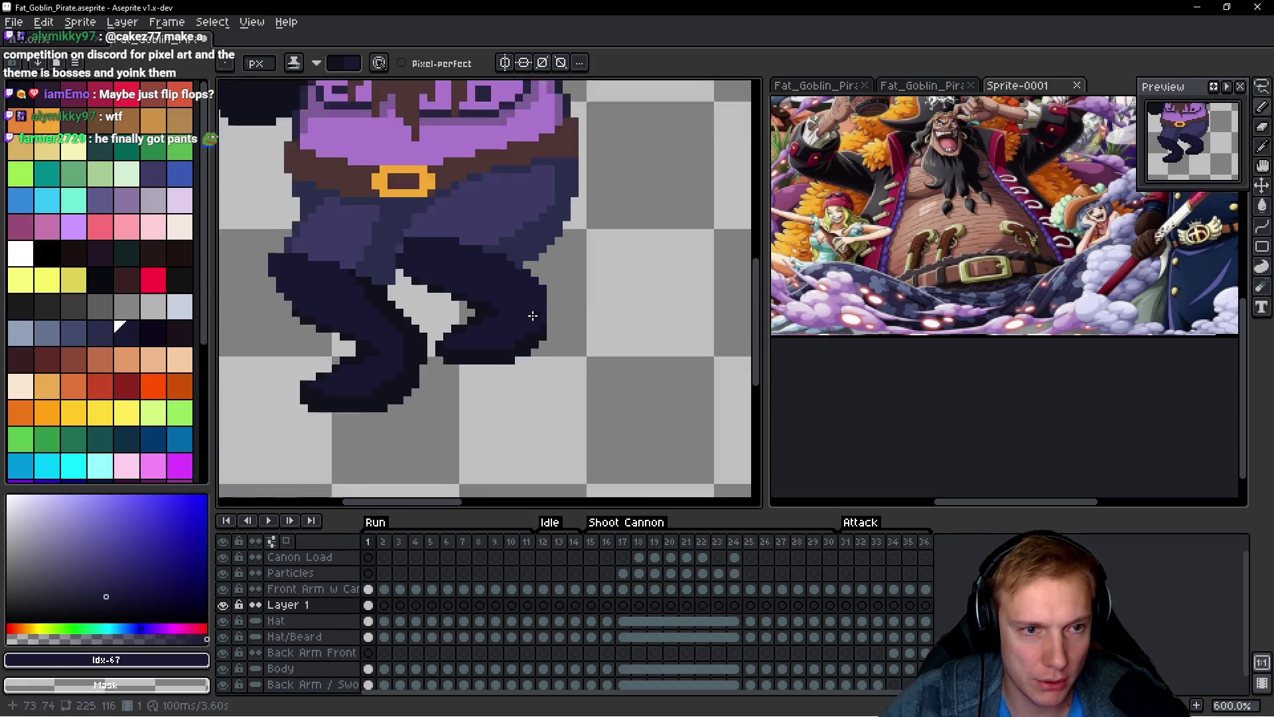
scroll(532, 311, "up", 3)
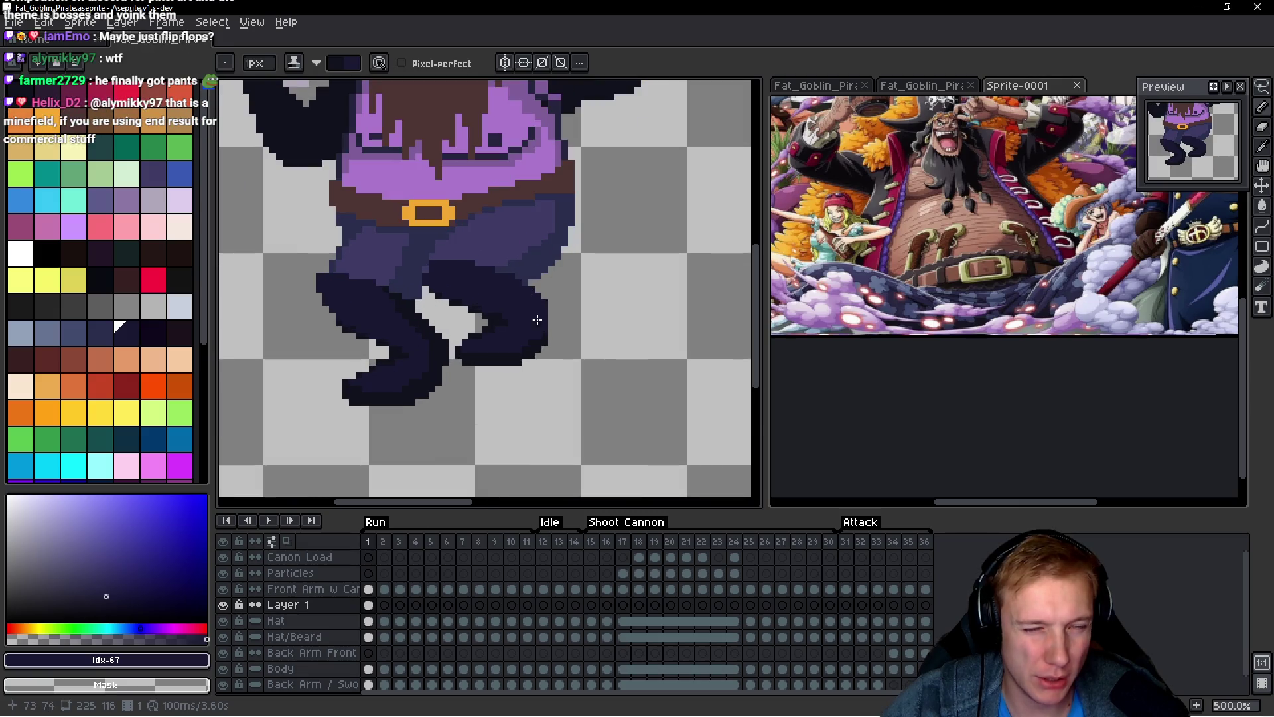
scroll(558, 324, "up", 4)
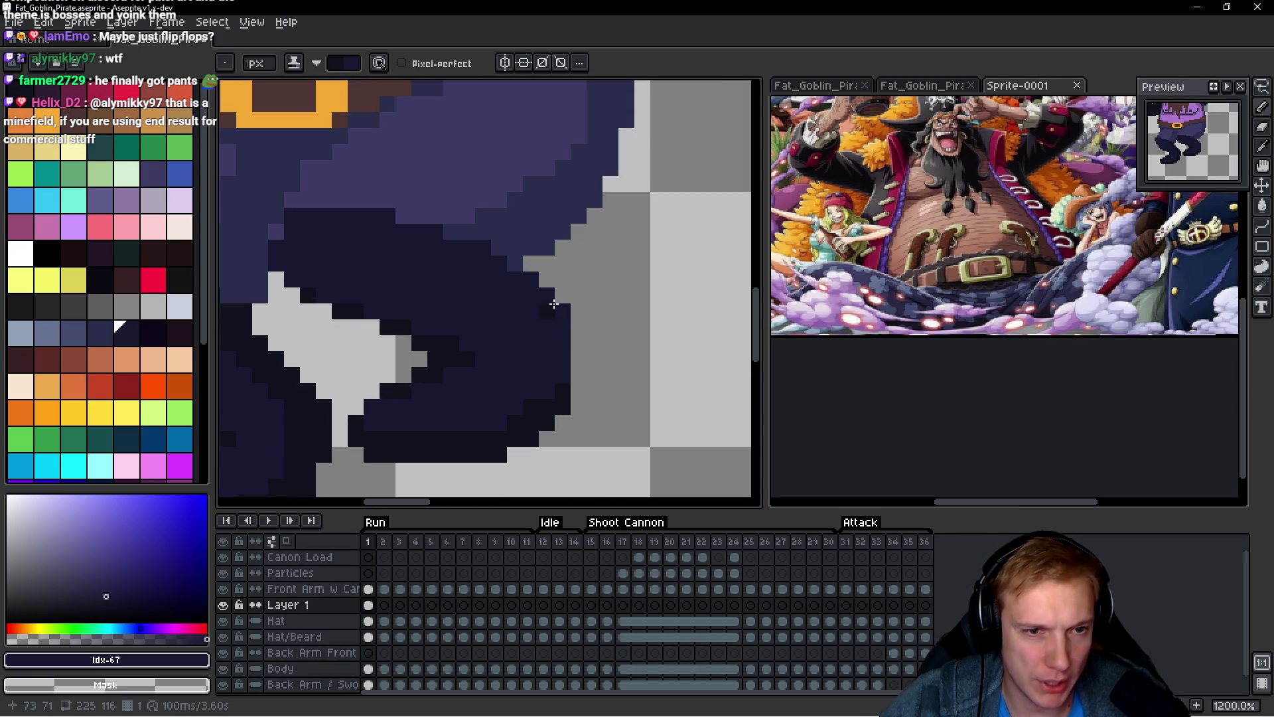
Step: Darken an edge pixel and trace the right leg's upper-right edge in dark navy
left_click(543, 280)
left_click_drag(555, 318, 507, 276)
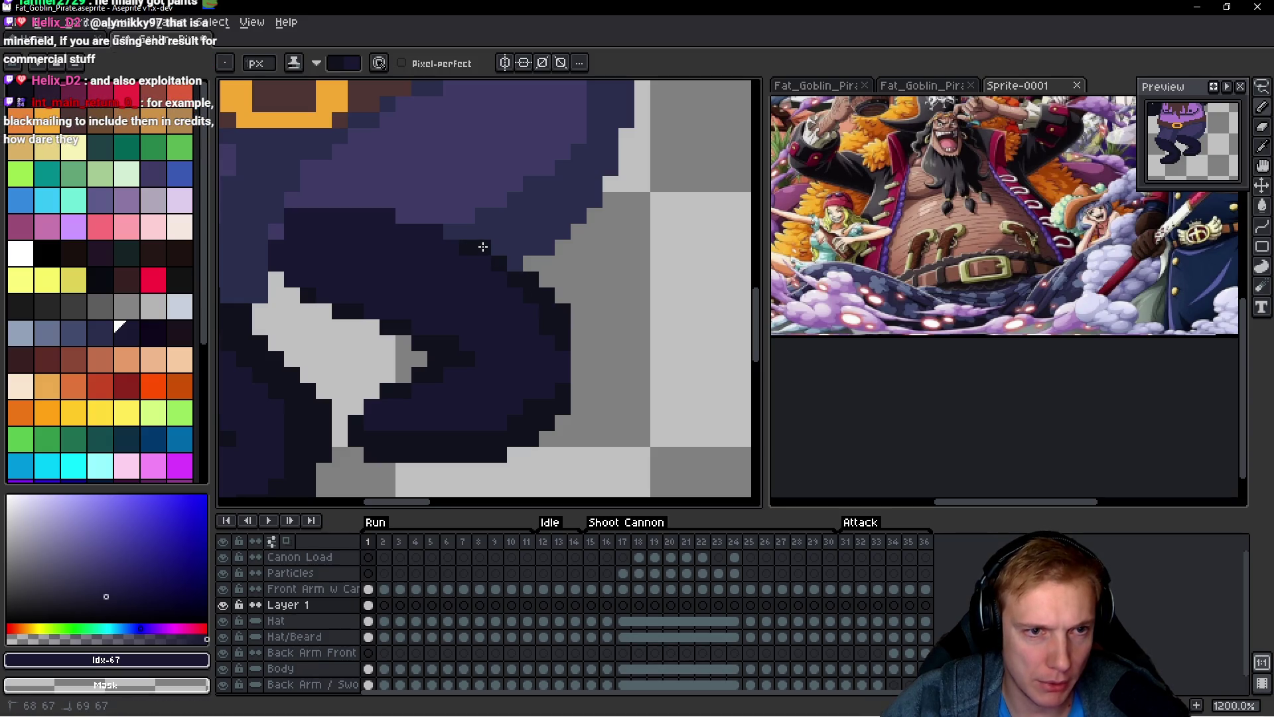
scroll(626, 271, "down", 7)
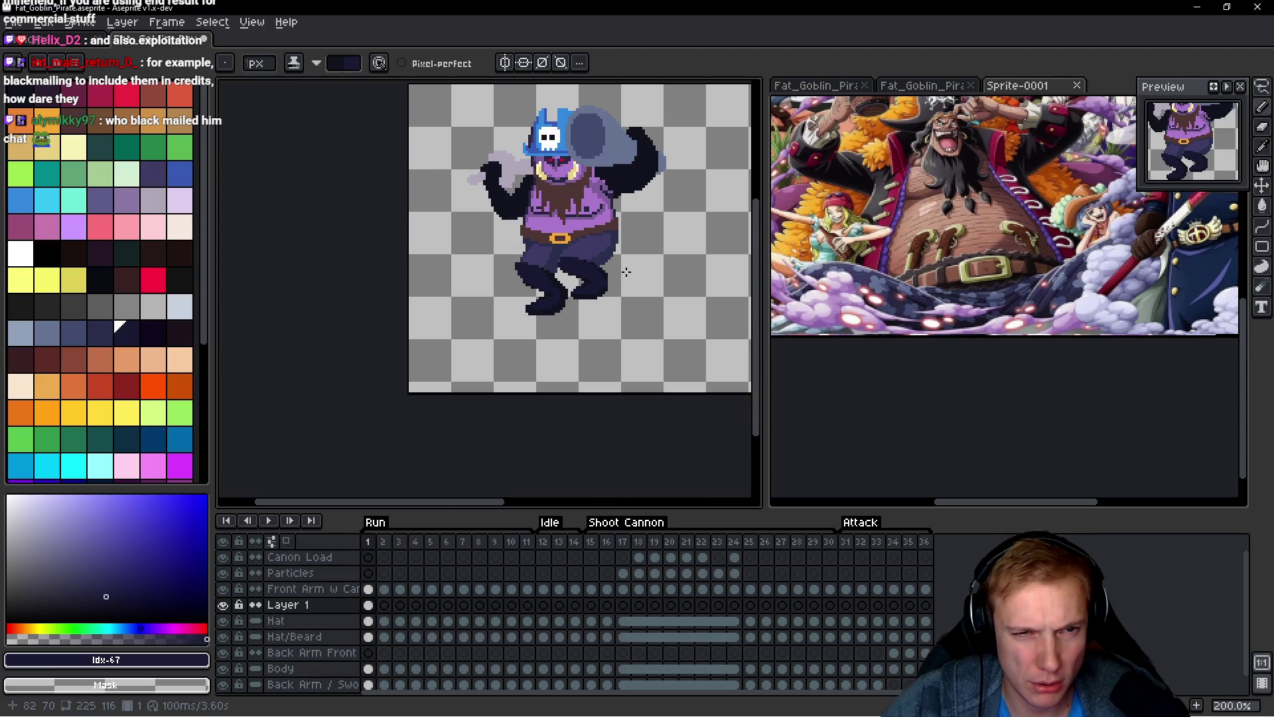
scroll(617, 276, "up", 3)
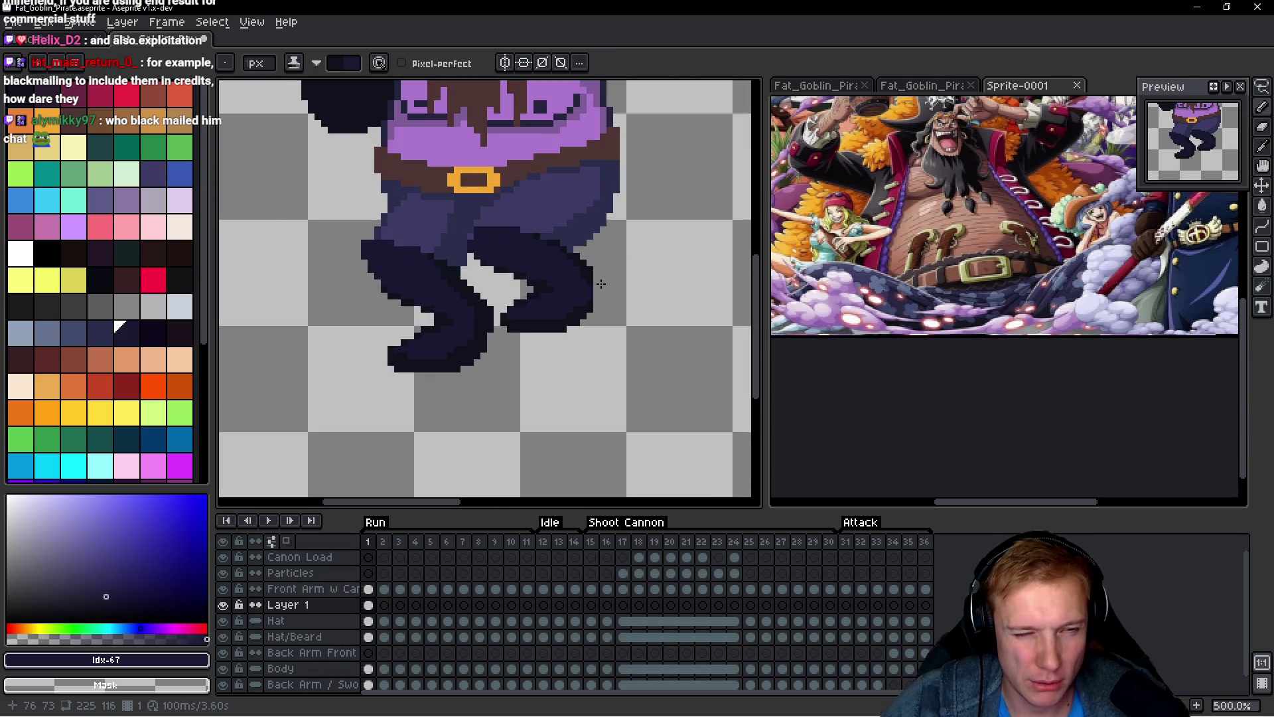
scroll(601, 272, "down", 3)
scroll(606, 272, "up", 2)
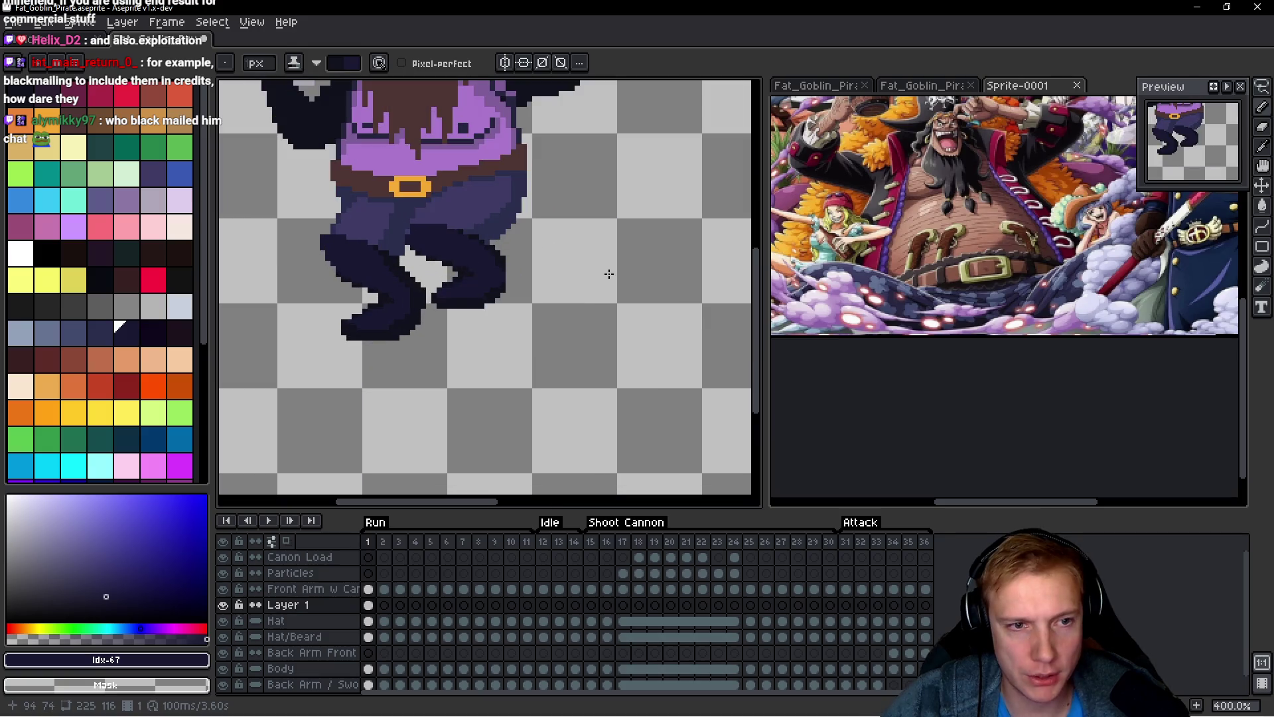
scroll(420, 263, "up", 3)
scroll(456, 241, "down", 5)
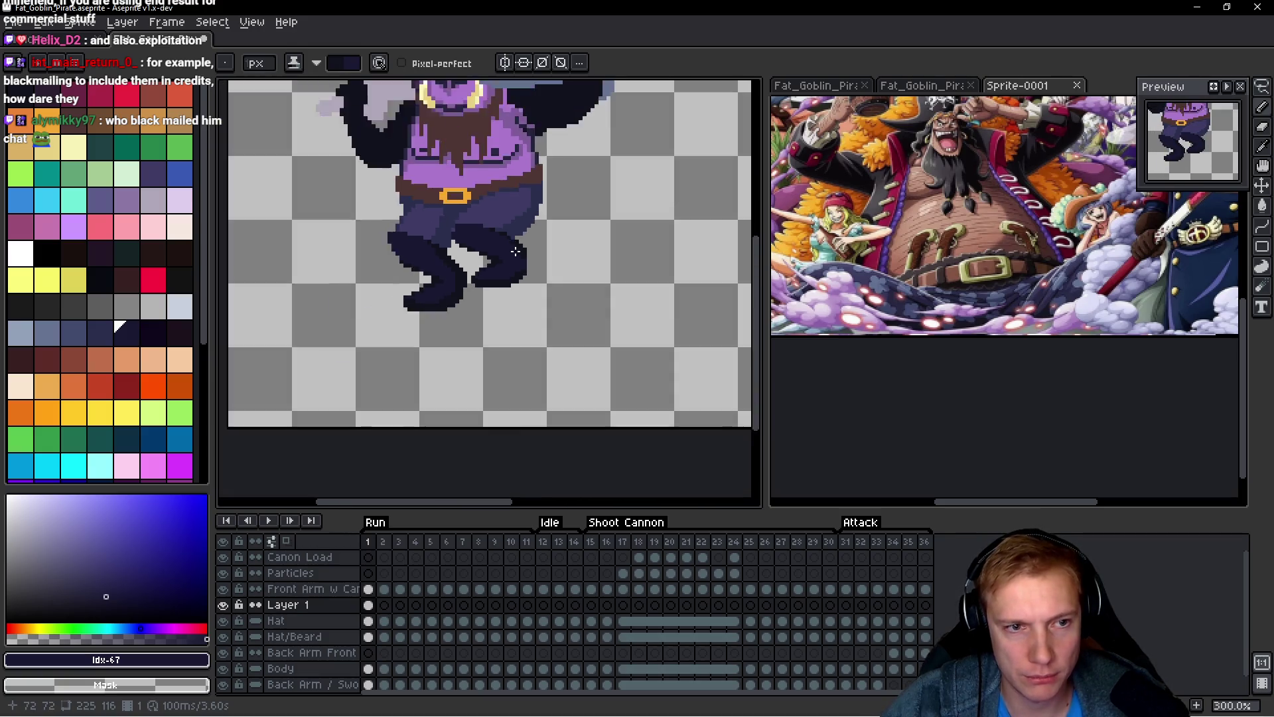
scroll(478, 242, "up", 2)
scroll(499, 243, "down", 1)
scroll(491, 243, "up", 3)
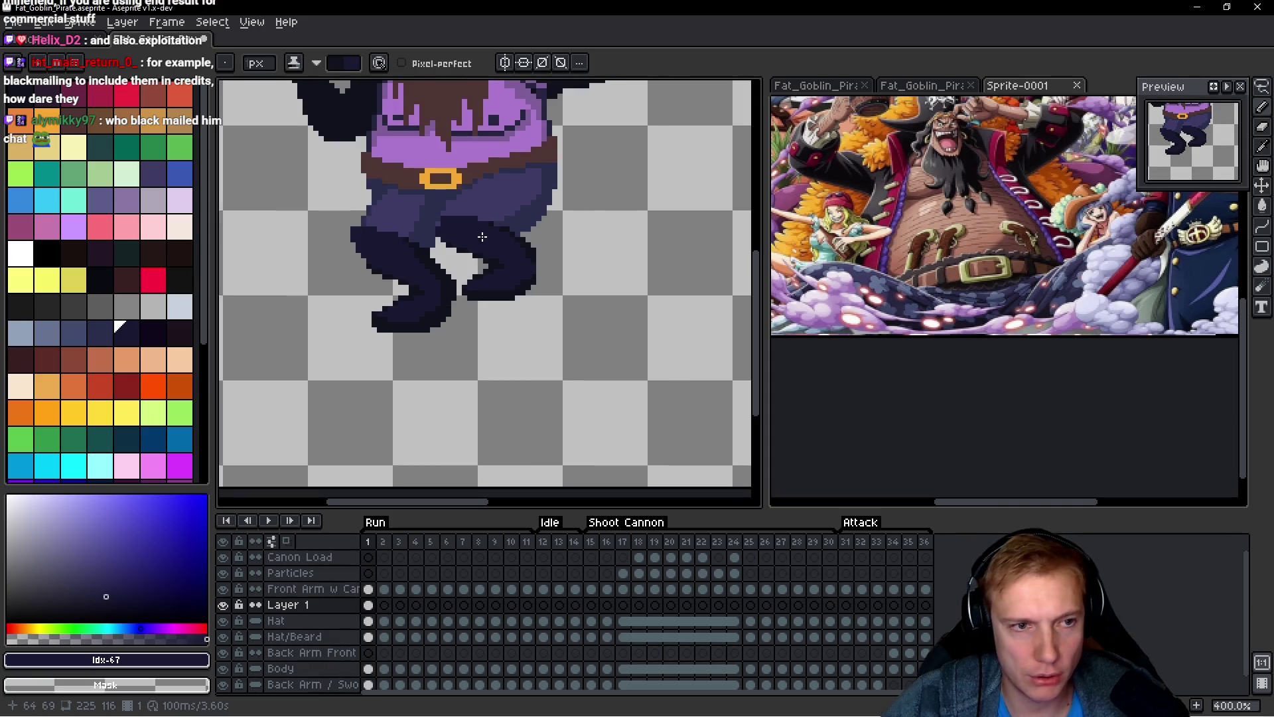
scroll(383, 198, "up", 3)
Step: Sample the darkest navy #1a1932 from the legs and extend the shadow rightward
left_click(452, 256, "alt")
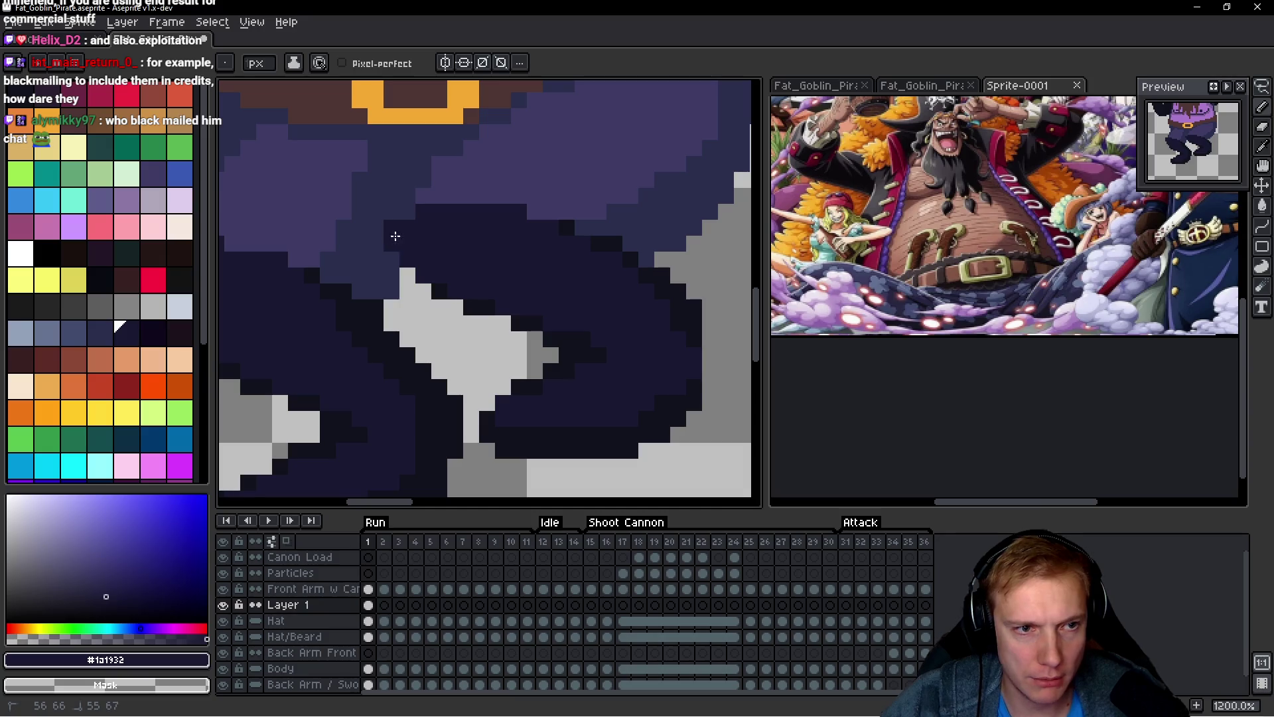
scroll(403, 213, "down", 5)
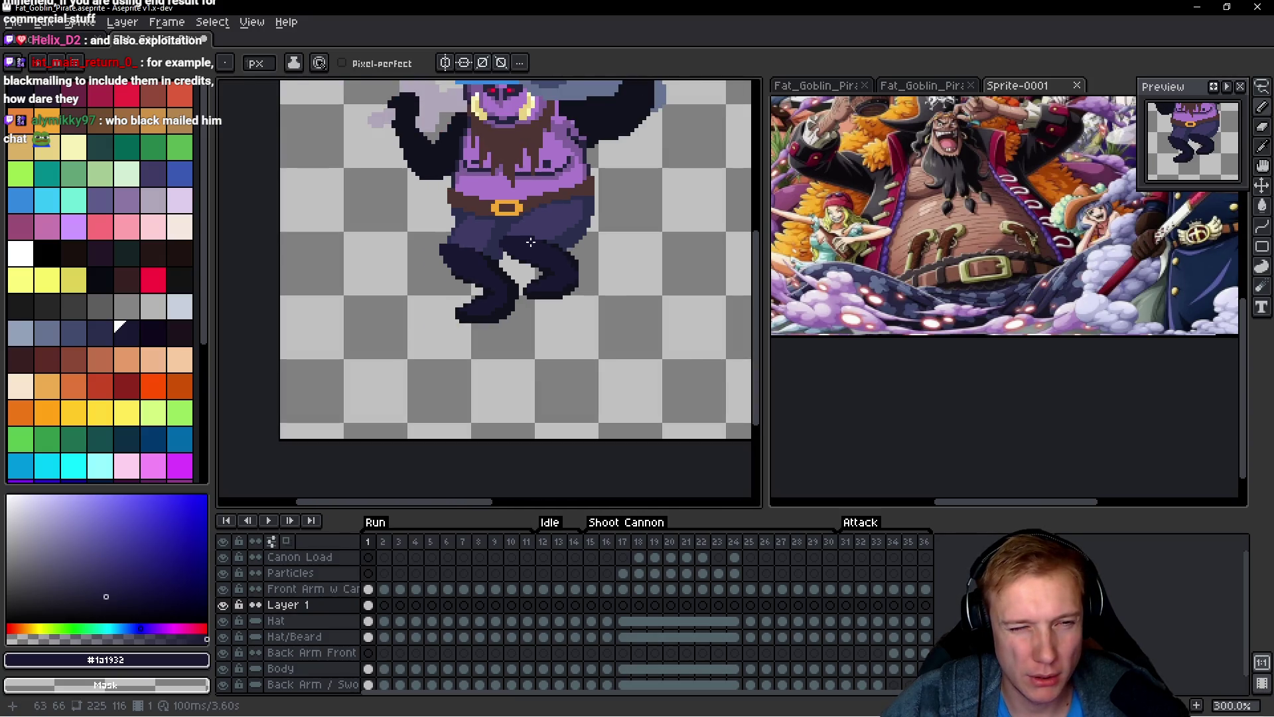
scroll(530, 242, "up", 5)
left_click(546, 205, "alt")
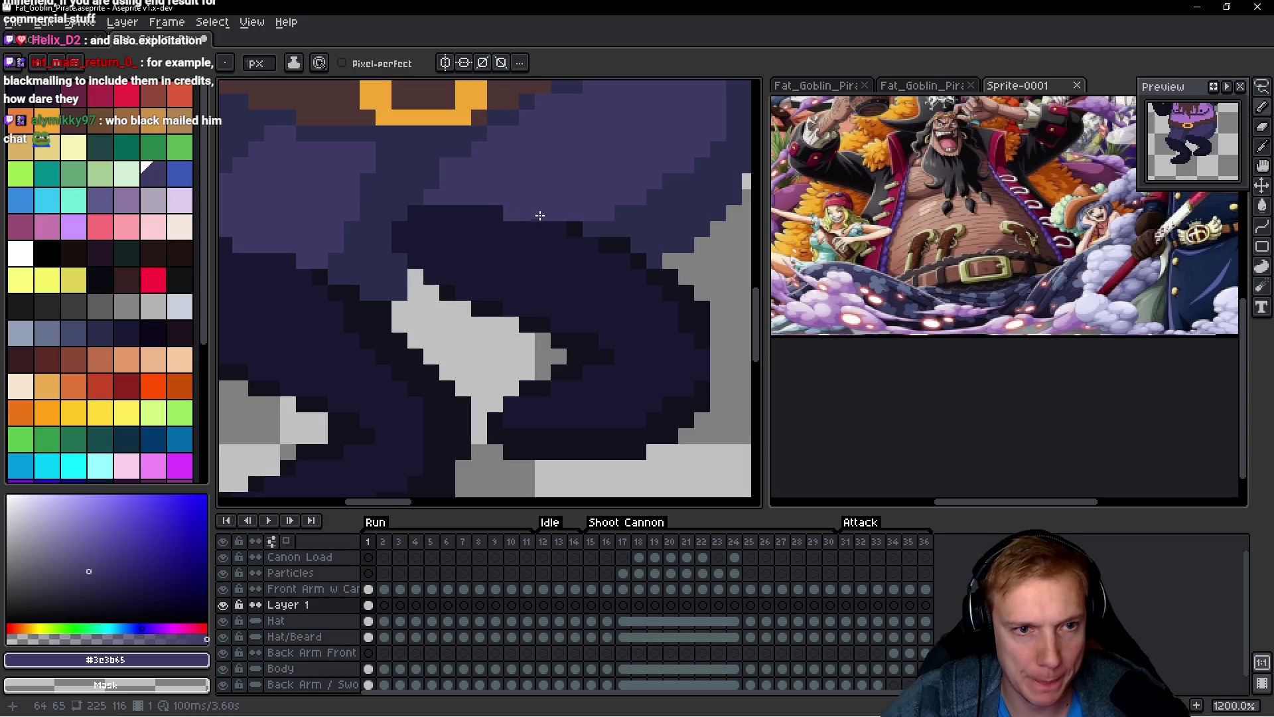
left_click(558, 232, "alt")
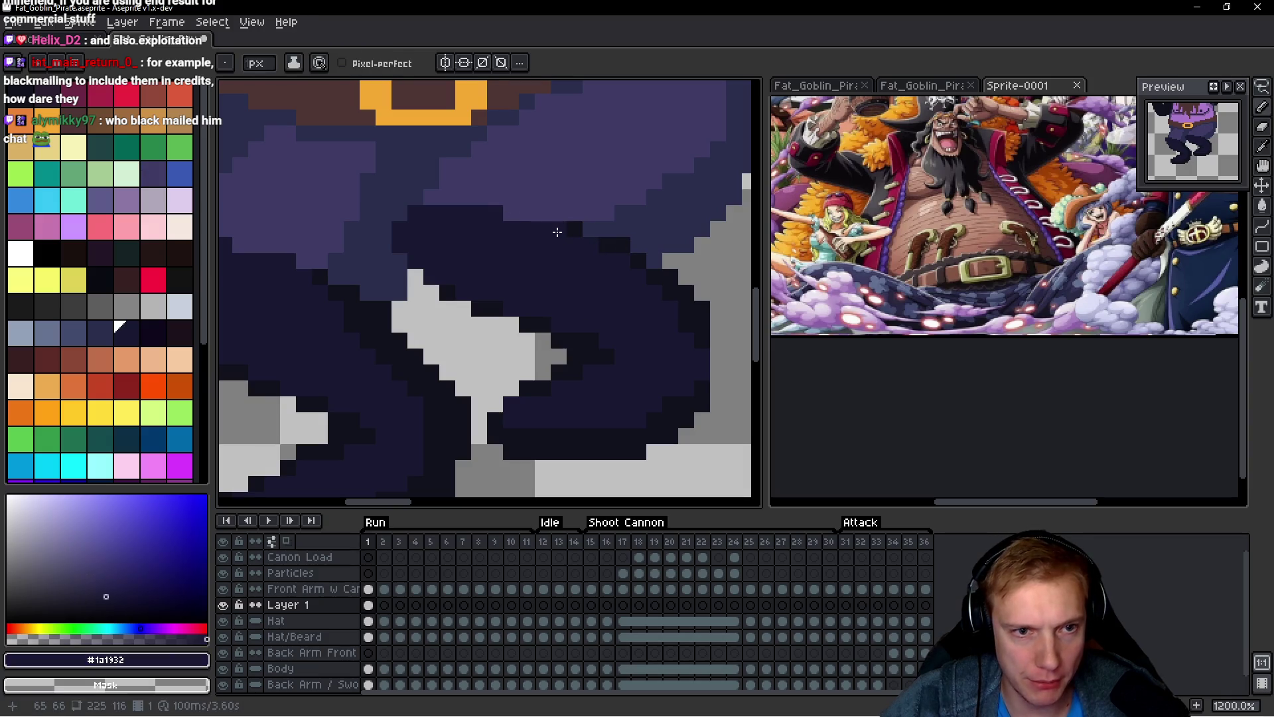
left_click_drag(580, 211, 589, 228)
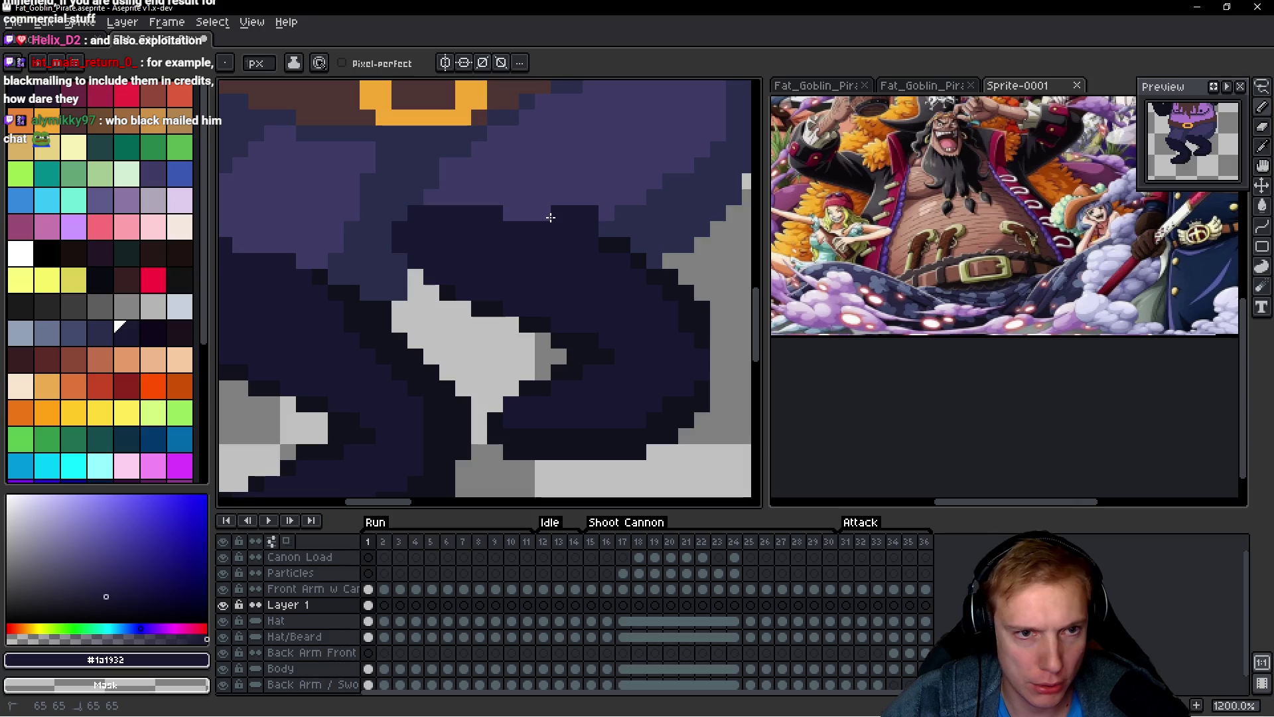
Step: Add one more dark shadow pixel, then resample the lighter pants and dark shadow colours
left_click(607, 229)
scroll(597, 262, "down", 4)
scroll(597, 261, "up", 3)
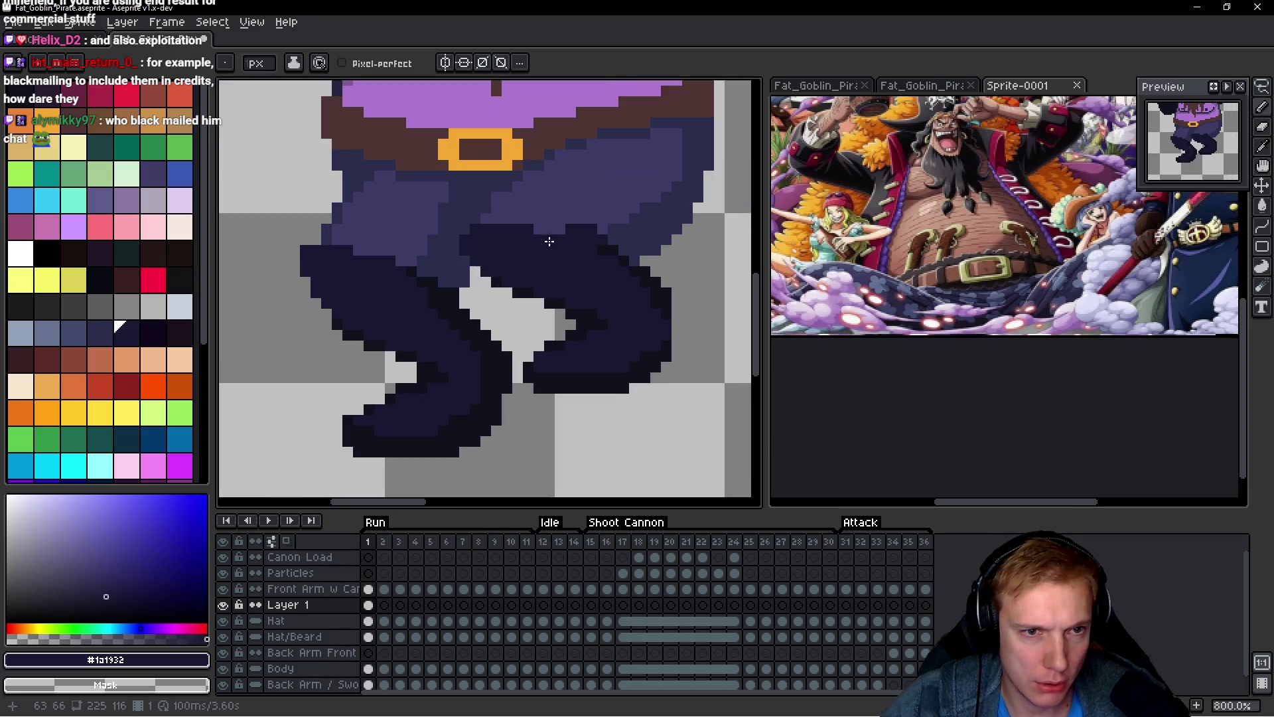
left_click(529, 225, "alt")
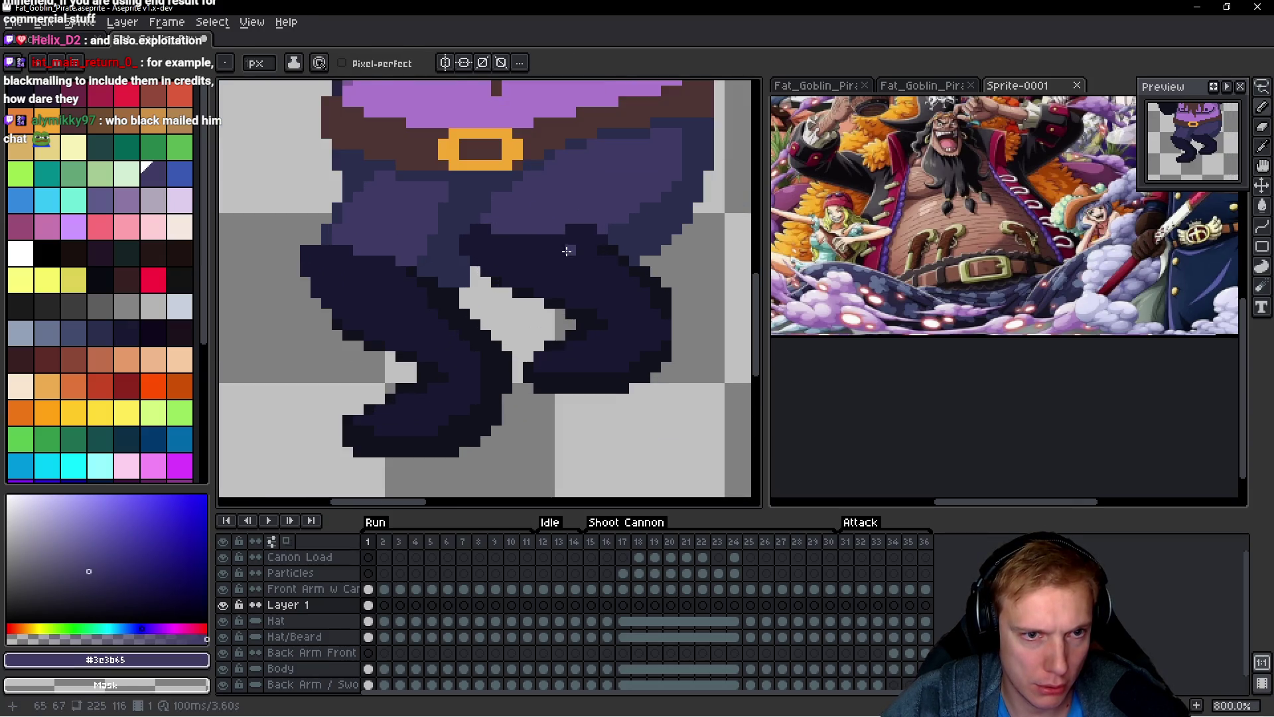
left_click(548, 229, "alt")
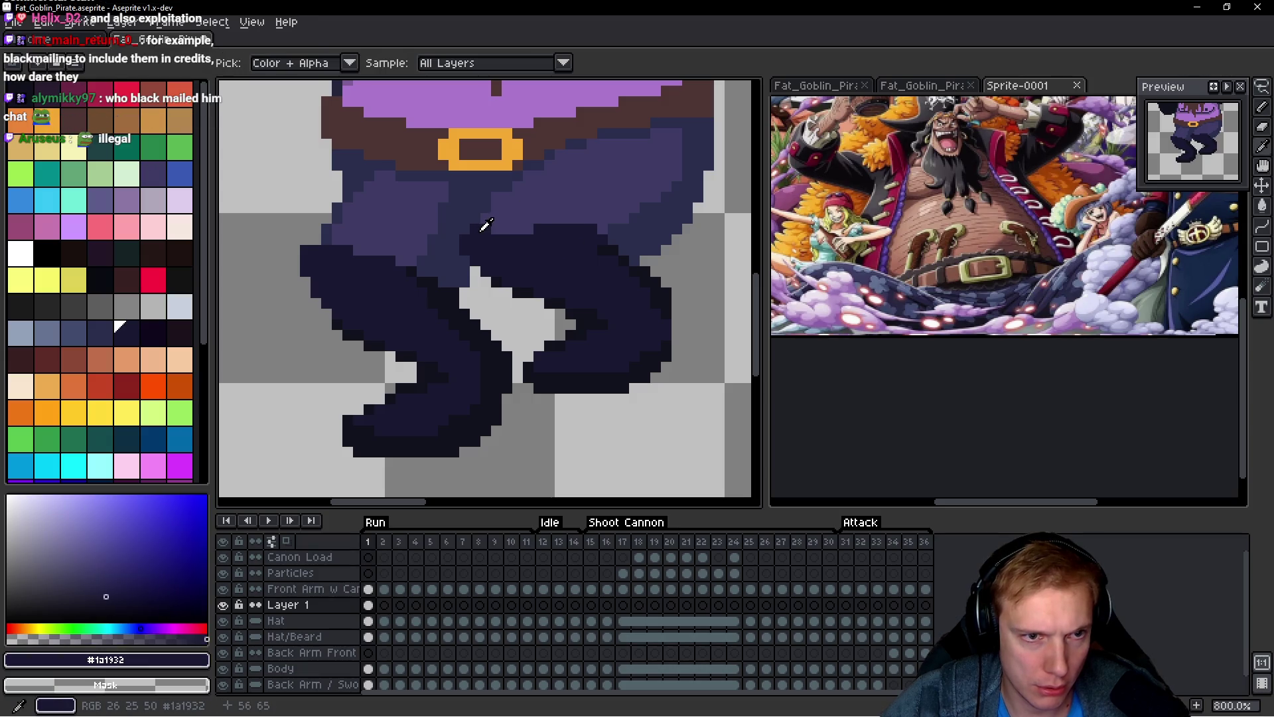
scroll(599, 222, "down", 4)
scroll(599, 221, "down", 1)
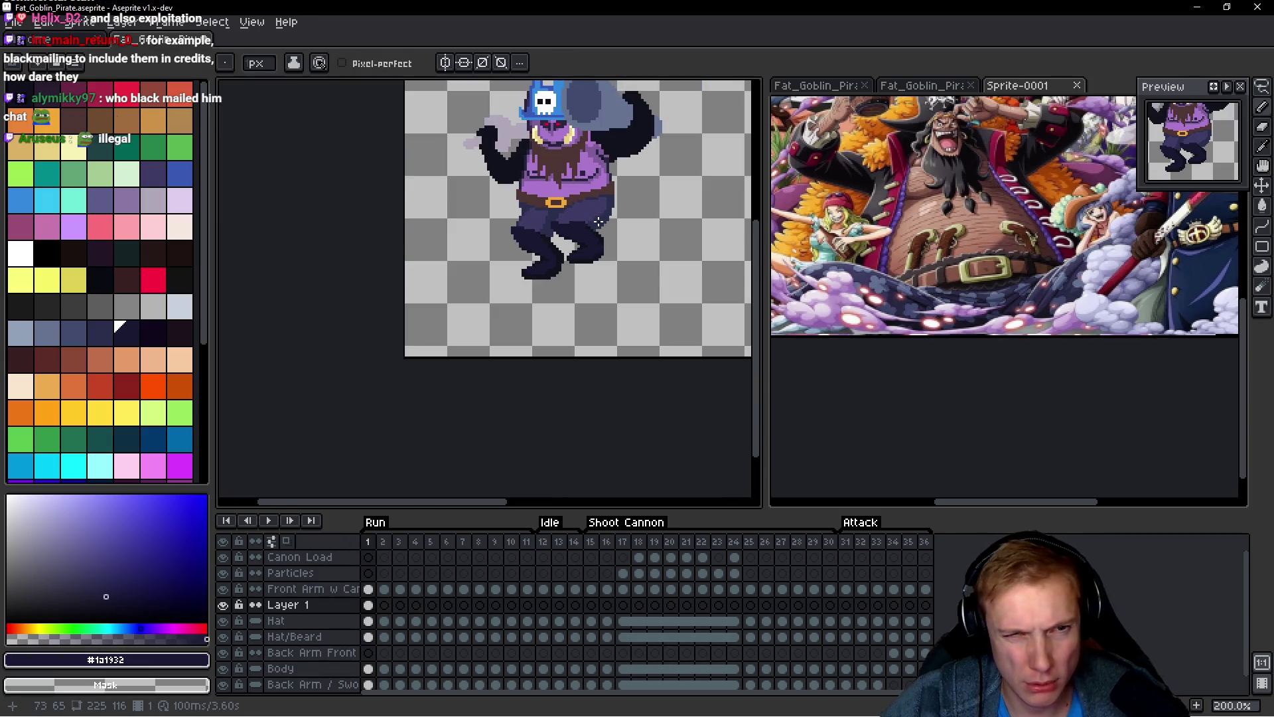
Step: Zoom in on the legs and sample the mid pants, near-black #10121c and dark #1a1932 colours
scroll(590, 218, "up", 5)
left_click(418, 191, "alt")
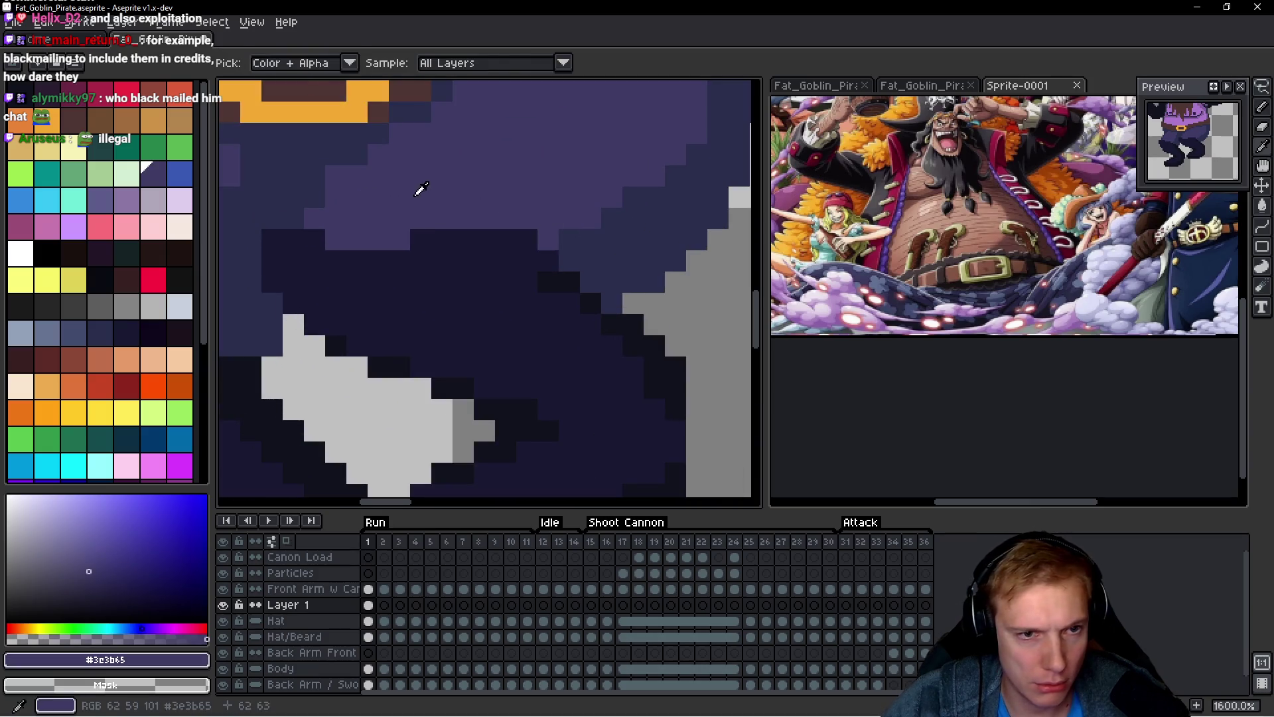
left_click(567, 273, "alt")
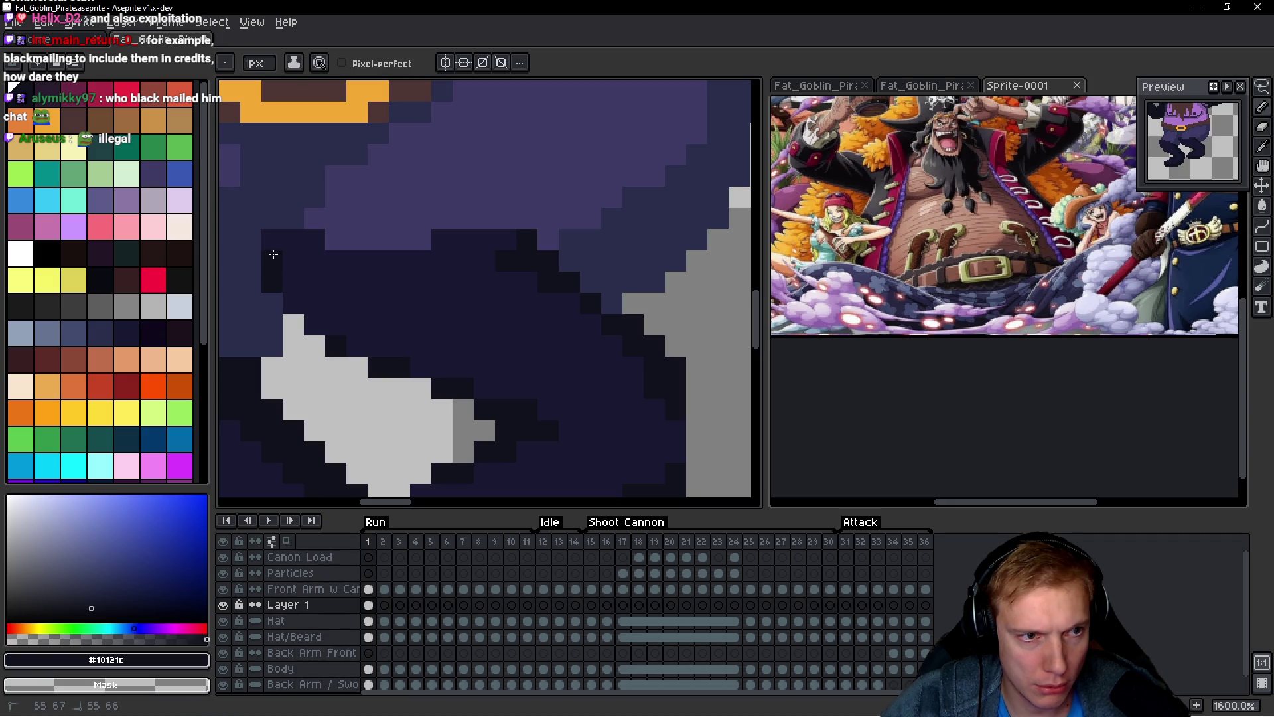
scroll(389, 307, "down", 5)
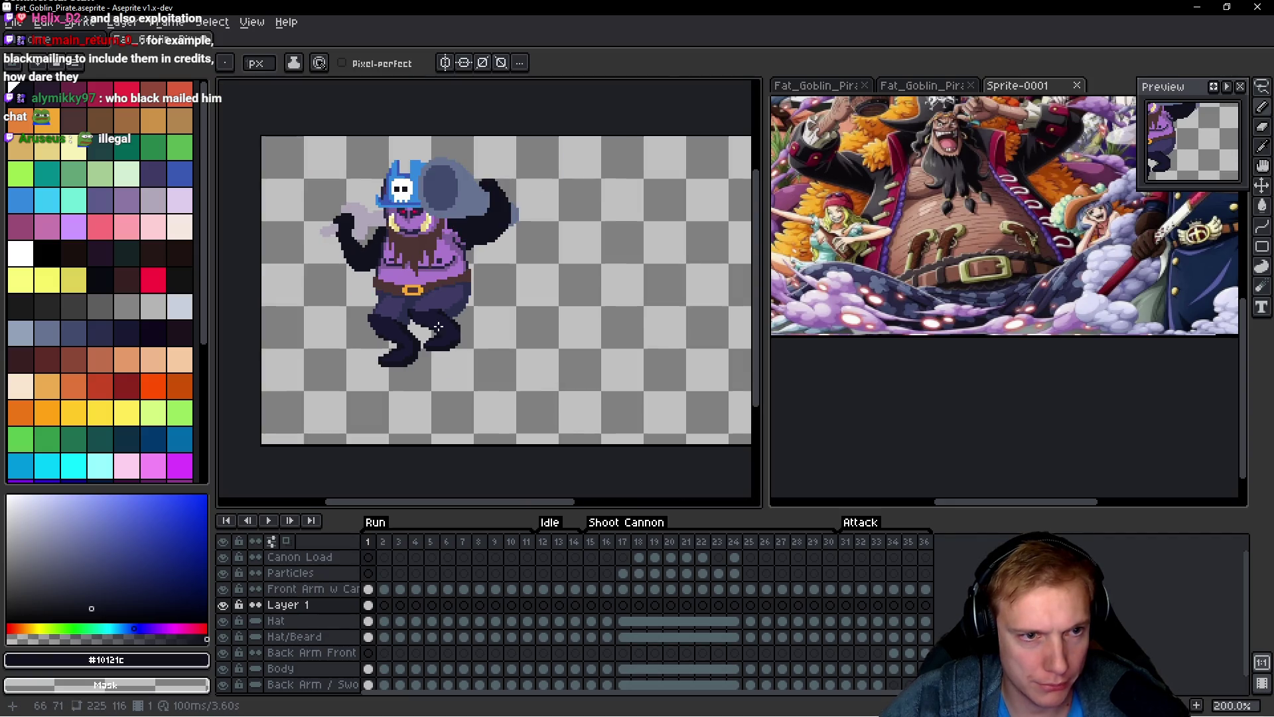
scroll(433, 324, "up", 5)
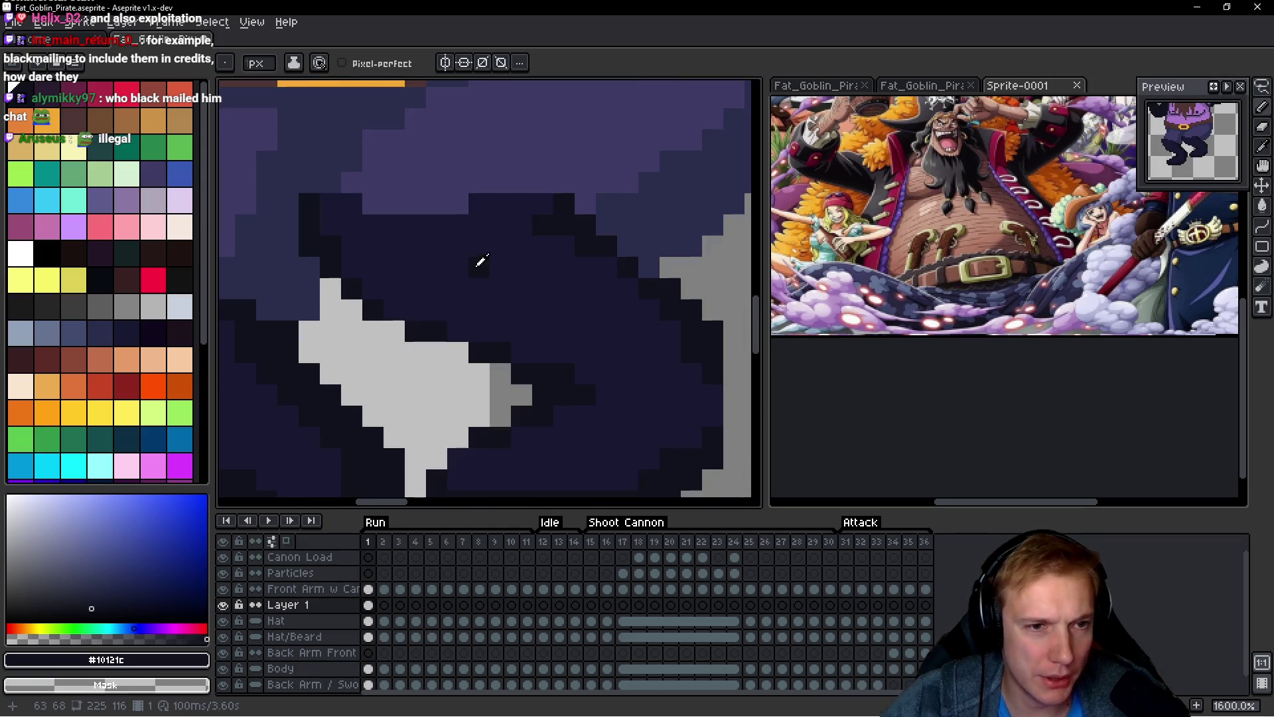
left_click(382, 298, "alt")
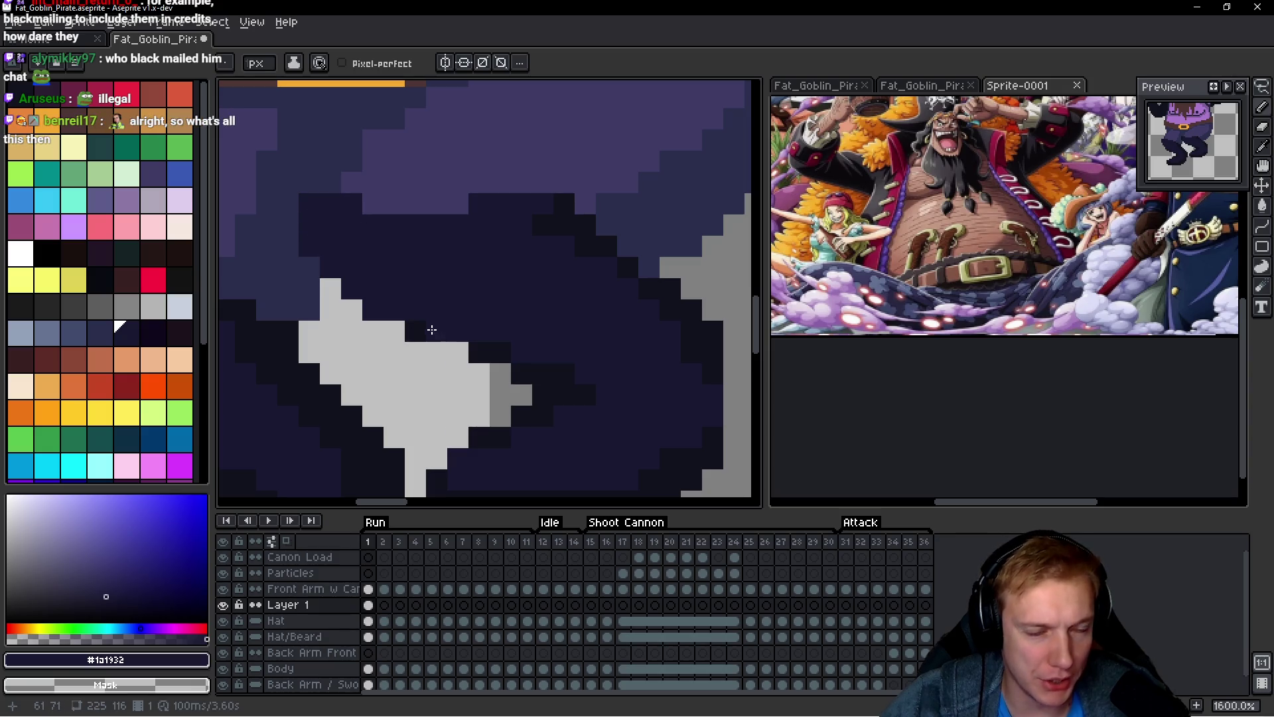
scroll(424, 327, "down", 8)
scroll(515, 324, "up", 3)
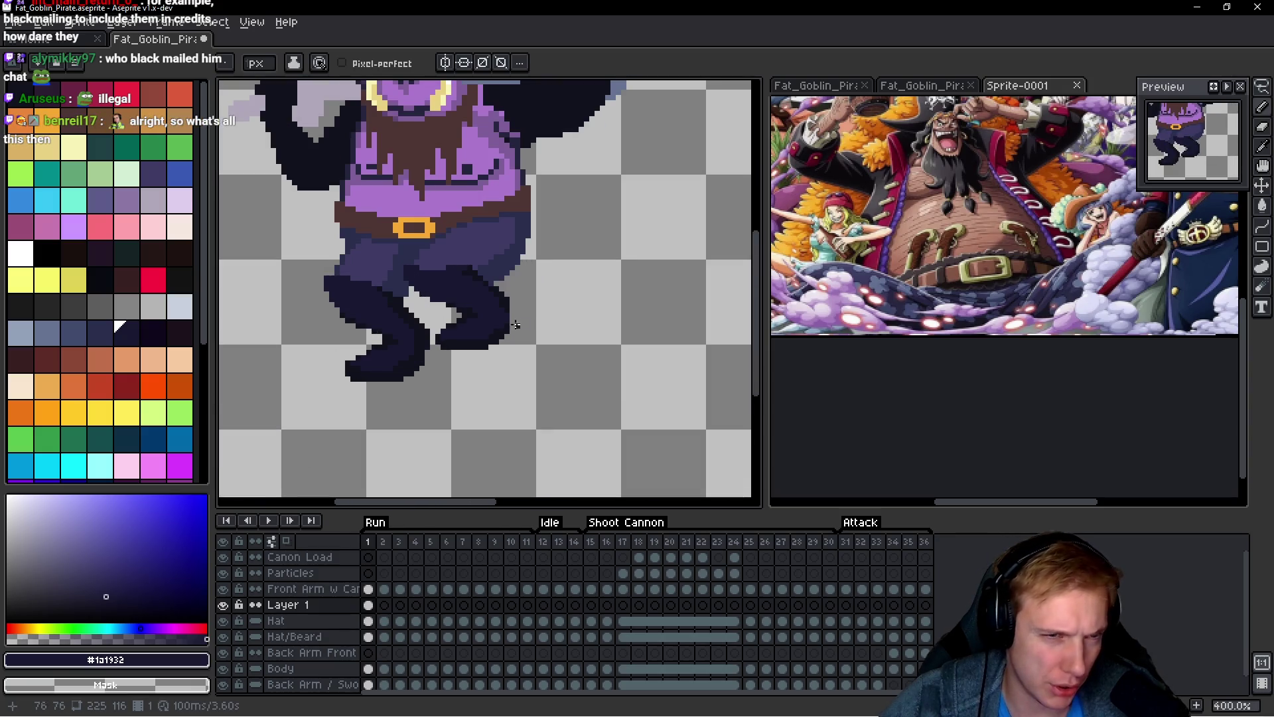
scroll(516, 324, "down", 1)
scroll(509, 332, "down", 1)
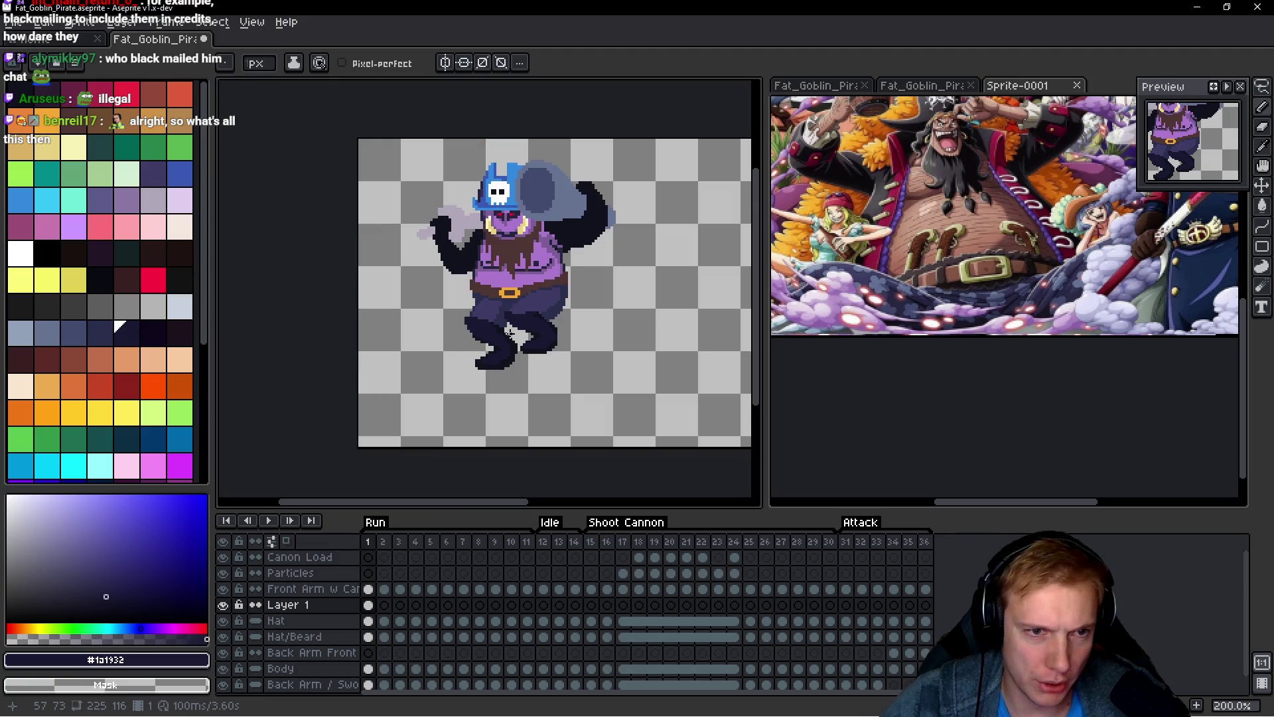
scroll(511, 331, "up", 3)
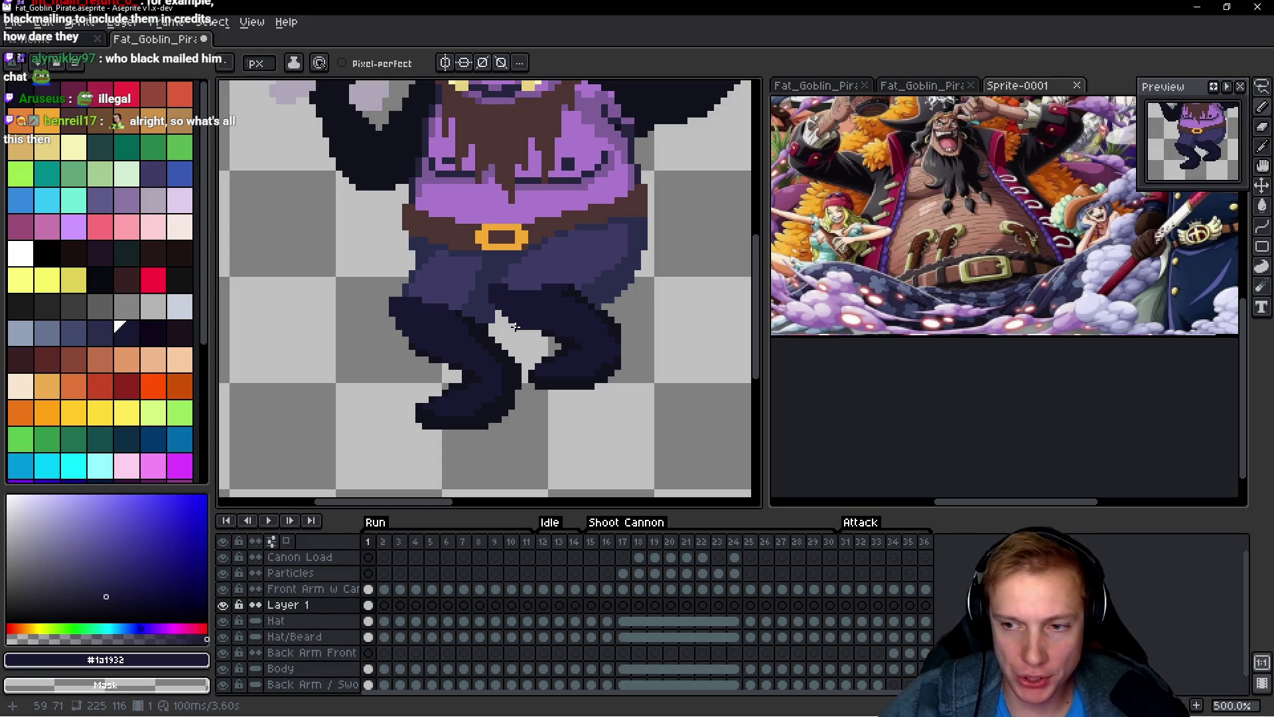
scroll(515, 327, "down", 4)
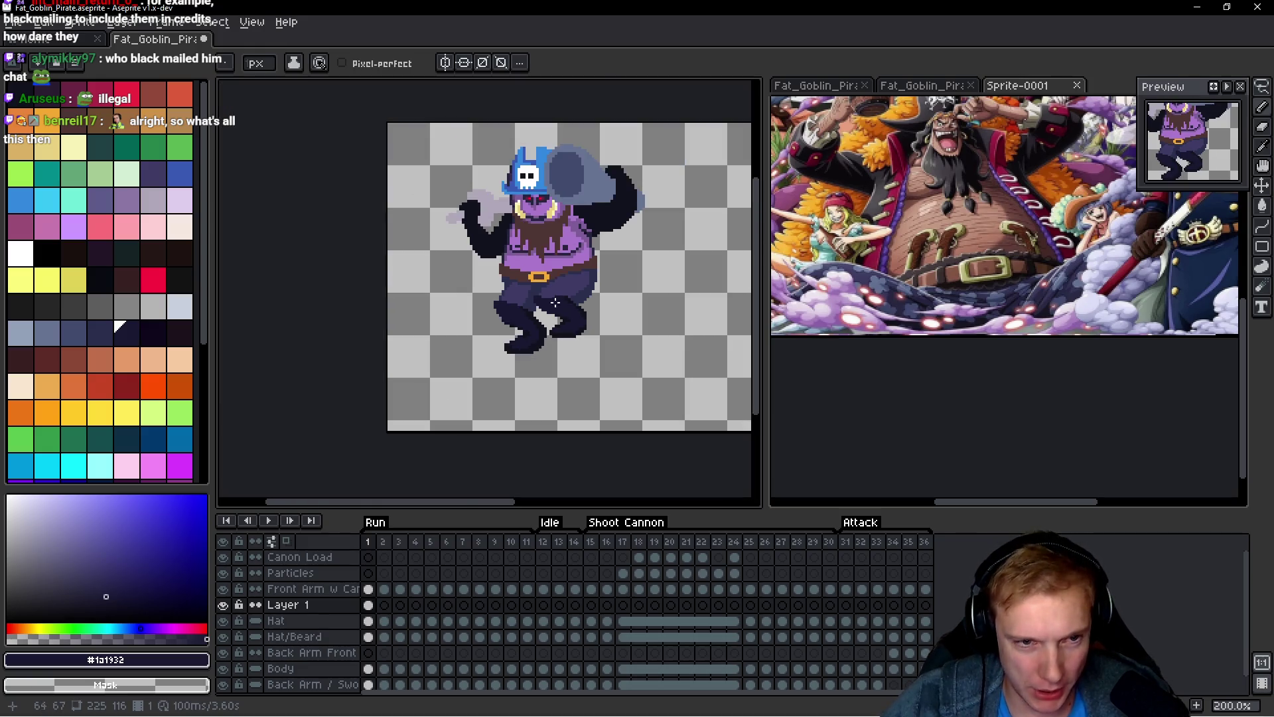
scroll(531, 328, "up", 3)
scroll(558, 332, "down", 1)
scroll(558, 332, "up", 5)
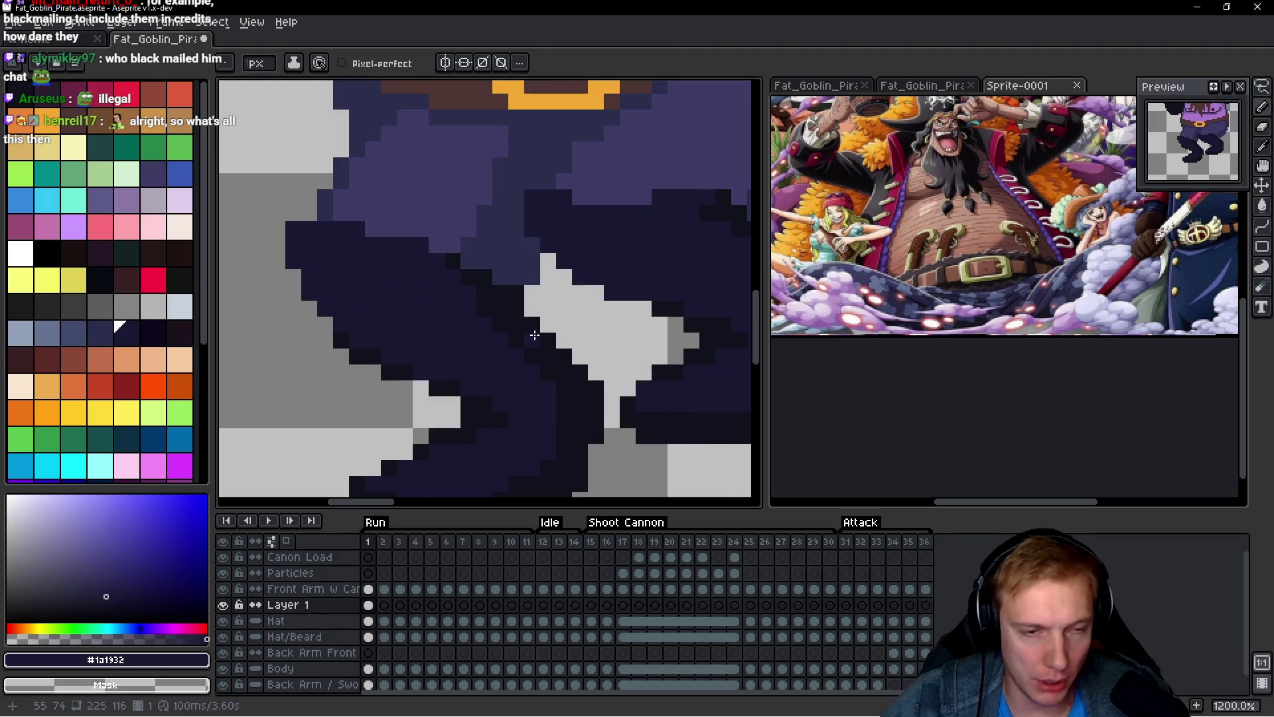
Step: Paint a near-black pixel on the inner leg outline, then repaint that edge in #1a1932 shadow
left_click(337, 332, "alt")
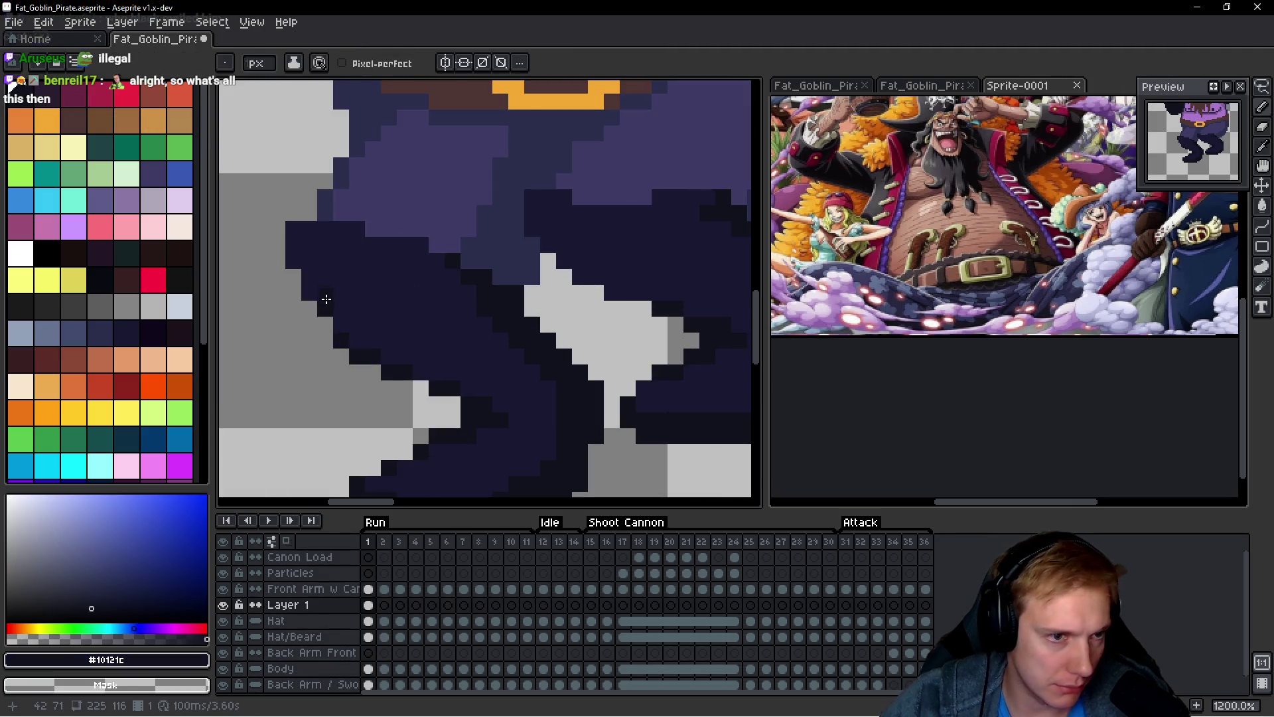
left_click(293, 229)
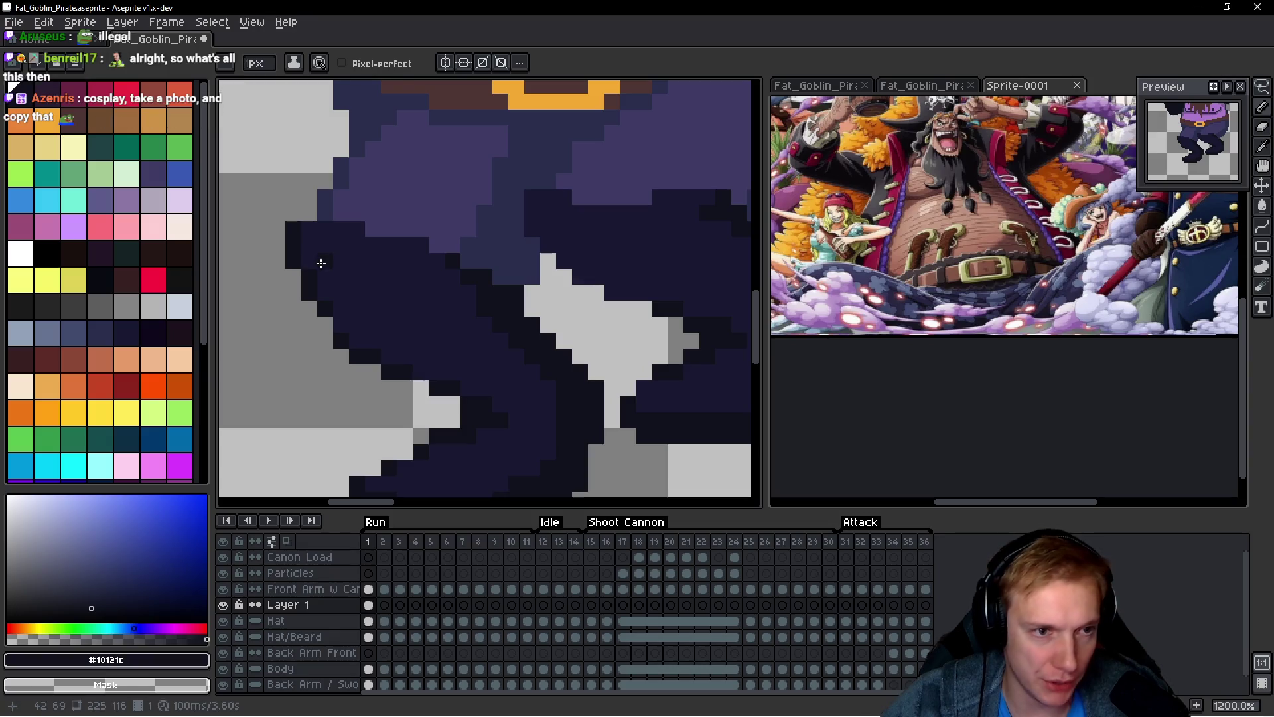
left_click(304, 255, "alt")
left_click_drag(294, 262, 294, 229)
scroll(350, 247, "down", 8)
scroll(460, 292, "up", 4)
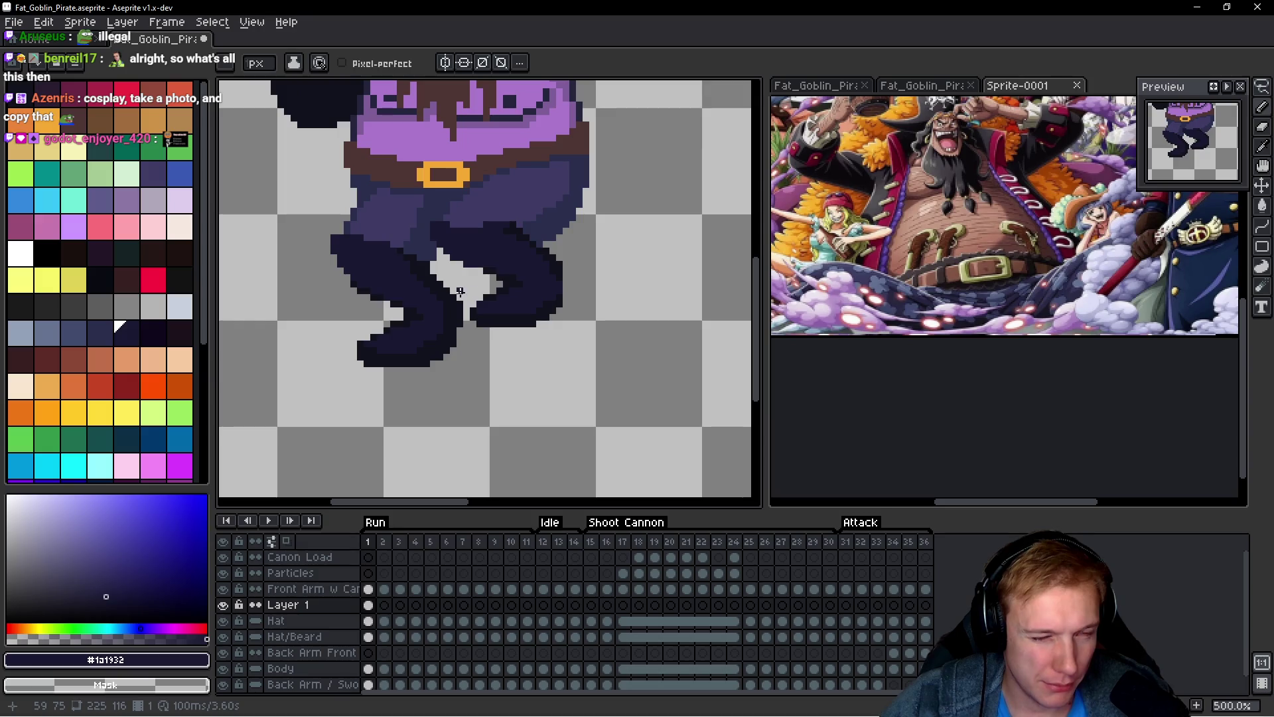
scroll(439, 293, "down", 2)
scroll(439, 295, "up", 2)
scroll(440, 298, "down", 2)
scroll(441, 302, "up", 1)
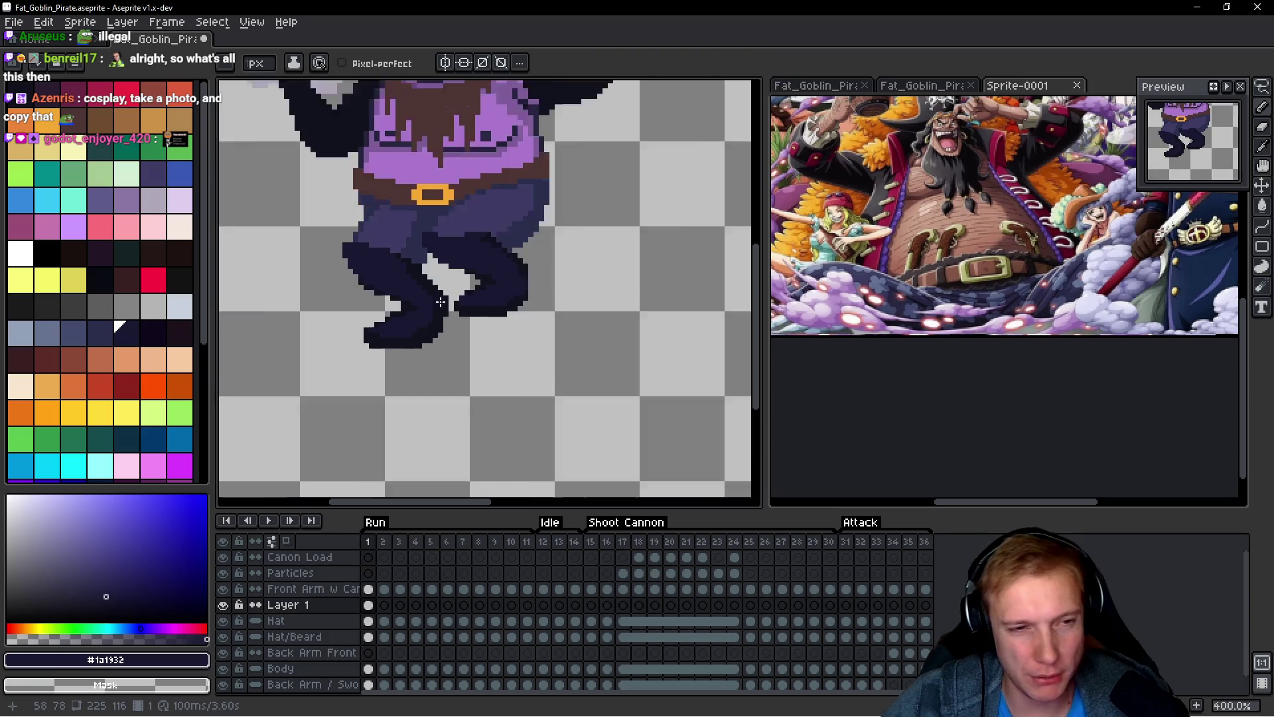
scroll(441, 302, "up", 2)
scroll(399, 287, "down", 4)
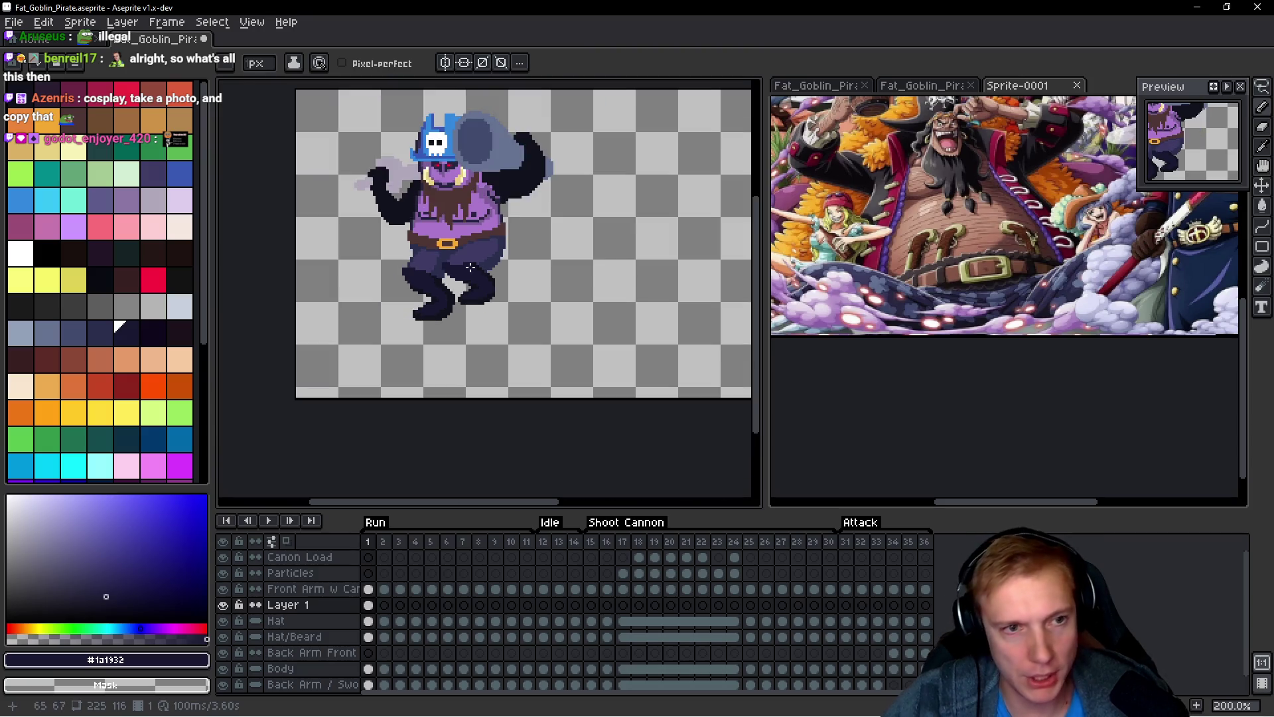
scroll(444, 270, "up", 4)
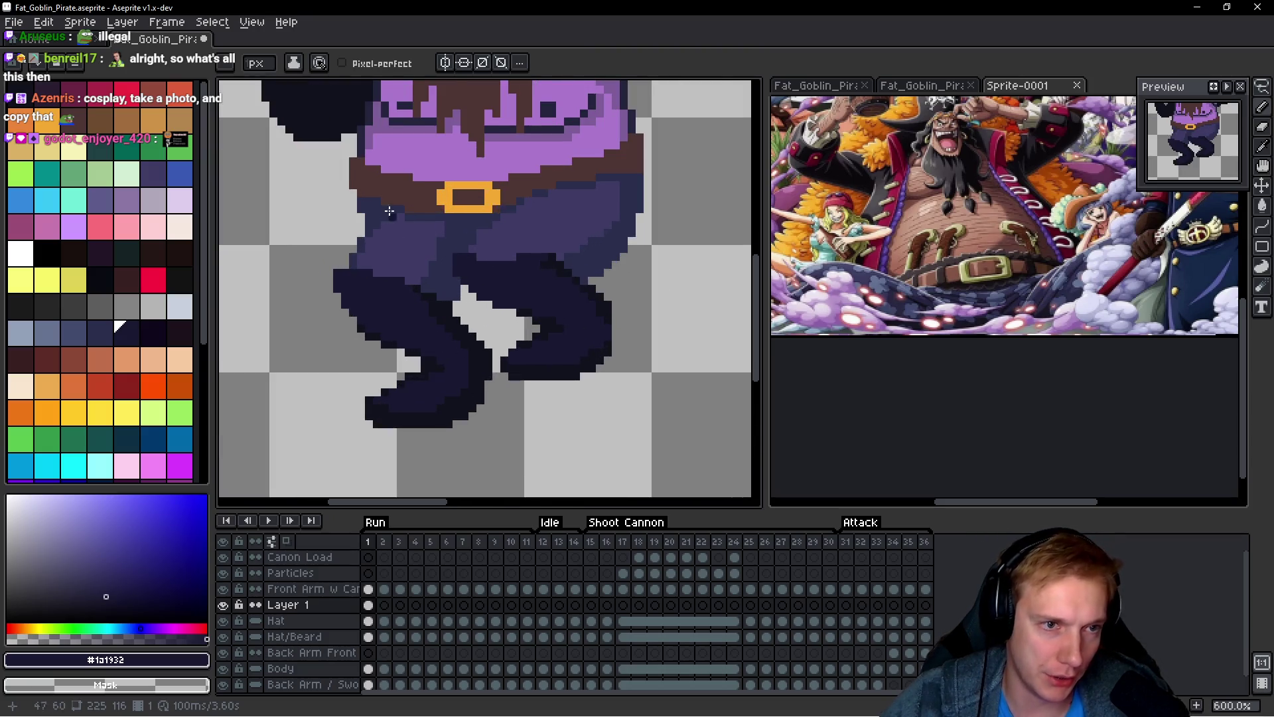
scroll(405, 239, "up", 1)
Step: Sample the mid pants colour just below the belt
left_click(397, 228, "alt")
scroll(397, 228, "up", 1)
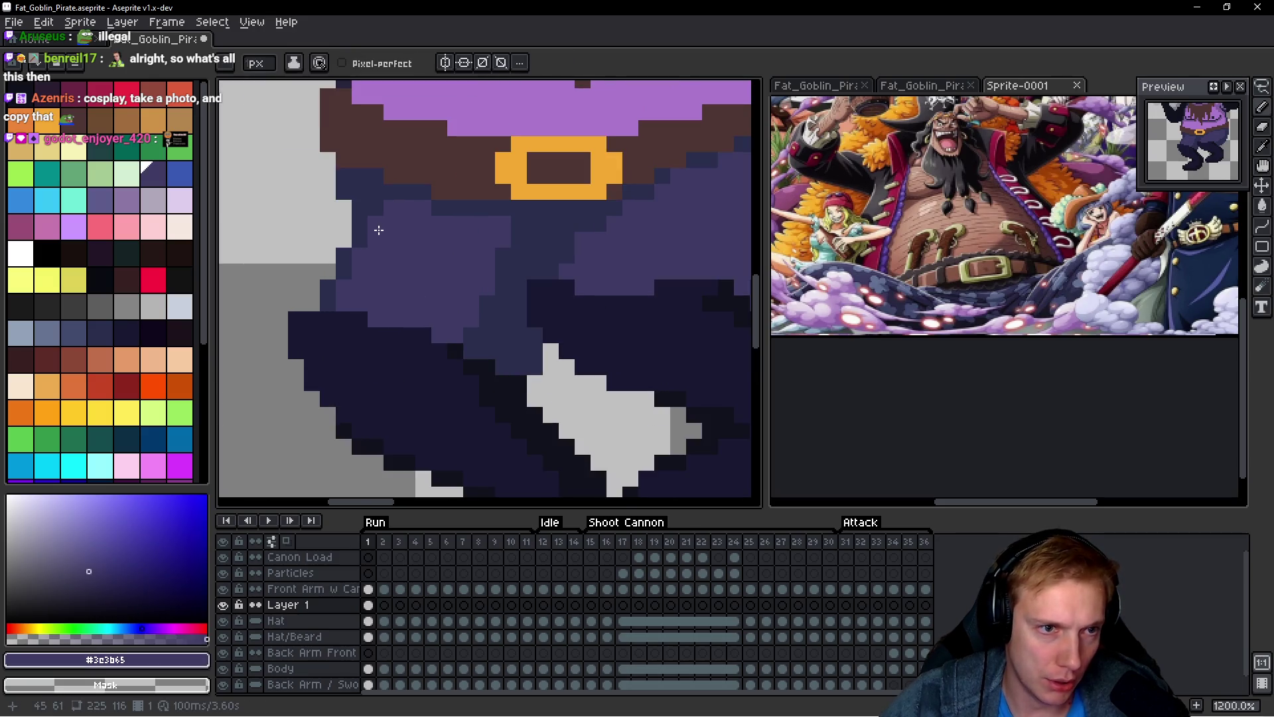
scroll(431, 253, "down", 3)
scroll(497, 277, "down", 4)
scroll(497, 277, "up", 8)
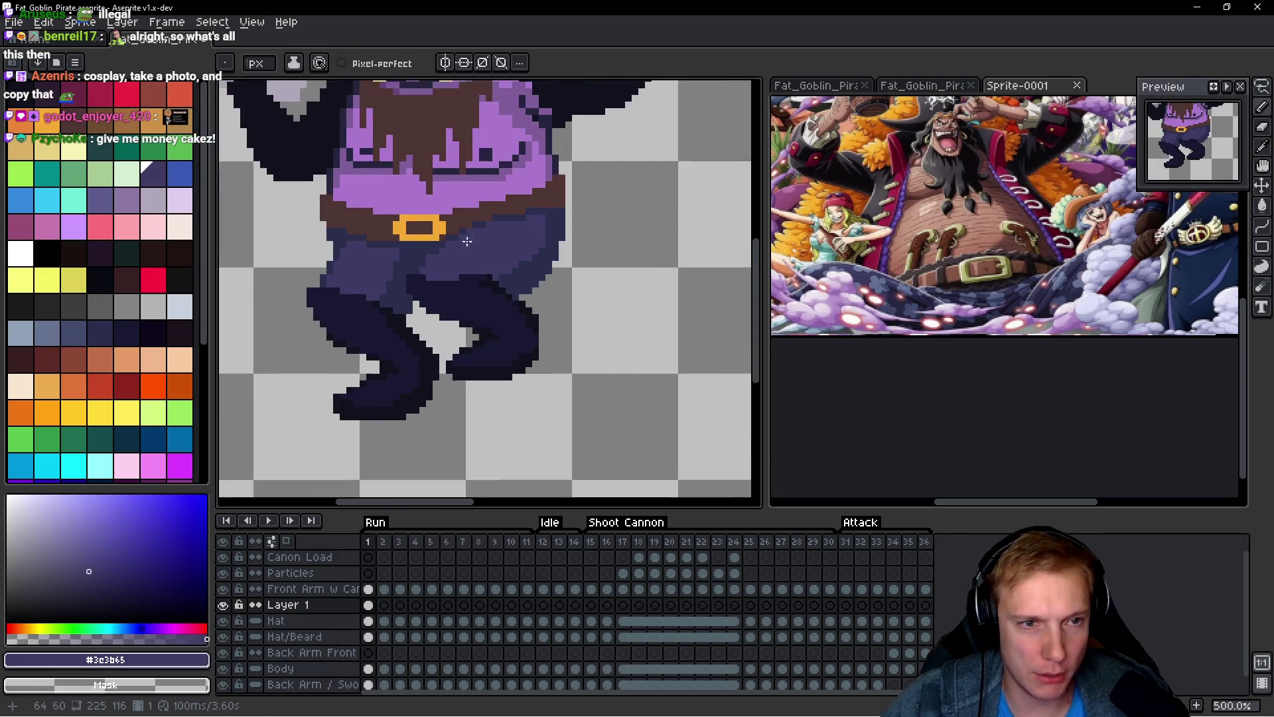
Step: Brighten the gold buckle's top edge and right side with bright yellow
left_click(489, 234)
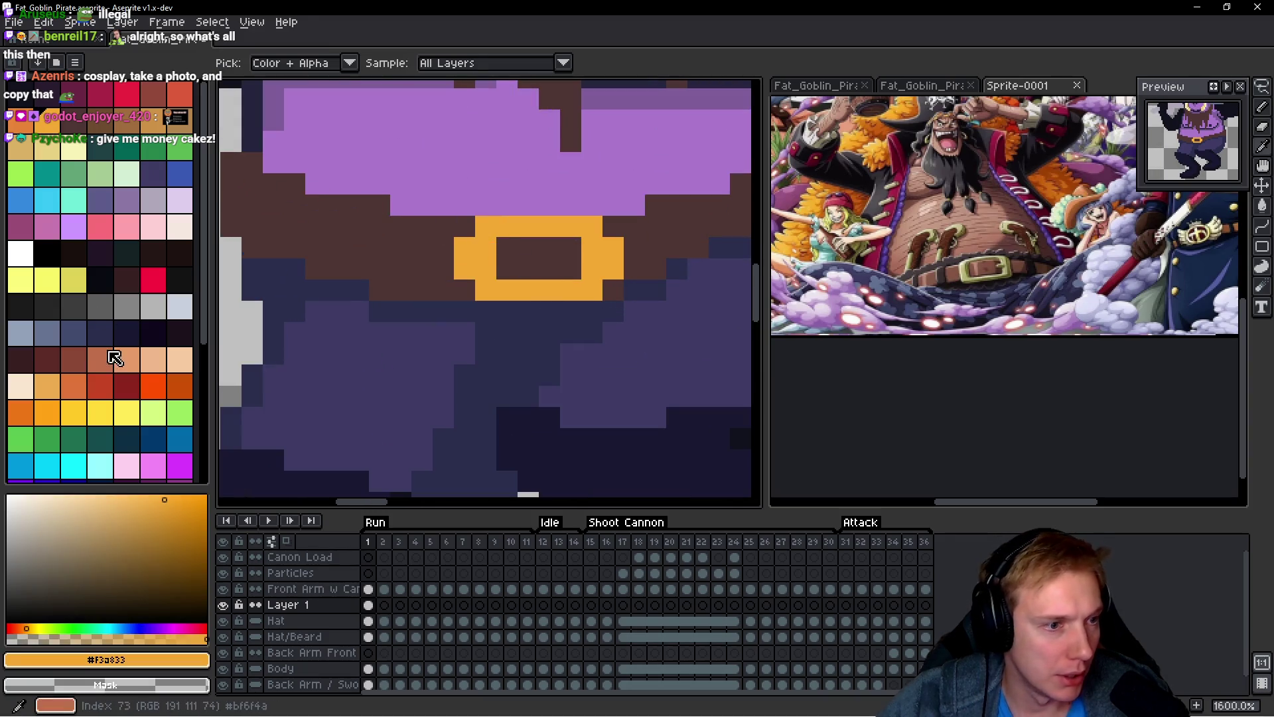
left_click(100, 412)
left_click_drag(583, 225, 527, 225)
left_click_drag(606, 247, 605, 268)
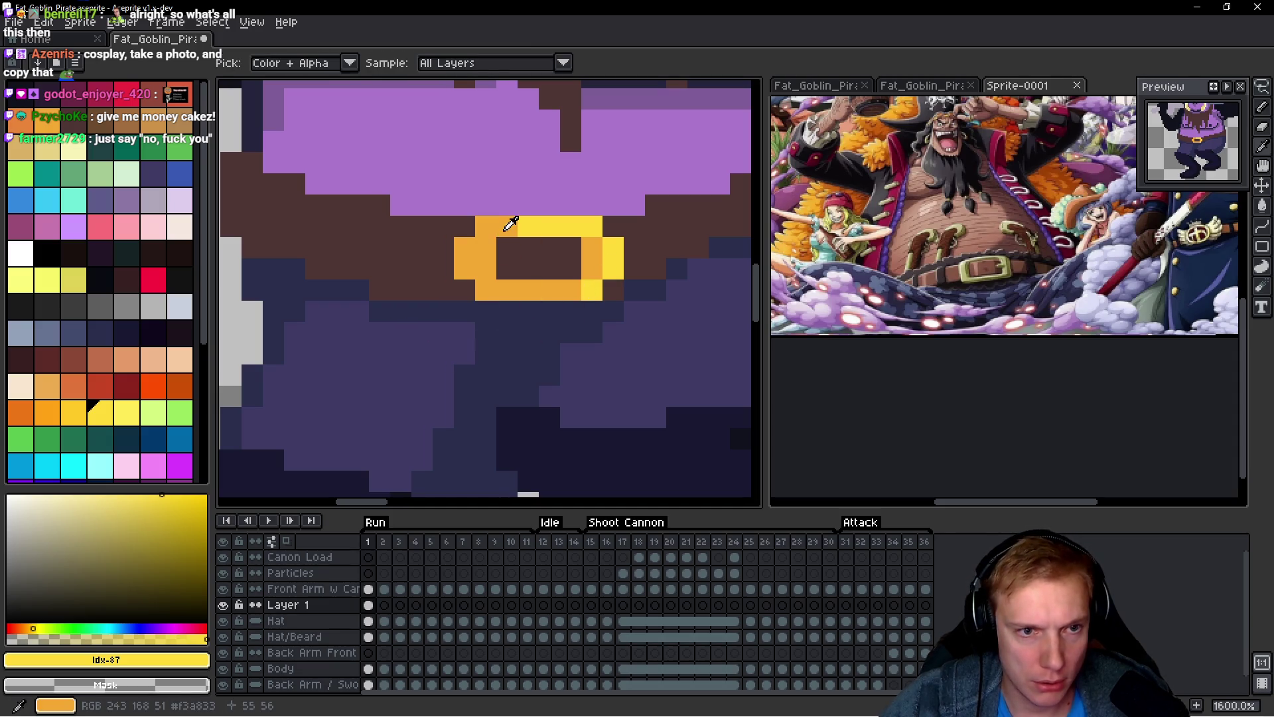
left_click(511, 226, "alt")
left_click(543, 225, "alt")
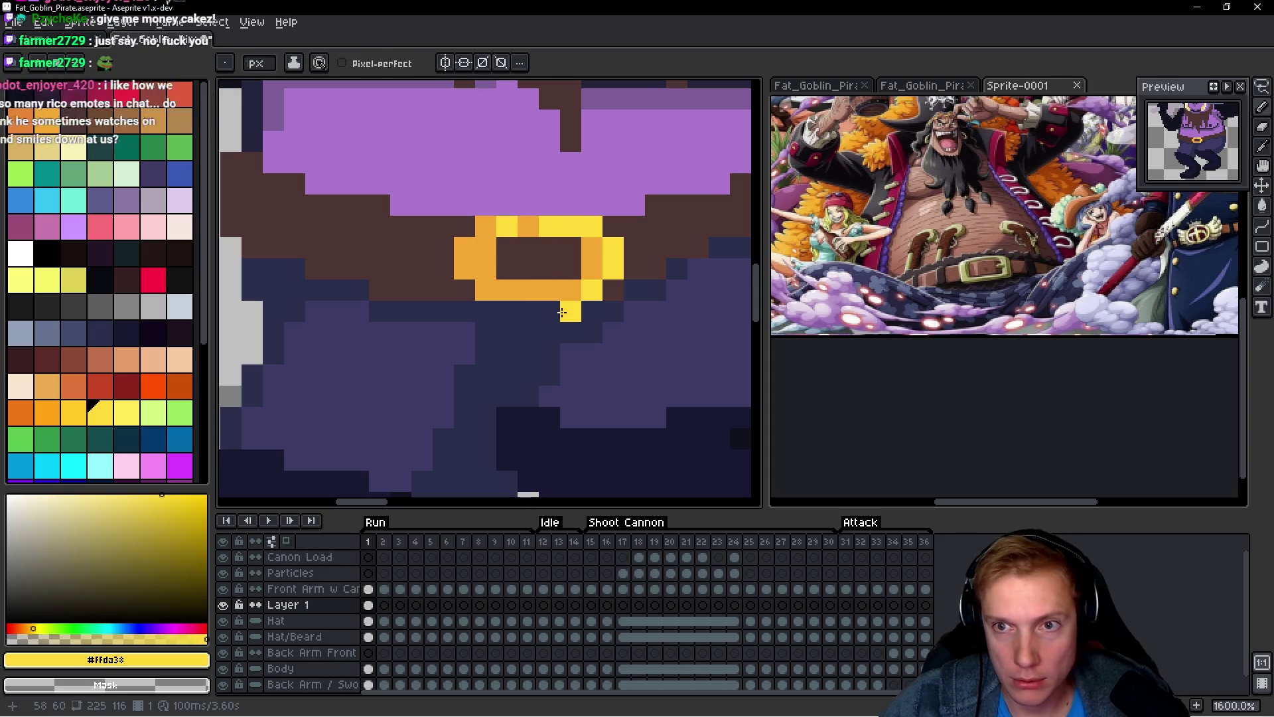
scroll(552, 296, "down", 1)
scroll(541, 263, "up", 1)
Step: Shade the buckle's inner top row with dark purple pixels
left_click(525, 458, "alt")
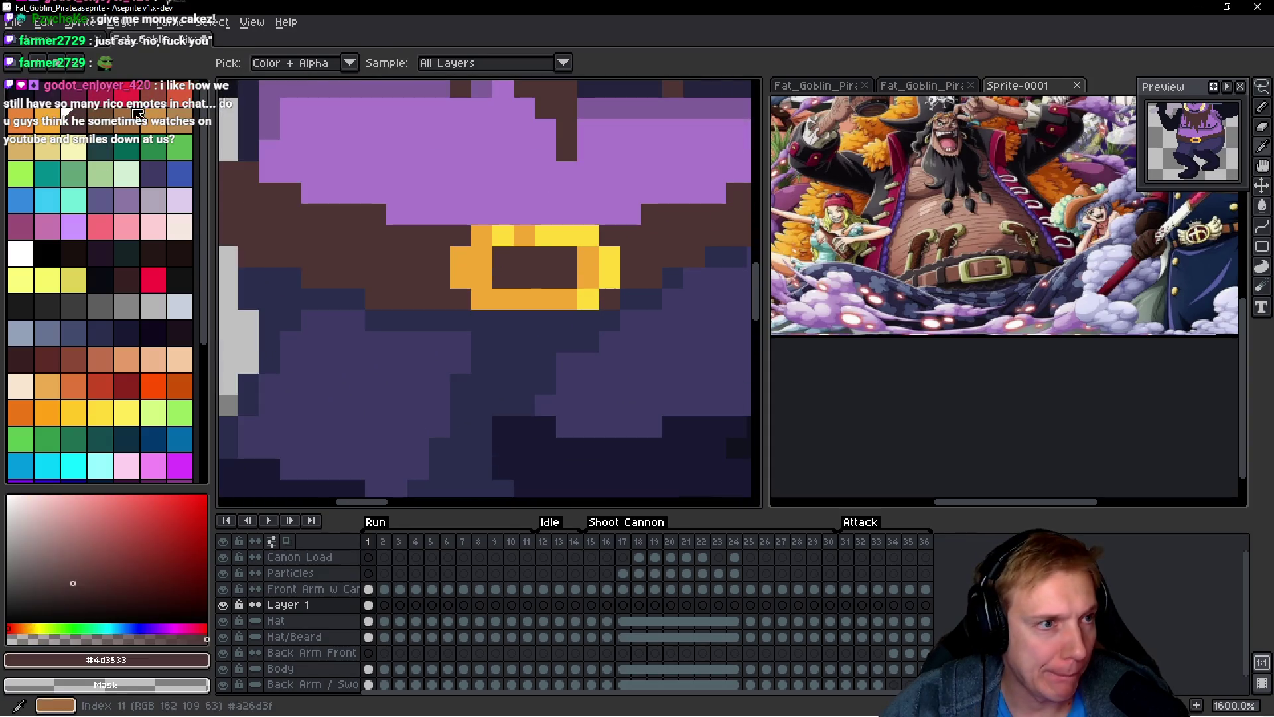
left_click(518, 284)
left_click(565, 257)
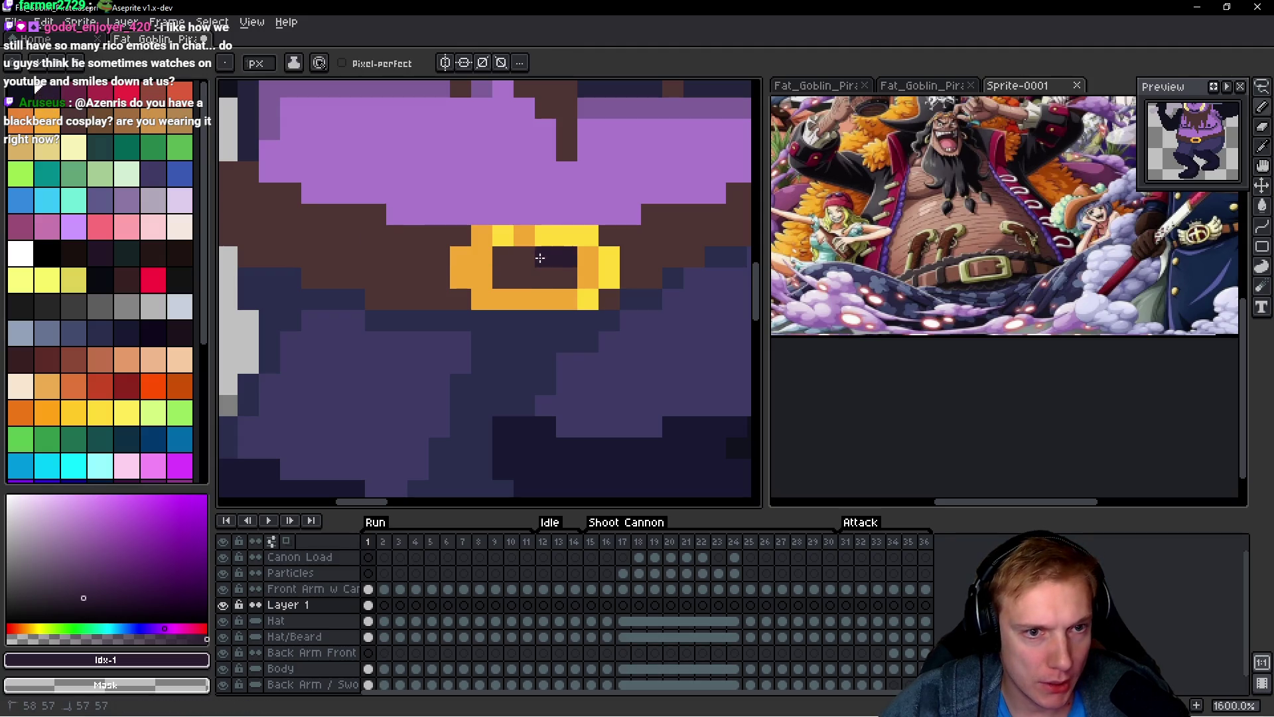
left_click_drag(546, 256, 503, 257)
left_click(565, 277)
scroll(522, 322, "down", 1)
scroll(522, 312, "up", 1)
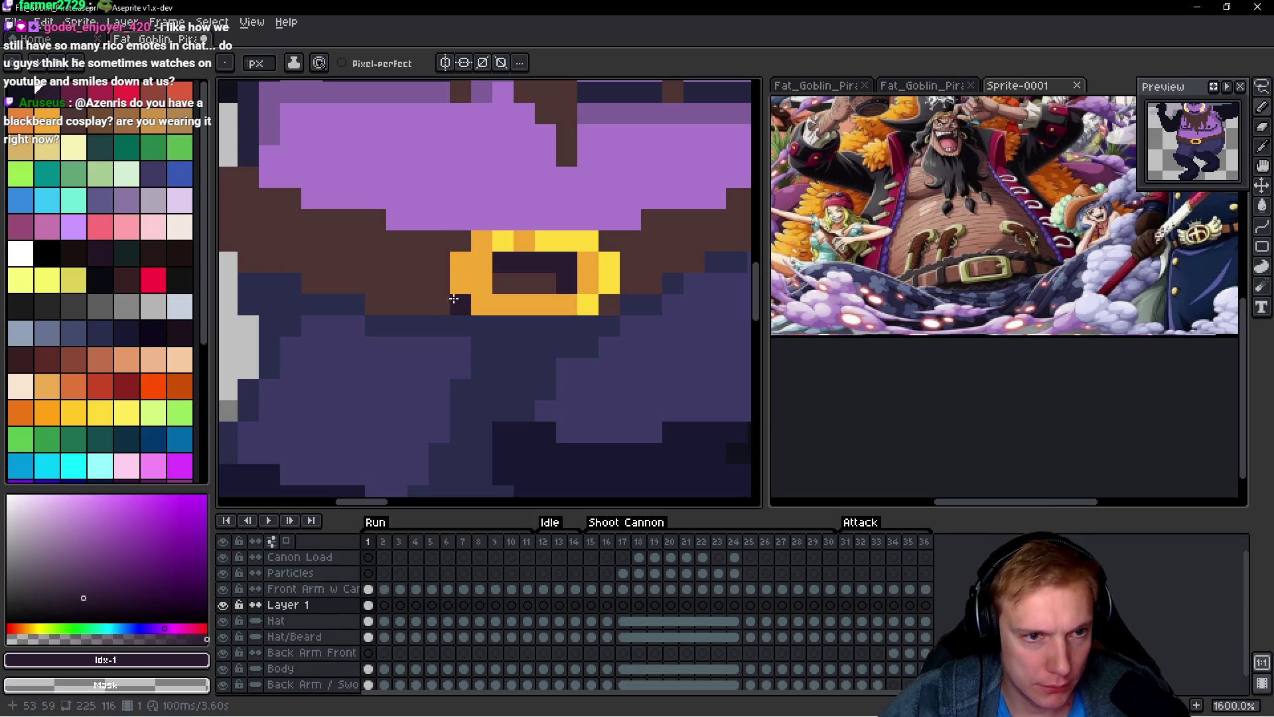
Step: Outline the buckle's left side and lower corners with dark pixels
left_click(454, 298)
left_click_drag(439, 262, 438, 282)
left_click(461, 239)
left_click(609, 303)
left_click(616, 339)
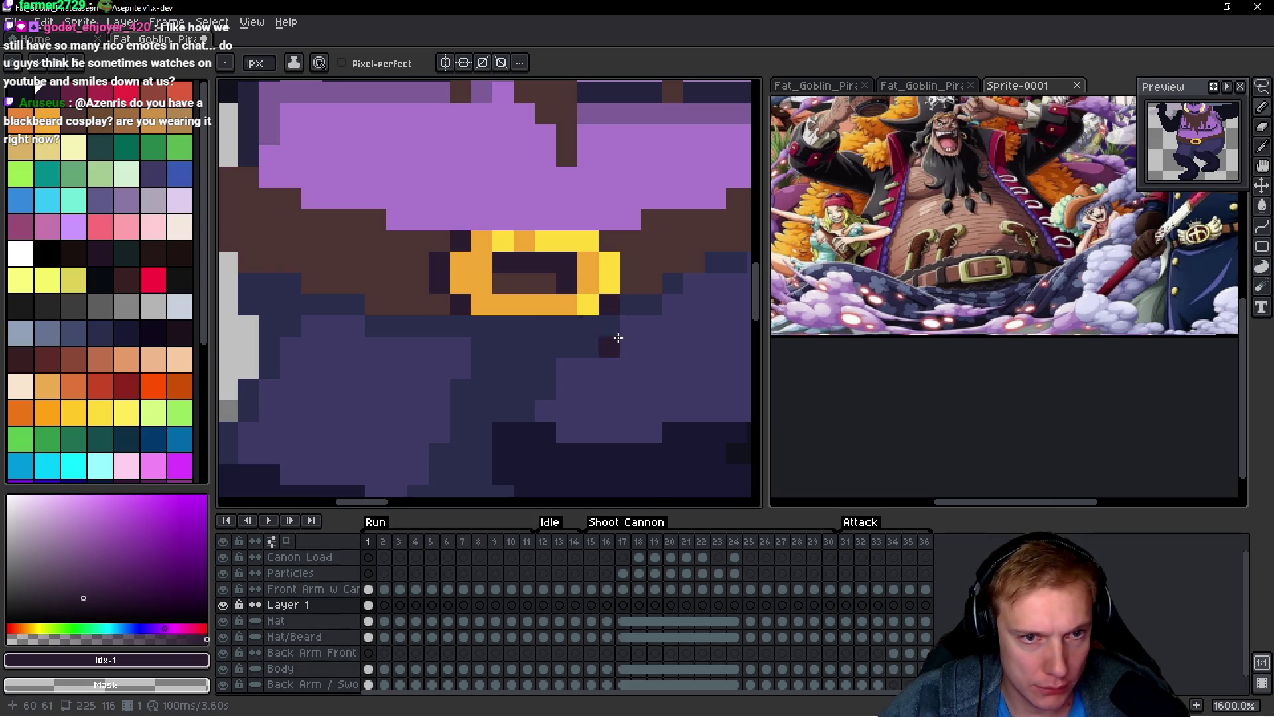
scroll(618, 338, "down", 3)
scroll(489, 302, "up", 2)
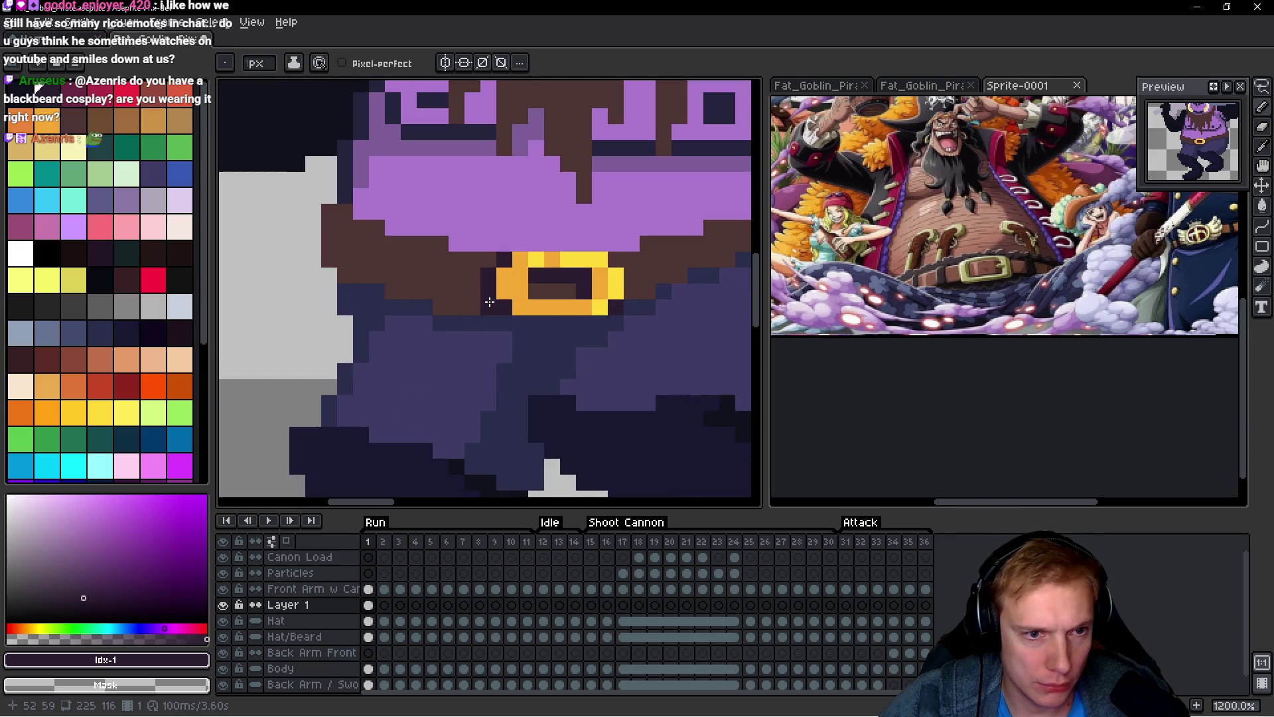
Step: Outline the belt's lower-left edge and its right end with dark pixels
left_click_drag(483, 305, 440, 307)
mouse_move(329, 245)
left_mouse_down()
mouse_move(329, 211)
mouse_move(329, 261)
mouse_move(346, 269)
mouse_move(345, 245)
left_mouse_up()
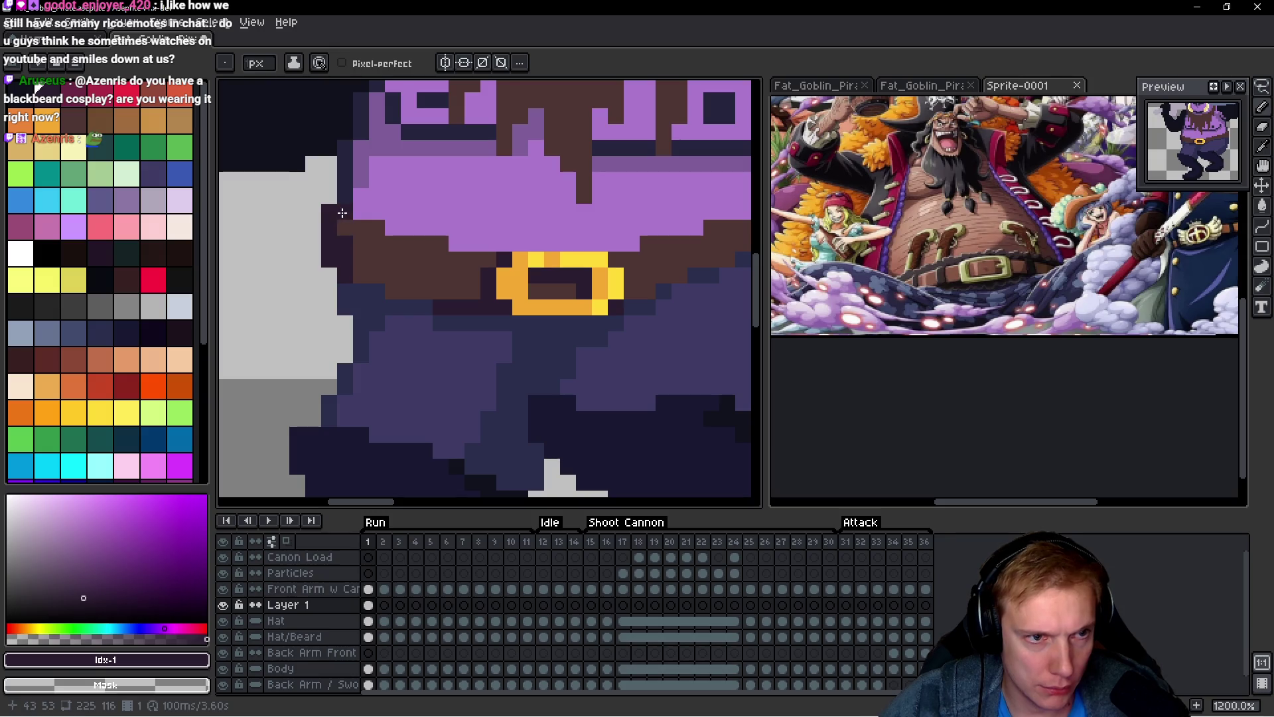
scroll(385, 286, "down", 3)
scroll(379, 273, "up", 2)
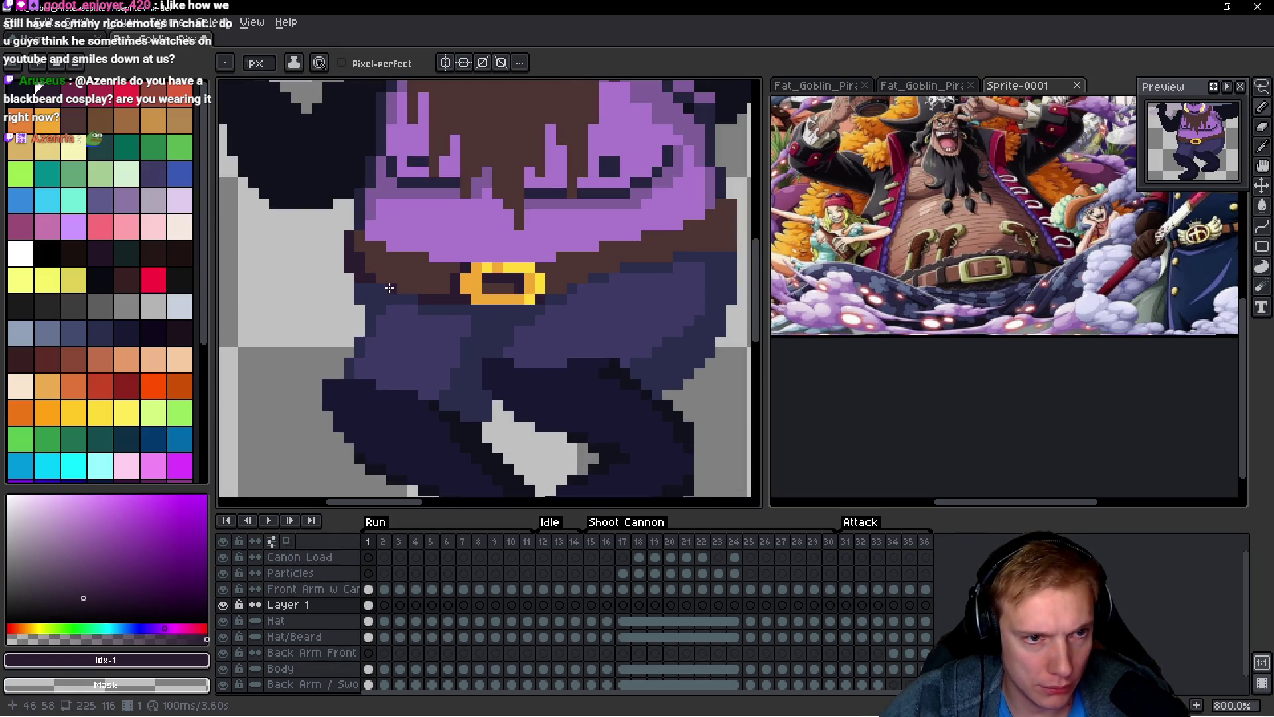
scroll(390, 287, "down", 3)
scroll(516, 270, "up", 5)
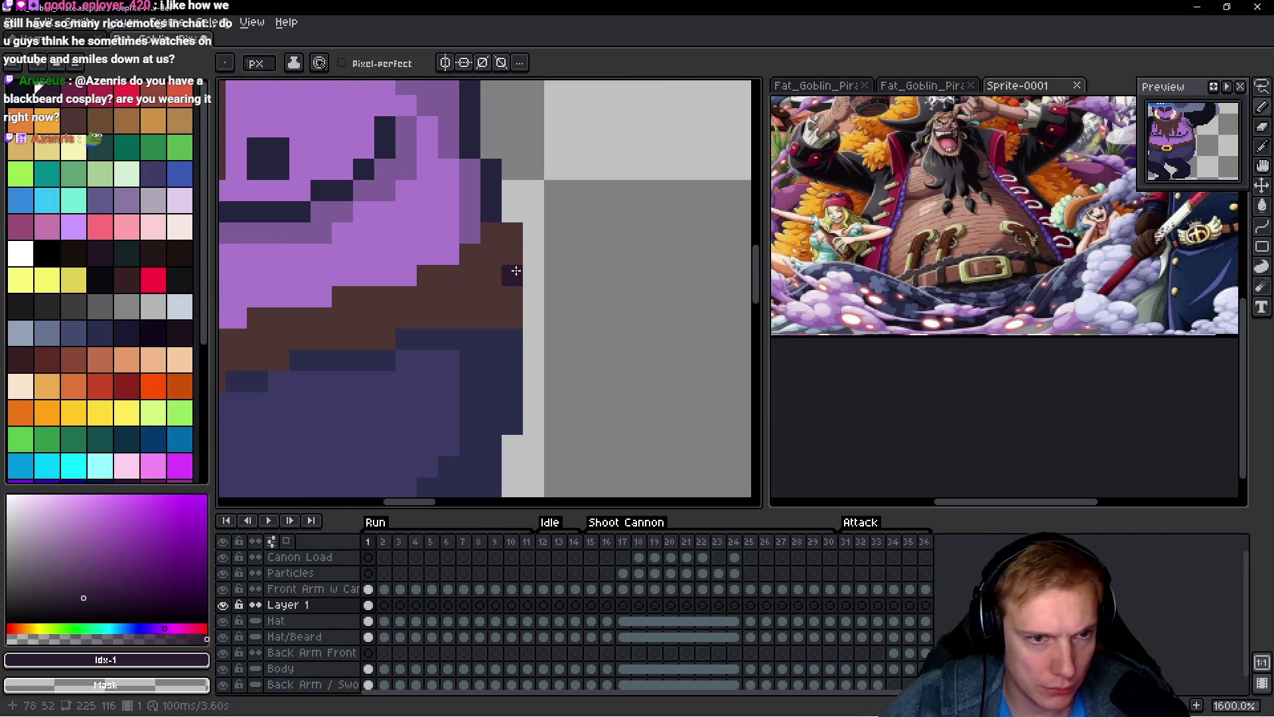
left_click_drag(510, 266, 507, 317)
left_click(491, 297)
left_click(491, 317)
Step: Using dark plum, draw an outline column at the belt's right end, fixing a misplaced pixel
left_click(506, 336, "alt")
left_click(500, 306, "alt")
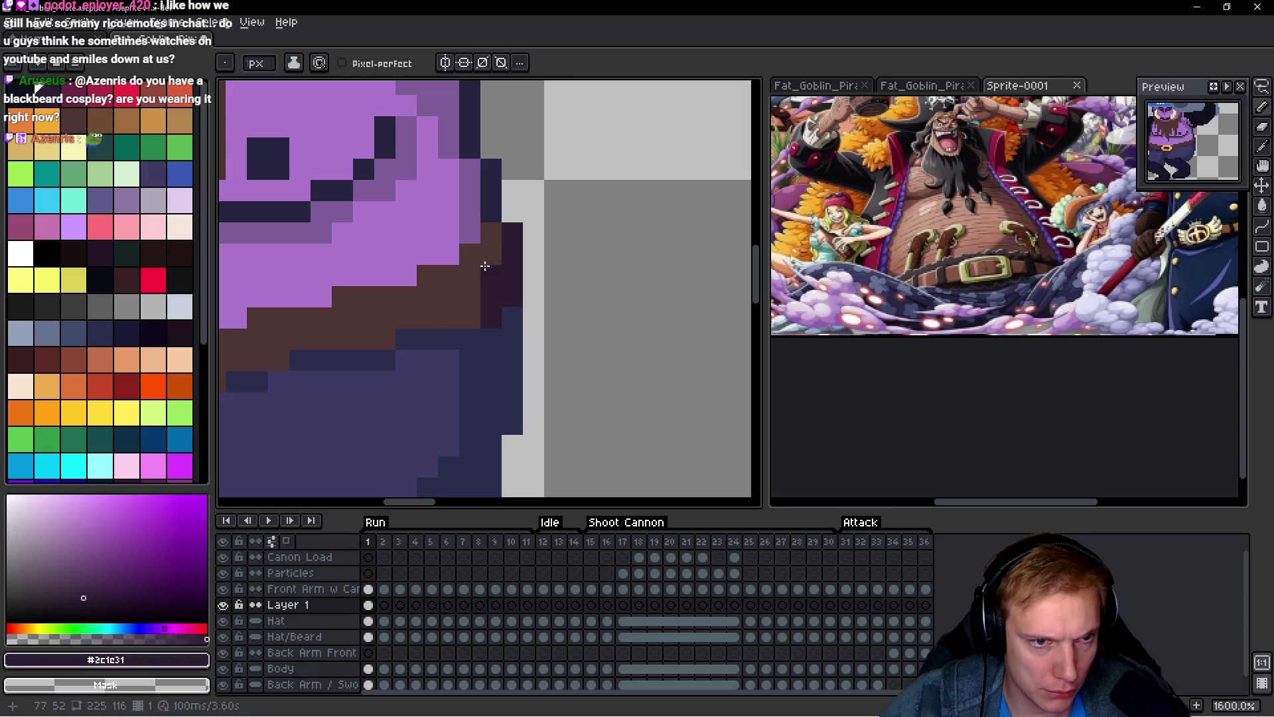
left_click_drag(491, 232, 491, 278)
left_click(470, 317)
left_click(432, 313)
key("ctrl+z")
left_click(384, 339)
left_click(364, 337)
left_click_drag(470, 276, 470, 255)
Step: Add dark outline pixels under and along the belt's edge, undoing a stray pixel
scroll(621, 360, "down", 8)
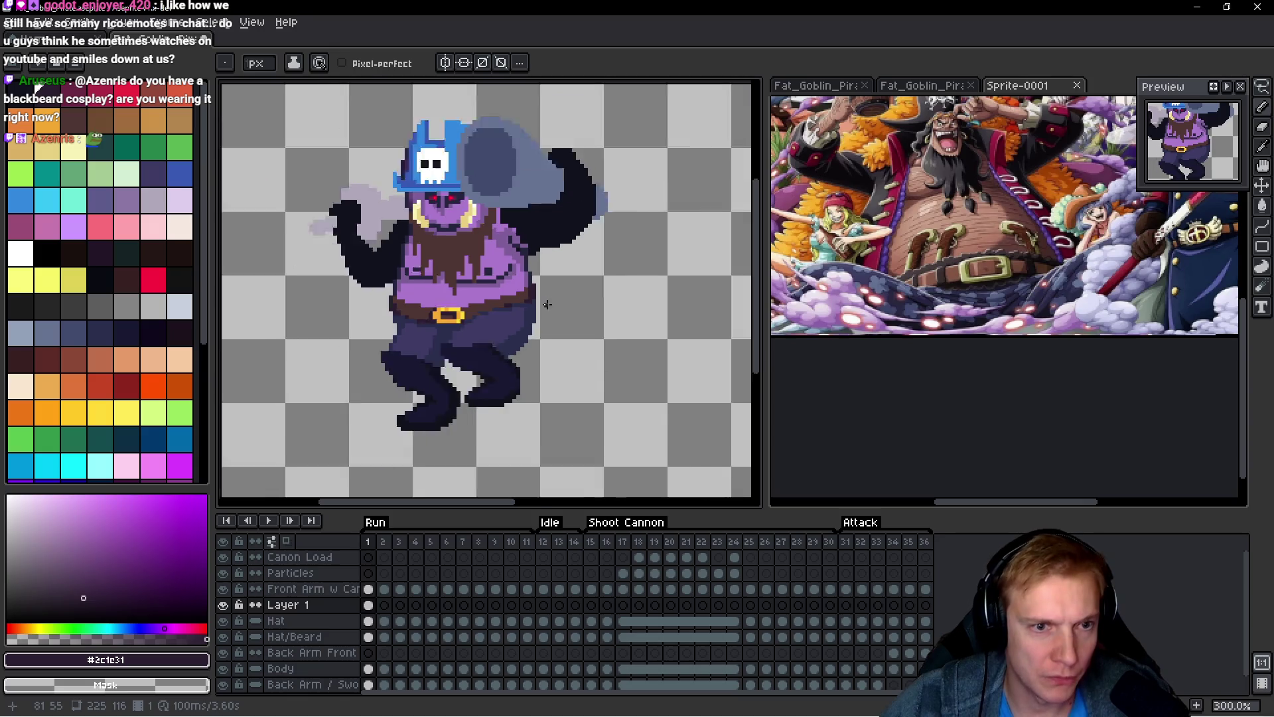
scroll(614, 331, "up", 8)
left_click(496, 336)
left_click(518, 336)
left_click(539, 316)
key("ctrl+z")
left_click(557, 314)
left_click(618, 295)
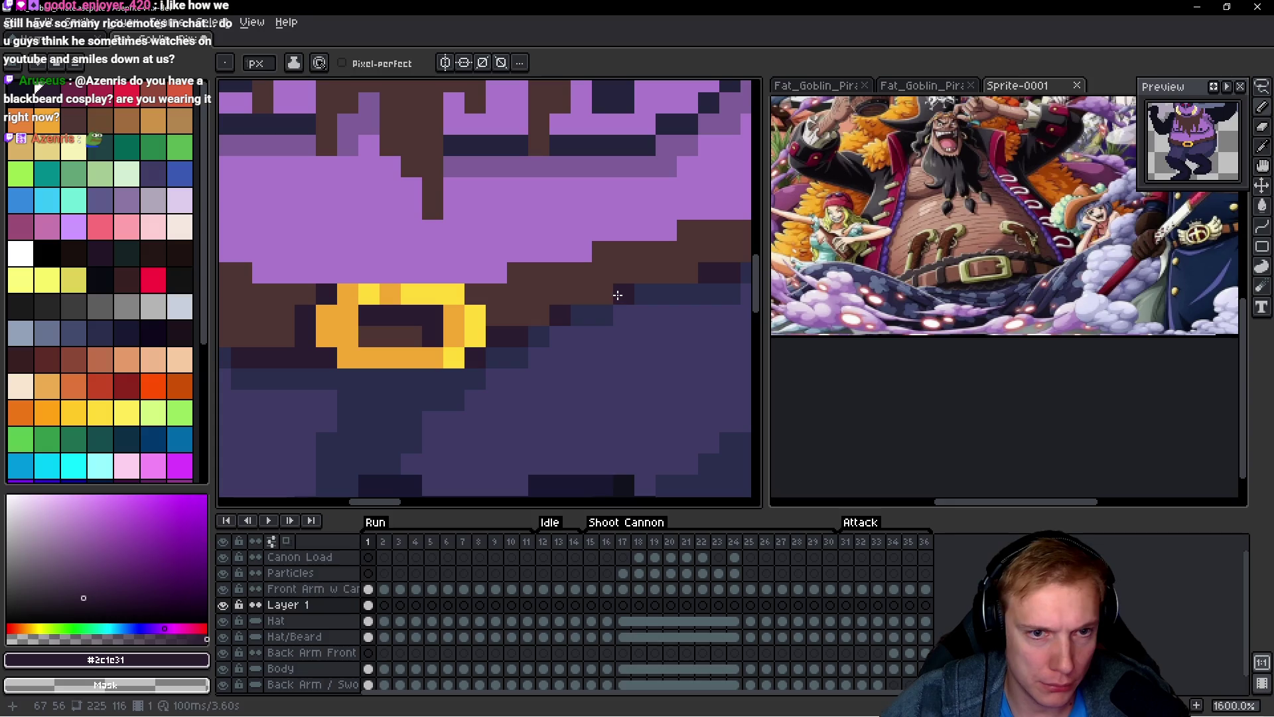
scroll(613, 295, "down", 6)
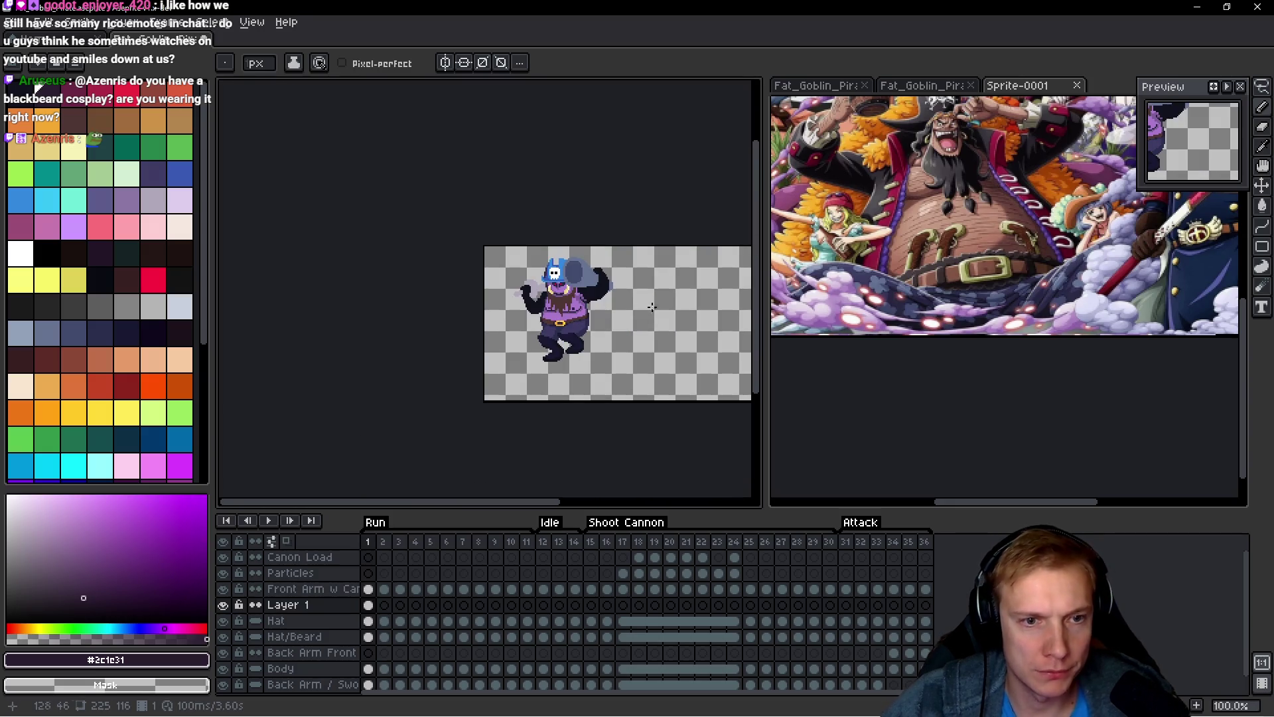
scroll(601, 320, "up", 3)
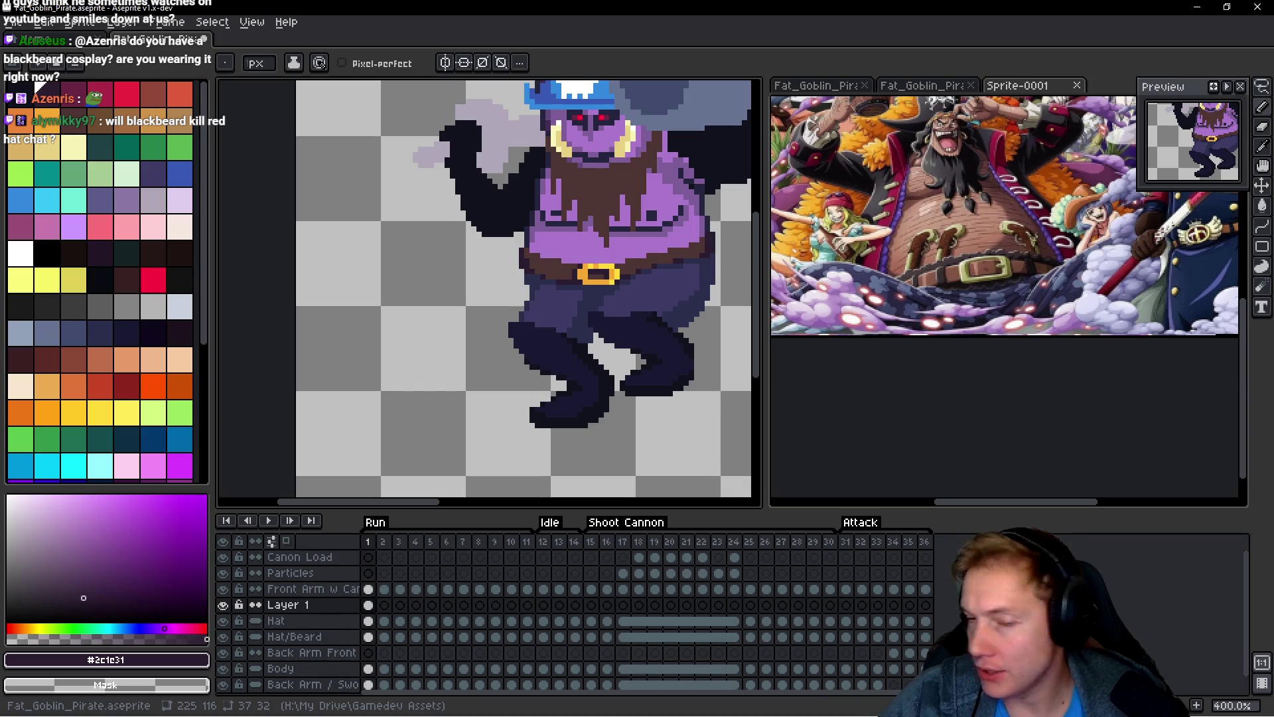
Step: Sample the pants' purple and navy shades and darken the pants' left edge
scroll(657, 303, "down", 2)
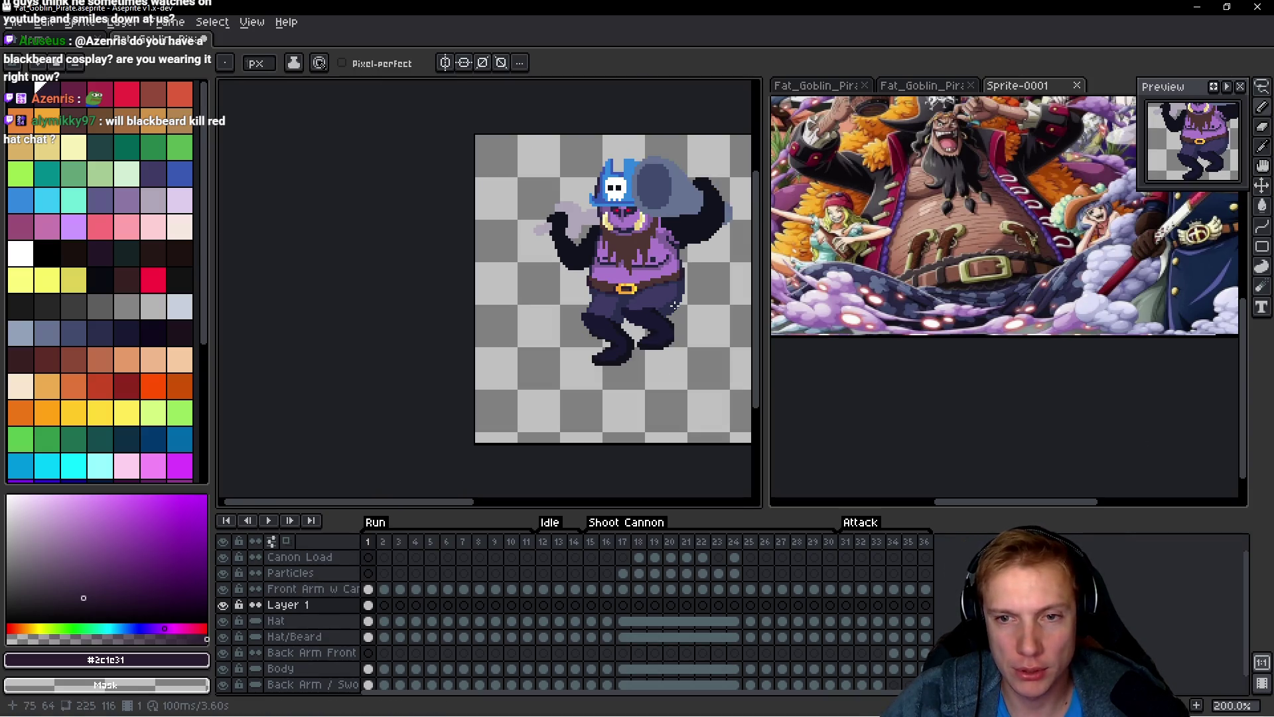
scroll(672, 307, "up", 3)
scroll(667, 311, "down", 1)
scroll(588, 318, "up", 1)
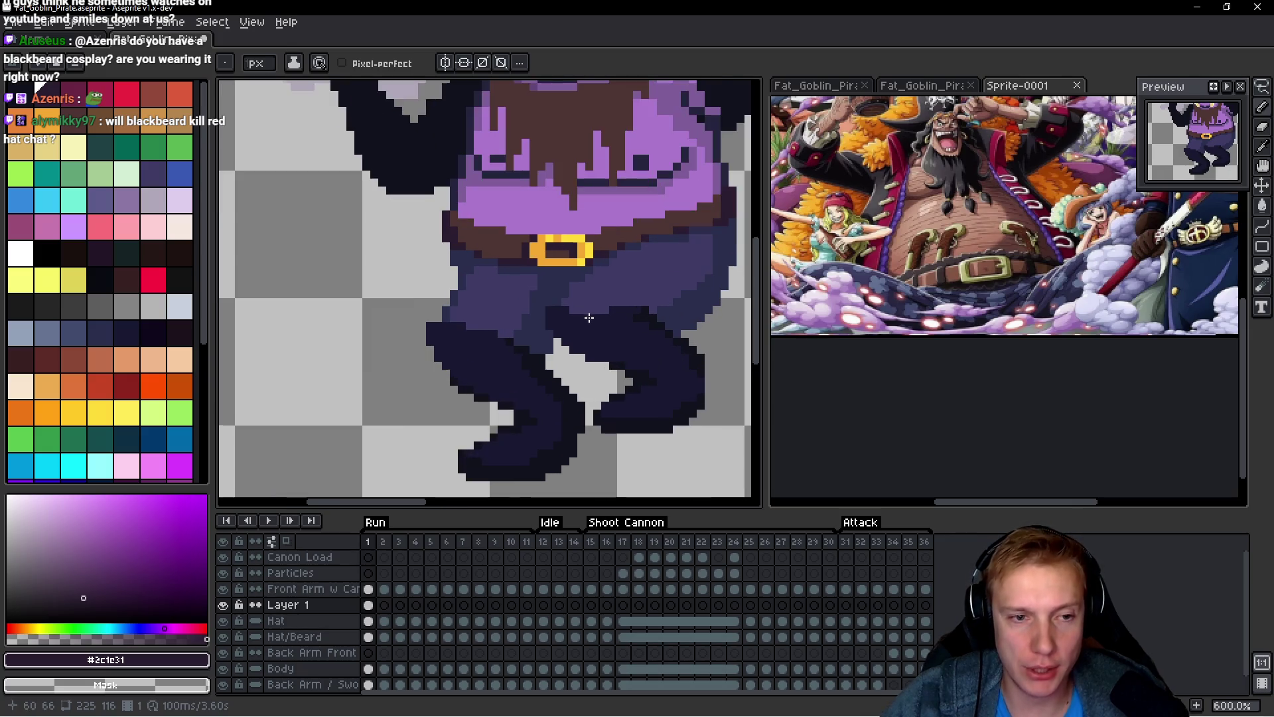
left_click(507, 287, "alt")
scroll(508, 286, "down", 2)
scroll(497, 277, "up", 3)
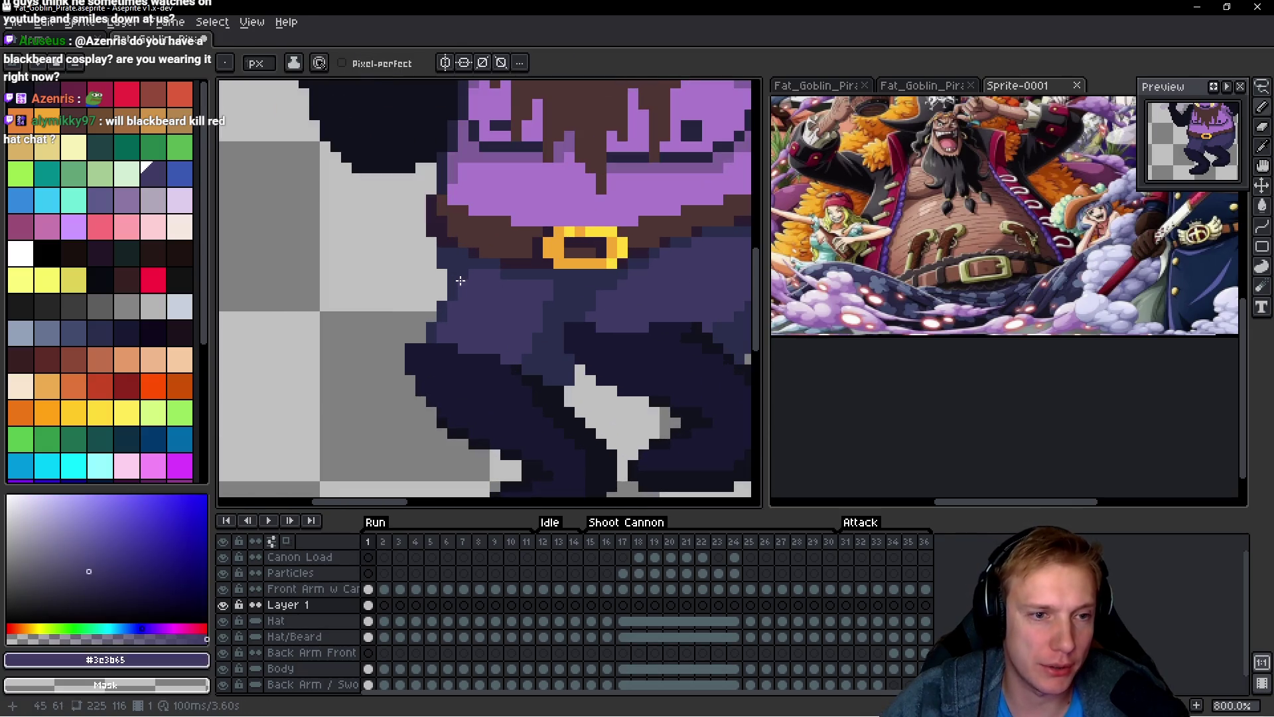
left_click(444, 283, "alt")
left_click_drag(442, 278, 431, 296)
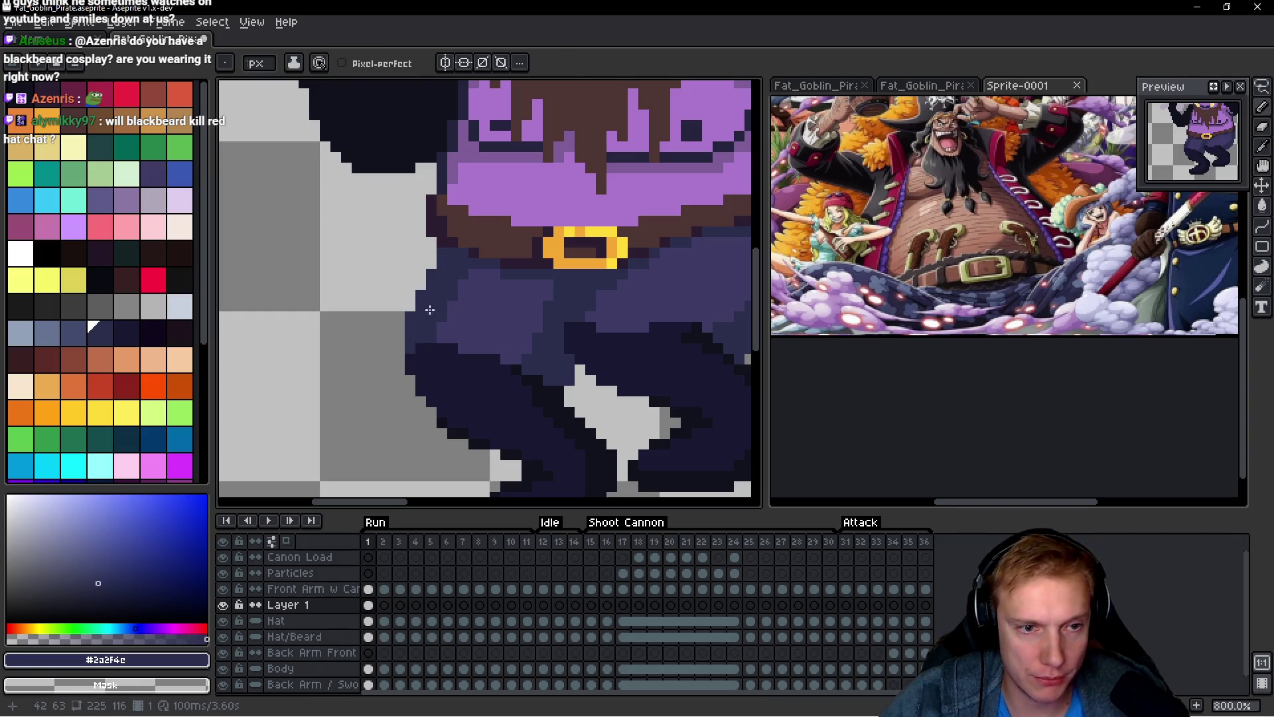
Step: With dark navy, extend the pant stroke upward and paint a shading column on the legs
scroll(415, 338, "down", 4)
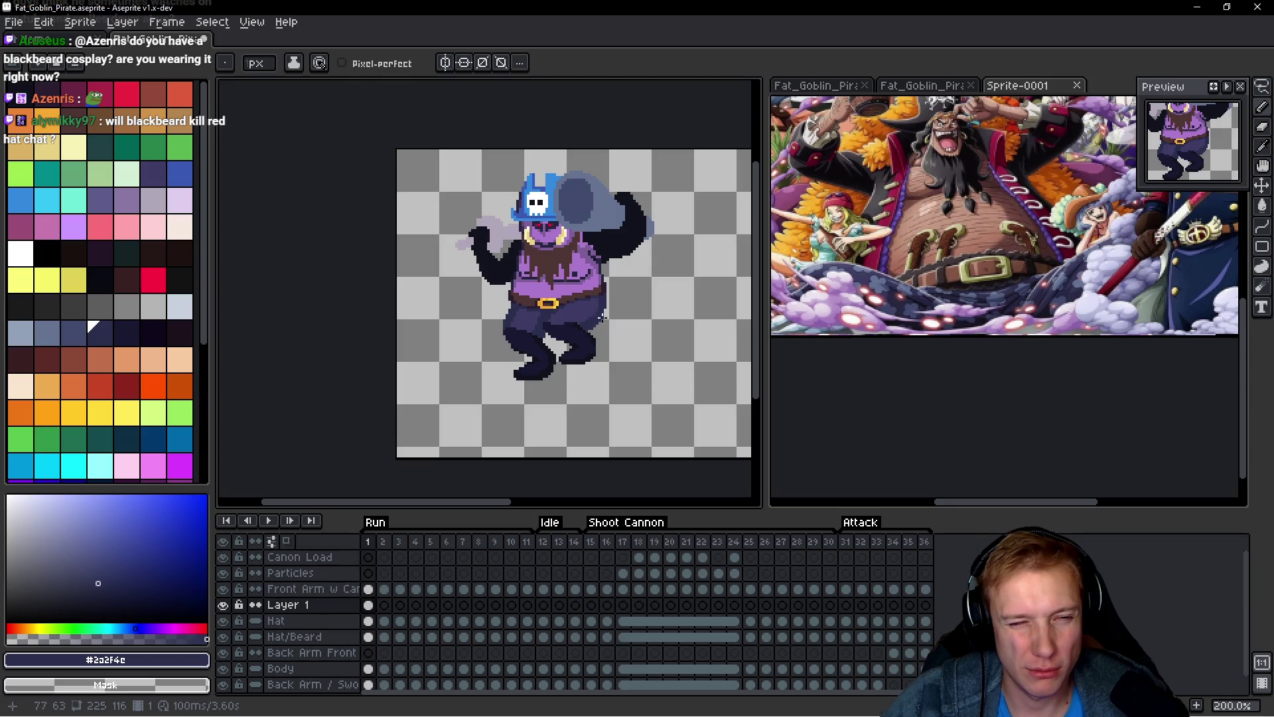
scroll(610, 318, "up", 4)
scroll(591, 266, "down", 2)
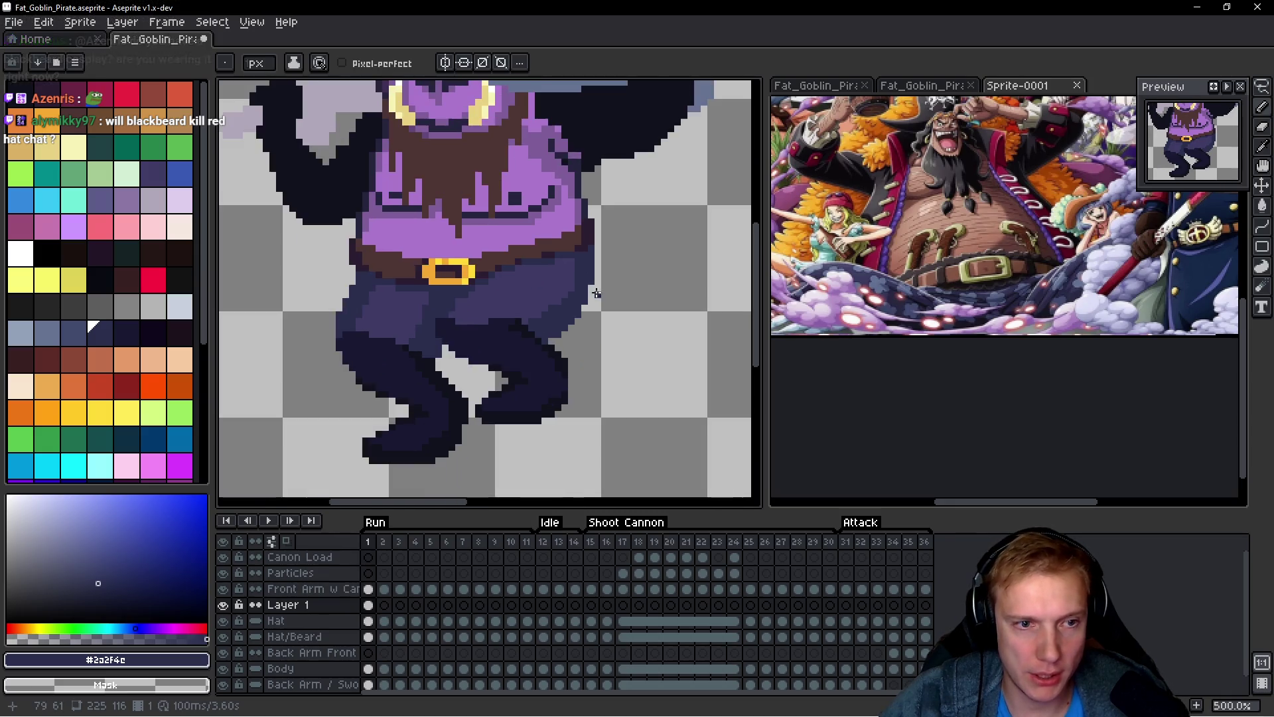
scroll(497, 293, "up", 4)
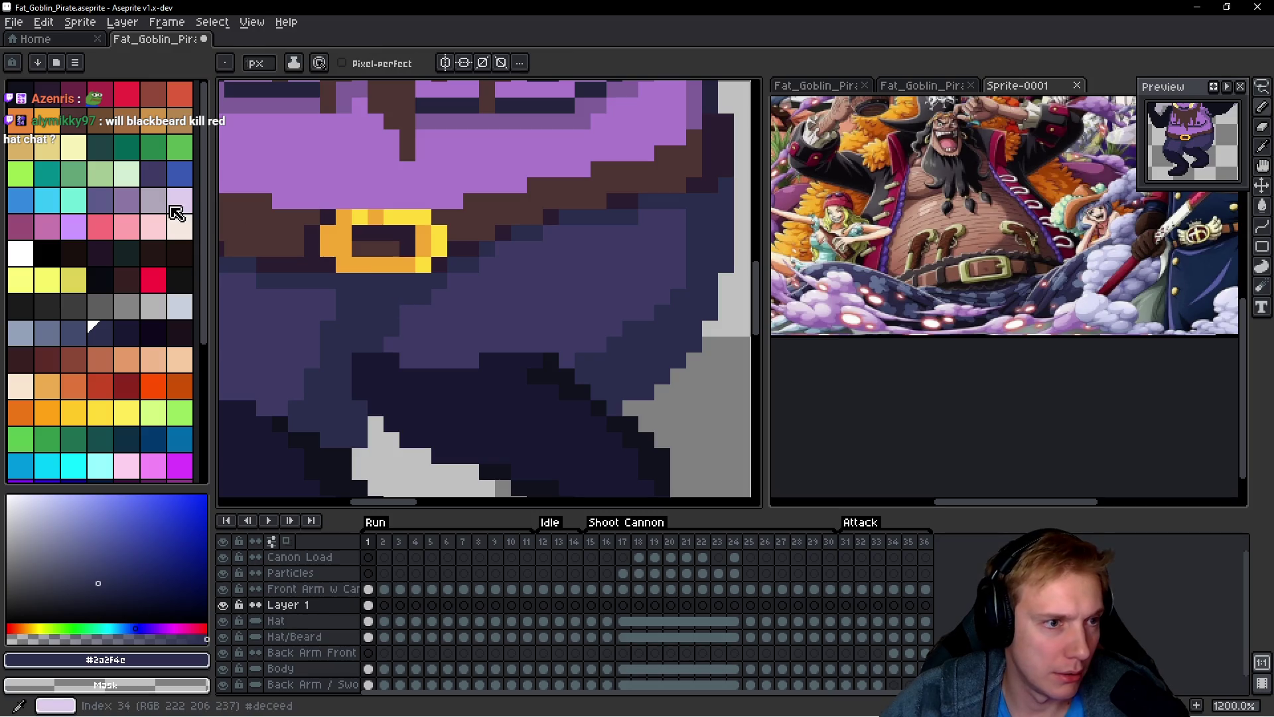
left_click(127, 333)
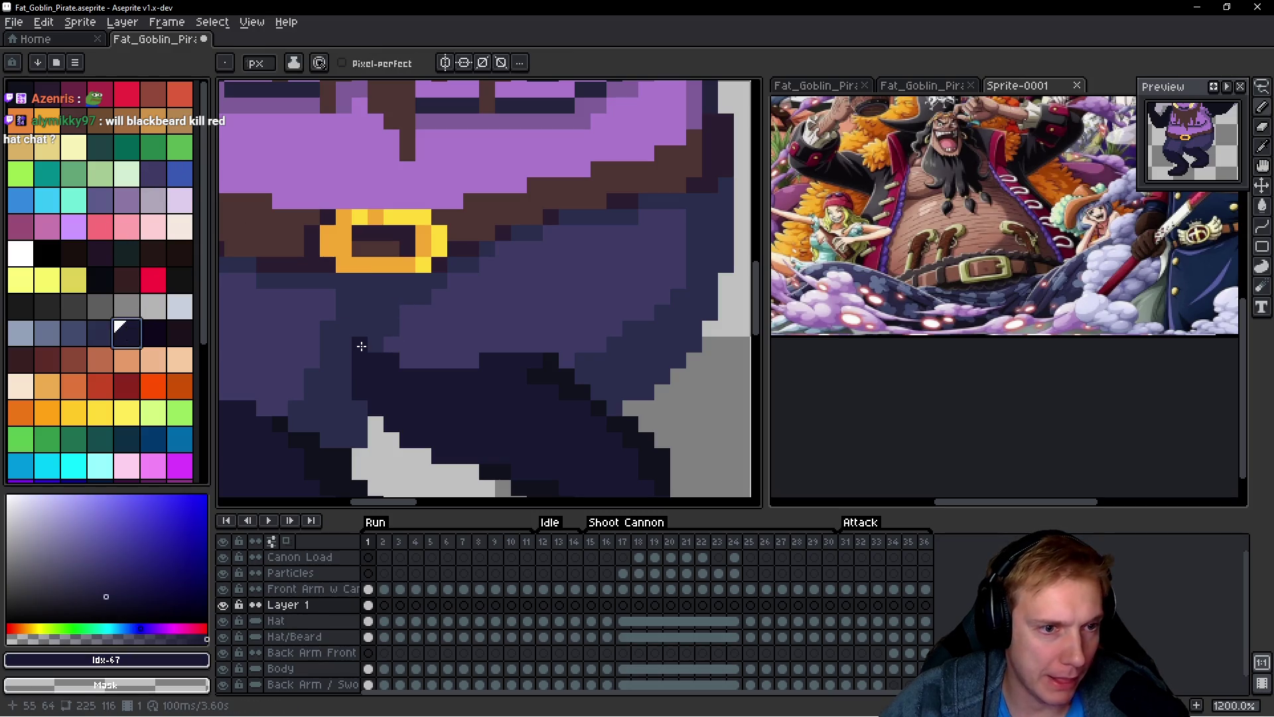
left_click(266, 289, "alt")
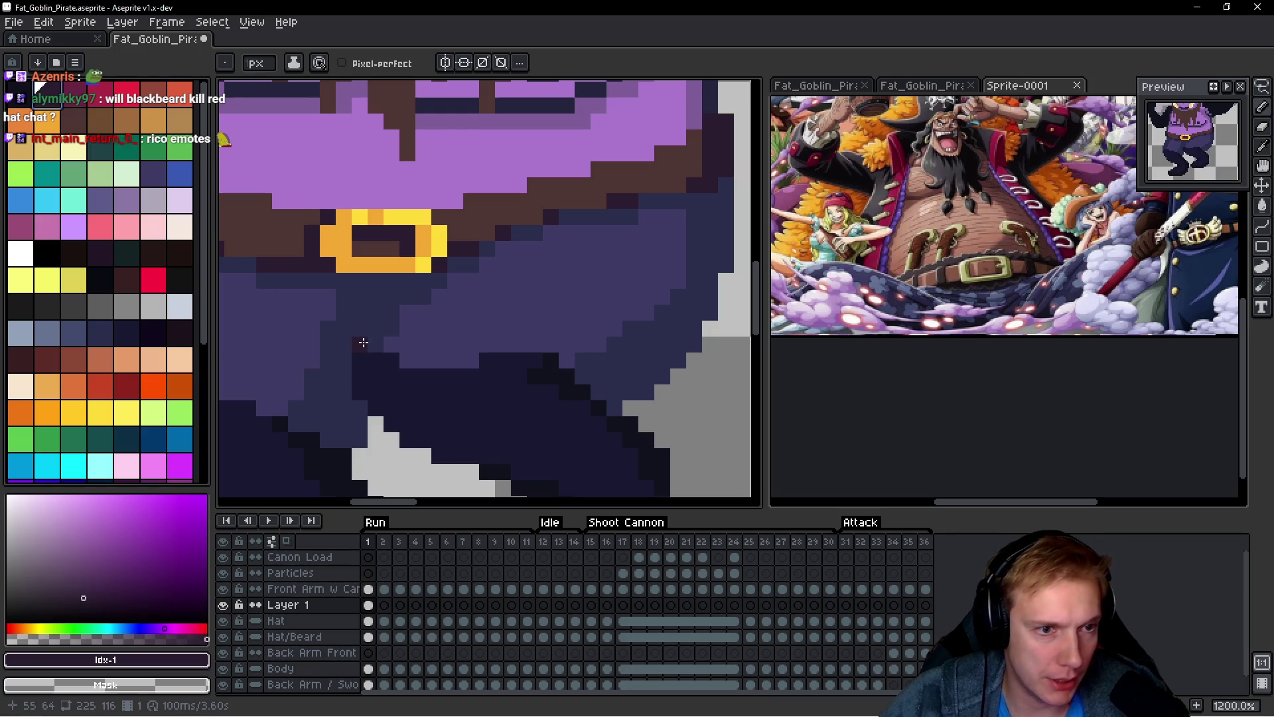
left_click_drag(361, 342, 364, 328)
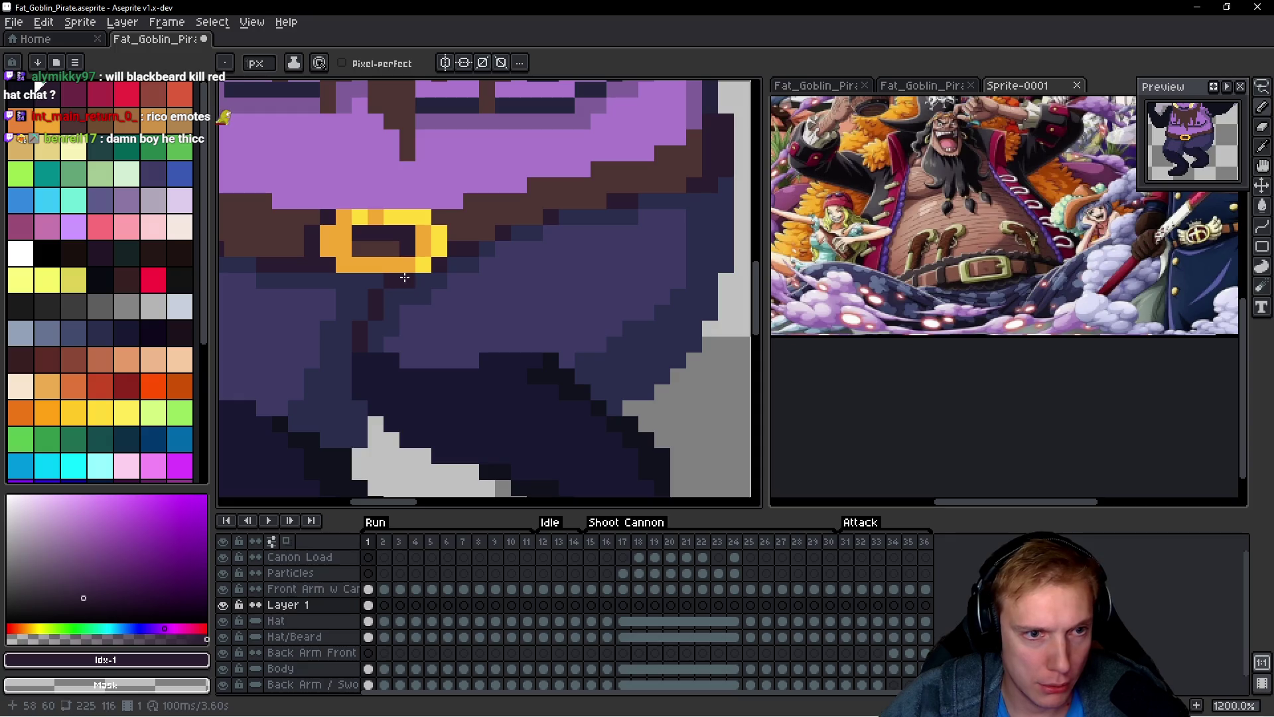
scroll(518, 283, "down", 7)
scroll(617, 298, "up", 10)
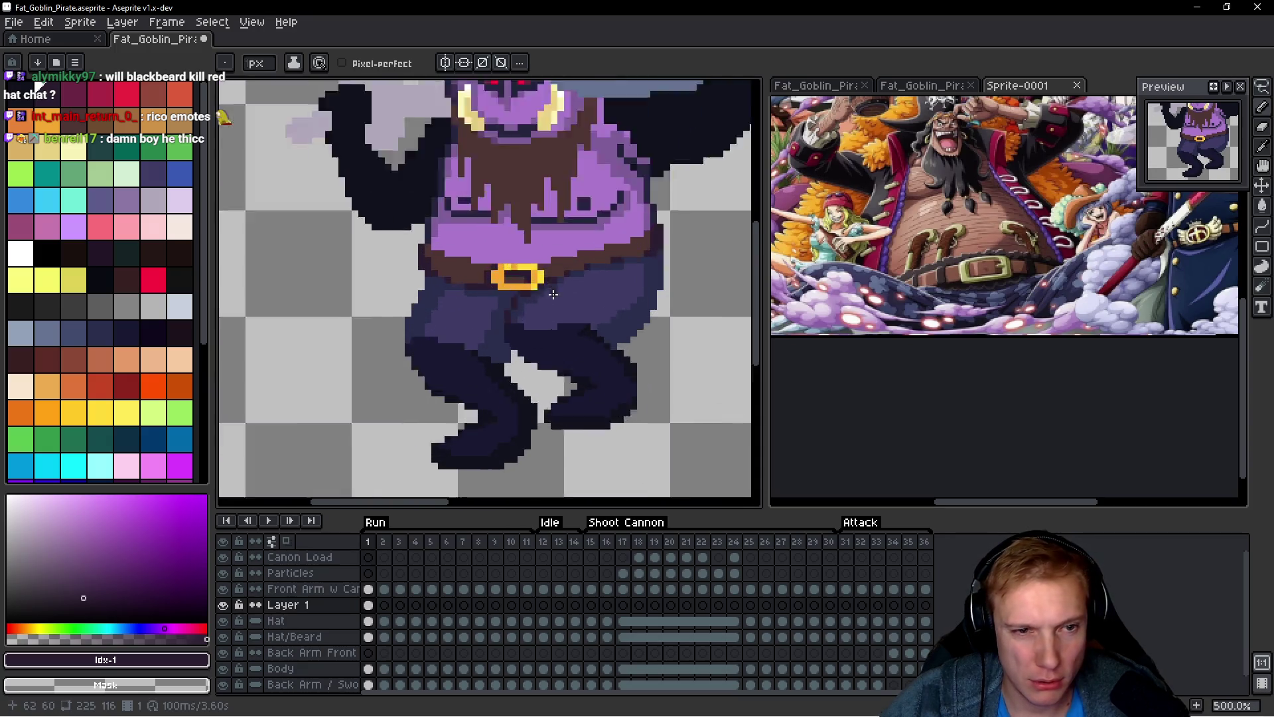
mouse_move(482, 406)
left_mouse_down()
mouse_move(484, 327)
mouse_move(518, 413)
mouse_move(484, 456)
mouse_move(492, 430)
mouse_move(444, 460)
left_mouse_up()
Step: Paint purple pixels, then dark pixels, along the leg's left edge
scroll(619, 389, "down", 7)
scroll(619, 390, "down", 5)
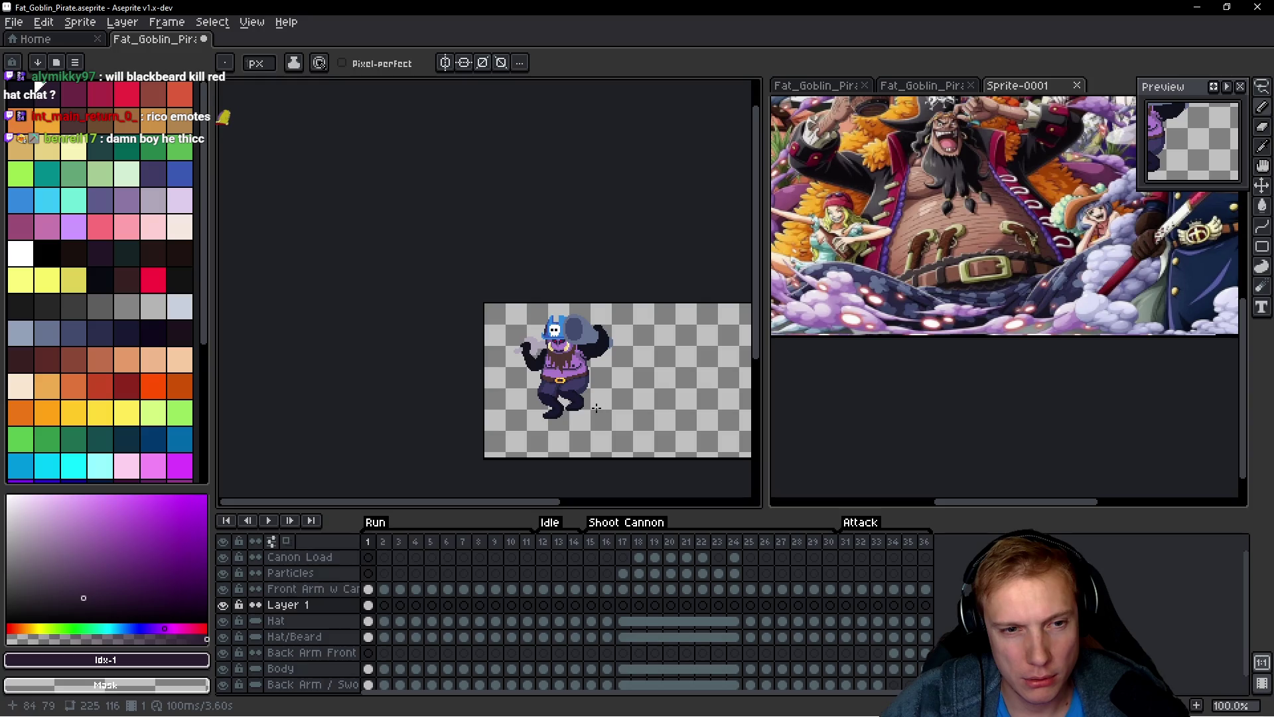
scroll(587, 400, "up", 6)
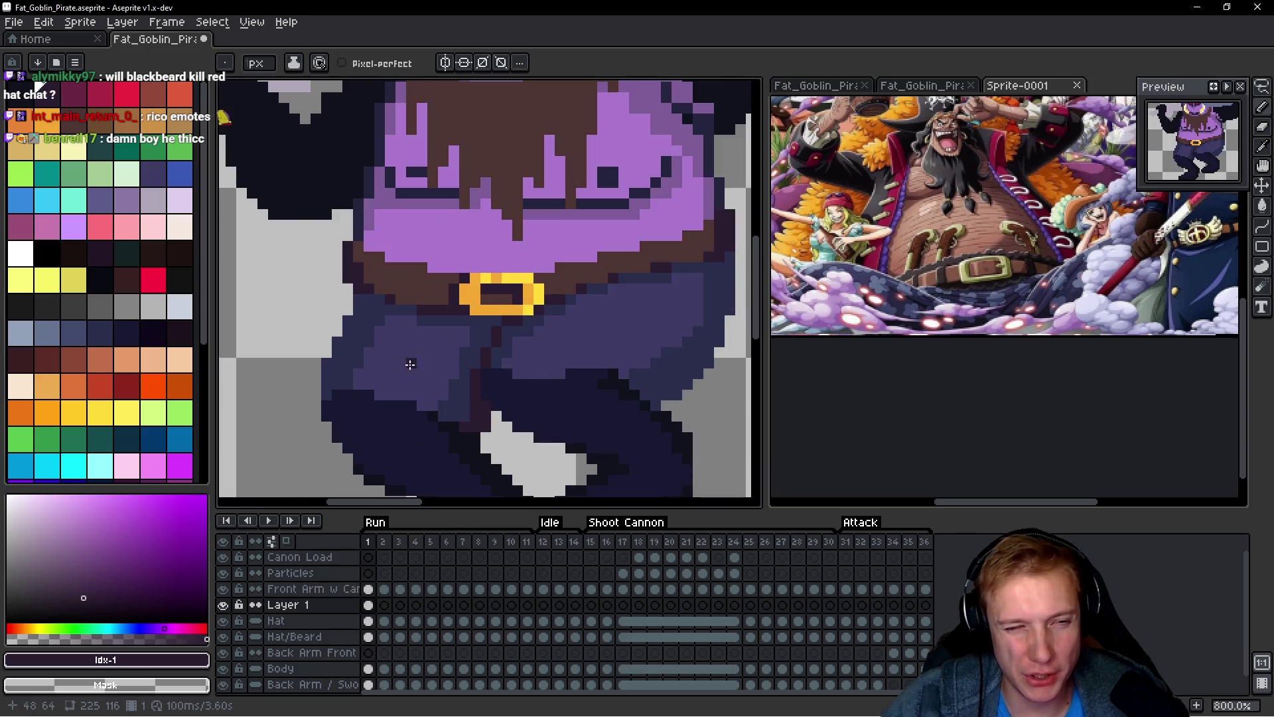
scroll(405, 352, "up", 2)
left_click(337, 304, "alt")
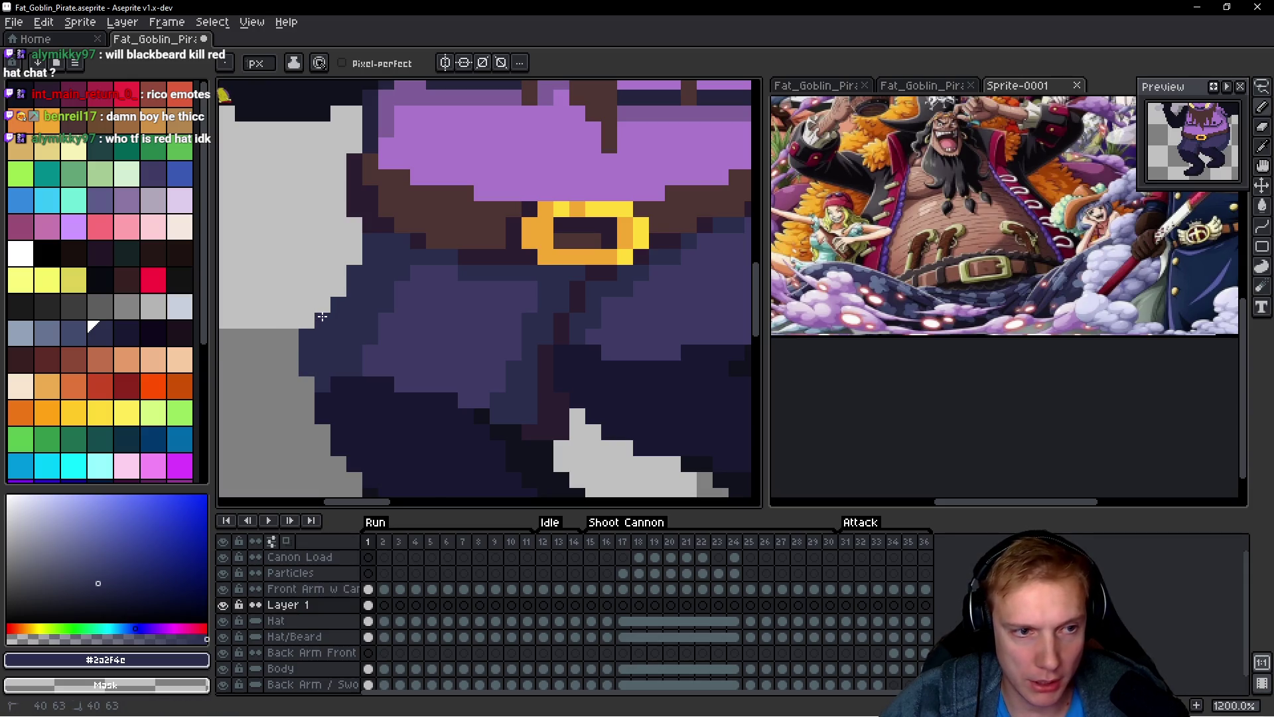
scroll(403, 307, "down", 5)
scroll(404, 306, "up", 4)
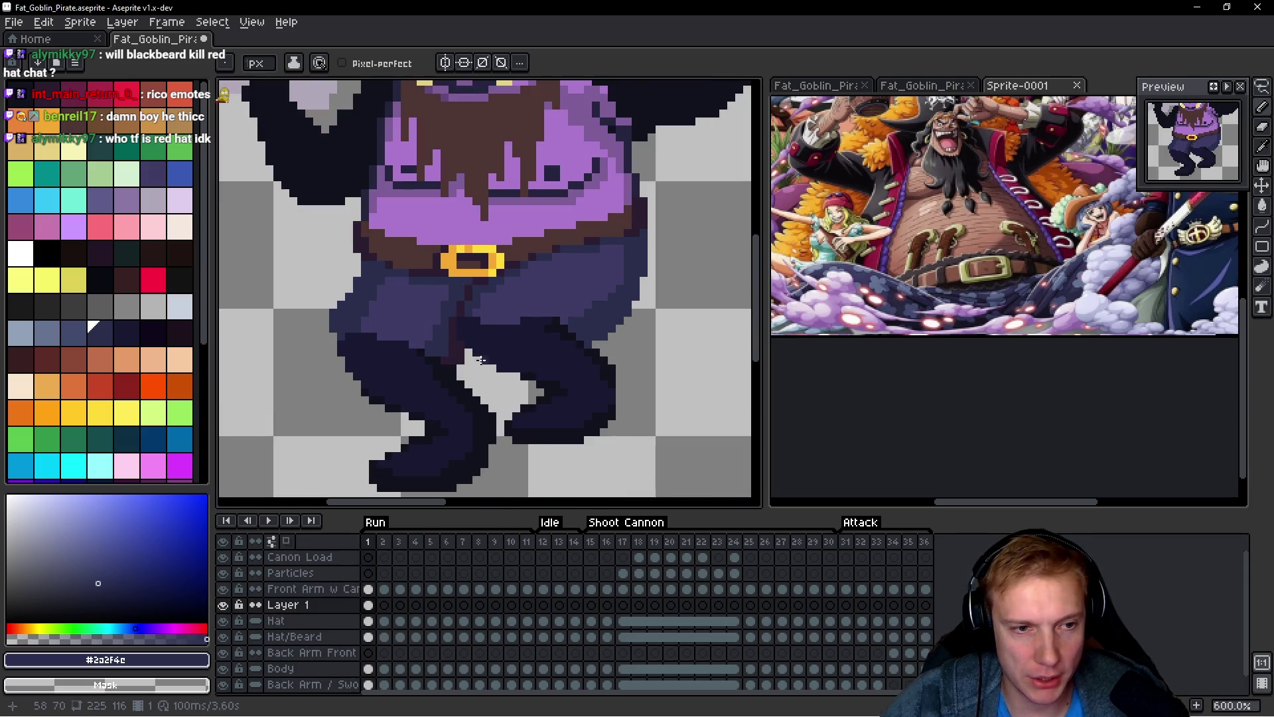
scroll(316, 357, "down", 5)
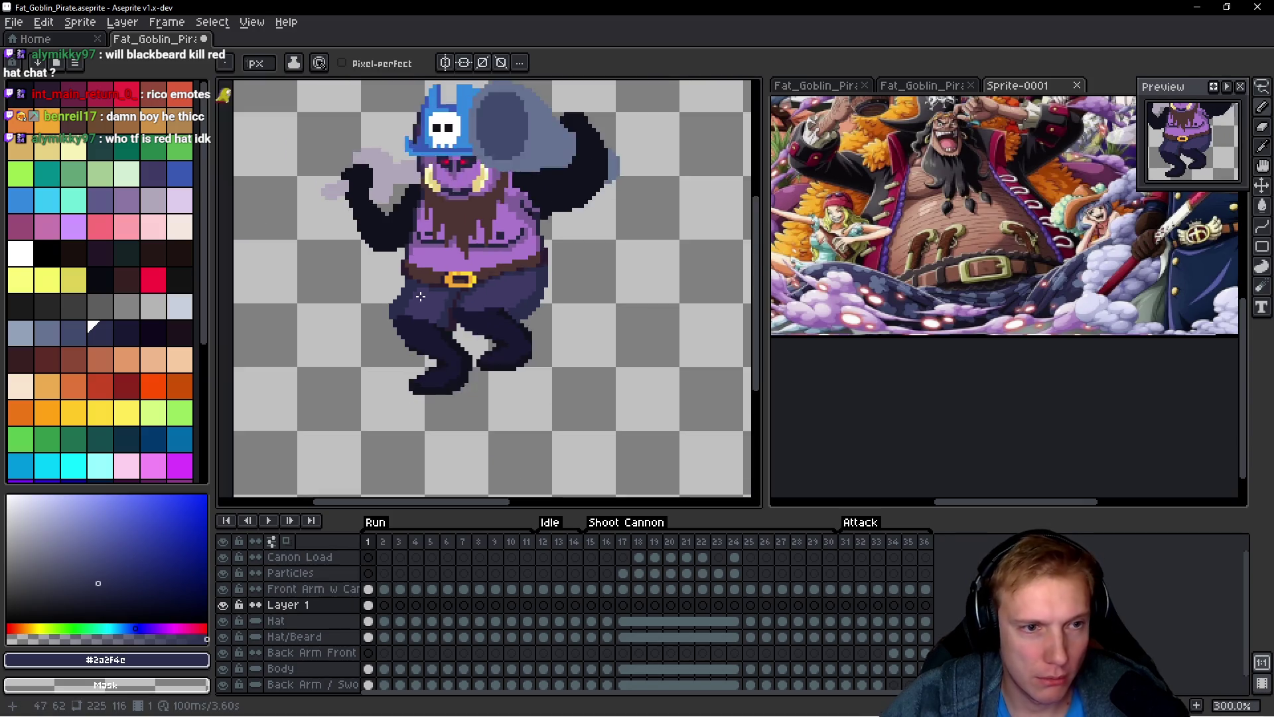
scroll(398, 285, "up", 3)
scroll(388, 312, "down", 3)
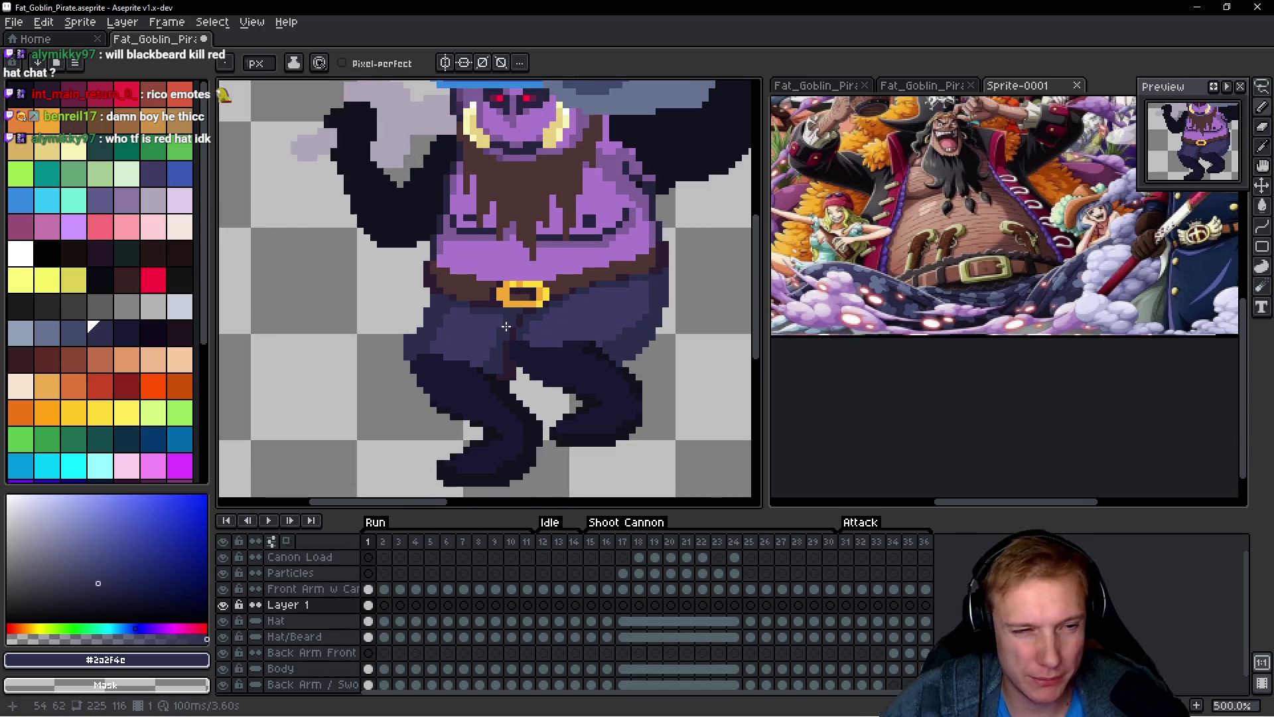
scroll(582, 335, "up", 3)
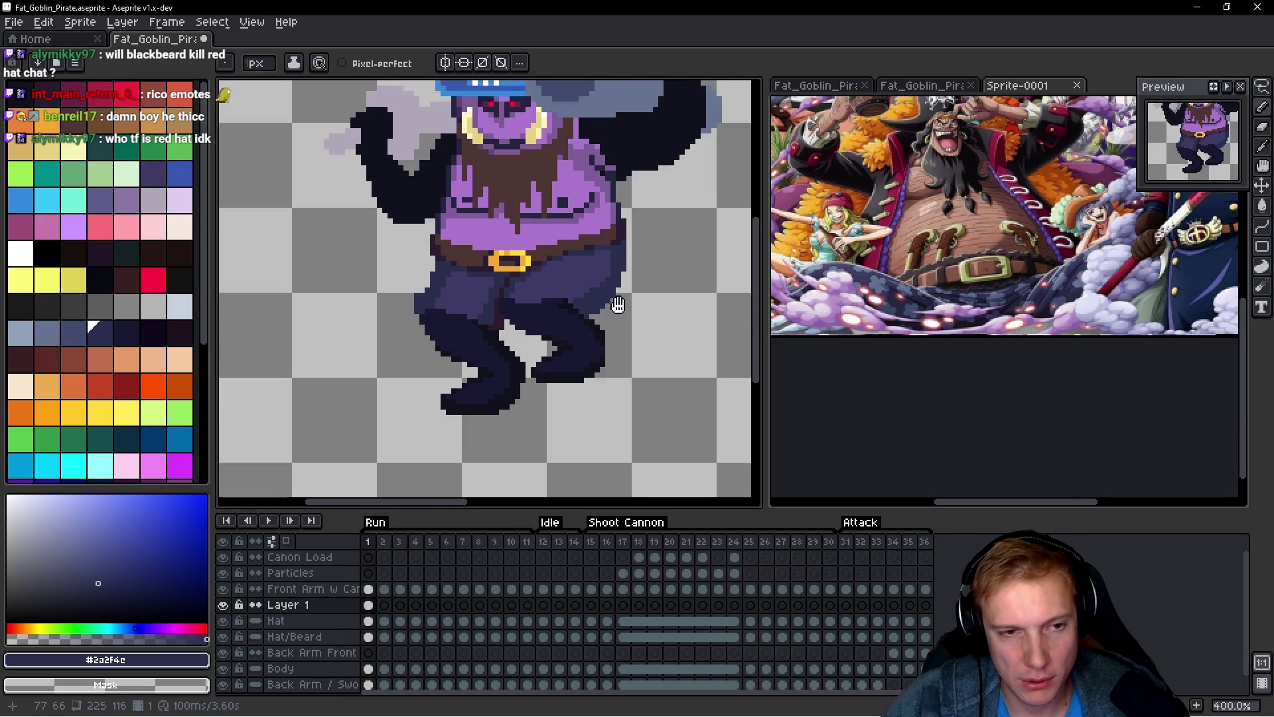
scroll(591, 301, "down", 4)
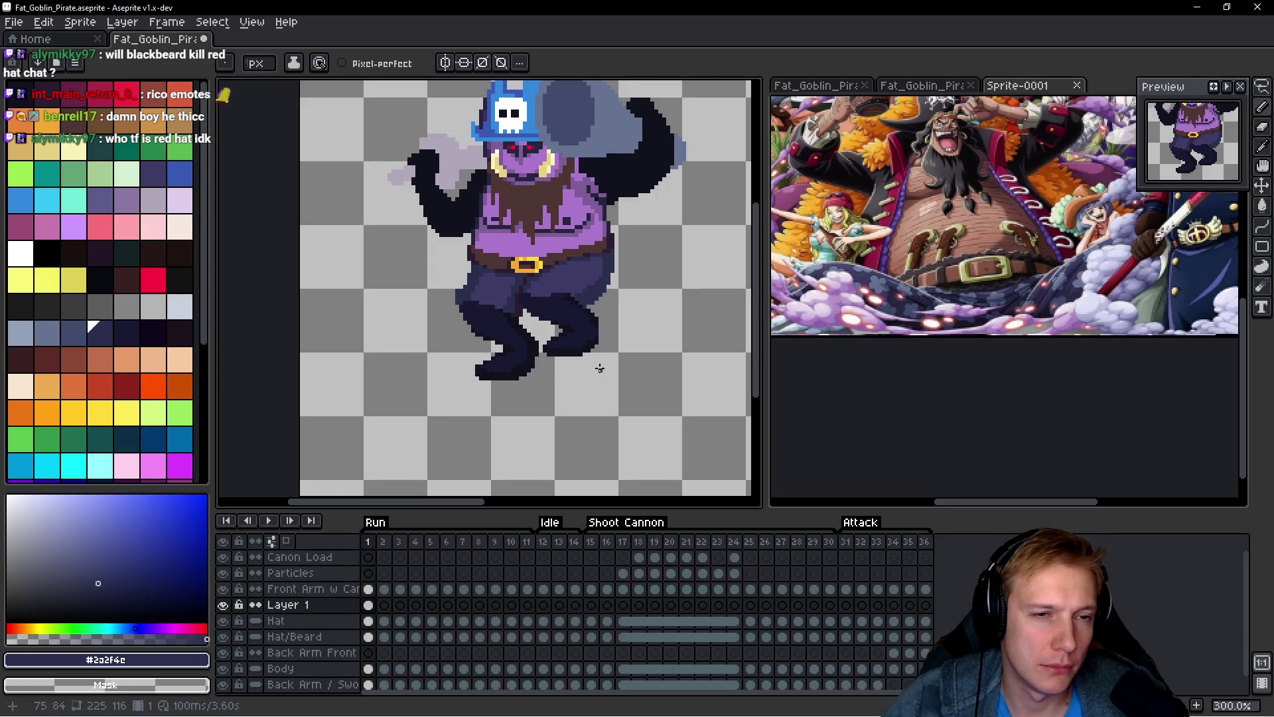
scroll(543, 358, "down", 1)
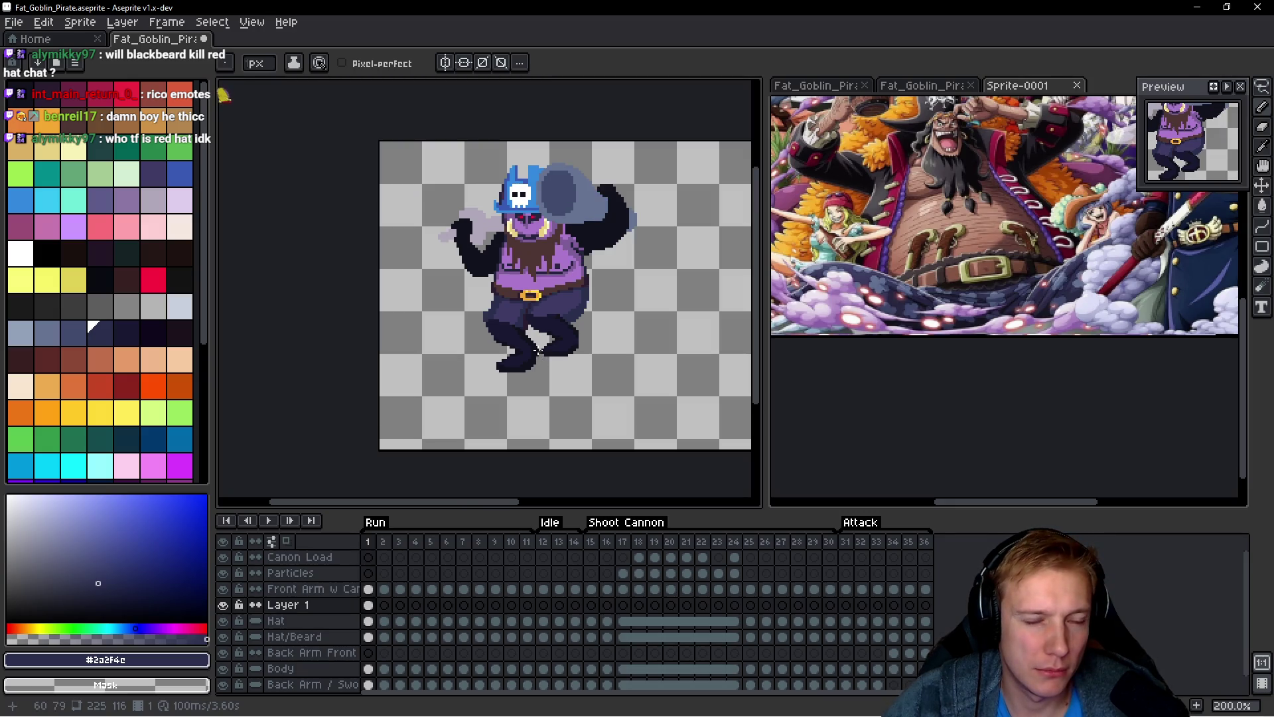
scroll(537, 349, "up", 4)
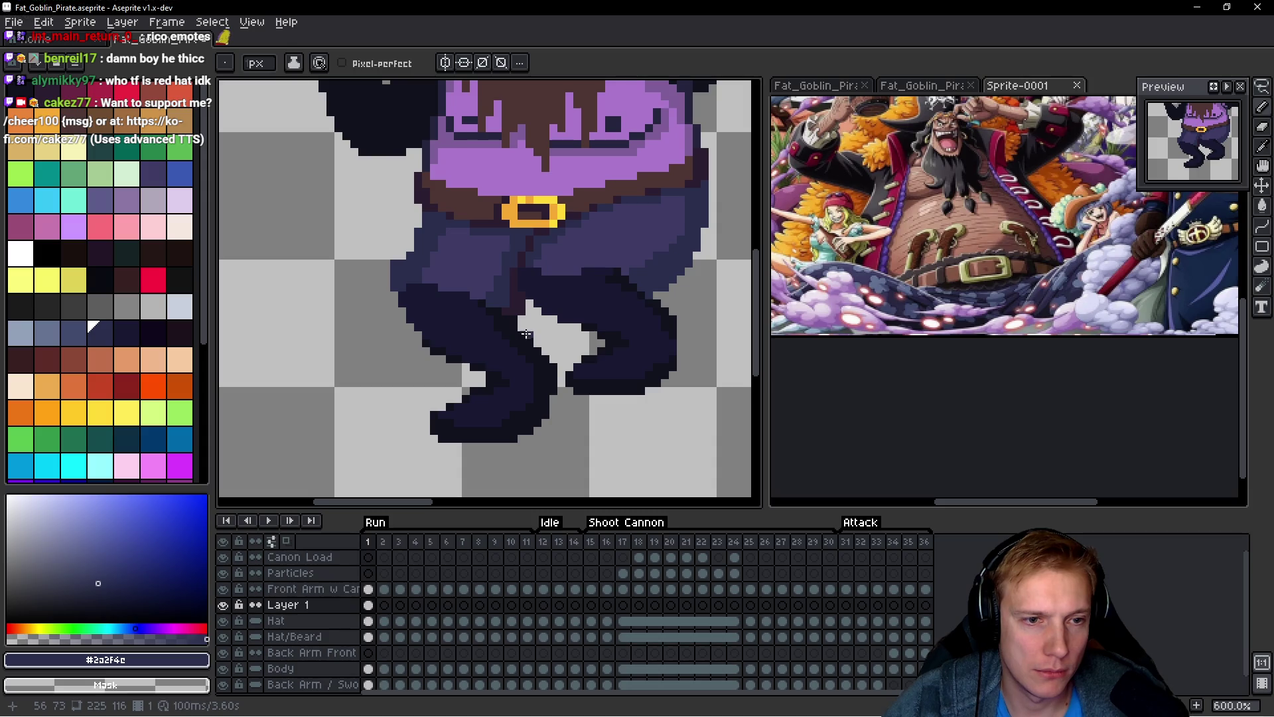
scroll(526, 333, "up", 1)
left_click(402, 245, "alt")
mouse_move(368, 255)
left_mouse_down()
mouse_move(347, 299)
mouse_move(371, 315)
mouse_move(378, 351)
mouse_move(461, 303)
mouse_move(533, 331)
mouse_move(544, 323)
mouse_move(499, 292)
mouse_move(395, 257)
mouse_move(355, 310)
mouse_move(402, 282)
mouse_move(459, 281)
left_mouse_up()
left_click(371, 232, "alt")
Step: Paint lighter #3c3b65 strokes down and diagonally across the front pant leg
key("3")
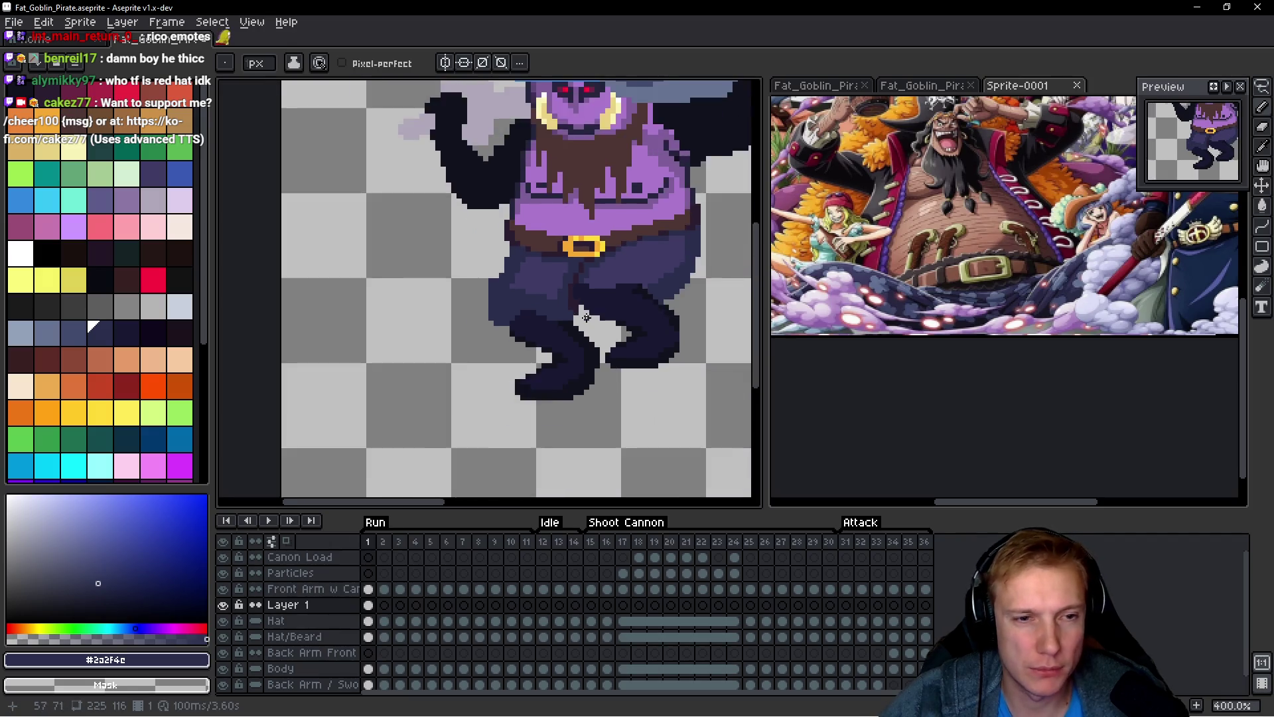
scroll(599, 318, "up", 6)
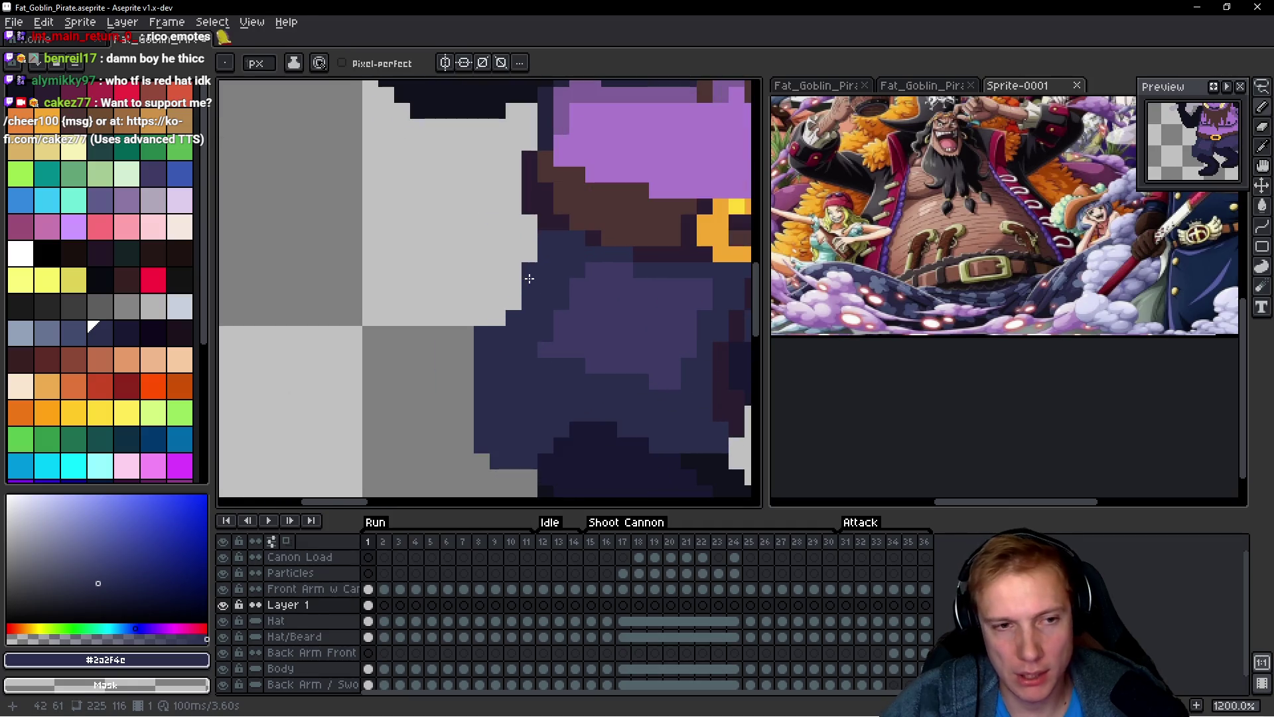
left_click(593, 336, "alt")
mouse_move(468, 286)
left_mouse_down()
mouse_move(464, 335)
mouse_move(477, 328)
left_mouse_up()
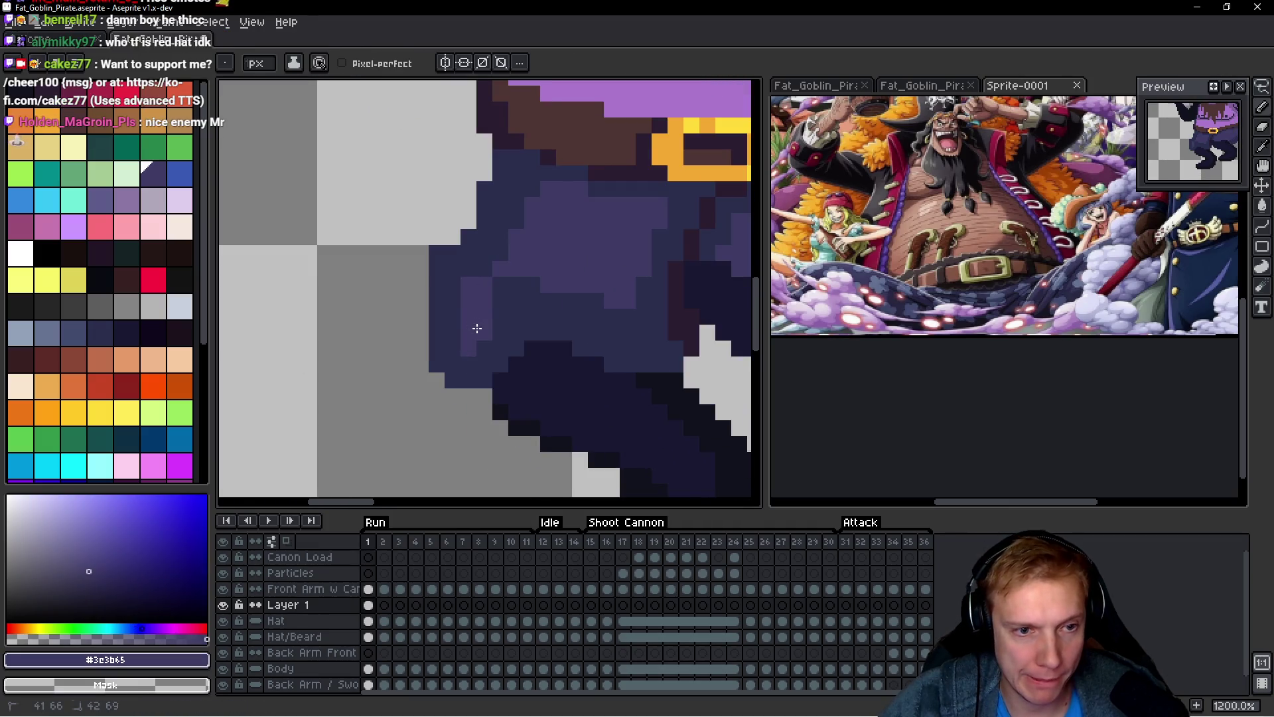
left_click(517, 285)
left_click_drag(557, 292, 611, 331)
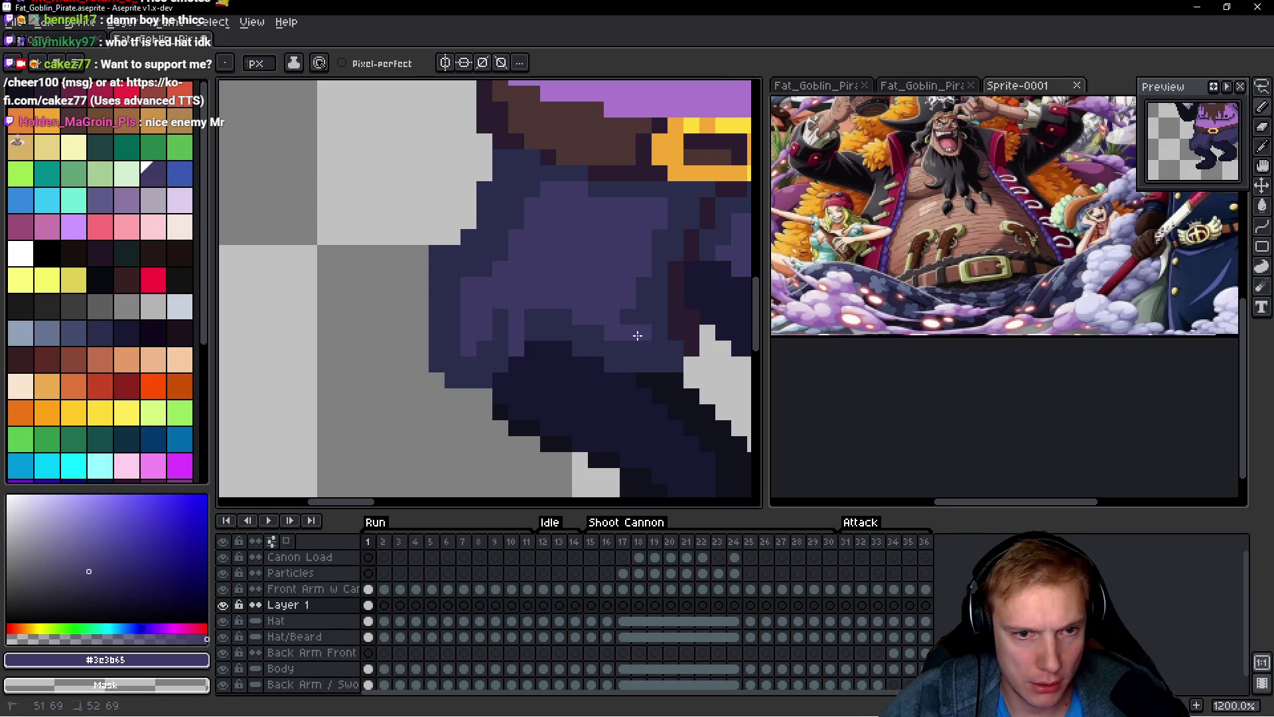
Step: Eyedrop the leg's #2a2f4c and #3e3b65 shades, ending with mid purple #3c3b65 selected
scroll(637, 336, "down", 5)
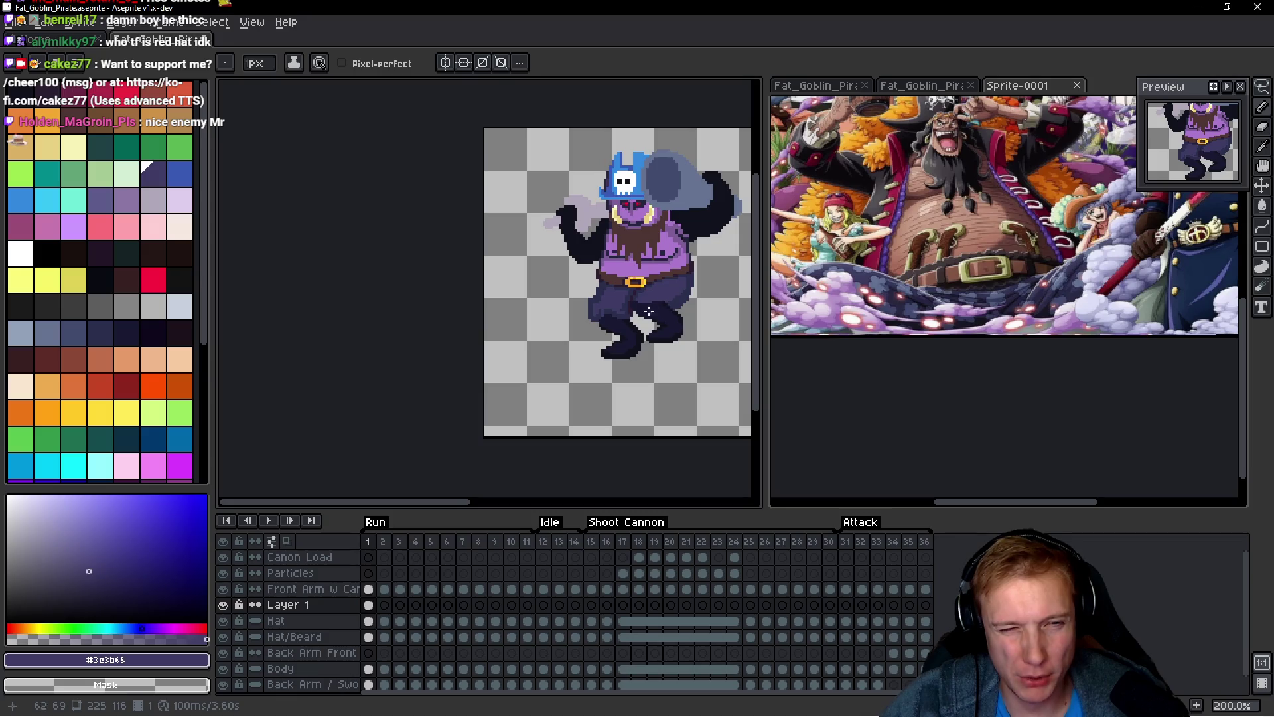
scroll(648, 311, "up", 5)
left_click(498, 379, "alt")
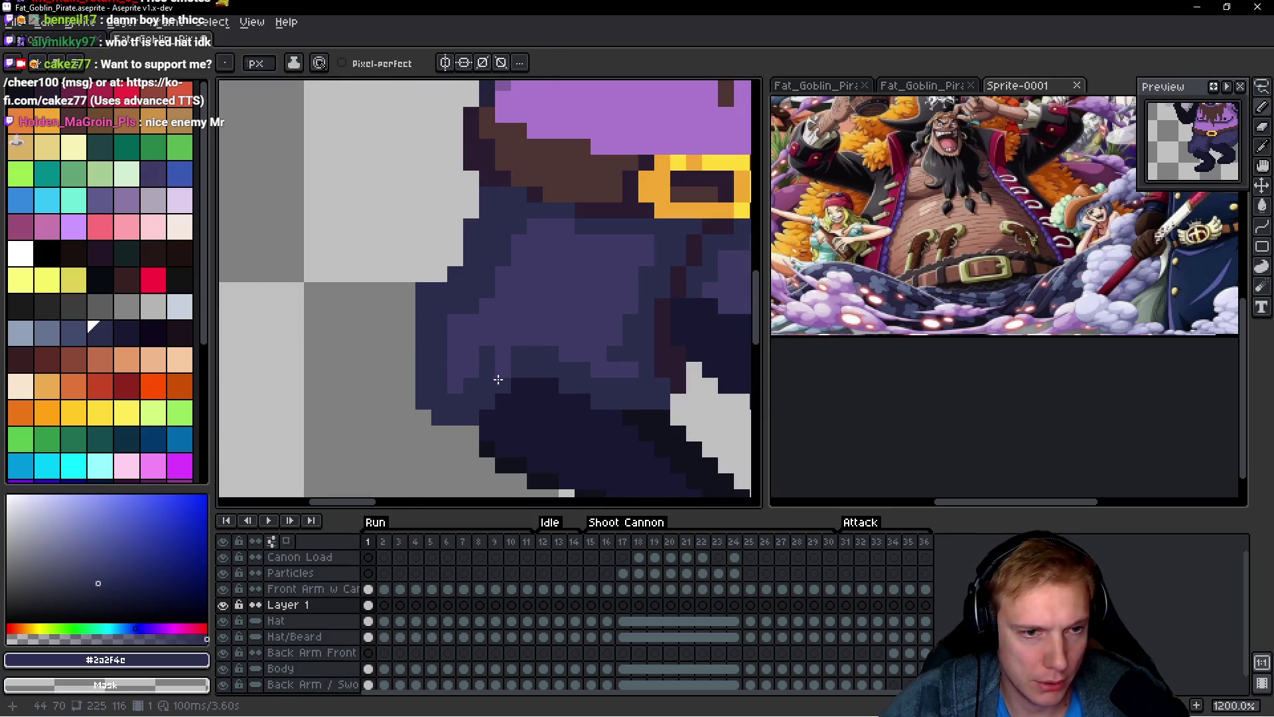
left_click(448, 322, "alt")
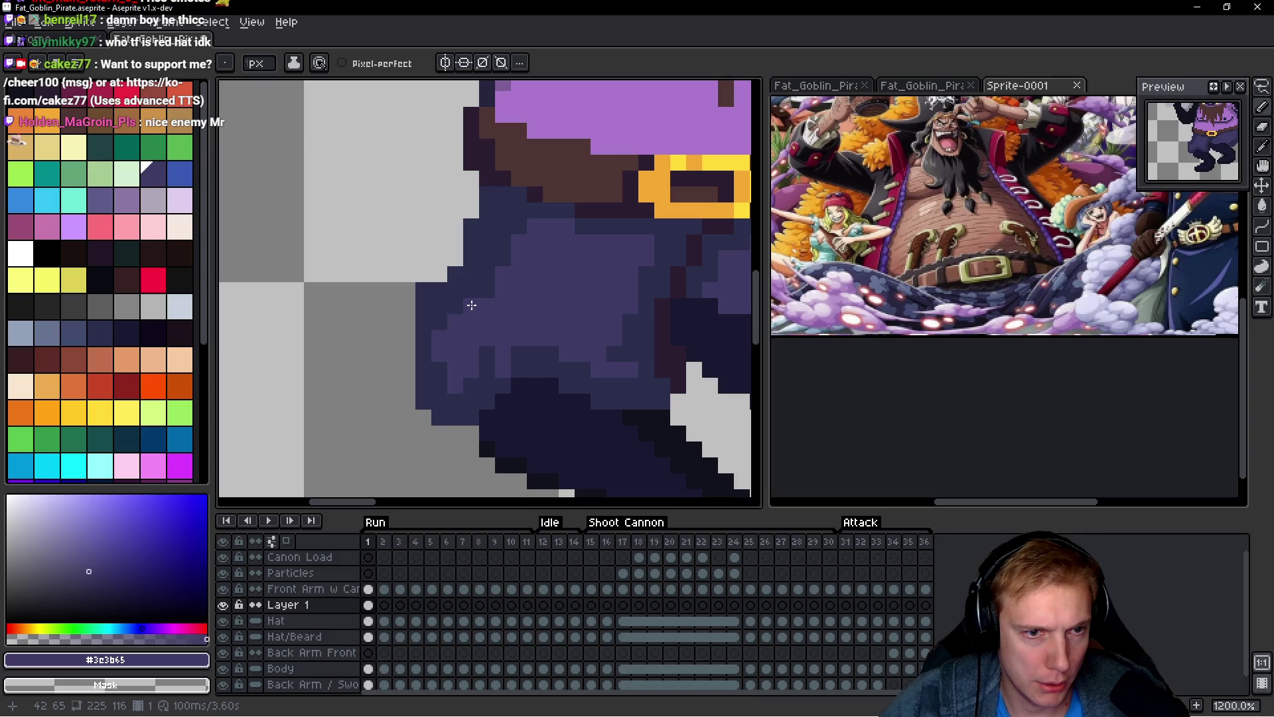
left_click(486, 265, "alt")
scroll(605, 316, "down", 3)
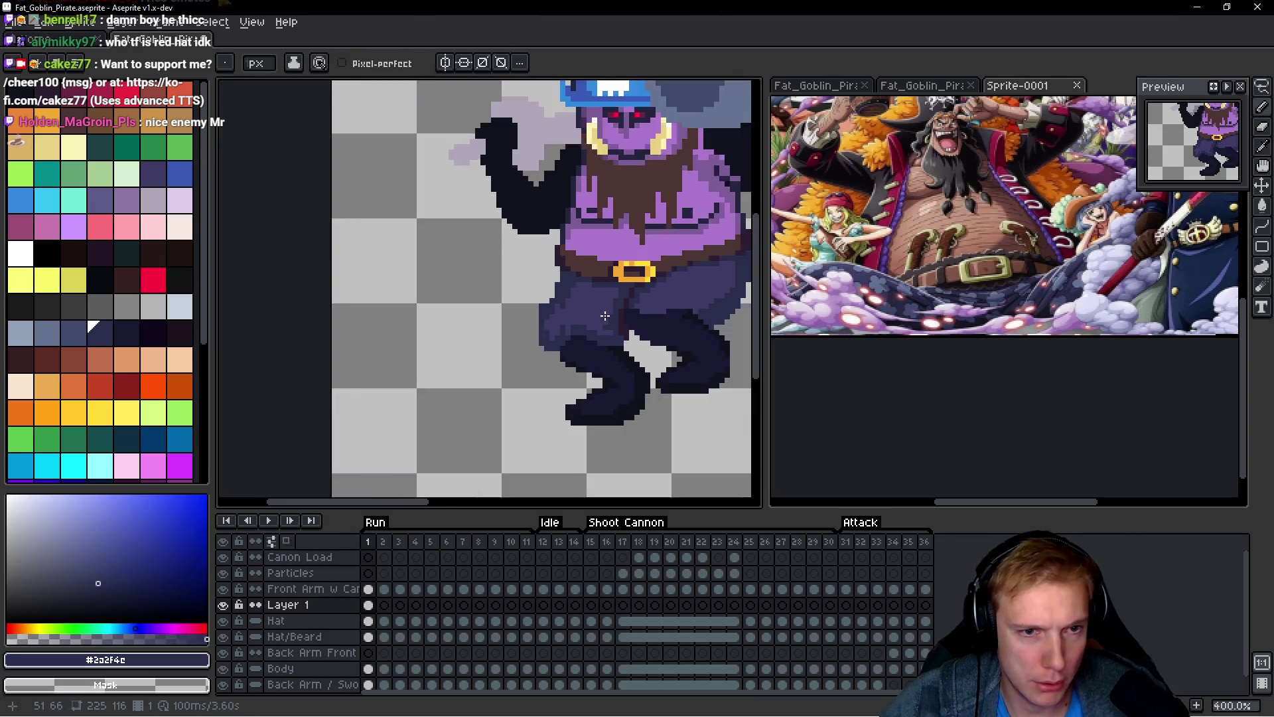
scroll(605, 316, "down", 2)
scroll(641, 316, "up", 5)
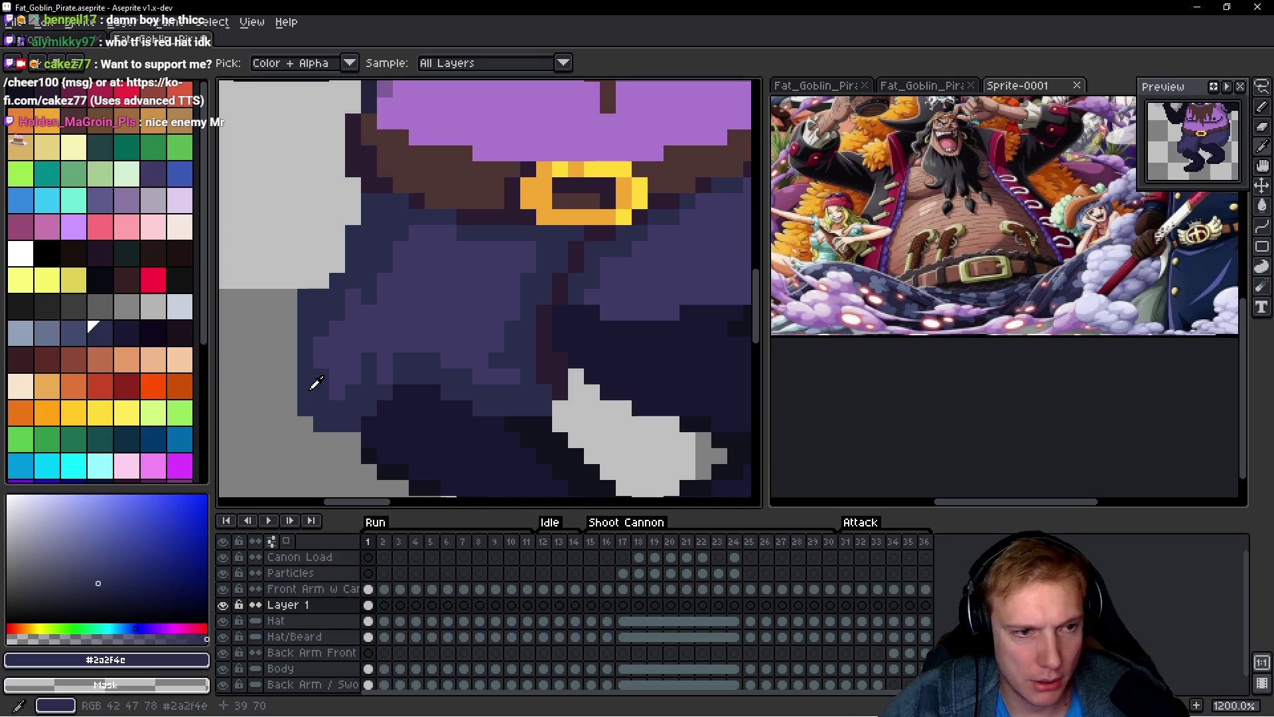
scroll(449, 312, "down", 5)
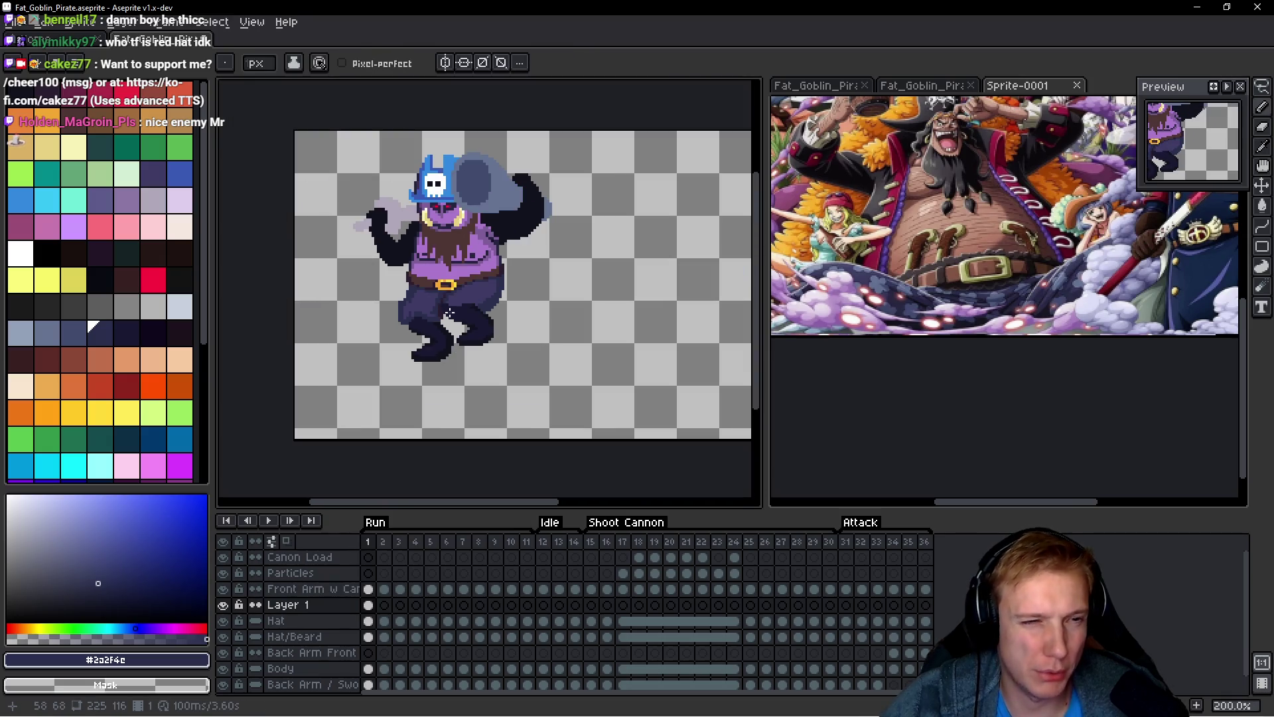
scroll(419, 320, "up", 3)
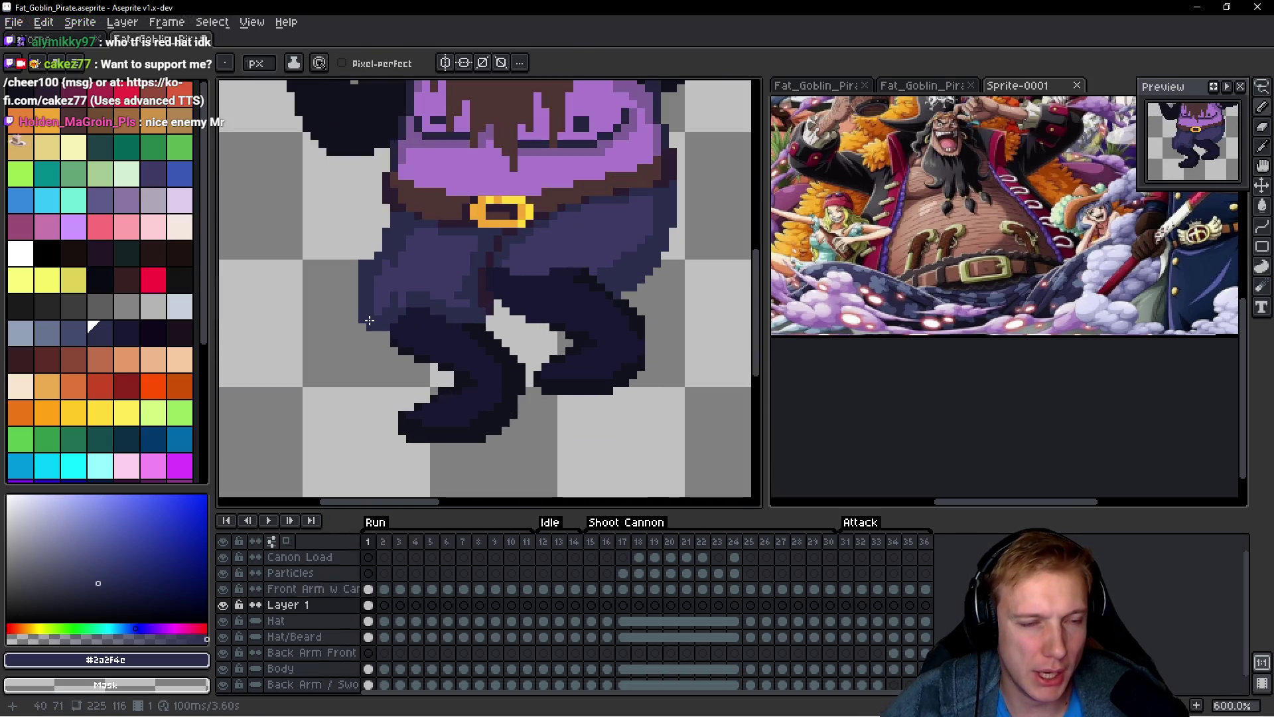
scroll(371, 310, "up", 4)
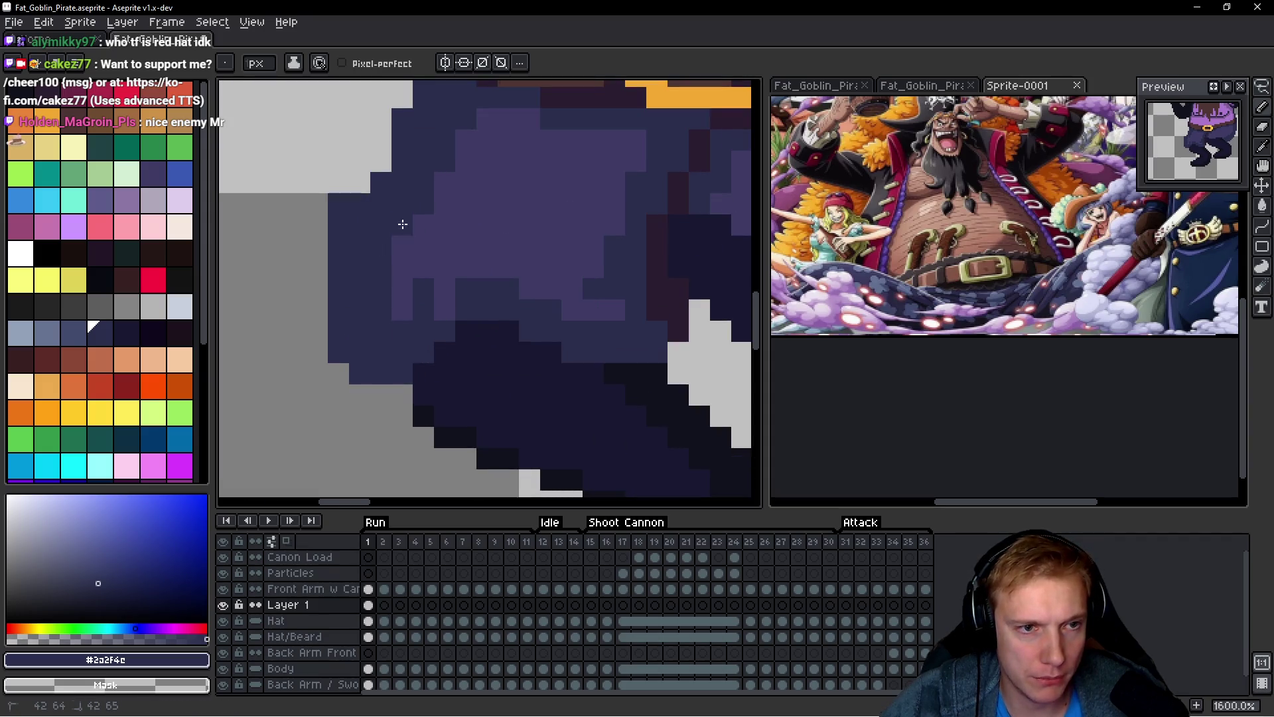
scroll(401, 243, "down", 3)
scroll(511, 247, "up", 3)
left_click(489, 309, "alt")
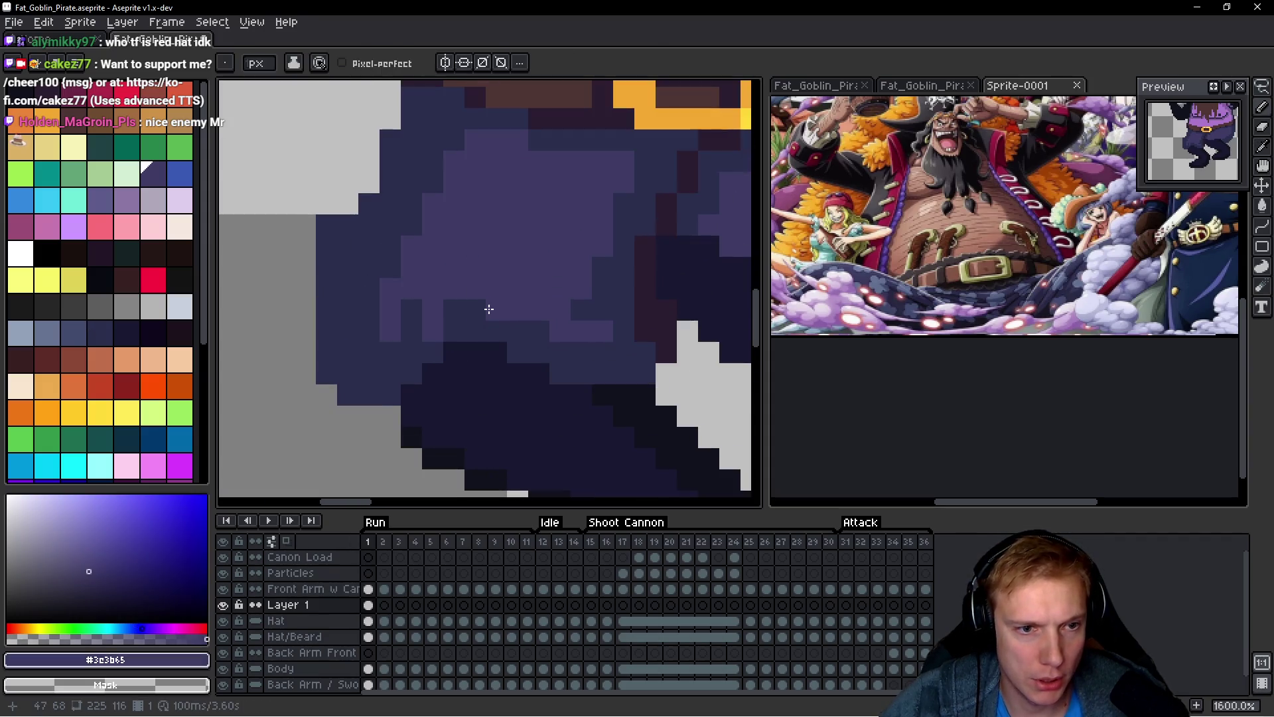
scroll(504, 307, "down", 8)
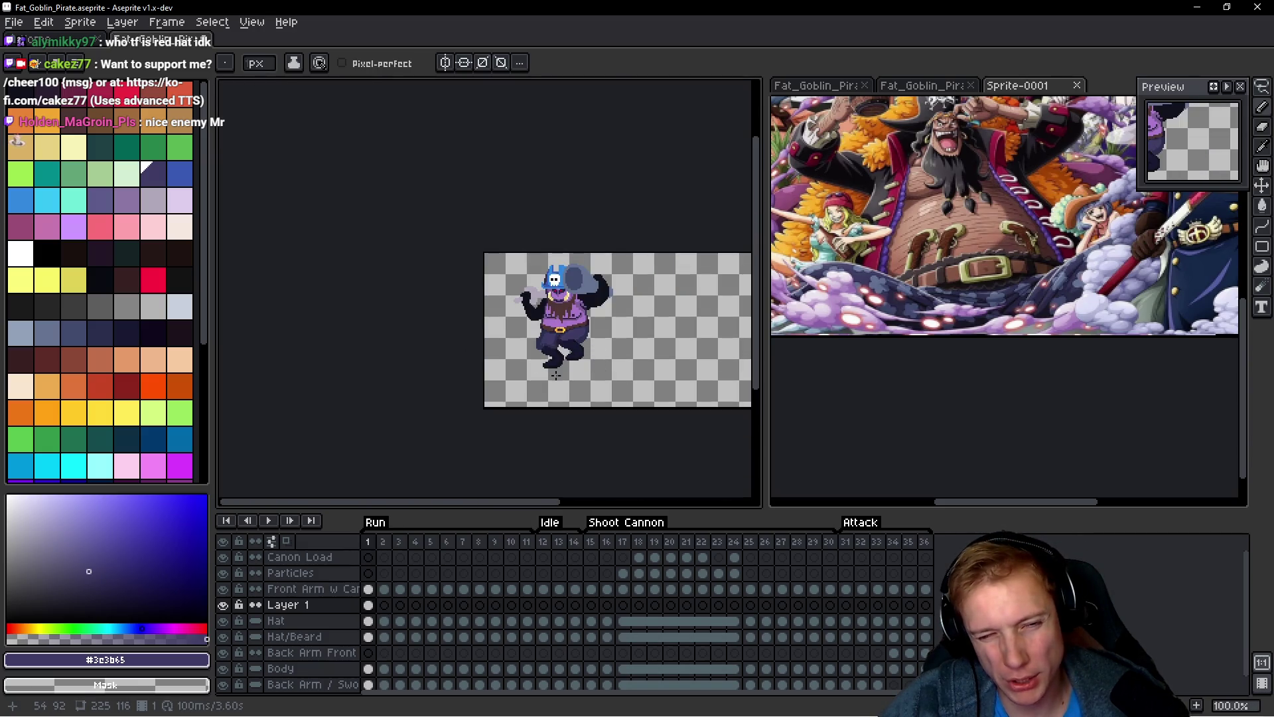
Step: Eyedrop #10121c and #2a2f4c from the legs, finishing on the #10121c outline colour
scroll(556, 375, "up", 8)
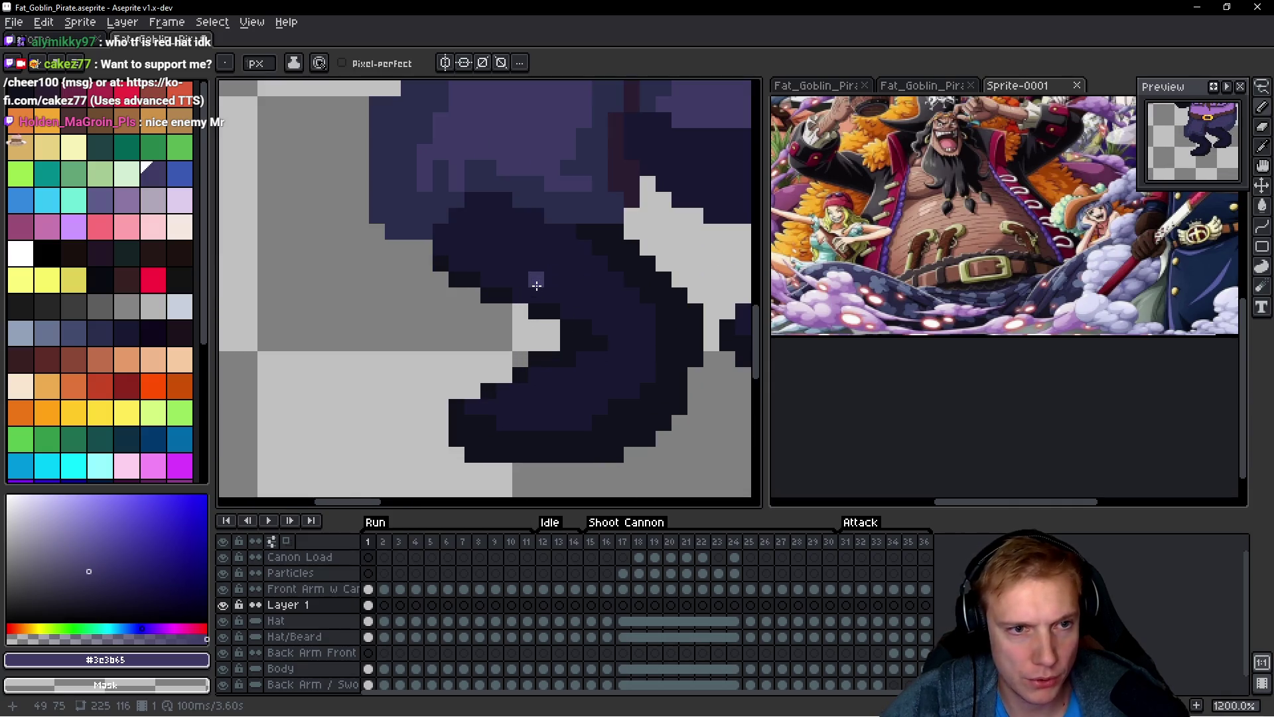
left_click(441, 261, "alt")
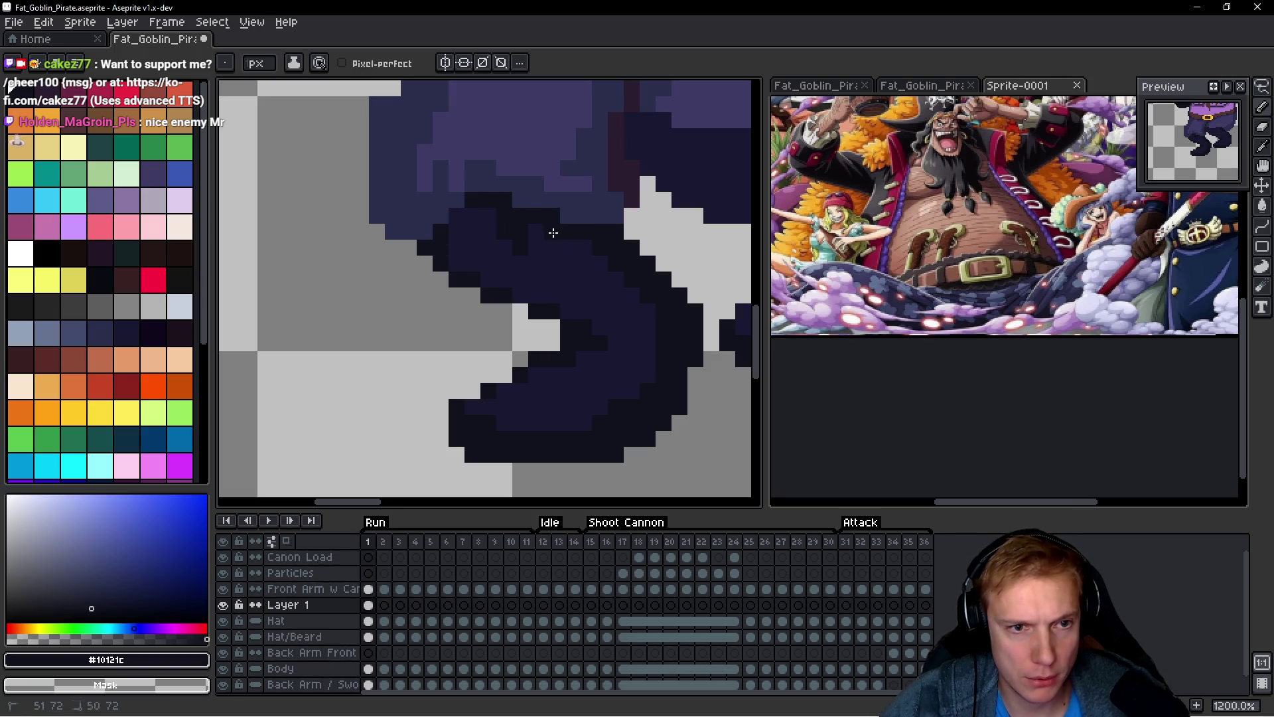
scroll(656, 280, "down", 8)
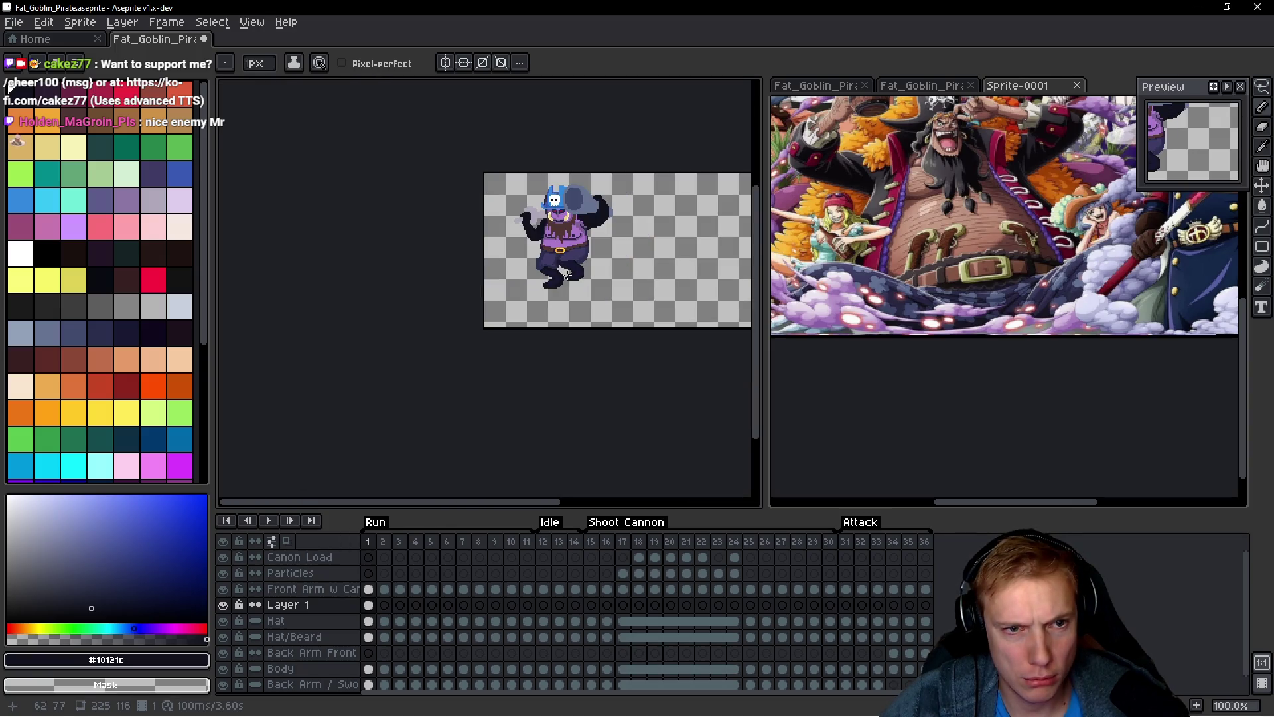
scroll(566, 272, "up", 8)
scroll(569, 268, "down", 2)
key("alt")
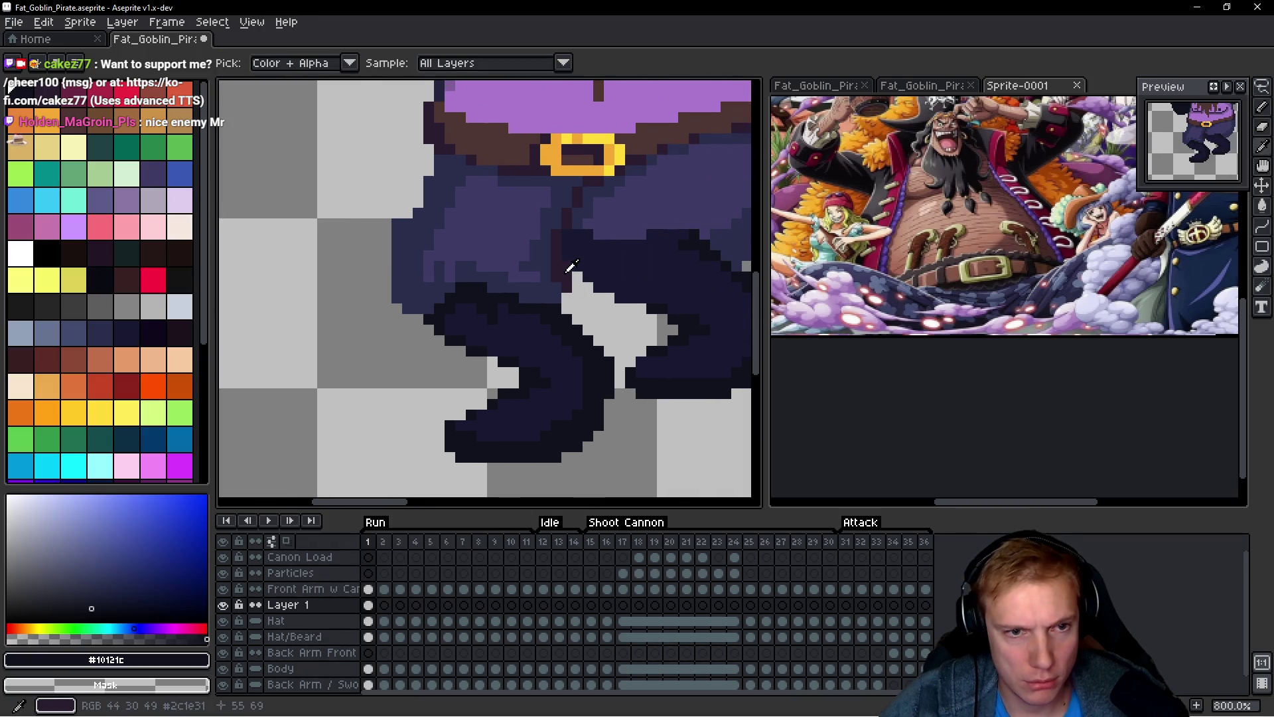
left_click(410, 260, "alt")
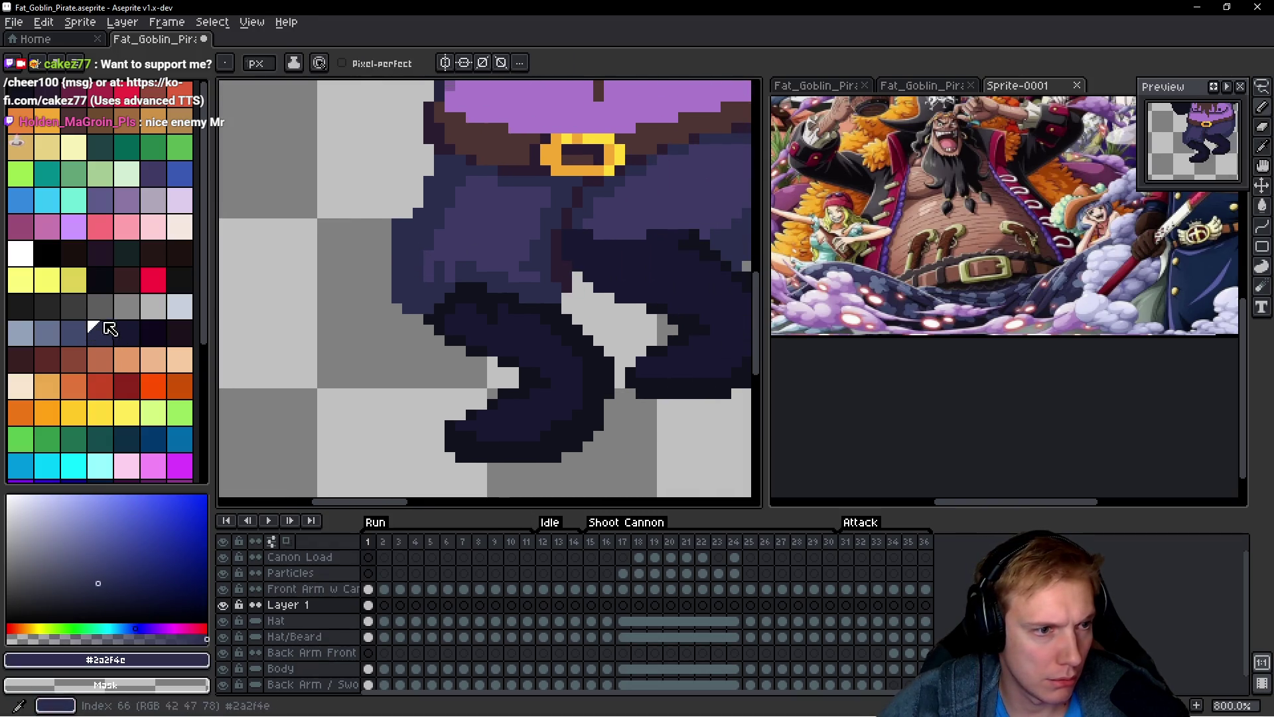
key("alt")
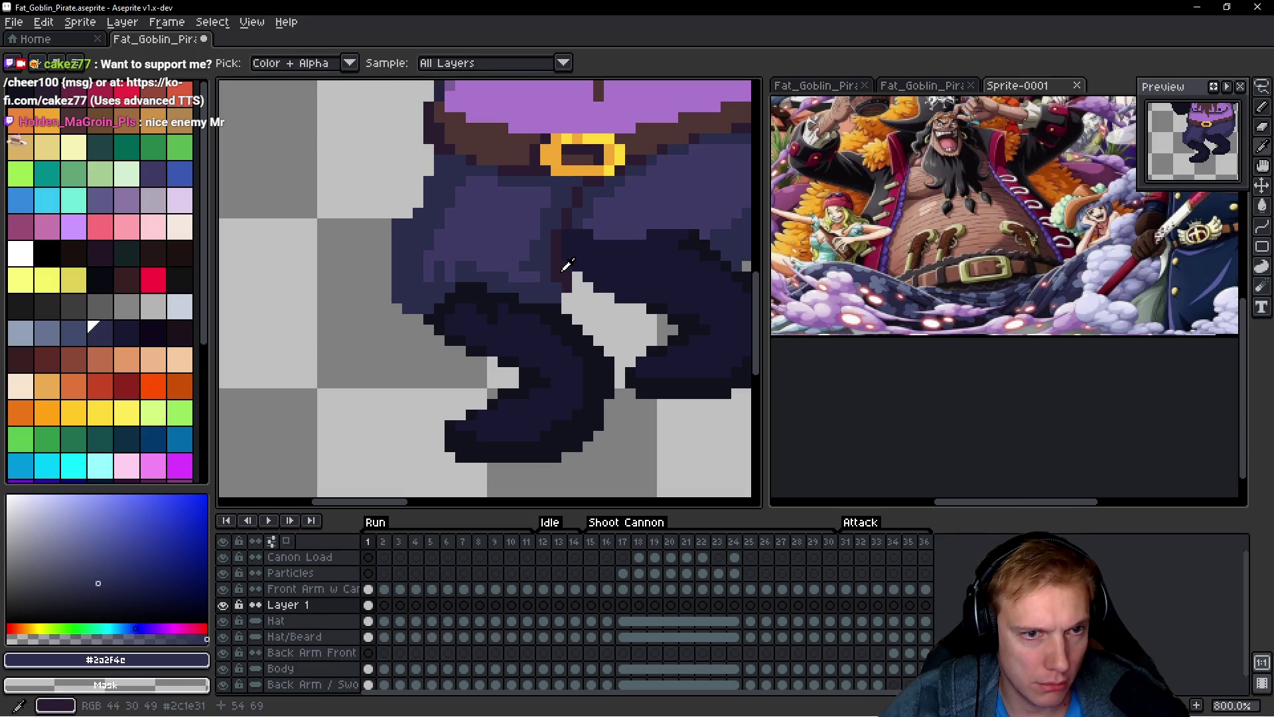
left_click(465, 306, "alt")
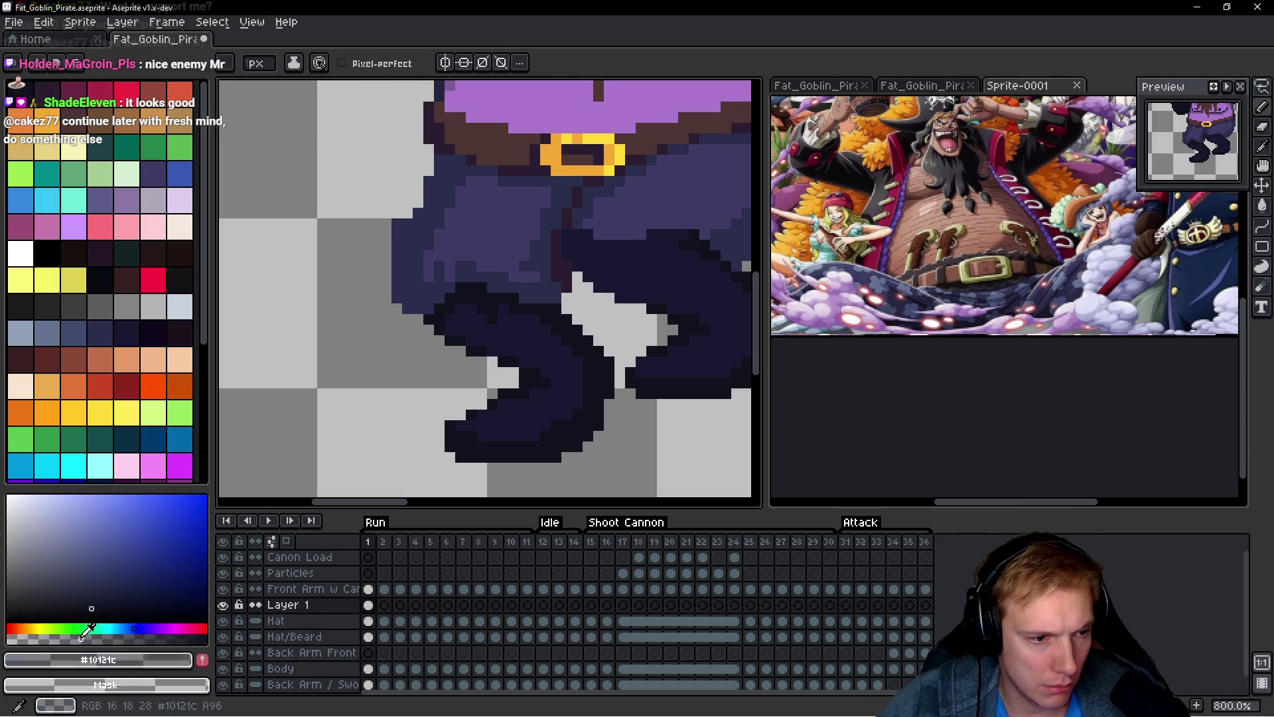
Step: Make the drawing colour more opaque and shift its hue toward violet
scroll(432, 276, "up", 5)
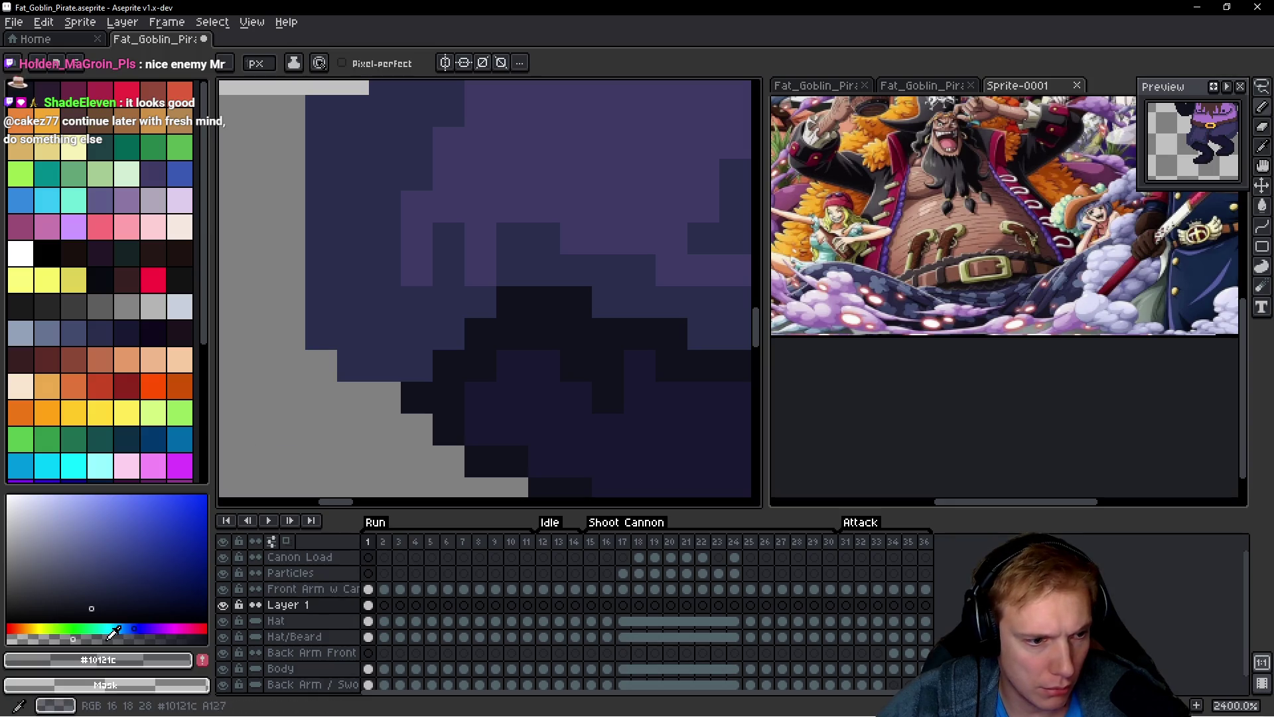
left_click_drag(110, 639, 134, 638)
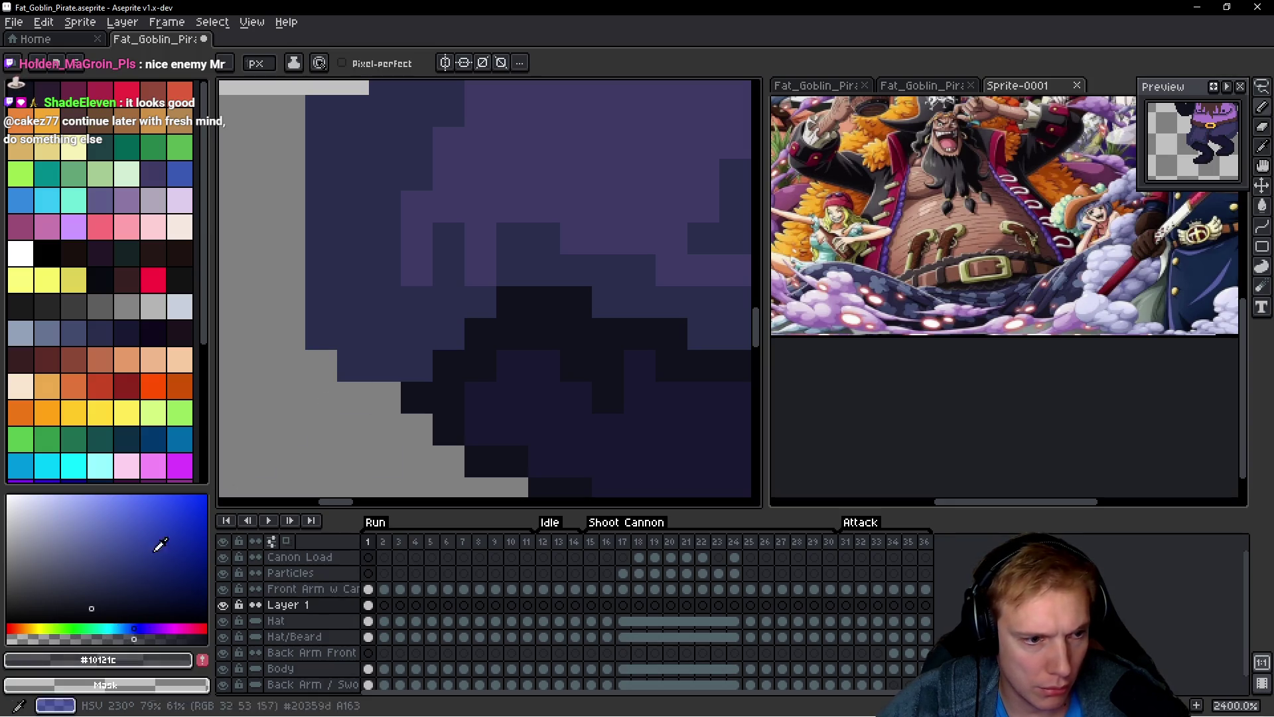
left_click(140, 628)
Step: With the pencil, paint dark #1b1c2f pixels along the pant leg's outer left edge
key("w")
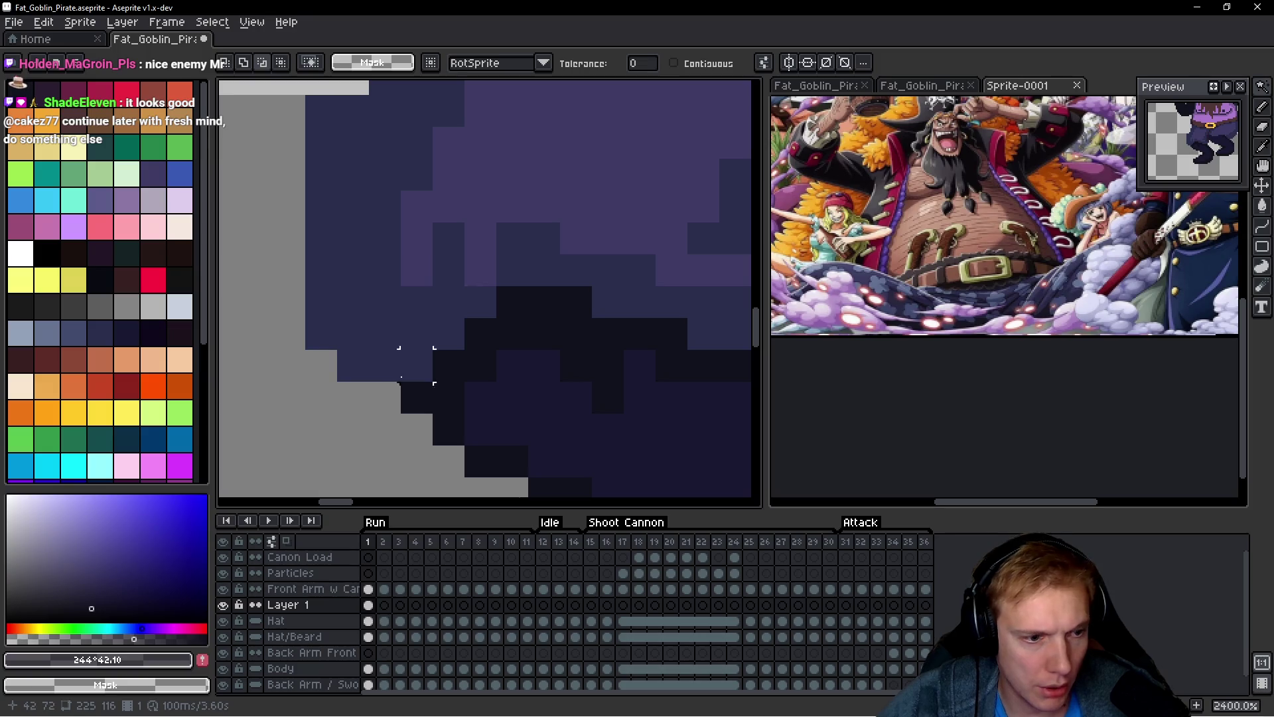
key("b")
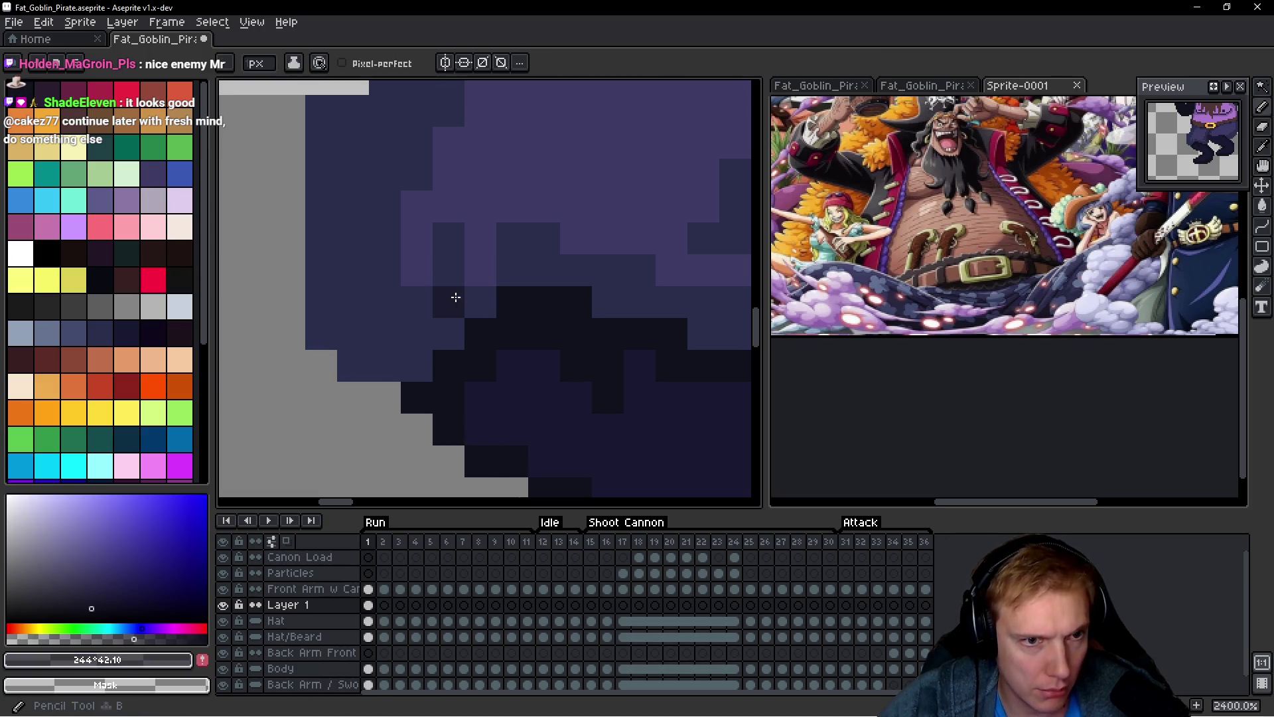
left_click(449, 333)
left_click(445, 336, "alt")
left_click(416, 375)
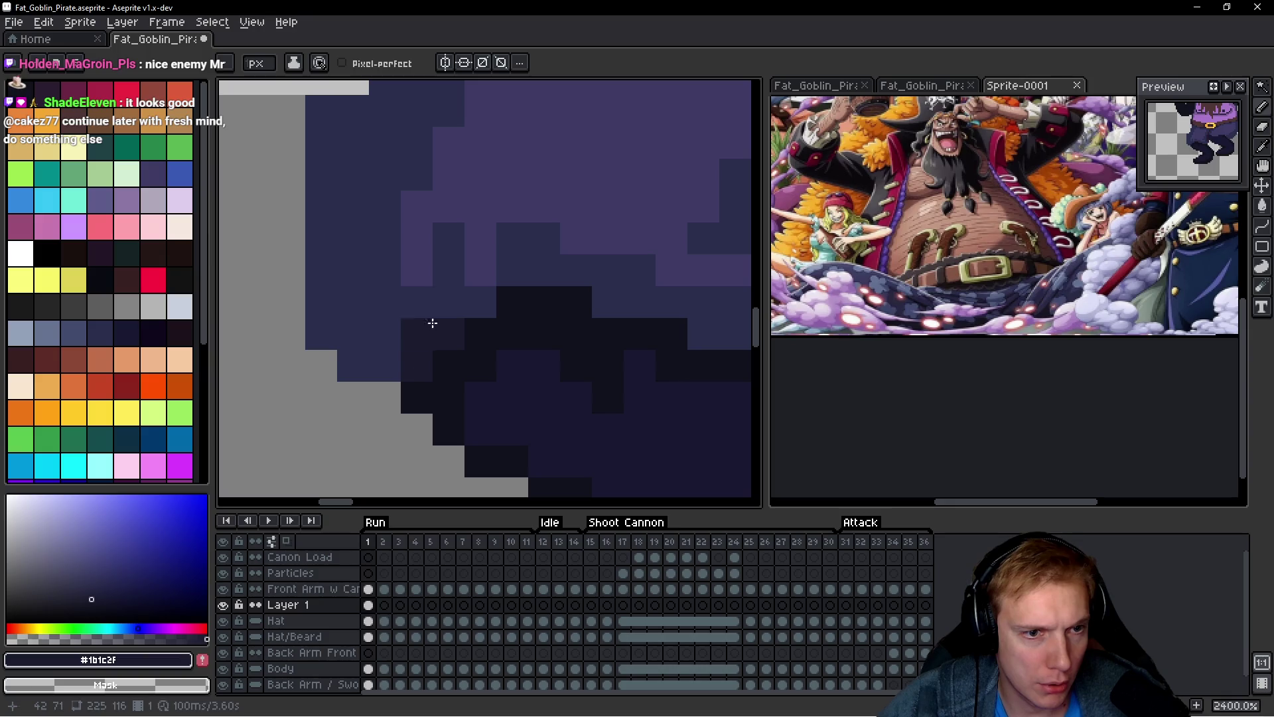
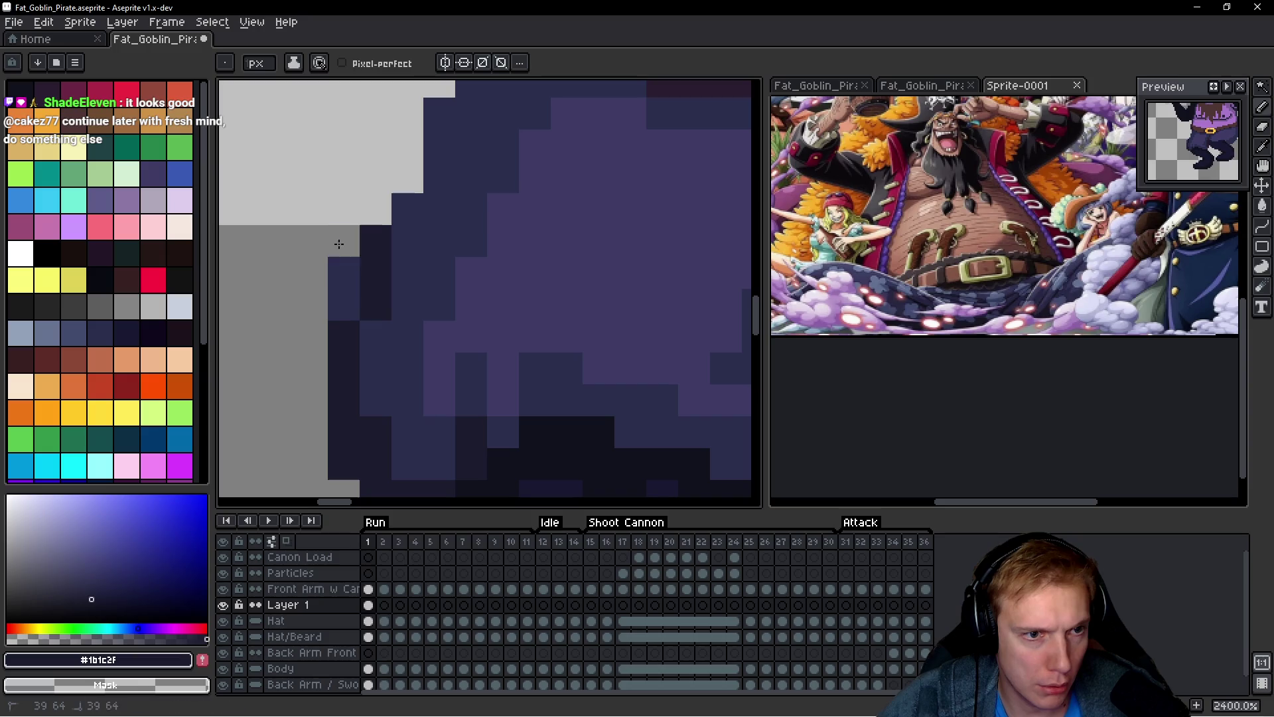
Step: Erase two stray outline pixels and extend the dark outline diagonally up-right along the boot
right_click(338, 272)
left_click(341, 305)
left_click(408, 241)
left_click(439, 208)
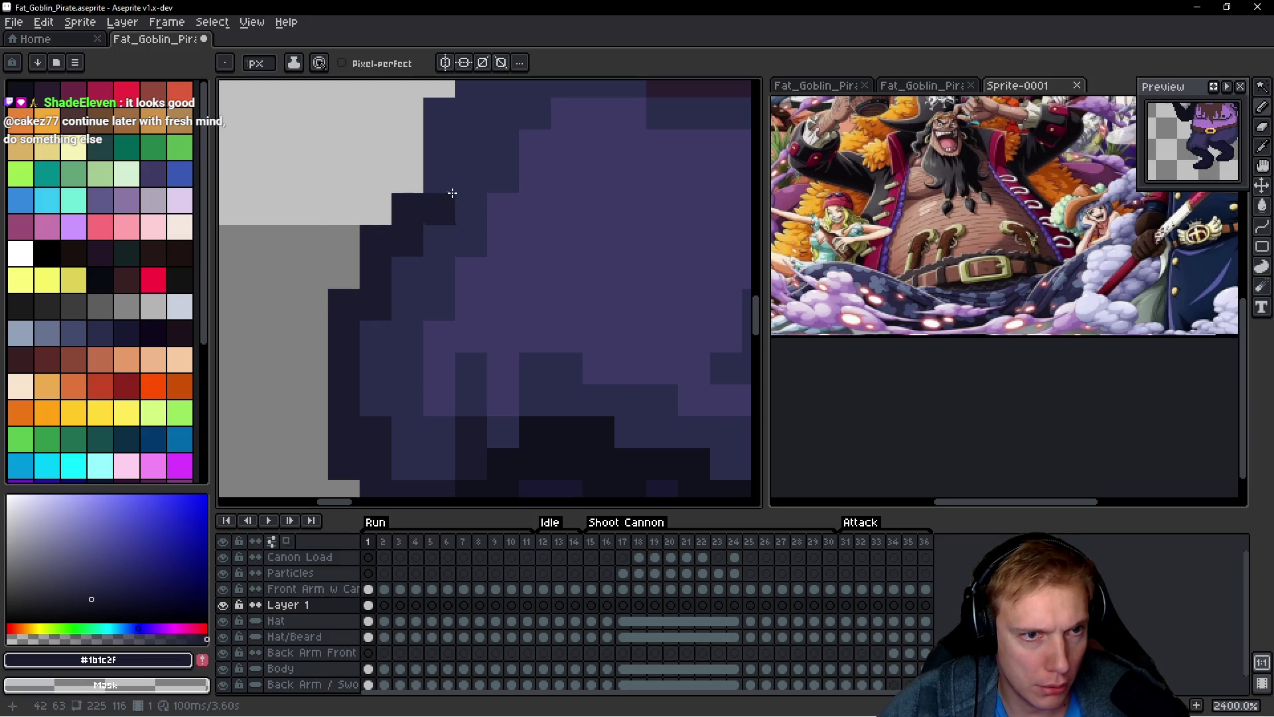
left_click(442, 177)
left_click(468, 180)
left_click(440, 146)
Step: Paint dark outline pixels along the edge of the goblin's leg
scroll(551, 186, "down", 6)
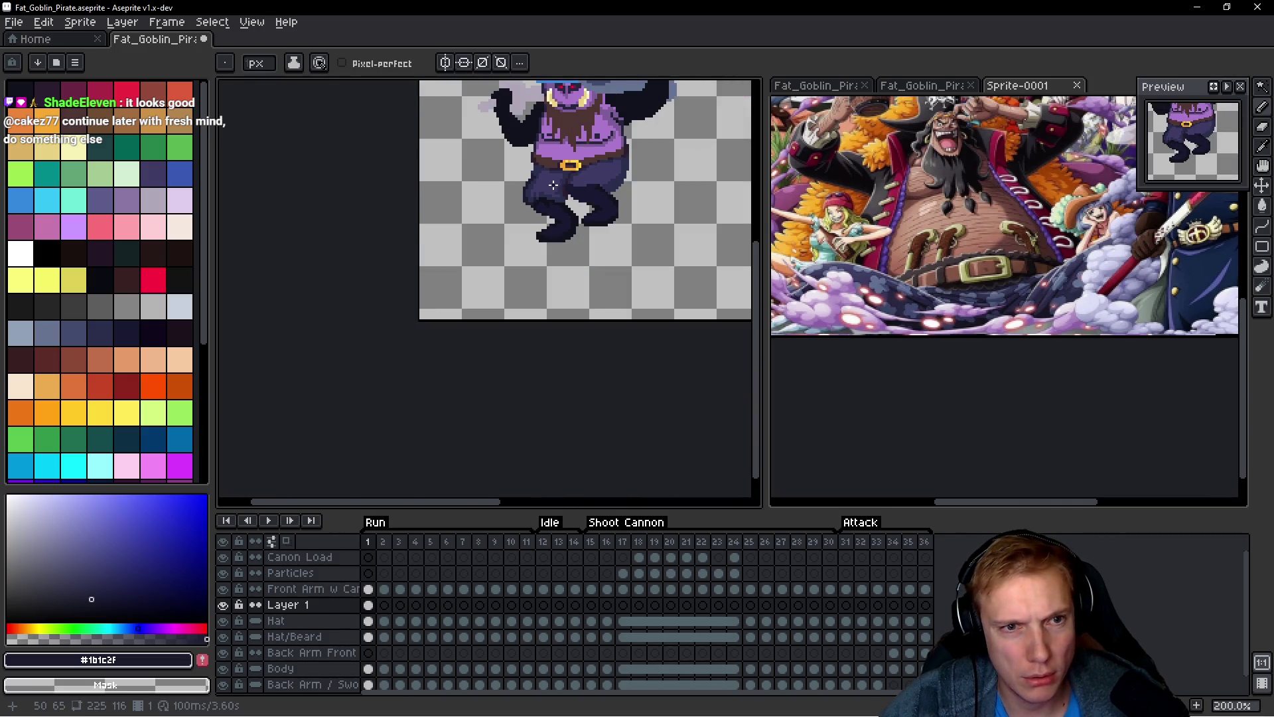
scroll(553, 185, "up", 5)
left_click_drag(447, 237, 438, 221)
scroll(505, 278, "down", 6)
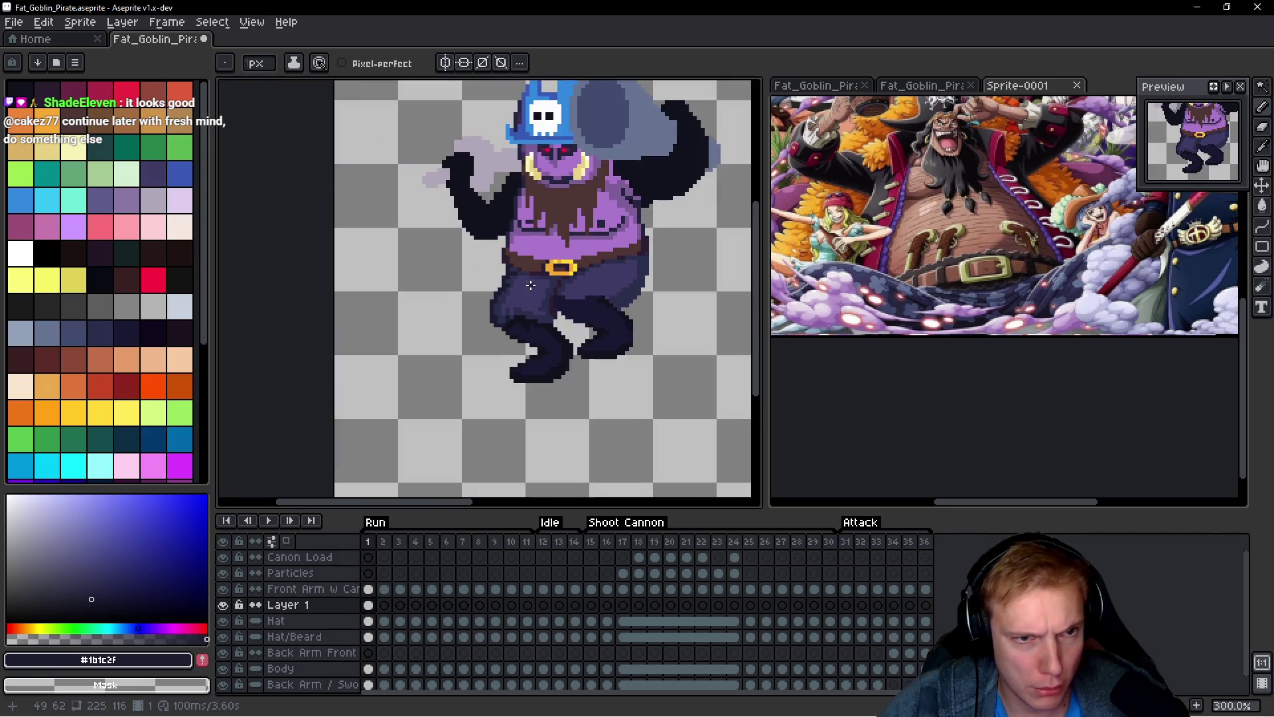
scroll(518, 317, "up", 5)
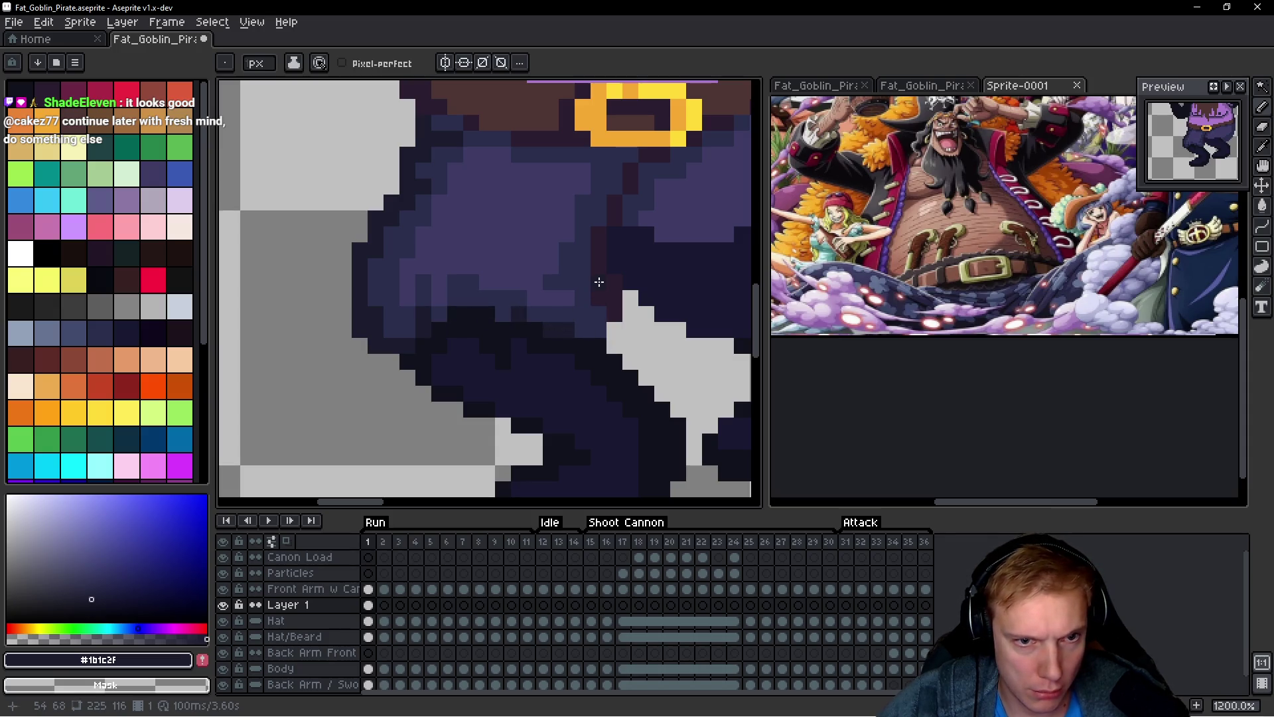
Step: Pan and zoom out to review the legs, belt and whole goblin
left_click_drag(600, 282, 499, 306)
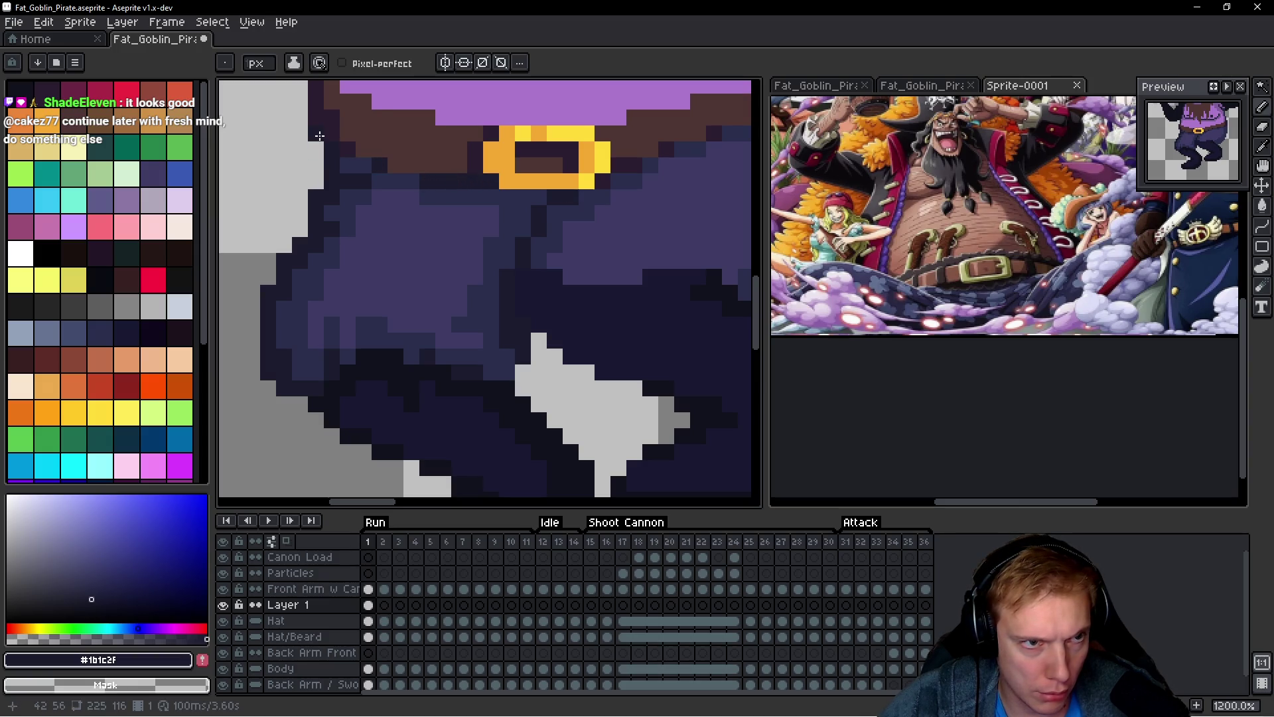
left_click_drag(578, 216, 488, 301)
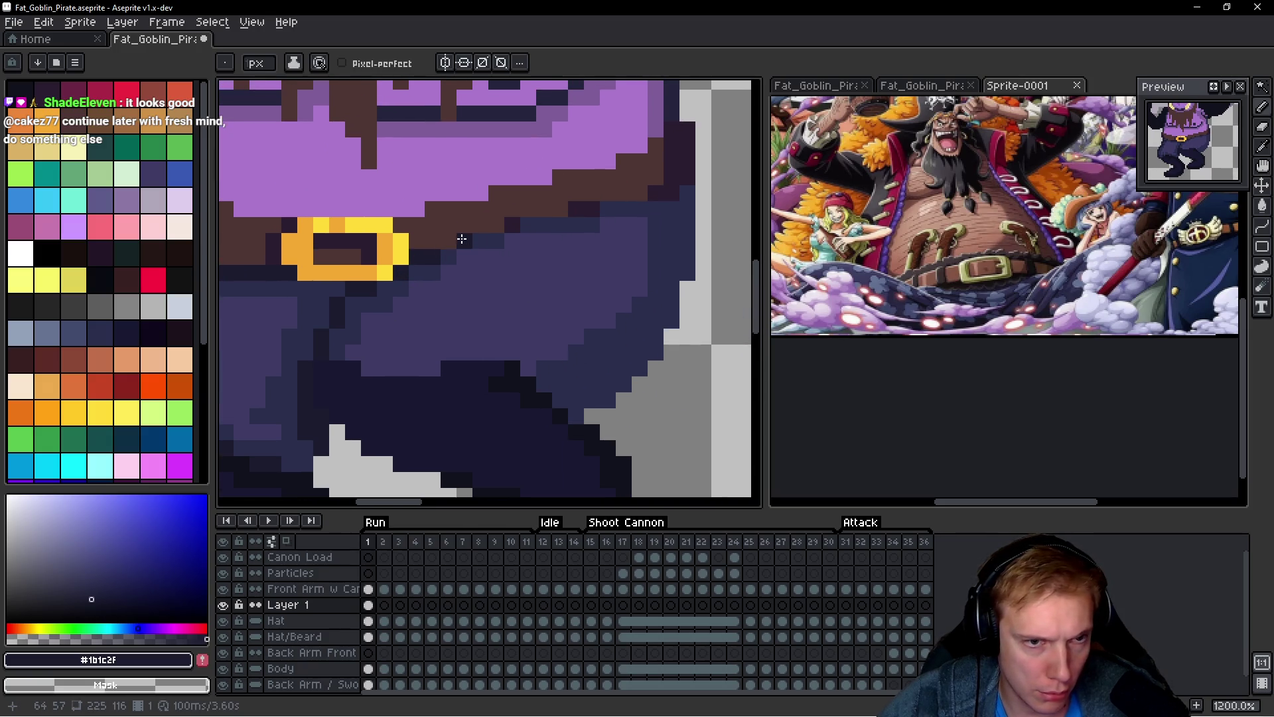
scroll(520, 284, "down", 6)
left_click_drag(542, 307, 593, 290)
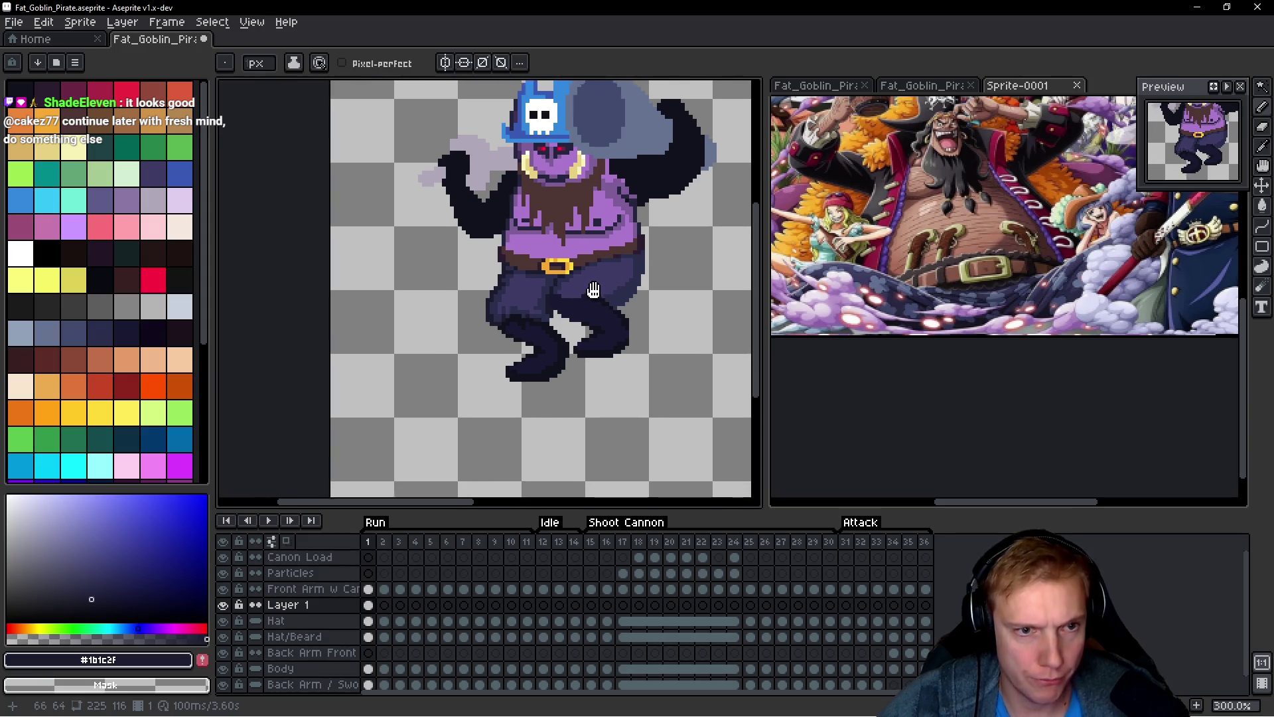
Step: Paint lighter purple #3c3b65 fold highlights across the pants
scroll(577, 302, "down", 1)
scroll(556, 313, "up", 5)
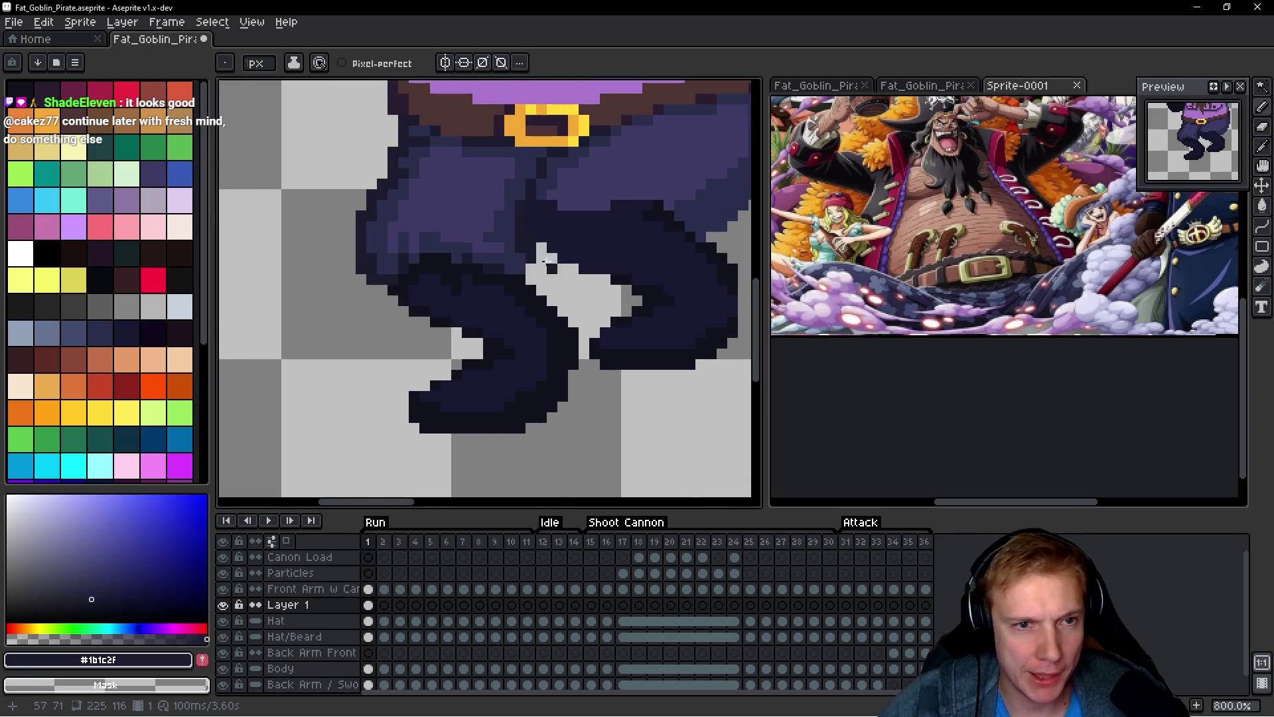
scroll(545, 261, "up", 3)
scroll(462, 303, "down", 1)
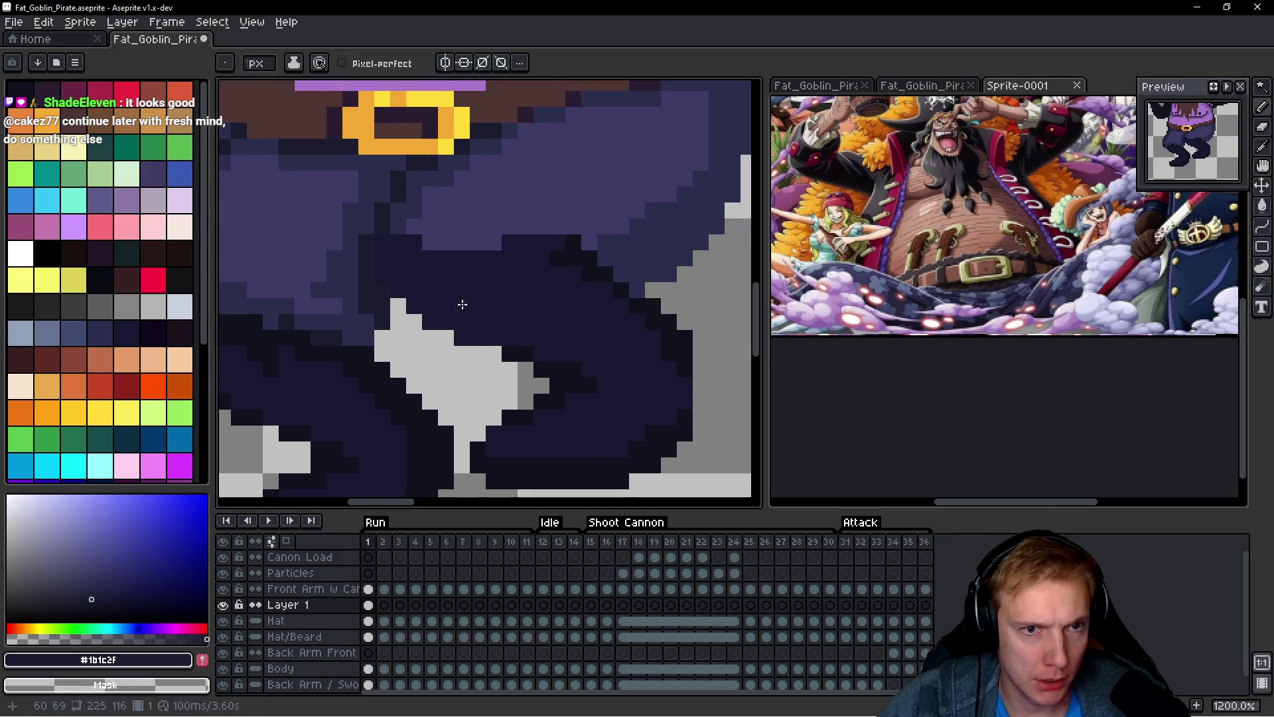
left_click(400, 213, "alt")
mouse_move(392, 237)
left_mouse_down()
mouse_move(417, 238)
mouse_move(399, 287)
mouse_move(549, 241)
mouse_move(584, 265)
mouse_move(561, 279)
mouse_move(600, 266)
left_mouse_up()
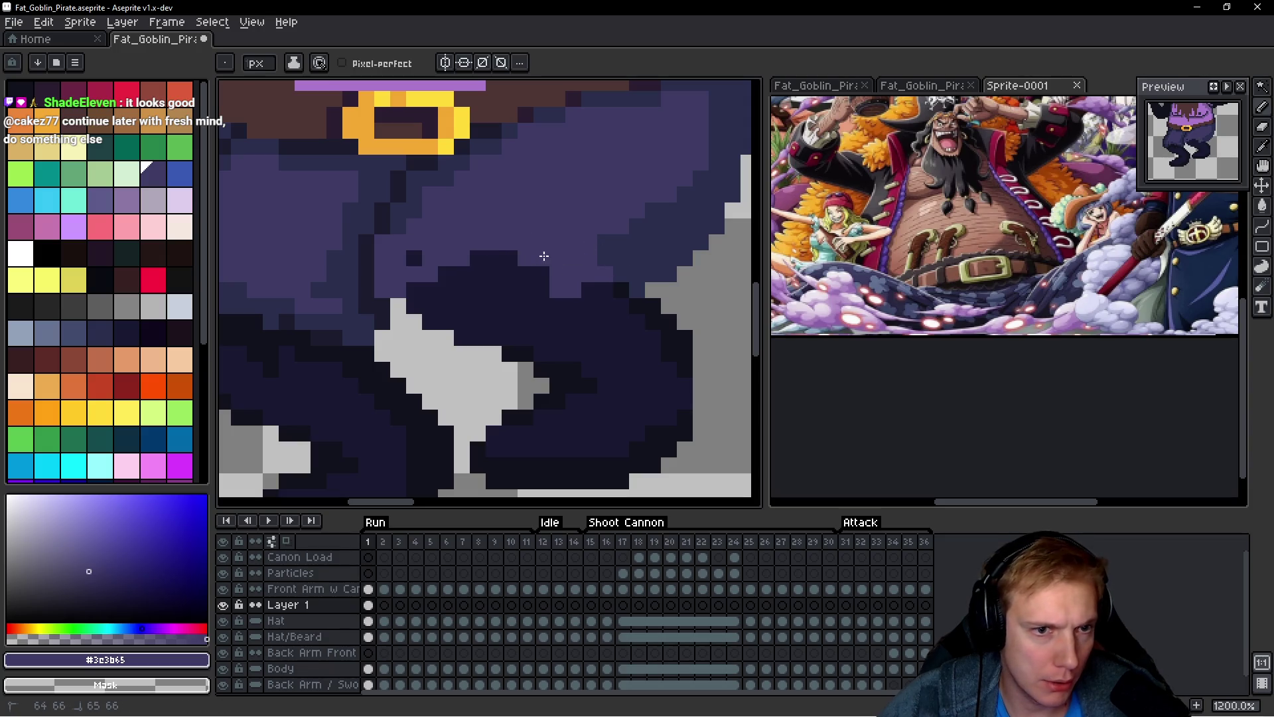
scroll(507, 320, "down", 3)
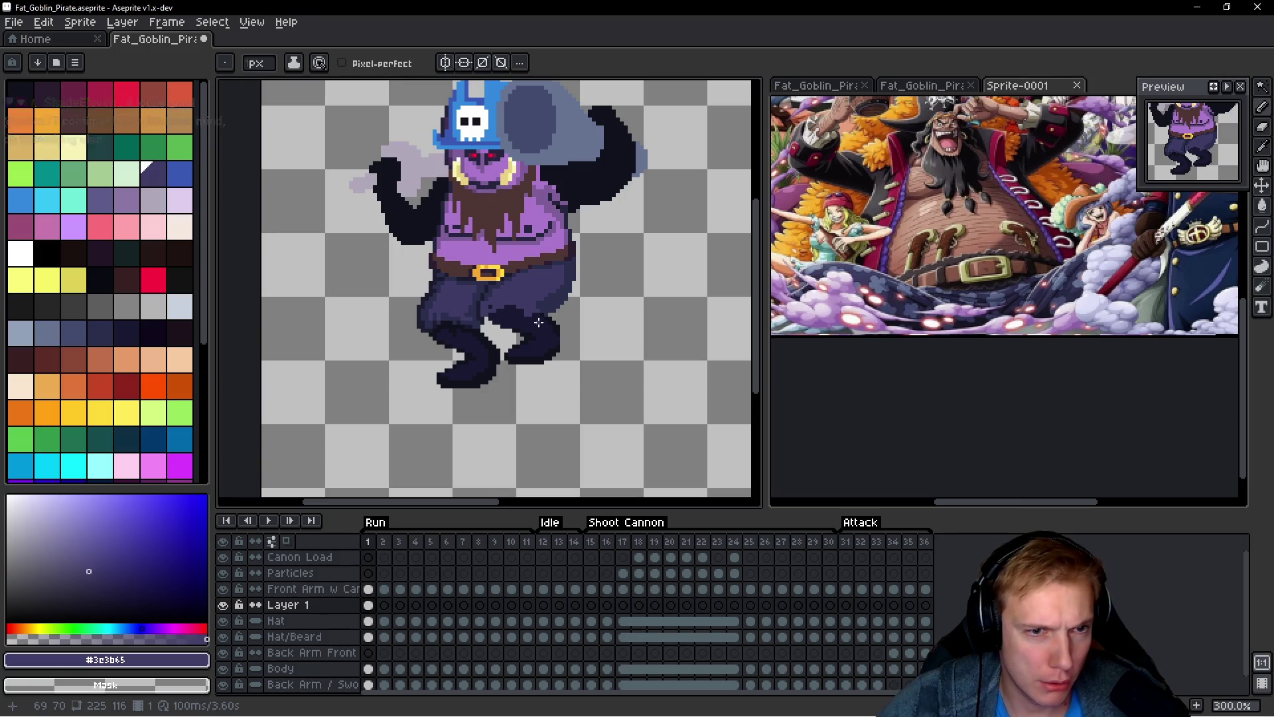
scroll(343, 282, "up", 3)
mouse_move(342, 282)
left_mouse_down()
mouse_move(348, 322)
mouse_move(368, 342)
mouse_move(415, 289)
mouse_move(471, 276)
mouse_move(426, 267)
mouse_move(372, 282)
mouse_move(397, 281)
left_mouse_up()
left_click(471, 276)
Step: Paint dark boot colour #1b1c2f over purple pixels and extend the darkest #10121c edge upward
key("alt")
left_click(336, 326, "alt")
mouse_move(350, 345)
left_mouse_down()
mouse_move(382, 362)
mouse_move(398, 345)
left_mouse_up()
scroll(553, 356, "left", 2)
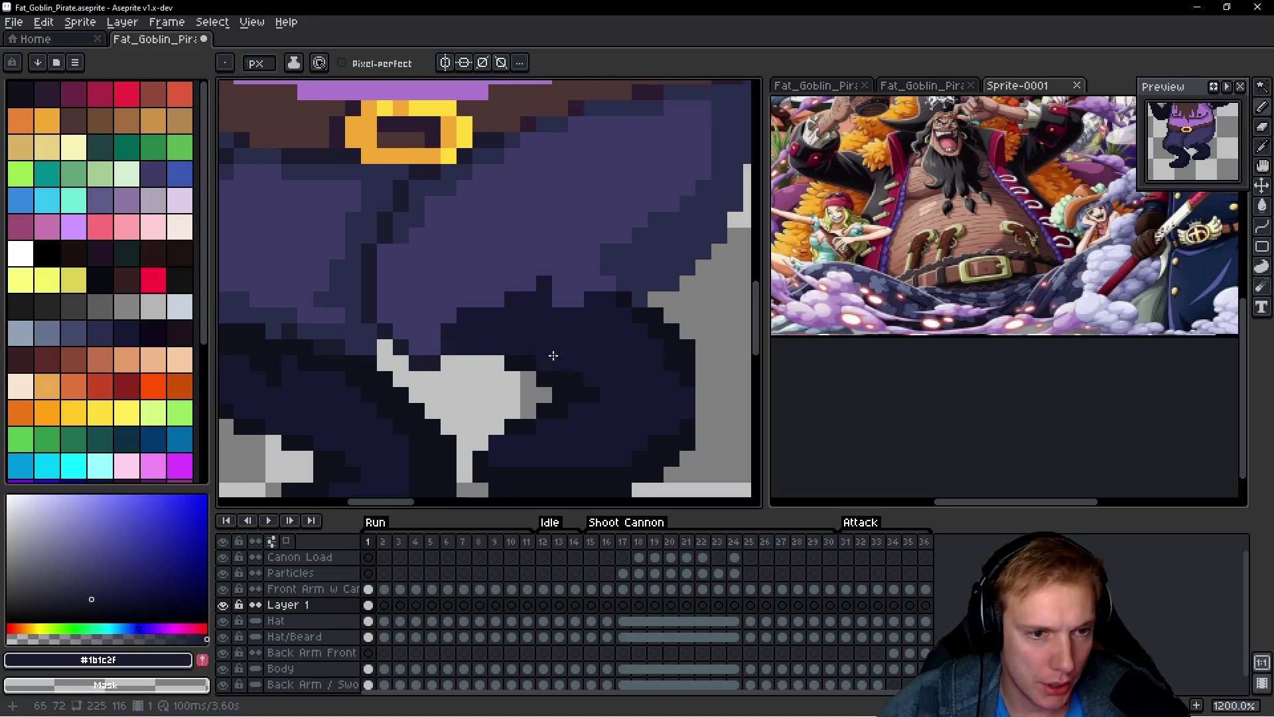
left_click(444, 341, "alt")
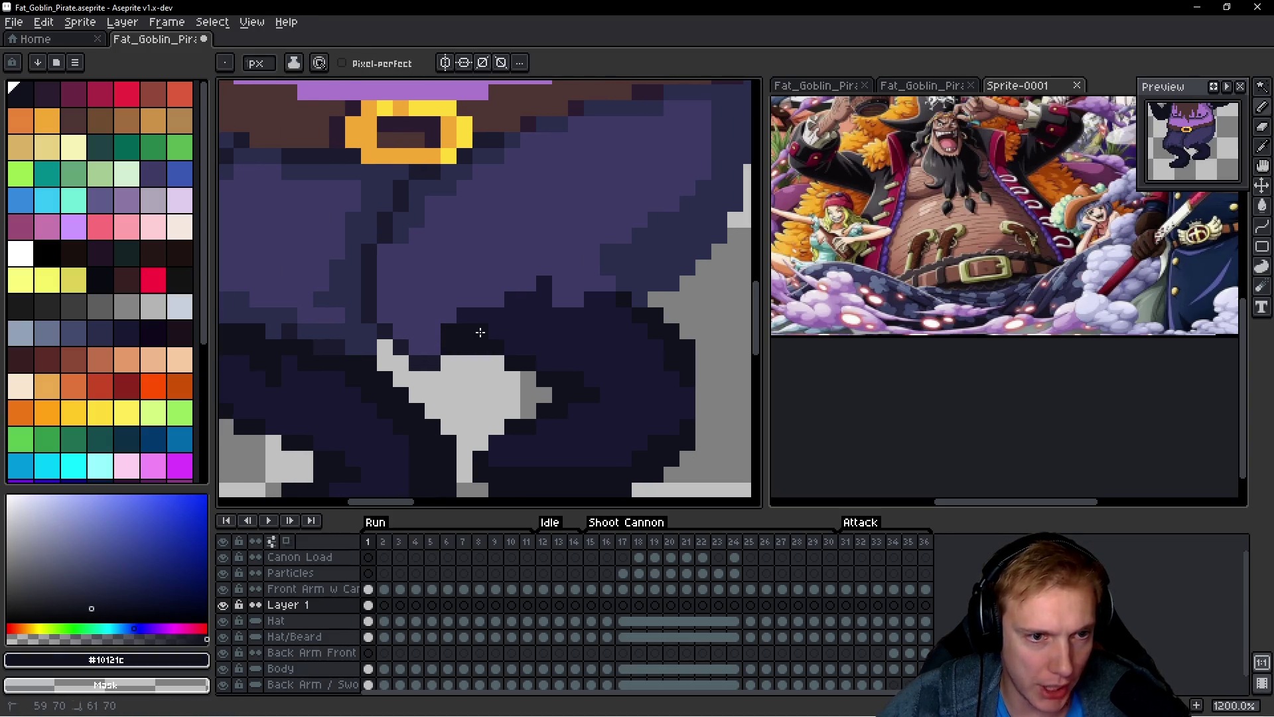
left_click_drag(511, 297, 543, 285)
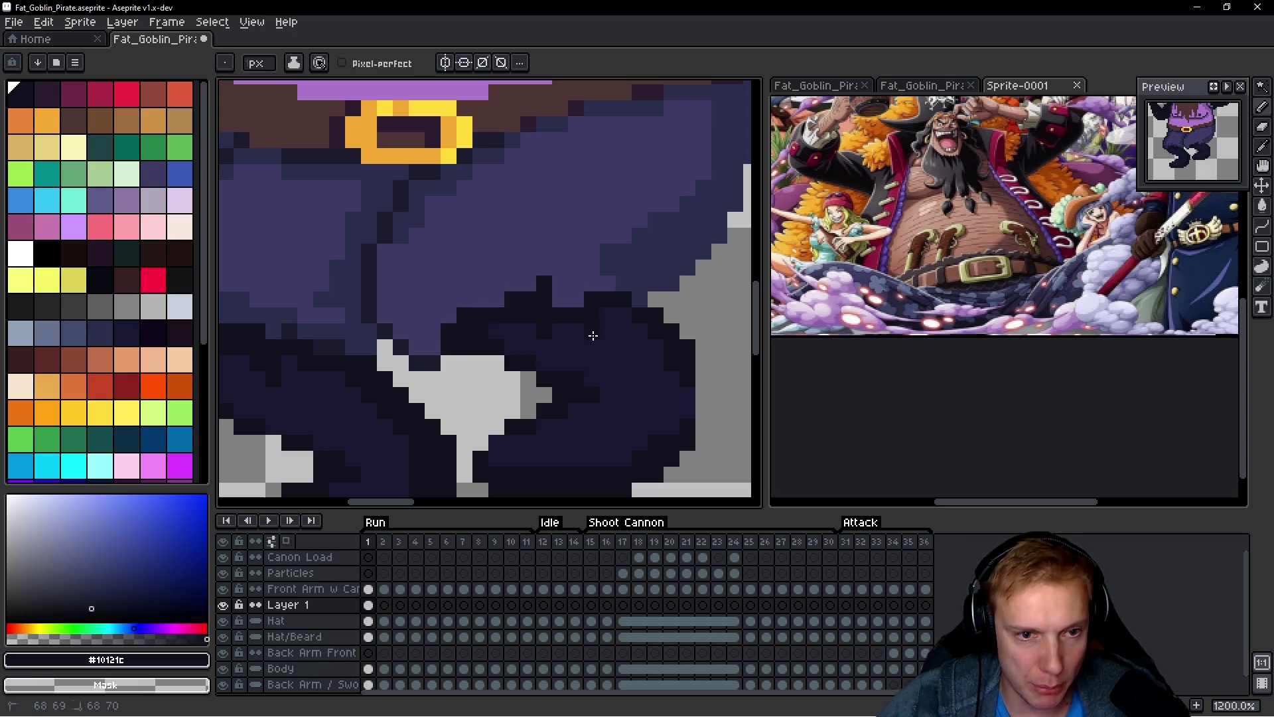
Step: Try repainting dark outline pixels in pants purple #3e3b65, then undo that stroke
scroll(592, 336, "down", 5)
scroll(619, 332, "up", 3)
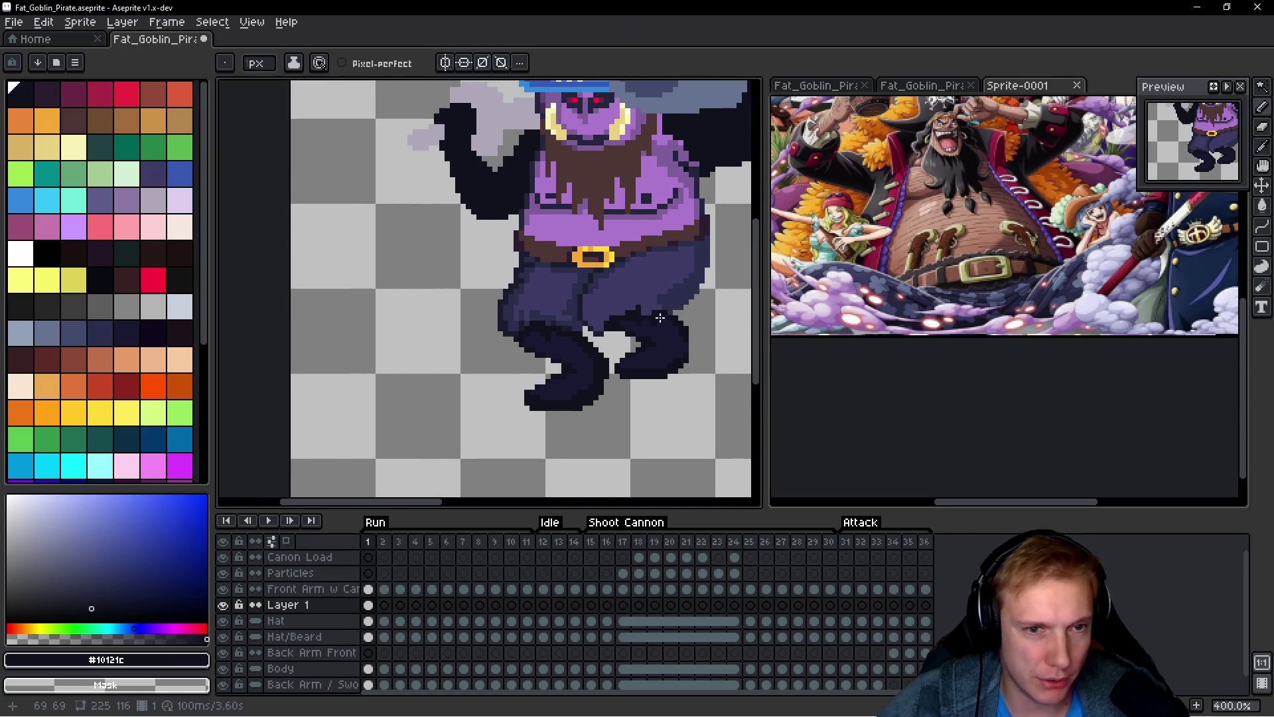
scroll(660, 318, "down", 1)
scroll(674, 326, "up", 6)
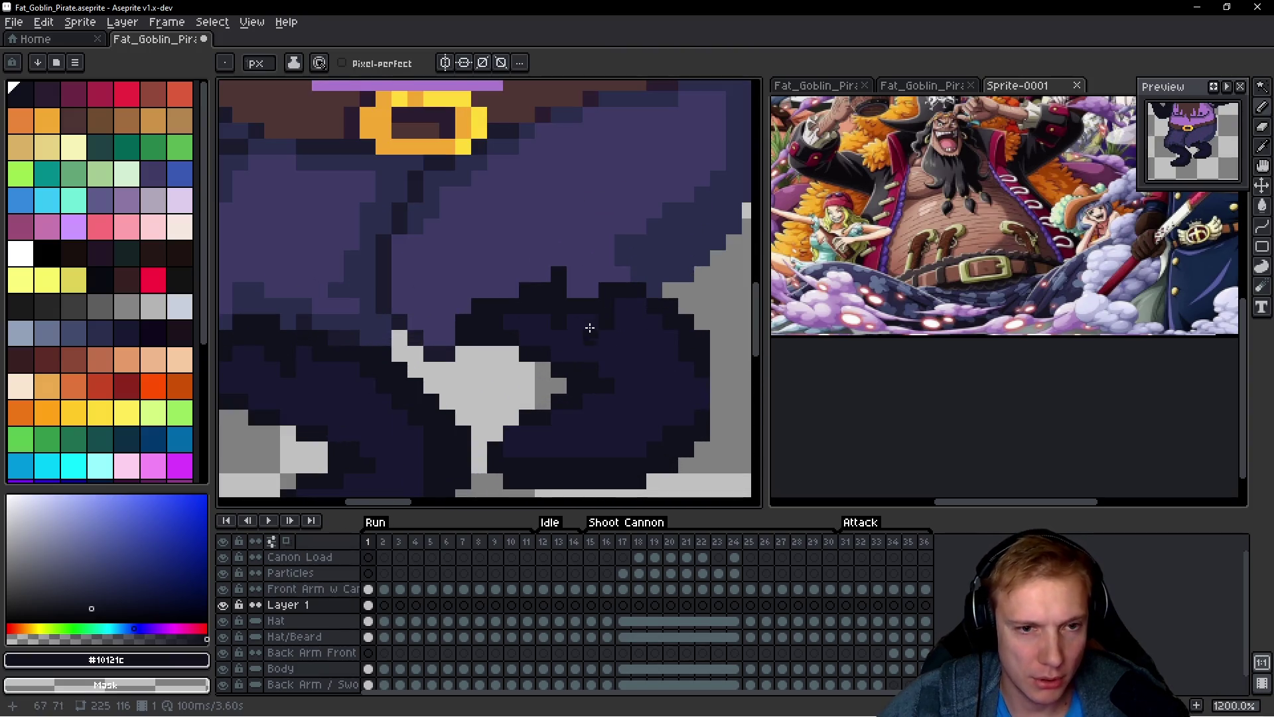
scroll(589, 287, "down", 4)
scroll(627, 305, "down", 3)
scroll(597, 291, "up", 4)
scroll(425, 310, "up", 3)
key("alt")
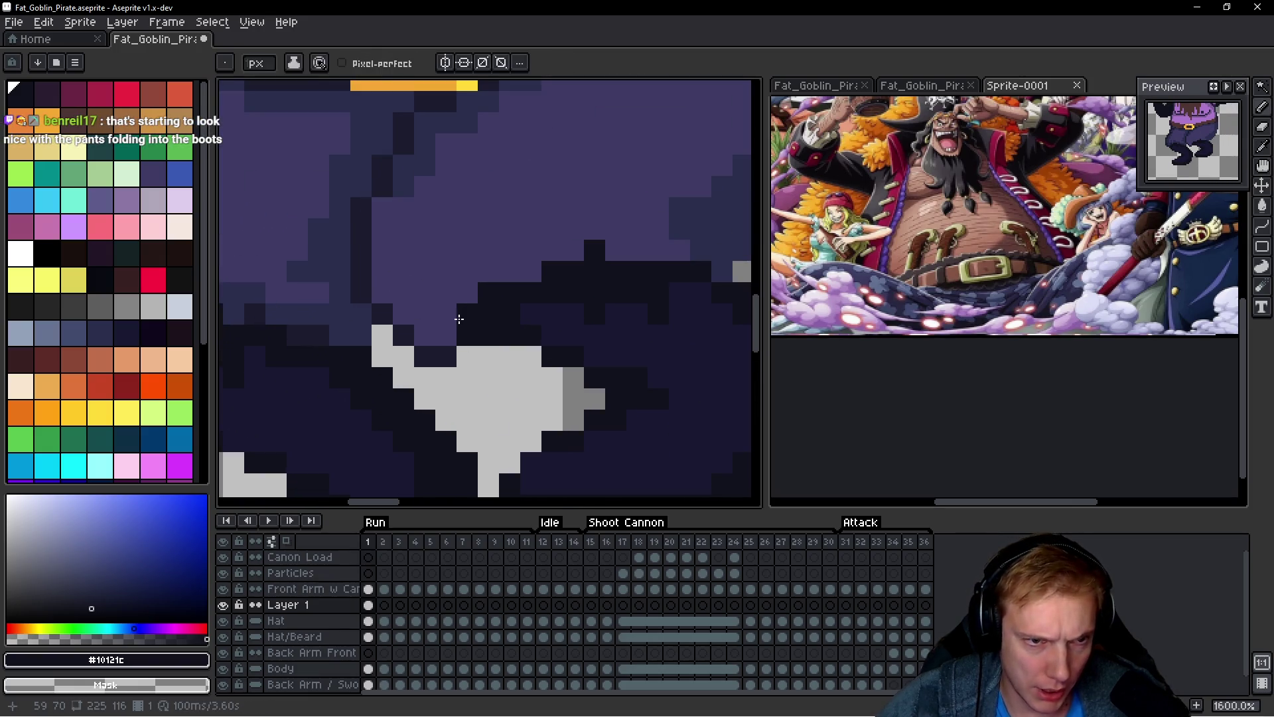
left_click(443, 307, "alt")
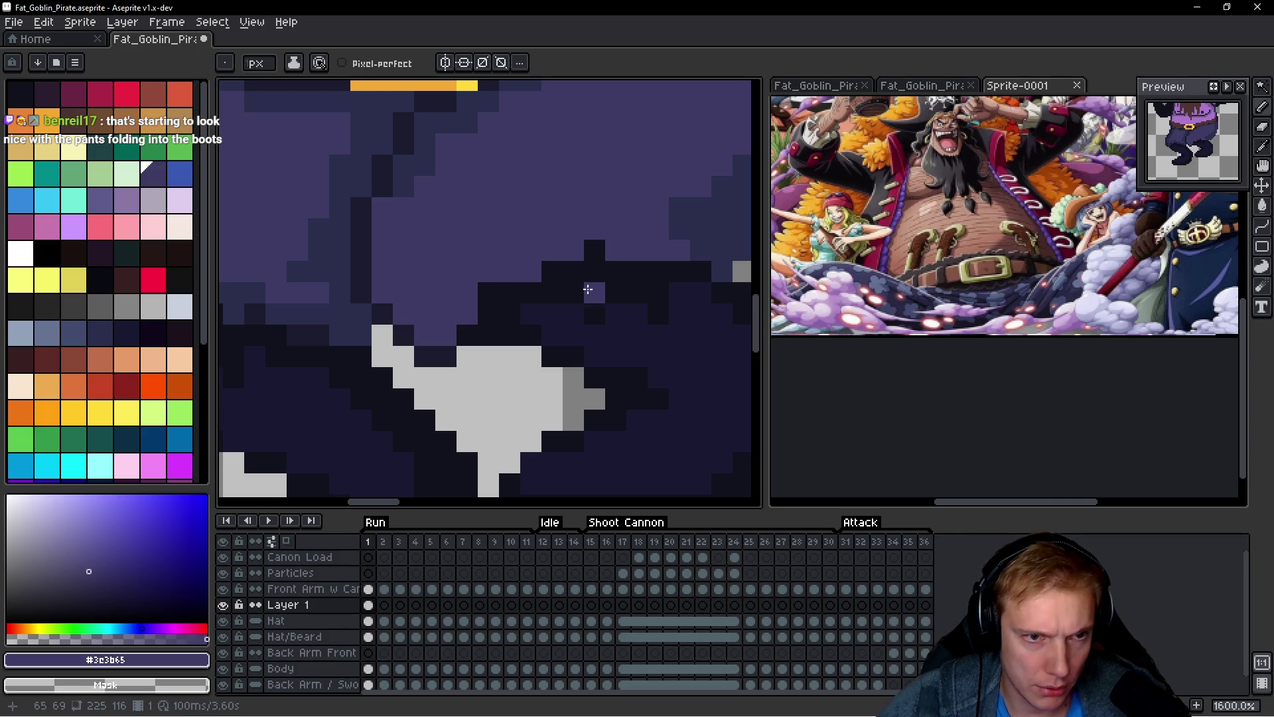
mouse_move(554, 271)
left_mouse_down()
mouse_move(575, 272)
mouse_move(554, 292)
mouse_move(574, 292)
left_mouse_up()
scroll(597, 285, "down", 4)
scroll(638, 281, "up", 4)
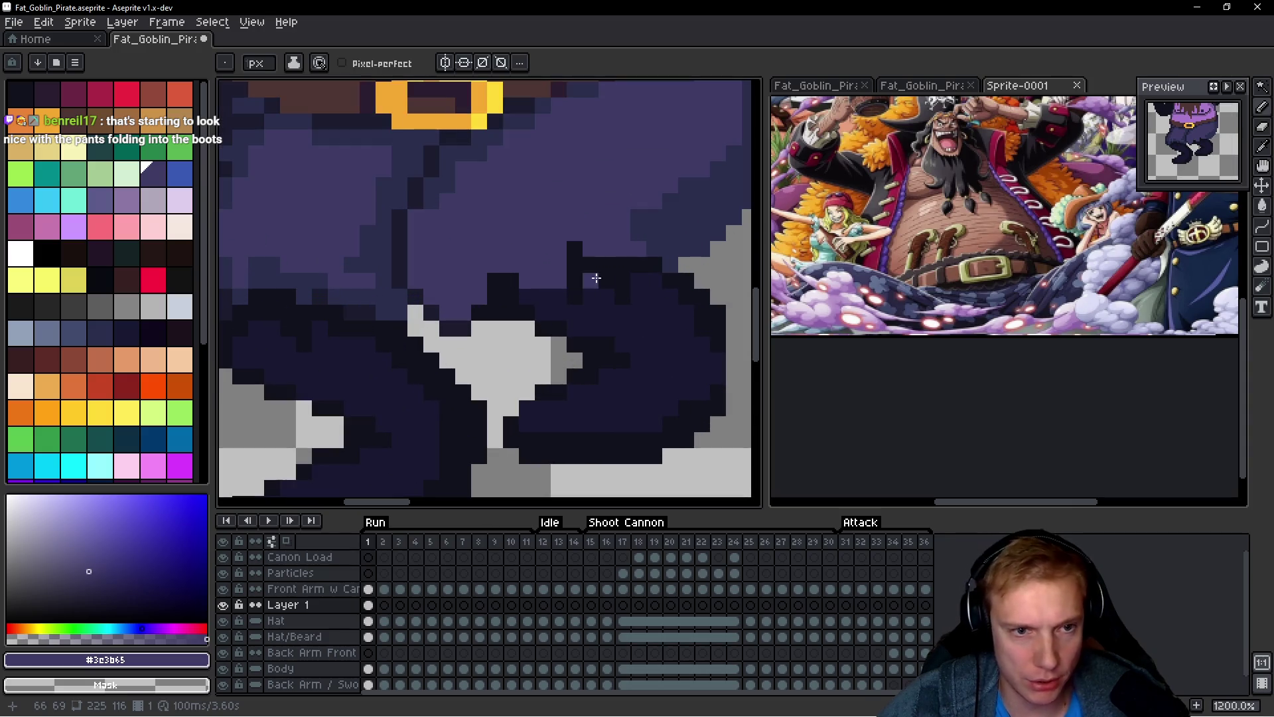
key("ctrl+z")
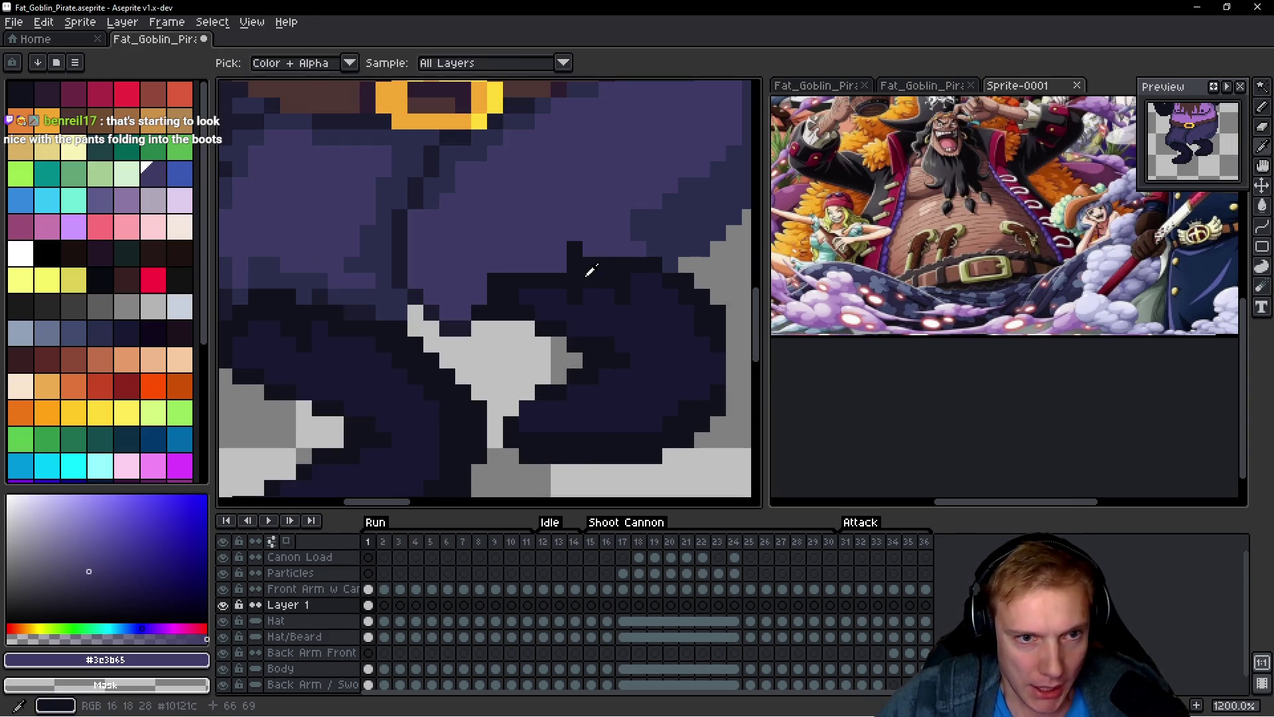
Step: Touch up the pants pixels with pants colour #2a2f4c and zoom out to review
left_click(582, 269, "alt")
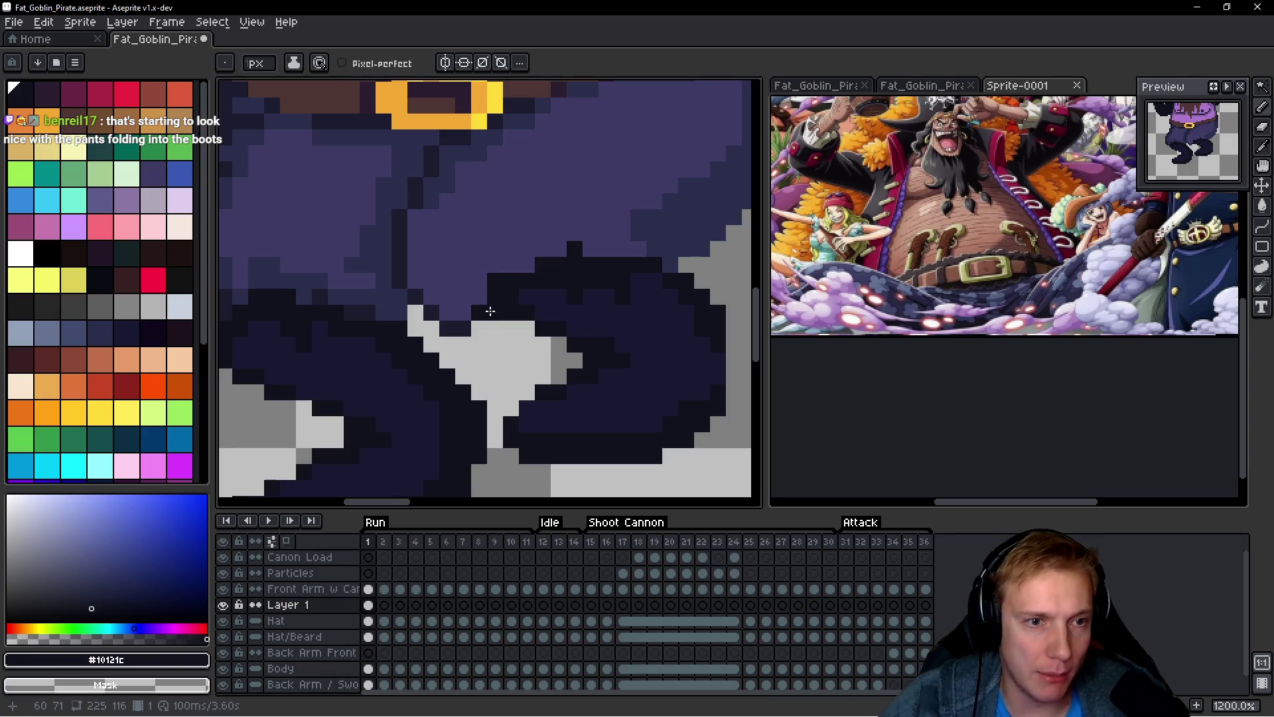
scroll(478, 374, "down", 6)
scroll(494, 345, "up", 4)
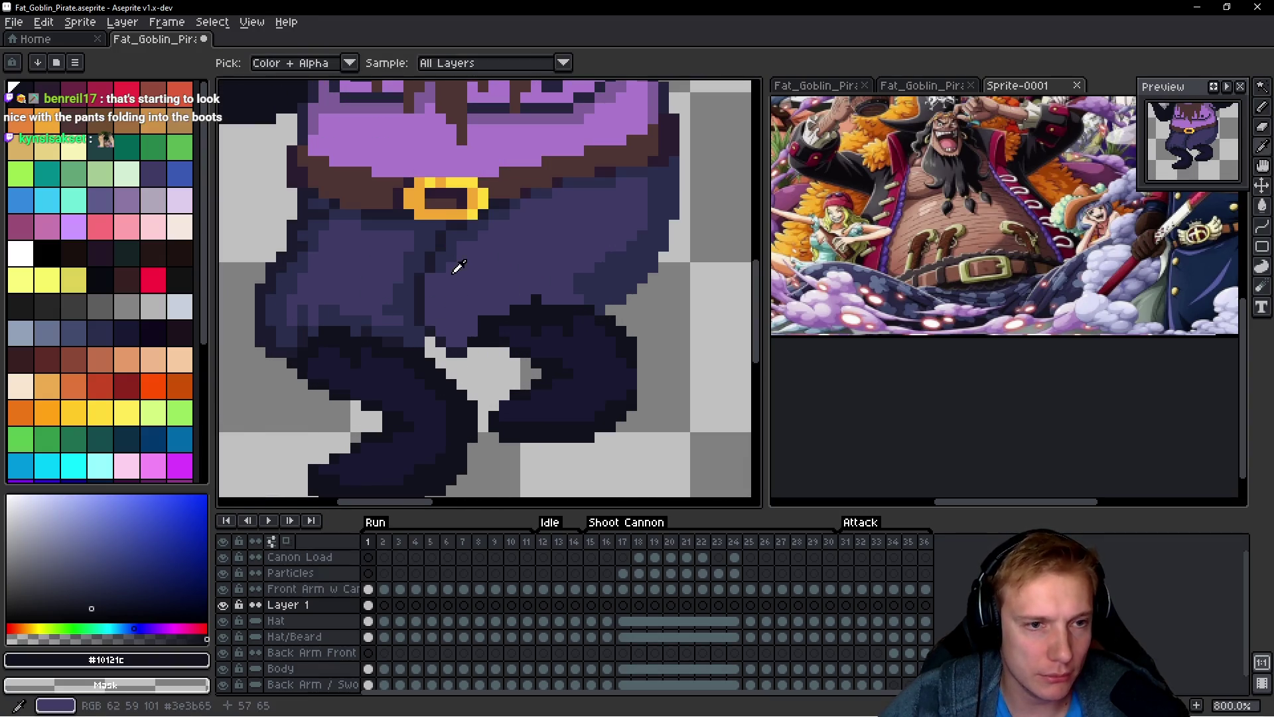
left_click(442, 251, "alt")
mouse_move(445, 289)
left_mouse_down()
mouse_move(435, 303)
mouse_move(464, 329)
mouse_move(495, 309)
mouse_move(569, 300)
left_mouse_up()
left_click(563, 289)
scroll(597, 298, "down", 5)
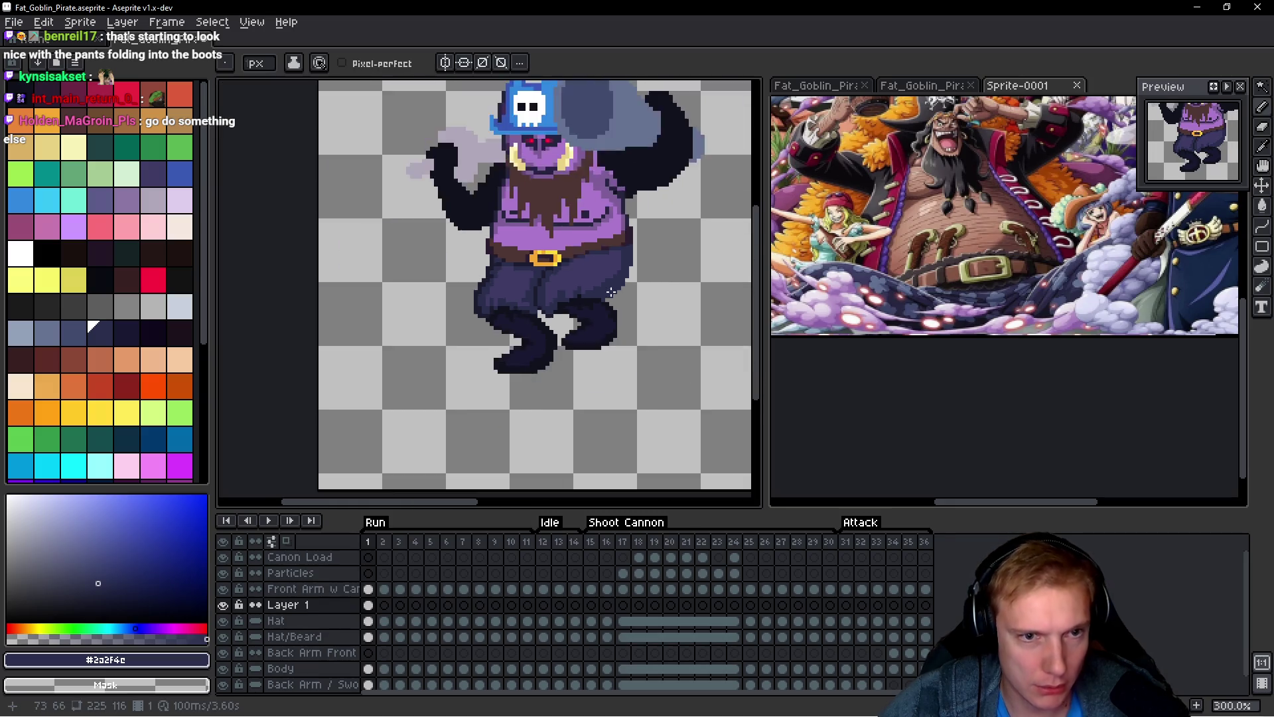
scroll(604, 295, "down", 1)
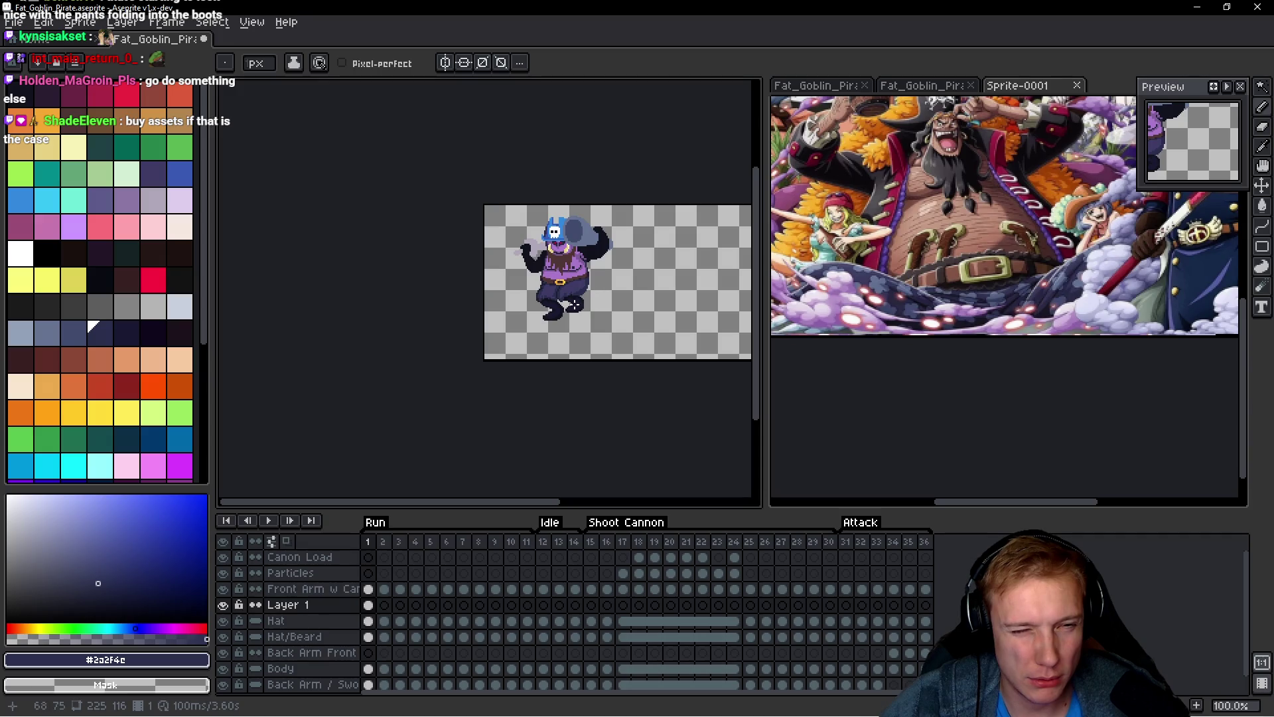
scroll(605, 288, "up", 2)
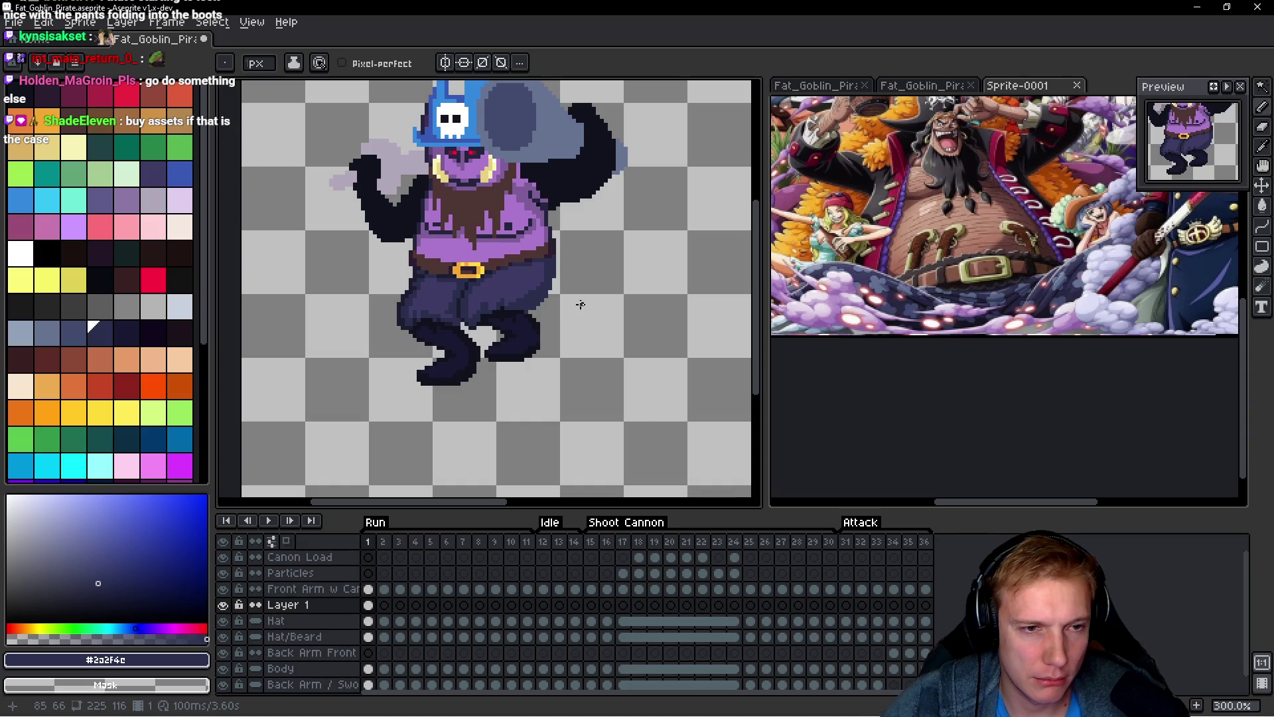
scroll(584, 303, "down", 1)
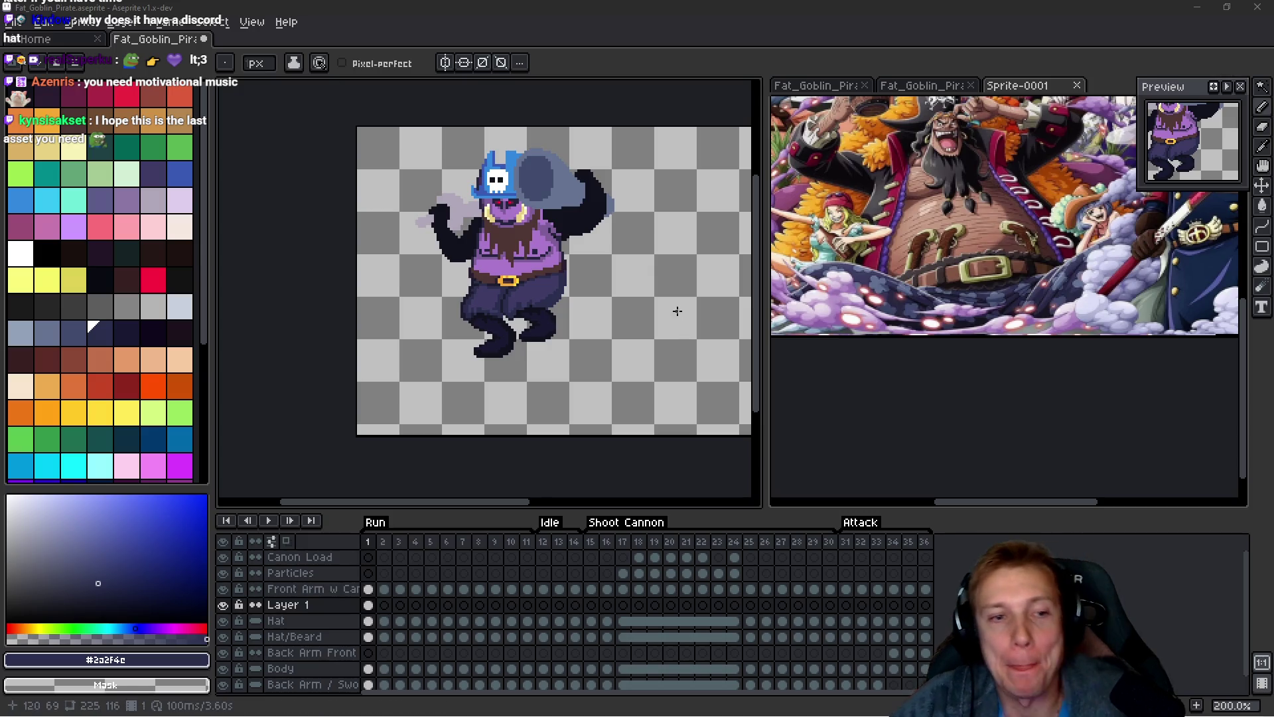
Step: Zoom in on the legs and paint dark fold pixels in pants purple
left_click_drag(607, 303, 572, 347)
scroll(494, 361, "up", 4)
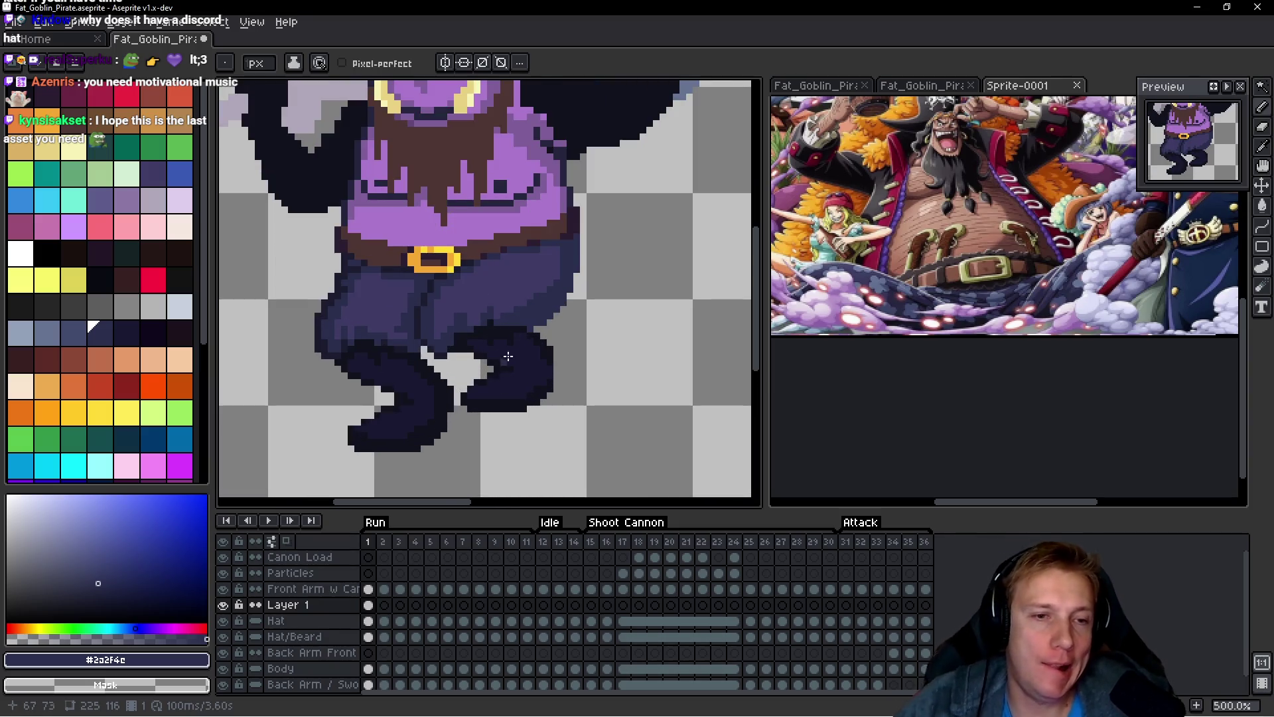
scroll(512, 342, "up", 1)
left_click(446, 292, "alt")
scroll(469, 317, "up", 3)
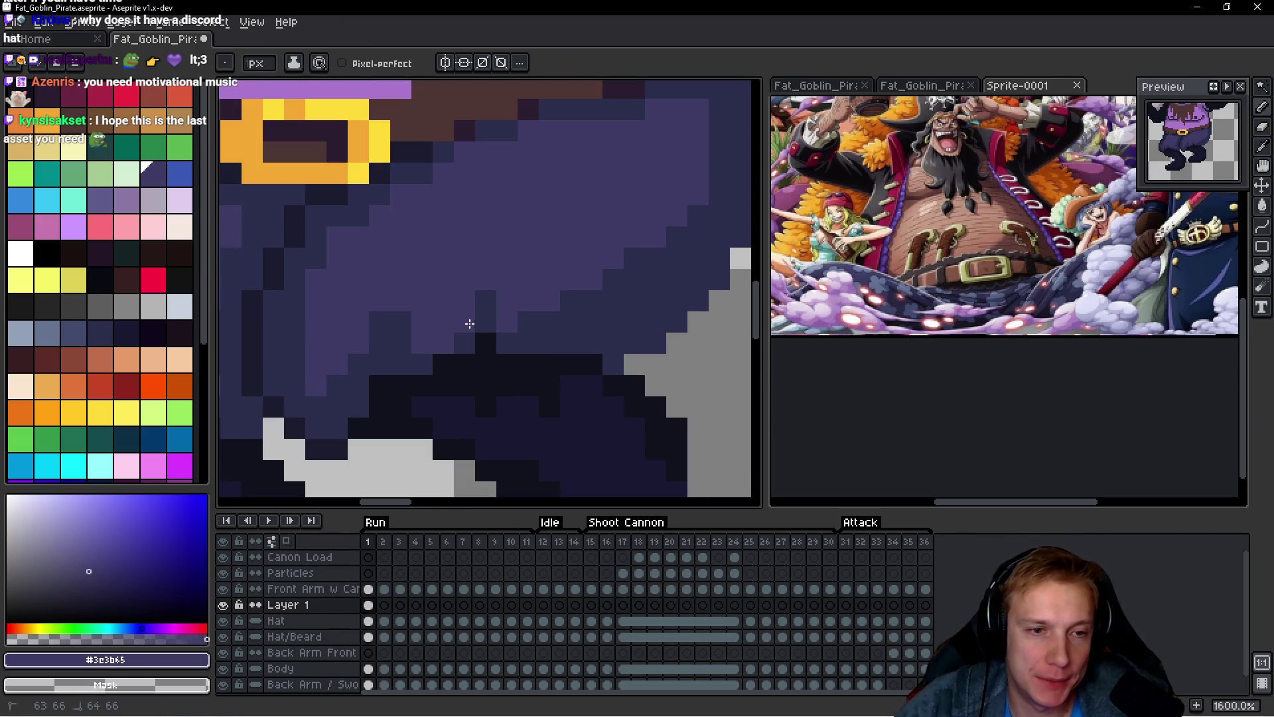
left_click_drag(484, 385, 528, 364)
left_click(444, 364)
Step: Paint a dark shadow line along the pants fold, adjusting individual fold pixels
left_click(357, 398)
left_click(550, 324)
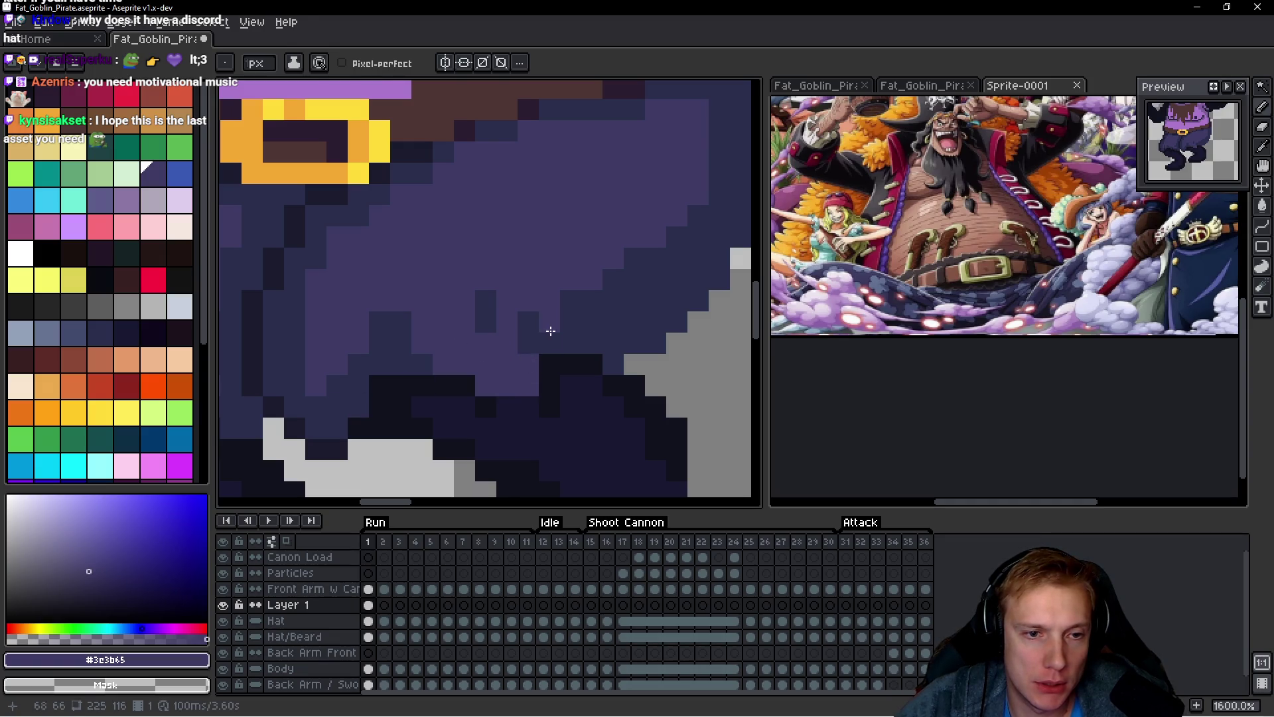
left_click(491, 309, "alt")
mouse_move(508, 305)
left_mouse_down()
mouse_move(529, 304)
mouse_move(378, 302)
left_mouse_up()
left_click(382, 336, "alt")
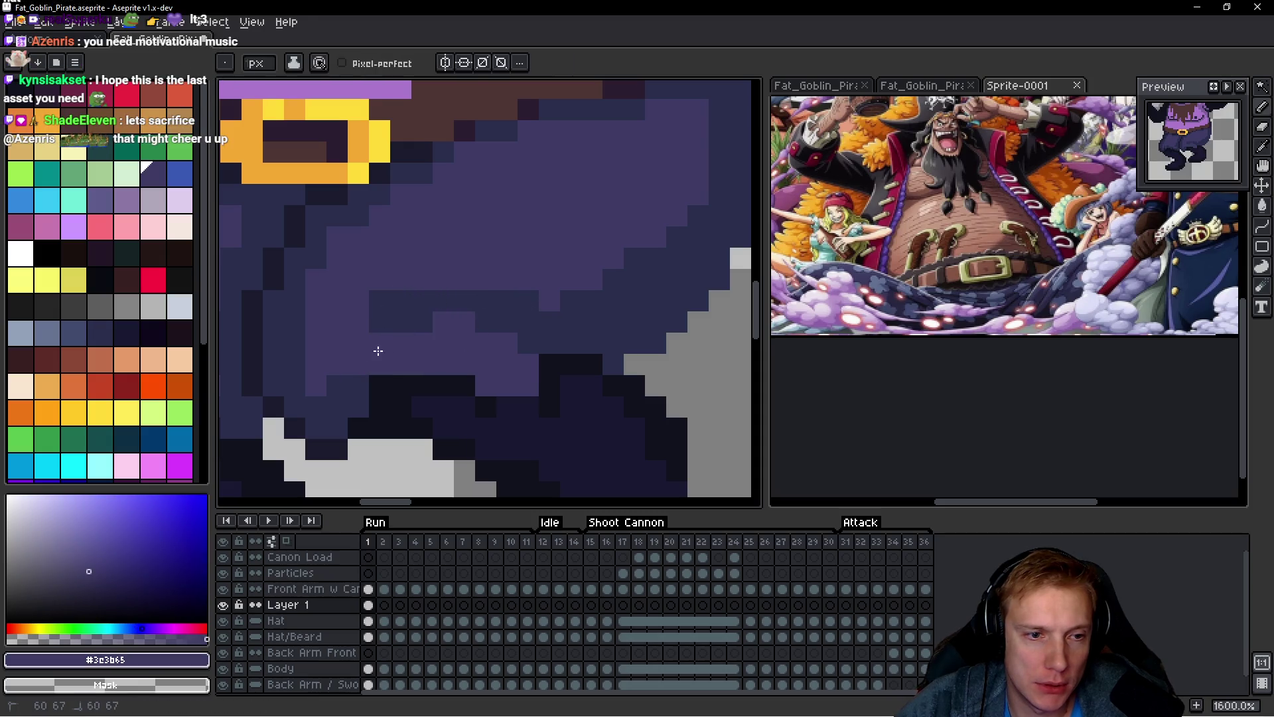
left_click(400, 326)
left_click(378, 321)
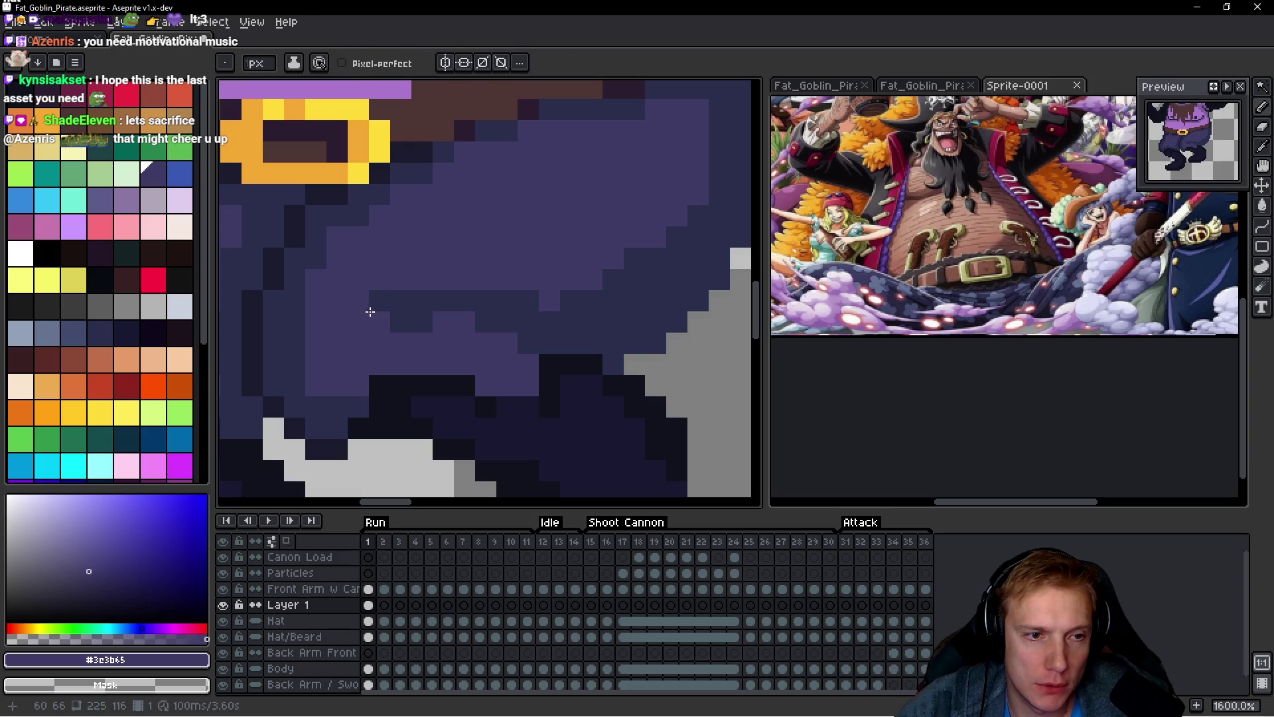
left_click(370, 304, "alt")
left_click(378, 322)
left_click_drag(337, 321, 337, 342)
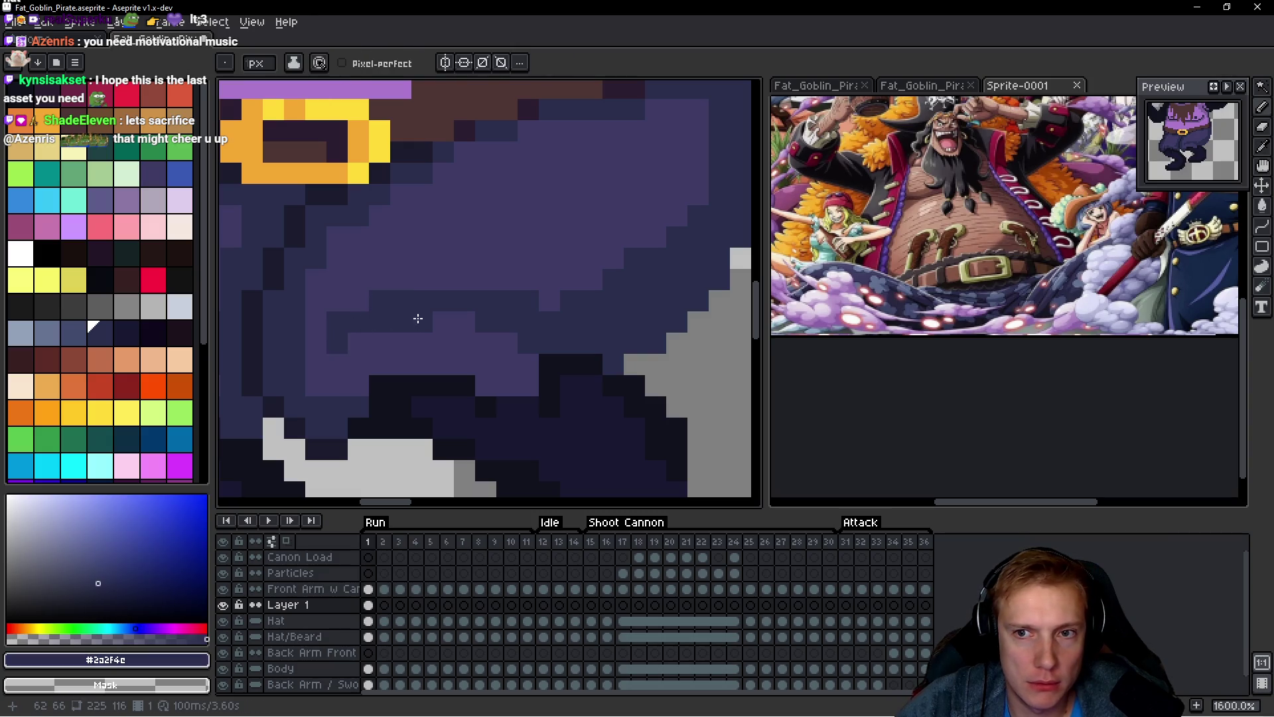
Step: Paint near-black #10121c pixels along the boot top, extending the row one pixel left
scroll(502, 347, "down", 2)
key("alt")
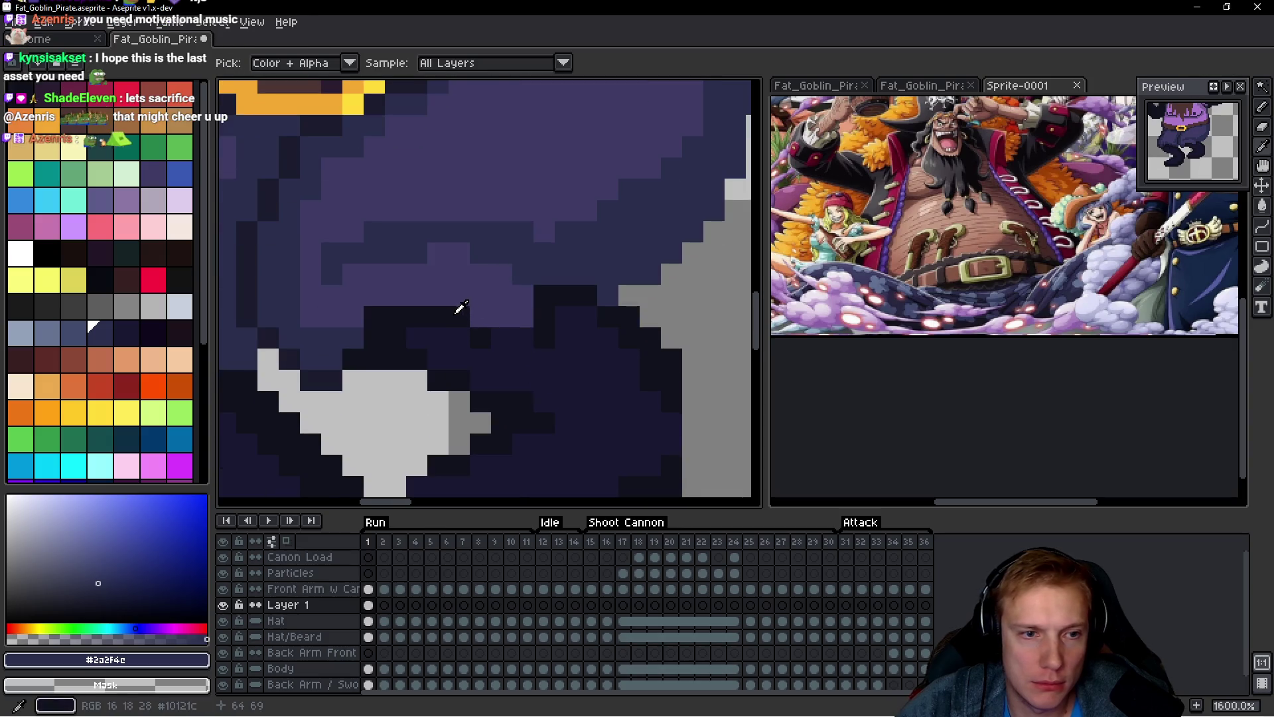
left_click(461, 308, "alt")
left_click_drag(499, 317, 515, 292)
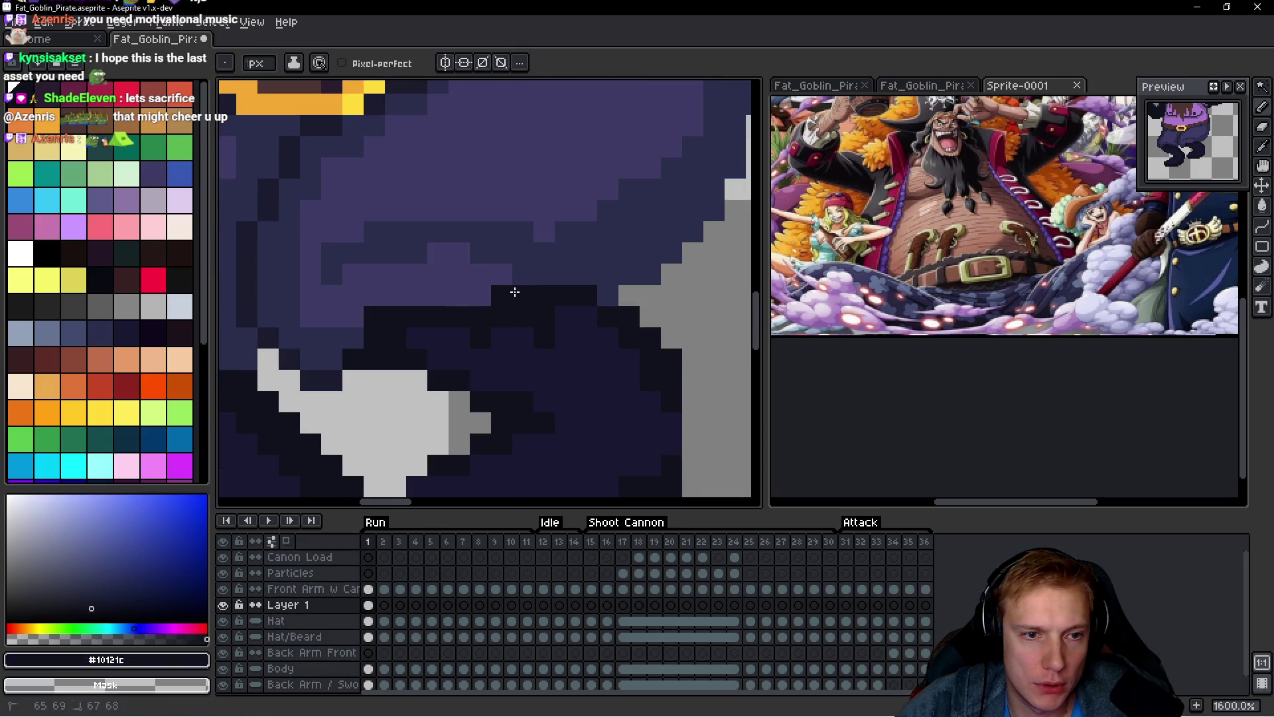
scroll(590, 289, "down", 5)
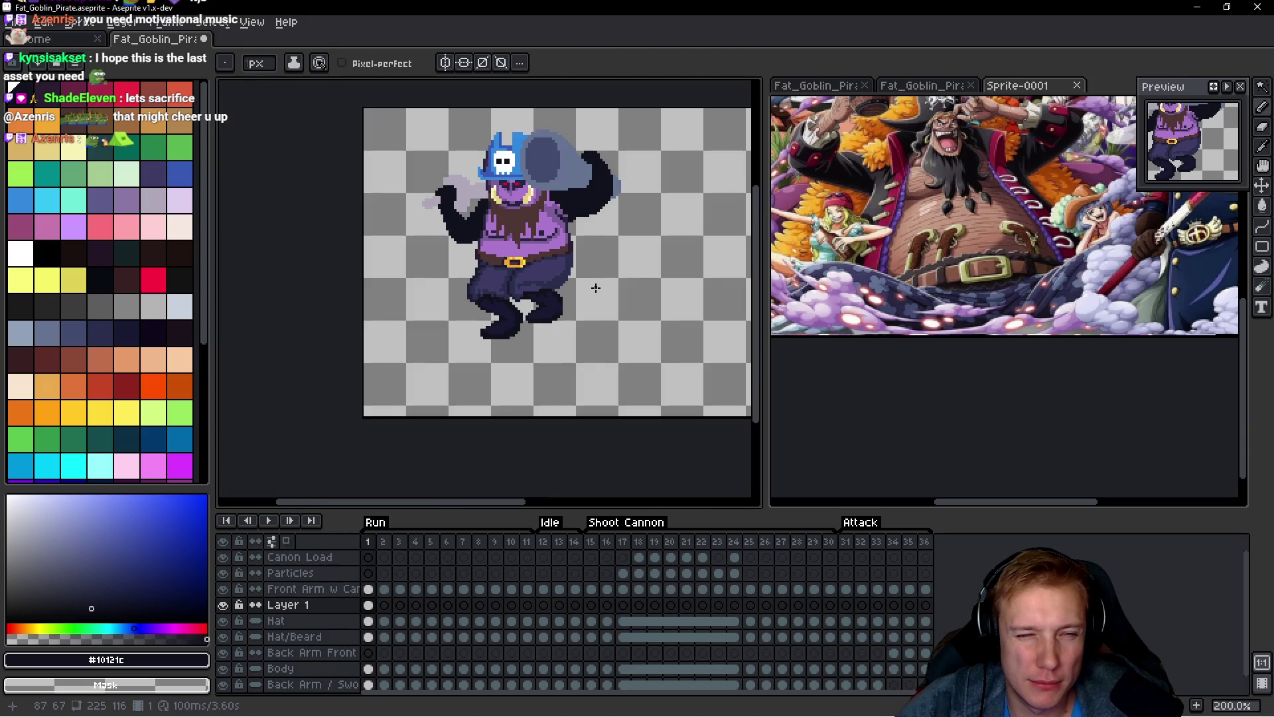
scroll(595, 287, "up", 5)
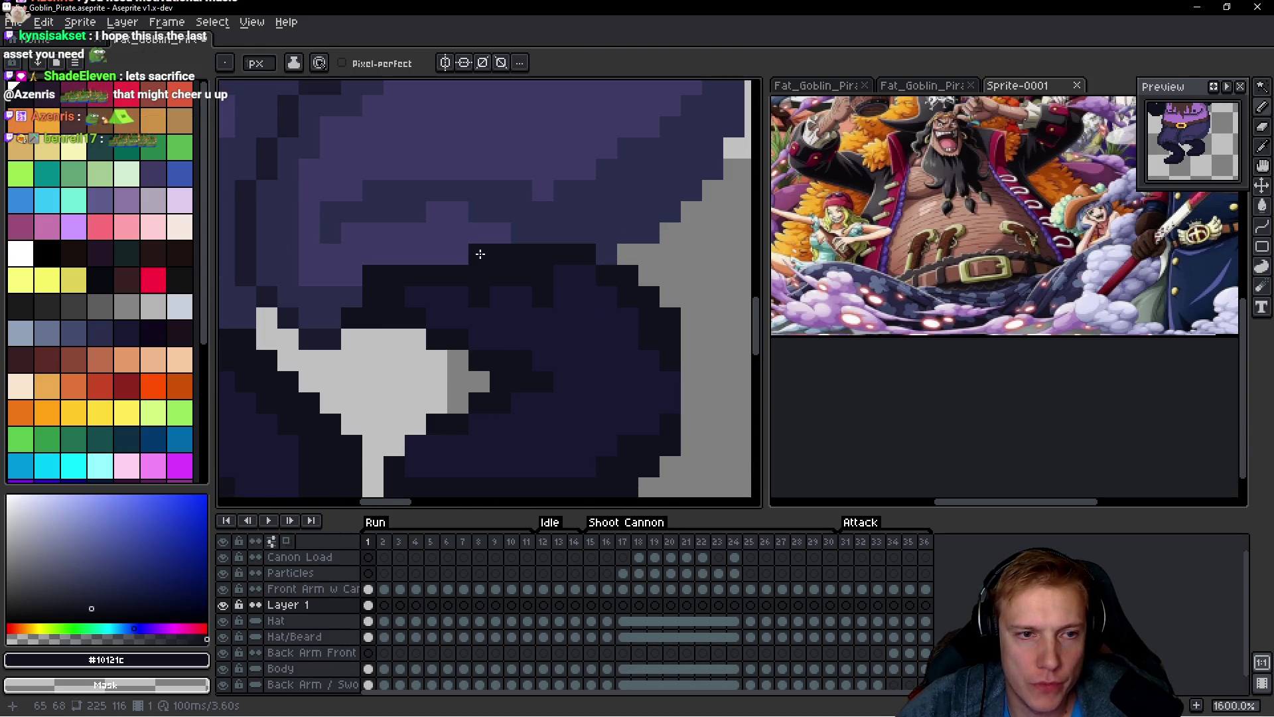
left_click(456, 255)
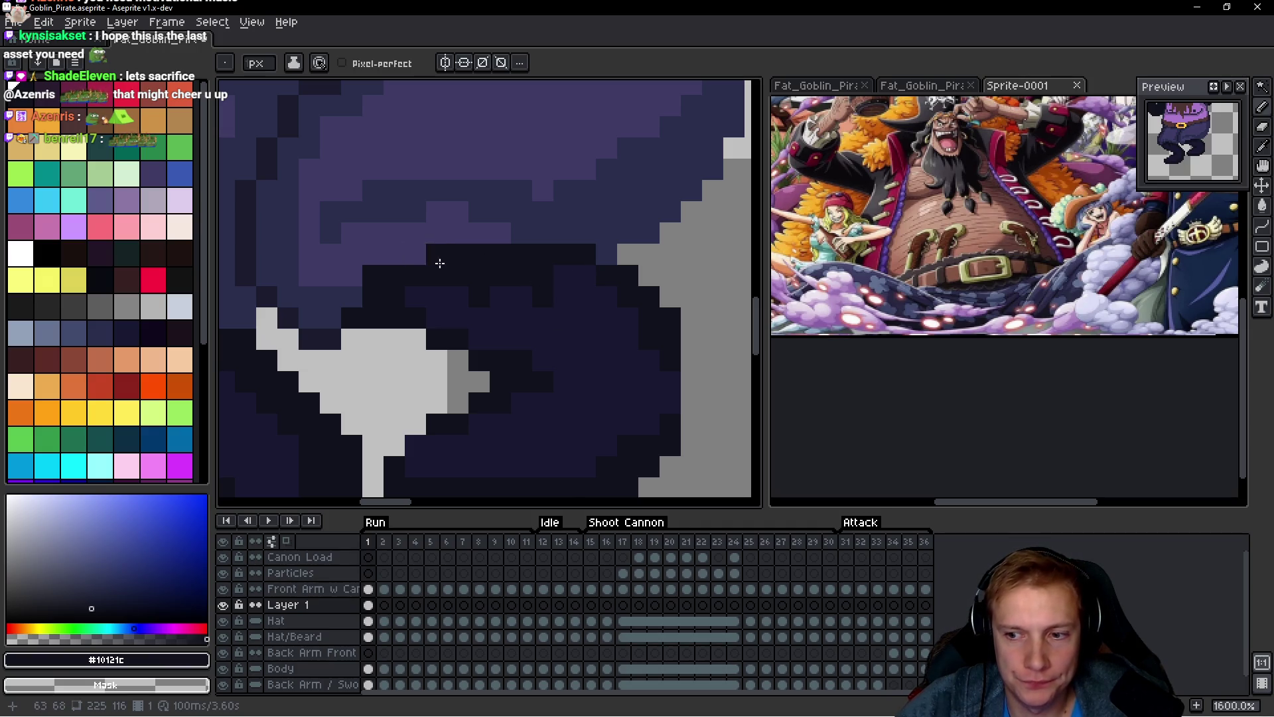
left_click(399, 252, "alt")
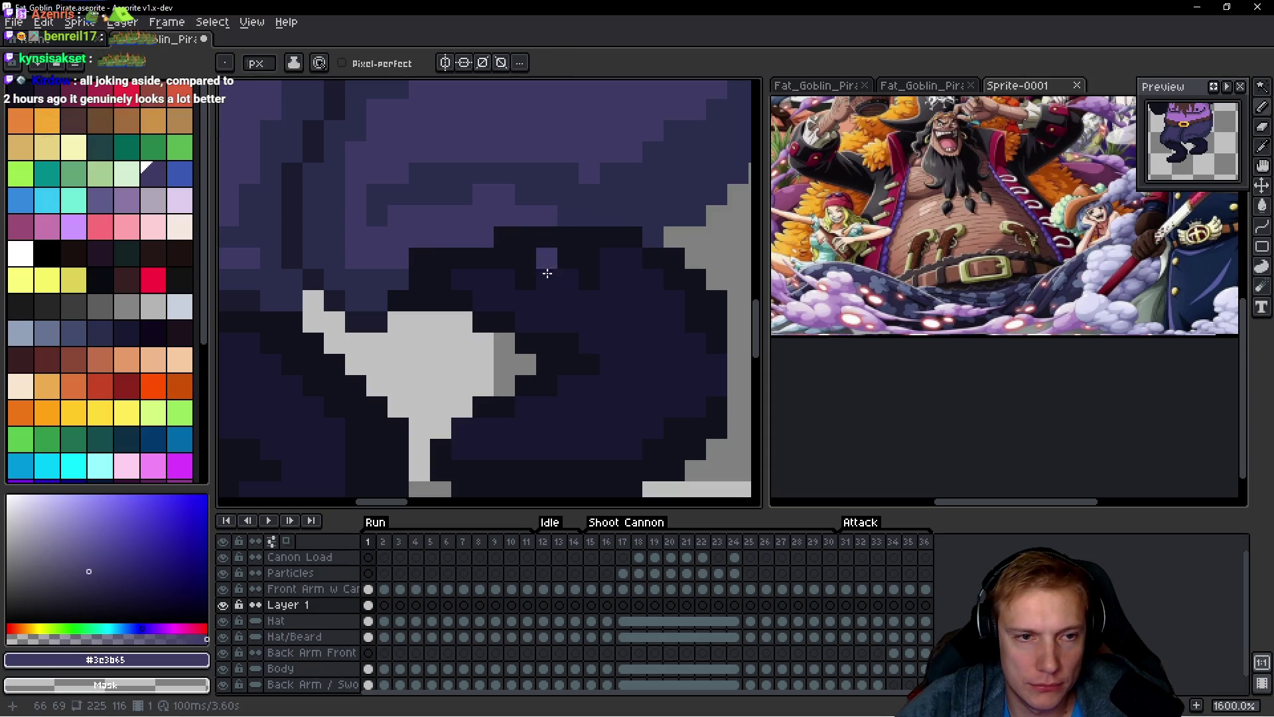
scroll(533, 221, "down", 8)
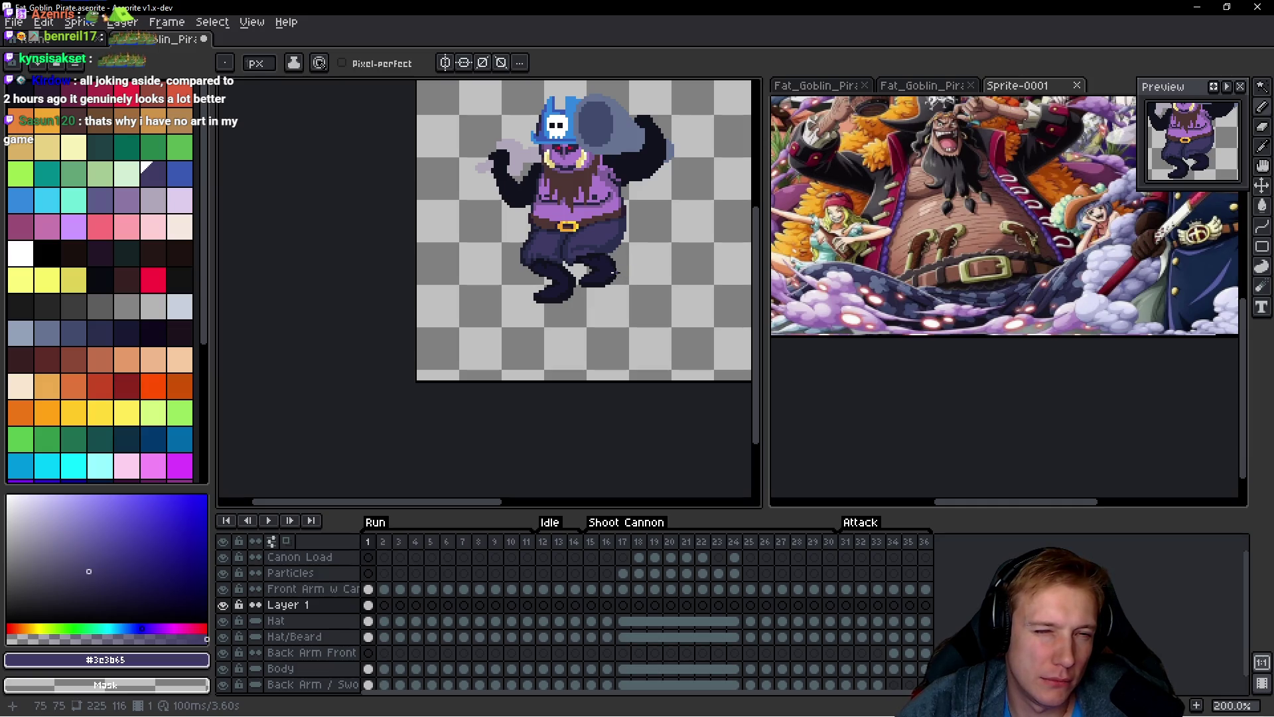
Step: Zoom to the leg gap and repaint its pixels in the darkest boot shade
scroll(597, 269, "up", 4)
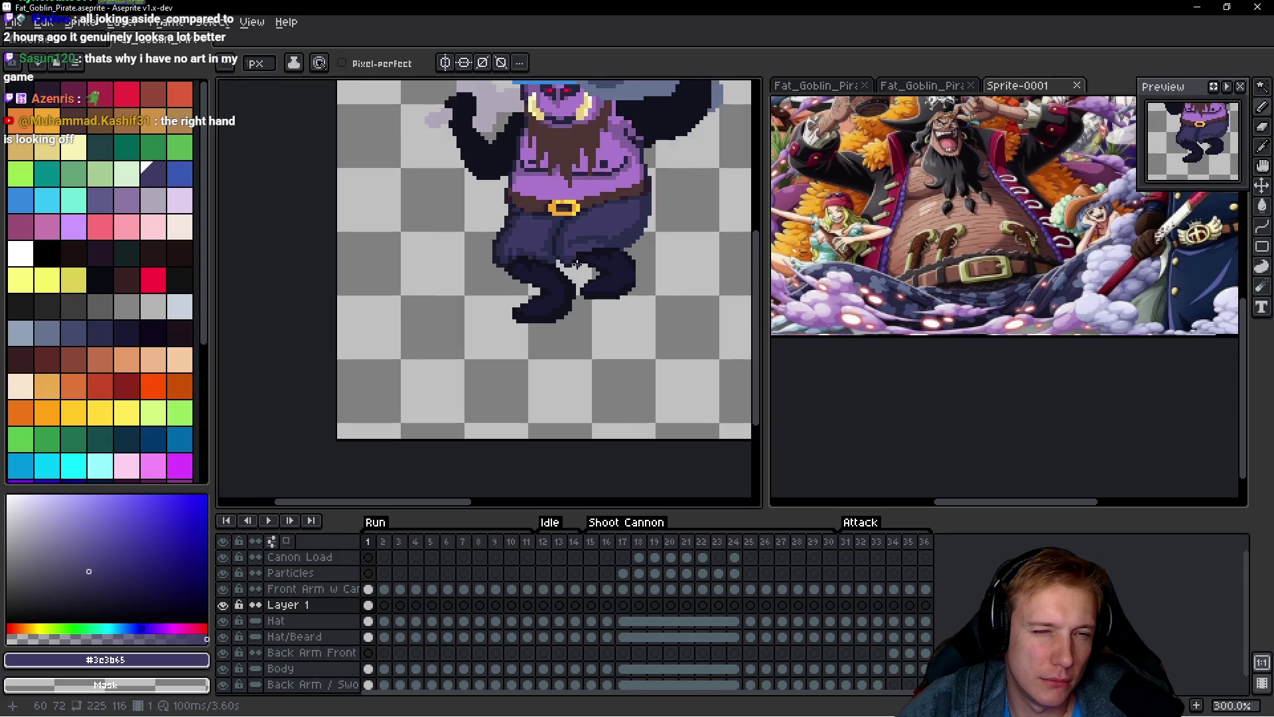
left_click_drag(578, 264, 568, 324)
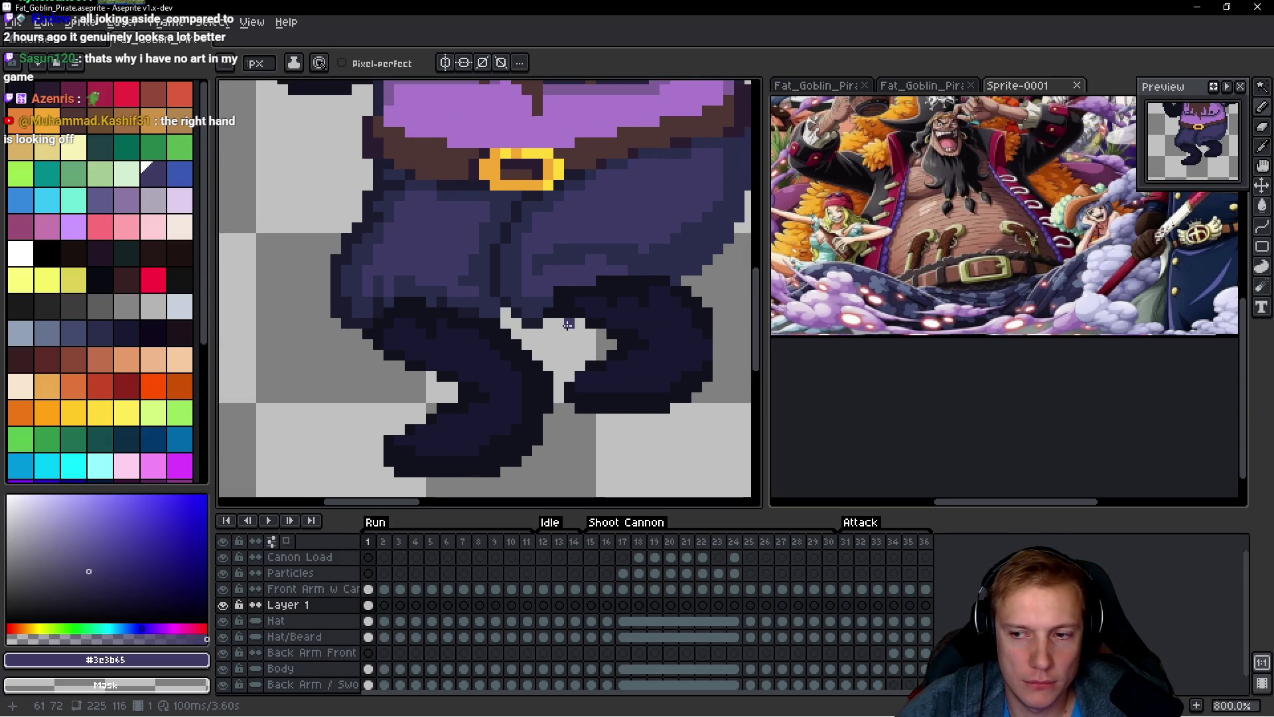
scroll(531, 323, "up", 5)
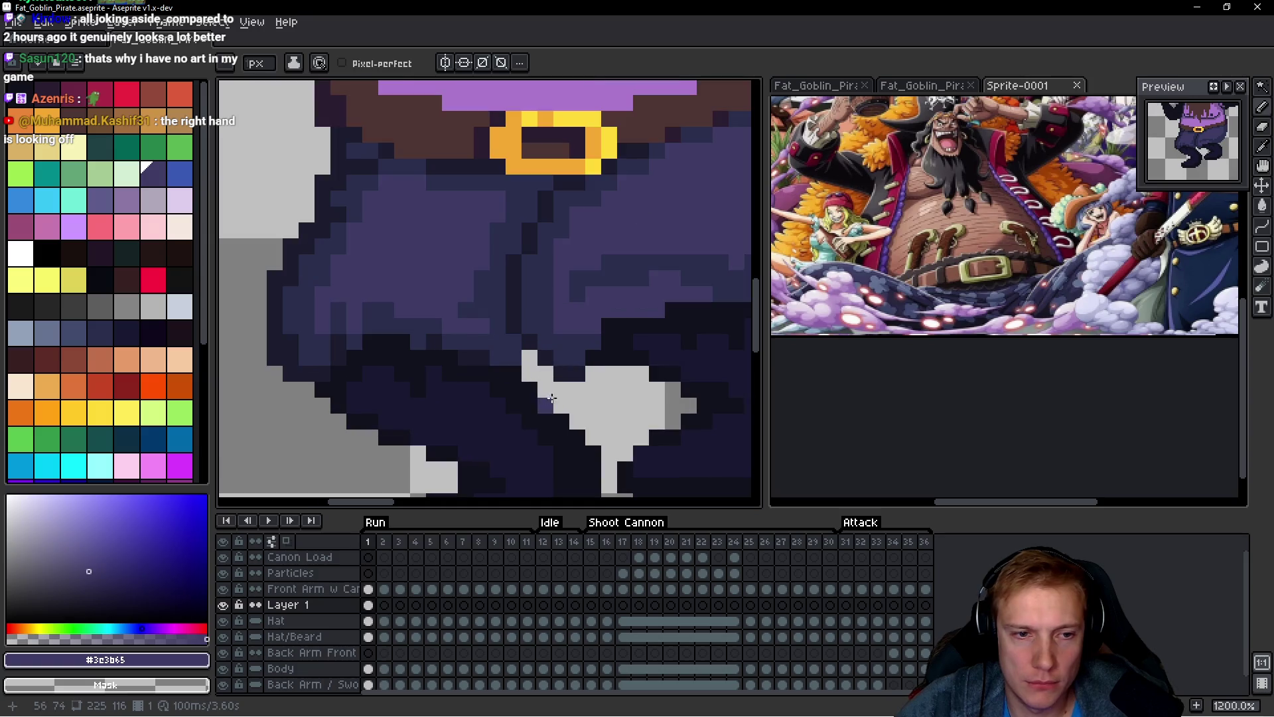
key("alt")
mouse_move(570, 364)
left_mouse_down()
mouse_move(540, 364)
mouse_move(570, 336)
left_mouse_up()
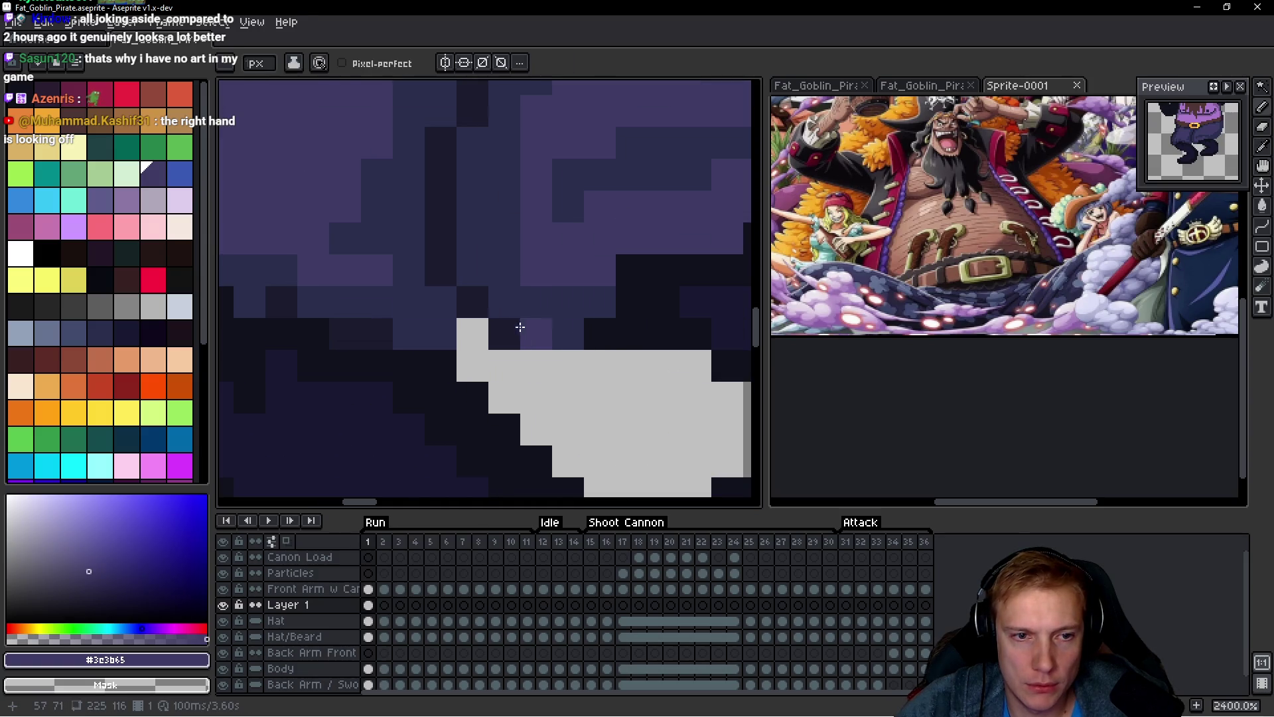
left_click(583, 335, "alt")
left_click(501, 302)
left_click(471, 262)
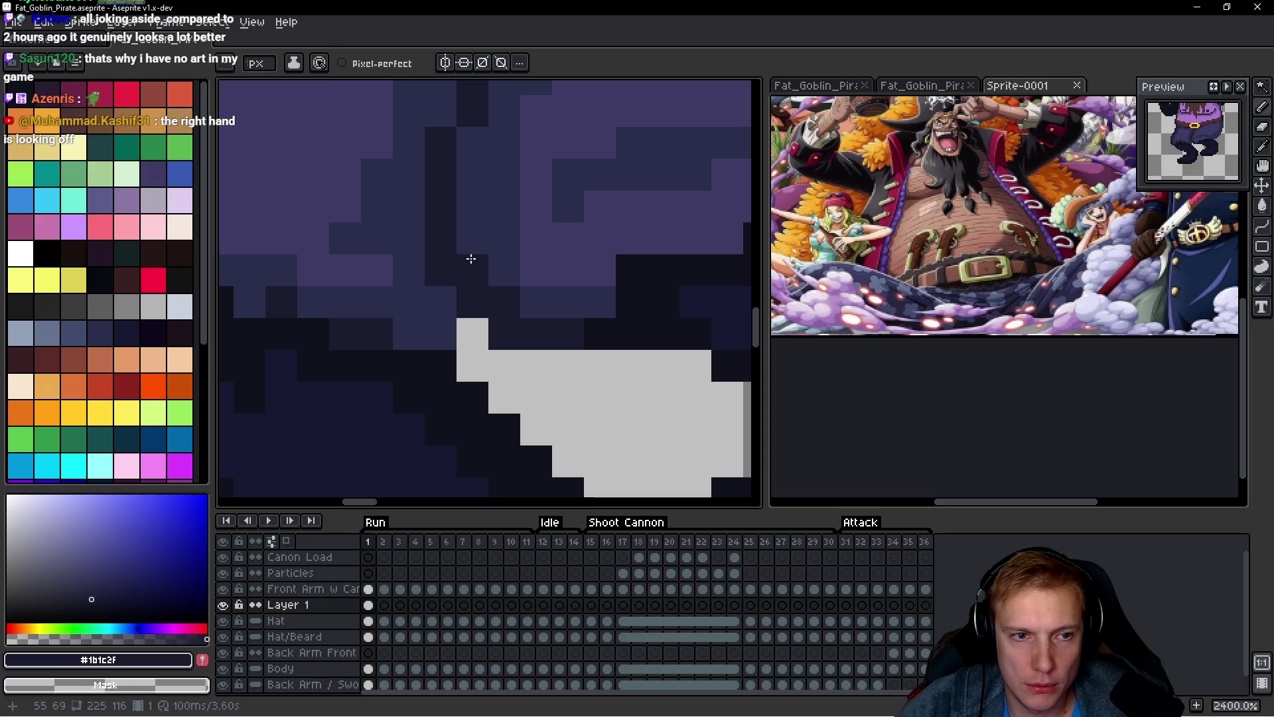
Step: Zoom in and out to review the finished pants and boots
scroll(494, 324, "down", 8)
scroll(470, 334, "up", 6)
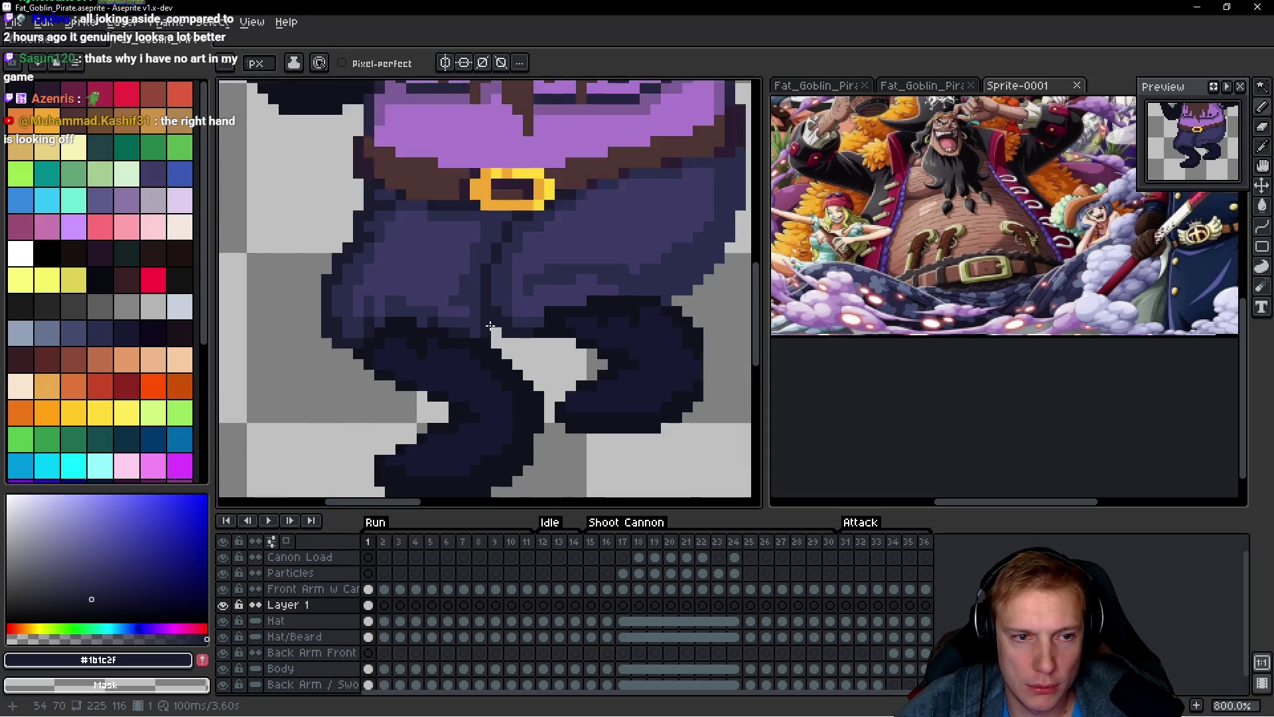
scroll(471, 335, "down", 4)
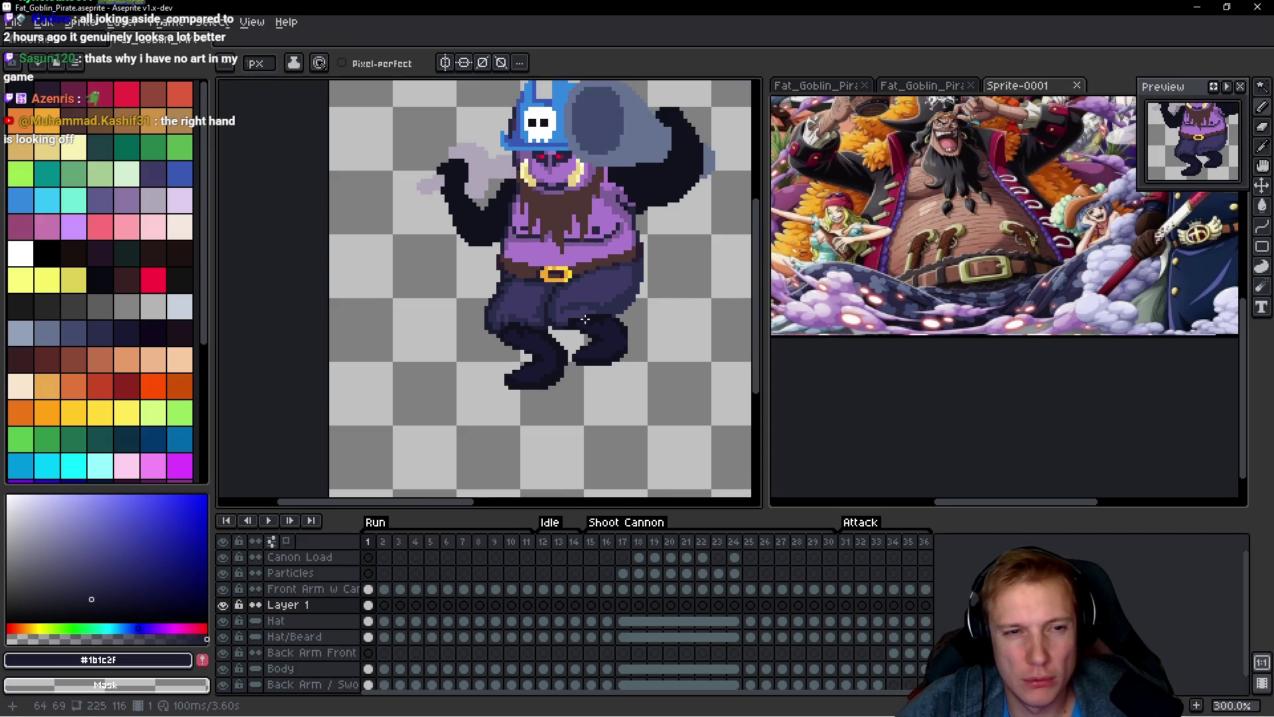
scroll(491, 336, "up", 3)
scroll(568, 331, "down", 5)
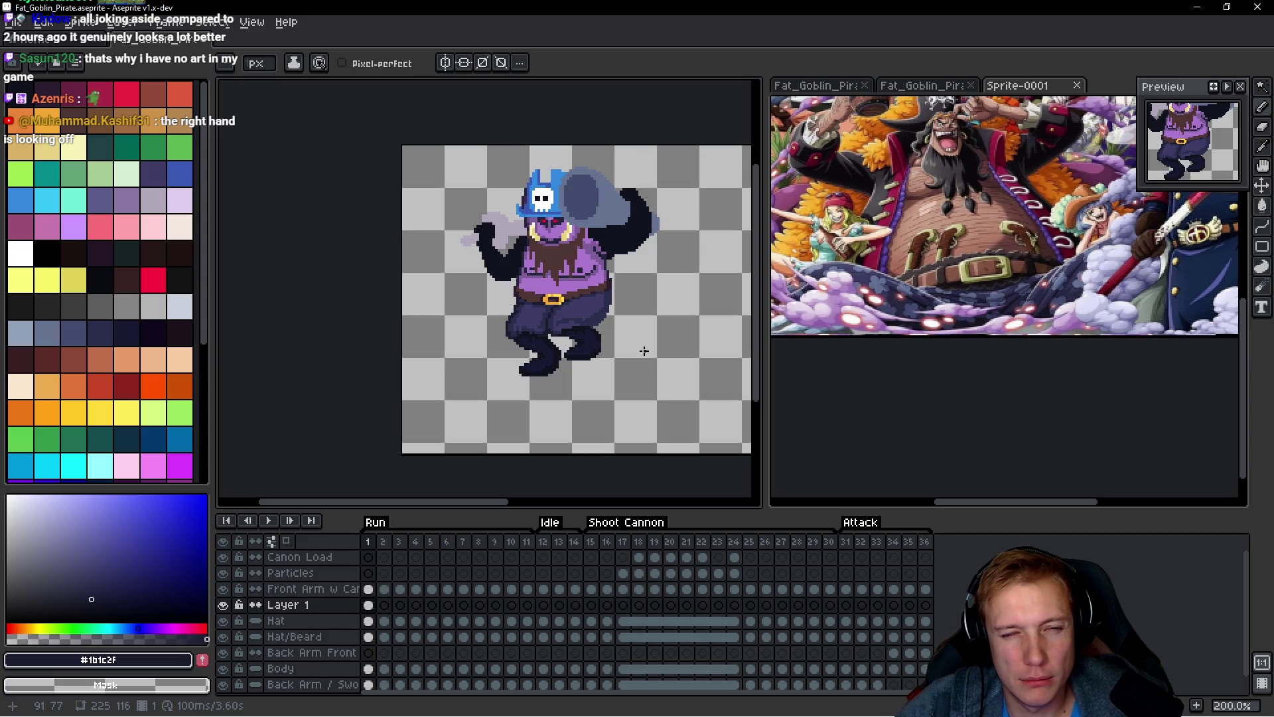
scroll(576, 332, "up", 2)
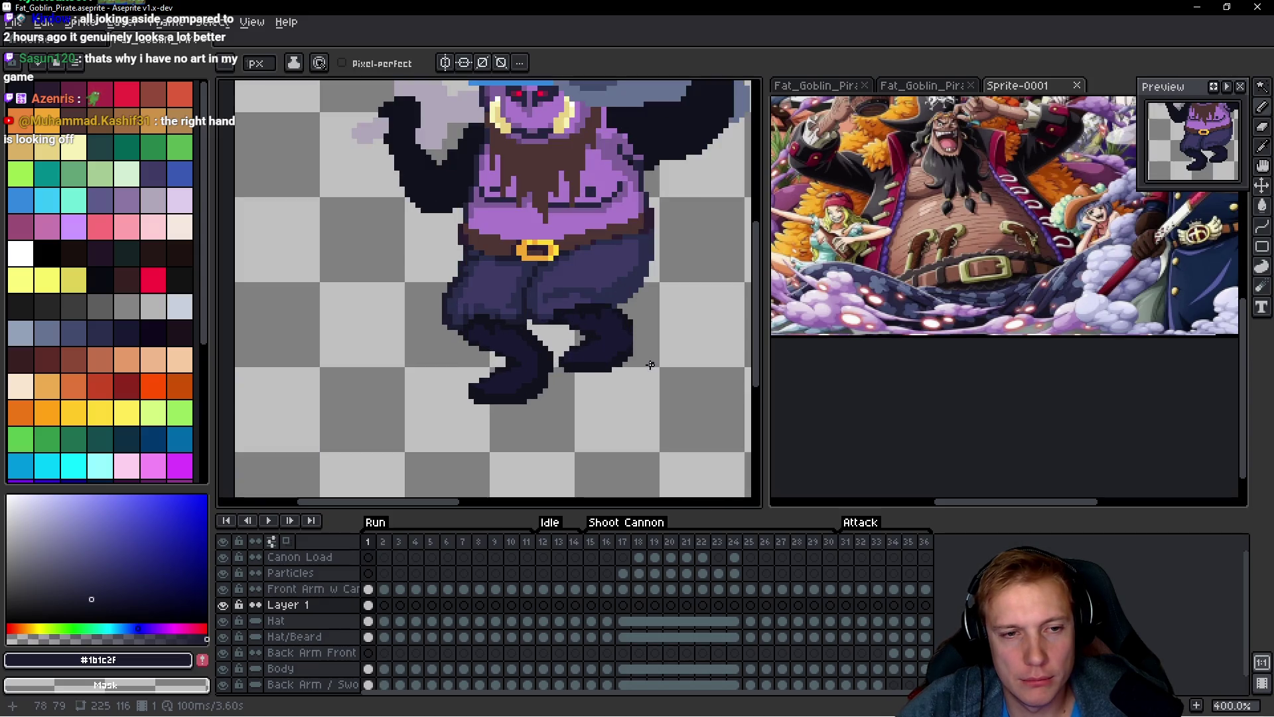
scroll(611, 335, "down", 1)
scroll(650, 342, "down", 1)
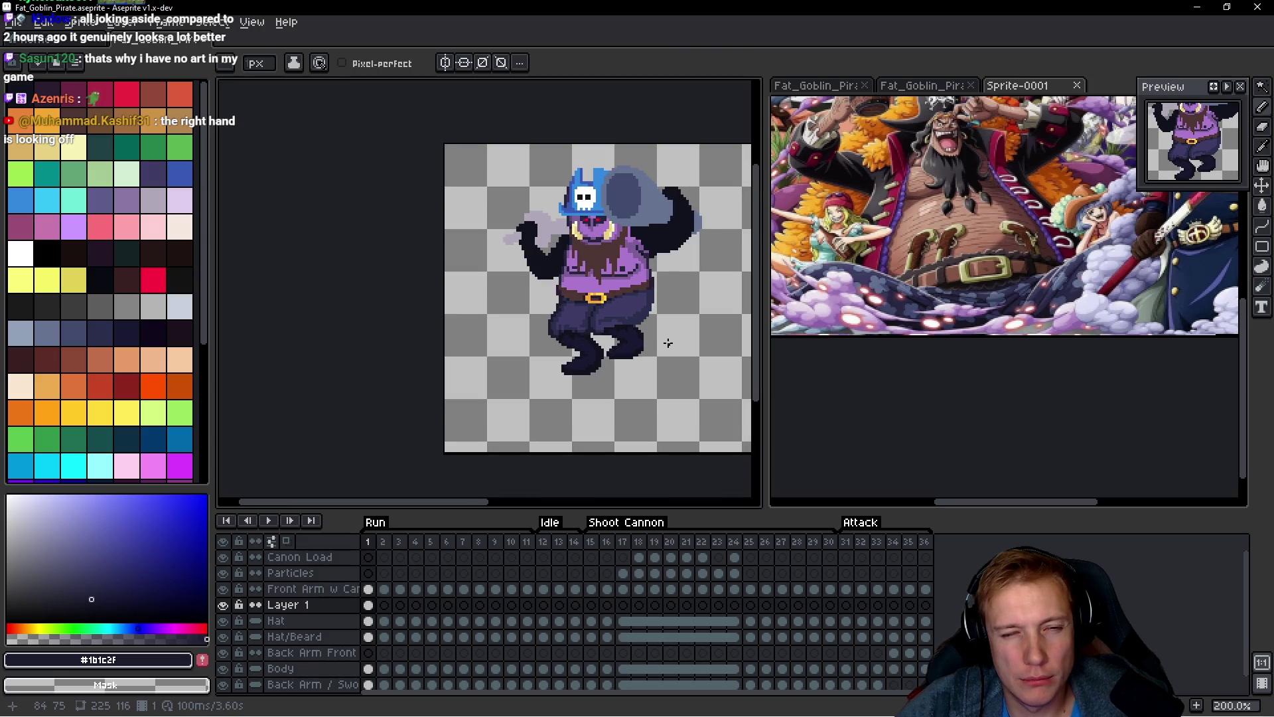